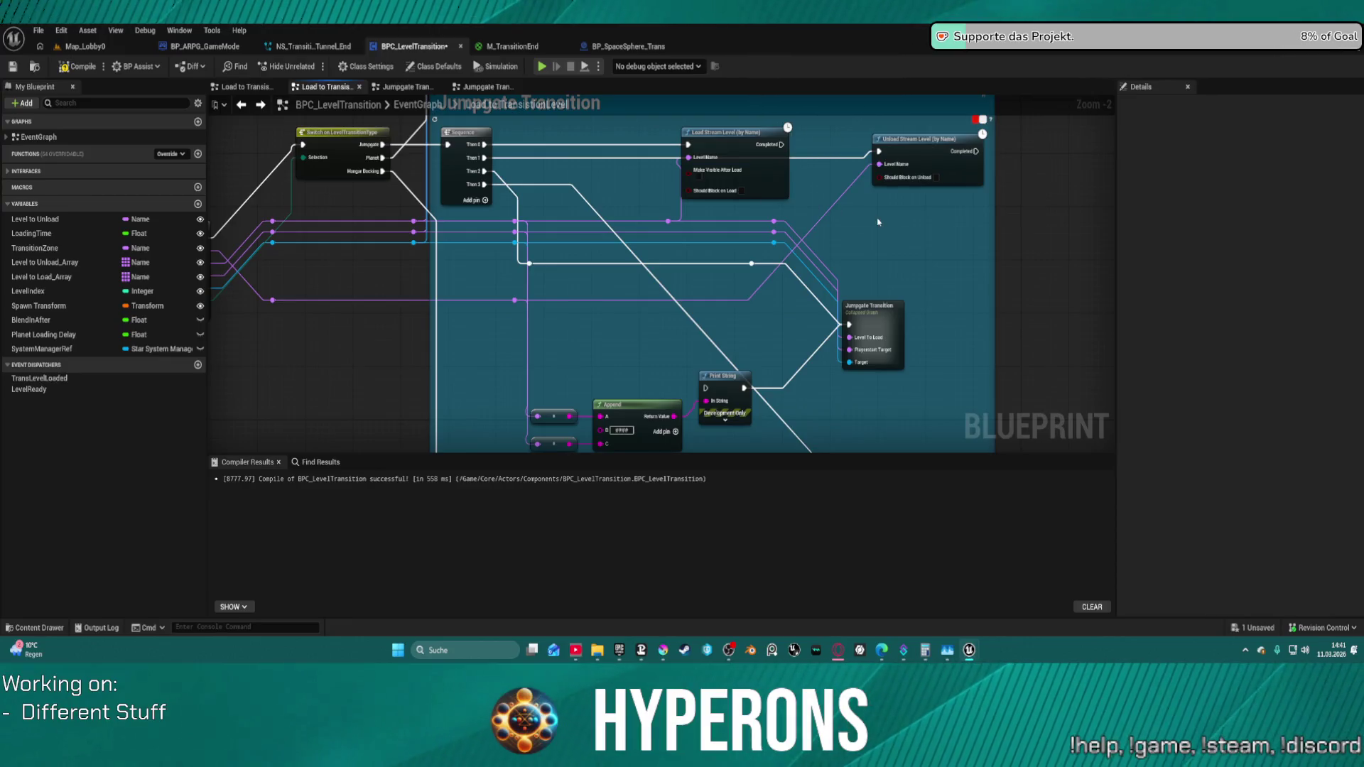
- Review the collapsed Jumpgate Transition graph, then the EventGraph's transition comment sections
{"action": "double_click", "coordinate": [884, 322]}
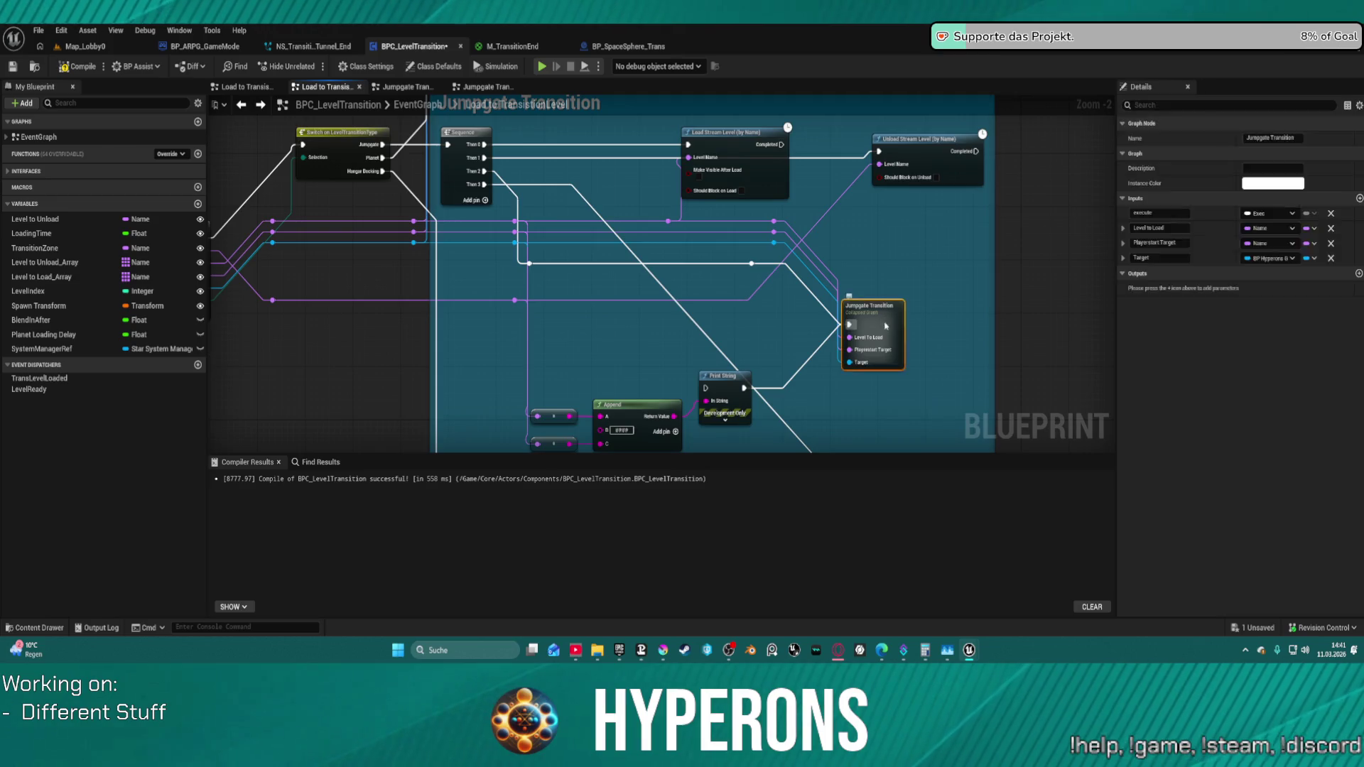
{"action": "mouse_move", "coordinate": [652, 140]}
{"action": "left_mouse_down"}
{"action": "mouse_move", "coordinate": [778, 140]}
{"action": "mouse_move", "coordinate": [683, 143]}
{"action": "left_mouse_up"}
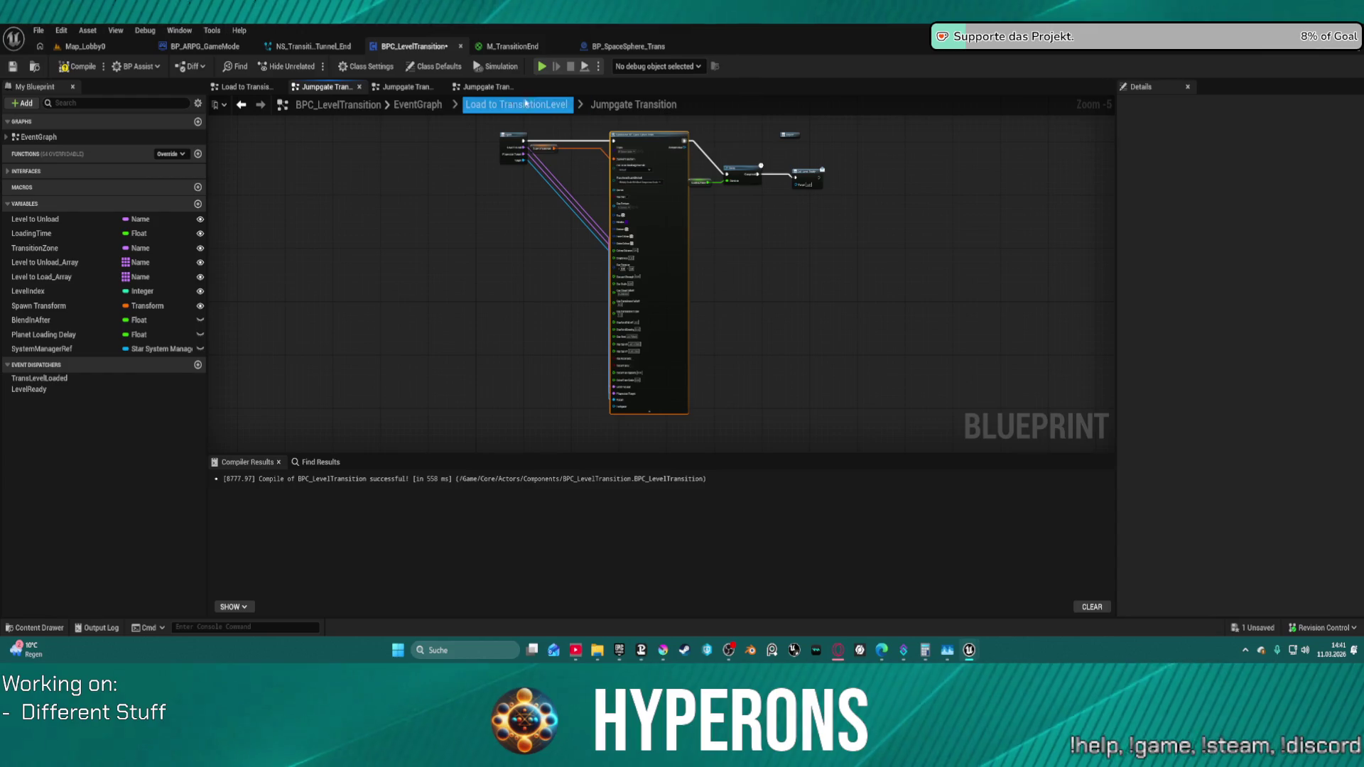
{"action": "scroll", "coordinate": [694, 178], "scroll_direction": "up", "scroll_amount": 2}
{"action": "left_click_drag", "start_coordinate": [754, 232], "coordinate": [789, 363]}
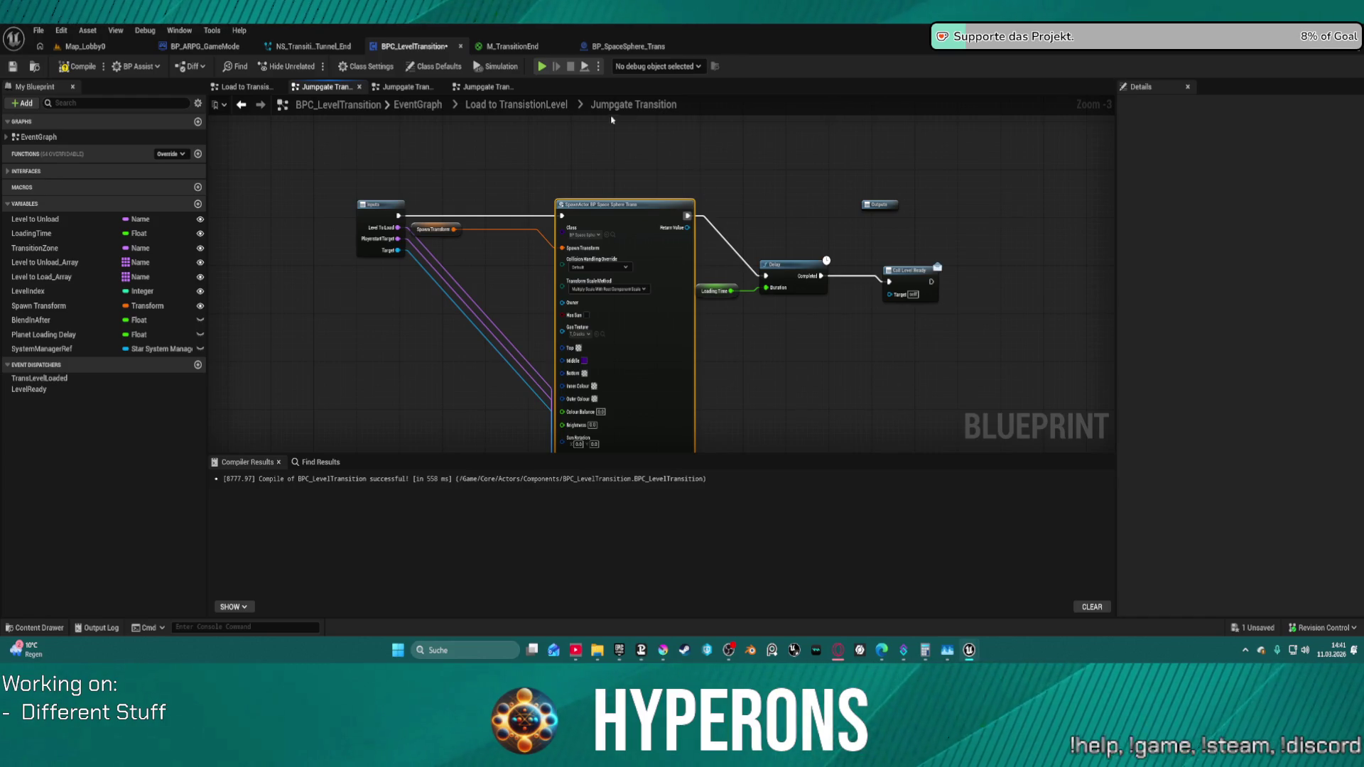
{"action": "left_click", "coordinate": [420, 105]}
{"action": "scroll", "coordinate": [682, 289], "scroll_direction": "down", "scroll_amount": 2}
{"action": "scroll", "coordinate": [688, 291], "scroll_direction": "up", "scroll_amount": 1}
{"action": "scroll", "coordinate": [688, 290], "scroll_direction": "up", "scroll_amount": 3}
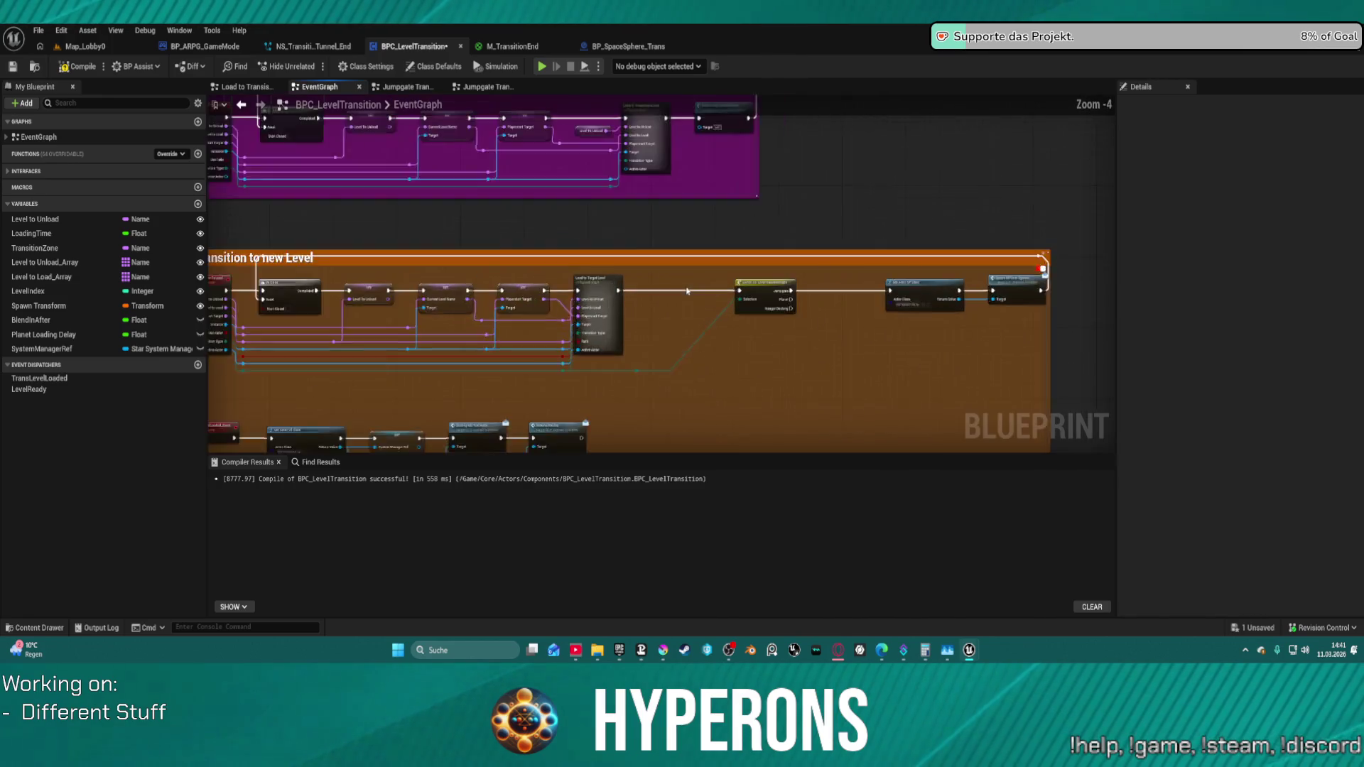
{"action": "scroll", "coordinate": [687, 291], "scroll_direction": "up", "scroll_amount": 1}
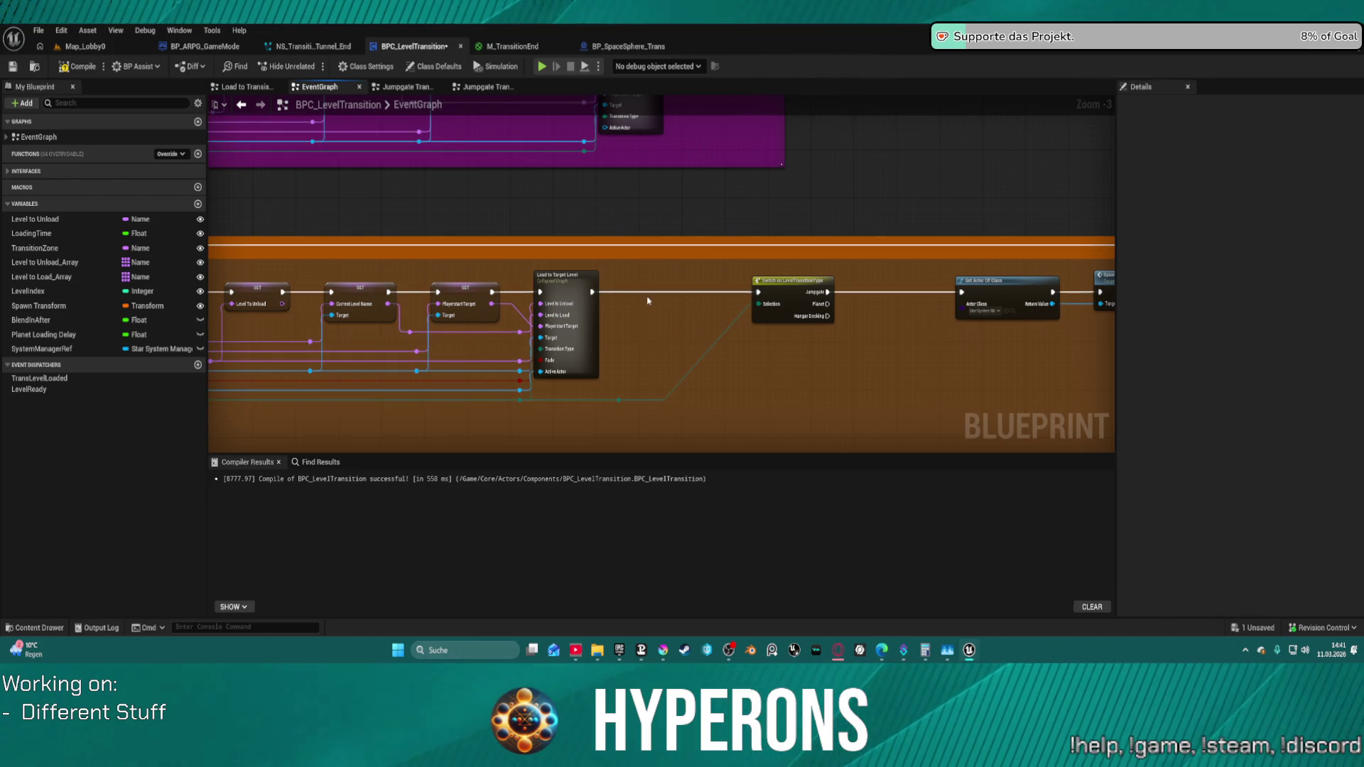
{"action": "mouse_move", "coordinate": [718, 165]}
{"action": "left_mouse_down"}
{"action": "mouse_move", "coordinate": [657, 268]}
{"action": "mouse_move", "coordinate": [676, 345]}
{"action": "mouse_move", "coordinate": [777, 367]}
{"action": "mouse_move", "coordinate": [798, 350]}
{"action": "left_mouse_up"}
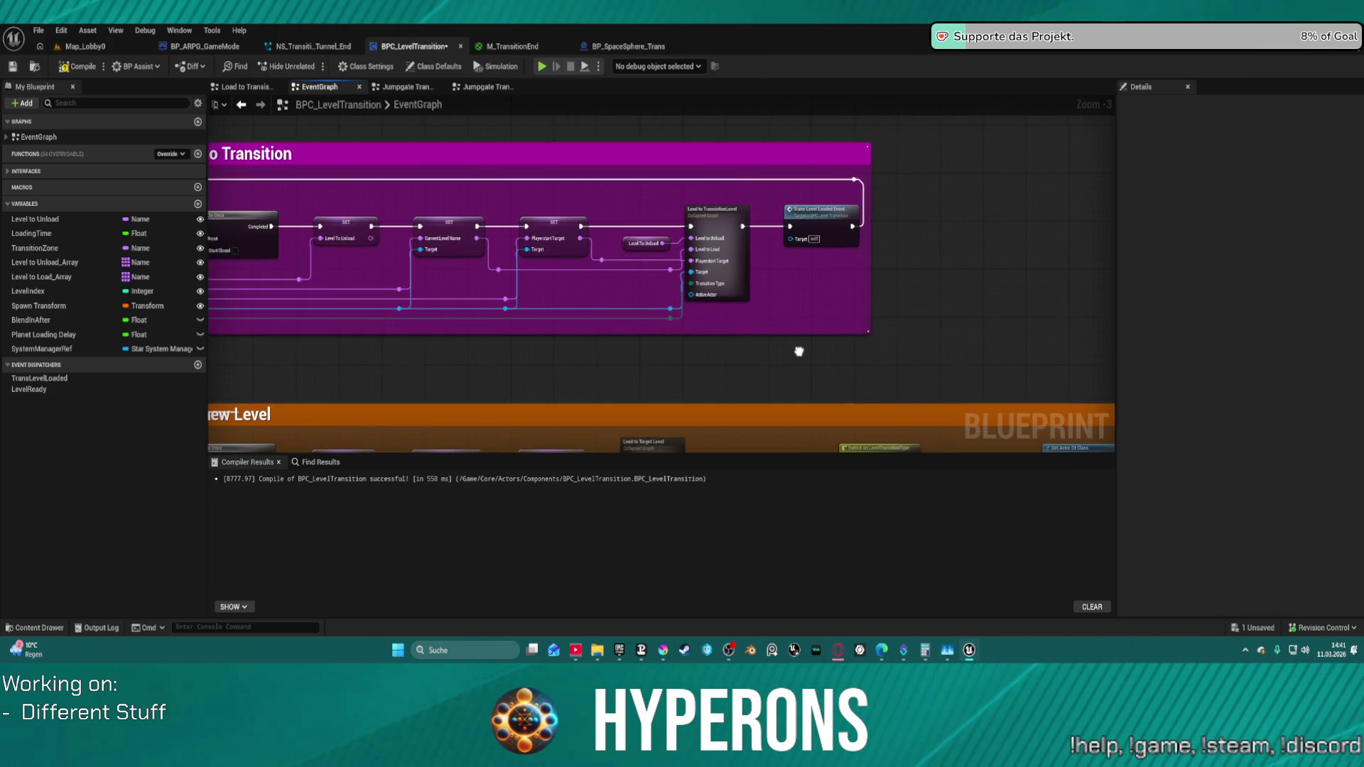
{"action": "mouse_move", "coordinate": [798, 350]}
{"action": "left_mouse_down"}
{"action": "mouse_move", "coordinate": [782, 366]}
{"action": "mouse_move", "coordinate": [911, 356]}
{"action": "mouse_move", "coordinate": [998, 375]}
{"action": "left_mouse_up"}
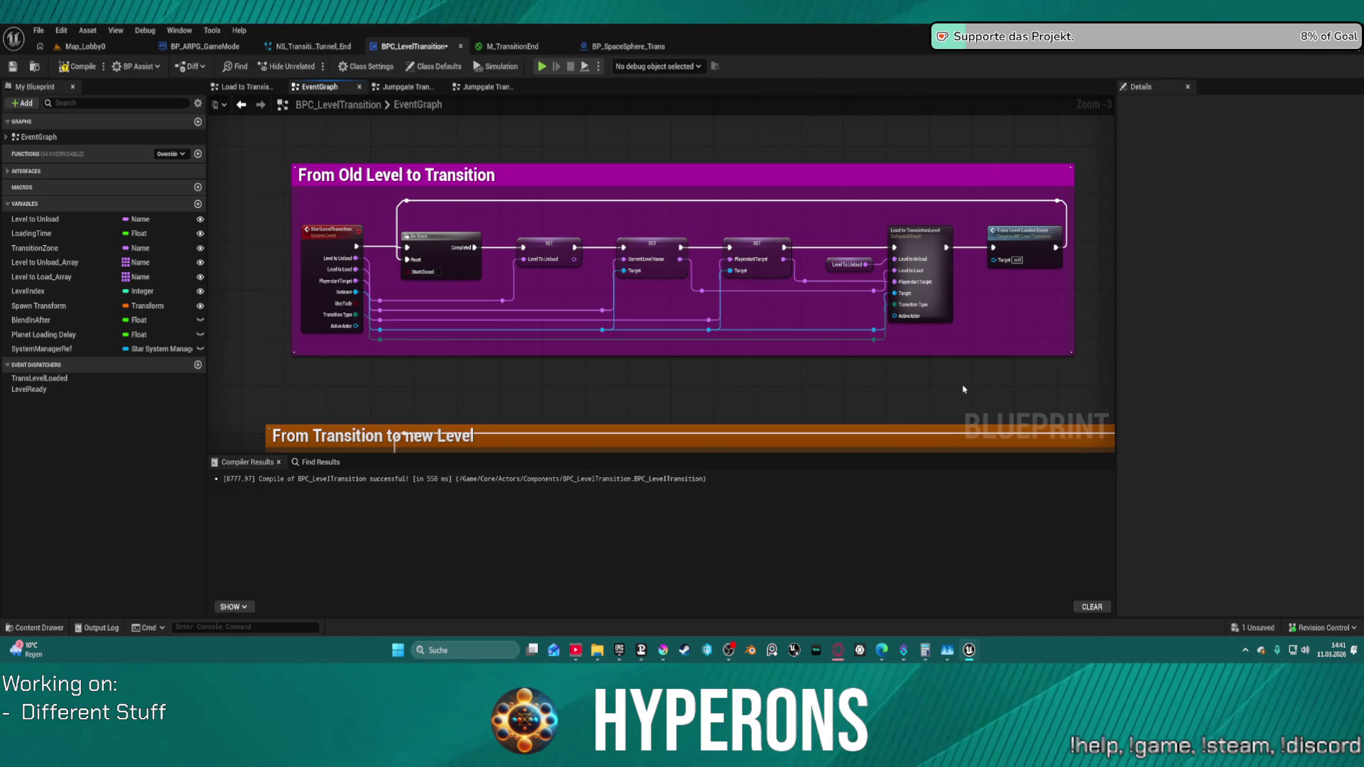
- Return to Jumpgate Transition, select SpawnActor BP Space Sphere Trans, and go to BP_SpaceSphere_Trans
{"action": "left_click", "coordinate": [482, 88]}
{"action": "left_click", "coordinate": [418, 87]}
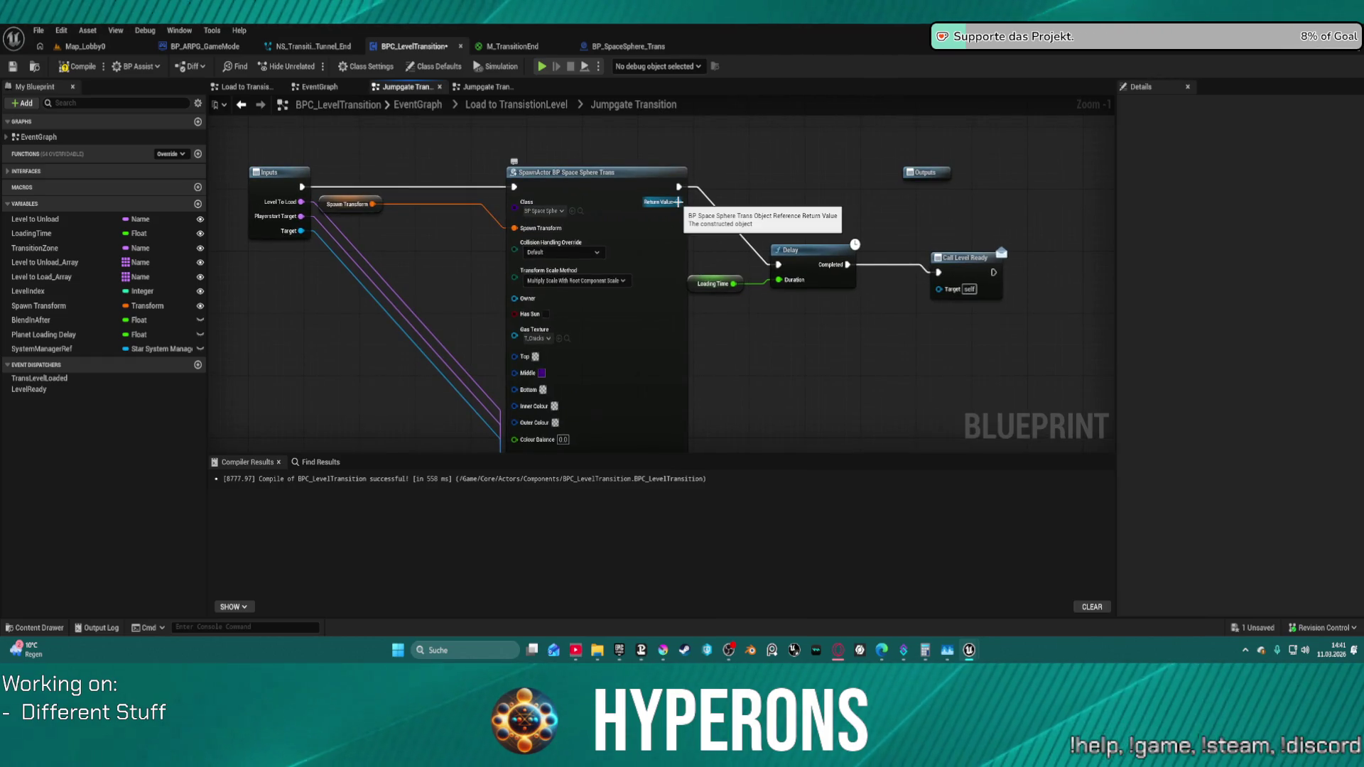
{"action": "left_click", "coordinate": [679, 203]}
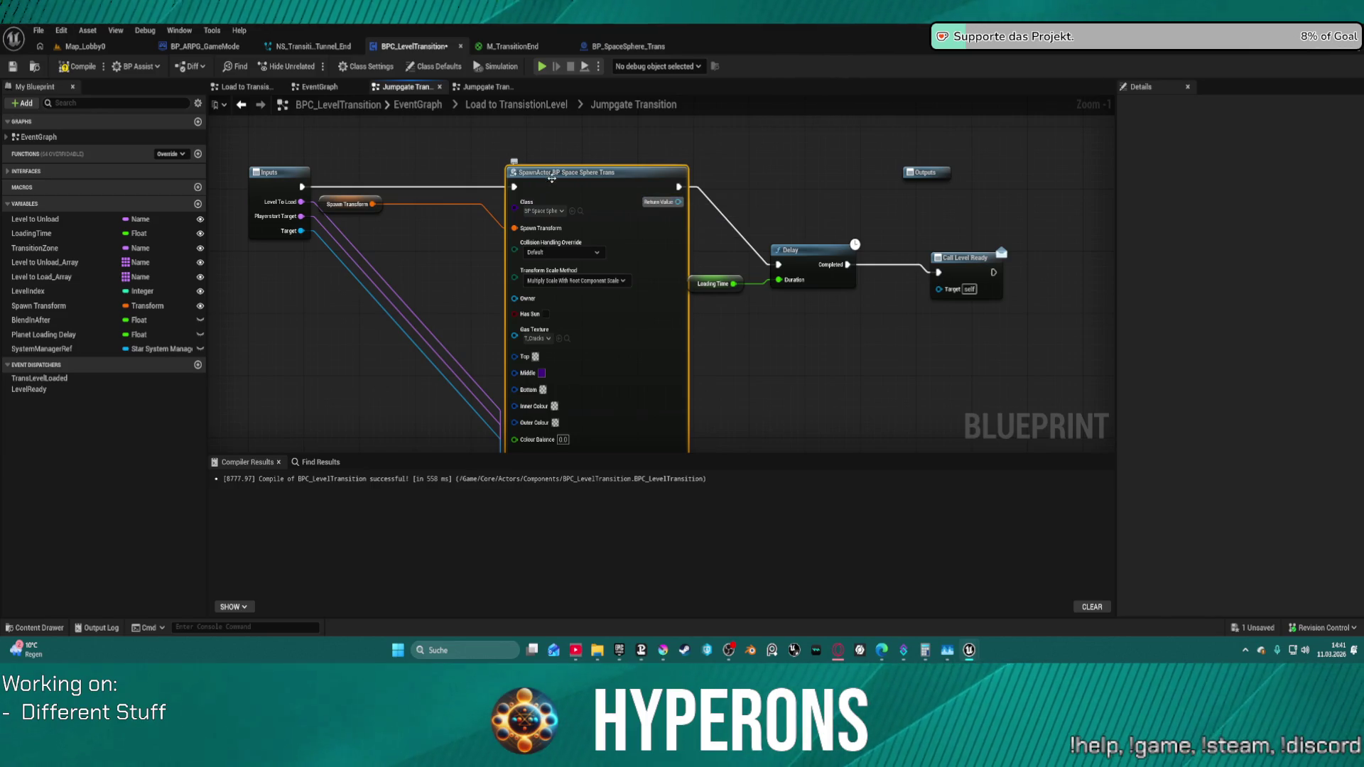
{"action": "left_click", "coordinate": [628, 47]}
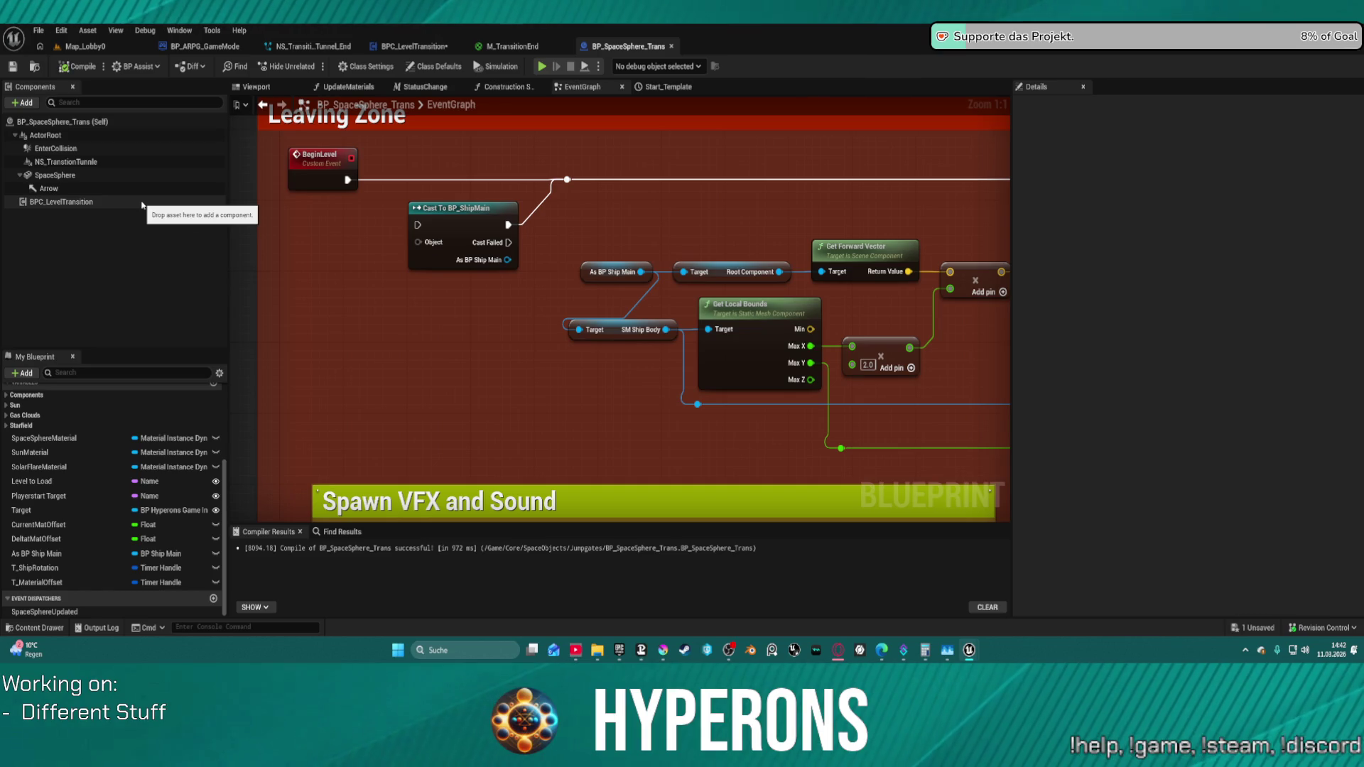
- Move the BPC Level Transition getter node down-left beside the Create Event node
{"action": "left_click", "coordinate": [142, 204]}
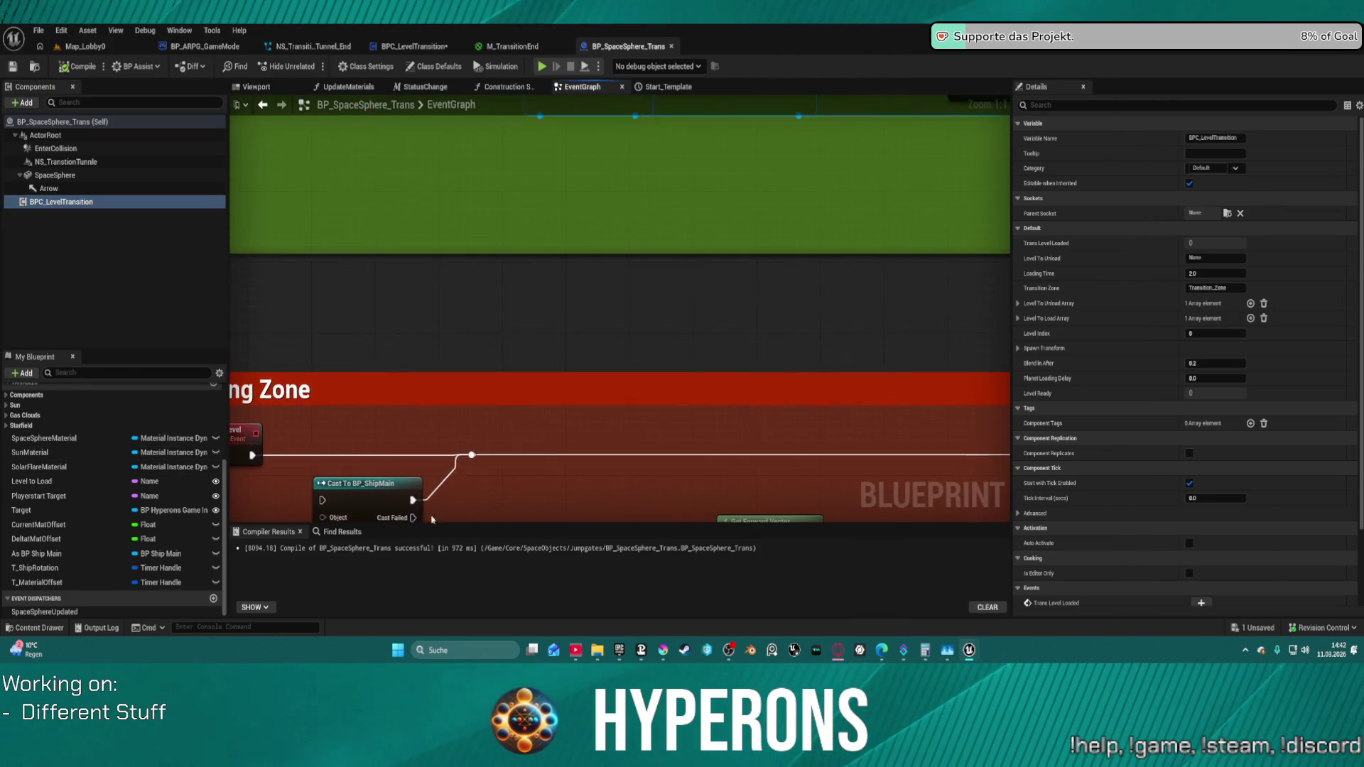
{"action": "scroll", "coordinate": [537, 311], "scroll_direction": "down", "scroll_amount": 4}
{"action": "scroll", "coordinate": [594, 507], "scroll_direction": "down", "scroll_amount": 2}
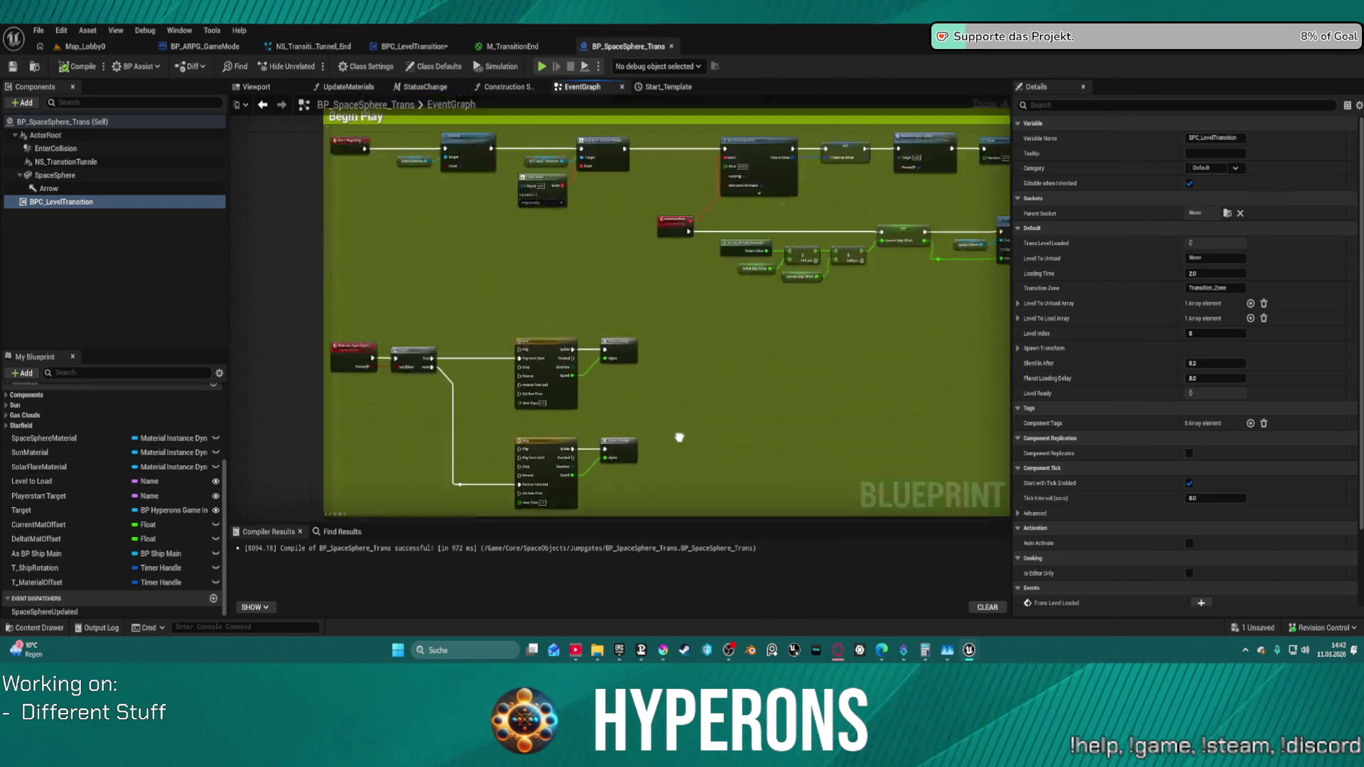
{"action": "scroll", "coordinate": [683, 333], "scroll_direction": "up", "scroll_amount": 2}
{"action": "scroll", "coordinate": [556, 331], "scroll_direction": "up", "scroll_amount": 2}
{"action": "scroll", "coordinate": [477, 291], "scroll_direction": "up", "scroll_amount": 2}
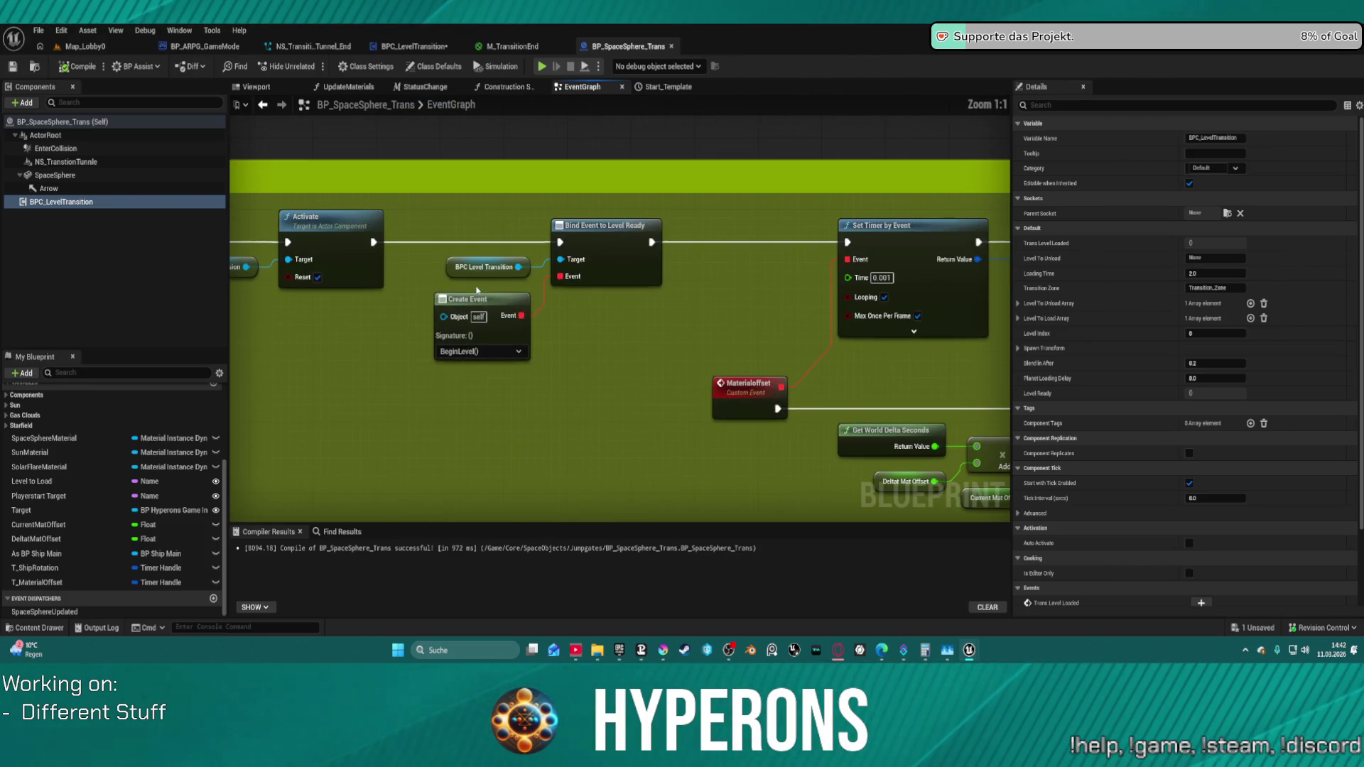
{"action": "left_click_drag", "start_coordinate": [479, 266], "coordinate": [259, 335]}
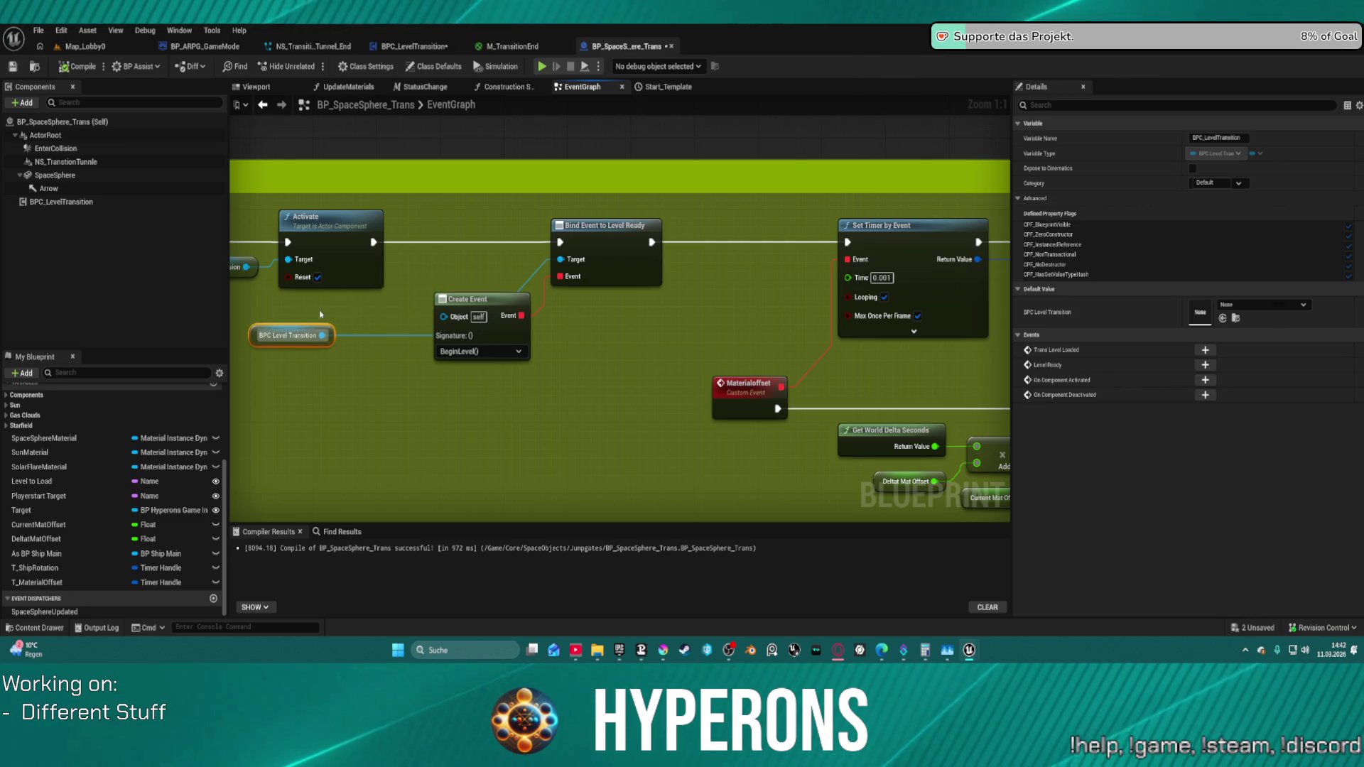
{"action": "left_click", "coordinate": [347, 337]}
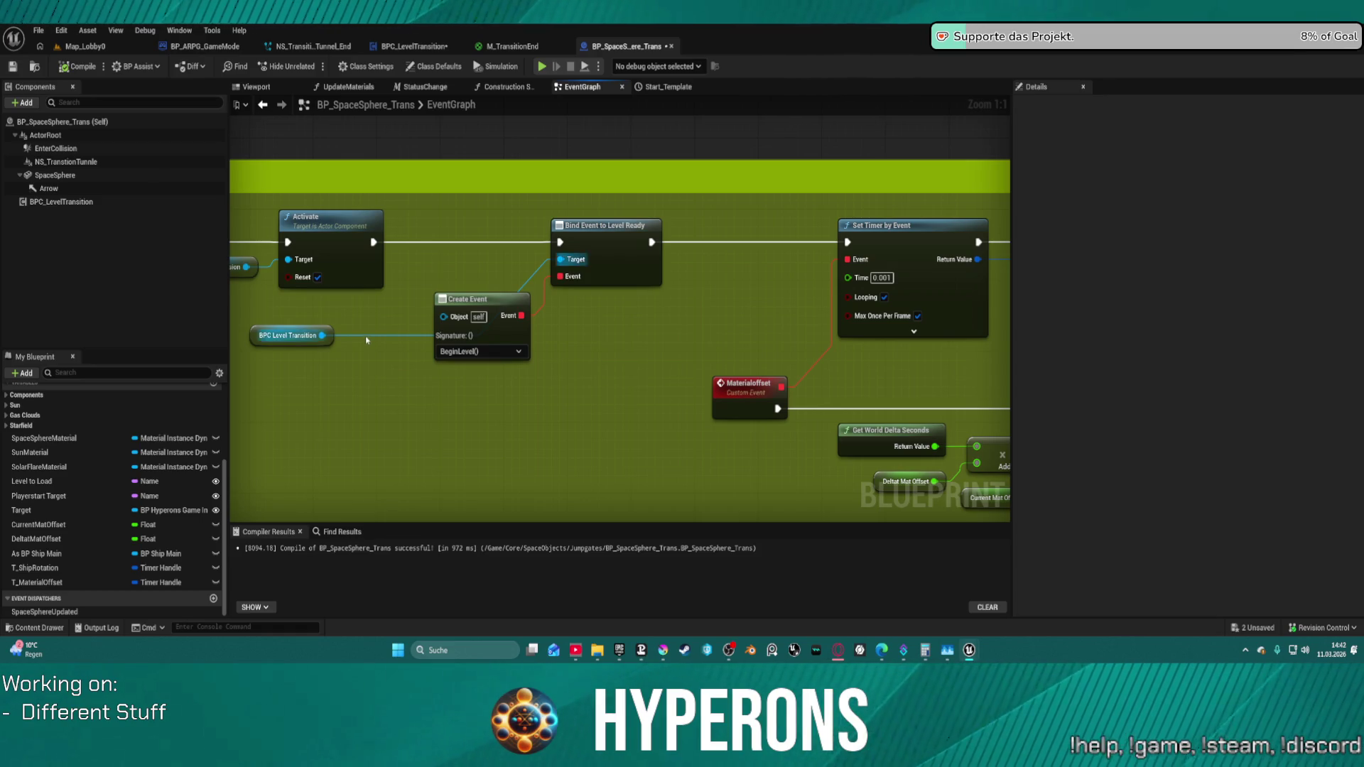
- Promote Bind Event to Level Ready's Target pin to a new variable named Target_0
{"action": "right_click", "coordinate": [274, 335]}
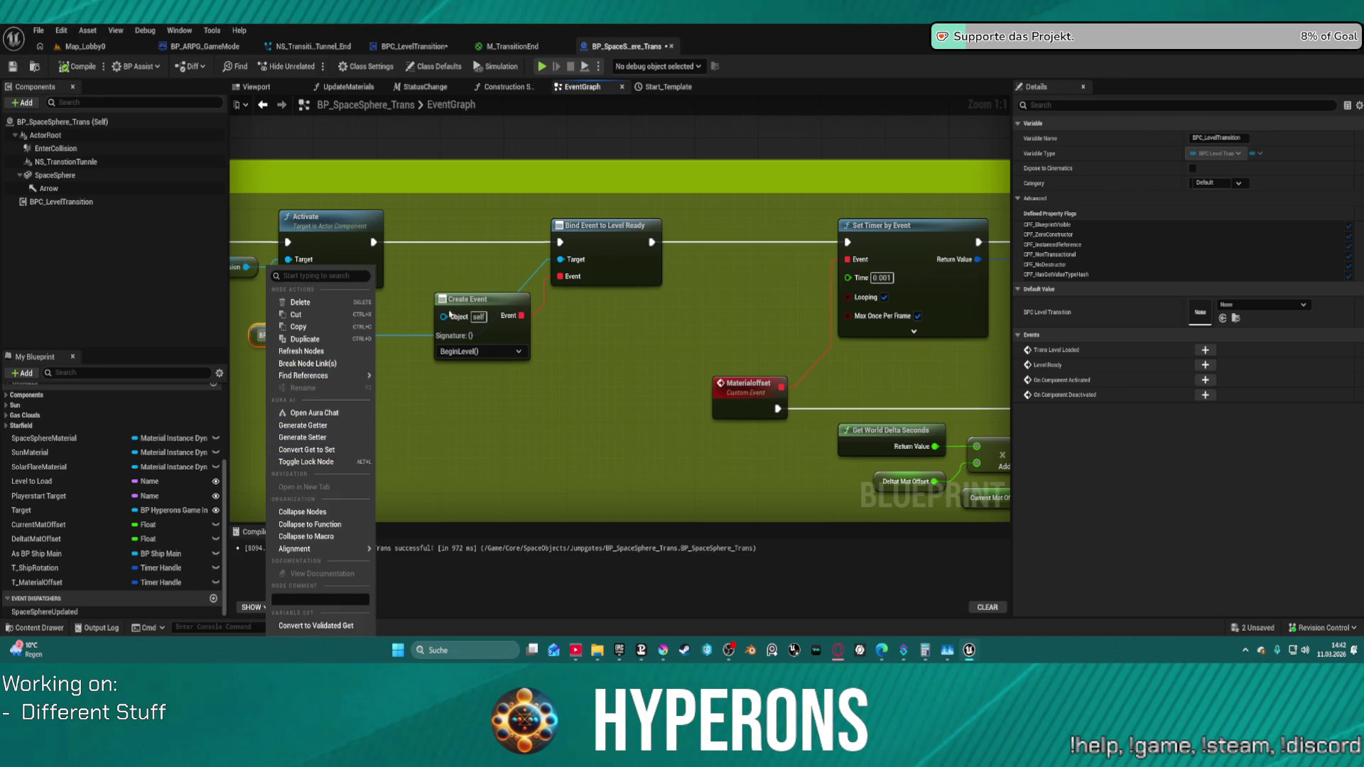
{"action": "left_click", "coordinate": [561, 258]}
{"action": "right_click", "coordinate": [562, 259]}
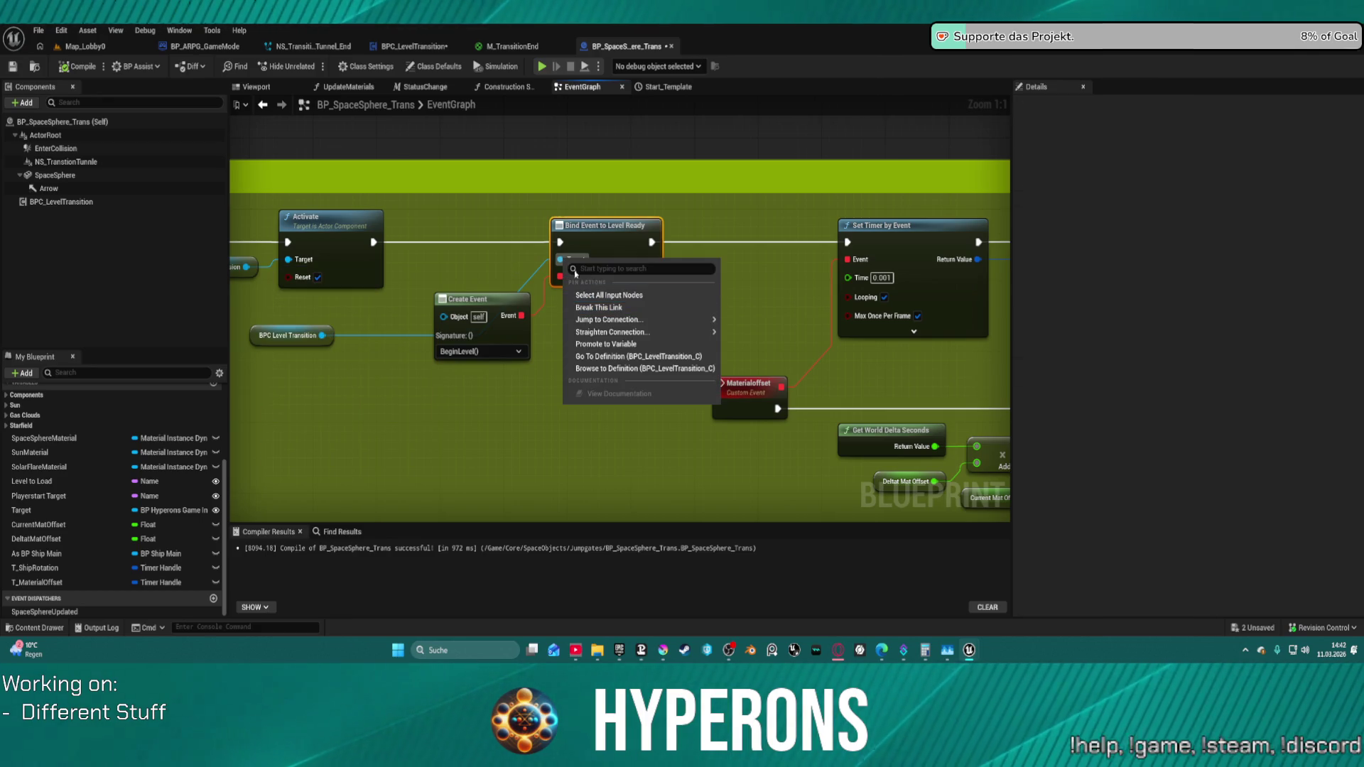
{"action": "left_click", "coordinate": [606, 344]}
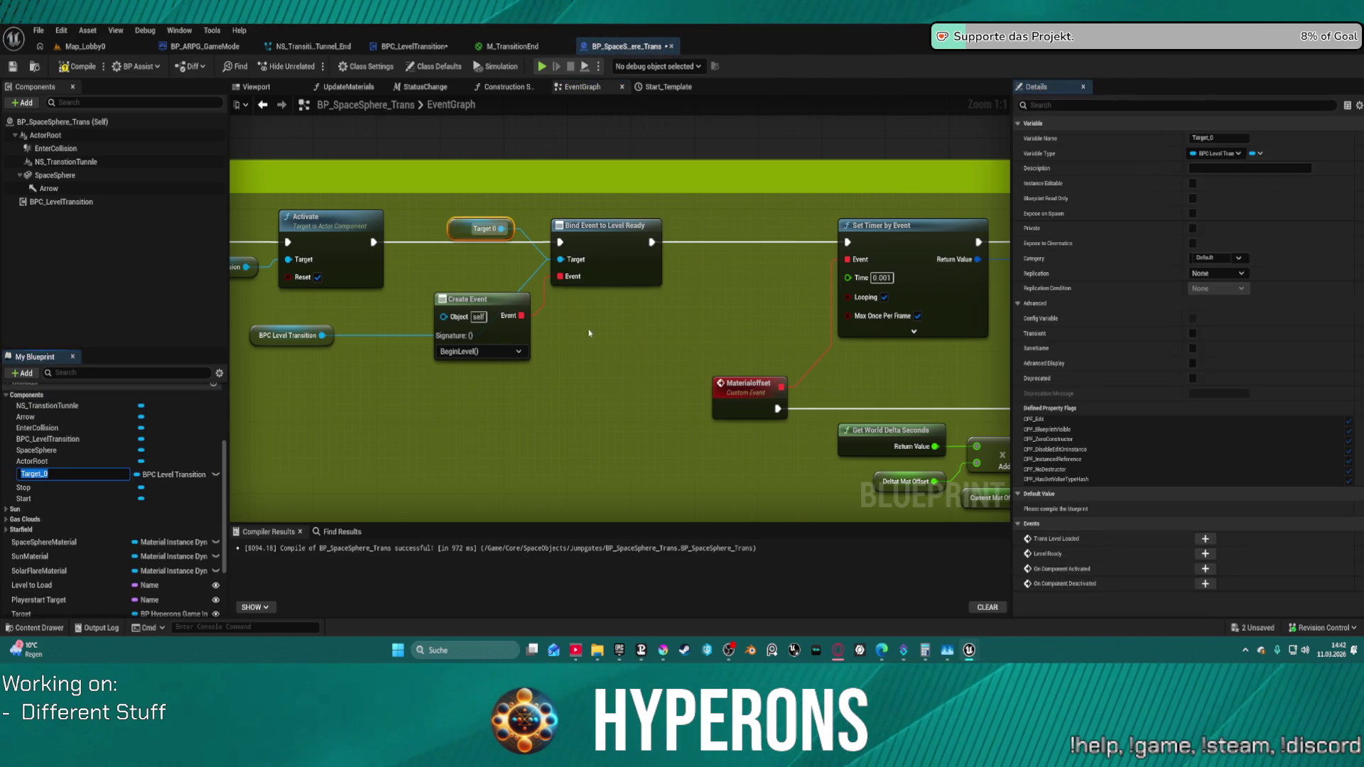
{"action": "key", "text": "Return"}
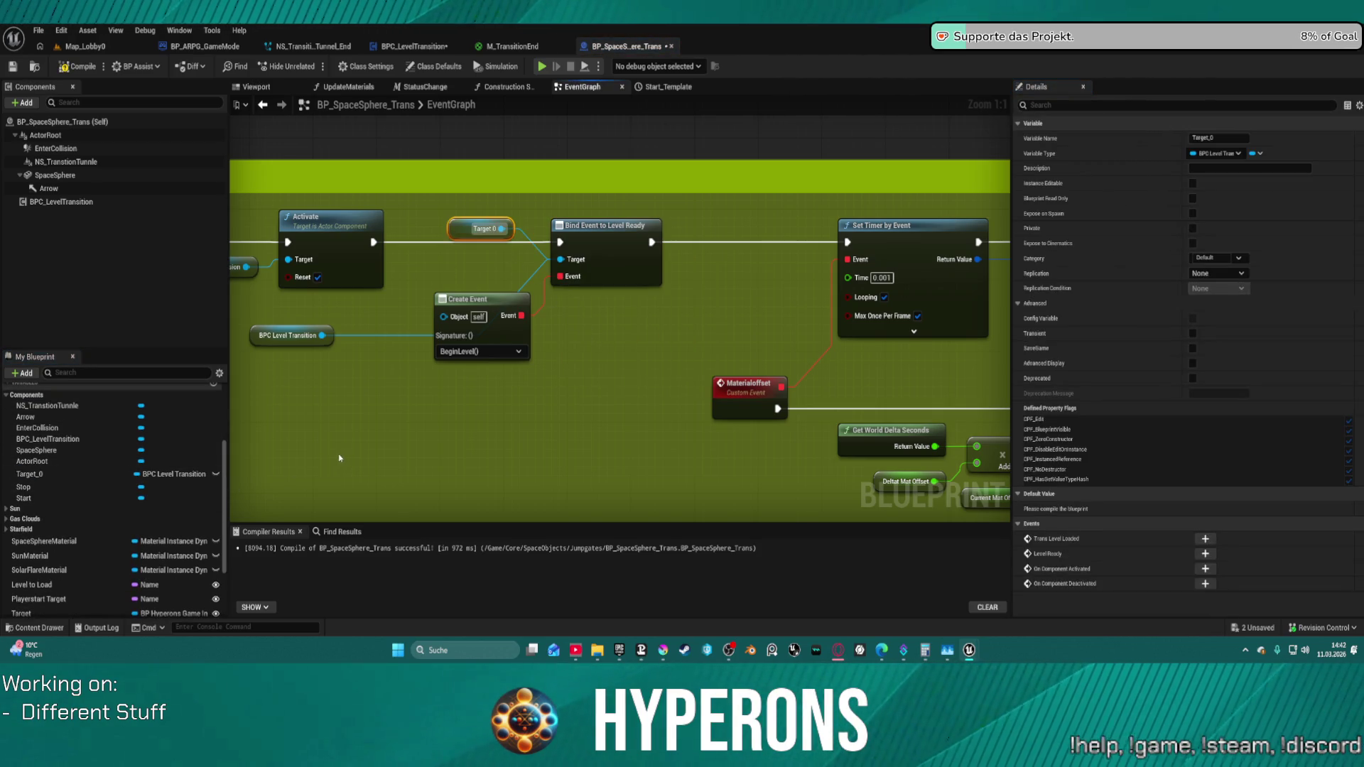
- Make Target_0 instance editable and exposed on spawn, compile, and return to BPC_LevelTransition
{"action": "left_click", "coordinate": [83, 474]}
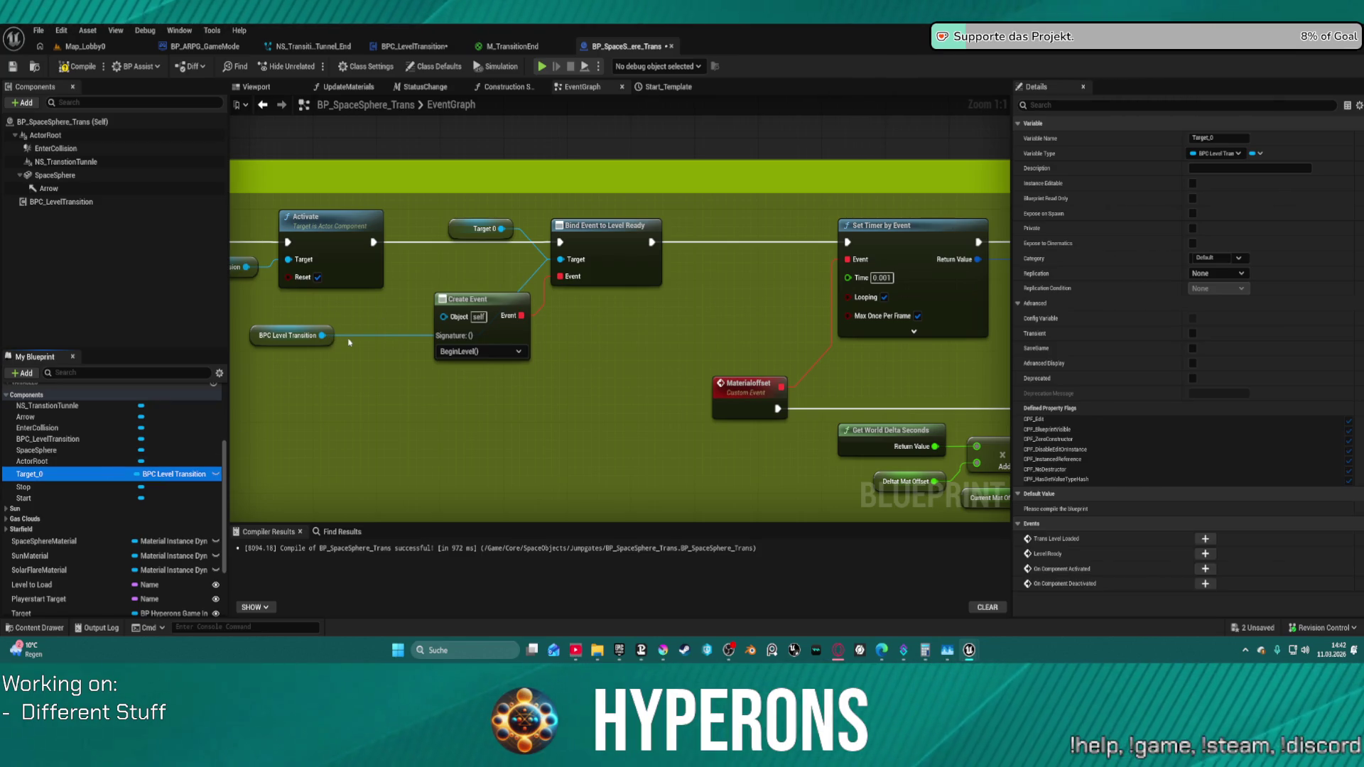
{"action": "left_click", "coordinate": [461, 228]}
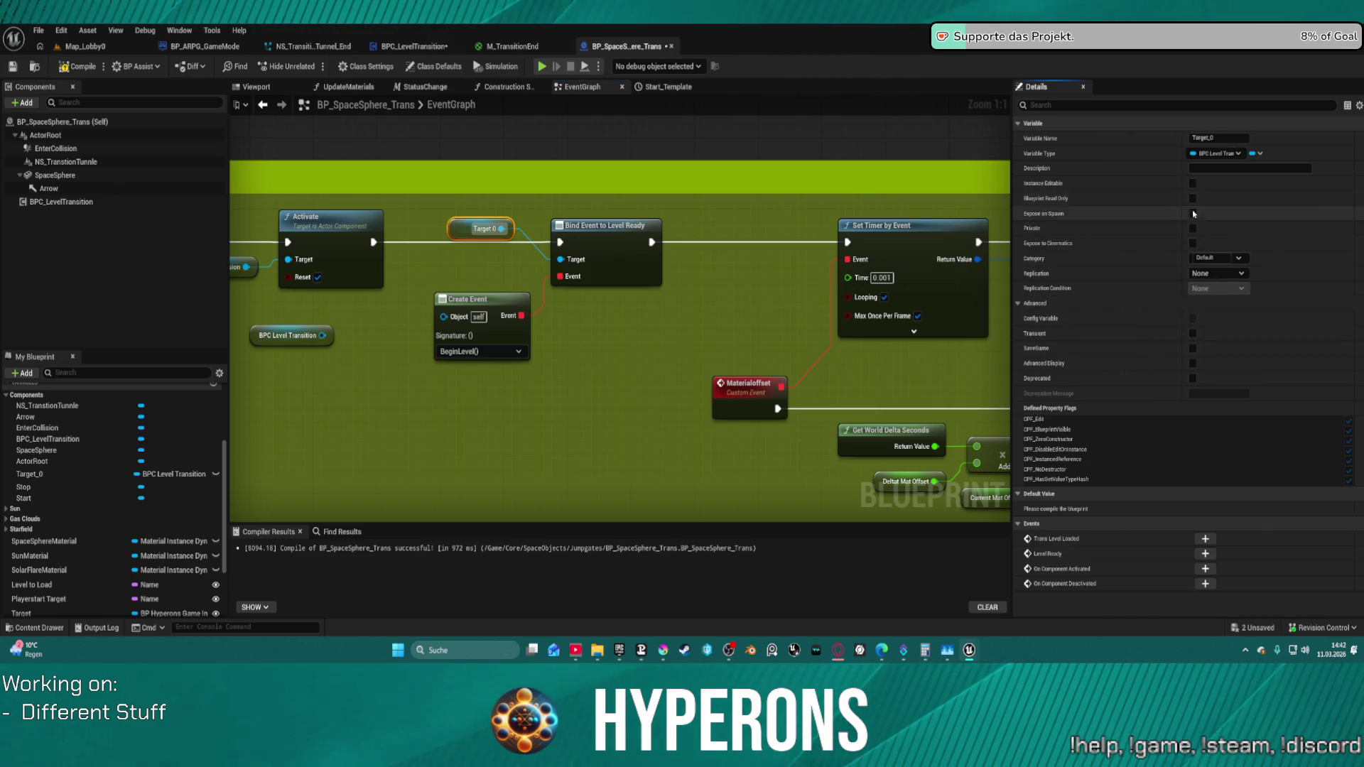
{"action": "left_click", "coordinate": [1193, 185]}
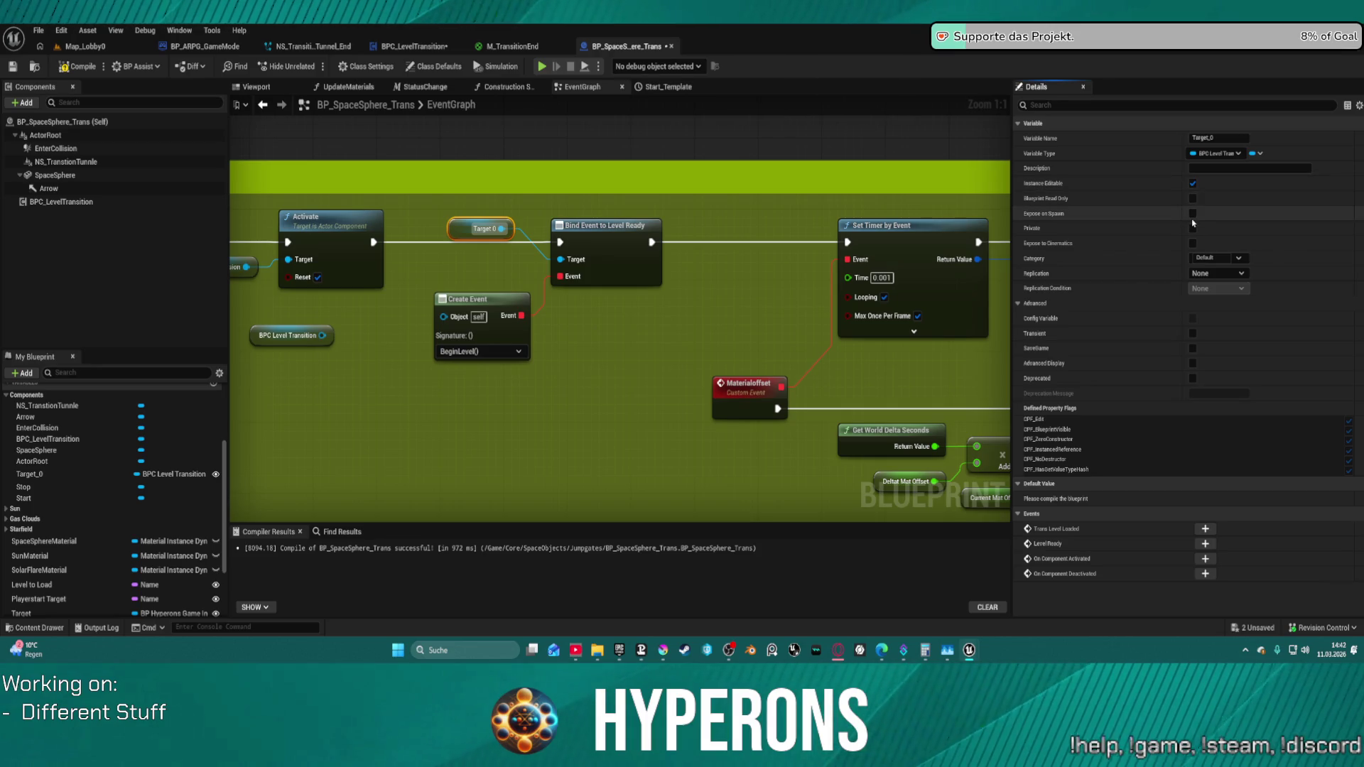
{"action": "left_click", "coordinate": [1193, 214]}
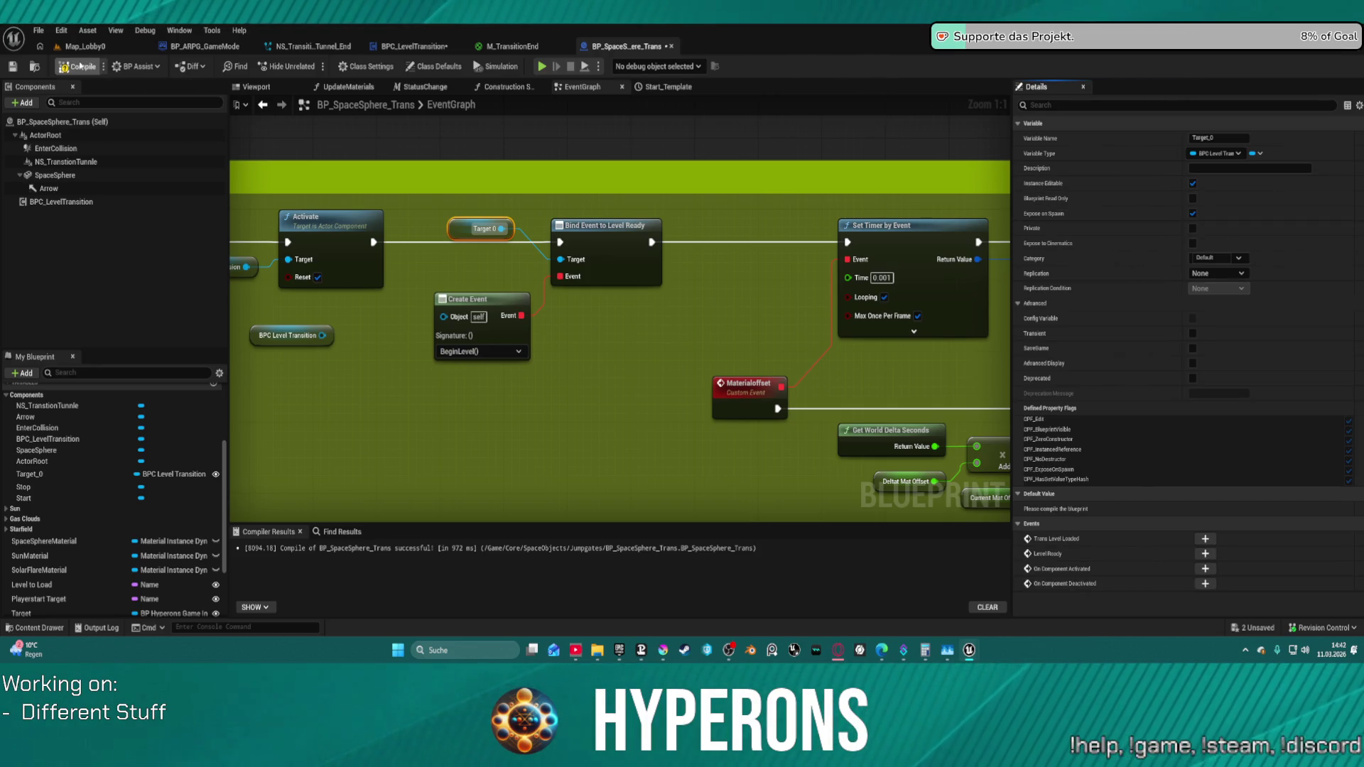
{"action": "key", "text": "F7"}
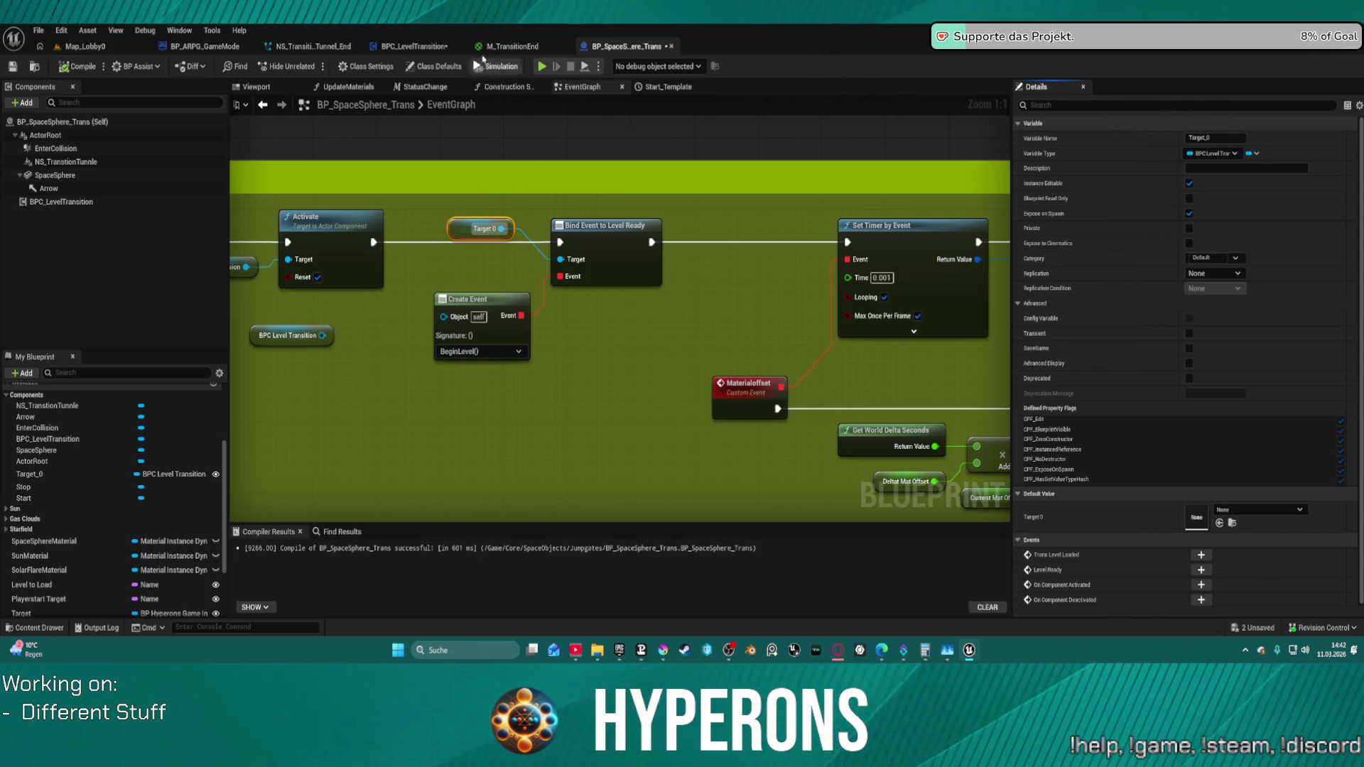
{"action": "left_click", "coordinate": [394, 47]}
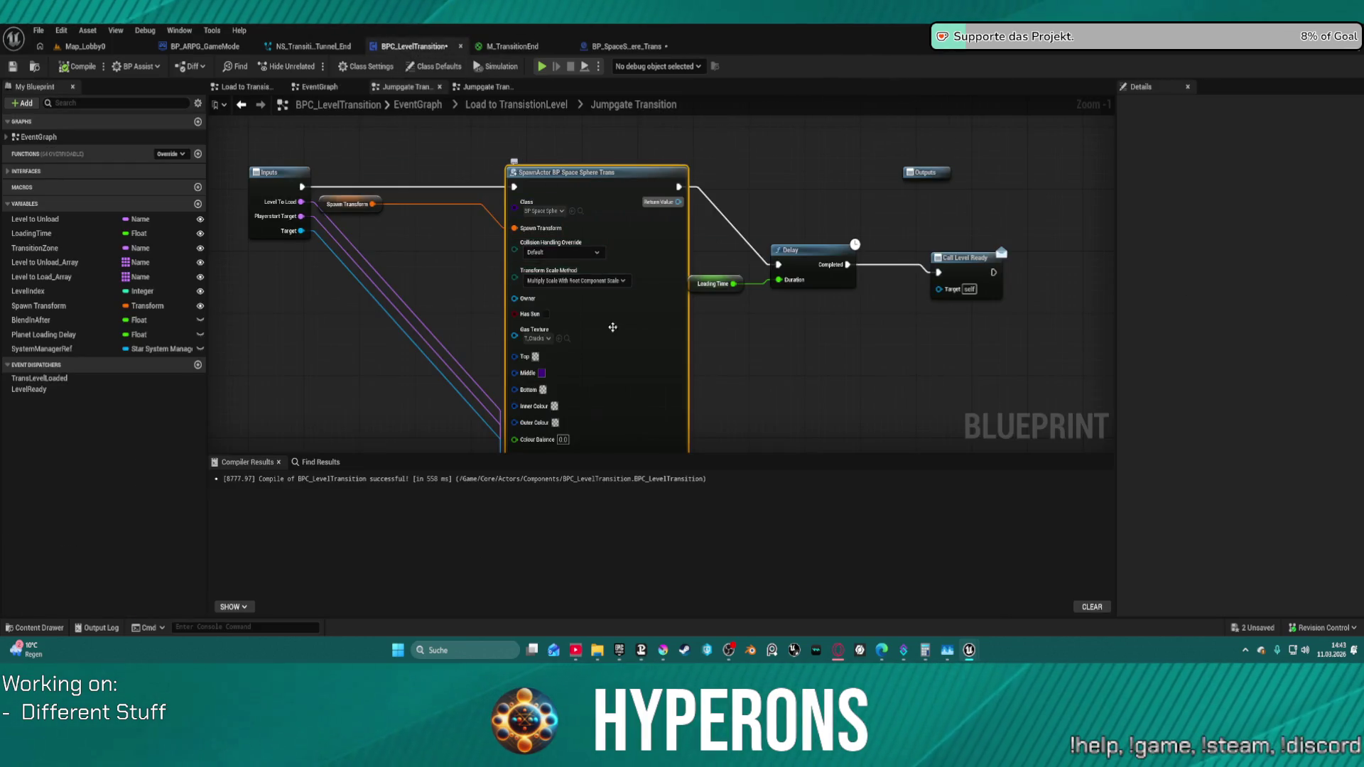
- Reveal the SpawnActor node's new Target 0 pin in the Jumpgate Transition graph
{"action": "left_click_drag", "start_coordinate": [613, 327], "coordinate": [587, 12]}
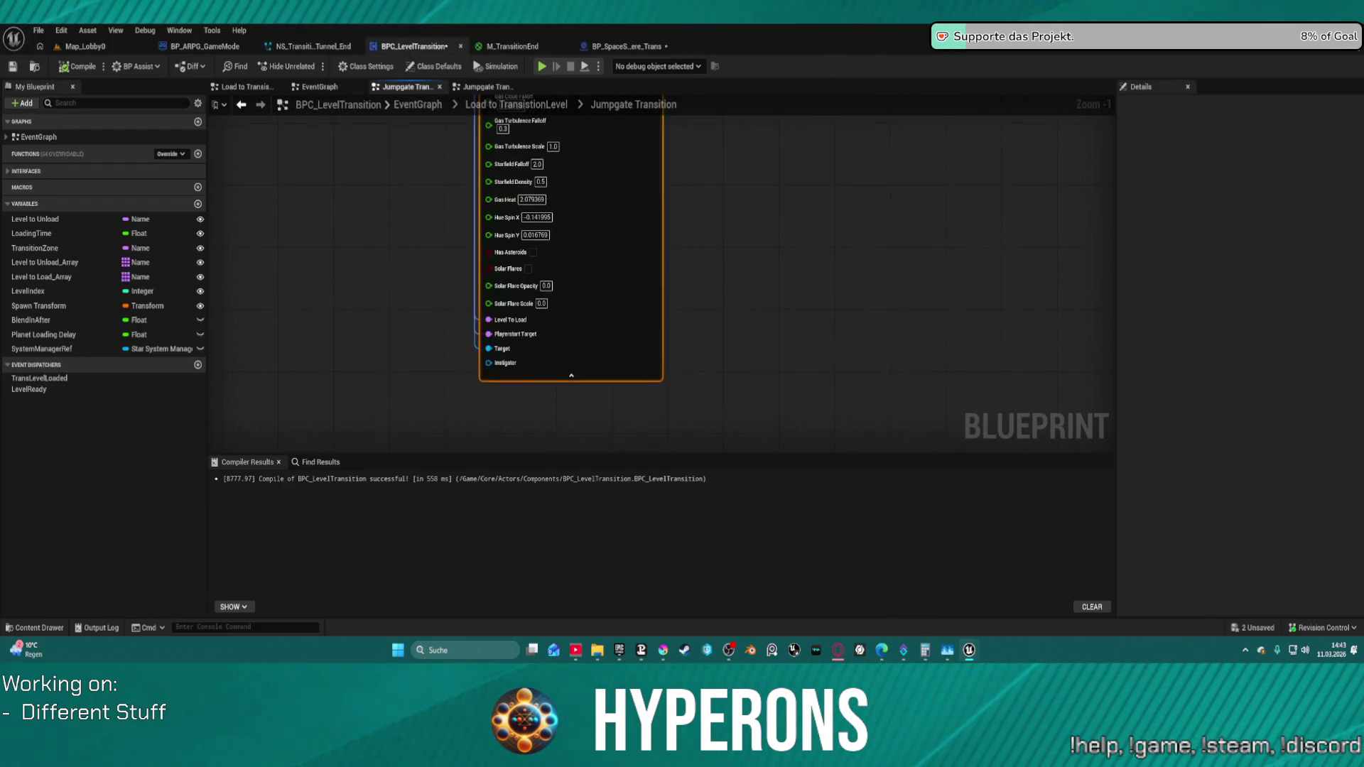
{"action": "left_click", "coordinate": [616, 47]}
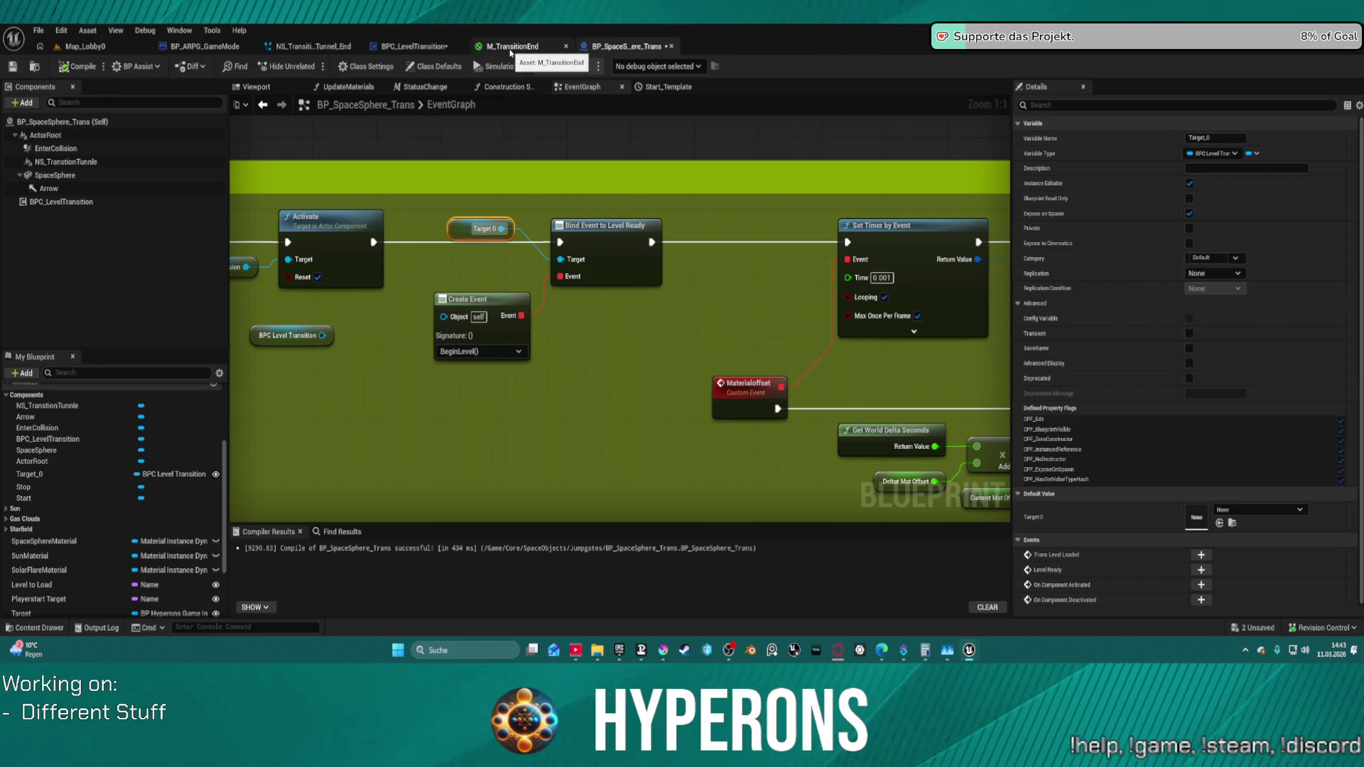
{"action": "left_click", "coordinate": [414, 47]}
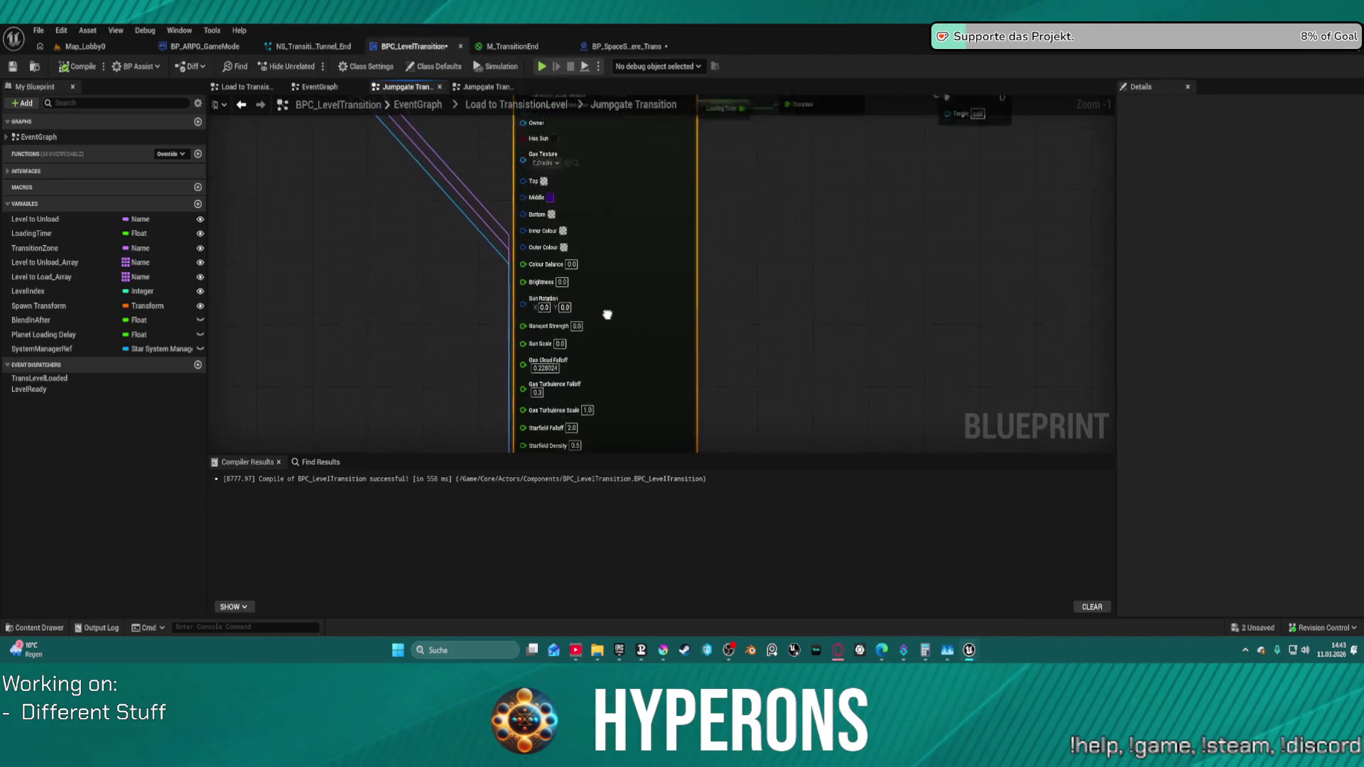
{"action": "scroll", "coordinate": [501, 309], "scroll_direction": "down", "scroll_amount": 2}
{"action": "mouse_move", "coordinate": [1008, 191]}
{"action": "left_mouse_down"}
{"action": "mouse_move", "coordinate": [555, 309]}
{"action": "mouse_move", "coordinate": [442, 320]}
{"action": "left_mouse_up"}
{"action": "type", "text": "se"}
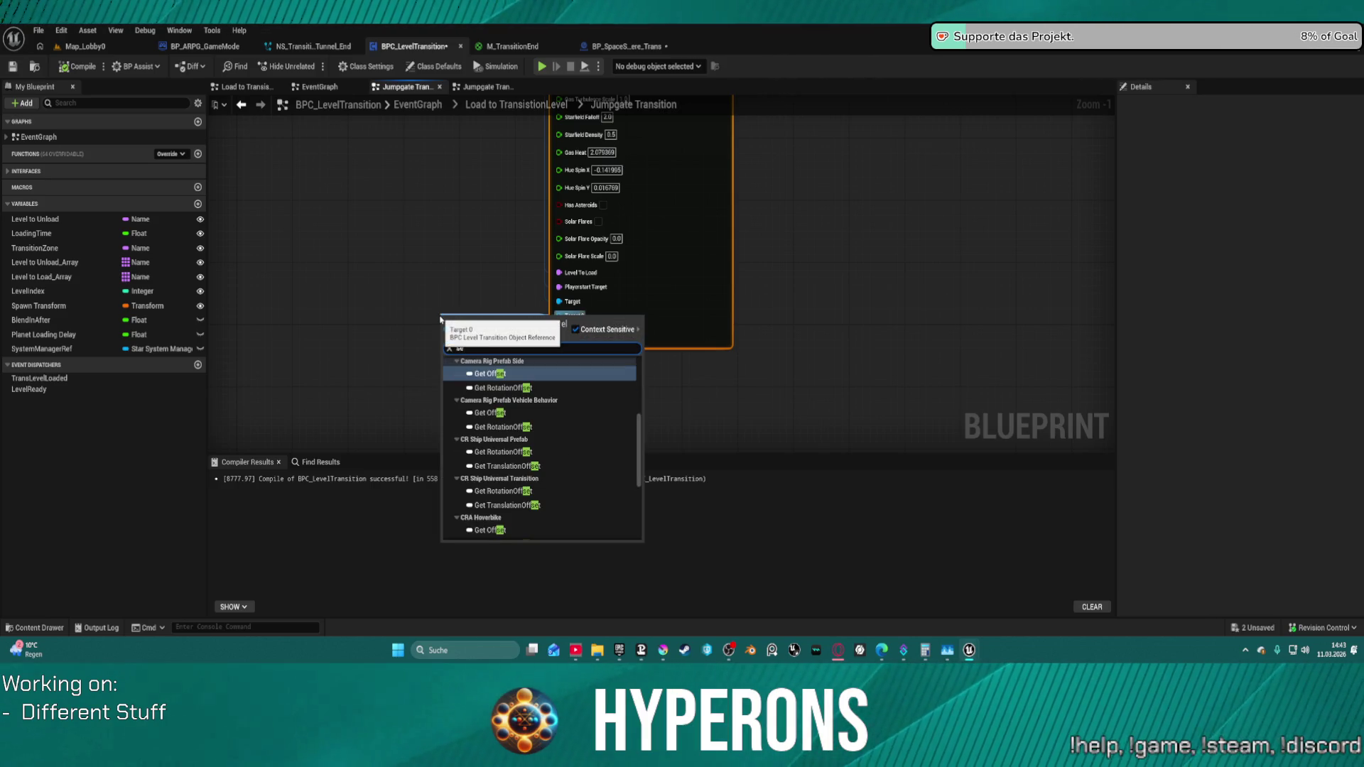
{"action": "type", "text": "lf"}
- Wire a Get a reference to self node into the SpawnActor's Target 0 input
{"action": "left_click", "coordinate": [464, 217]}
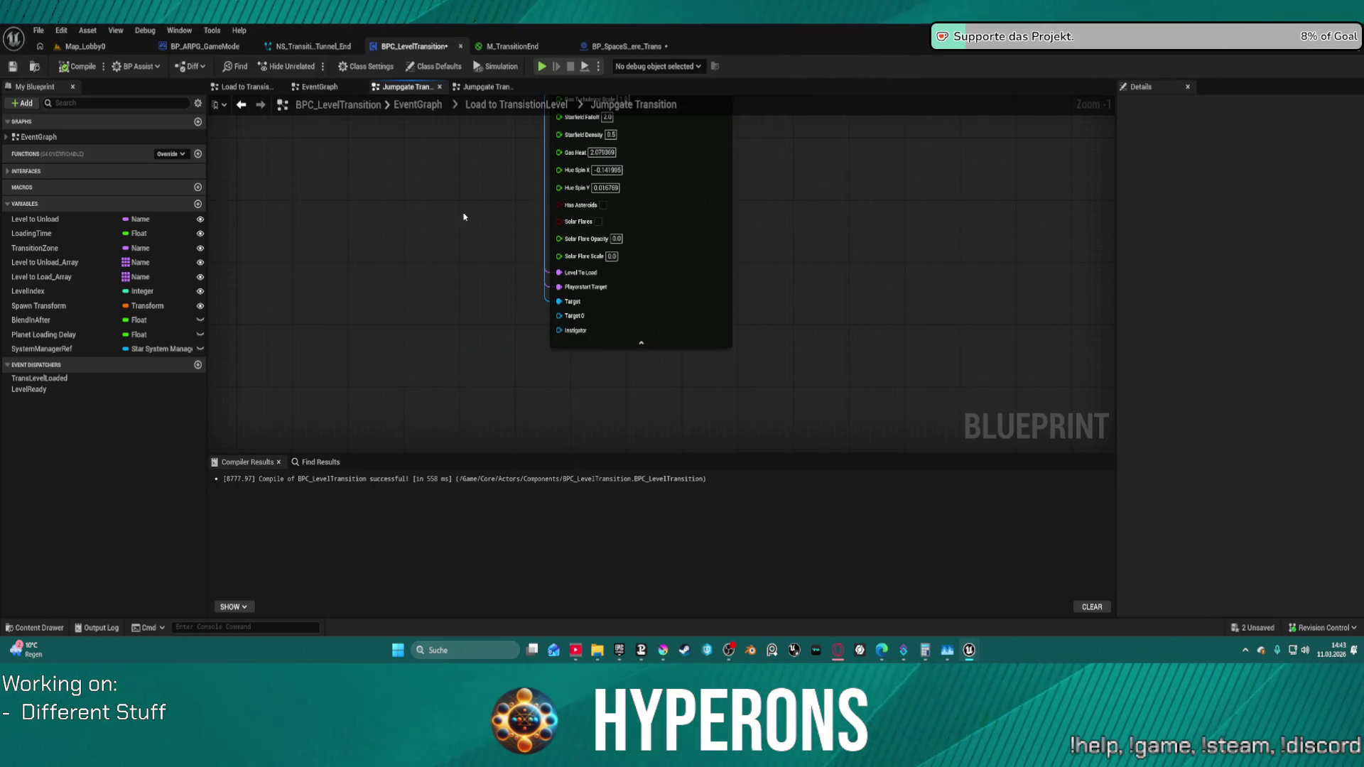
{"action": "left_click_drag", "start_coordinate": [557, 317], "coordinate": [446, 284]}
{"action": "type", "text": "self"}
{"action": "key", "text": "Return"}
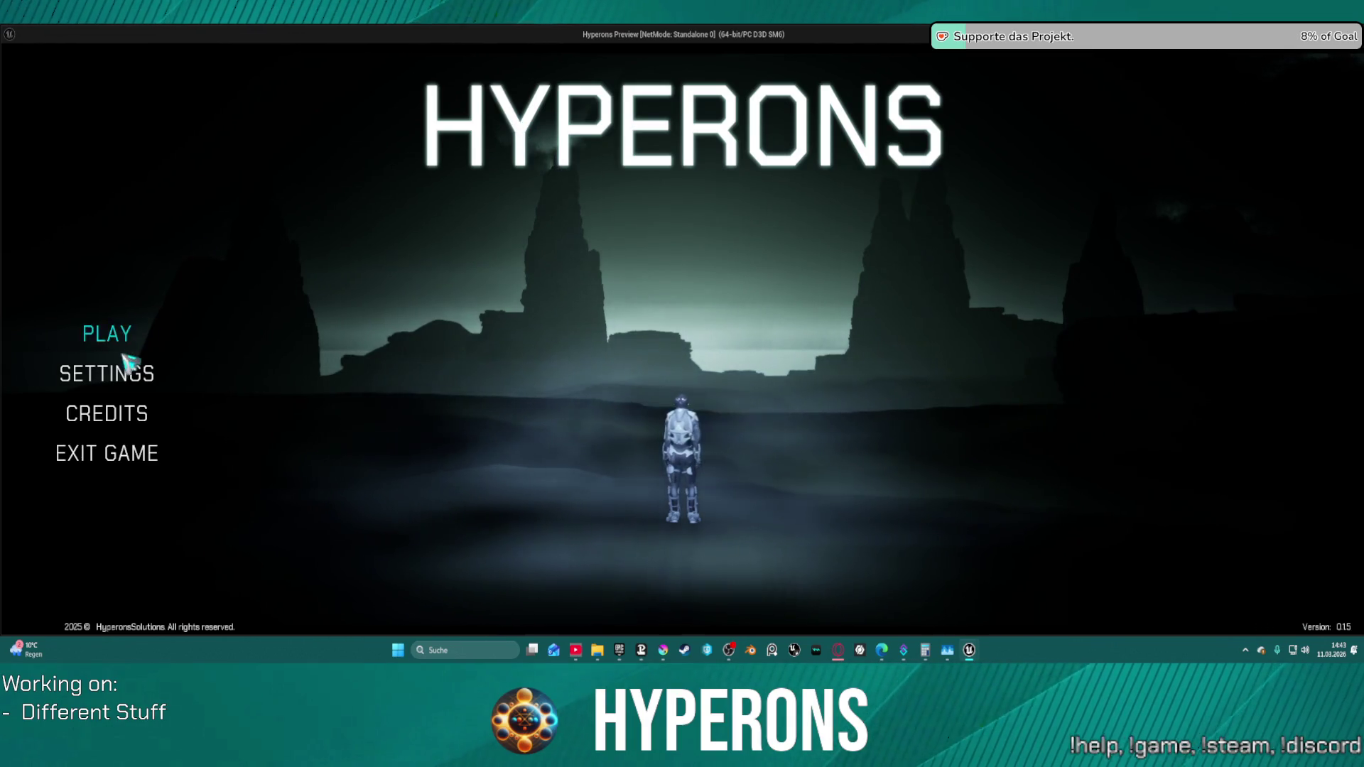
- Start a Hyperons game with the saved character from the main menu
{"action": "left_click", "coordinate": [107, 335]}
{"action": "left_click", "coordinate": [483, 295]}
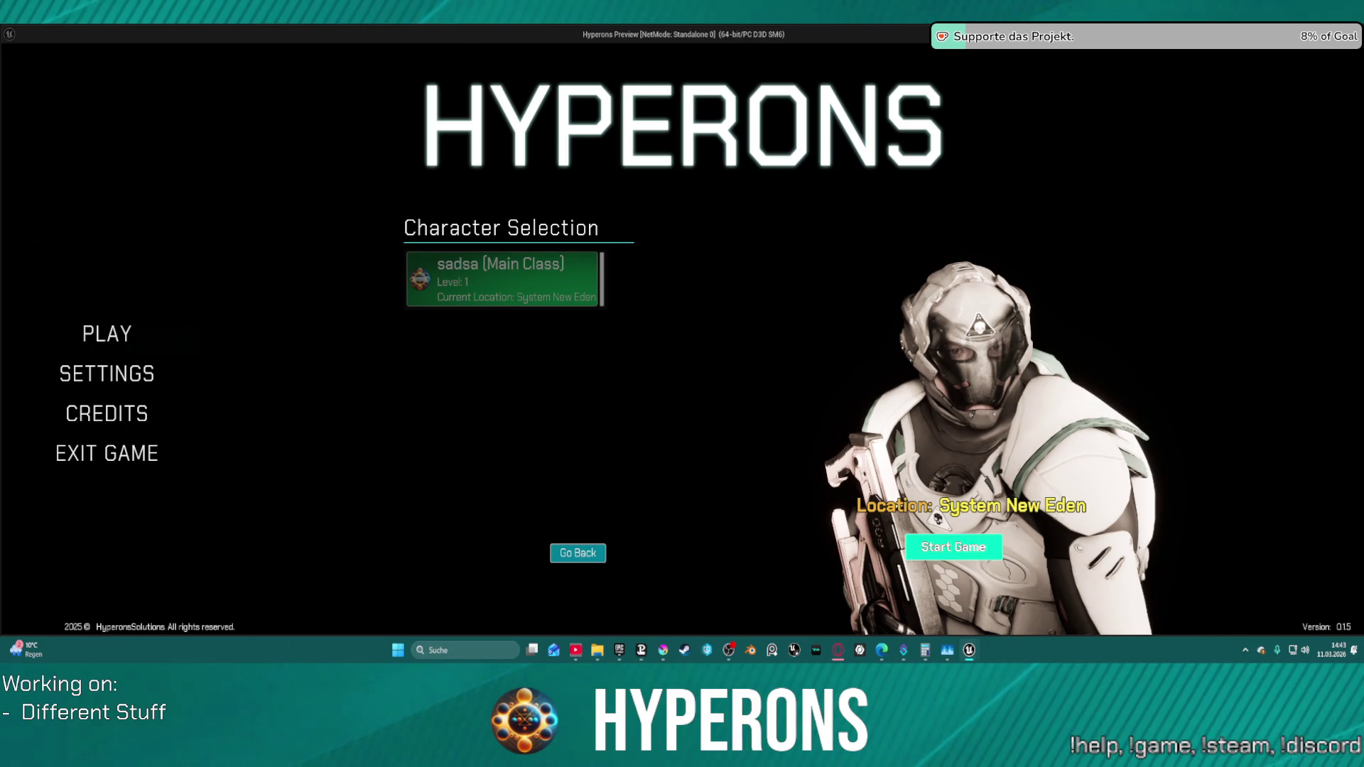
{"action": "left_click", "coordinate": [953, 547]}
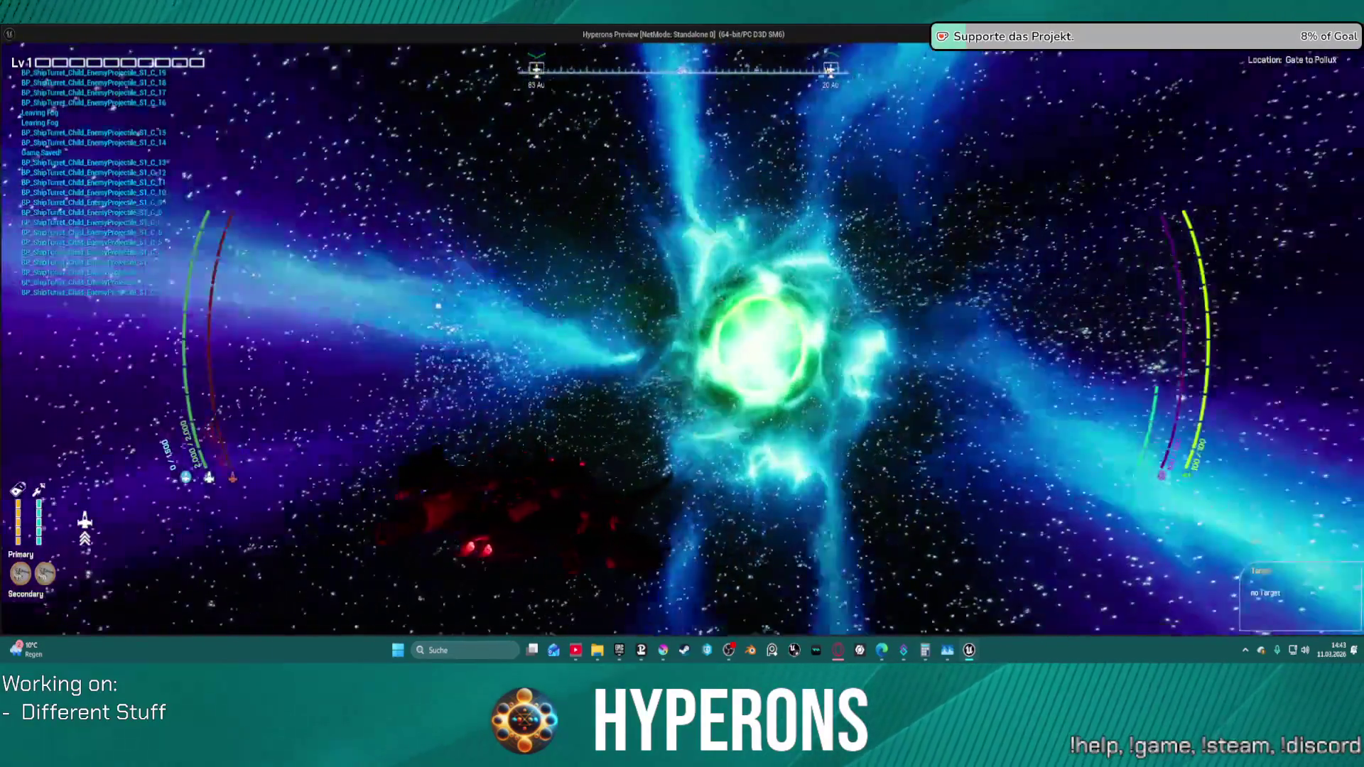
- Fly into the jumpgate, switching between game and editor and resuming from breakpoints
{"action": "key", "text": "alt+Tab"}
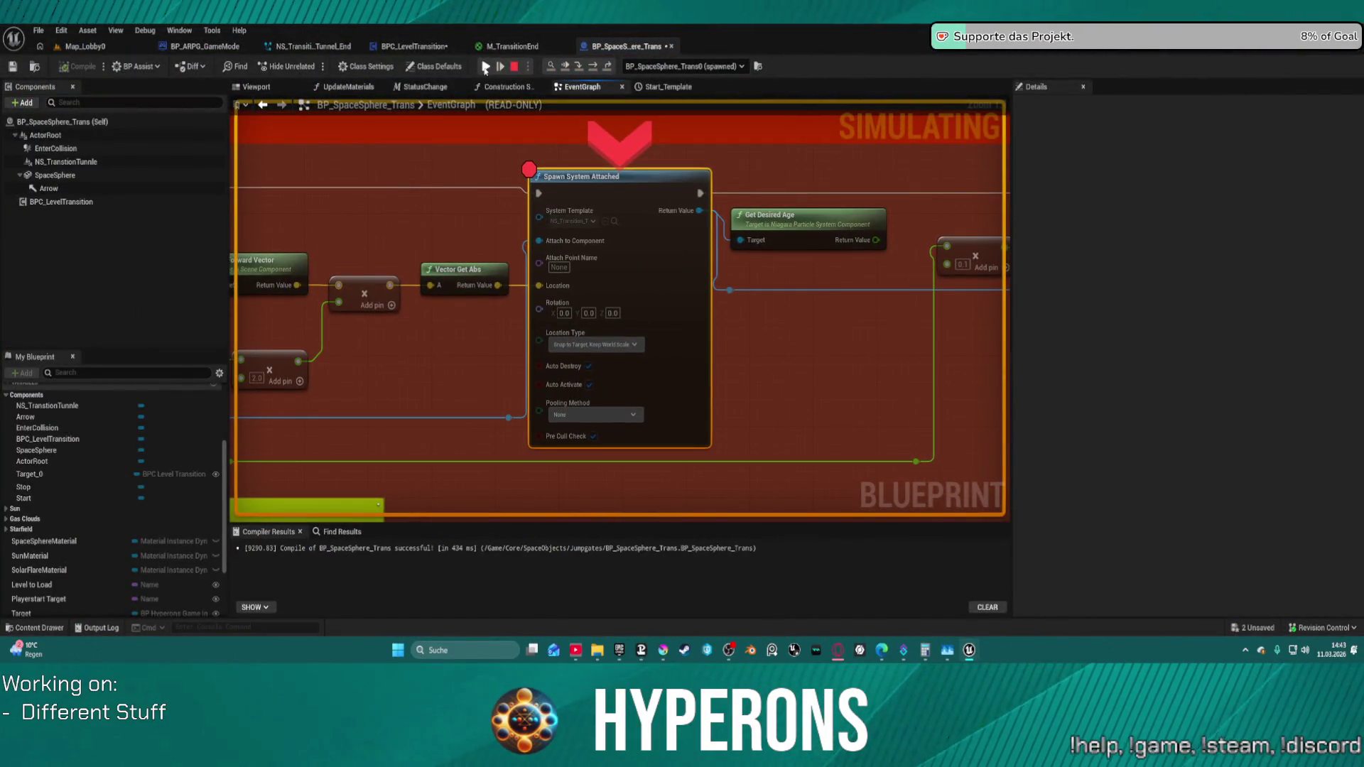
{"action": "key", "text": "alt+Tab"}
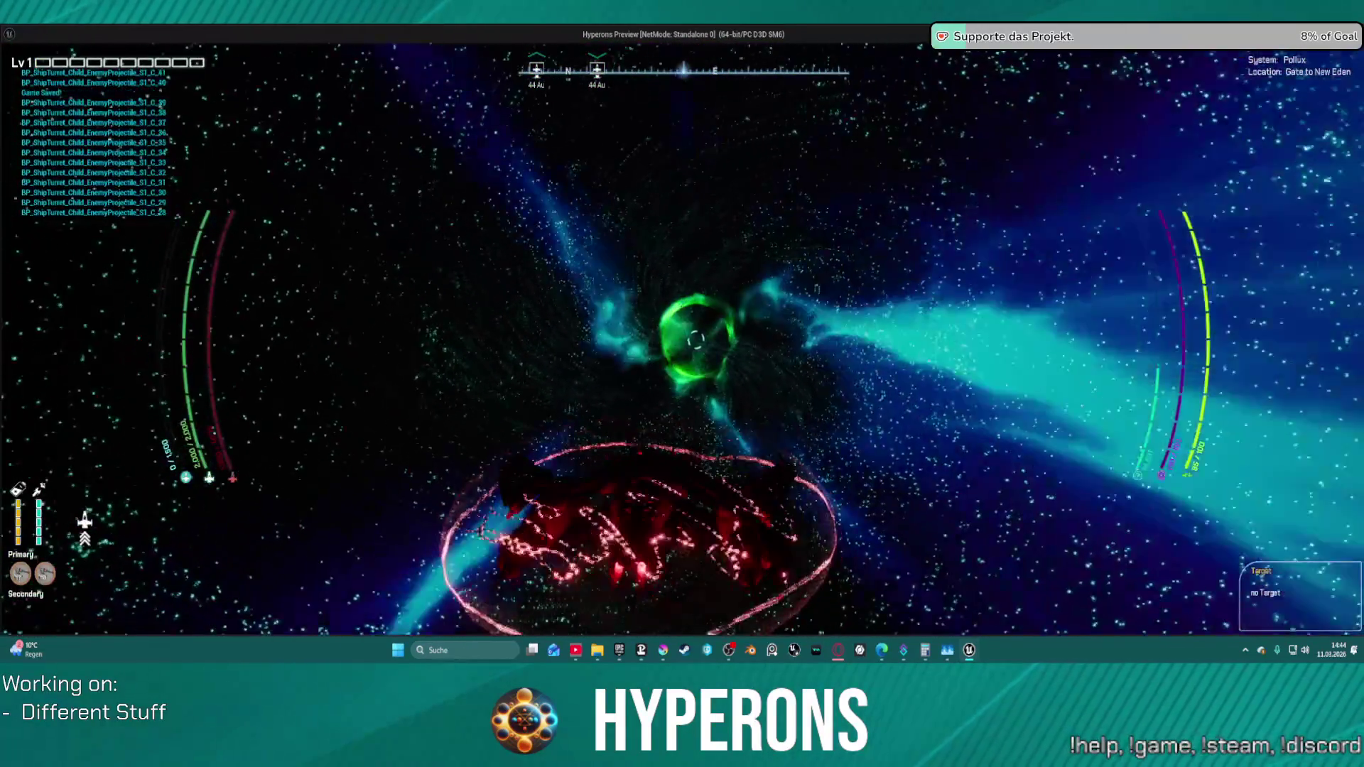
{"action": "key", "text": "alt+Tab"}
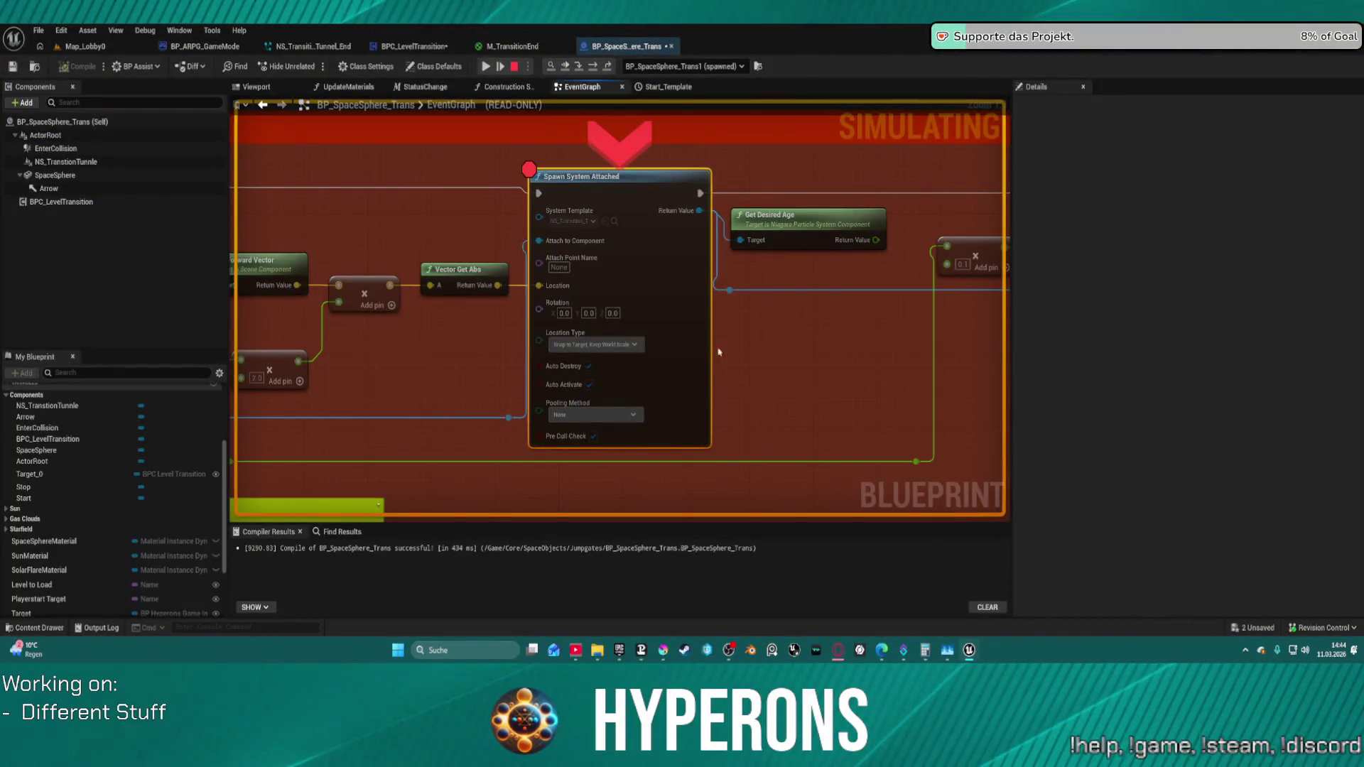
{"action": "key", "text": "F8"}
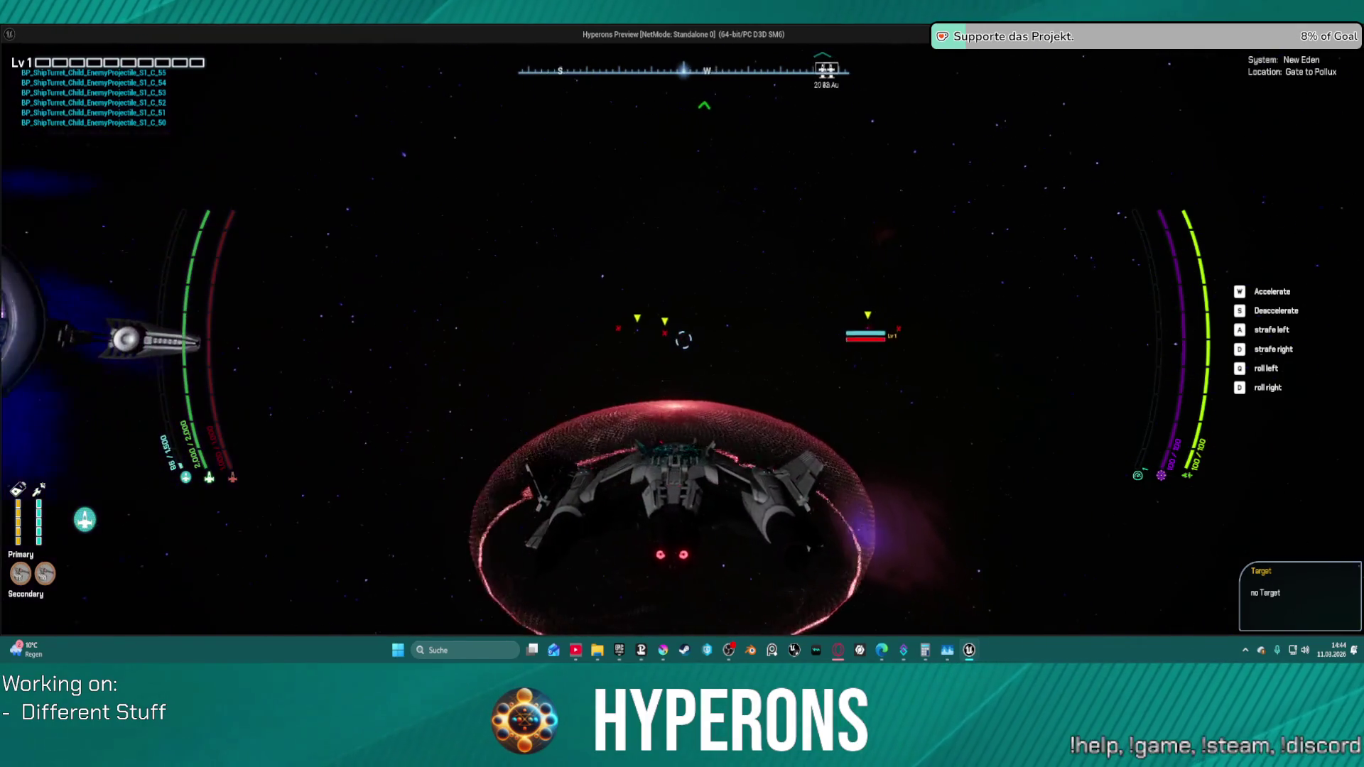
{"action": "key", "text": "f"}
{"action": "key", "text": "f"}
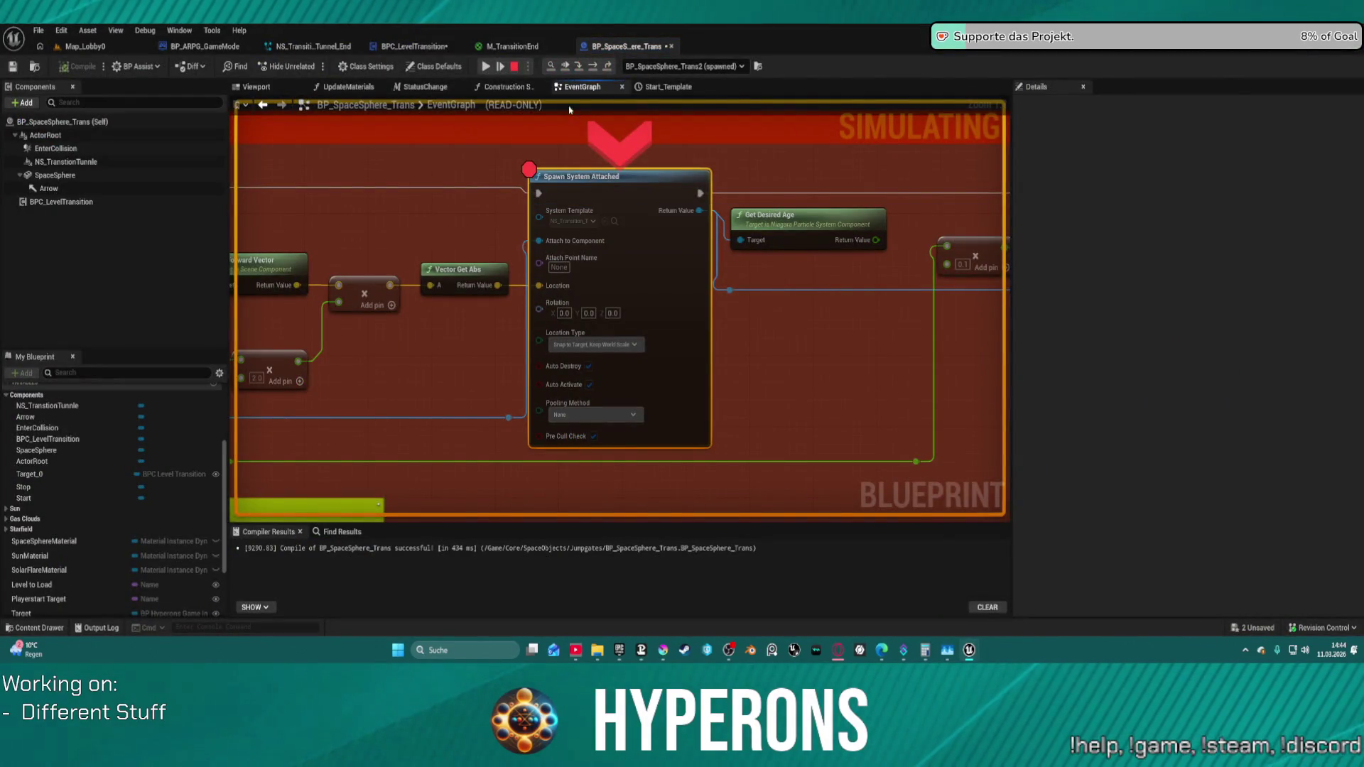
{"action": "key", "text": "F5"}
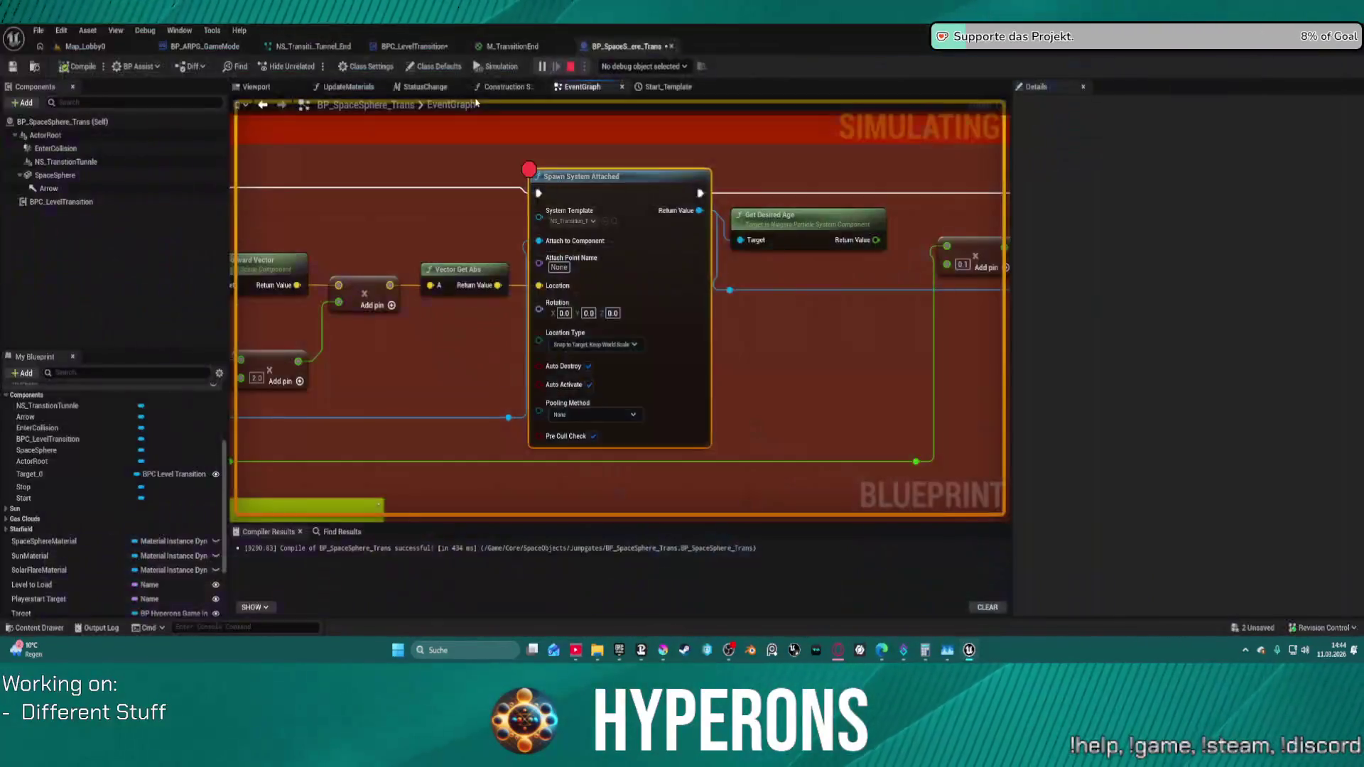
{"action": "scroll", "coordinate": [869, 331], "scroll_direction": "down", "scroll_amount": 4}
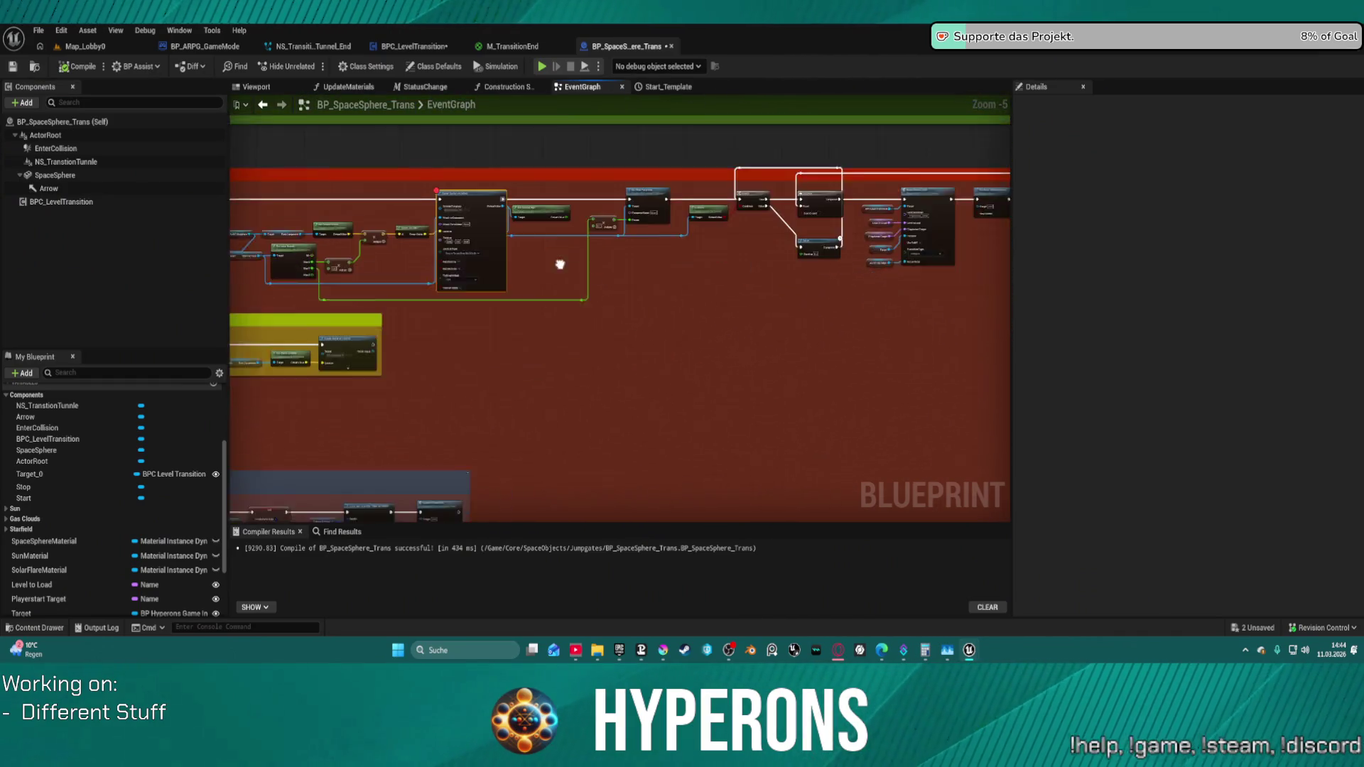
- Open Transition to Level's collapsed Load to Target Level graph and view its Jumpgate and Planet sections
{"action": "mouse_move", "coordinate": [538, 234]}
{"action": "left_mouse_down"}
{"action": "mouse_move", "coordinate": [767, 297]}
{"action": "mouse_move", "coordinate": [507, 216]}
{"action": "left_mouse_up"}
{"action": "scroll", "coordinate": [767, 297], "scroll_direction": "up", "scroll_amount": 3}
{"action": "left_click_drag", "start_coordinate": [614, 156], "coordinate": [406, 244]}
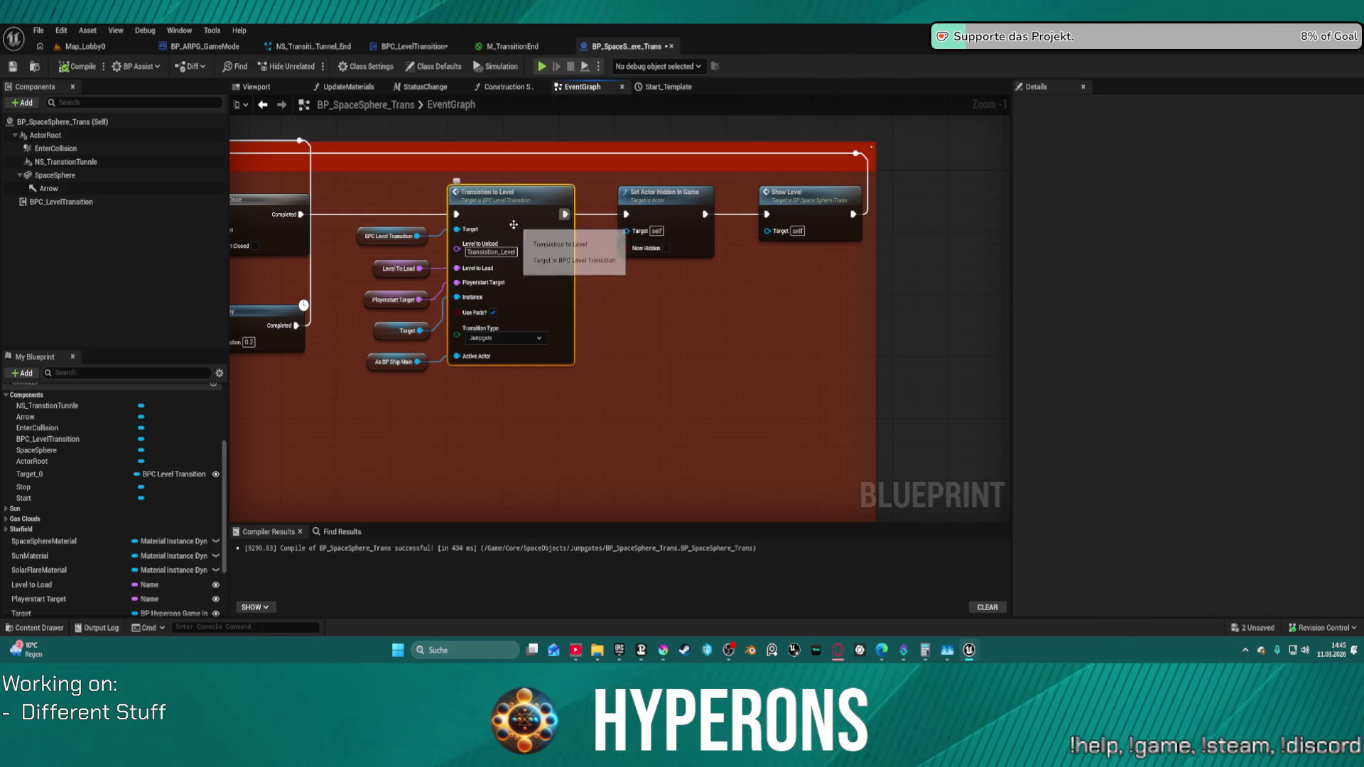
{"action": "double_click", "coordinate": [512, 223]}
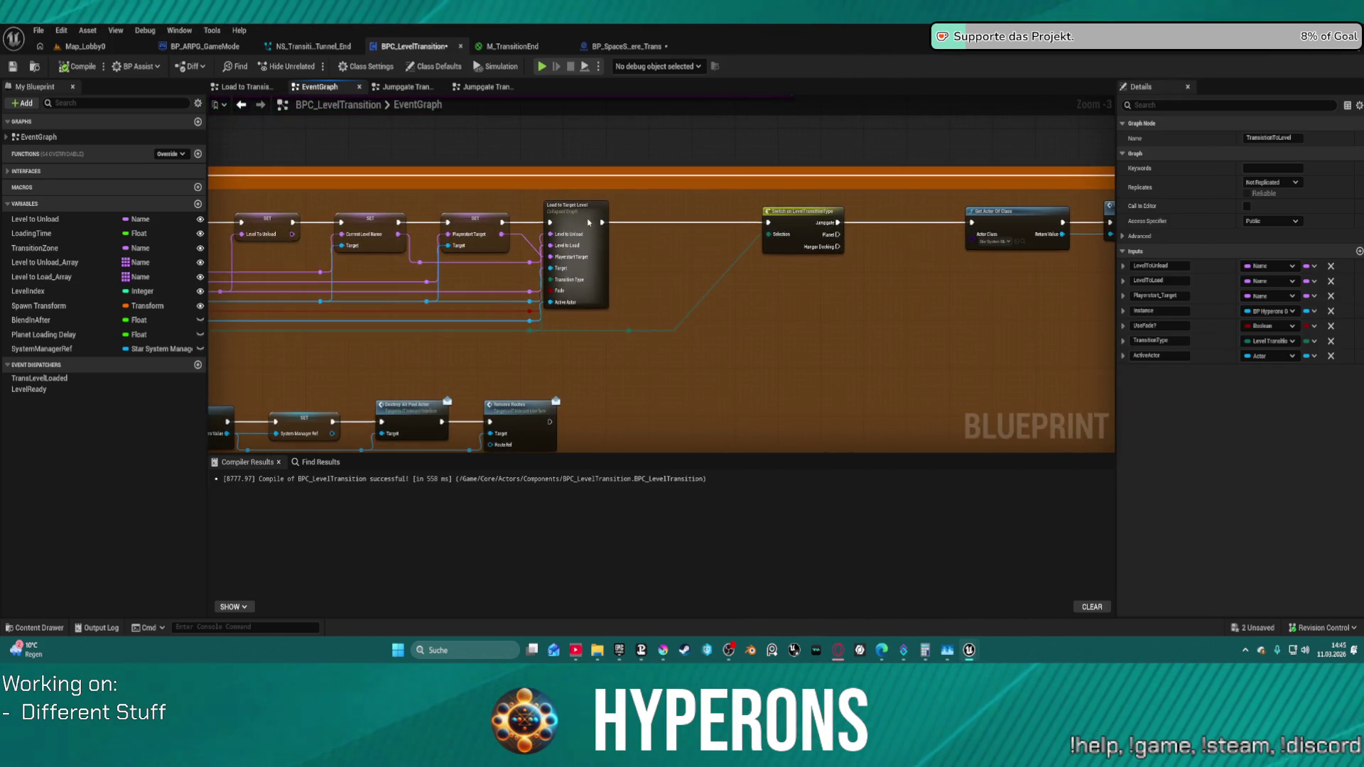
{"action": "double_click", "coordinate": [575, 256]}
{"action": "scroll", "coordinate": [492, 179], "scroll_direction": "up", "scroll_amount": 2}
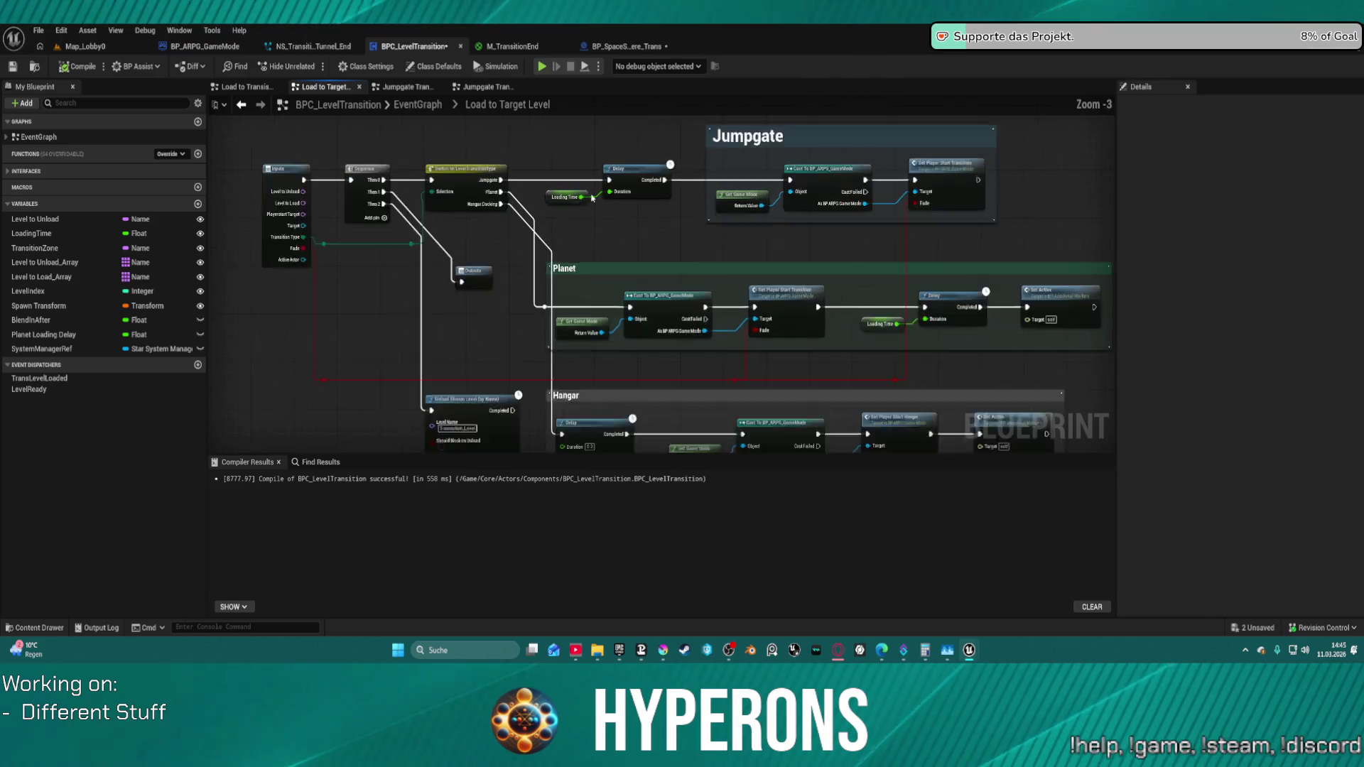
{"action": "scroll", "coordinate": [491, 178], "scroll_direction": "up", "scroll_amount": 1}
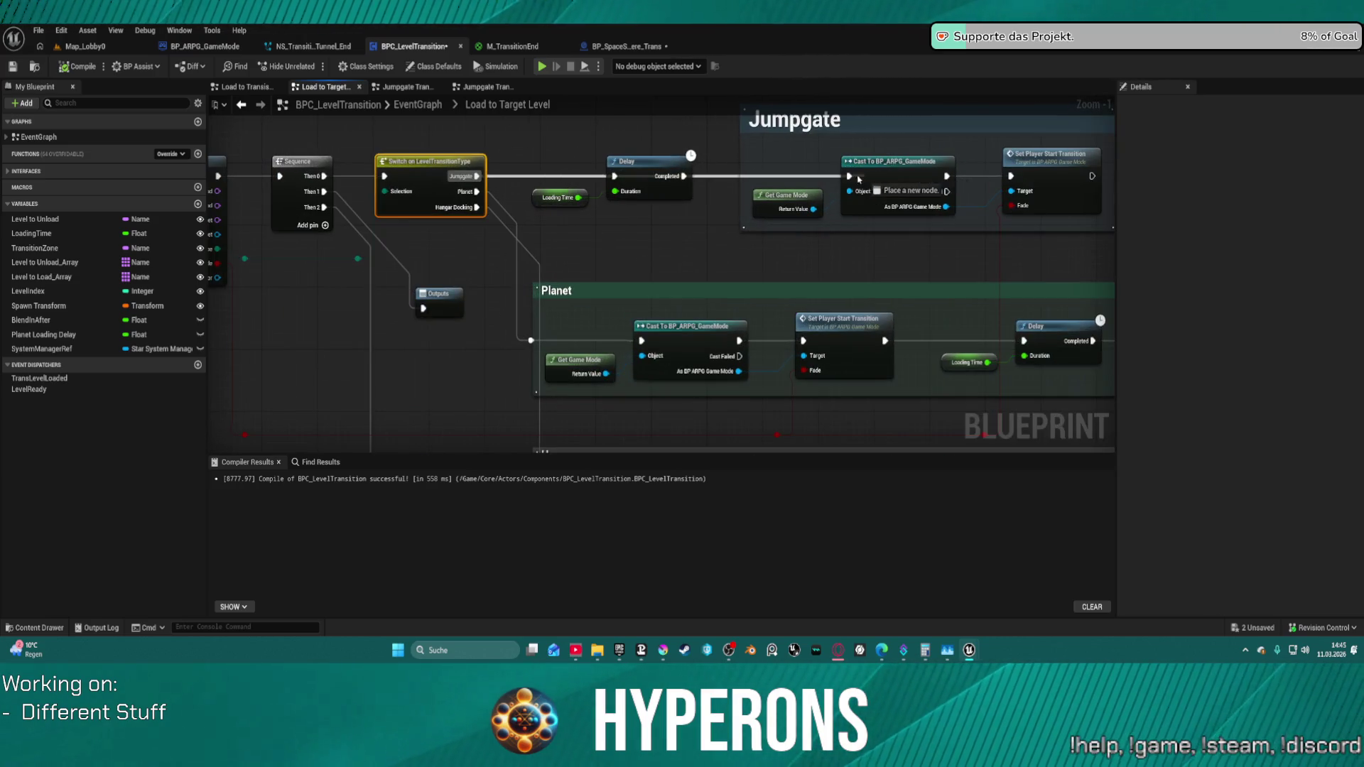
{"action": "left_click_drag", "start_coordinate": [651, 158], "coordinate": [342, 168]}
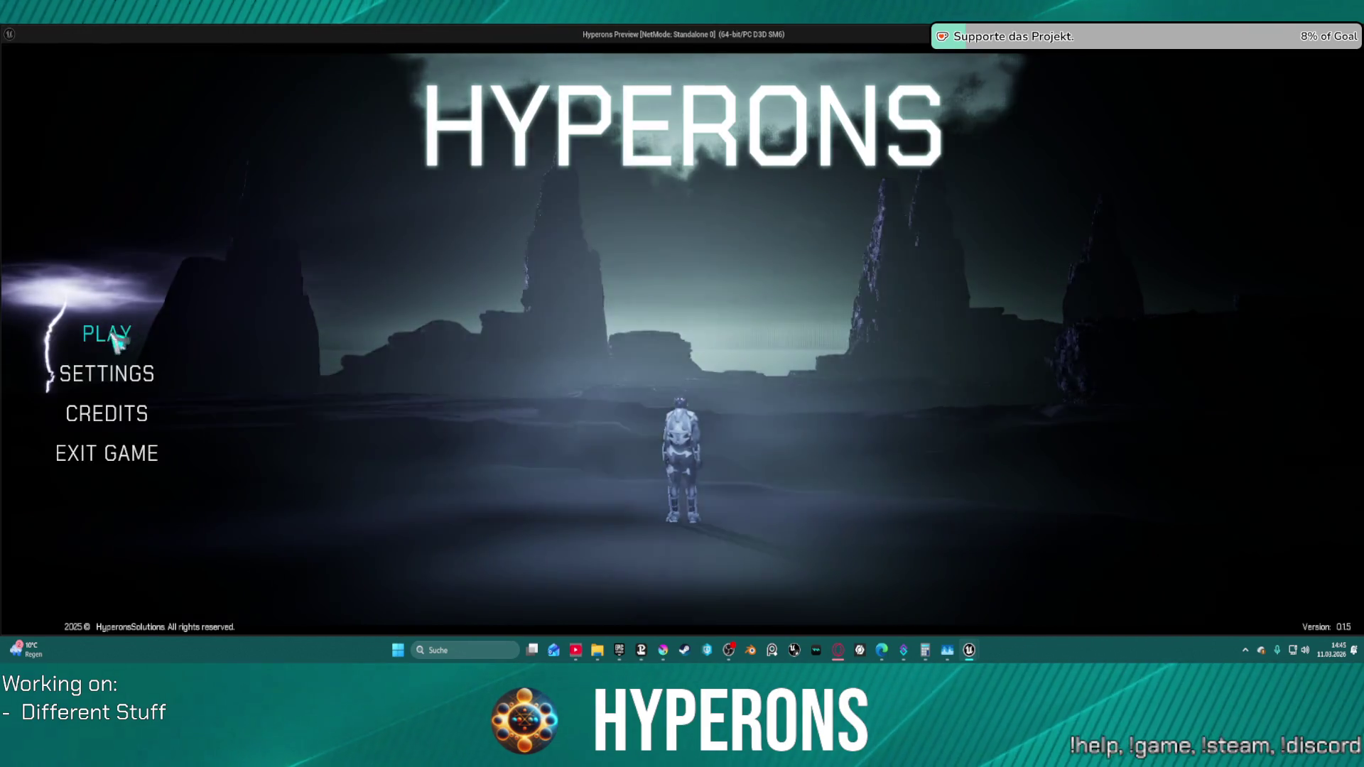
- Start another game with the saved character and fly into the gate, checking the editor mid-flight
{"action": "left_click", "coordinate": [106, 334]}
{"action": "left_click", "coordinate": [576, 271]}
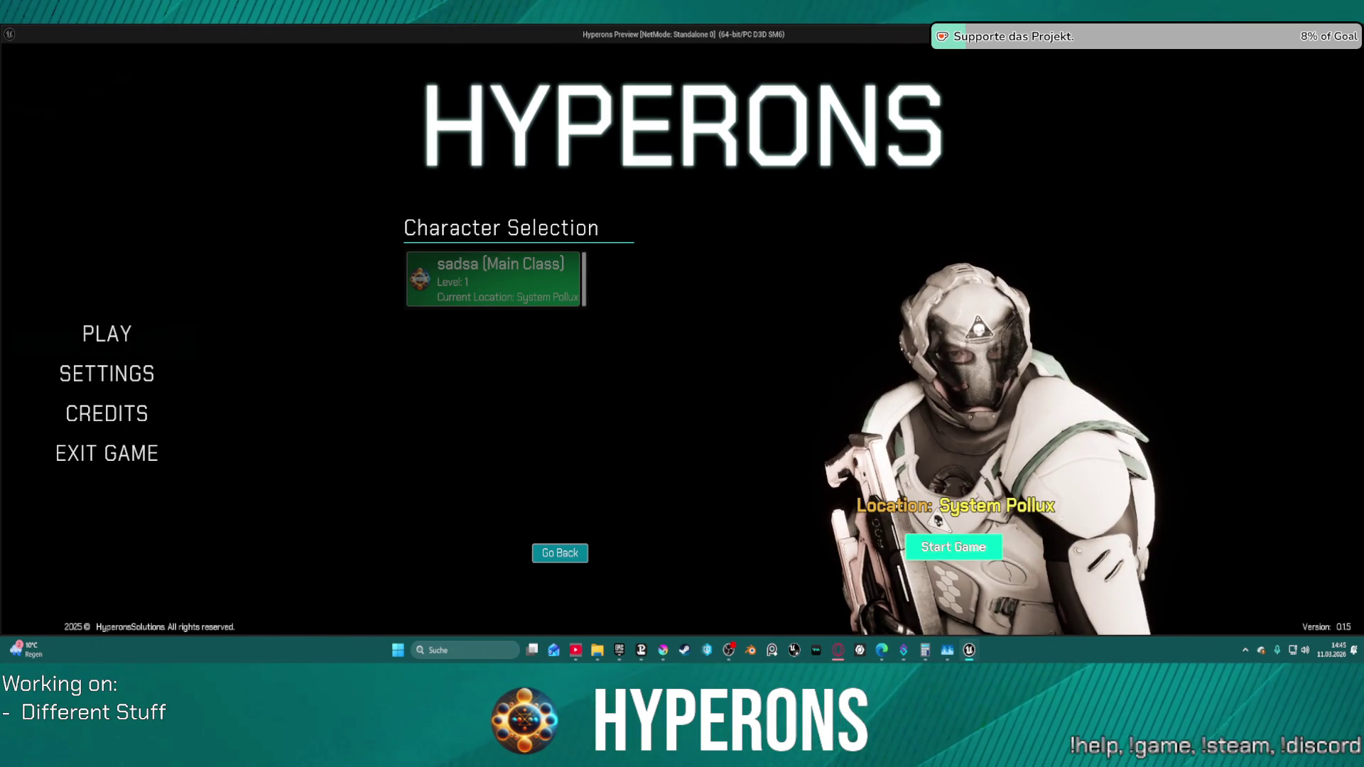
{"action": "left_click", "coordinate": [953, 547]}
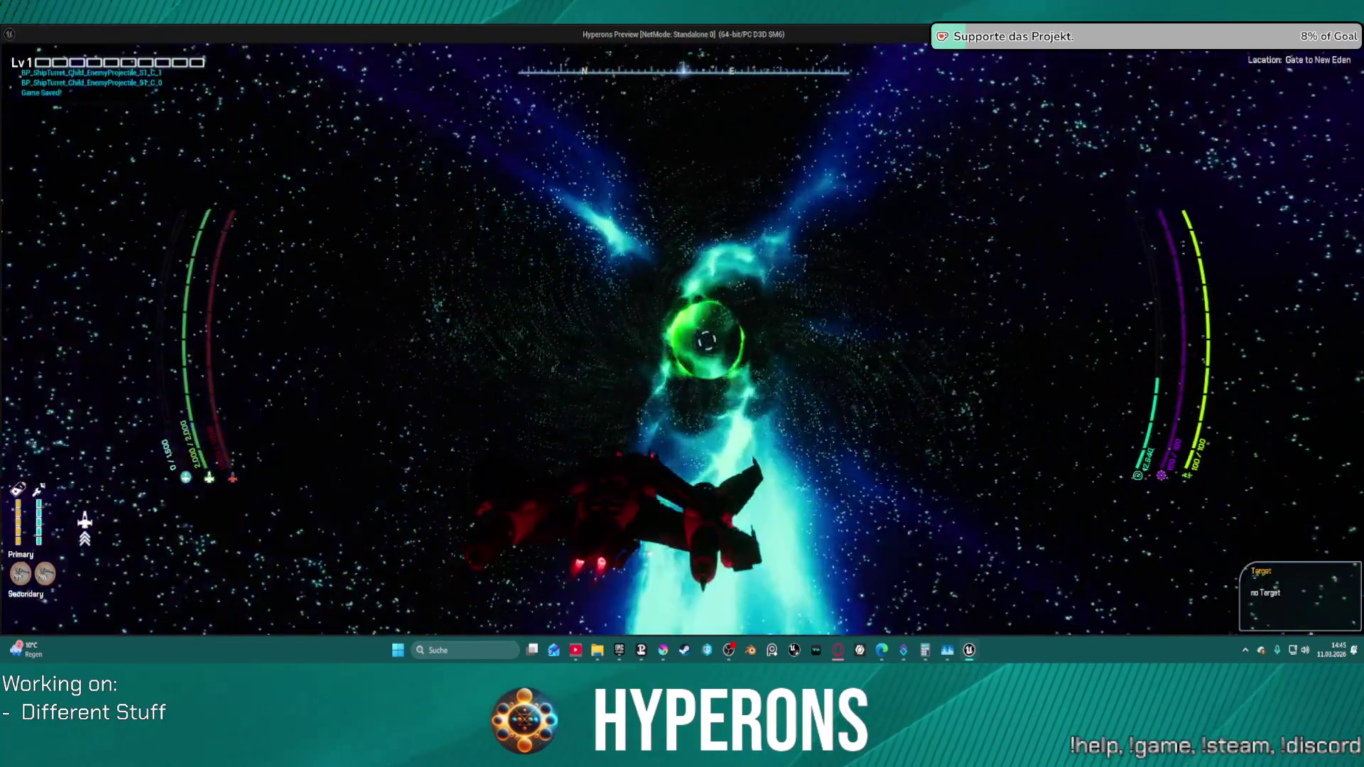
{"action": "key", "text": "alt+Tab"}
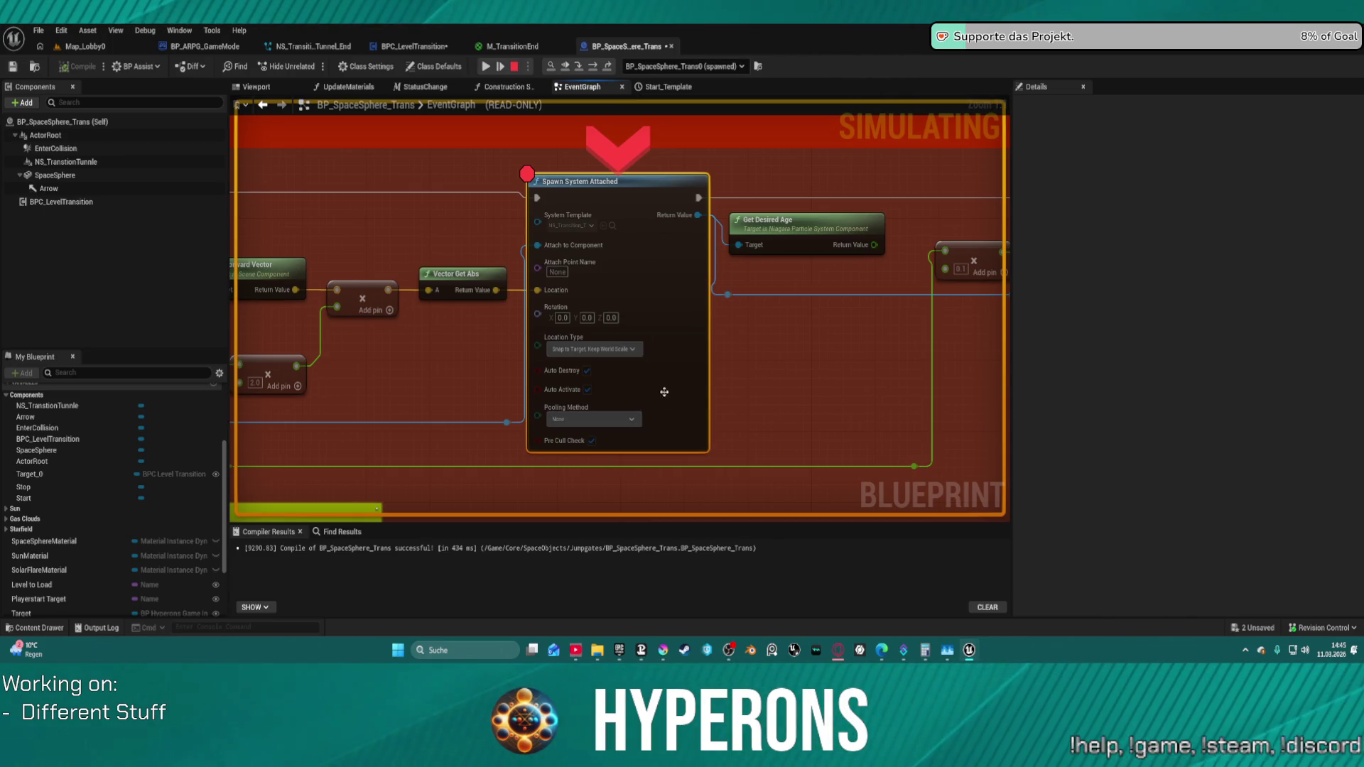
{"action": "key", "text": "alt+Tab"}
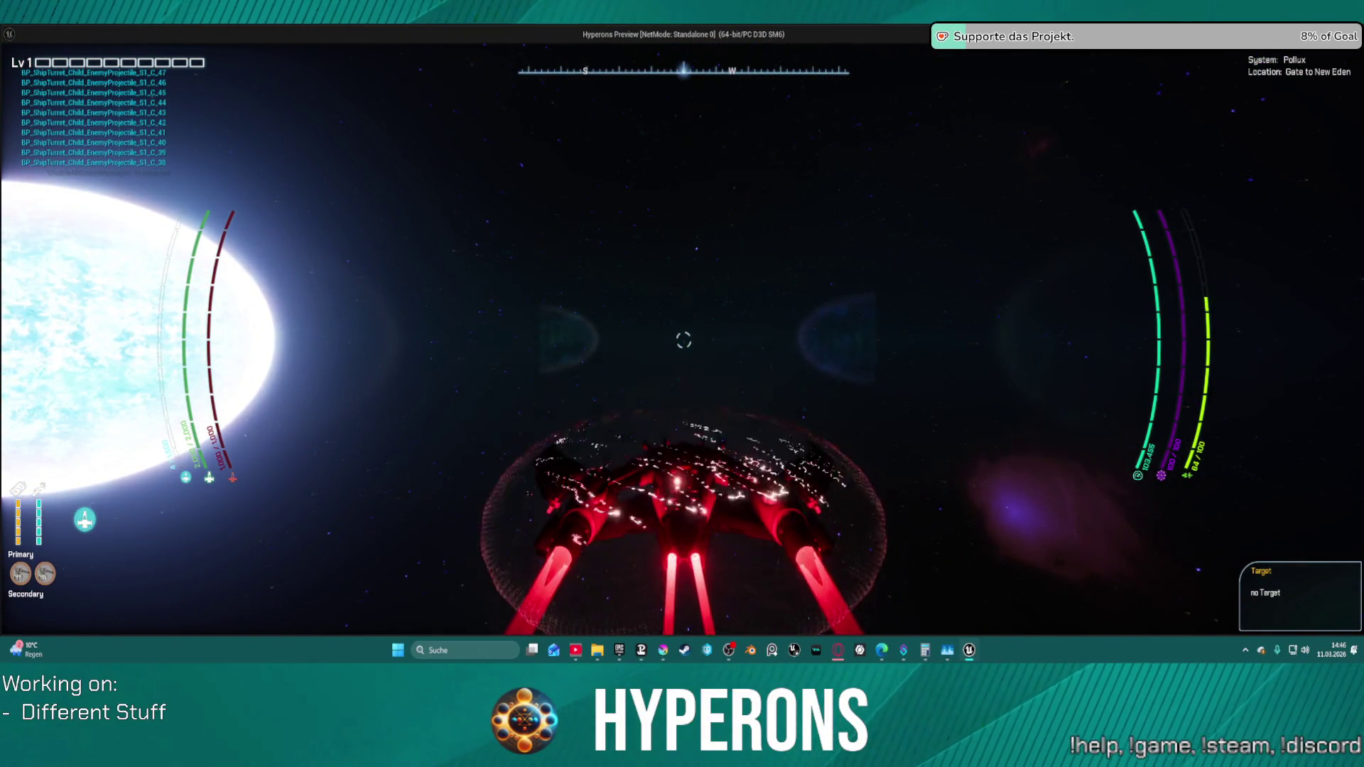
- Roll the ship into the gate tunnel, then leave the game for the editor
{"action": "key", "text": "q"}
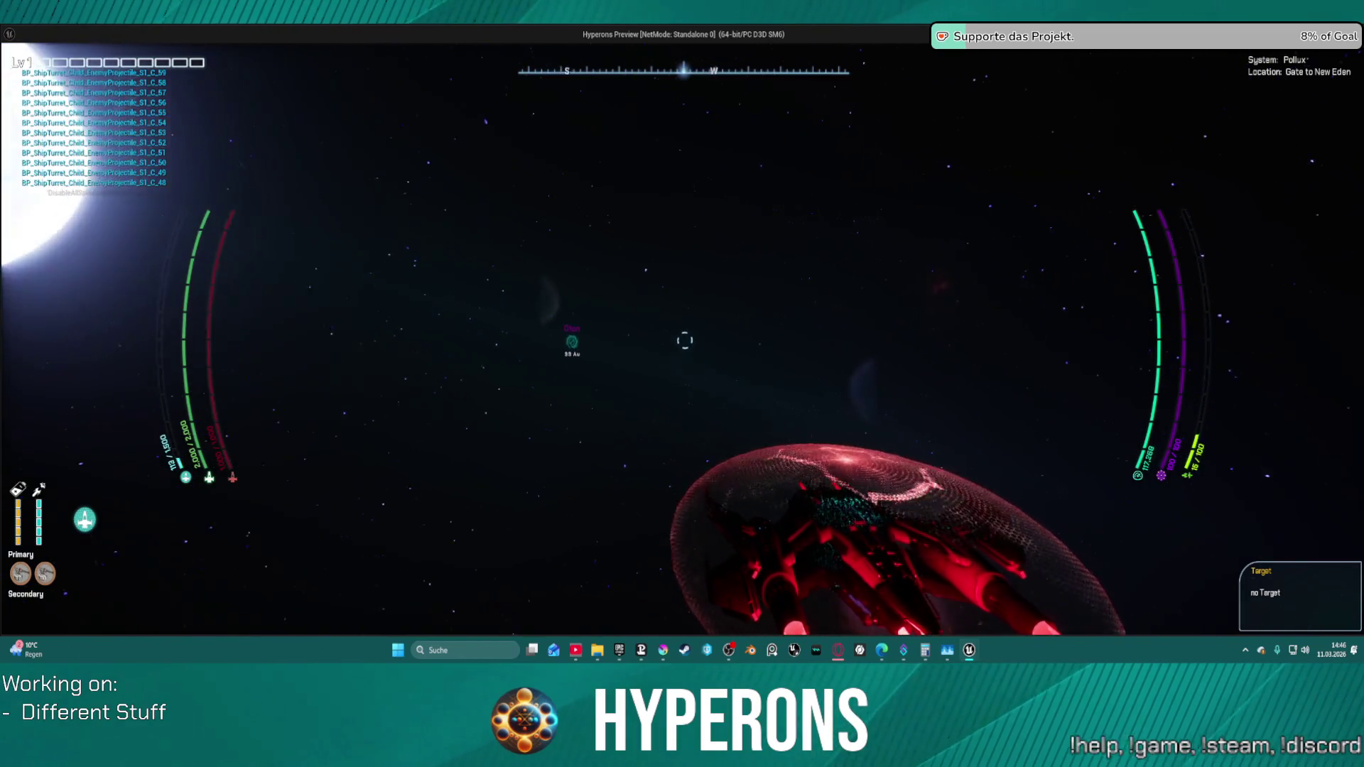
{"action": "scroll", "coordinate": [684, 339], "scroll_direction": "up", "scroll_amount": 5}
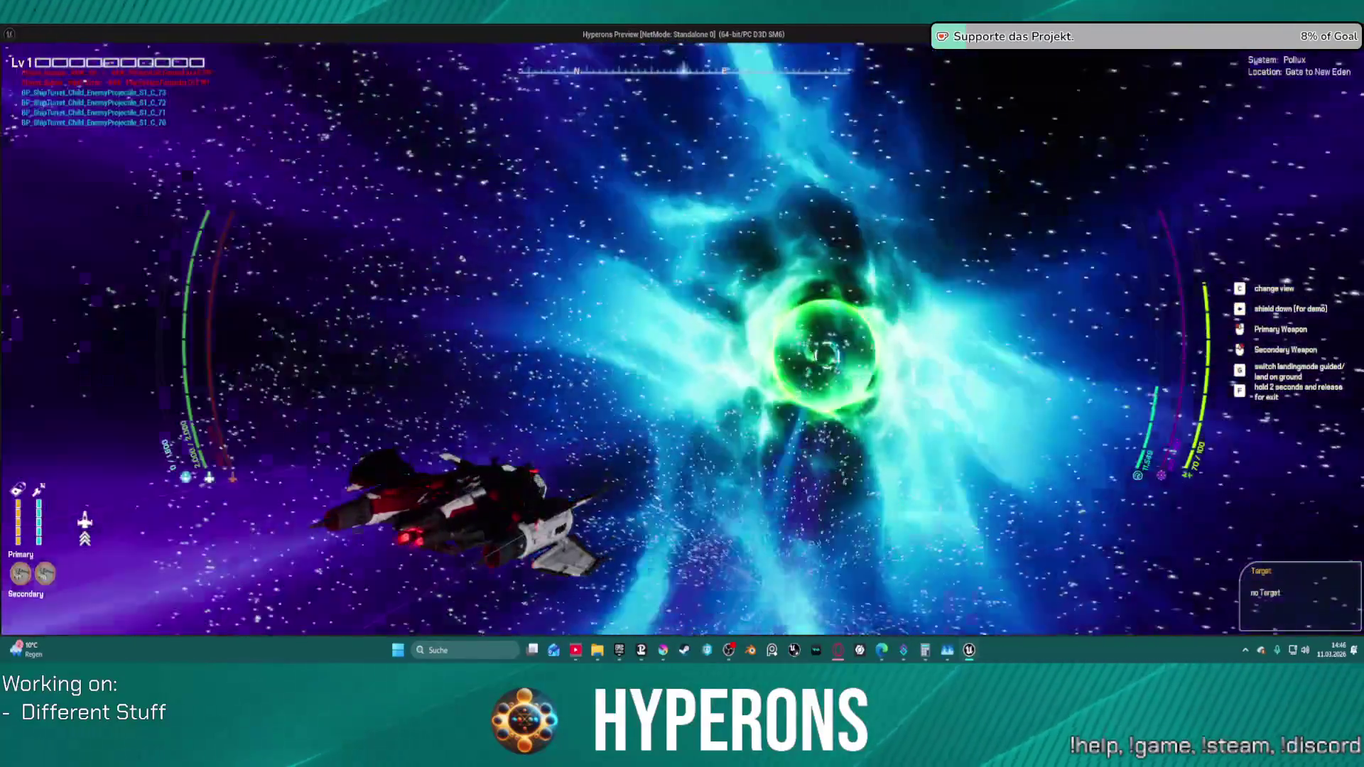
{"action": "key", "text": "alt+Tab"}
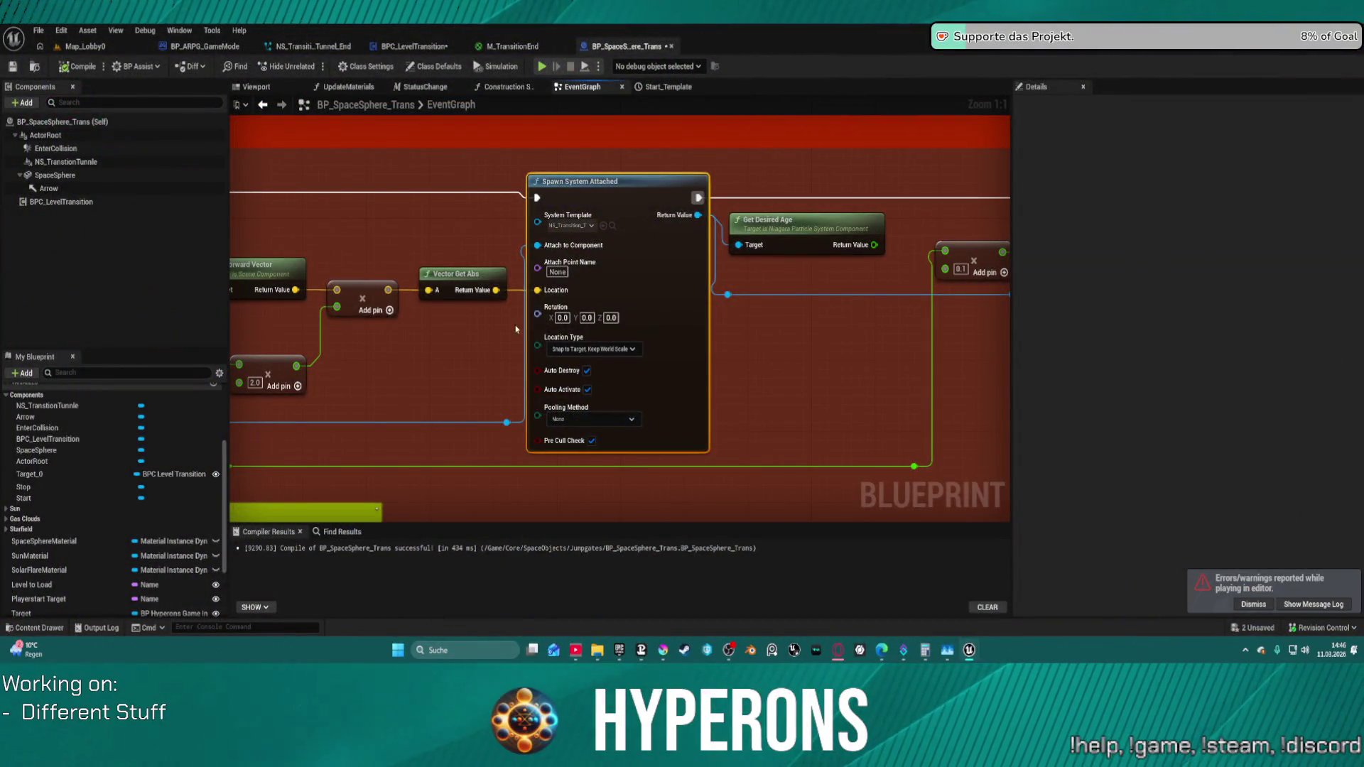
{"action": "scroll", "coordinate": [536, 296], "scroll_direction": "down", "scroll_amount": 3}
{"action": "scroll", "coordinate": [535, 295], "scroll_direction": "down", "scroll_amount": 2}
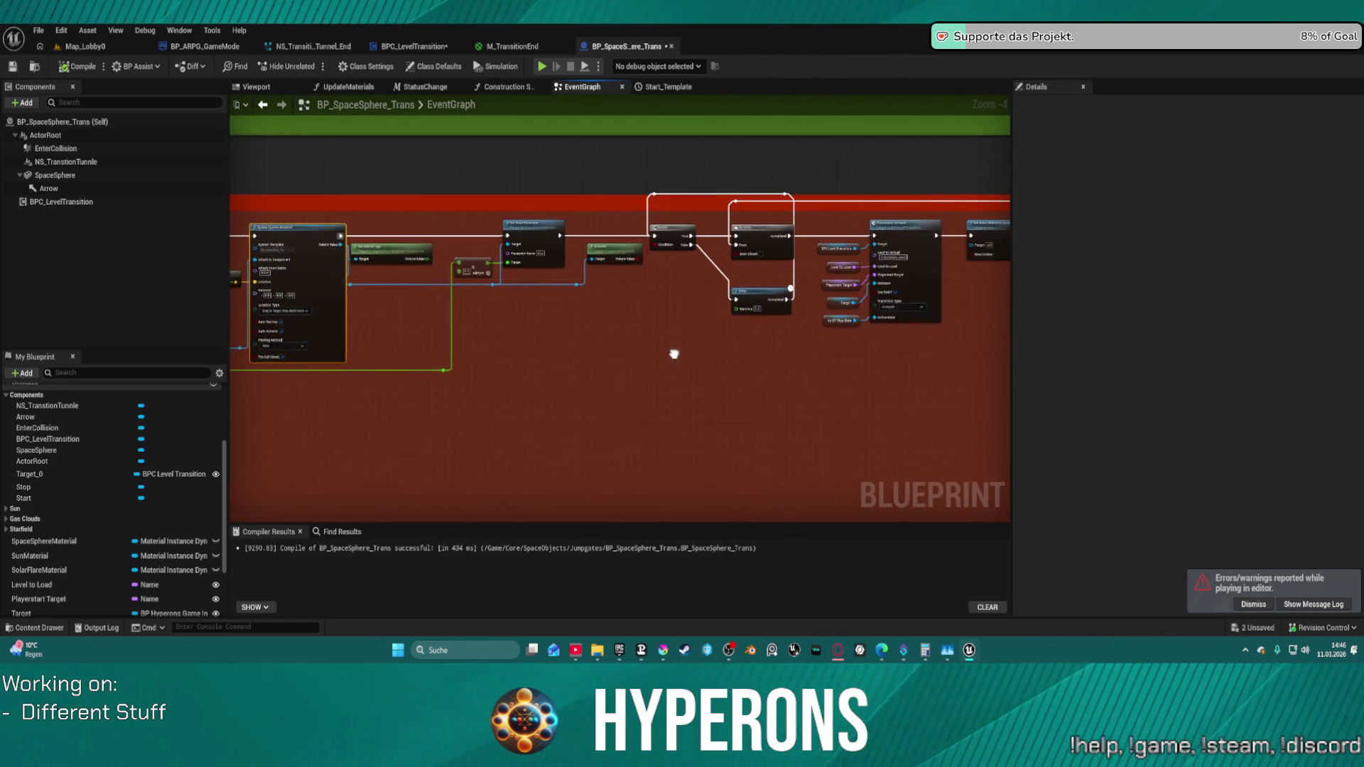
- Locate the green comment block and open the ShowLevel function graph
{"action": "mouse_move", "coordinate": [514, 373]}
{"action": "left_mouse_down"}
{"action": "mouse_move", "coordinate": [534, 495]}
{"action": "mouse_move", "coordinate": [334, 368]}
{"action": "left_mouse_up"}
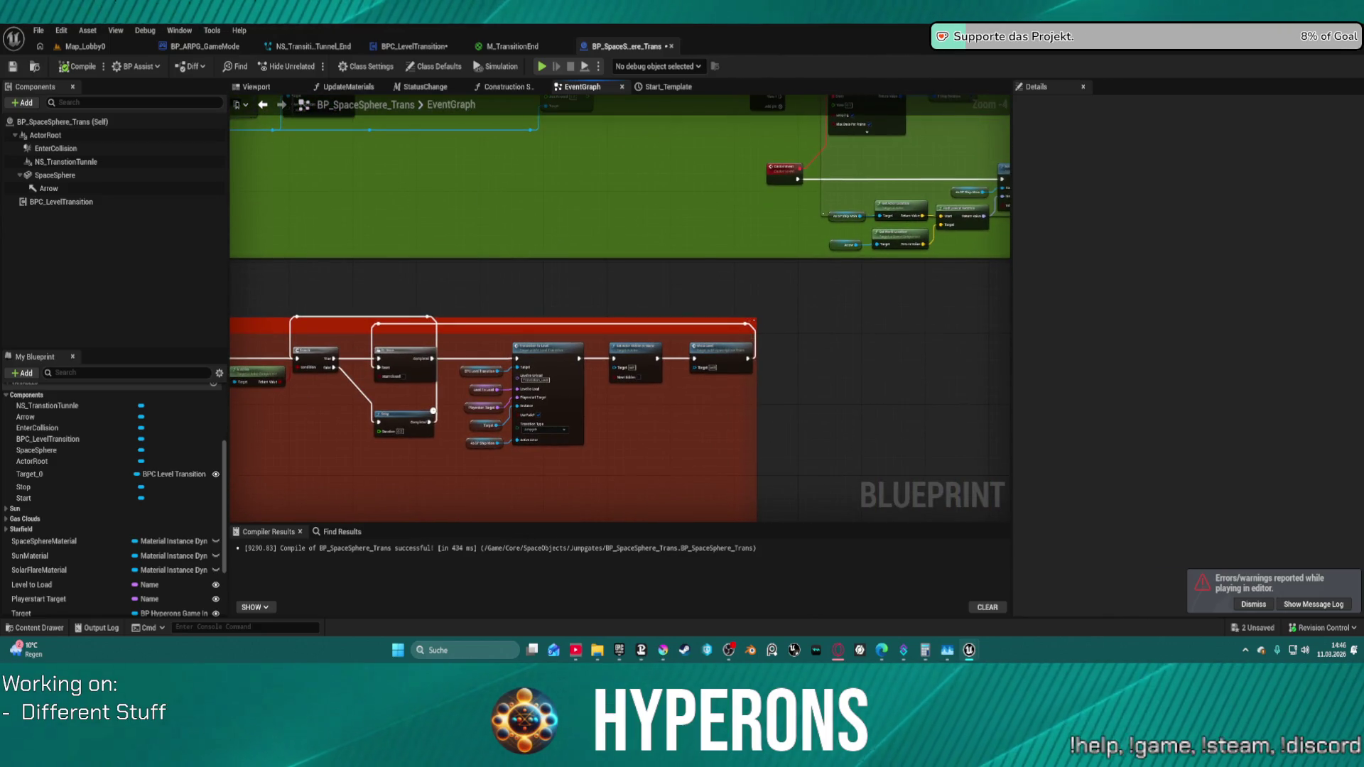
{"action": "scroll", "coordinate": [708, 422], "scroll_direction": "up", "scroll_amount": 4}
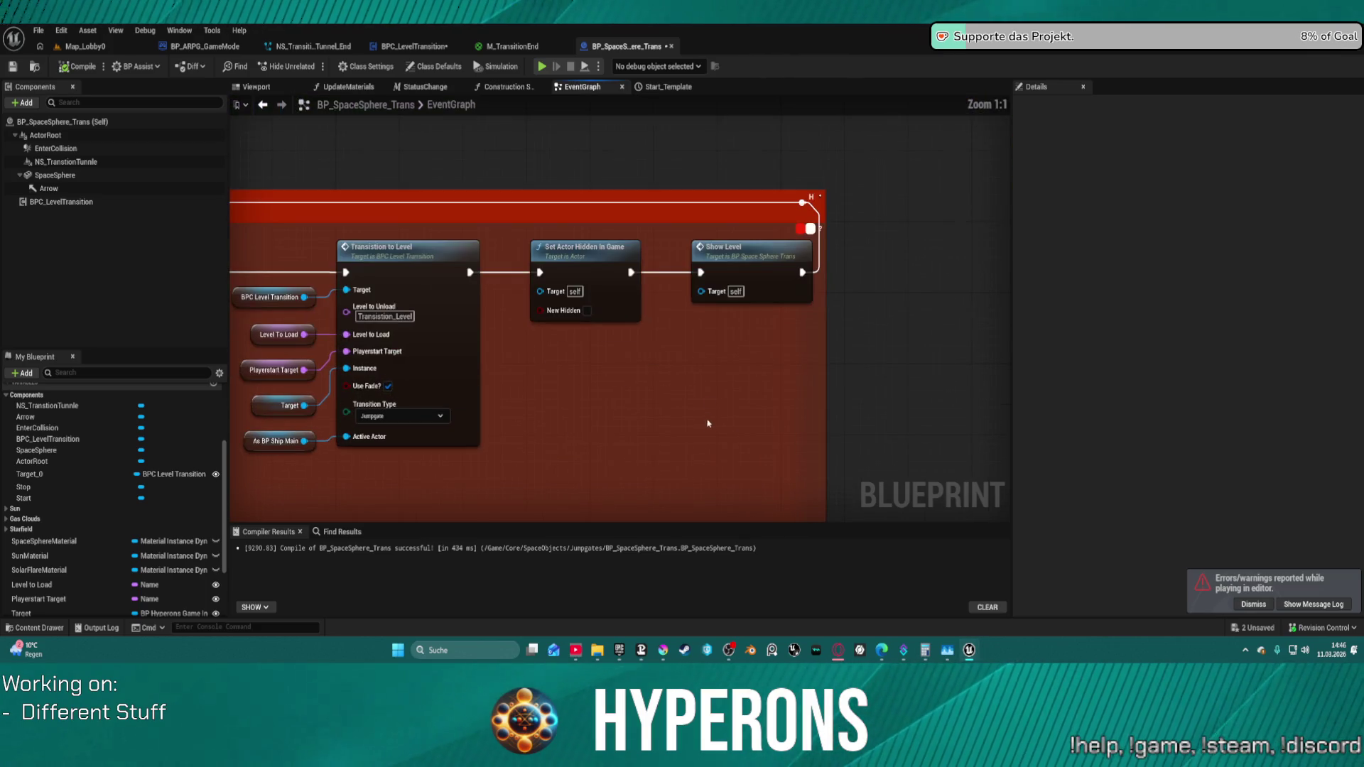
{"action": "double_click", "coordinate": [736, 275]}
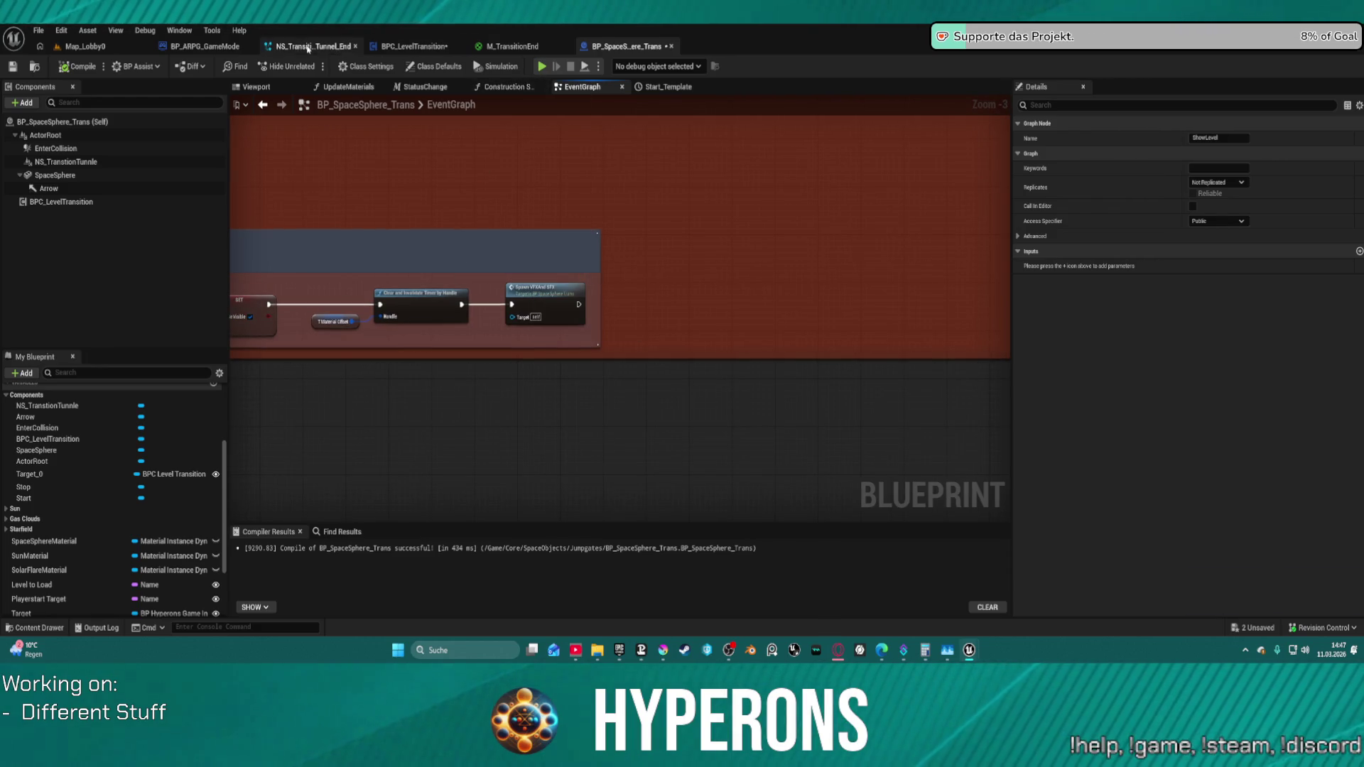
- Review BP_ARPG_GameMode's event graph from the damping SET nodes through Cast To BP_ShipMain and camera fade
{"action": "left_click", "coordinate": [213, 47]}
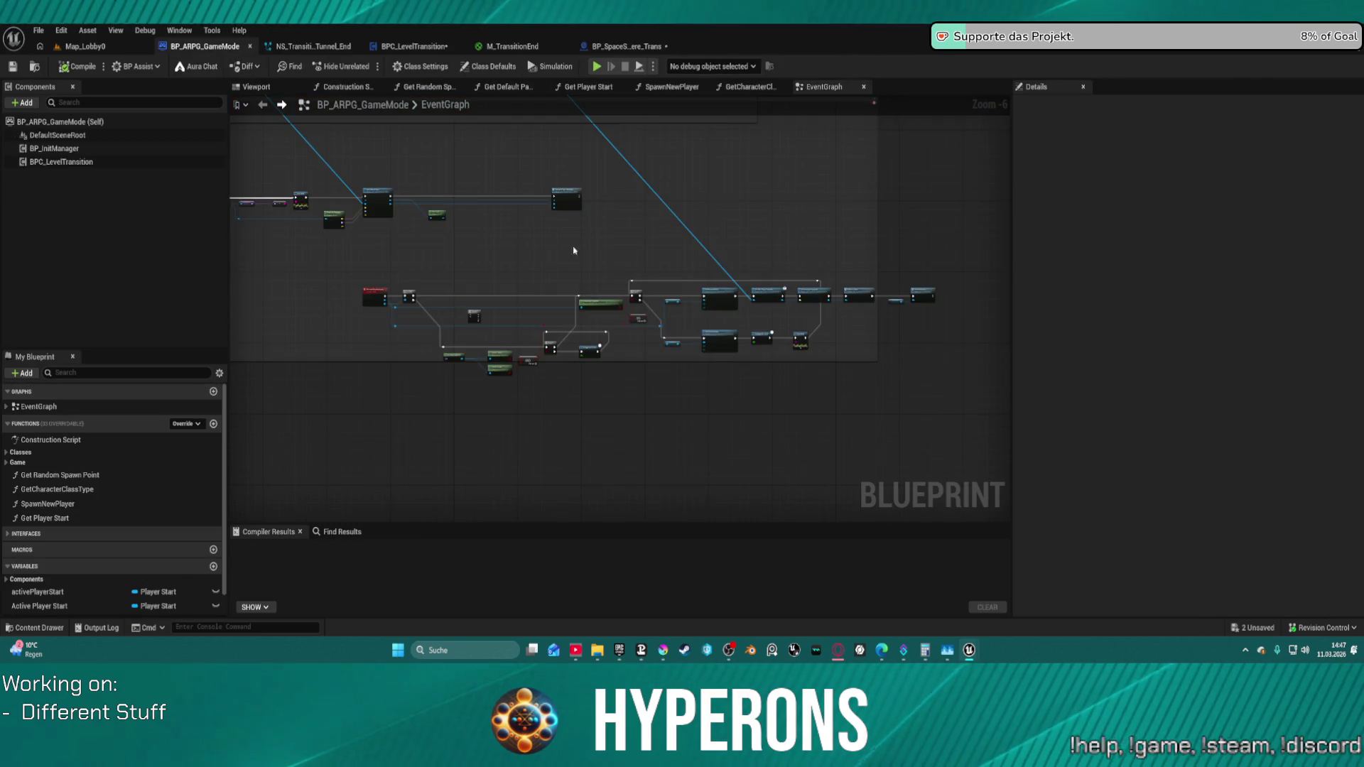
{"action": "scroll", "coordinate": [496, 299], "scroll_direction": "up", "scroll_amount": 3}
{"action": "scroll", "coordinate": [496, 299], "scroll_direction": "down", "scroll_amount": 3}
{"action": "scroll", "coordinate": [512, 263], "scroll_direction": "down", "scroll_amount": 2}
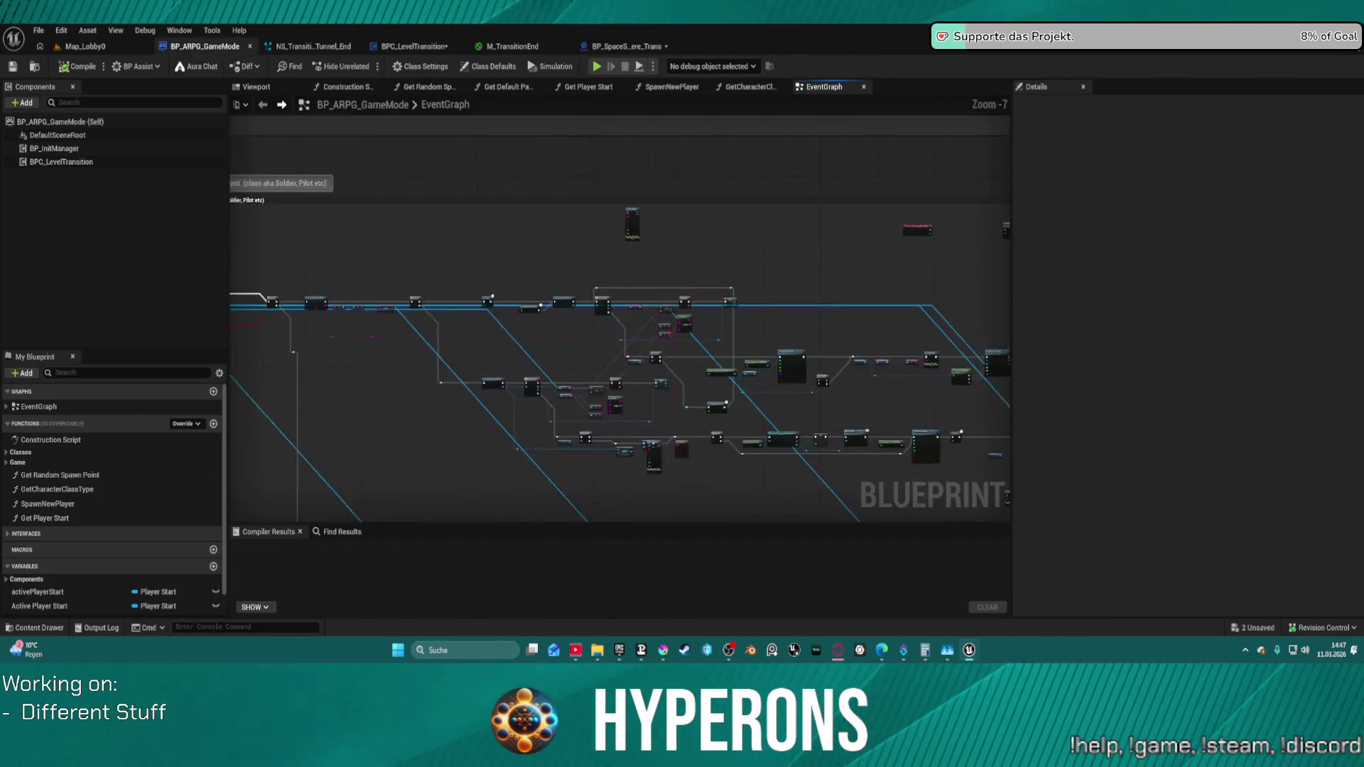
{"action": "scroll", "coordinate": [512, 263], "scroll_direction": "up", "scroll_amount": 2}
{"action": "scroll", "coordinate": [716, 378], "scroll_direction": "up", "scroll_amount": 2}
{"action": "scroll", "coordinate": [607, 366], "scroll_direction": "up", "scroll_amount": 1}
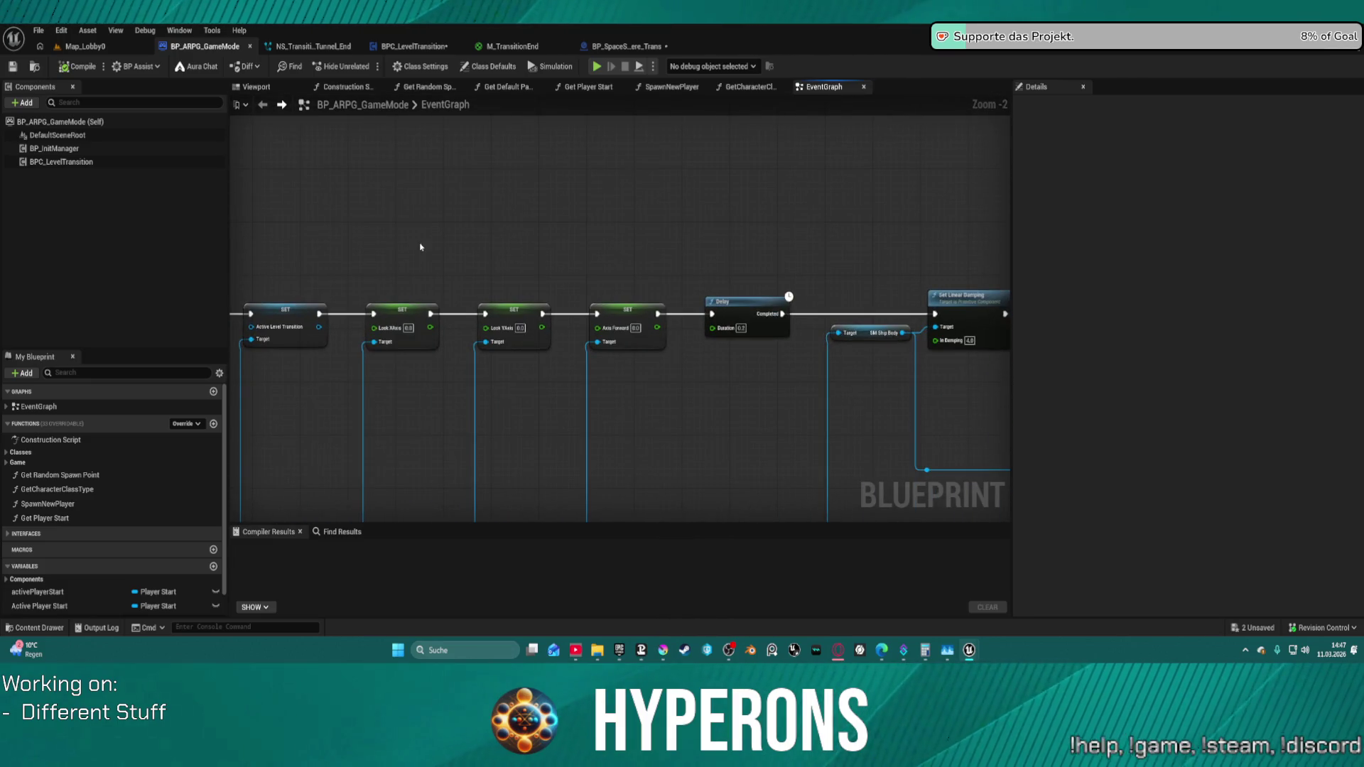
{"action": "mouse_move", "coordinate": [701, 326]}
{"action": "left_mouse_down"}
{"action": "mouse_move", "coordinate": [508, 307]}
{"action": "mouse_move", "coordinate": [753, 312]}
{"action": "left_mouse_up"}
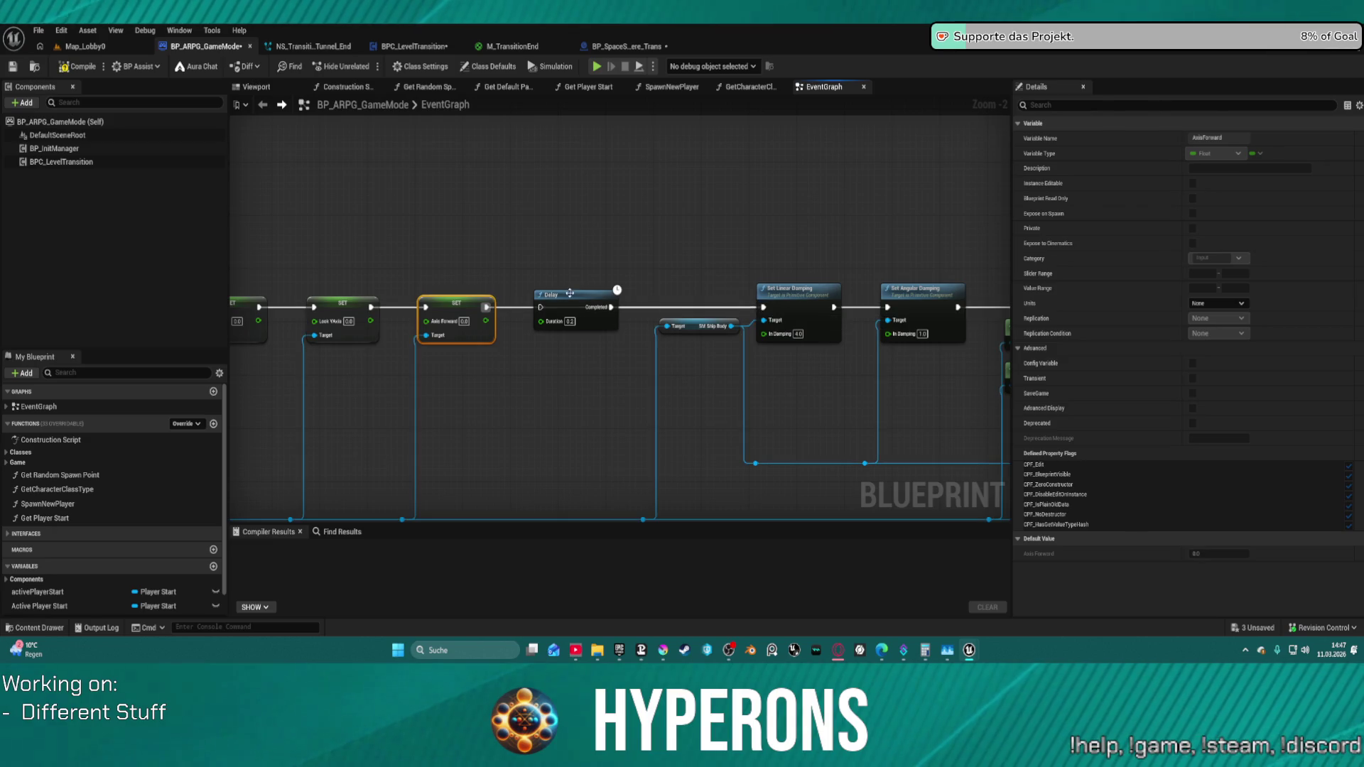
{"action": "left_click", "coordinate": [571, 294]}
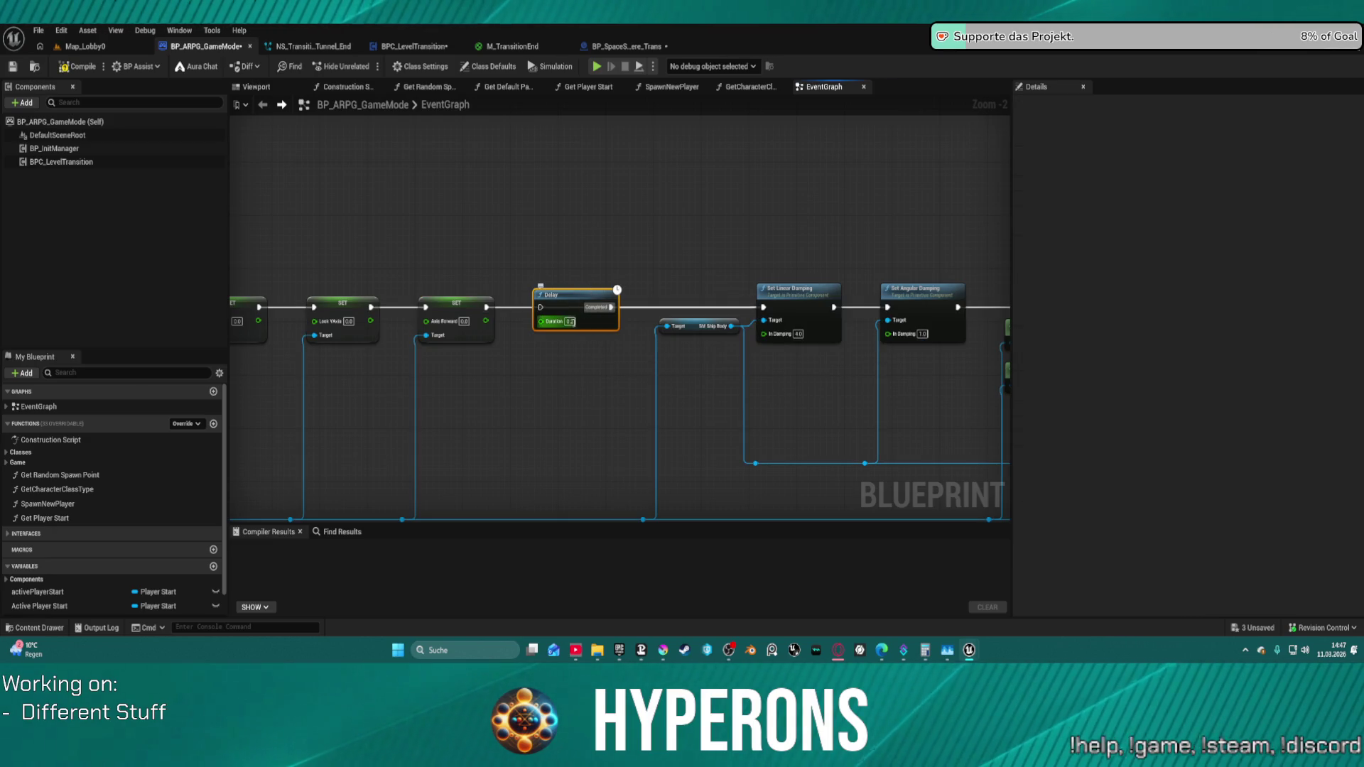
{"action": "mouse_move", "coordinate": [488, 307]}
{"action": "left_mouse_down"}
{"action": "mouse_move", "coordinate": [536, 309]}
{"action": "mouse_move", "coordinate": [519, 321]}
{"action": "left_mouse_up"}
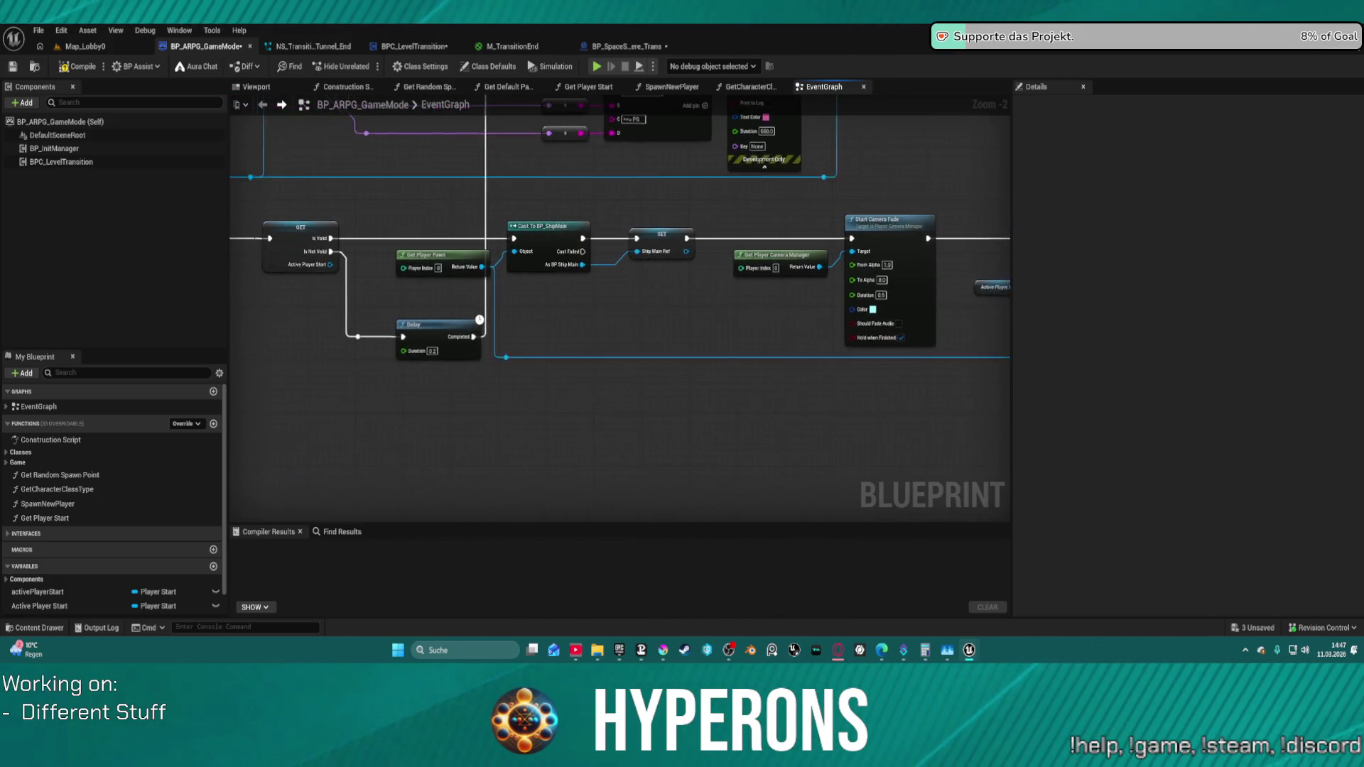
{"action": "left_click_drag", "start_coordinate": [518, 321], "coordinate": [618, 352]}
{"action": "left_click_drag", "start_coordinate": [633, 281], "coordinate": [335, 316]}
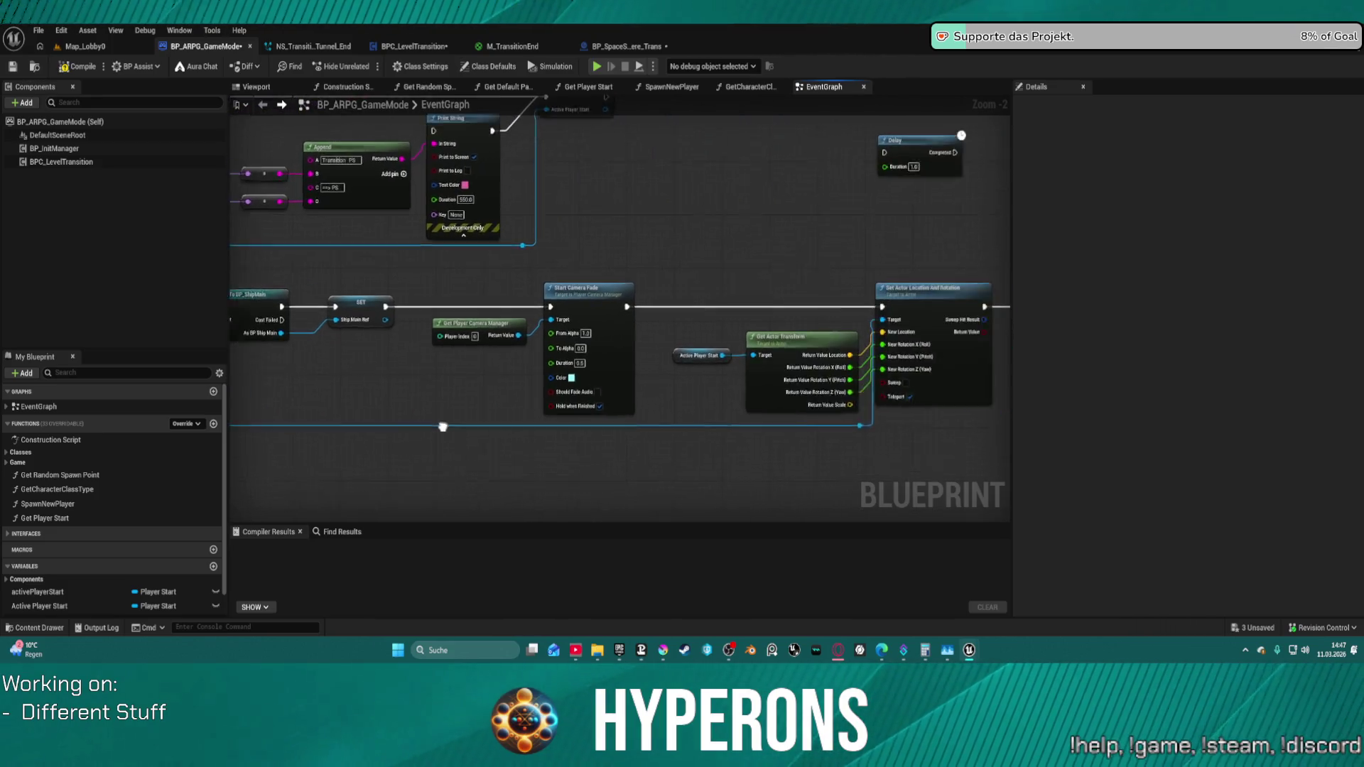
{"action": "left_click_drag", "start_coordinate": [515, 374], "coordinate": [233, 455]}
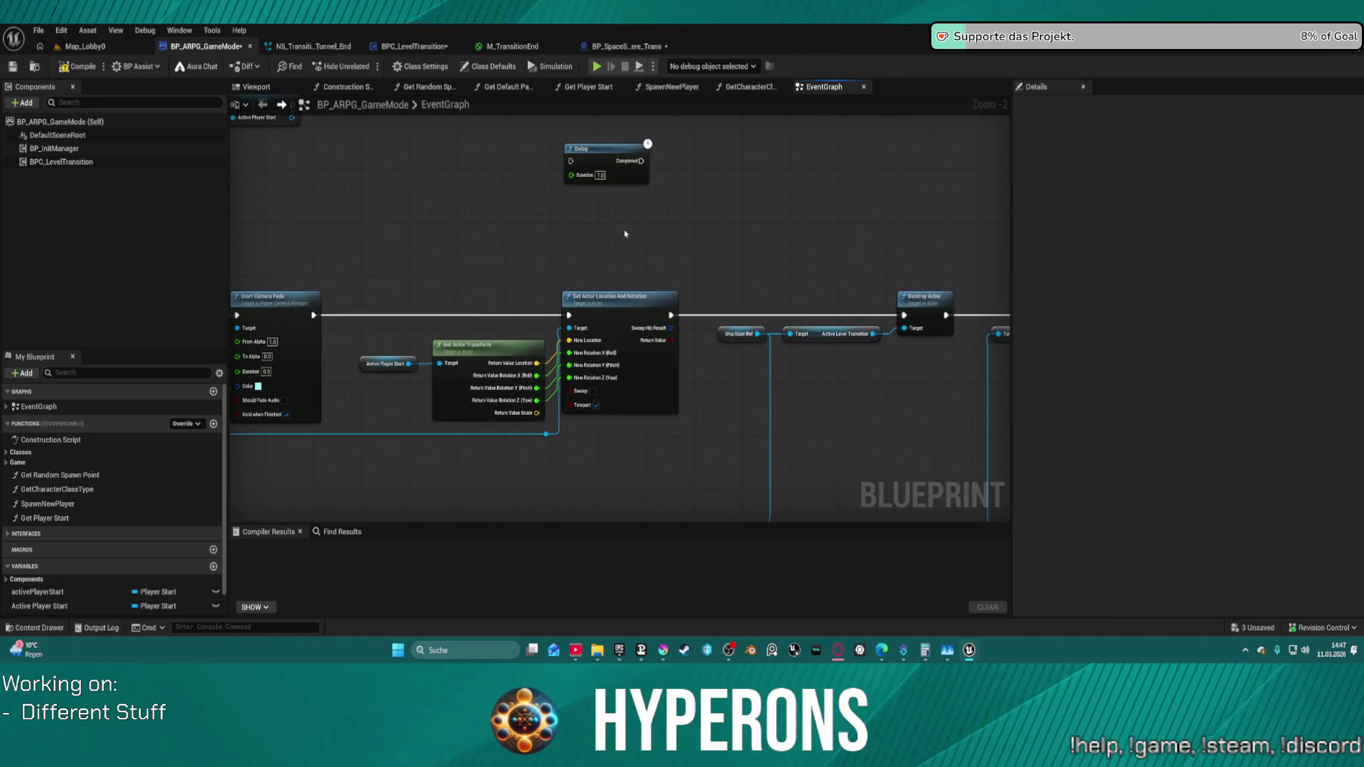
- Check Destroy Actor, Camera Transition End and Get Player Start, then return to BP_SpaceSphere_Trans
{"action": "mouse_move", "coordinate": [883, 472]}
{"action": "left_mouse_down"}
{"action": "mouse_move", "coordinate": [761, 411]}
{"action": "mouse_move", "coordinate": [803, 424]}
{"action": "left_mouse_up"}
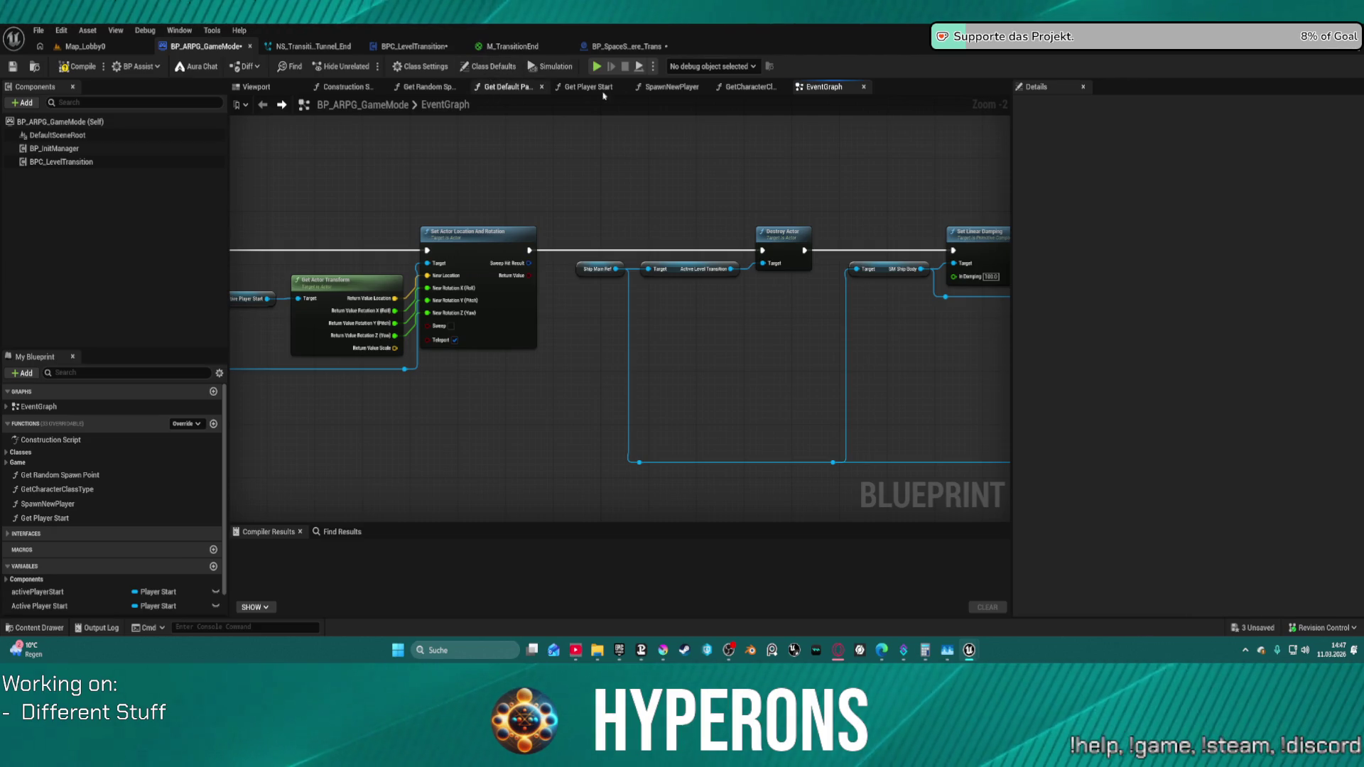
{"action": "left_click_drag", "start_coordinate": [836, 203], "coordinate": [86, 171]}
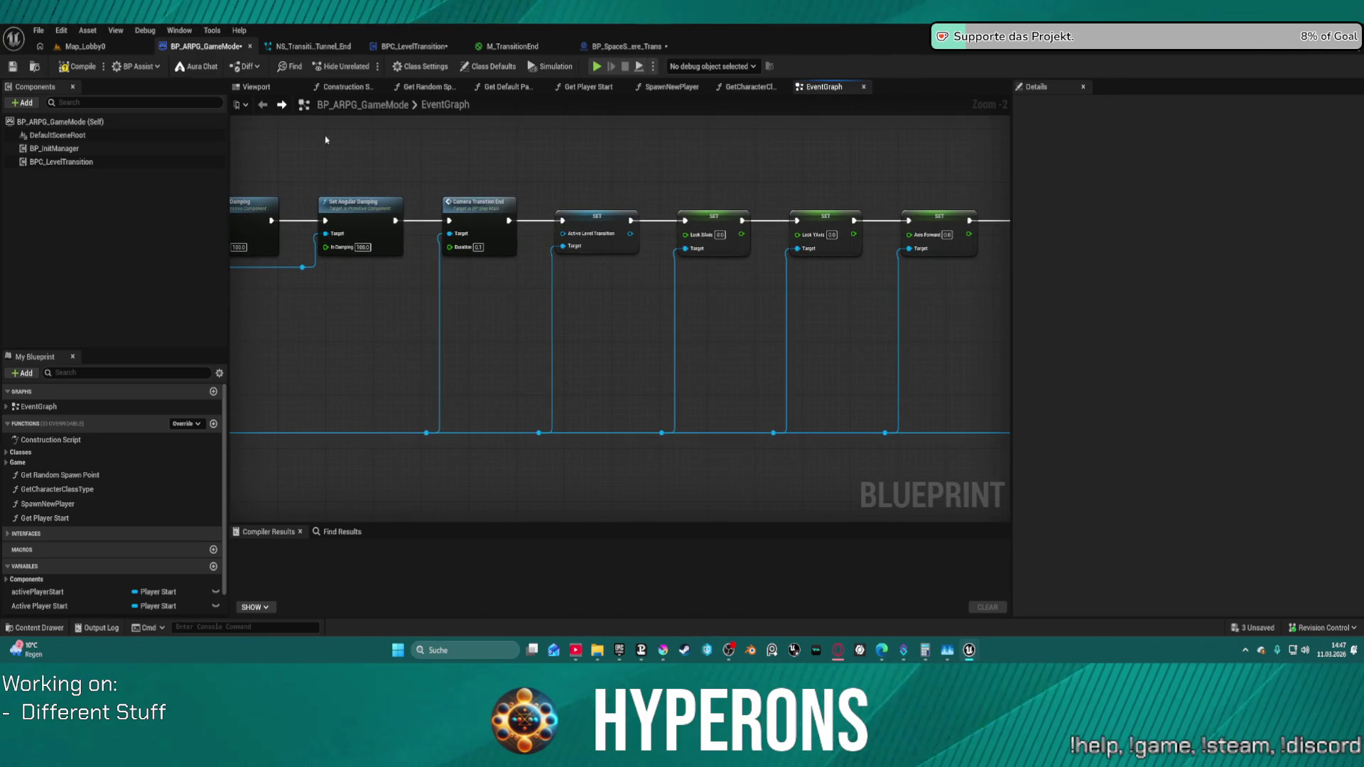
{"action": "left_click", "coordinate": [592, 86]}
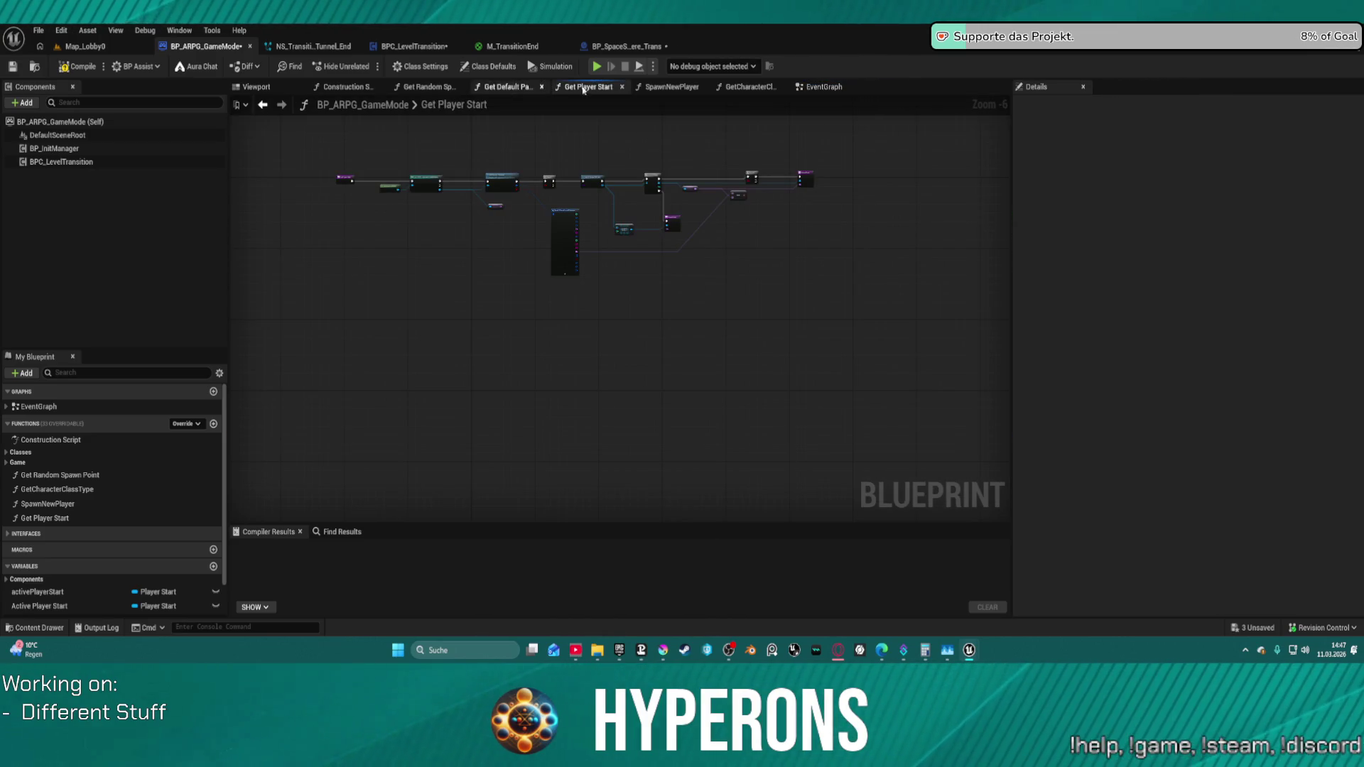
{"action": "left_click", "coordinate": [814, 91]}
{"action": "left_click", "coordinate": [627, 47]}
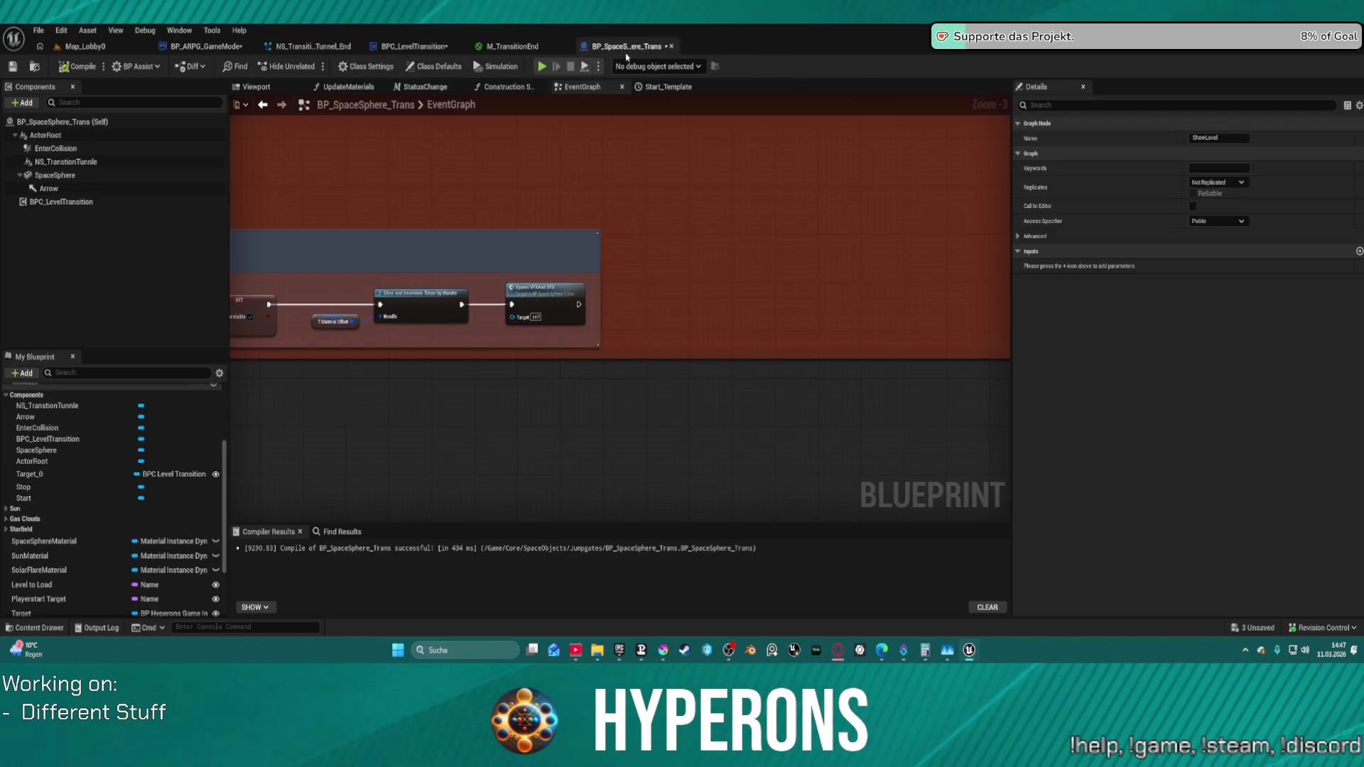
- Insert a Sequence node after BeginLevel and delete the Cast To BP_ShipMain node
{"action": "mouse_move", "coordinate": [385, 265]}
{"action": "left_mouse_down"}
{"action": "mouse_move", "coordinate": [421, 206]}
{"action": "mouse_move", "coordinate": [612, 210]}
{"action": "left_mouse_up"}
{"action": "left_click_drag", "start_coordinate": [326, 191], "coordinate": [636, 205]}
{"action": "type", "text": "seq"}
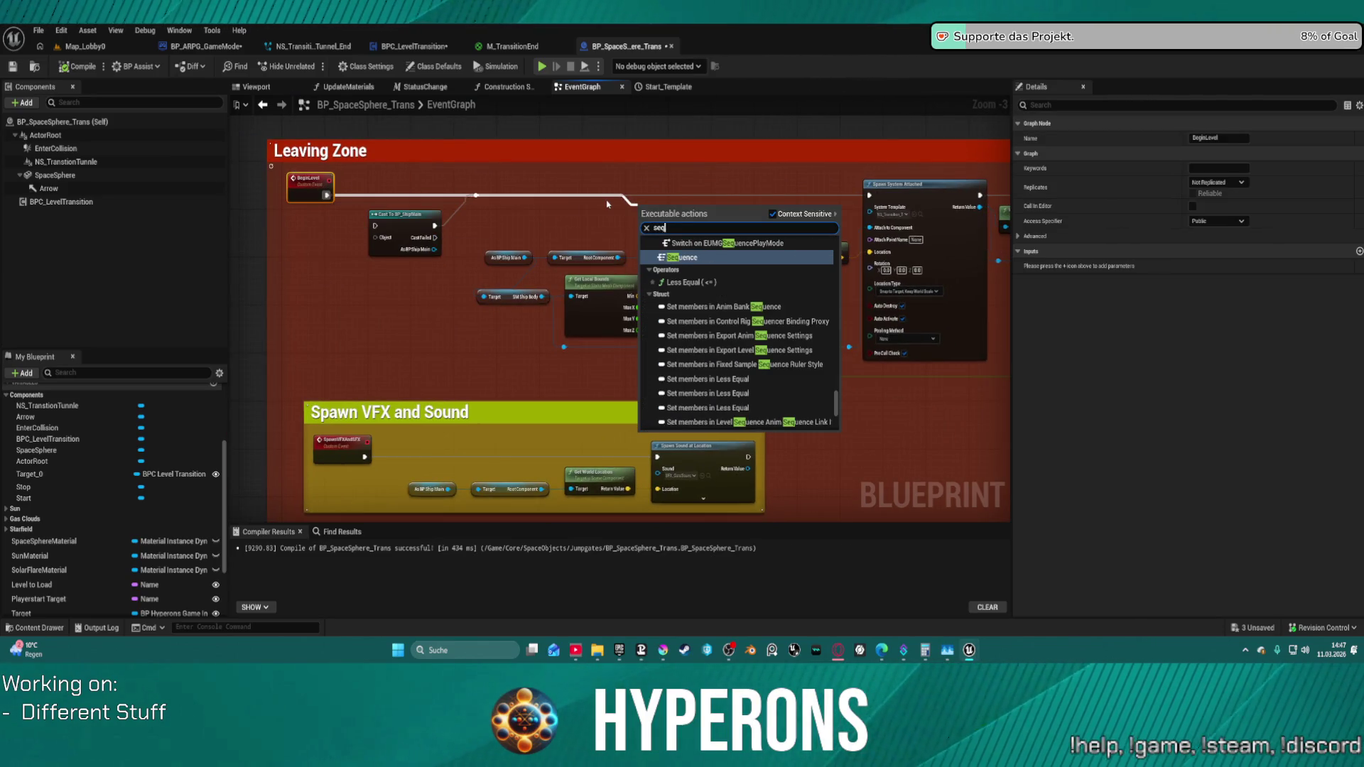
{"action": "left_click", "coordinate": [693, 256]}
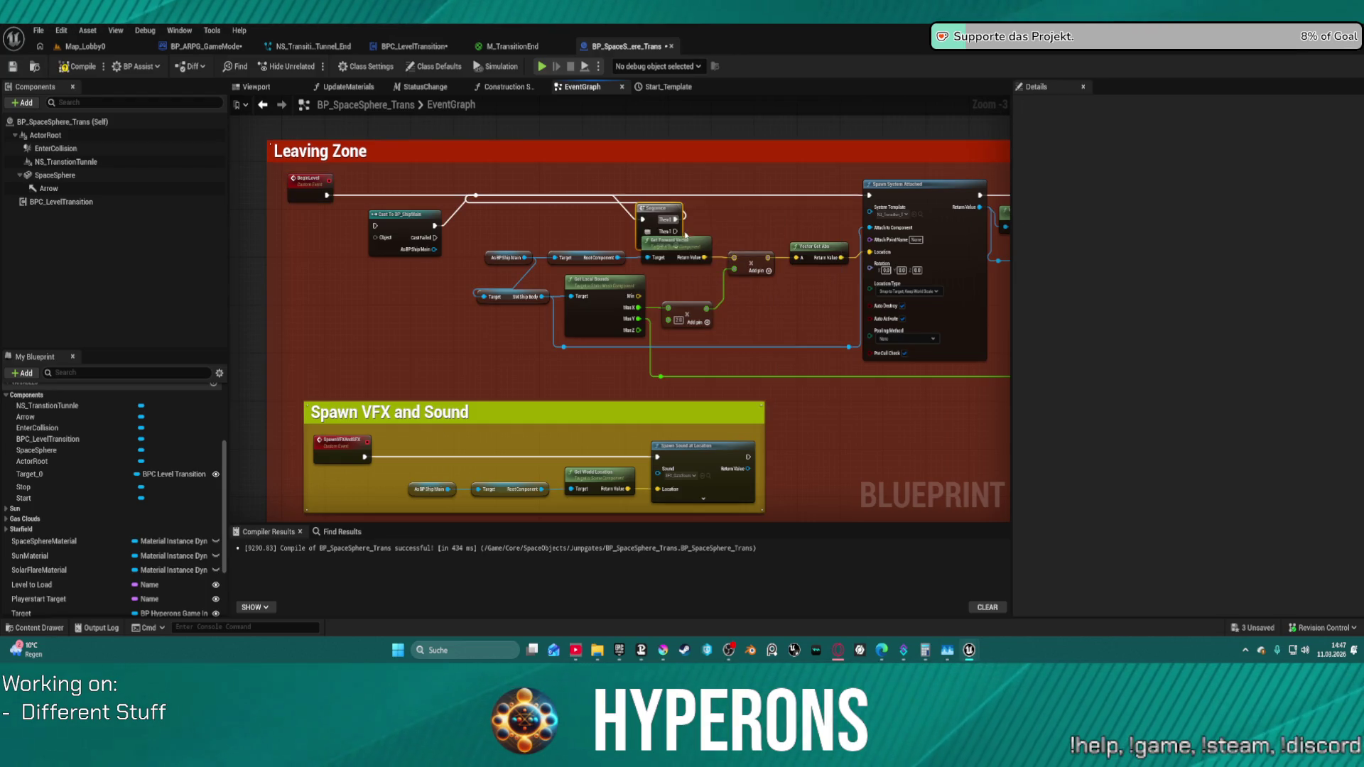
{"action": "key", "text": "Delete"}
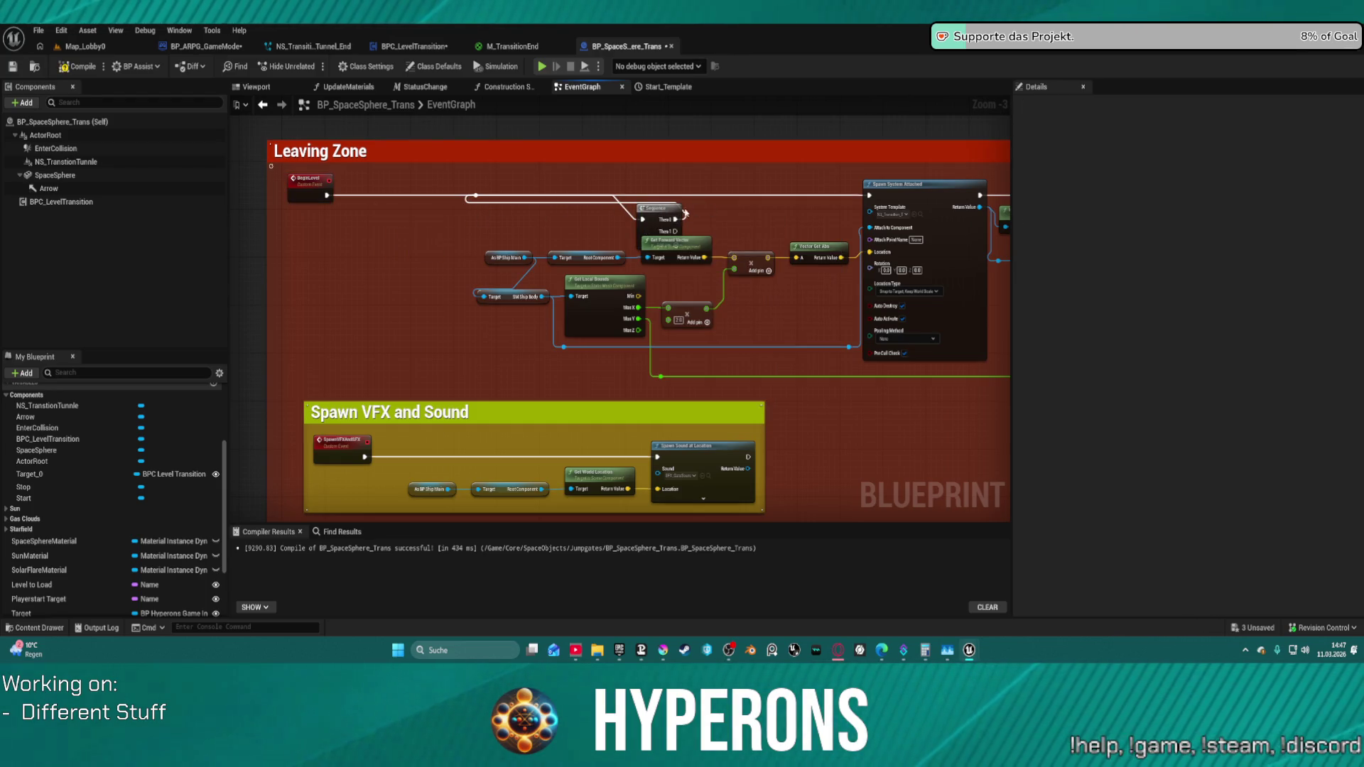
{"action": "mouse_move", "coordinate": [672, 220]}
{"action": "left_mouse_down"}
{"action": "mouse_move", "coordinate": [430, 186]}
{"action": "mouse_move", "coordinate": [481, 198]}
{"action": "left_mouse_up"}
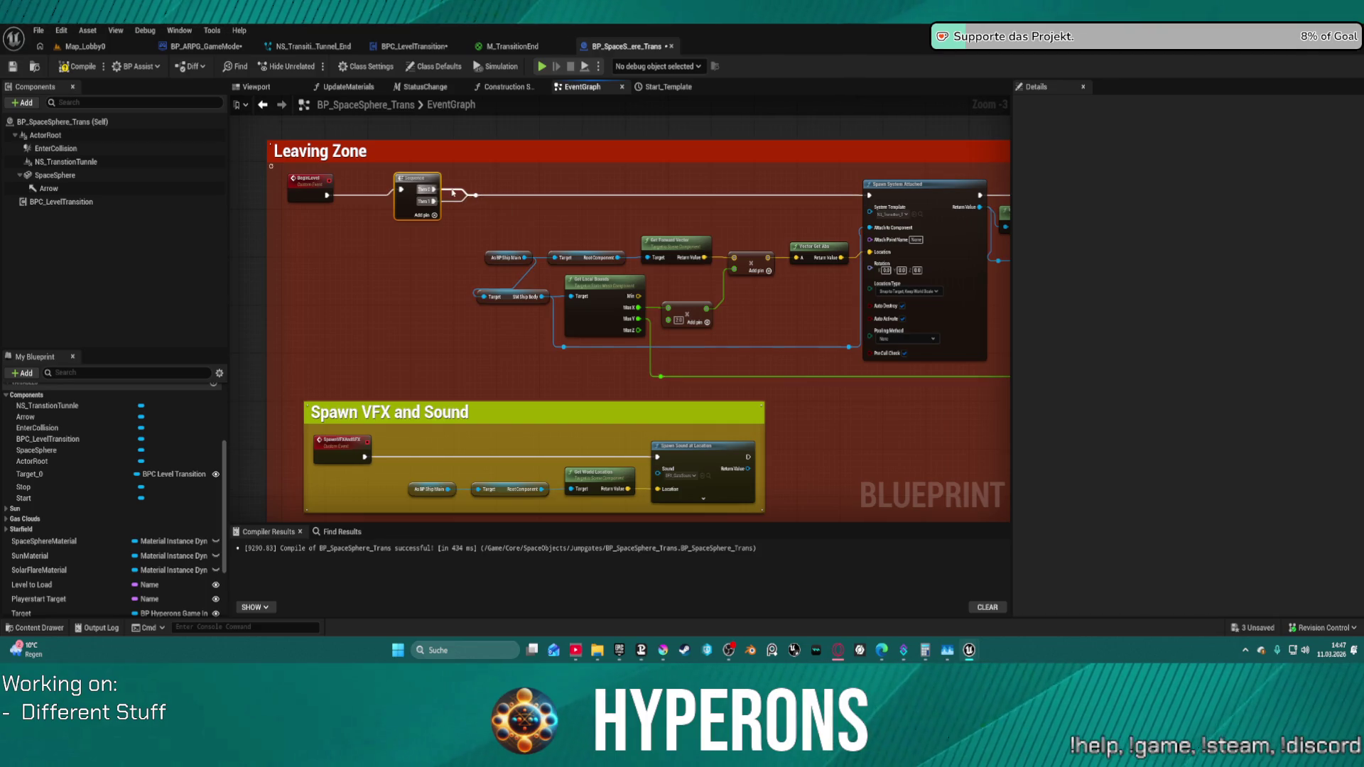
{"action": "left_click", "coordinate": [451, 193]}
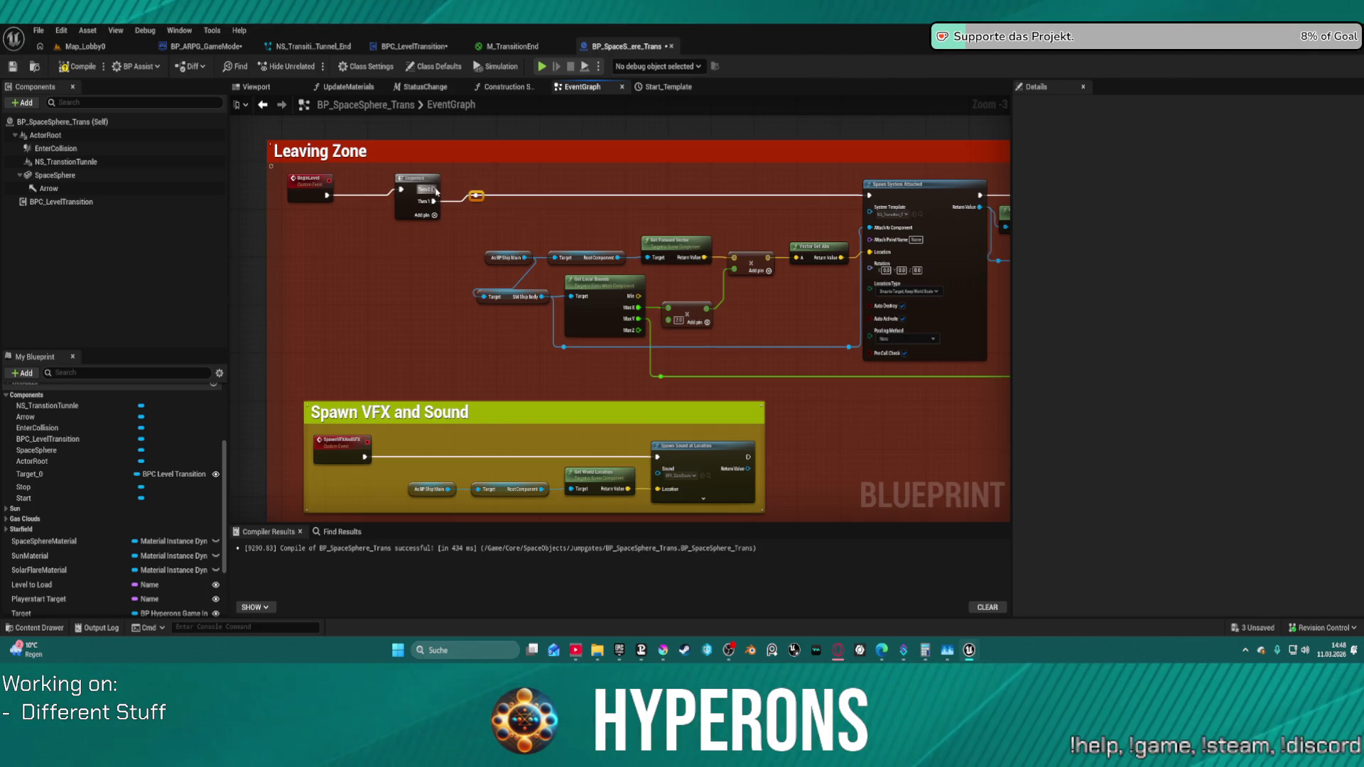
- Delete the Spawn System Attached node, then undo to restore it
{"action": "left_click", "coordinate": [877, 189]}
{"action": "key", "text": "Delete"}
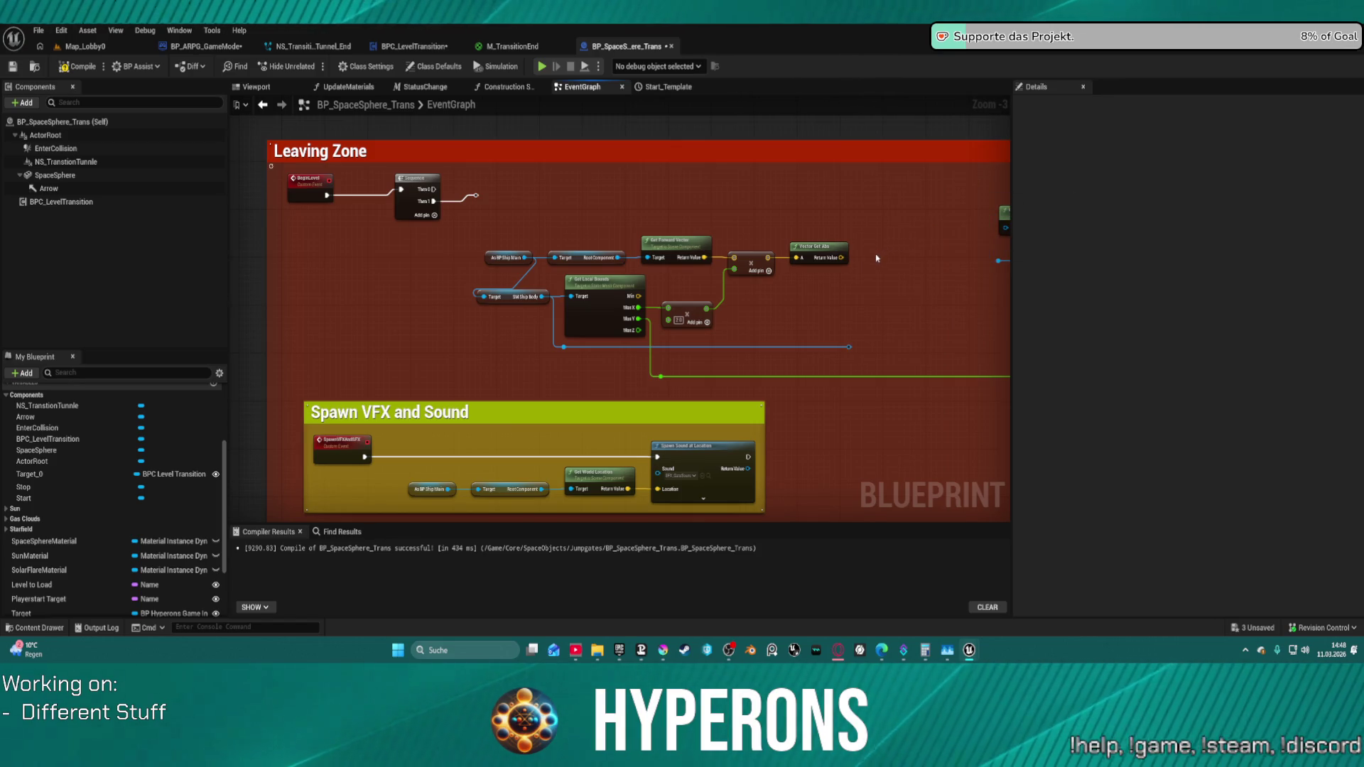
{"action": "key", "text": "ctrl+z"}
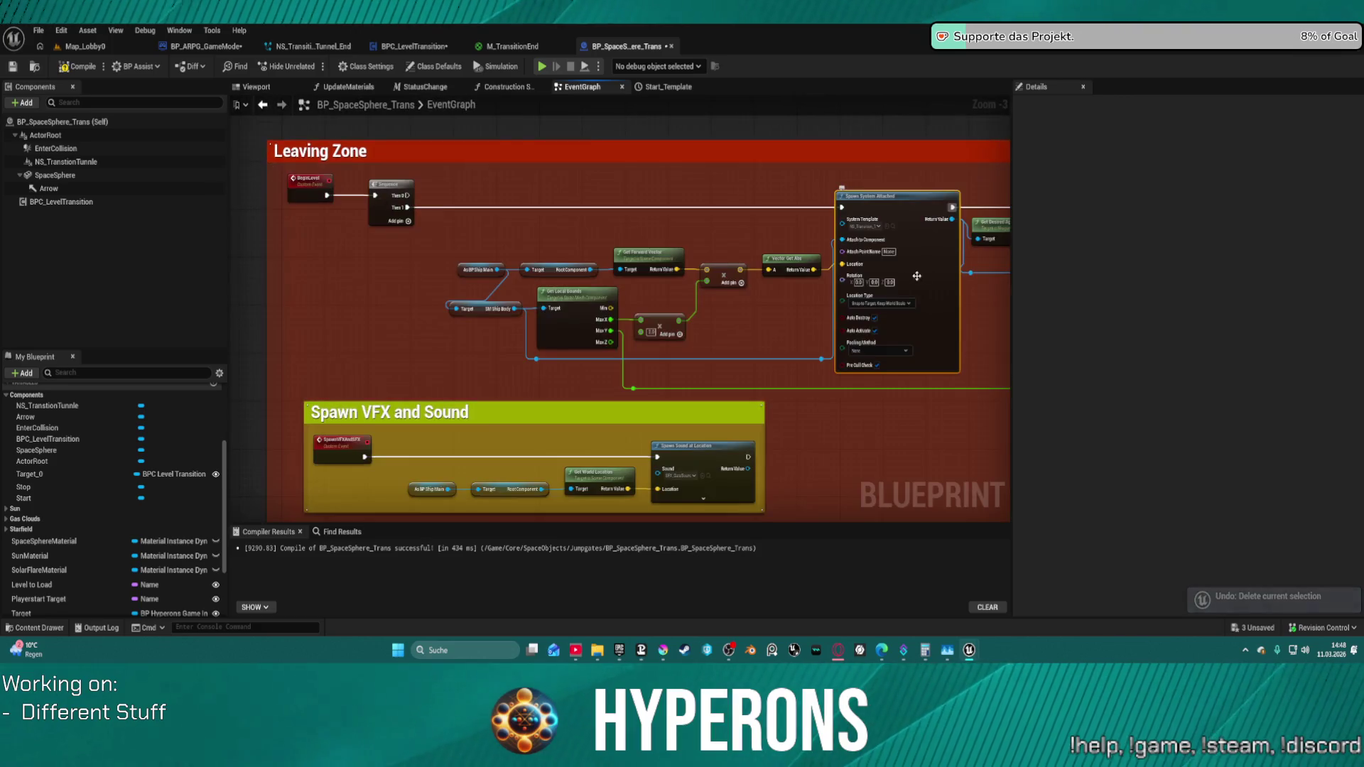
{"action": "scroll", "coordinate": [736, 298], "scroll_direction": "down", "scroll_amount": 6}
{"action": "scroll", "coordinate": [737, 298], "scroll_direction": "down", "scroll_amount": 3}
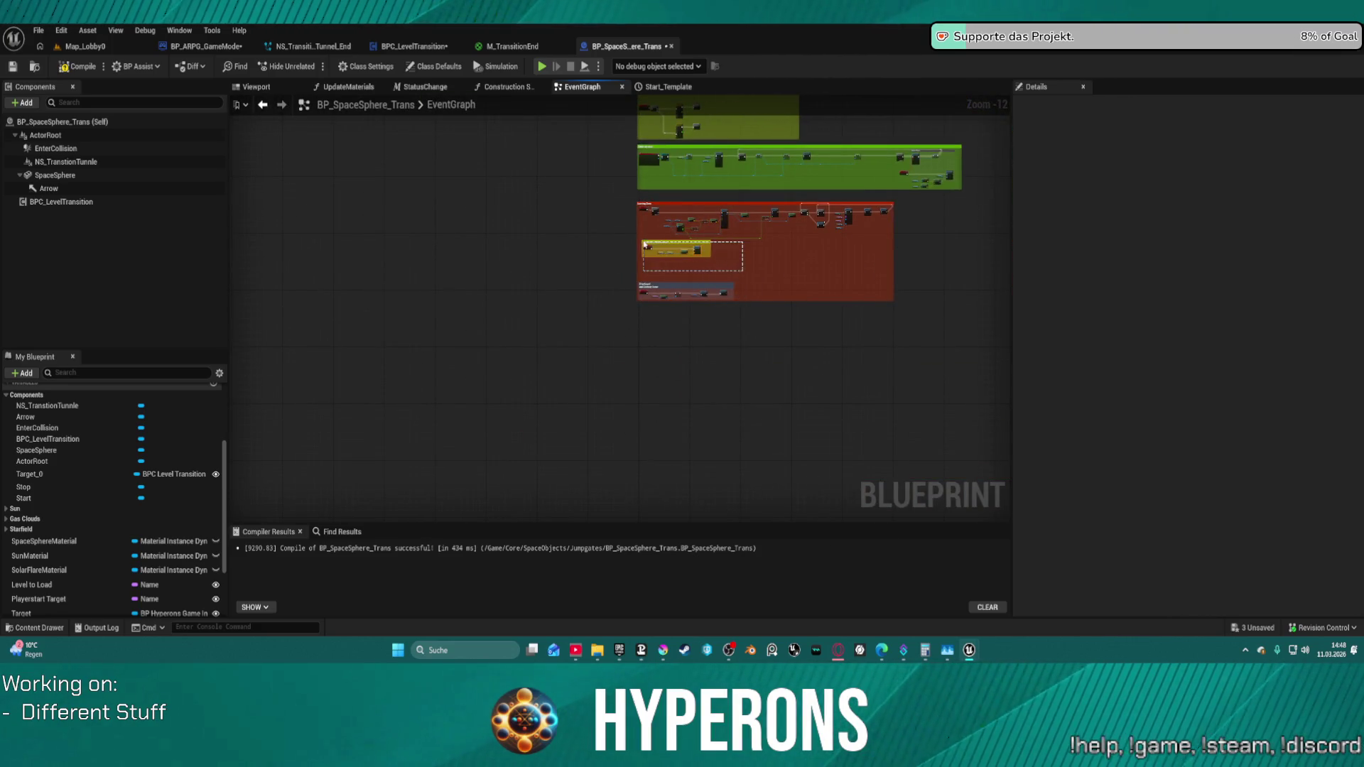
- Review the Branch, Is Active and Delay nodes inside the Leaving Zone comment
{"action": "left_click_drag", "start_coordinate": [644, 245], "coordinate": [664, 248]}
{"action": "scroll", "coordinate": [820, 231], "scroll_direction": "up", "scroll_amount": 3}
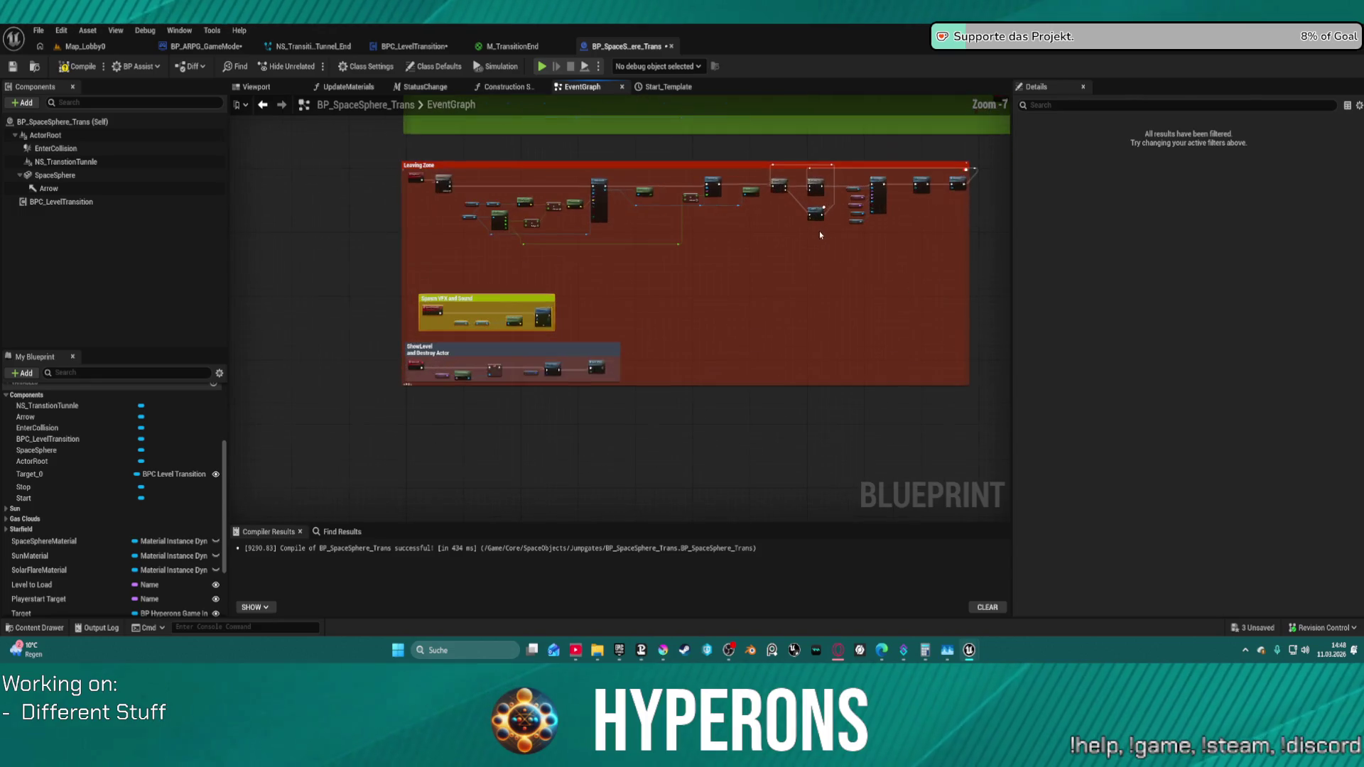
{"action": "scroll", "coordinate": [790, 216], "scroll_direction": "up", "scroll_amount": 3}
{"action": "scroll", "coordinate": [746, 235], "scroll_direction": "up", "scroll_amount": 2}
{"action": "left_click_drag", "start_coordinate": [626, 251], "coordinate": [689, 268]}
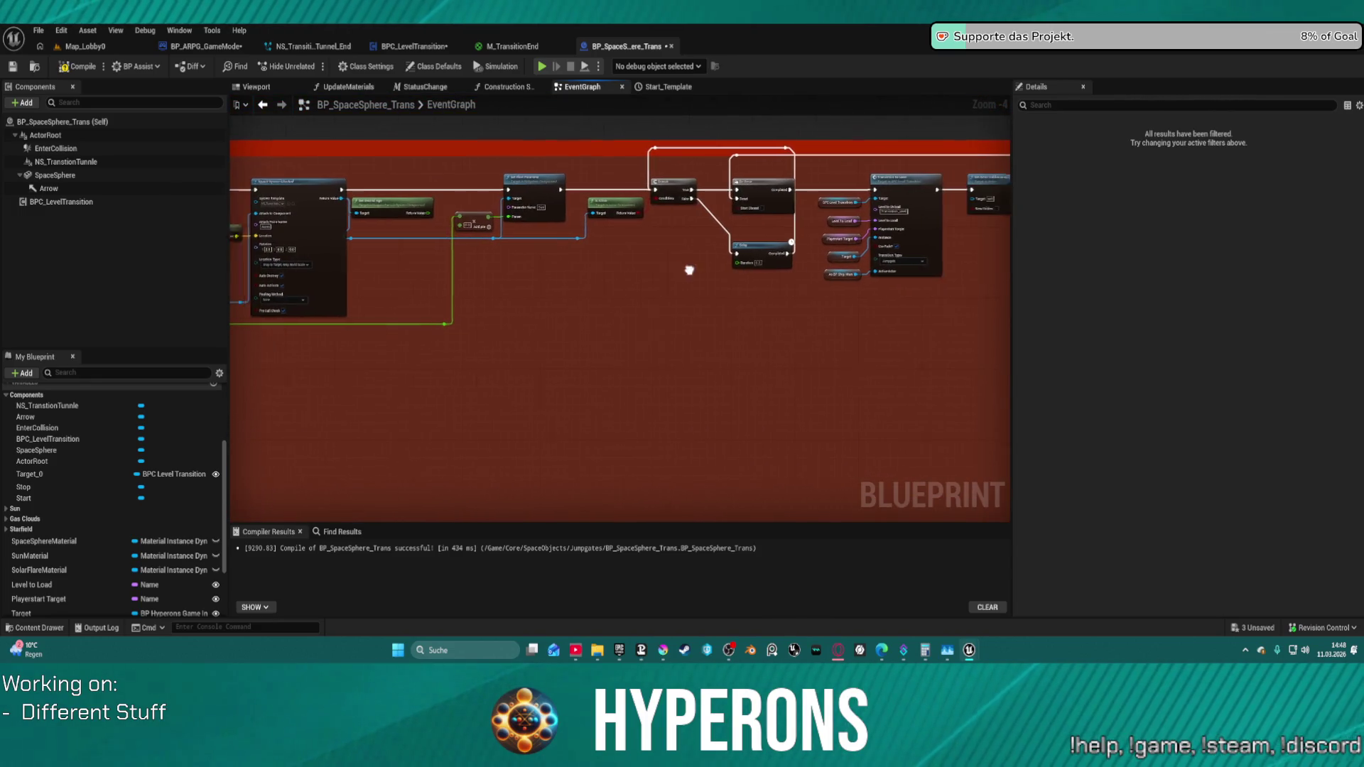
{"action": "left_click", "coordinate": [379, 203]}
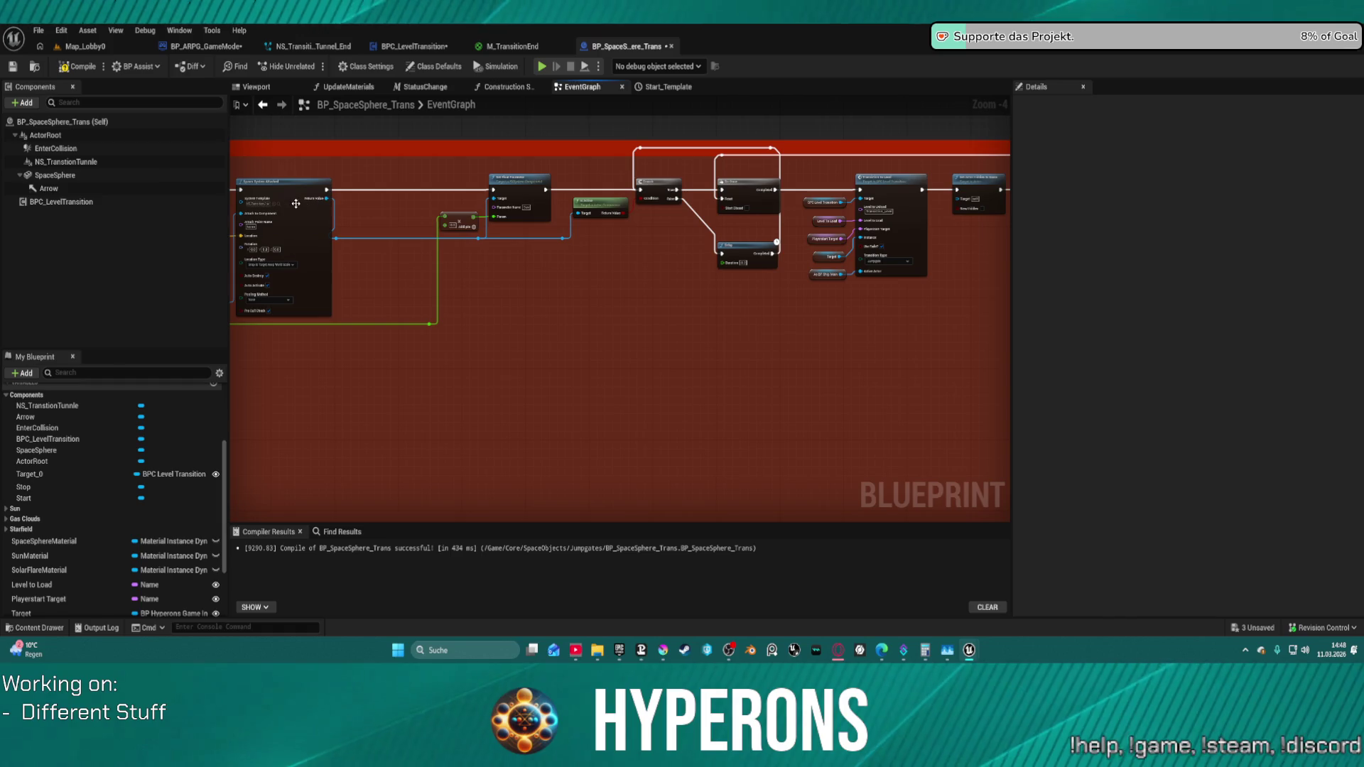
{"action": "scroll", "coordinate": [663, 221], "scroll_direction": "up", "scroll_amount": 3}
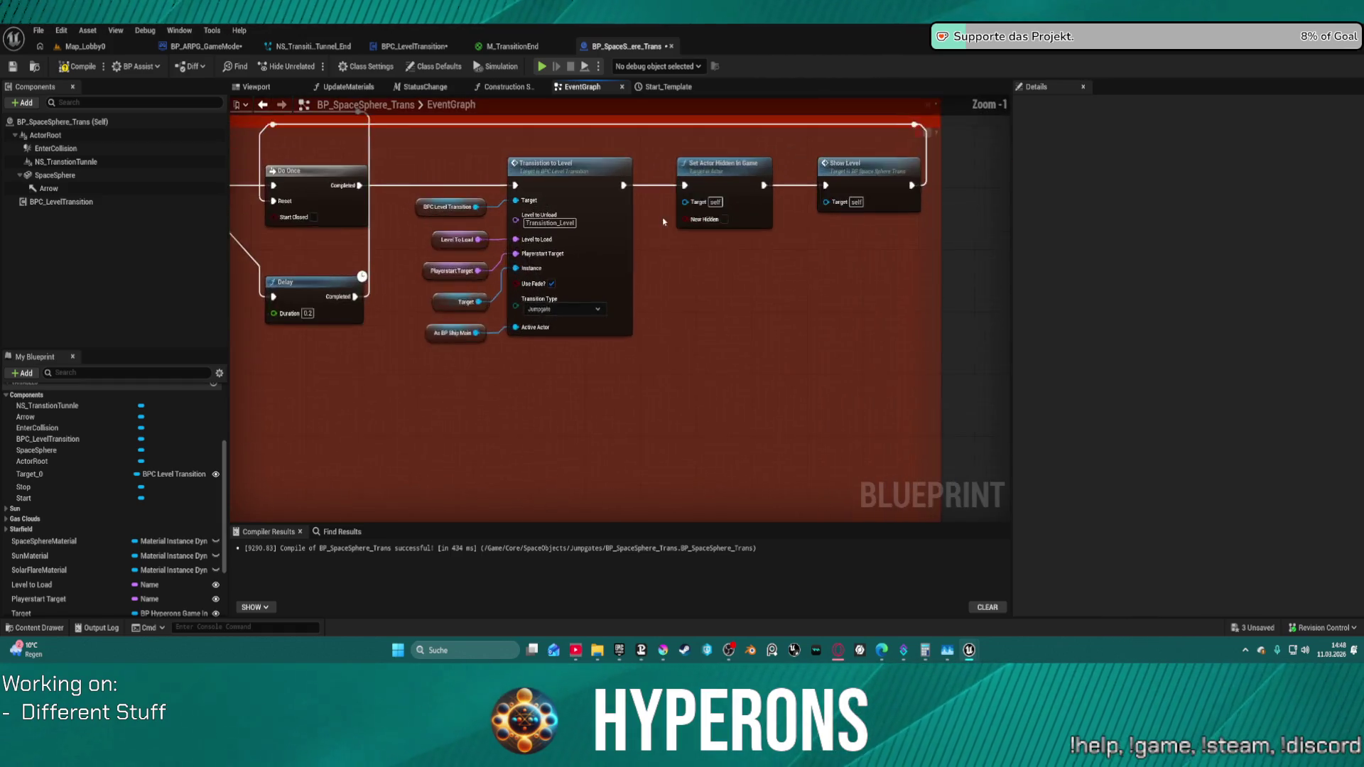
{"action": "left_click_drag", "start_coordinate": [663, 221], "coordinate": [563, 190]}
{"action": "mouse_move", "coordinate": [592, 255]}
{"action": "left_mouse_down"}
{"action": "mouse_move", "coordinate": [698, 326]}
{"action": "mouse_move", "coordinate": [676, 204]}
{"action": "left_mouse_up"}
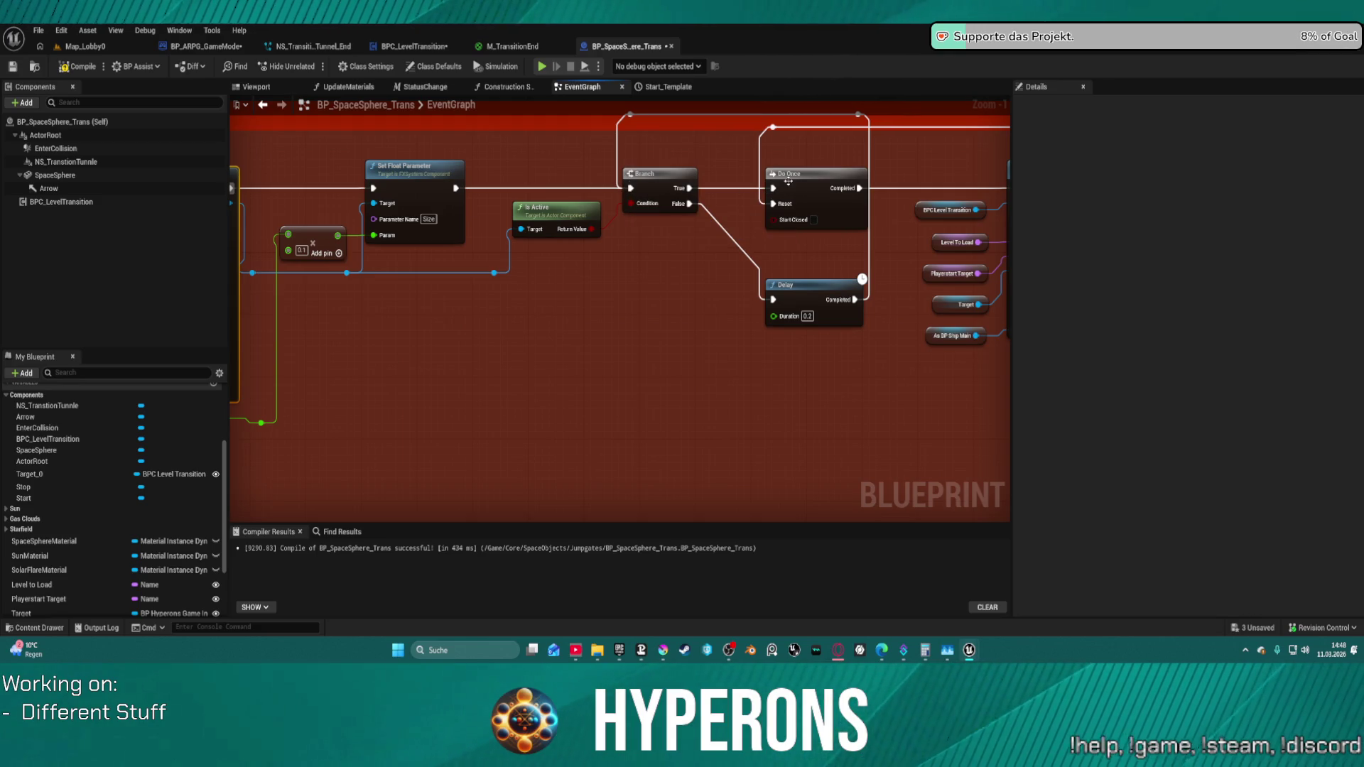
- Wire the Sequence node's Then 0 output into the Do Once exec input
{"action": "left_click_drag", "start_coordinate": [787, 182], "coordinate": [363, 158]}
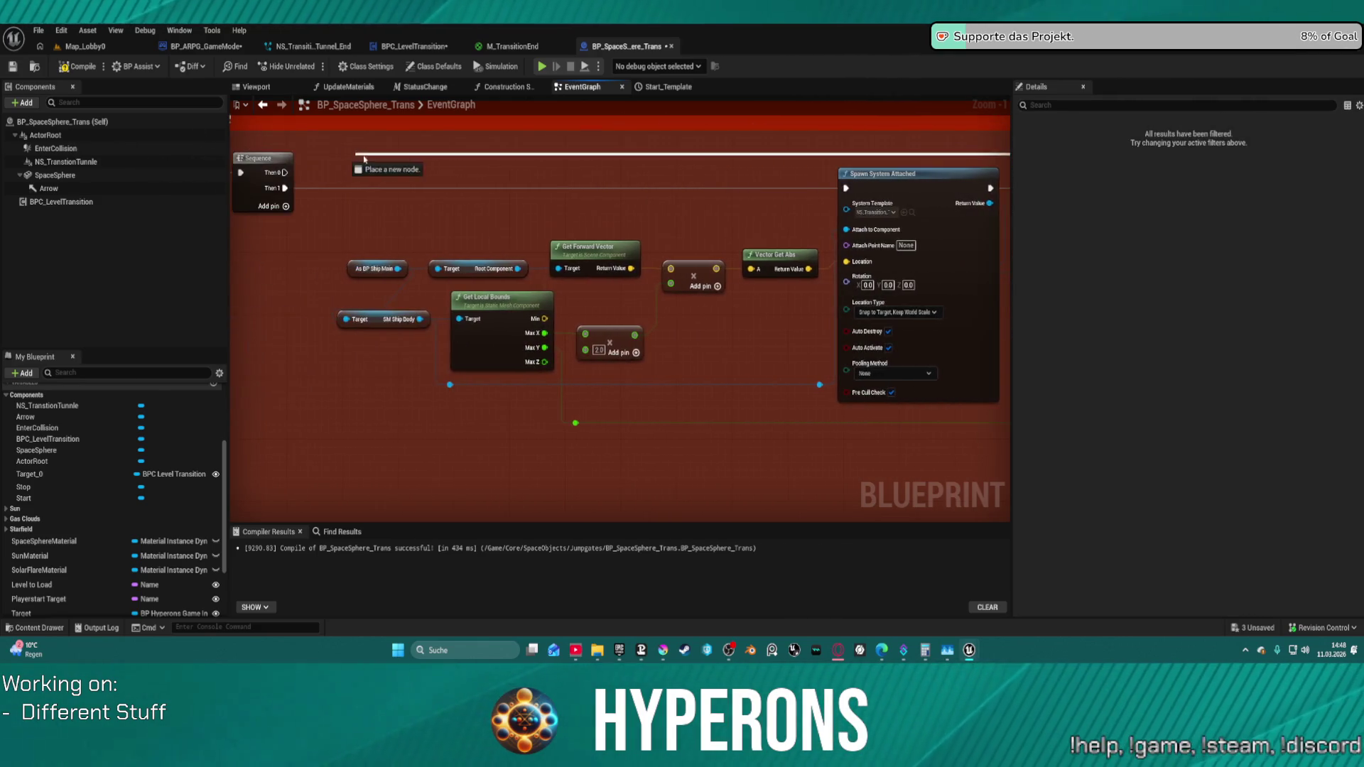
{"action": "left_click_drag", "start_coordinate": [364, 158], "coordinate": [284, 172]}
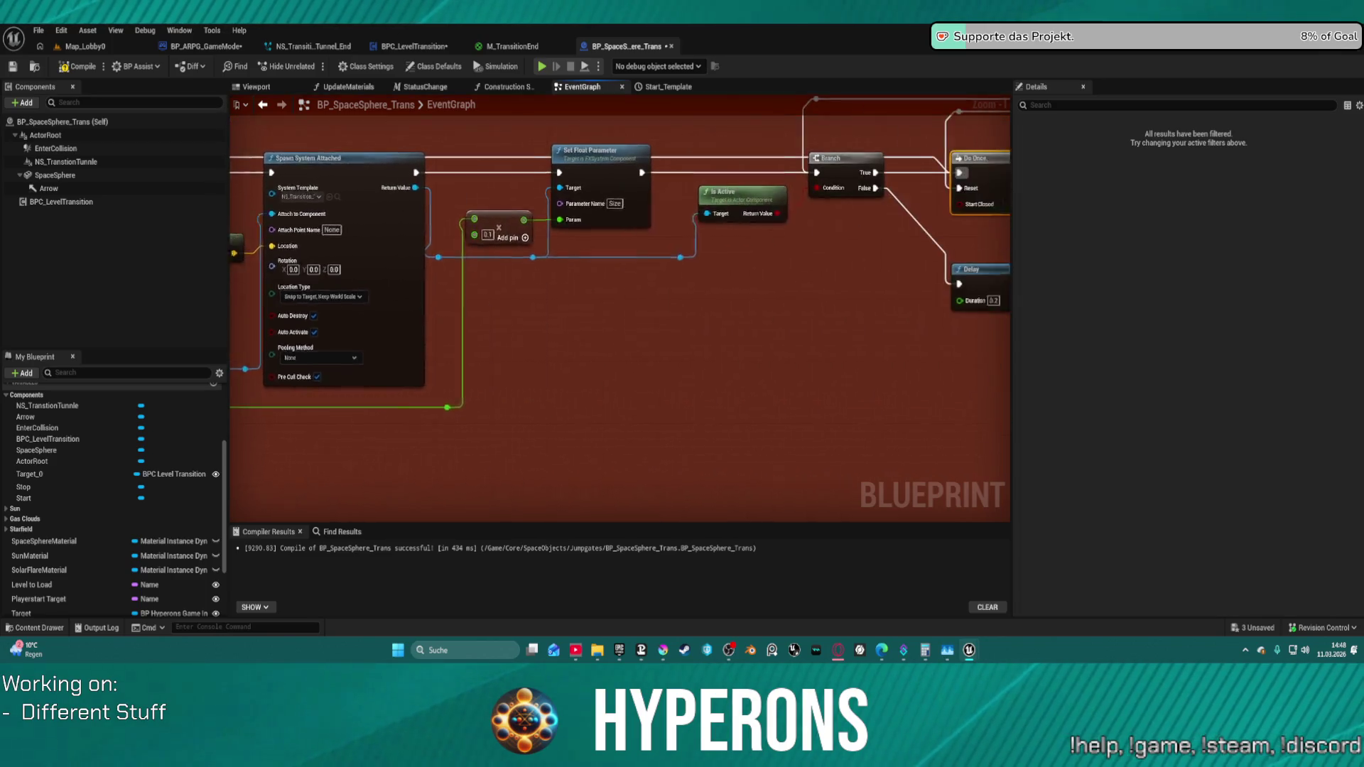
{"action": "left_click_drag", "start_coordinate": [677, 172], "coordinate": [562, 172]}
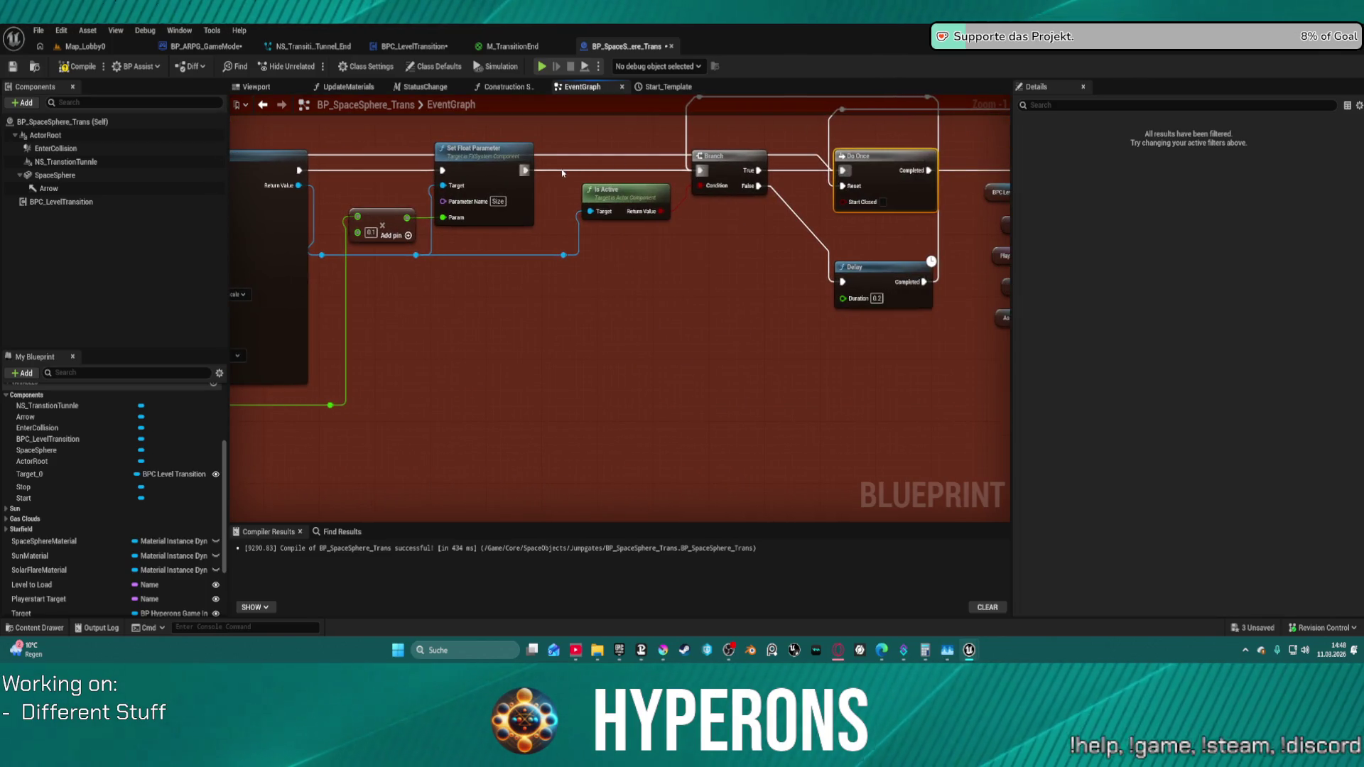
{"action": "left_click", "coordinate": [528, 160]}
{"action": "left_click_drag", "start_coordinate": [757, 192], "coordinate": [665, 234]}
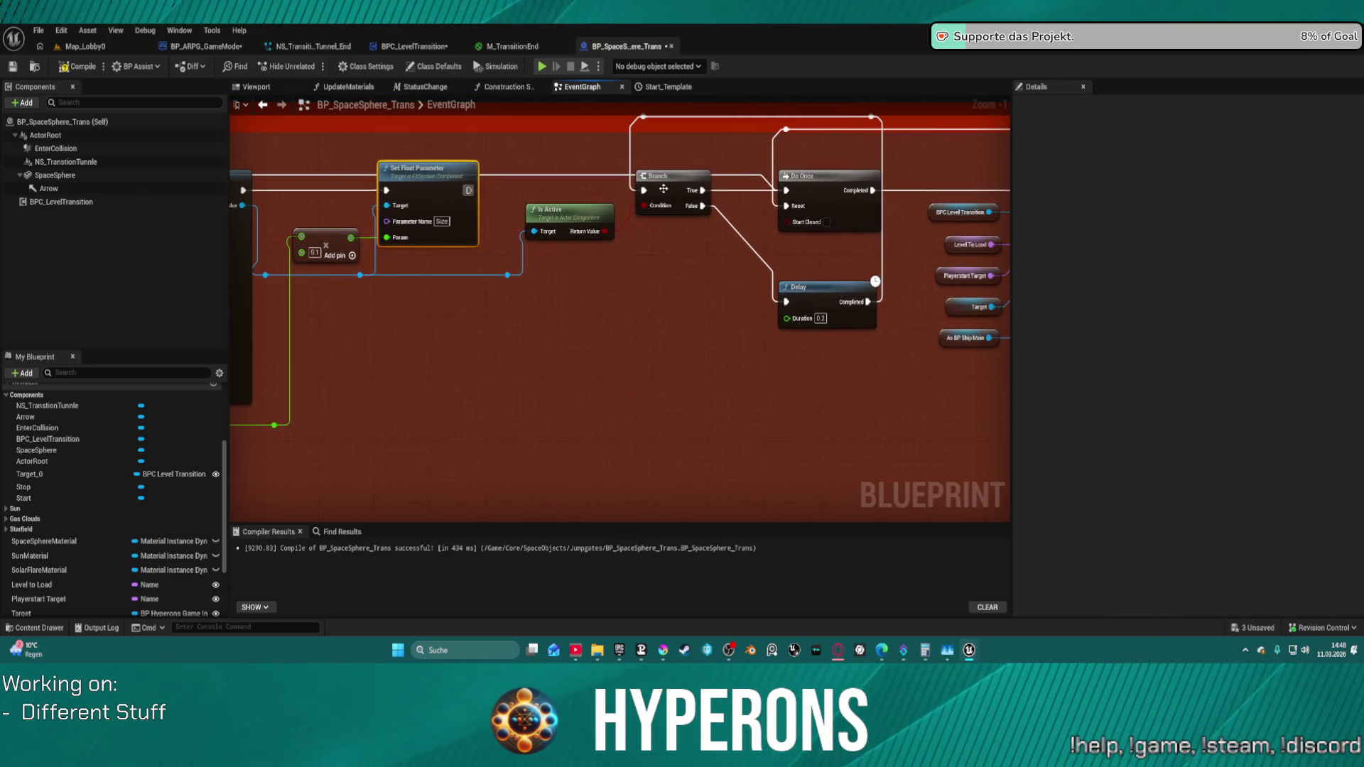
{"action": "scroll", "coordinate": [671, 202], "scroll_direction": "down", "scroll_amount": 1}
{"action": "scroll", "coordinate": [690, 221], "scroll_direction": "down", "scroll_amount": 2}
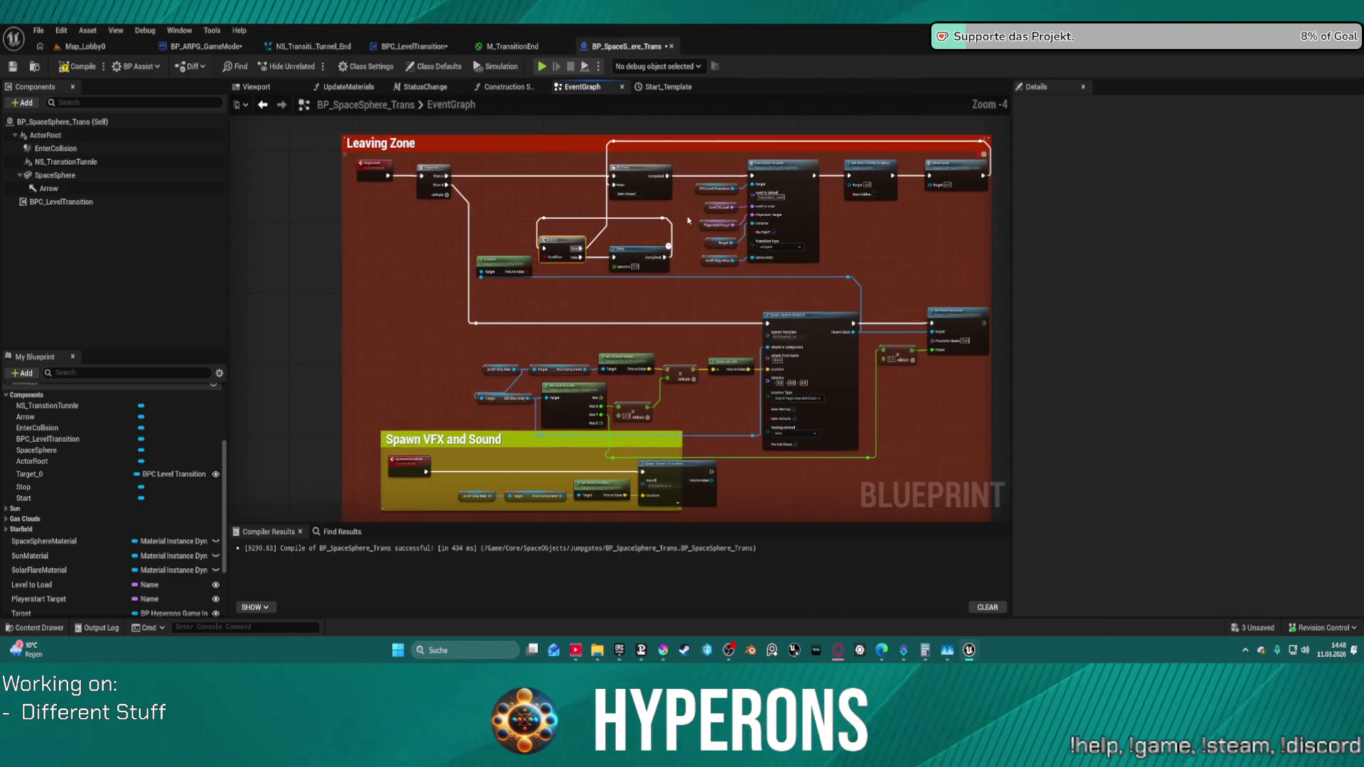
- Move the Spawn VFX and Sound and ShowLevel comment groups lower in the graph
{"action": "left_click", "coordinate": [713, 230]}
{"action": "left_click_drag", "start_coordinate": [480, 411], "coordinate": [501, 195]}
{"action": "mouse_move", "coordinate": [432, 223]}
{"action": "left_mouse_down"}
{"action": "mouse_move", "coordinate": [430, 261]}
{"action": "mouse_move", "coordinate": [404, 258]}
{"action": "left_mouse_up"}
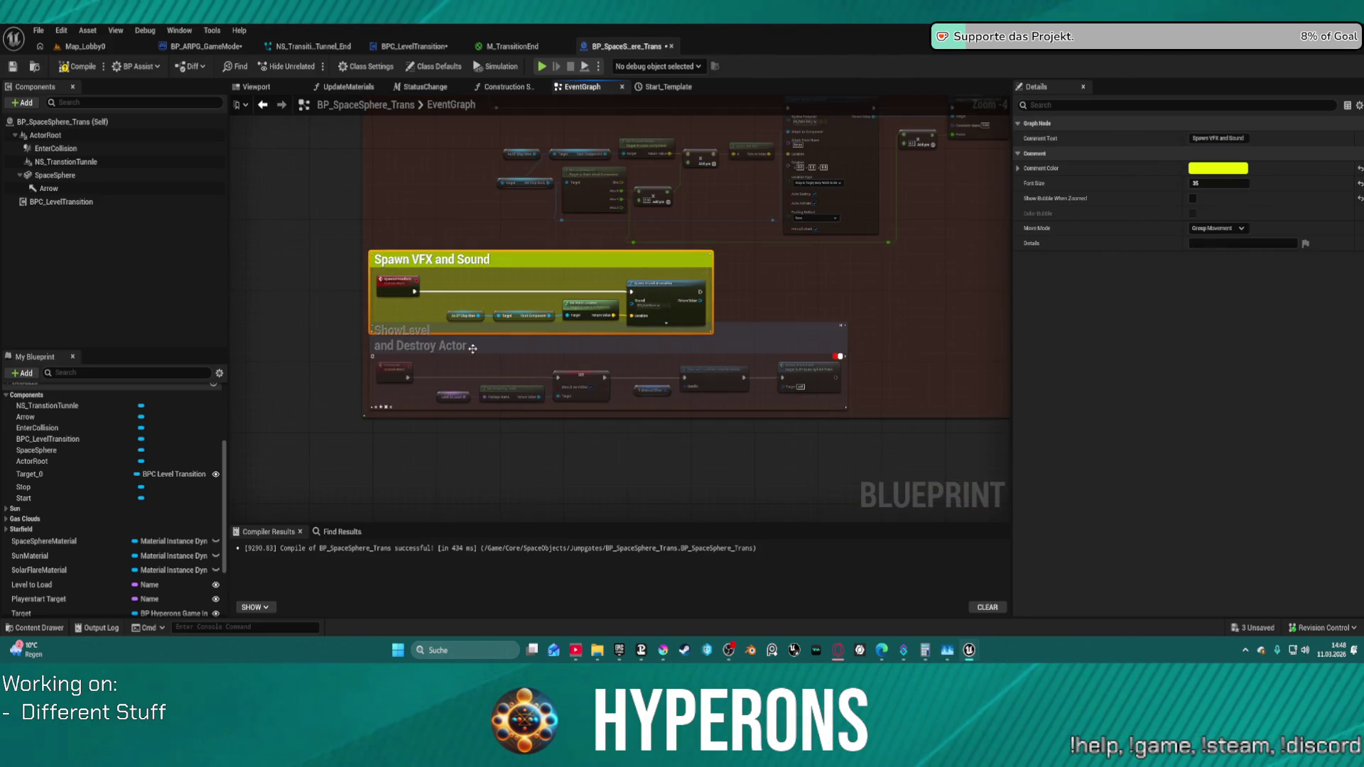
{"action": "left_click_drag", "start_coordinate": [473, 347], "coordinate": [465, 422]}
{"action": "left_click_drag", "start_coordinate": [446, 263], "coordinate": [441, 285]}
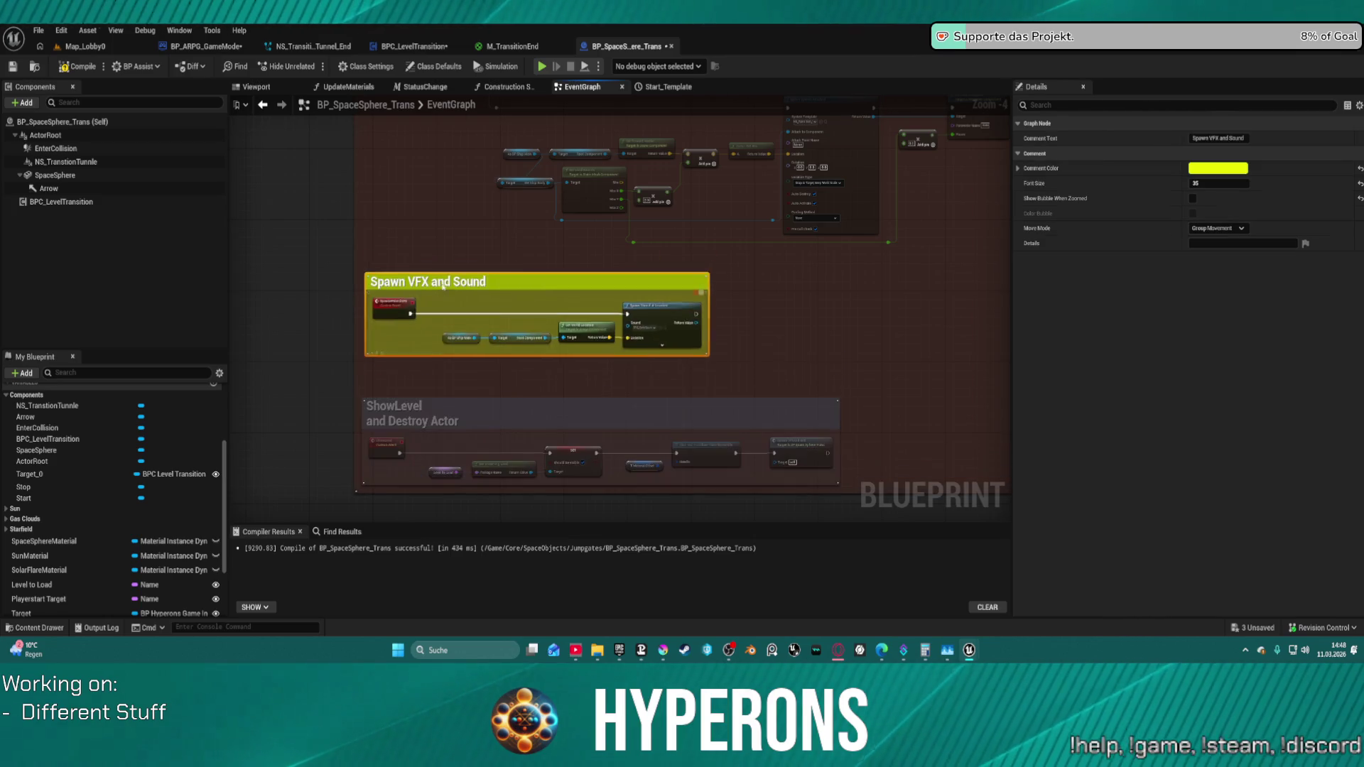
{"action": "scroll", "coordinate": [442, 285], "scroll_direction": "up", "scroll_amount": 1}
{"action": "scroll", "coordinate": [899, 309], "scroll_direction": "down", "scroll_amount": 1}
- Delete the Branch, Delay and Is Active nodes and tidy the remaining layout
{"action": "left_click", "coordinate": [906, 326]}
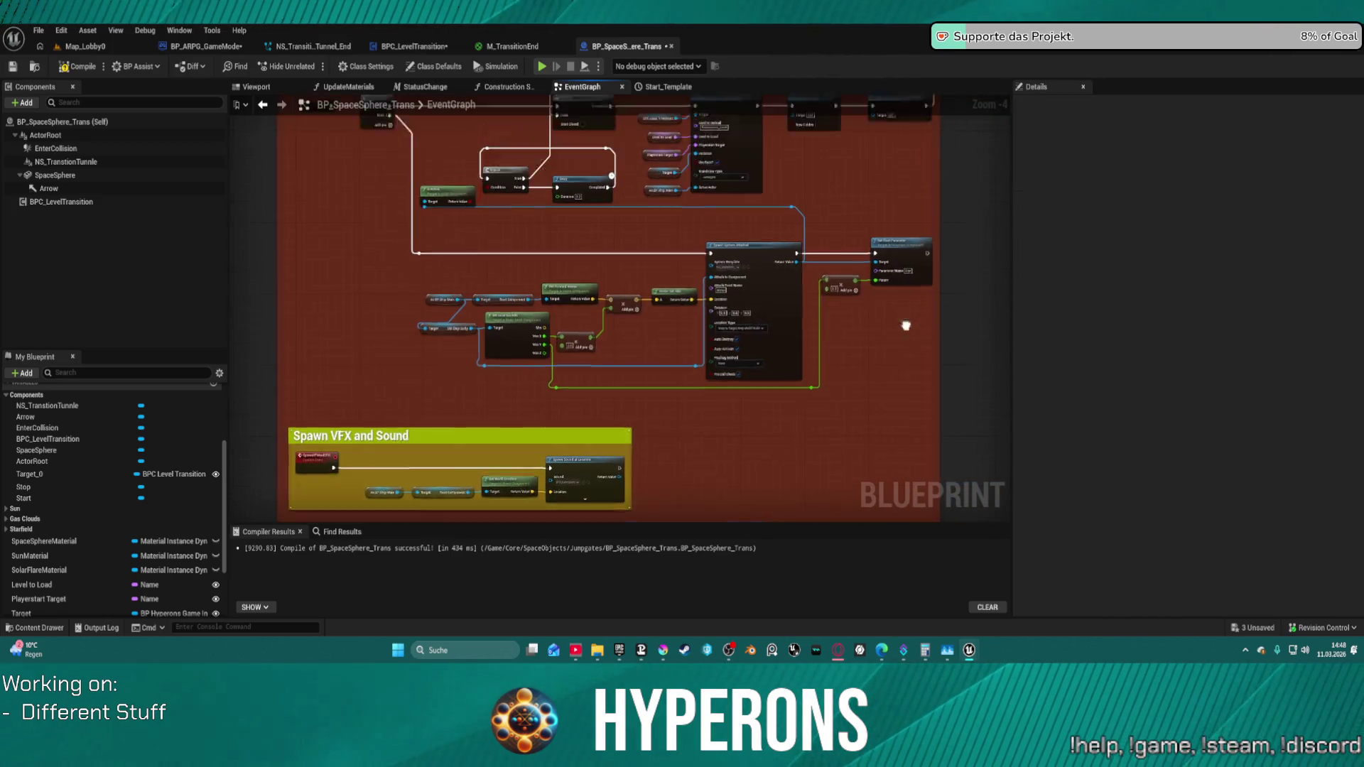
{"action": "scroll", "coordinate": [906, 325], "scroll_direction": "up", "scroll_amount": 2}
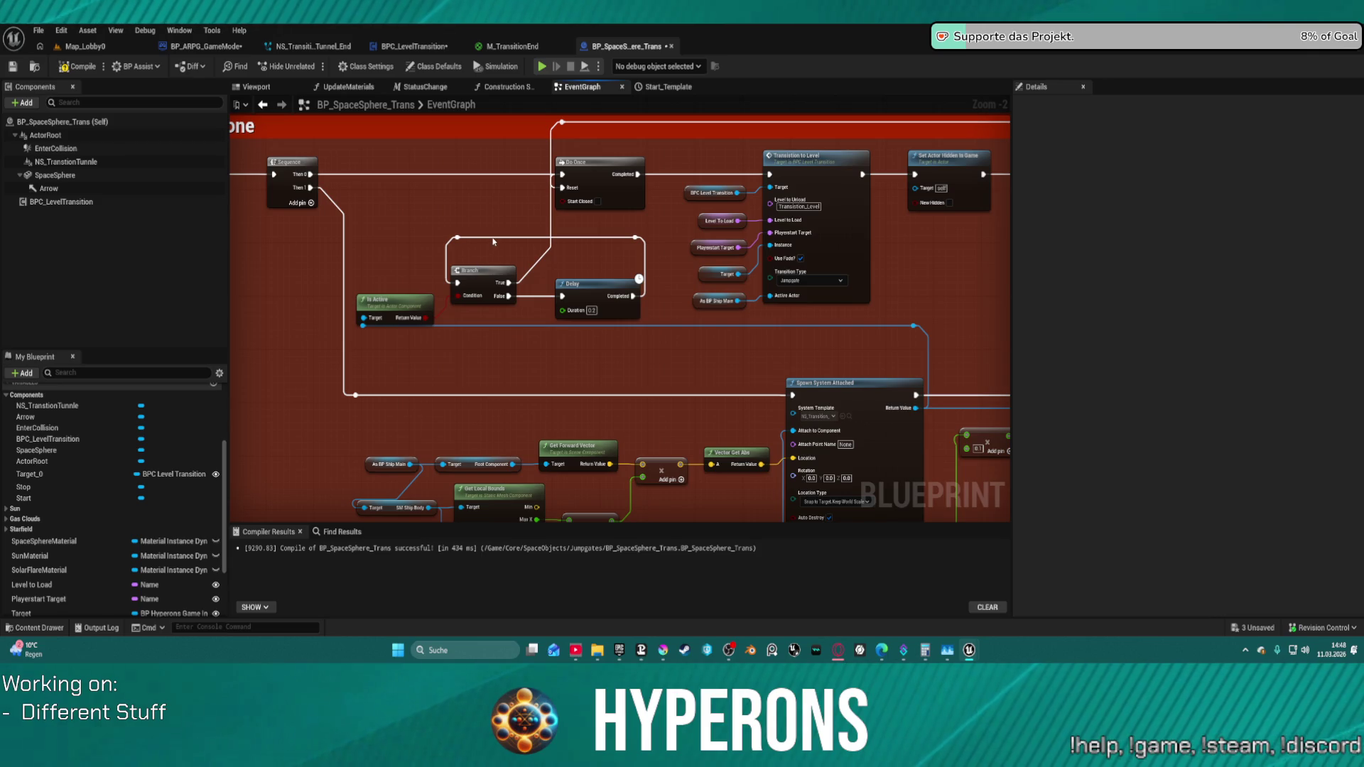
{"action": "key", "text": "Delete"}
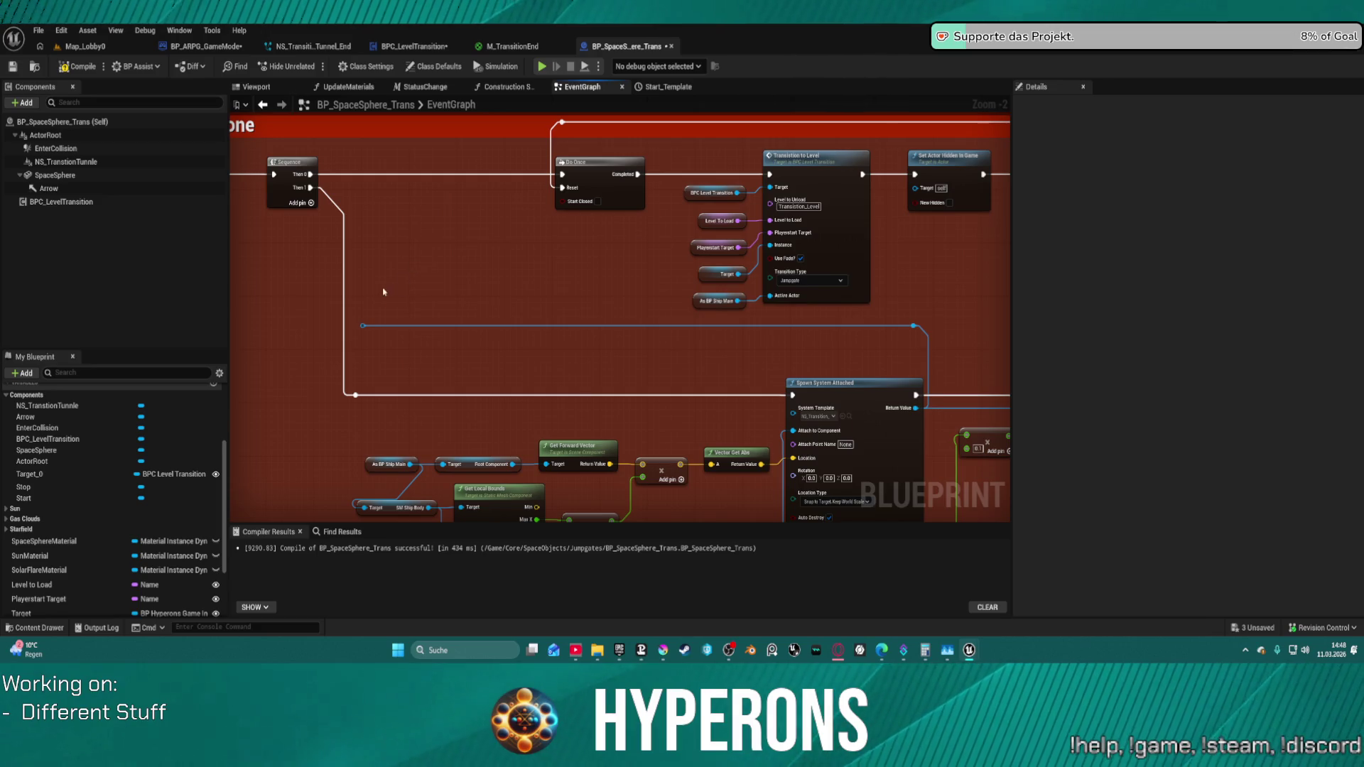
{"action": "key", "text": "Delete"}
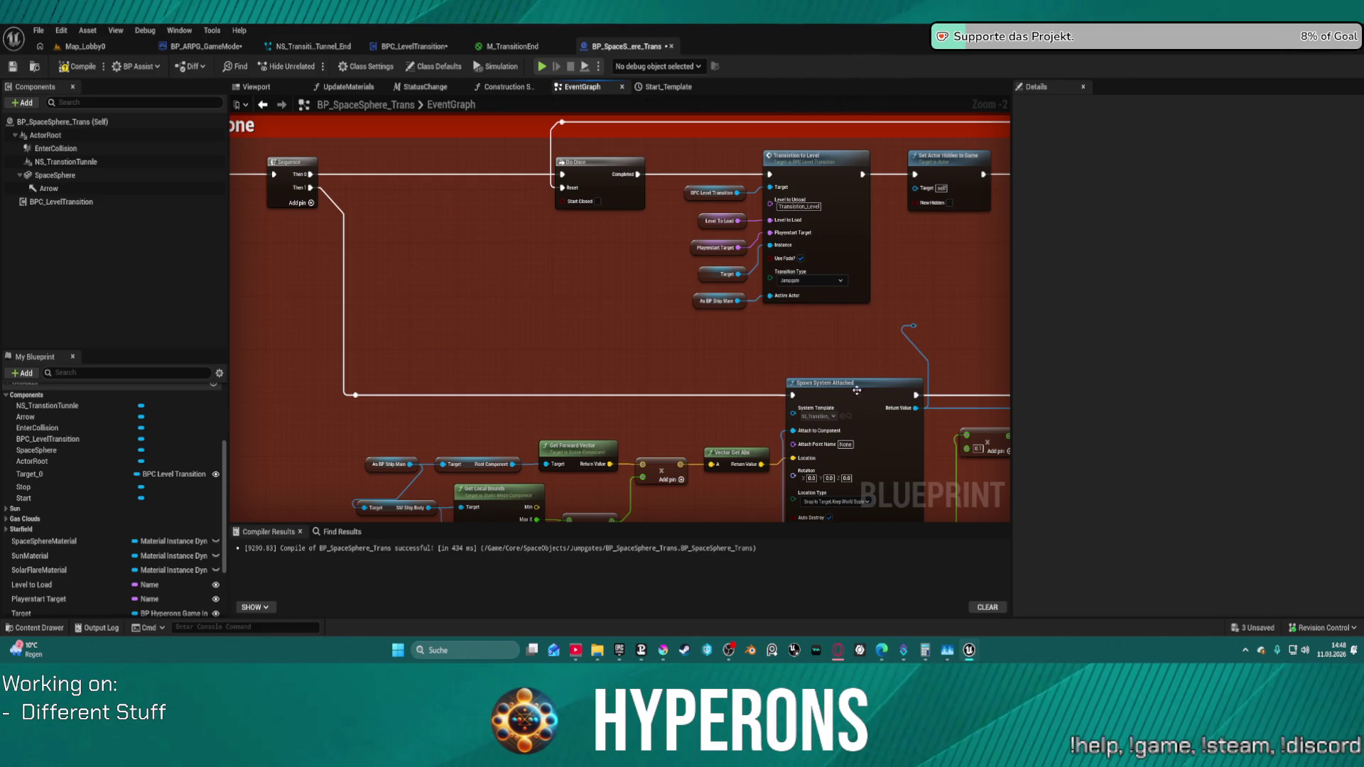
{"action": "left_click", "coordinate": [856, 391]}
{"action": "key", "text": "f"}
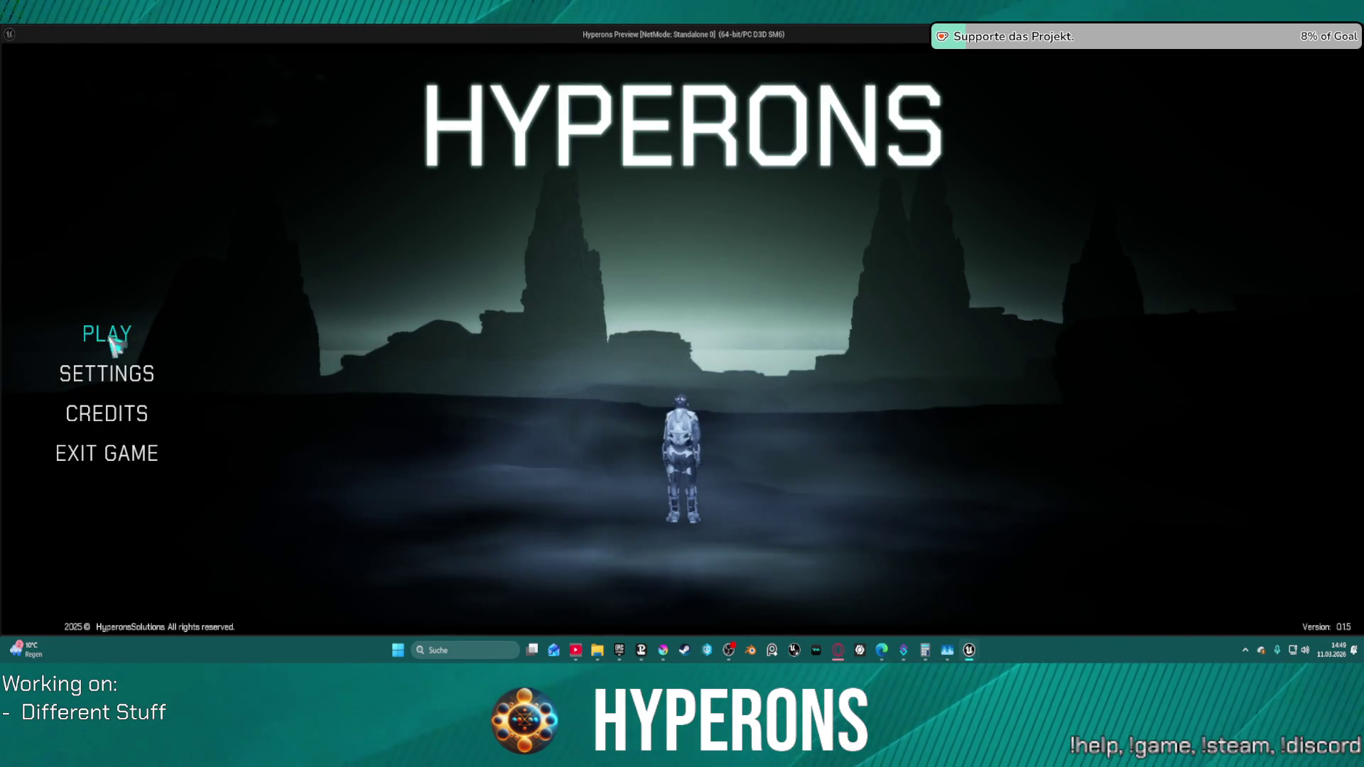
{"action": "left_click", "coordinate": [109, 337]}
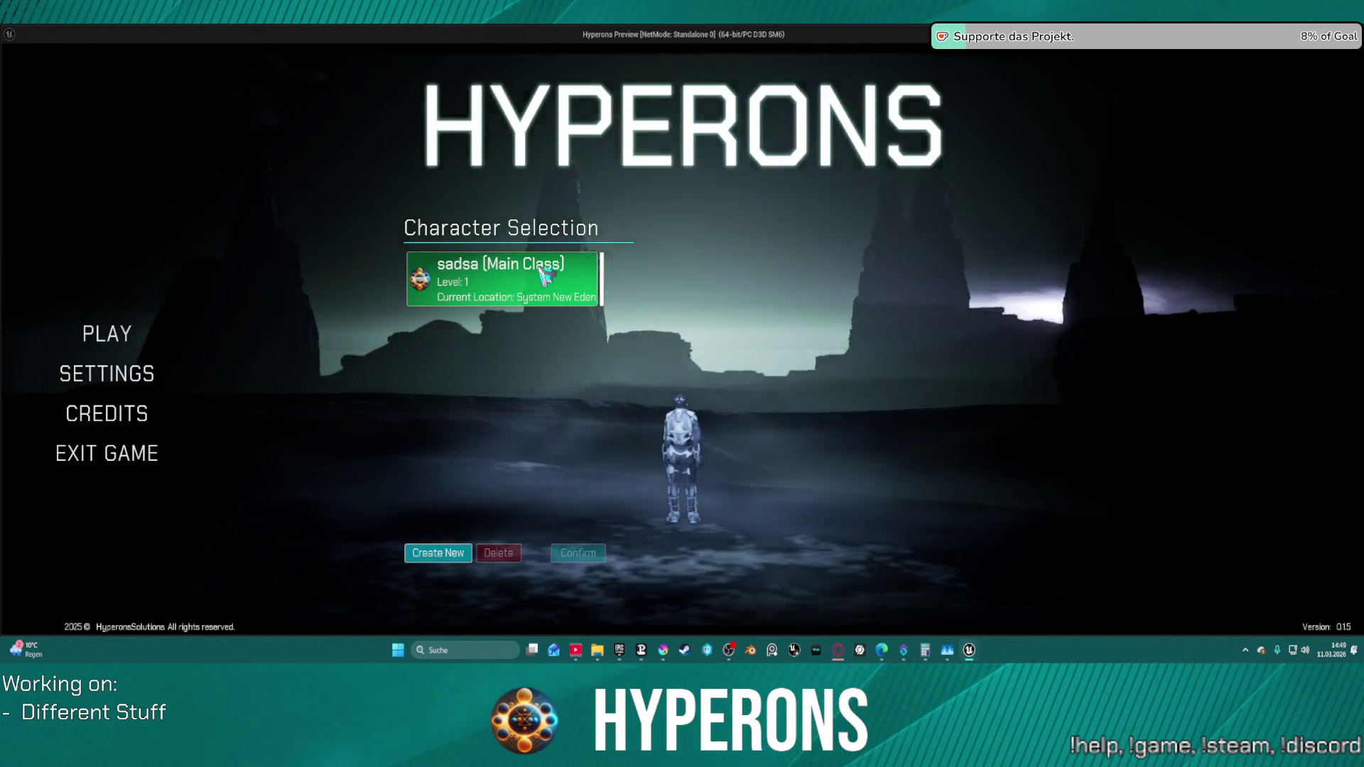
- Start the game with the existing character, raise the ship's shield in Pollux, then leave the preview
{"action": "left_click", "coordinate": [546, 276]}
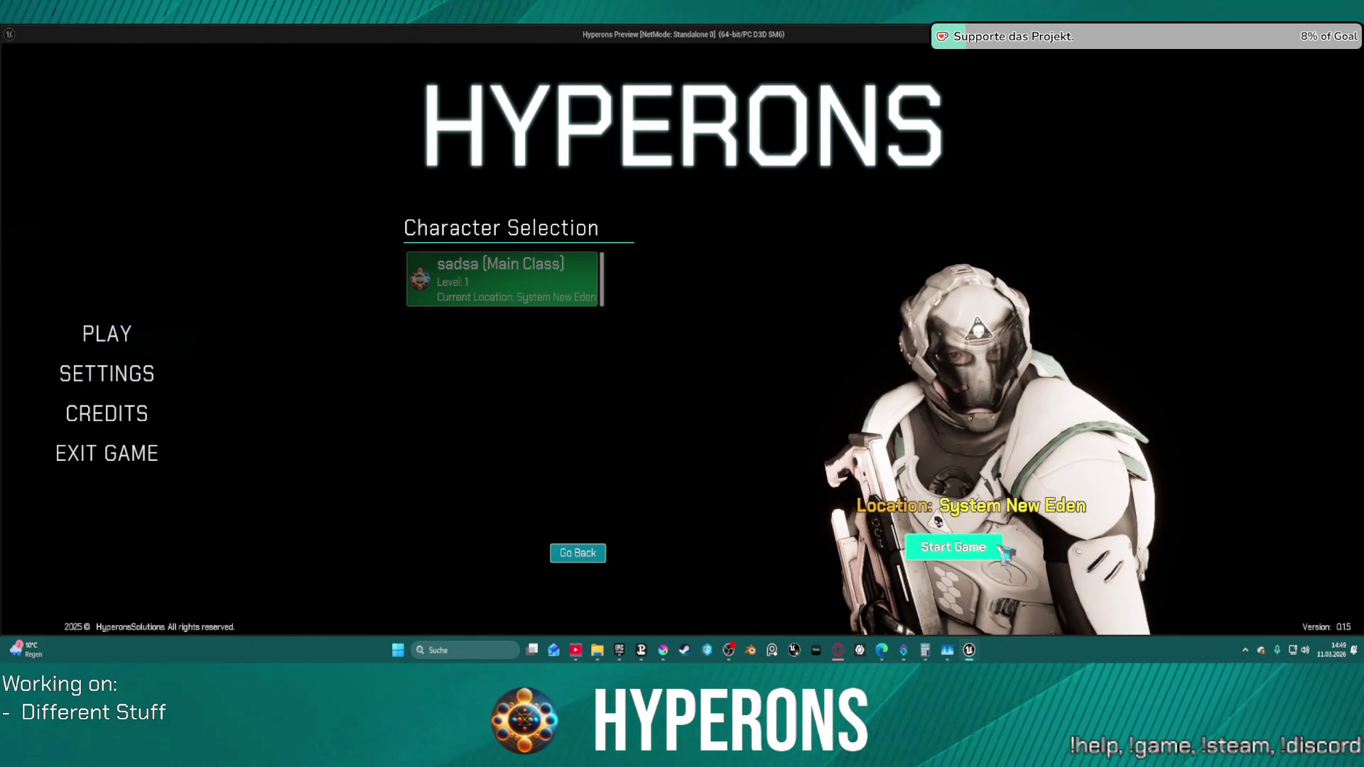
{"action": "left_click", "coordinate": [953, 547]}
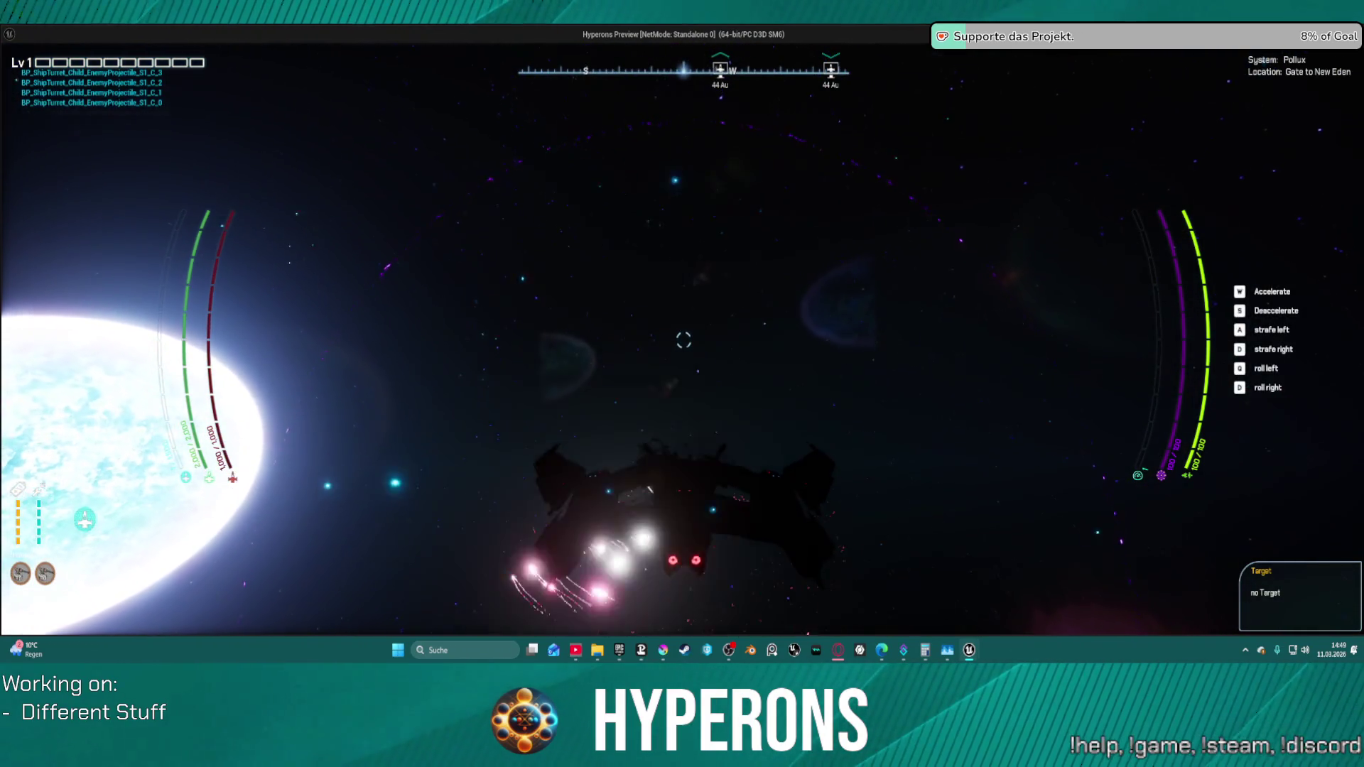
{"action": "right_click", "coordinate": [684, 339]}
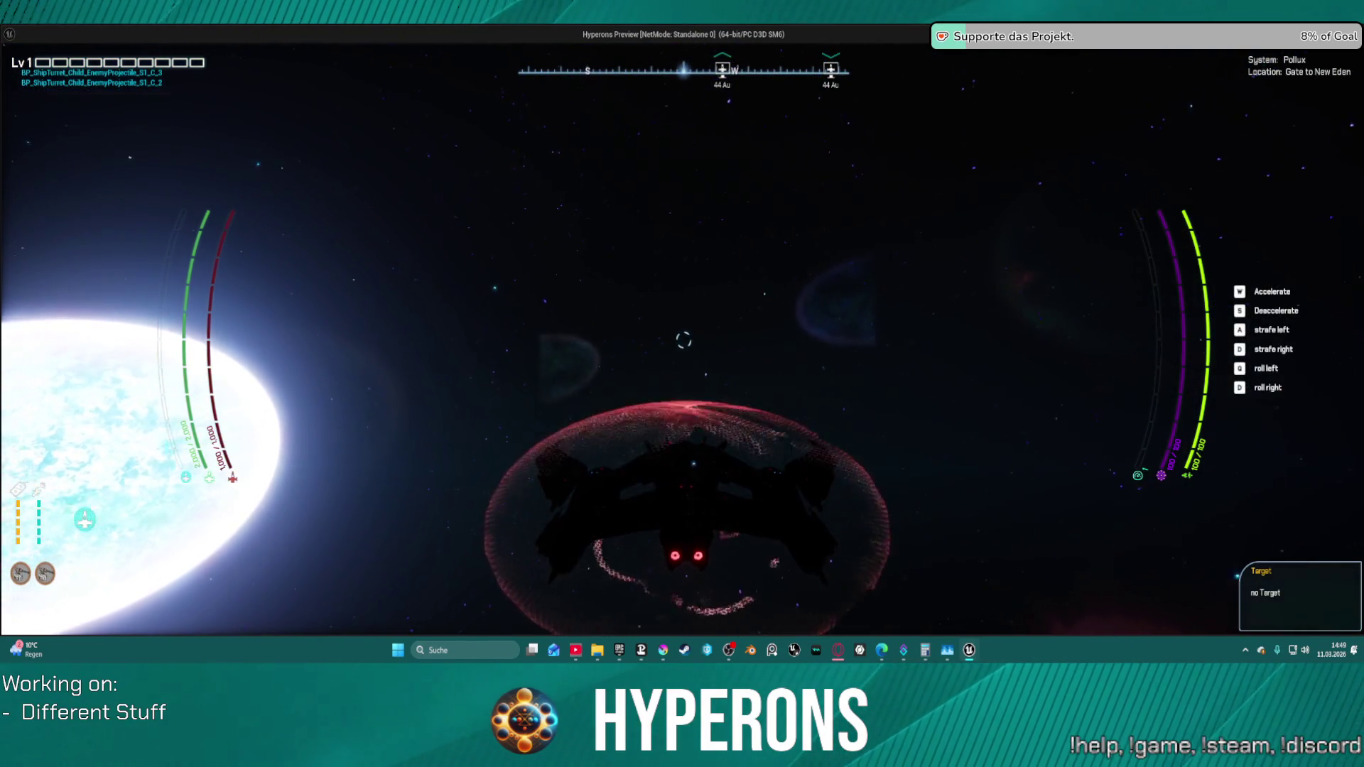
{"action": "key", "text": "Escape"}
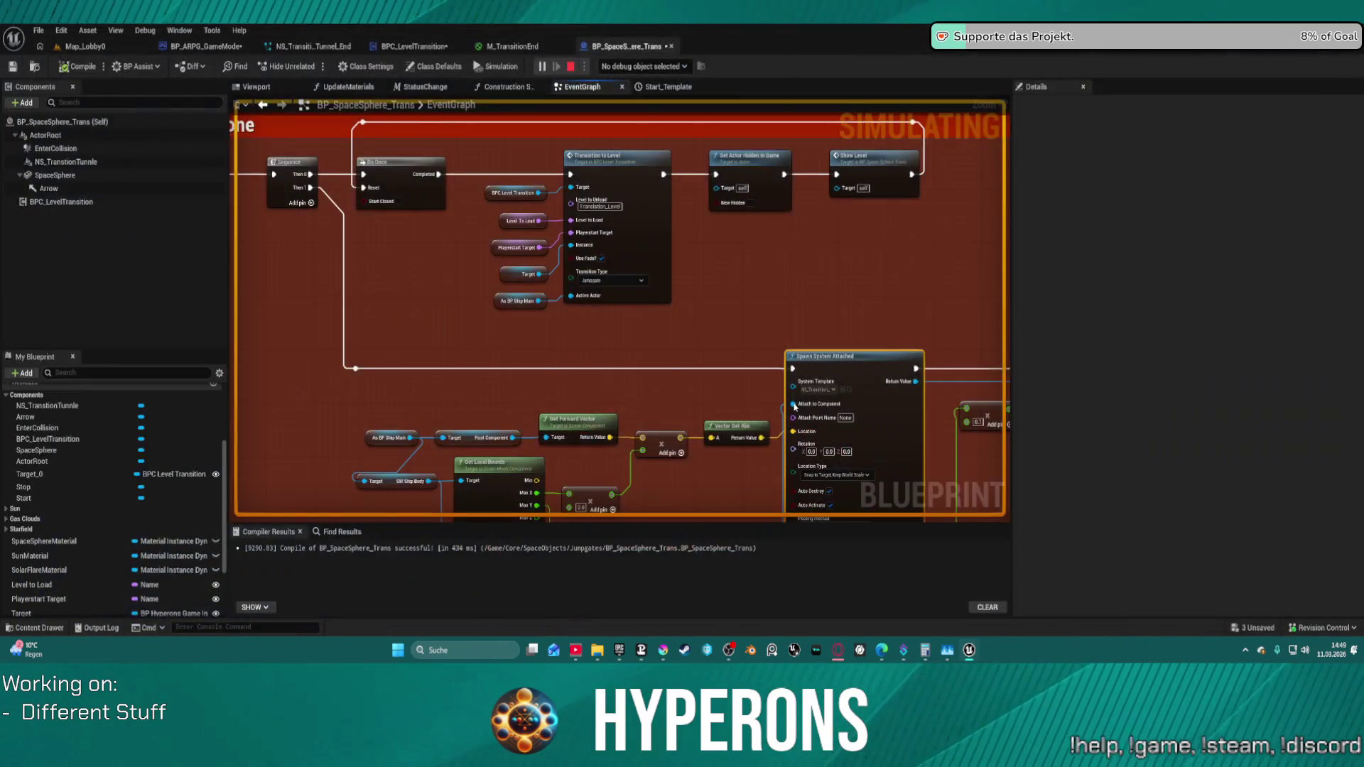
{"action": "scroll", "coordinate": [626, 328], "scroll_direction": "down", "scroll_amount": 2}
{"action": "scroll", "coordinate": [626, 328], "scroll_direction": "up", "scroll_amount": 2}
{"action": "mouse_move", "coordinate": [732, 340]}
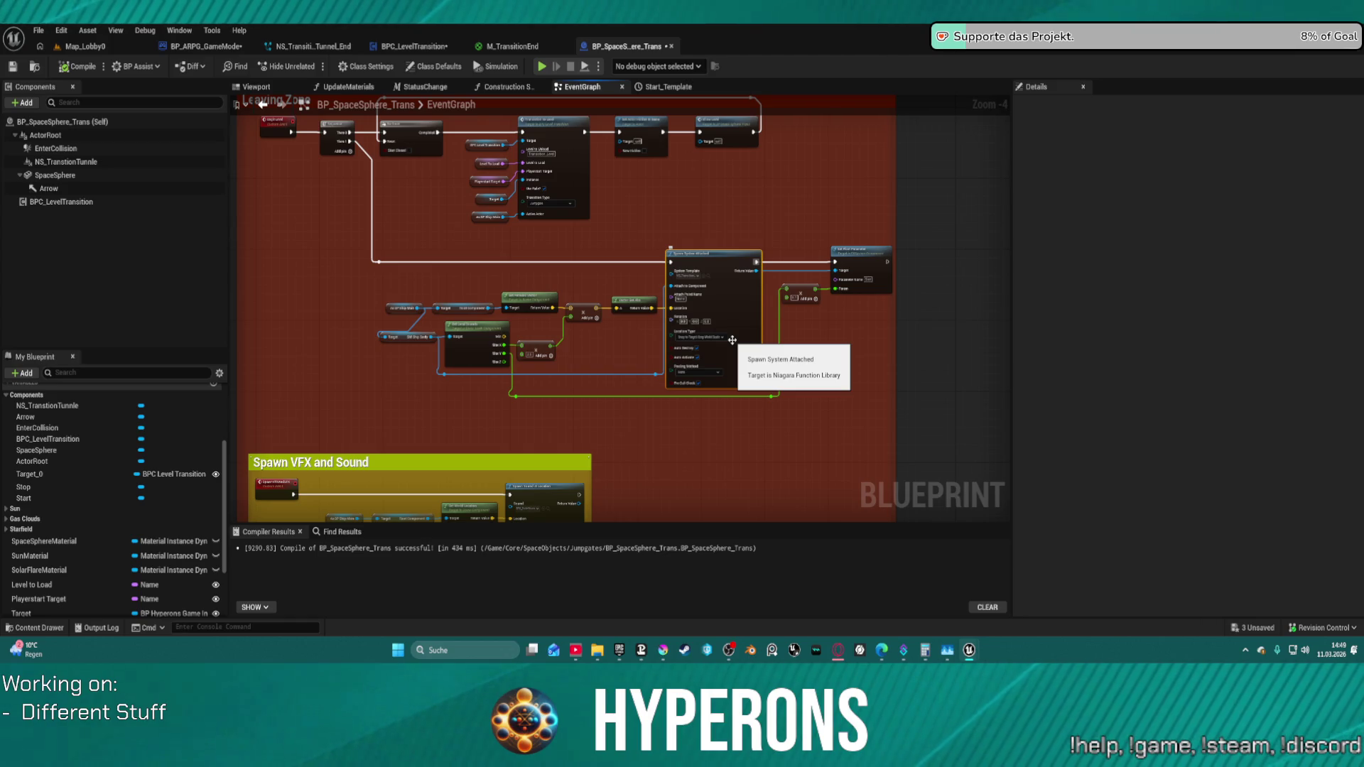
{"action": "scroll", "coordinate": [597, 373], "scroll_direction": "up", "scroll_amount": 4}
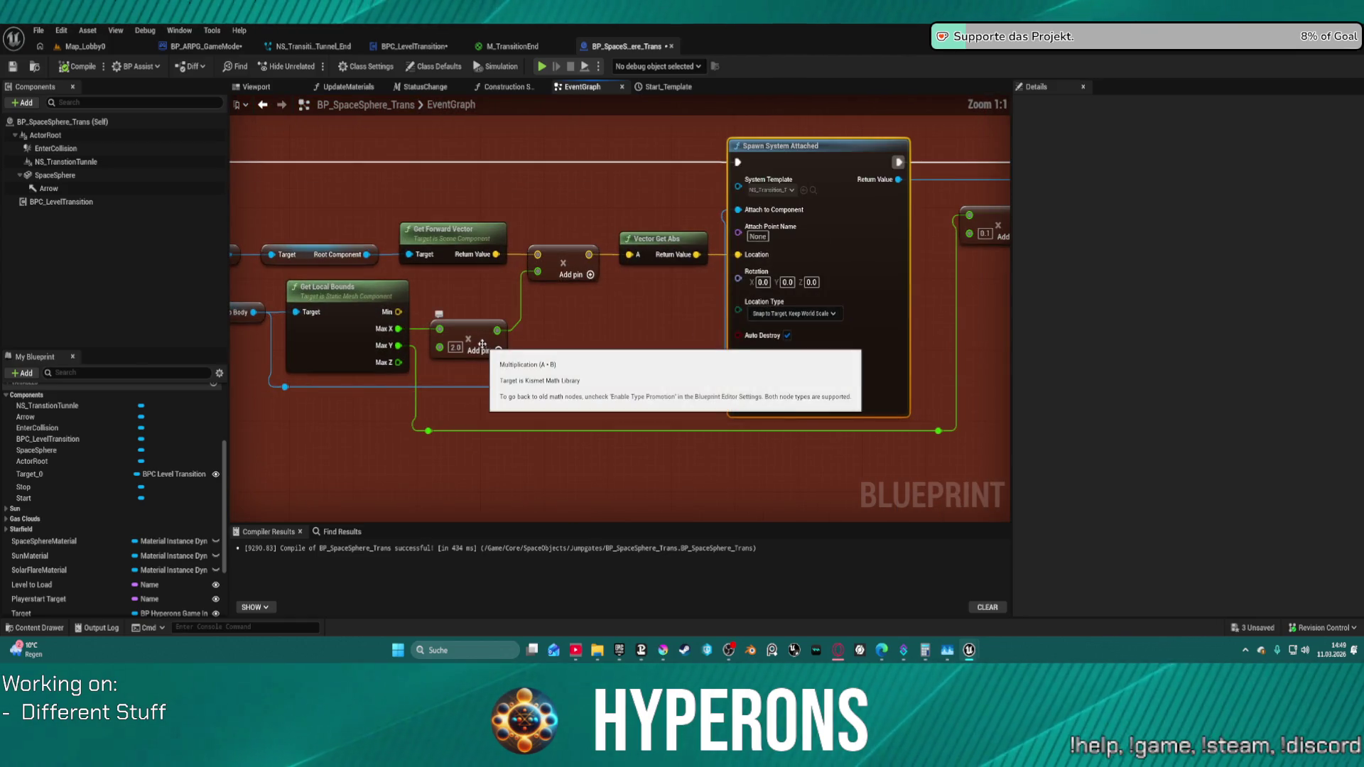
- Change the ship bounds multiplier from 2.0 to 4.0 and launch a standalone game
{"action": "left_click", "coordinate": [453, 350]}
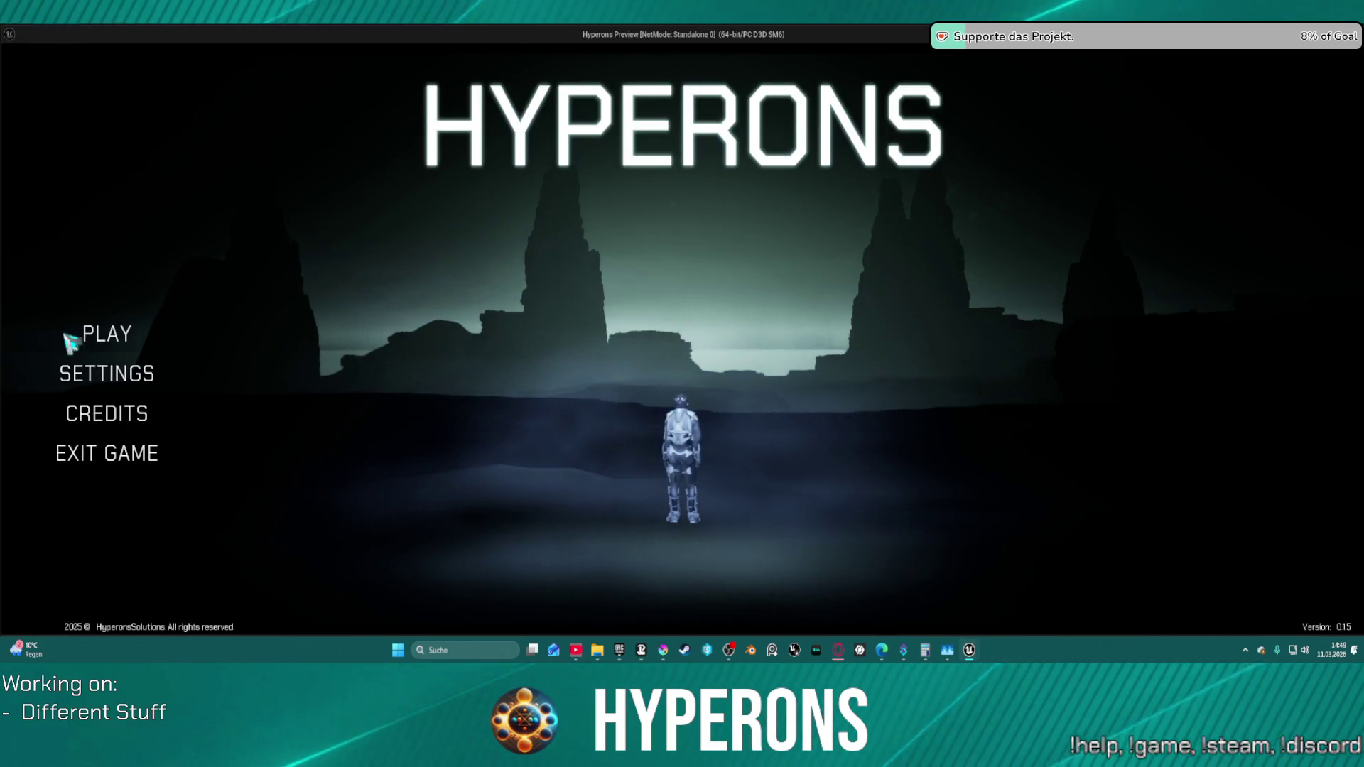
{"action": "left_click", "coordinate": [69, 334]}
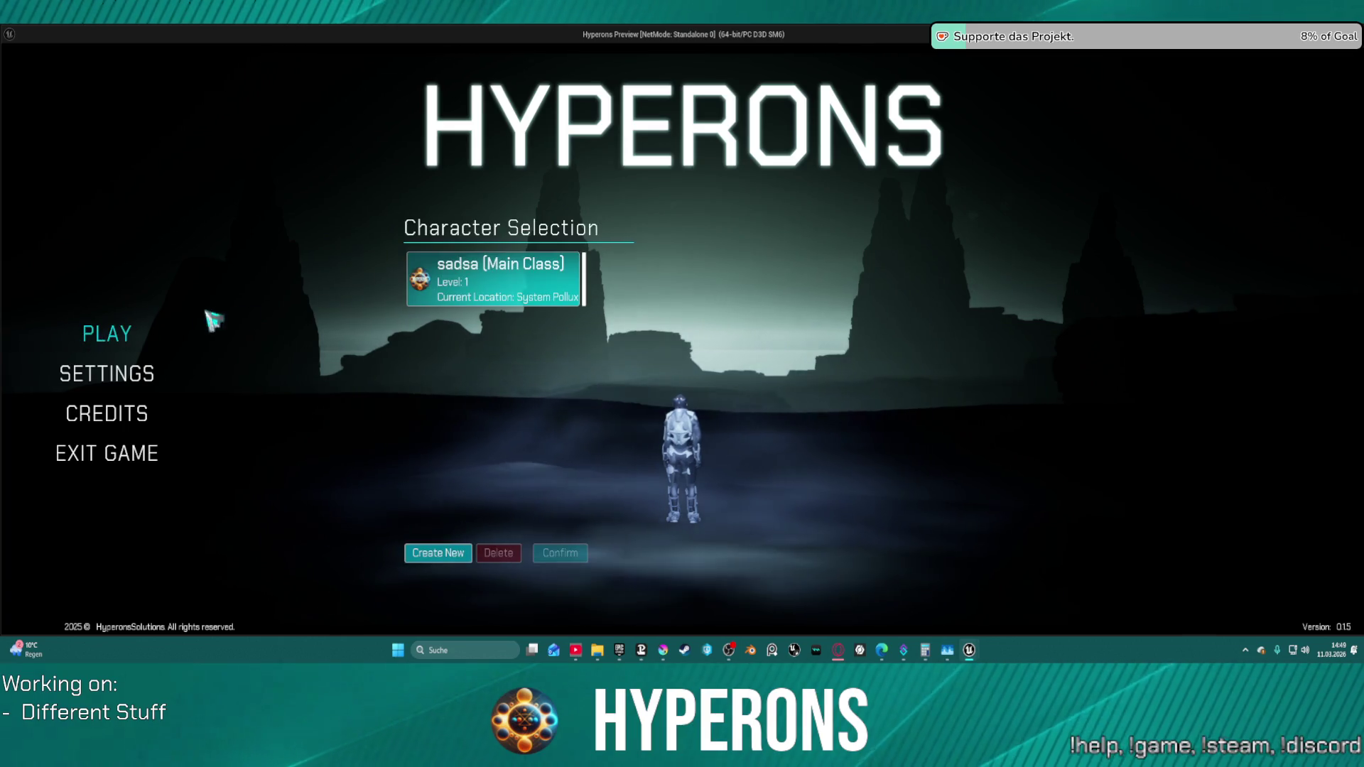
- Start from Pollux with the existing character, fly into the jumpgate tunnel, then stop the session
{"action": "left_click", "coordinate": [434, 282]}
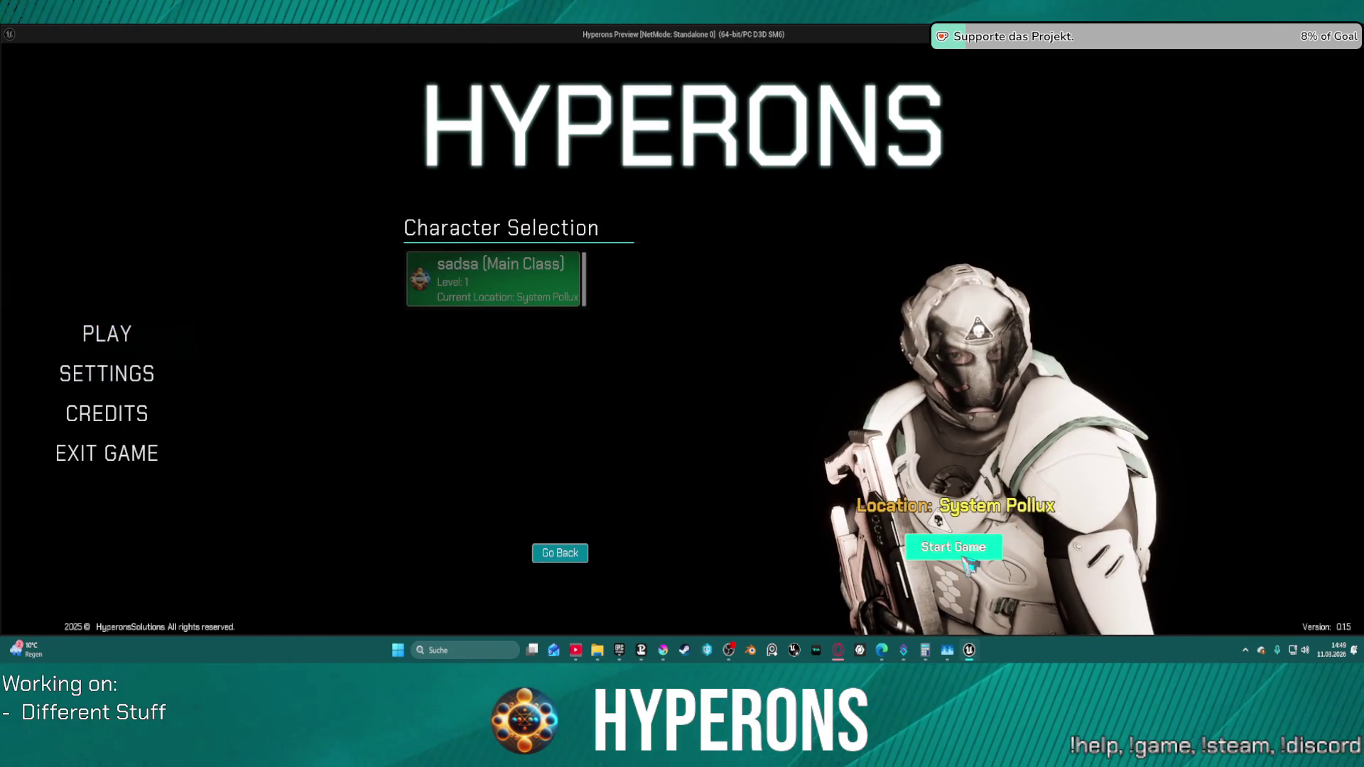
{"action": "left_click", "coordinate": [964, 562]}
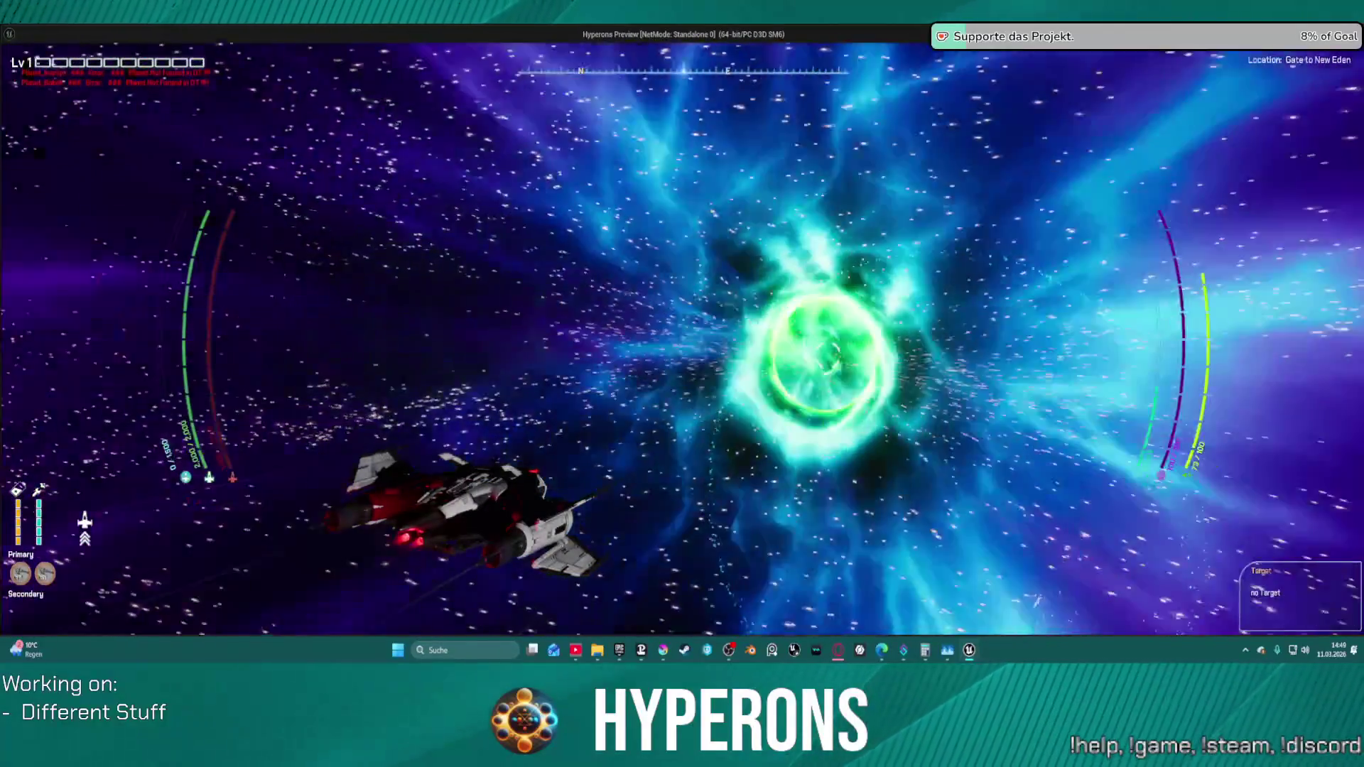
{"action": "key", "text": "alt+Tab"}
{"action": "key", "text": "Escape"}
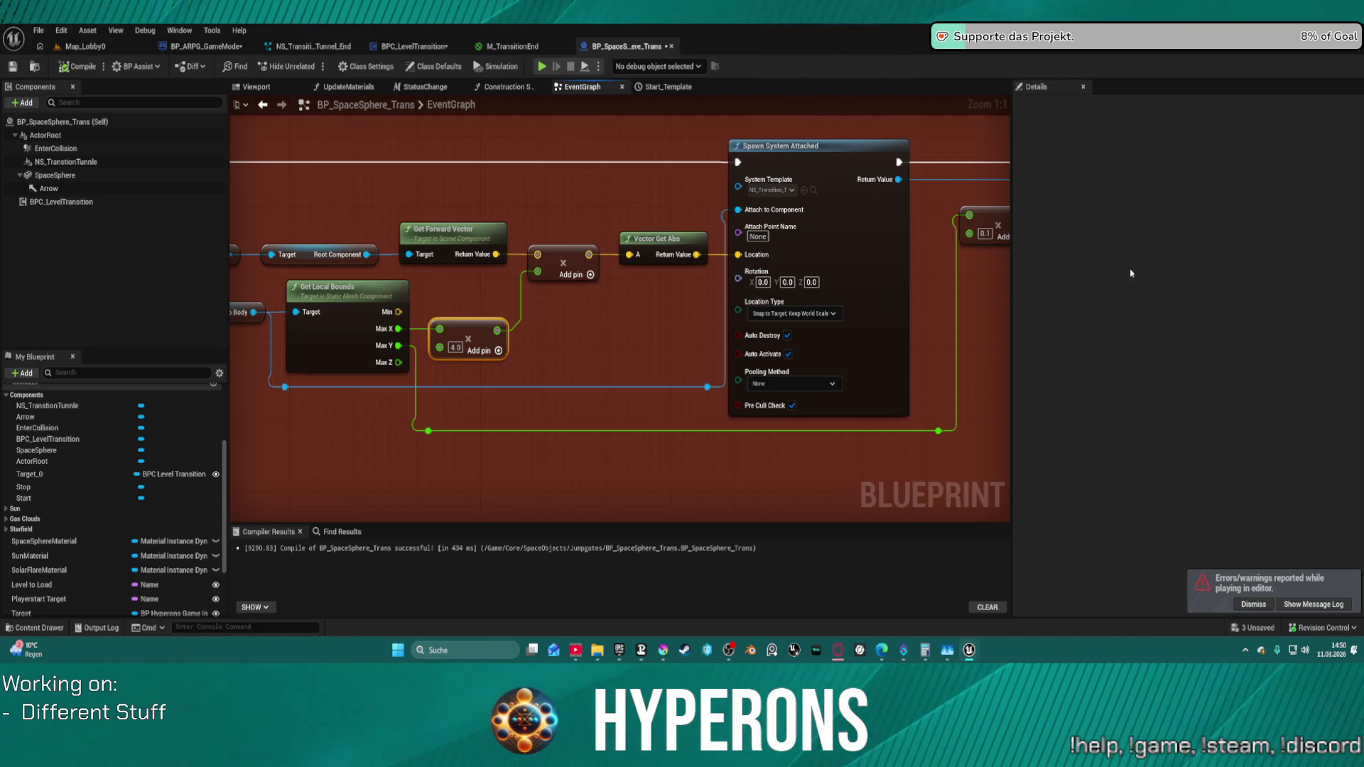
- Keep the spawn's location type and move the As BP Ship Main node left
{"action": "left_click", "coordinate": [814, 313]}
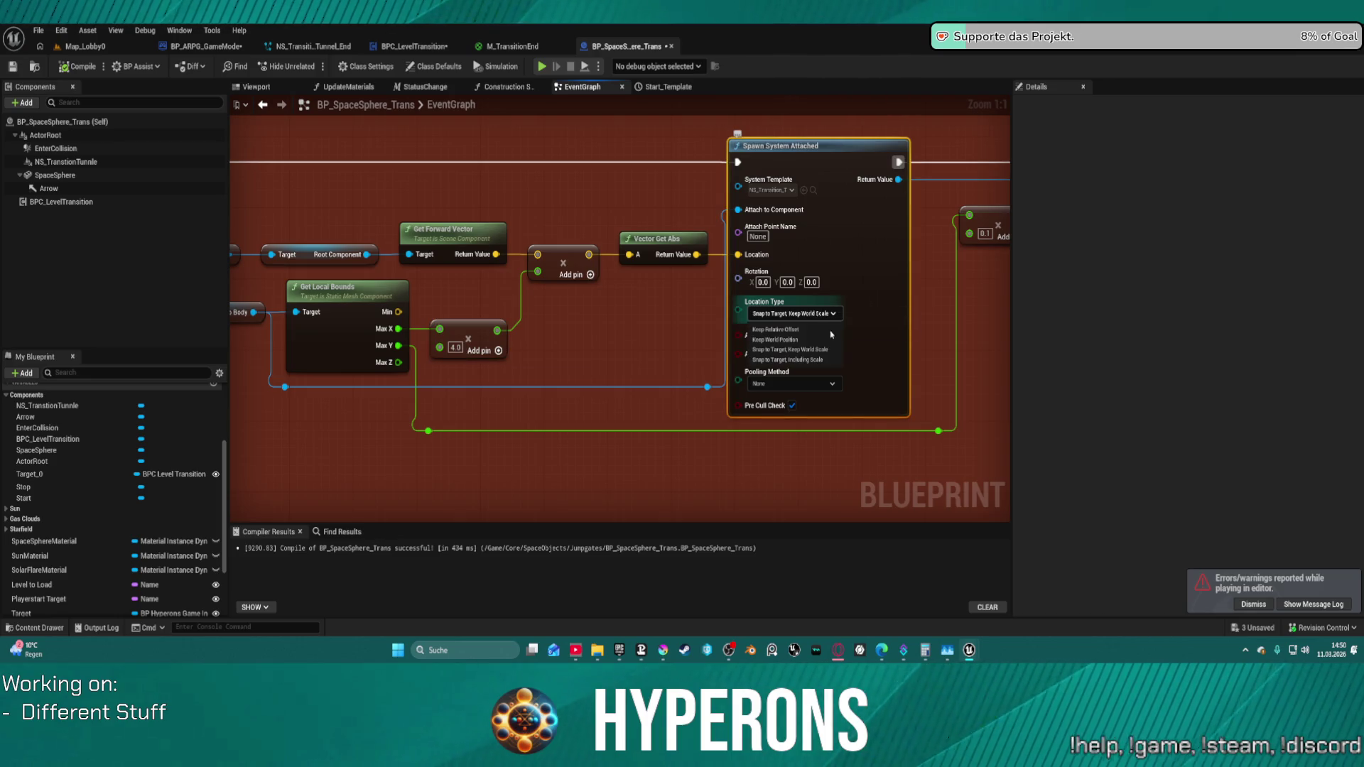
{"action": "left_click", "coordinate": [830, 348]}
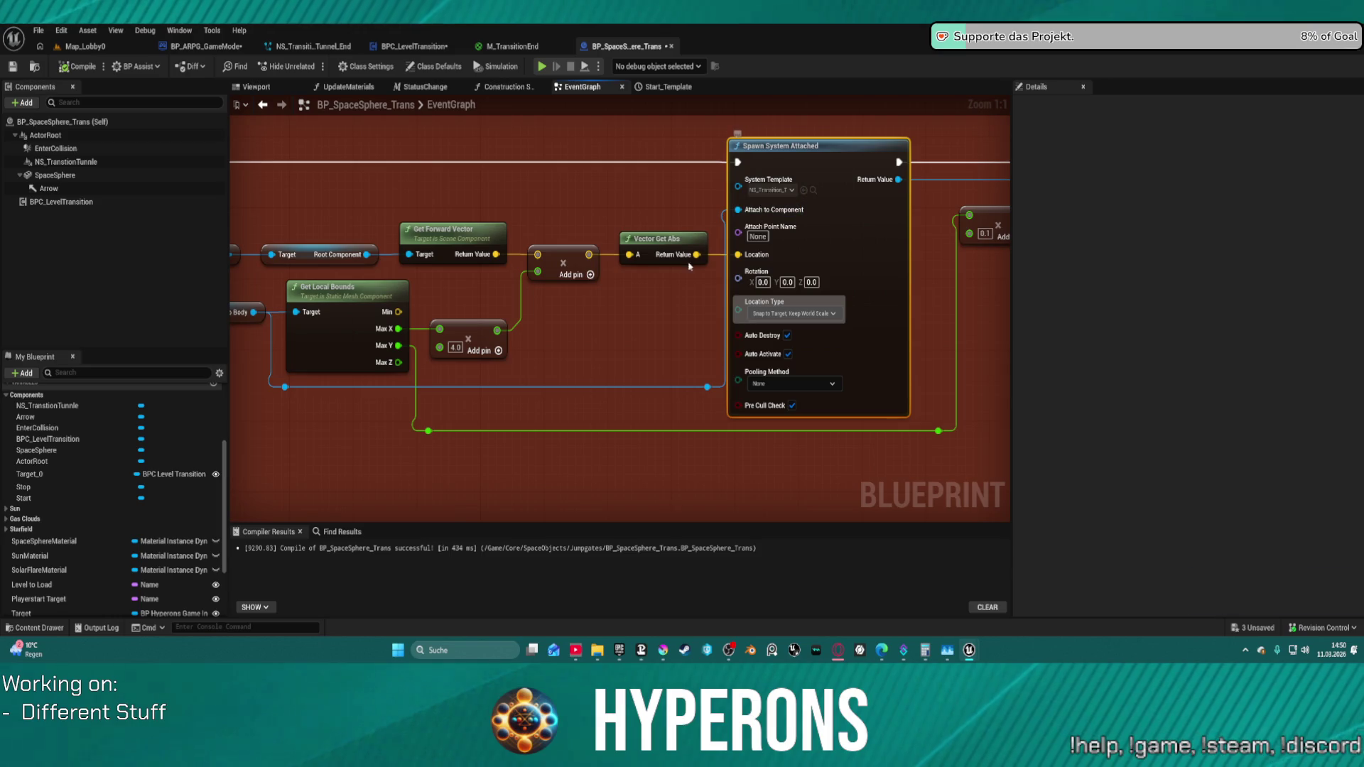
{"action": "left_click_drag", "start_coordinate": [642, 346], "coordinate": [741, 392]}
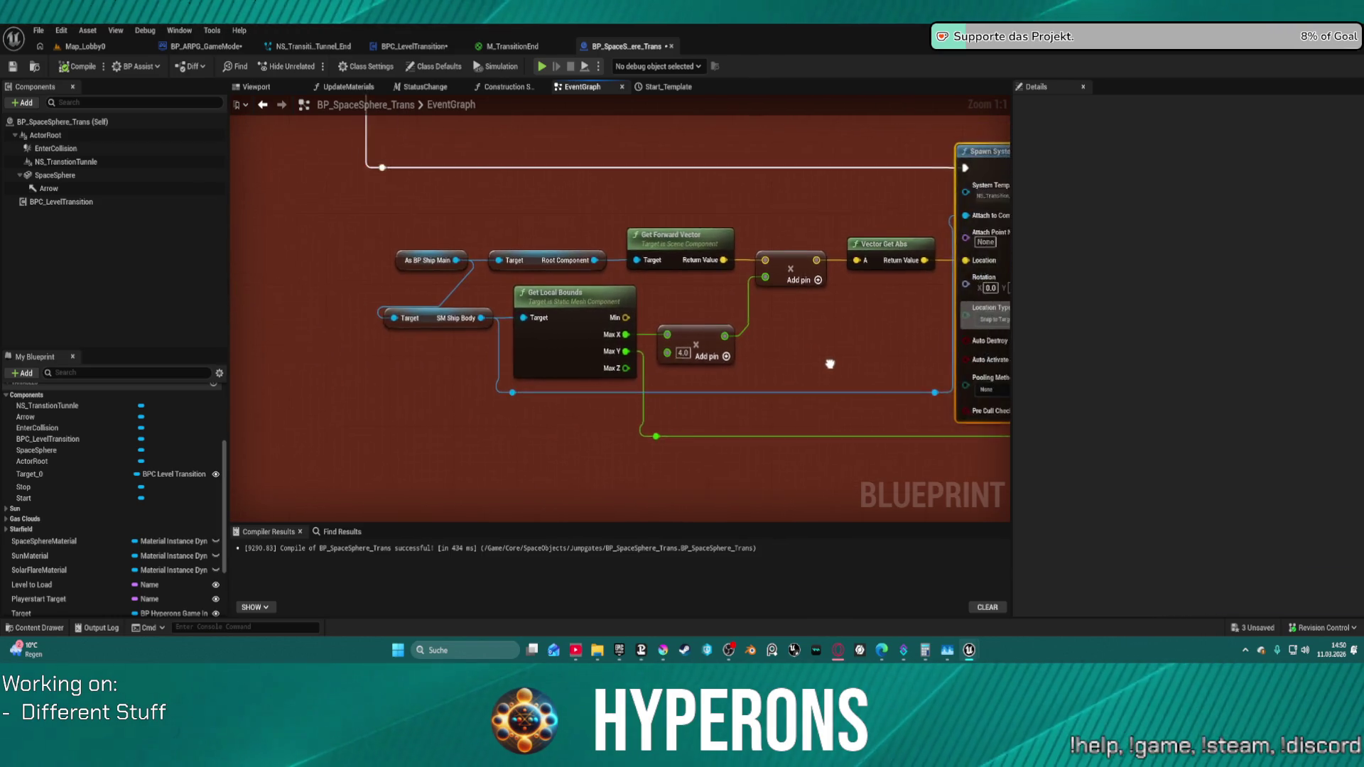
{"action": "left_click_drag", "start_coordinate": [342, 287], "coordinate": [274, 287]}
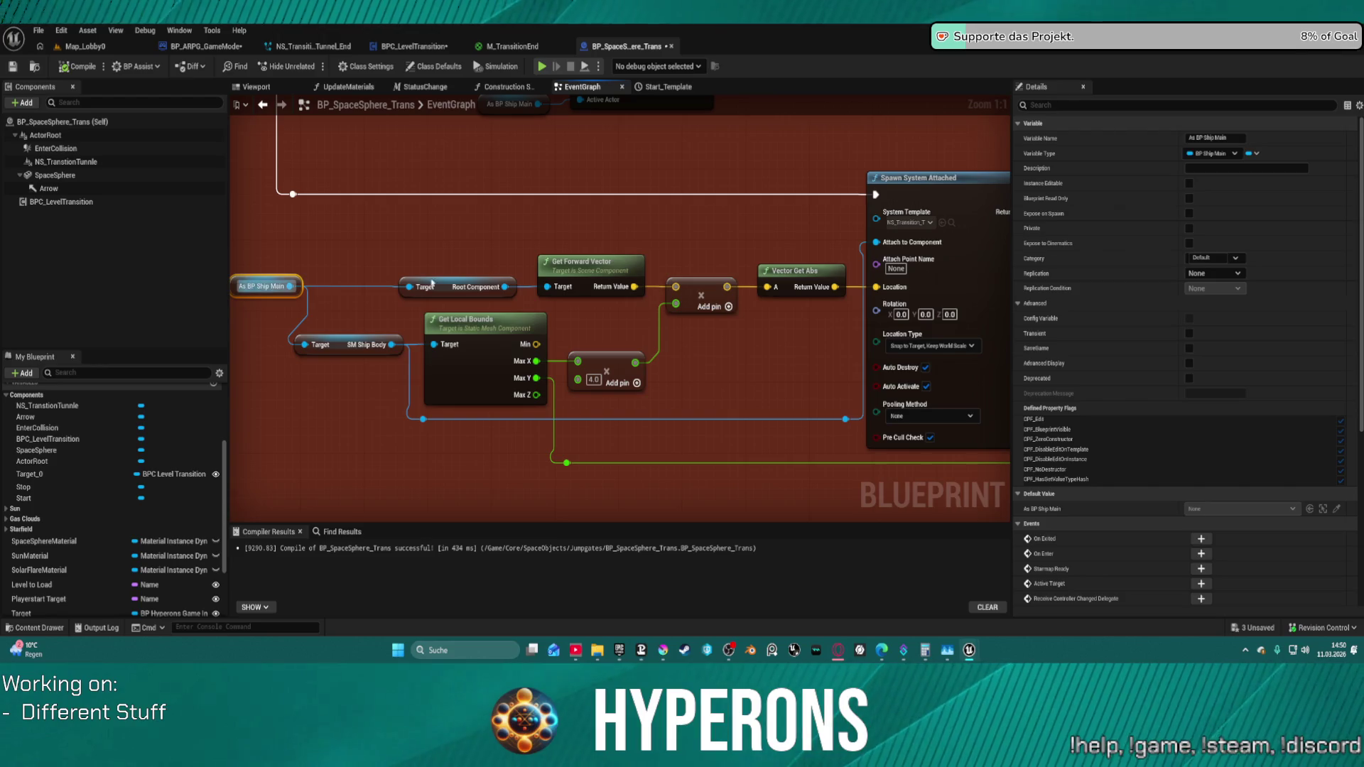
- Wire the ship's Root Component into Spawn System Attached's Attach to Component input
{"action": "left_click_drag", "start_coordinate": [503, 289], "coordinate": [419, 414]}
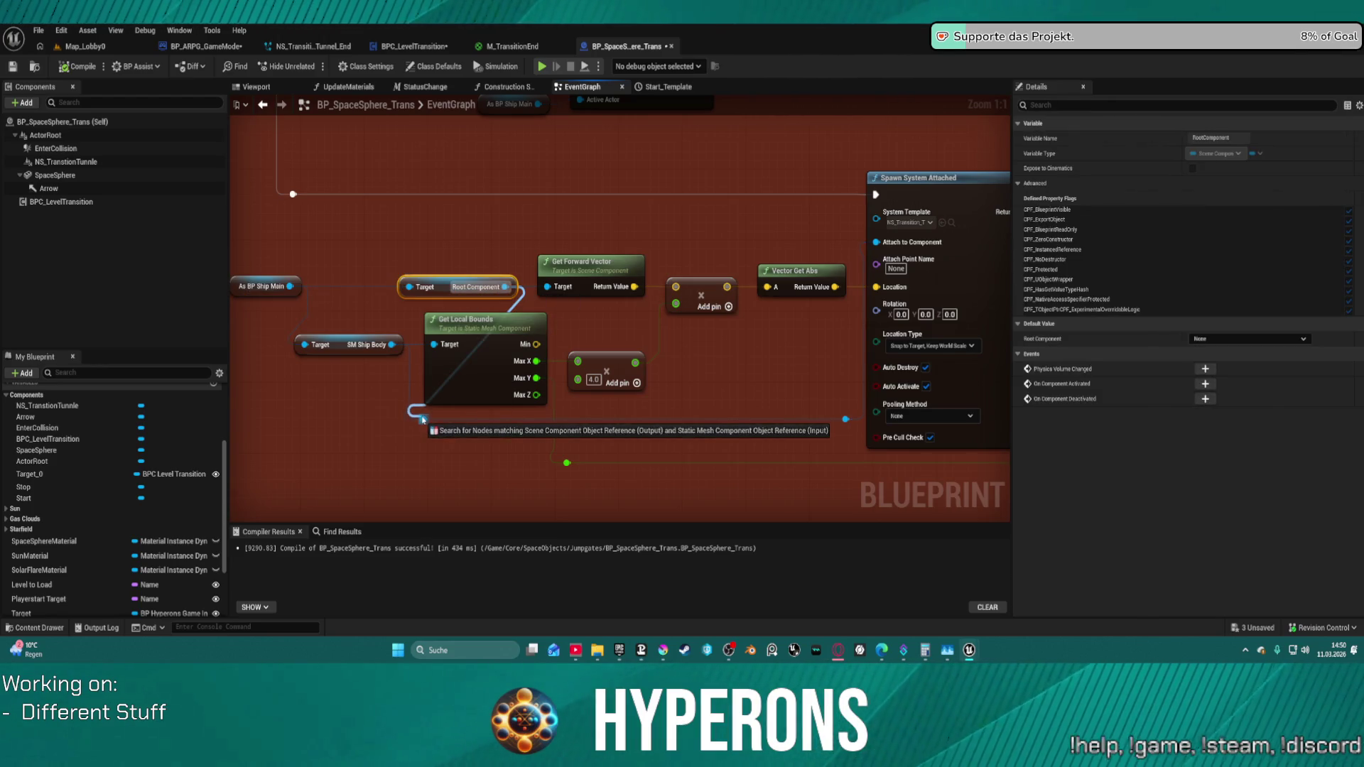
{"action": "key", "text": "Escape"}
{"action": "left_click_drag", "start_coordinate": [291, 286], "coordinate": [420, 423]}
{"action": "key", "text": "Escape"}
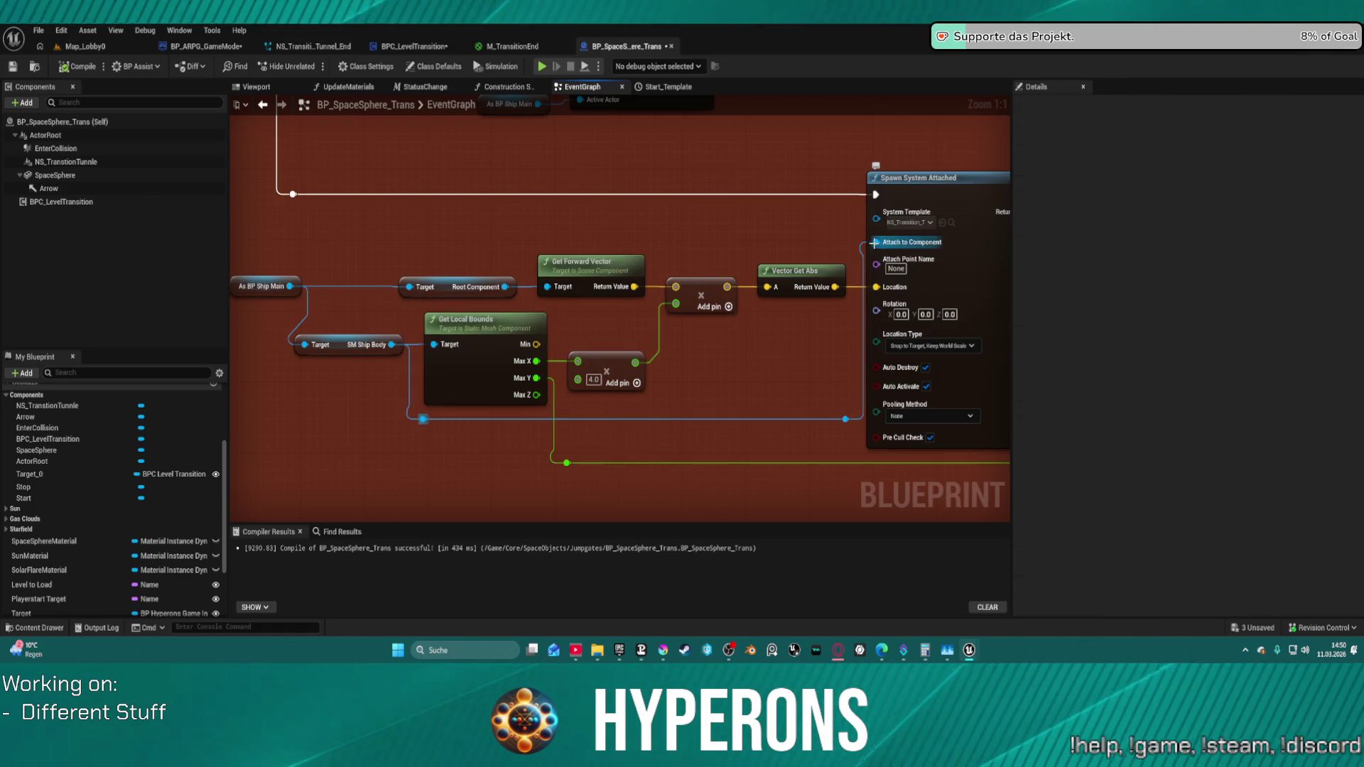
{"action": "mouse_move", "coordinate": [876, 243]}
{"action": "left_mouse_down"}
{"action": "mouse_move", "coordinate": [565, 296]}
{"action": "mouse_move", "coordinate": [508, 293]}
{"action": "mouse_move", "coordinate": [395, 226]}
{"action": "mouse_move", "coordinate": [406, 237]}
{"action": "left_mouse_up"}
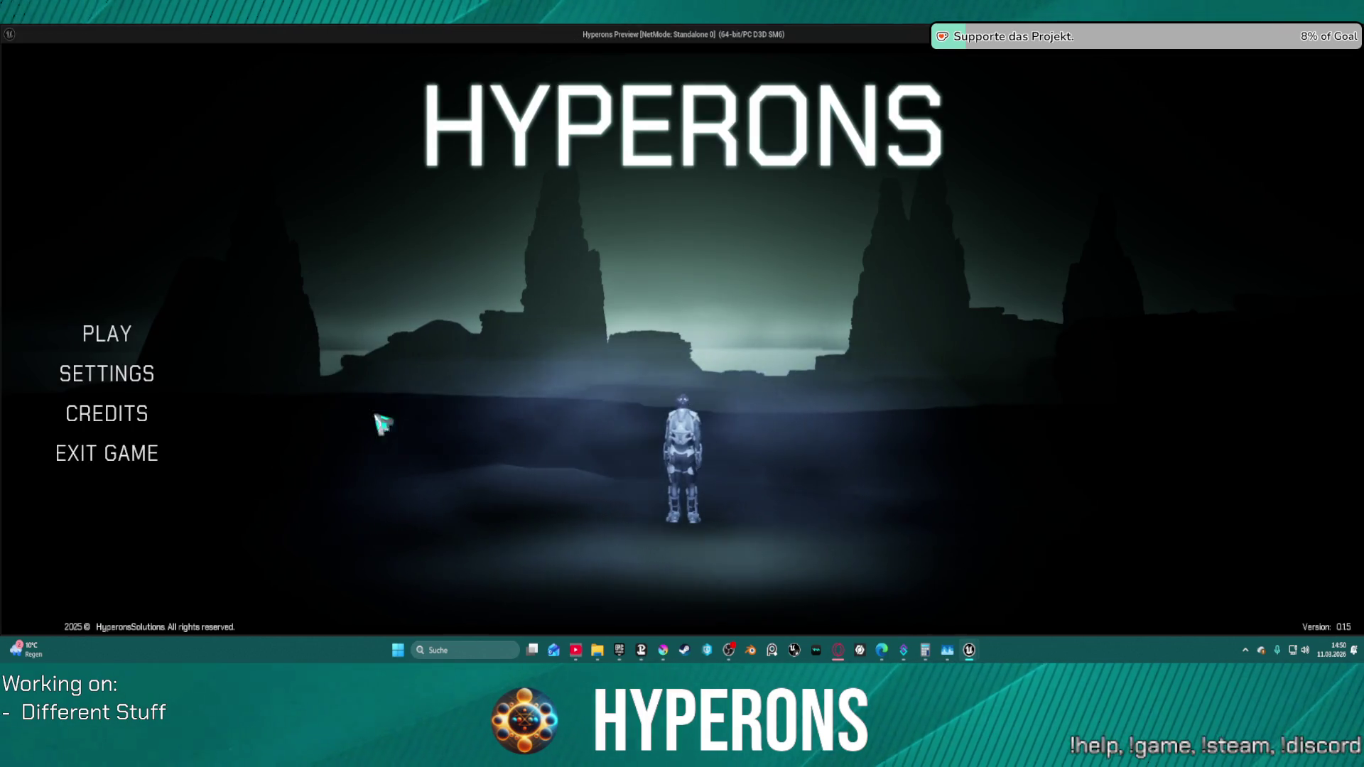
{"action": "left_click", "coordinate": [107, 335]}
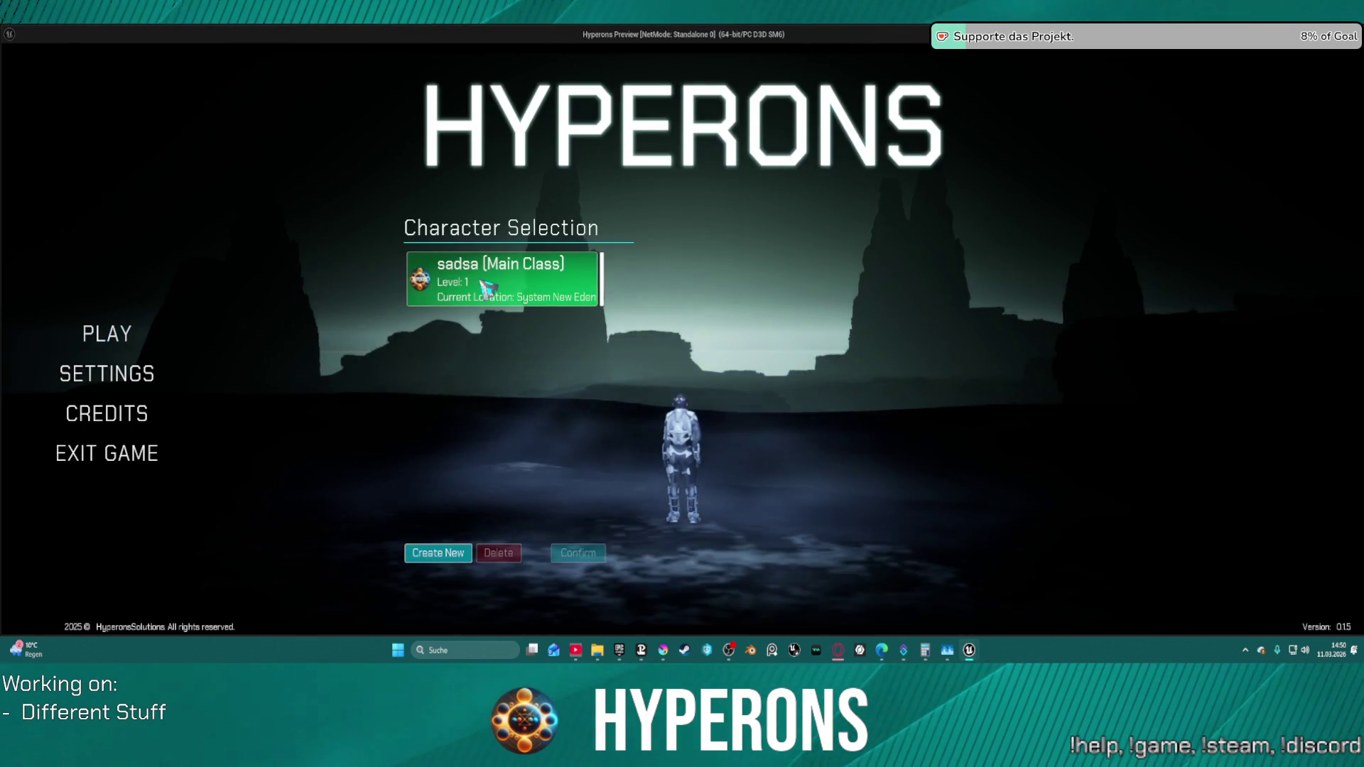
- Start from New Eden with the existing character and fly through the gate into the tunnel
{"action": "left_click", "coordinate": [486, 288]}
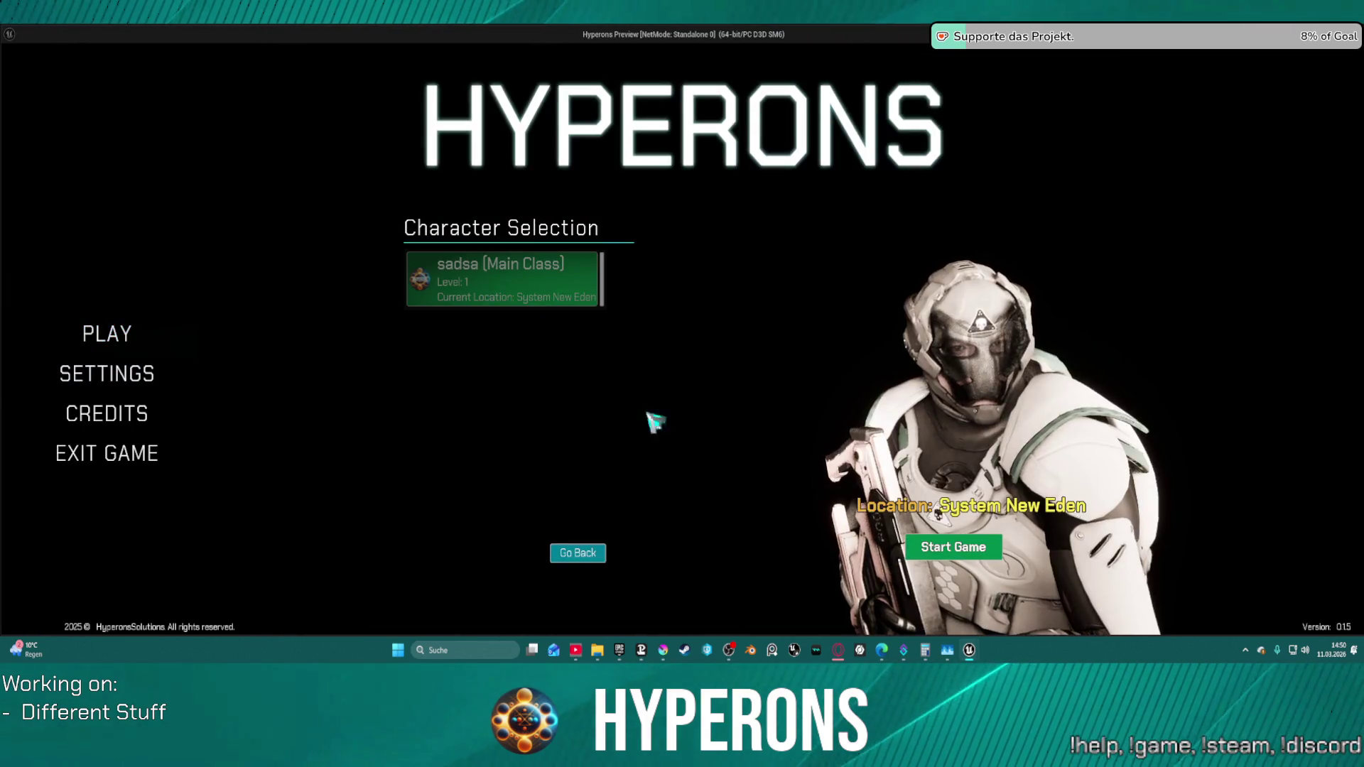
{"action": "left_click", "coordinate": [953, 548]}
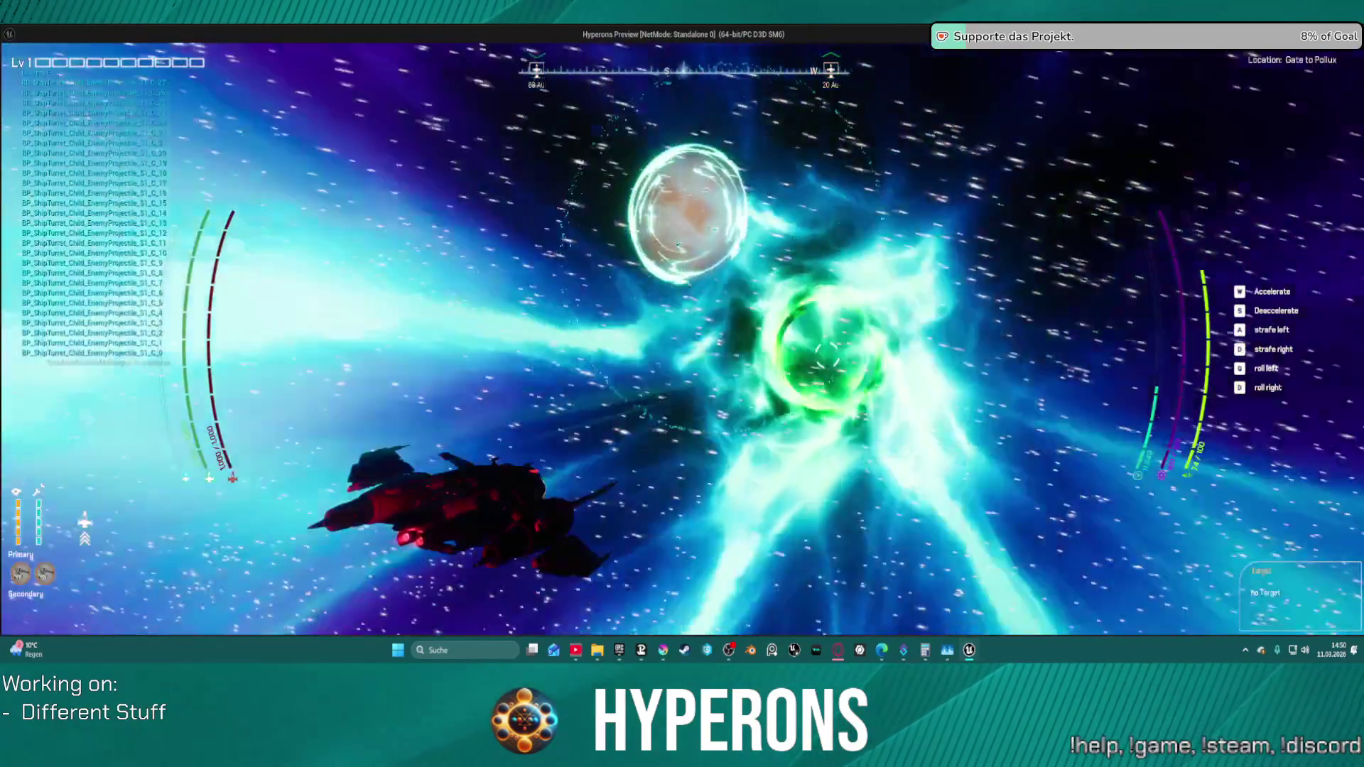
{"action": "key", "text": "alt+Tab"}
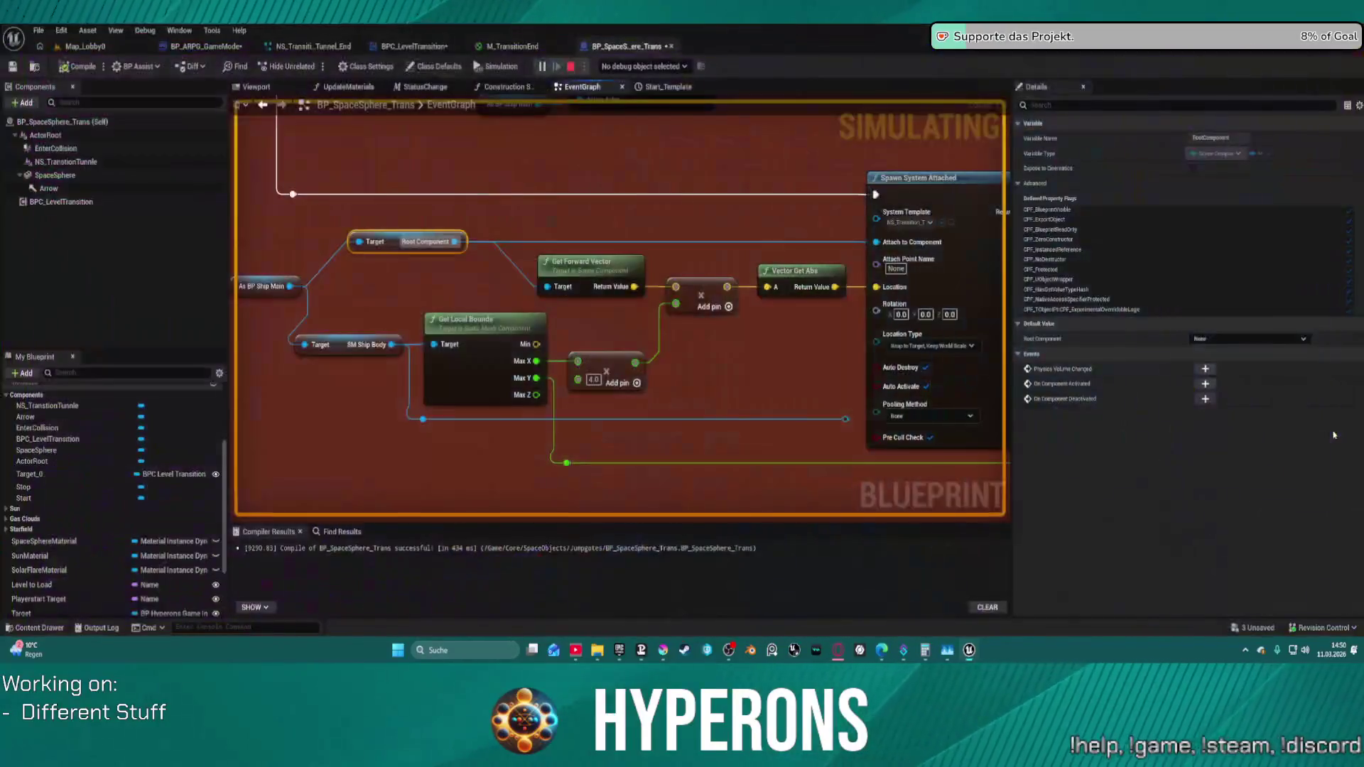
- Stop the play session and reposition the 4.0 multiply, Get Forward Vector and Vector Get Abs nodes
{"action": "key", "text": "Escape"}
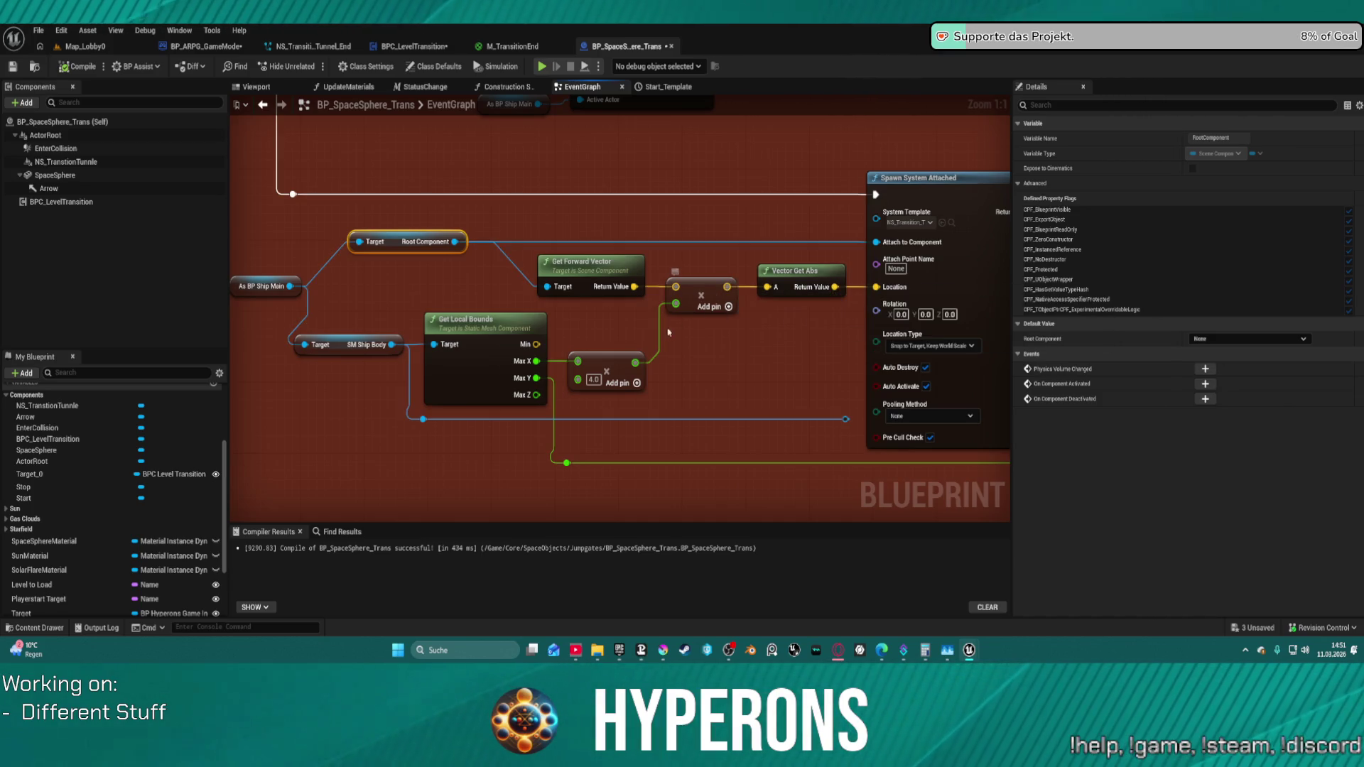
{"action": "left_click", "coordinate": [593, 379]}
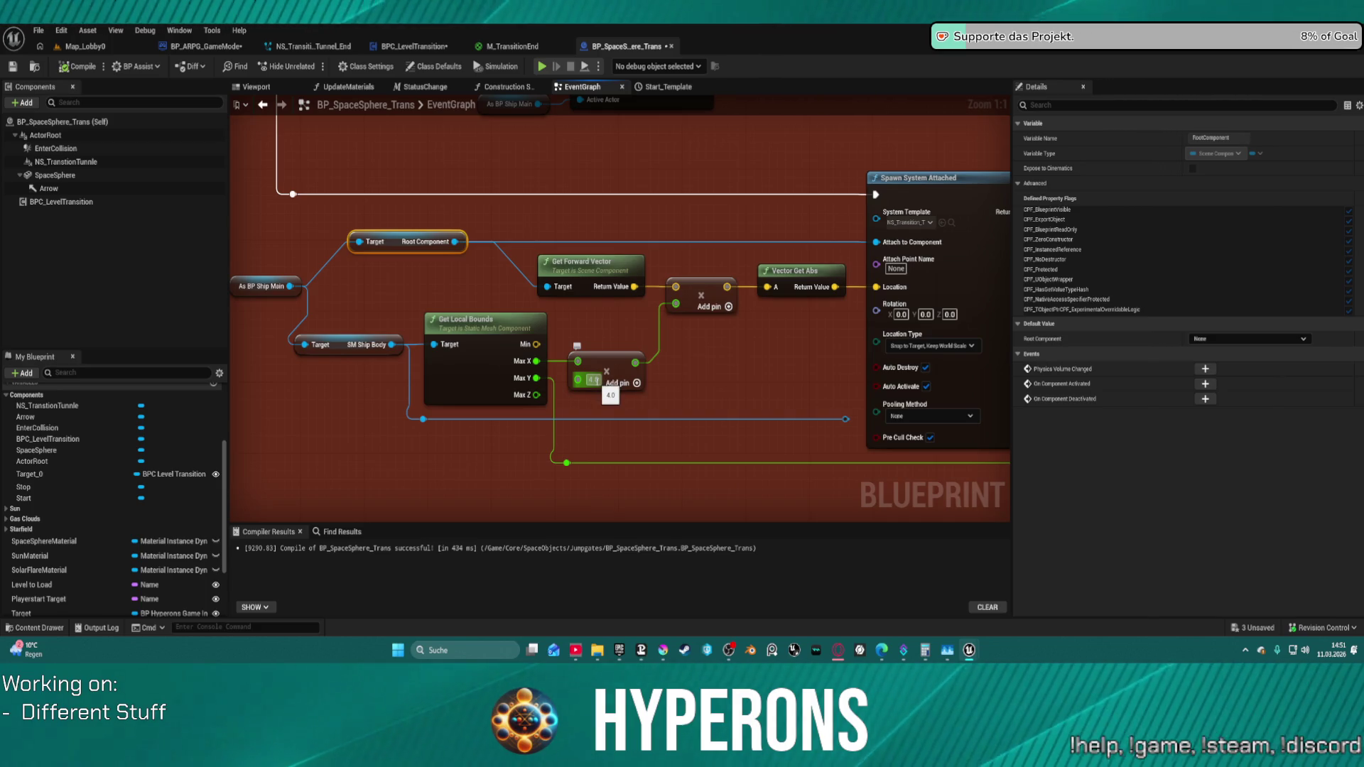
{"action": "left_click_drag", "start_coordinate": [605, 367], "coordinate": [609, 361]}
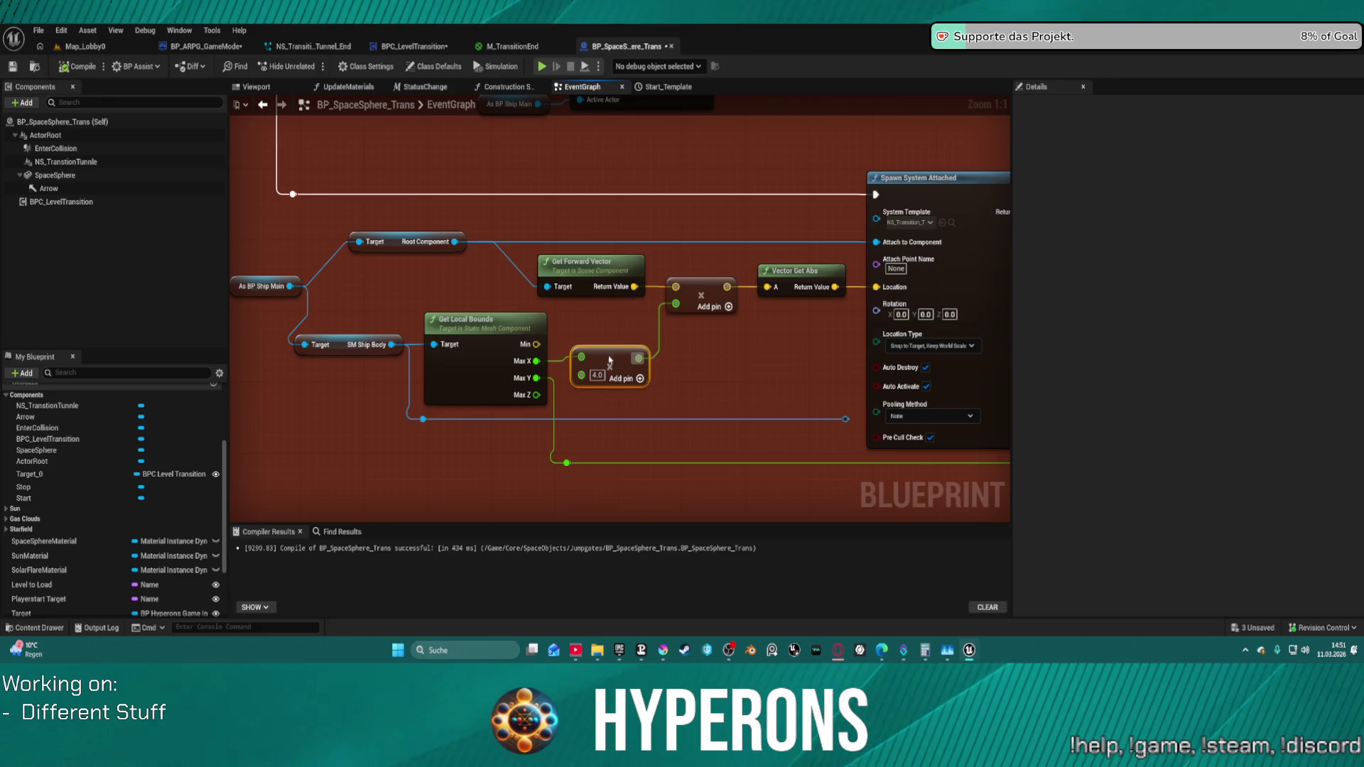
{"action": "left_click_drag", "start_coordinate": [609, 361], "coordinate": [626, 365]}
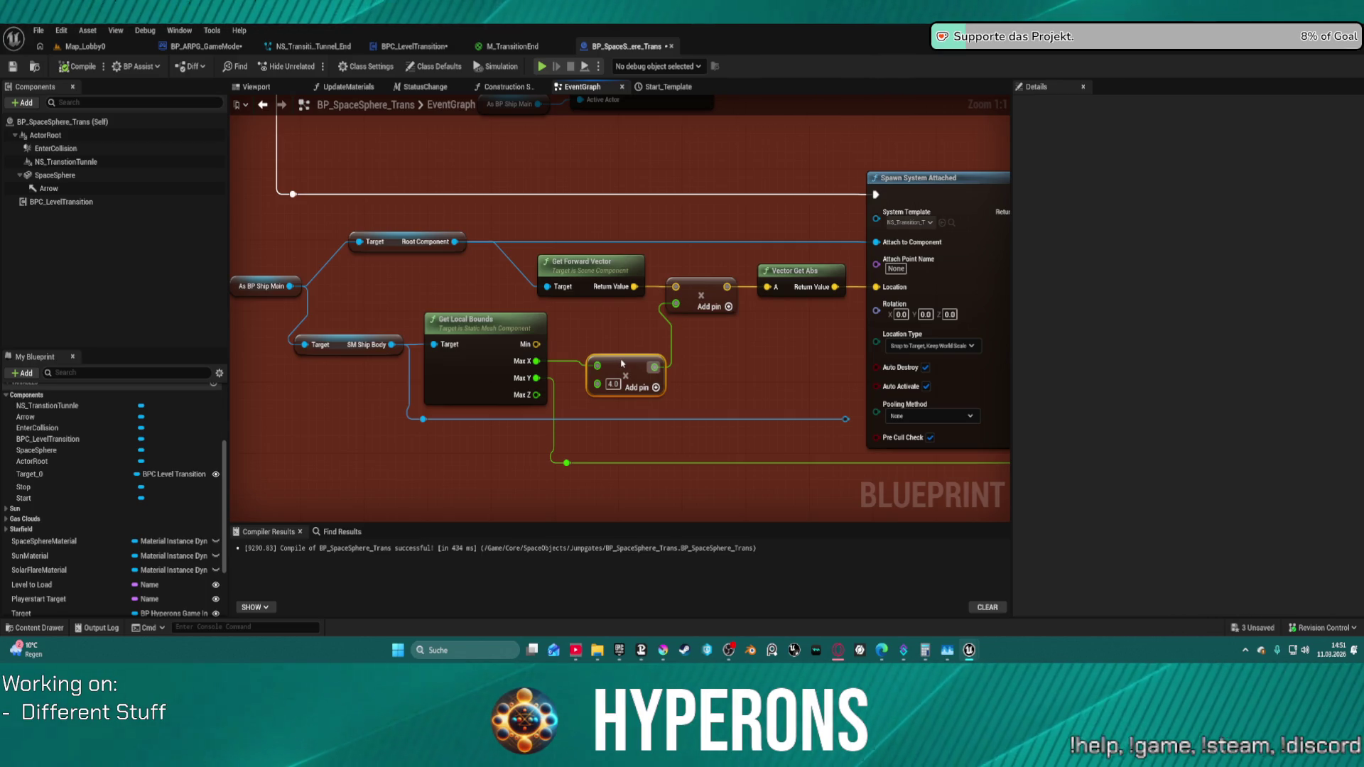
{"action": "left_click_drag", "start_coordinate": [622, 363], "coordinate": [619, 365]}
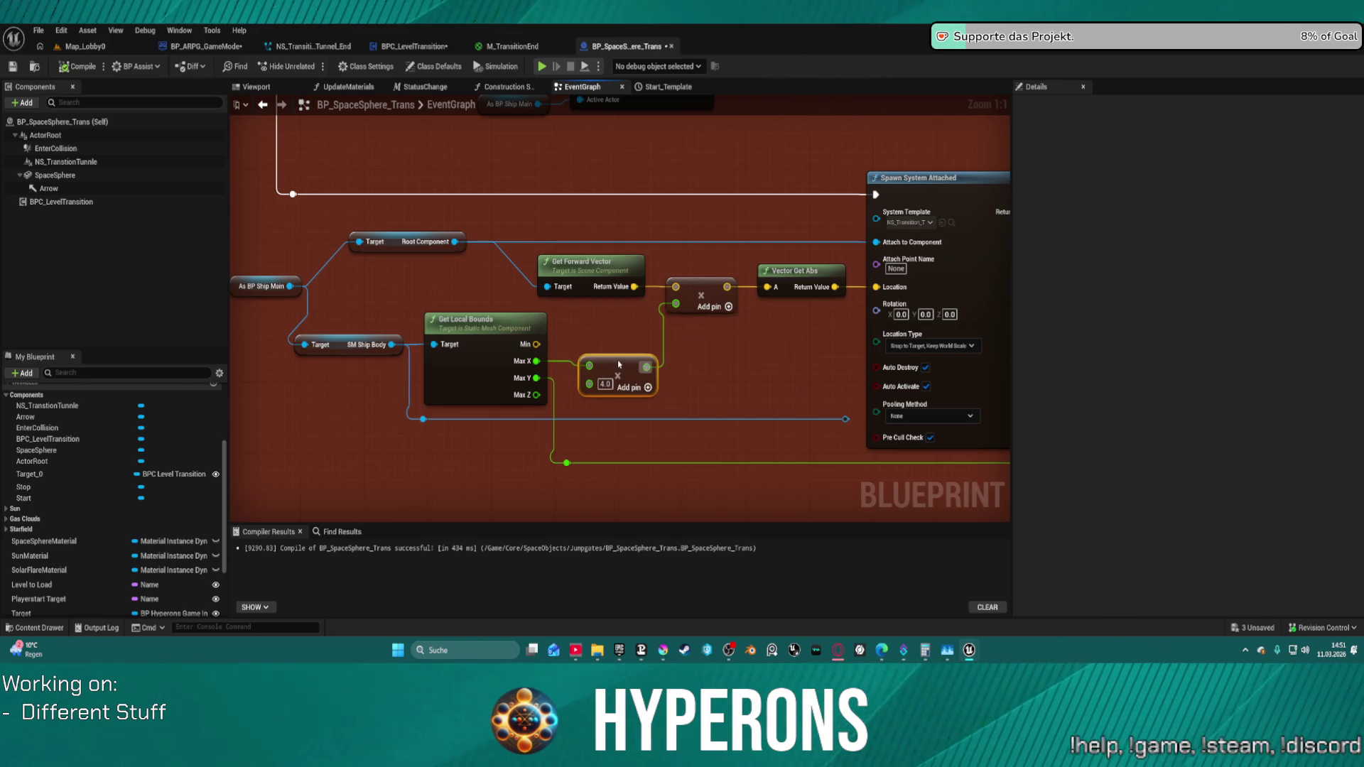
{"action": "left_click_drag", "start_coordinate": [618, 365], "coordinate": [623, 364]}
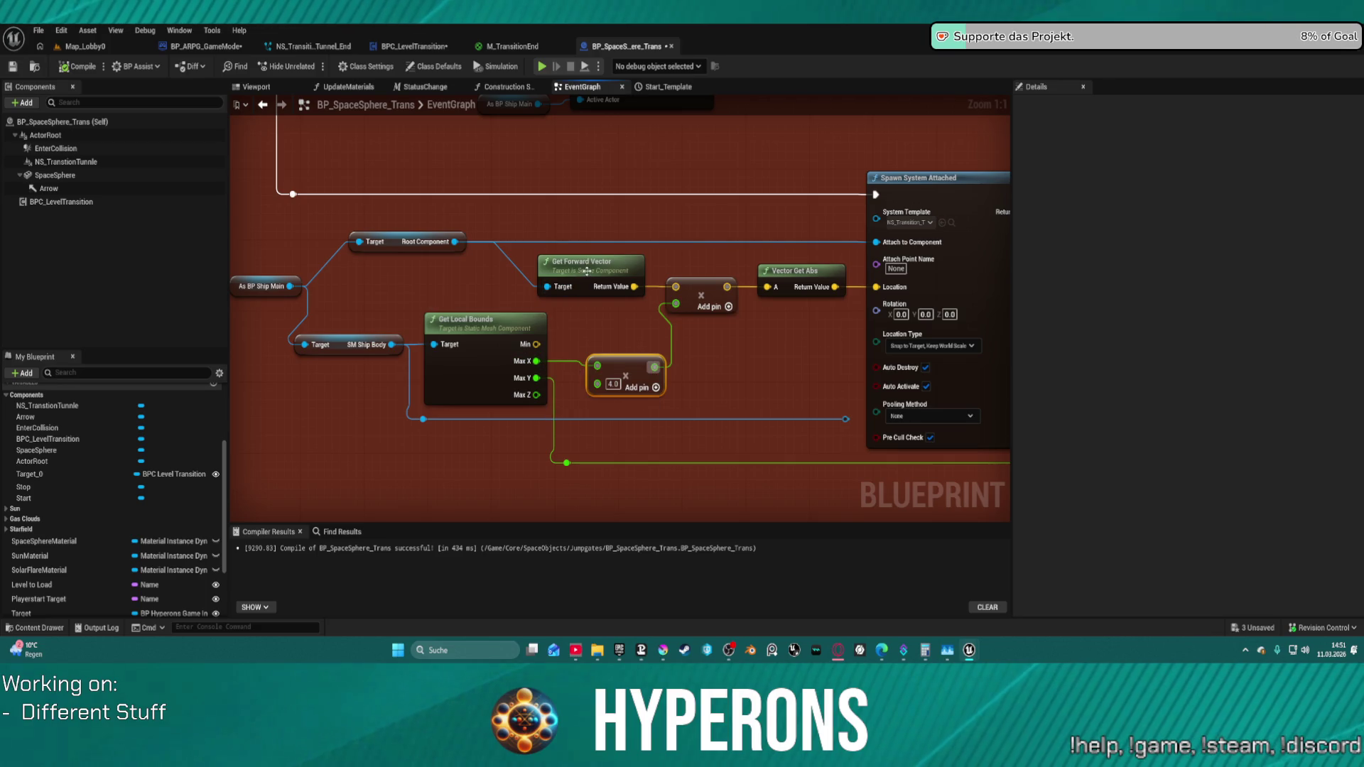
{"action": "left_click_drag", "start_coordinate": [587, 272], "coordinate": [573, 239]}
- Move the 4.0 multiply node up-left and shift the reroute point on the green wire
{"action": "mouse_move", "coordinate": [831, 280]}
{"action": "left_mouse_down"}
{"action": "mouse_move", "coordinate": [785, 309]}
{"action": "mouse_move", "coordinate": [789, 256]}
{"action": "left_mouse_up"}
{"action": "left_click_drag", "start_coordinate": [771, 395], "coordinate": [523, 342]}
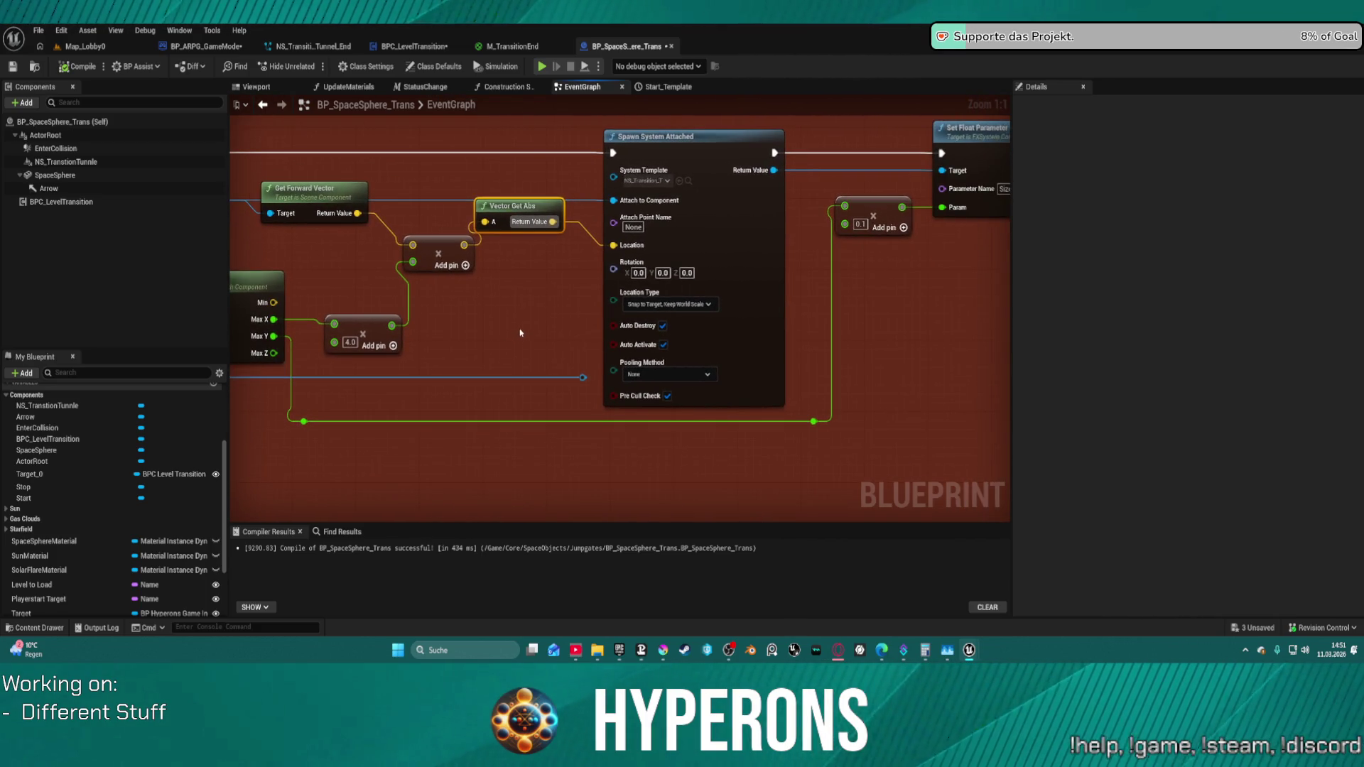
{"action": "mouse_move", "coordinate": [370, 326]}
{"action": "left_mouse_down"}
{"action": "mouse_move", "coordinate": [360, 316]}
{"action": "mouse_move", "coordinate": [356, 331]}
{"action": "left_mouse_up"}
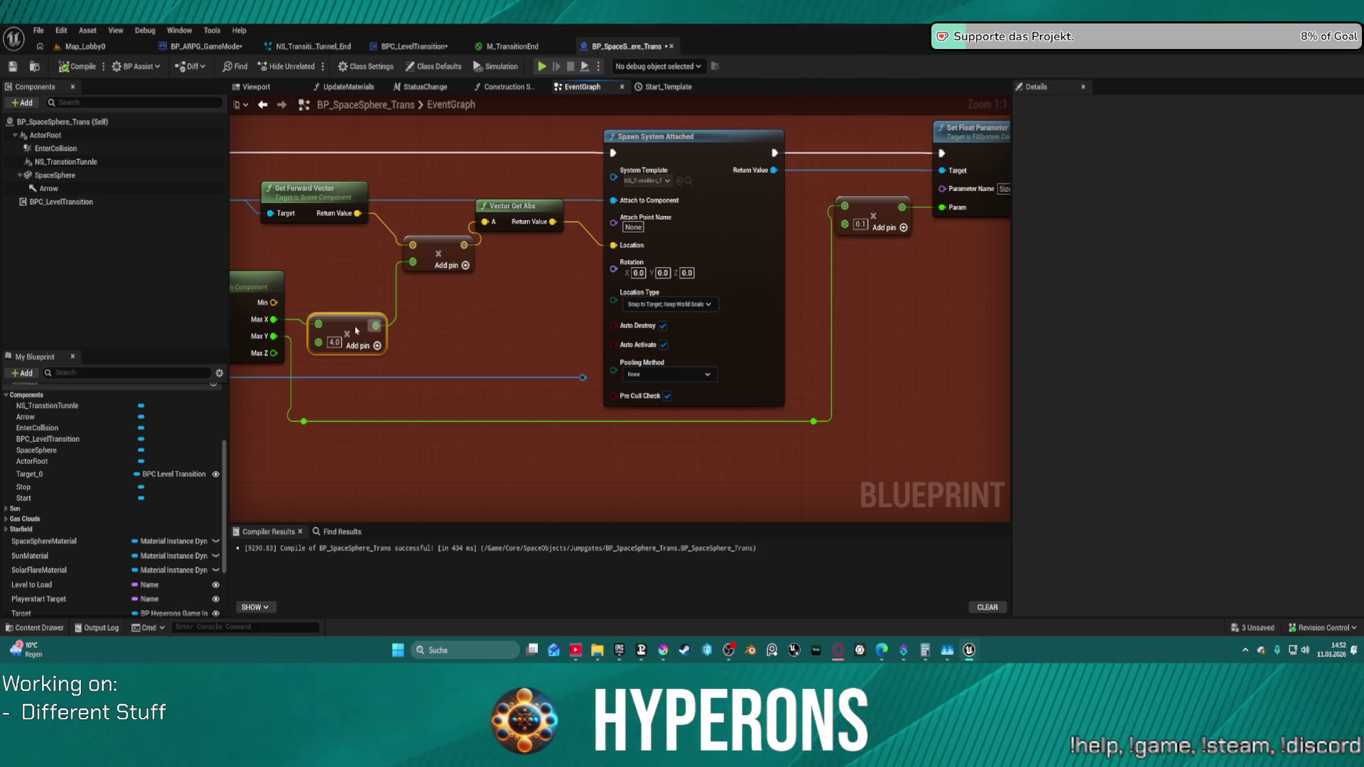
{"action": "left_click_drag", "start_coordinate": [356, 330], "coordinate": [361, 325]}
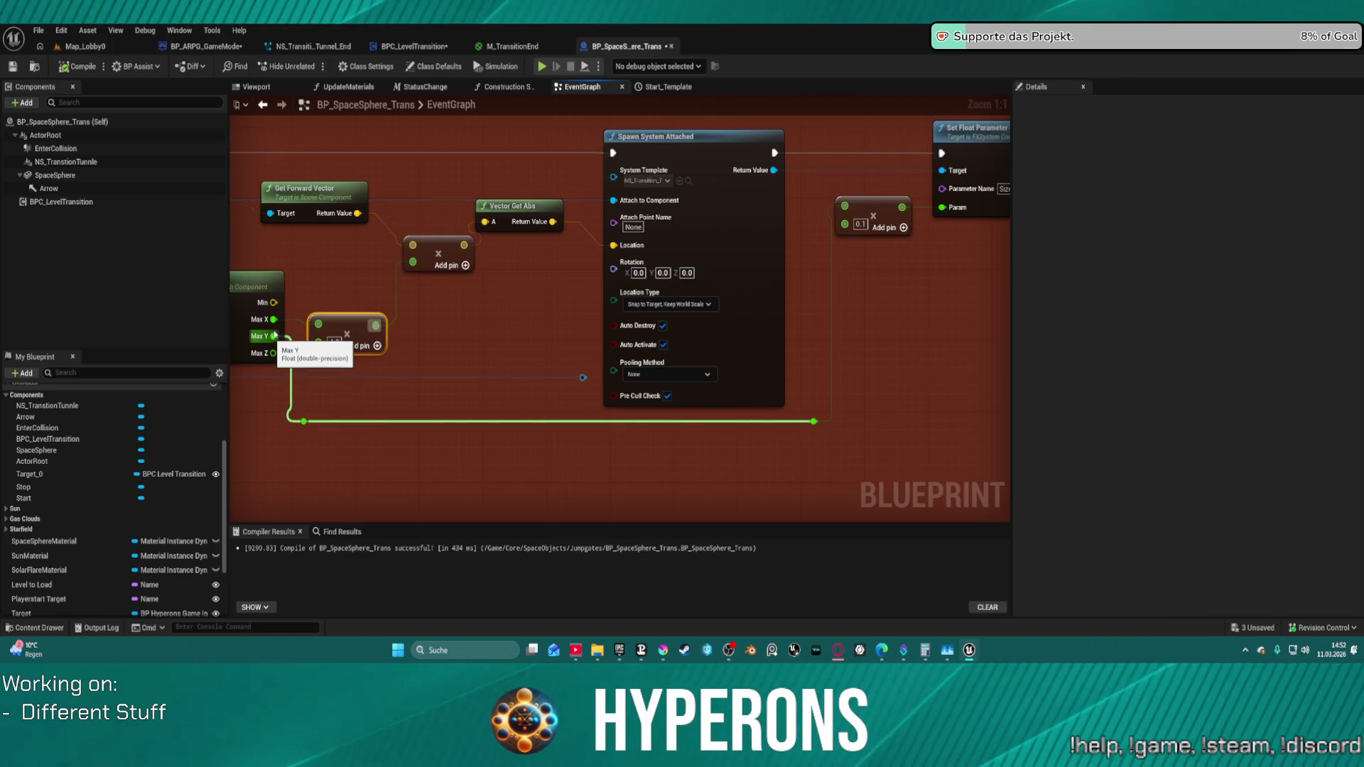
{"action": "left_click_drag", "start_coordinate": [324, 269], "coordinate": [364, 283]}
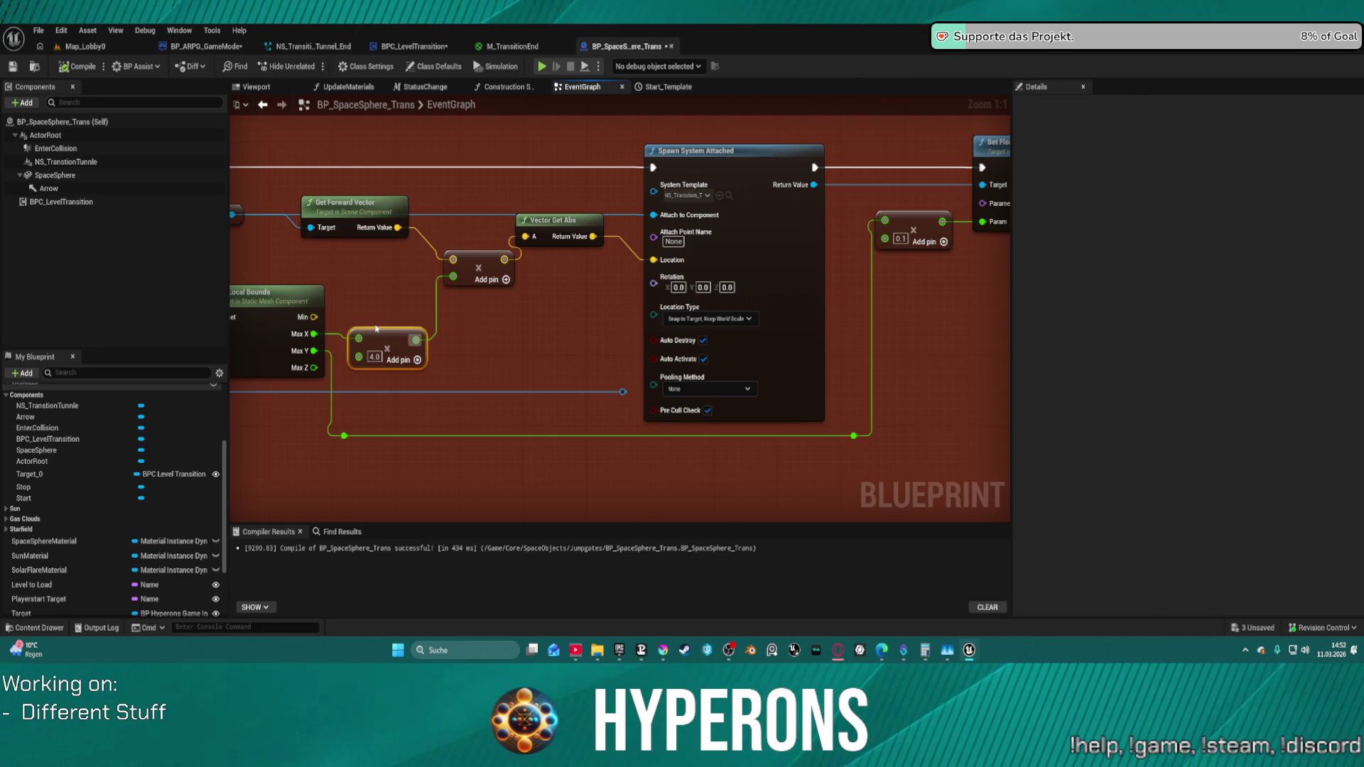
{"action": "mouse_move", "coordinate": [343, 437]}
{"action": "left_mouse_down"}
{"action": "mouse_move", "coordinate": [406, 449]}
{"action": "mouse_move", "coordinate": [415, 434]}
{"action": "left_mouse_up"}
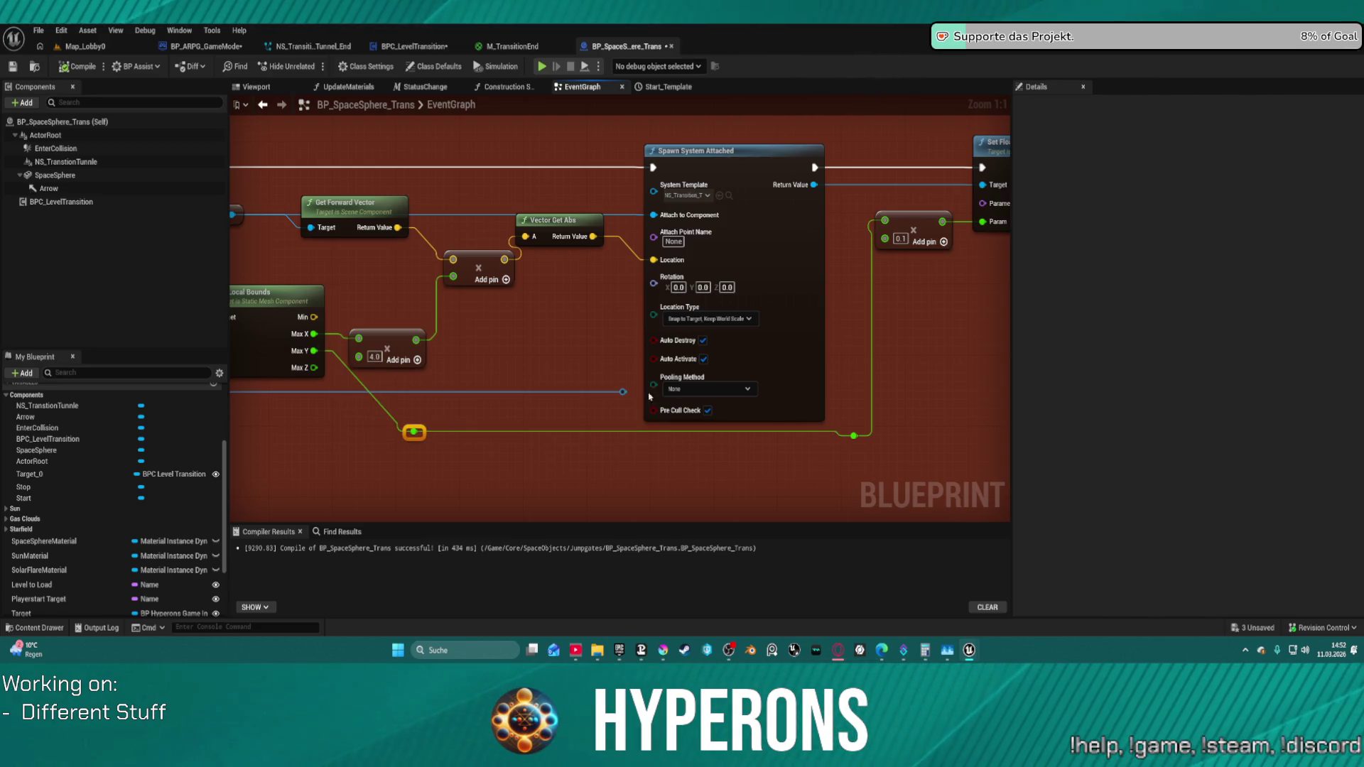
- Review the 0.1 multiply, Get Local Bounds and Transition to Level nodes
{"action": "left_click_drag", "start_coordinate": [897, 313], "coordinate": [687, 330]}
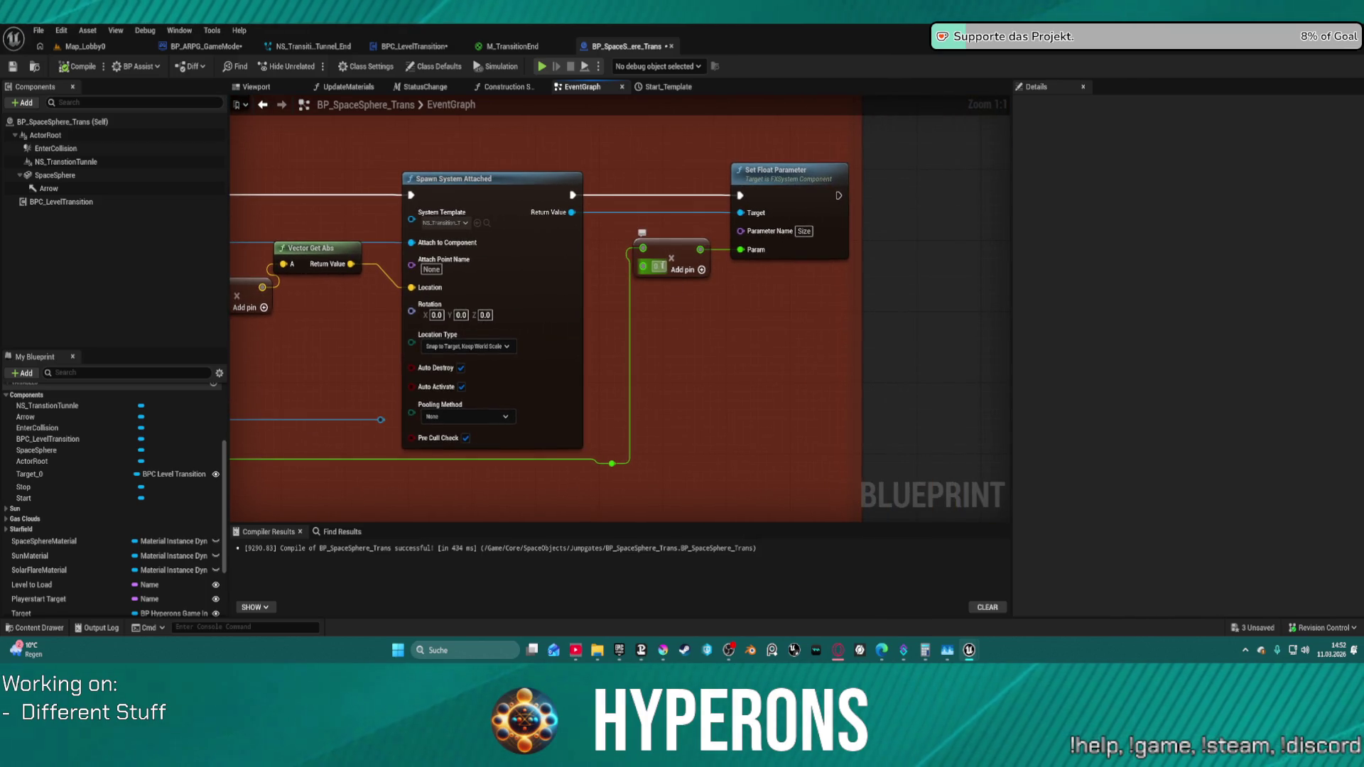
{"action": "left_click", "coordinate": [671, 258]}
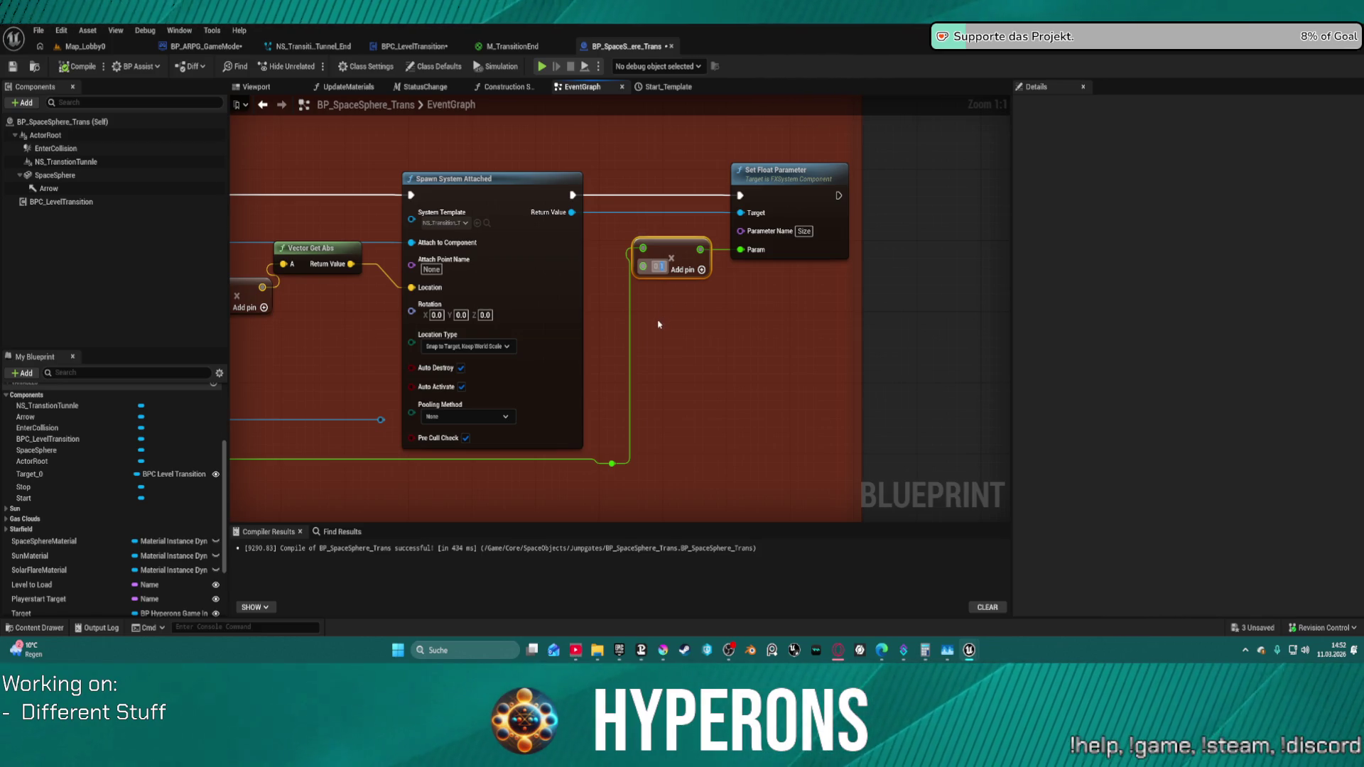
{"action": "mouse_move", "coordinate": [659, 325]}
{"action": "left_mouse_down"}
{"action": "mouse_move", "coordinate": [1001, 356]}
{"action": "mouse_move", "coordinate": [990, 356]}
{"action": "left_mouse_up"}
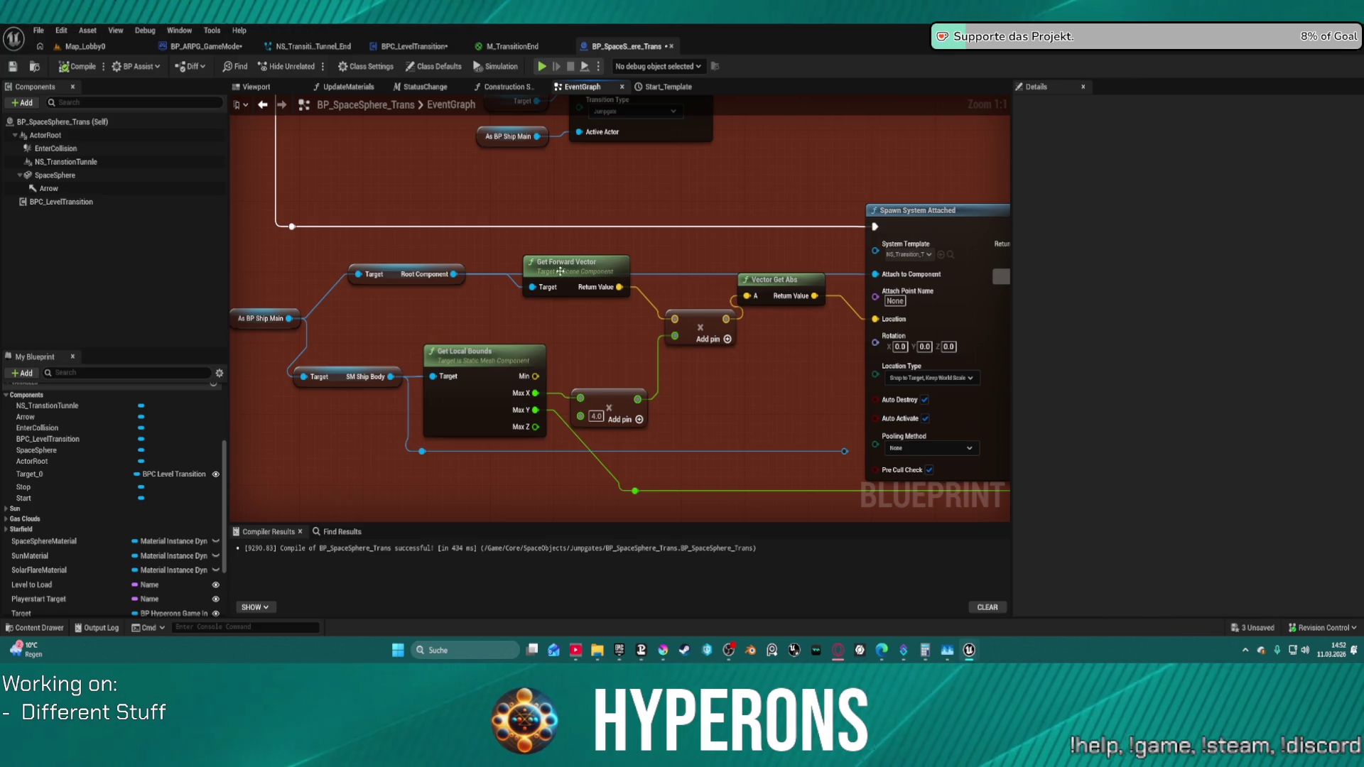
{"action": "left_click_drag", "start_coordinate": [559, 272], "coordinate": [477, 520]}
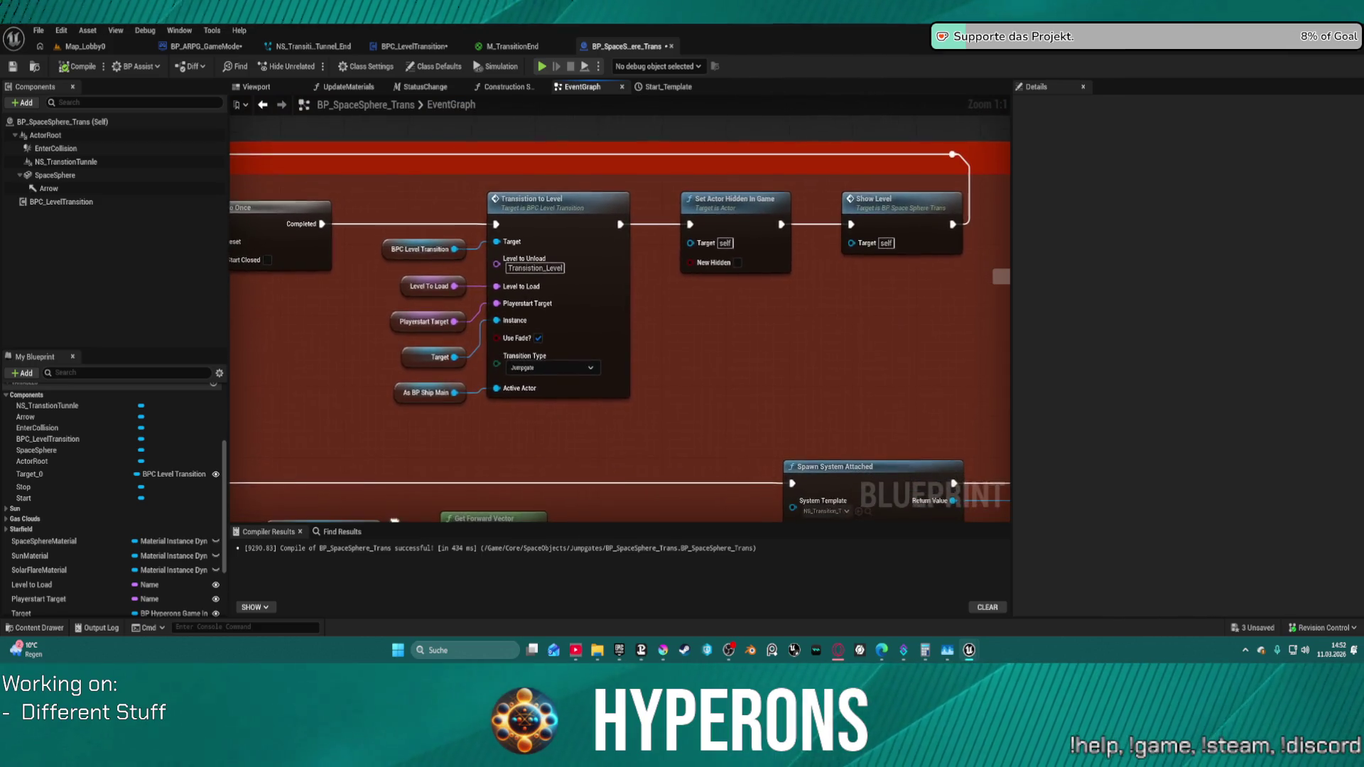
{"action": "scroll", "coordinate": [536, 426], "scroll_direction": "down", "scroll_amount": 3}
{"action": "scroll", "coordinate": [536, 427], "scroll_direction": "down", "scroll_amount": 1}
{"action": "scroll", "coordinate": [537, 426], "scroll_direction": "down", "scroll_amount": 5}
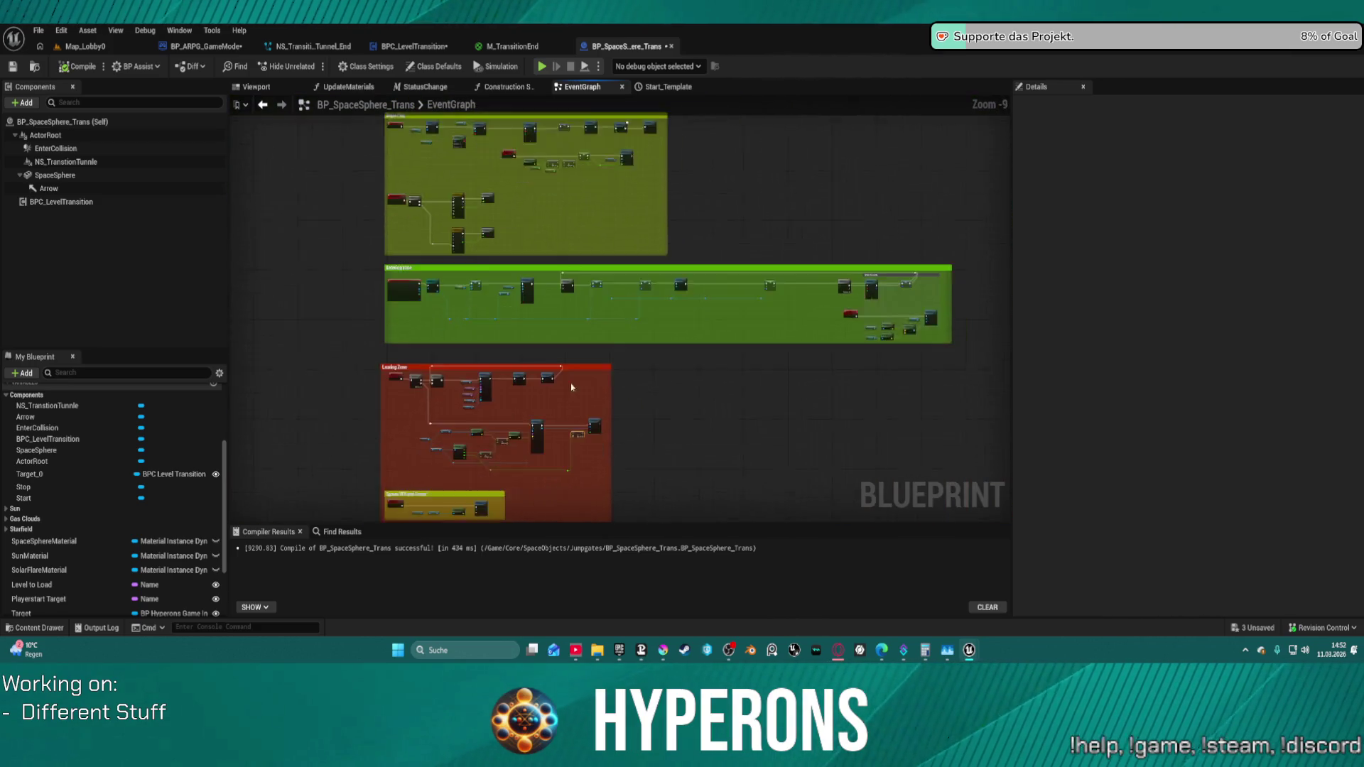
{"action": "scroll", "coordinate": [747, 314], "scroll_direction": "up", "scroll_amount": 4}
{"action": "scroll", "coordinate": [713, 263], "scroll_direction": "up", "scroll_amount": 3}
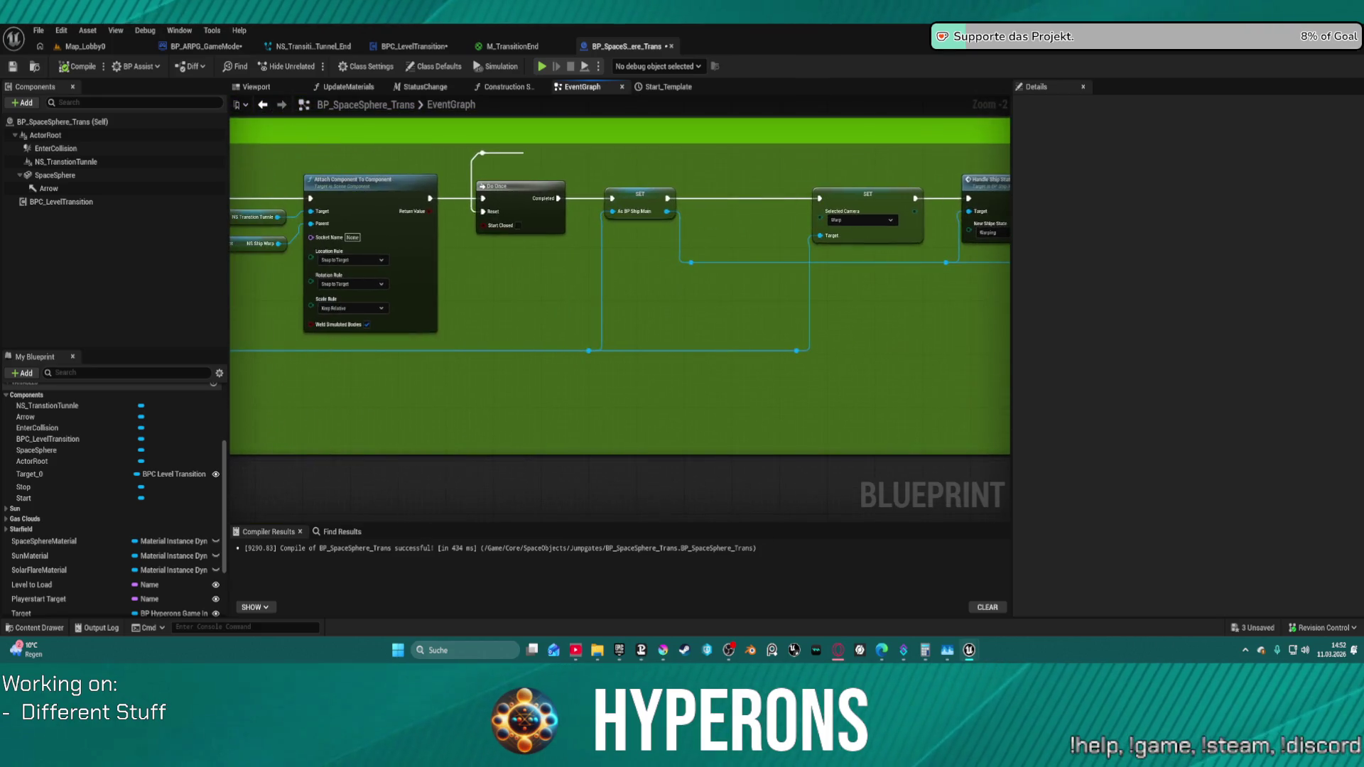
- Pan the graph near the NS_TransitionTunnle variable, then launch the standalone game to character selection
{"action": "left_click_drag", "start_coordinate": [618, 300], "coordinate": [693, 307]}
{"action": "left_click_drag", "start_coordinate": [499, 266], "coordinate": [496, 264]}
{"action": "mouse_move", "coordinate": [352, 225]}
{"action": "left_mouse_down"}
{"action": "mouse_move", "coordinate": [186, 638]}
{"action": "mouse_move", "coordinate": [605, 178]}
{"action": "mouse_move", "coordinate": [898, 217]}
{"action": "left_mouse_up"}
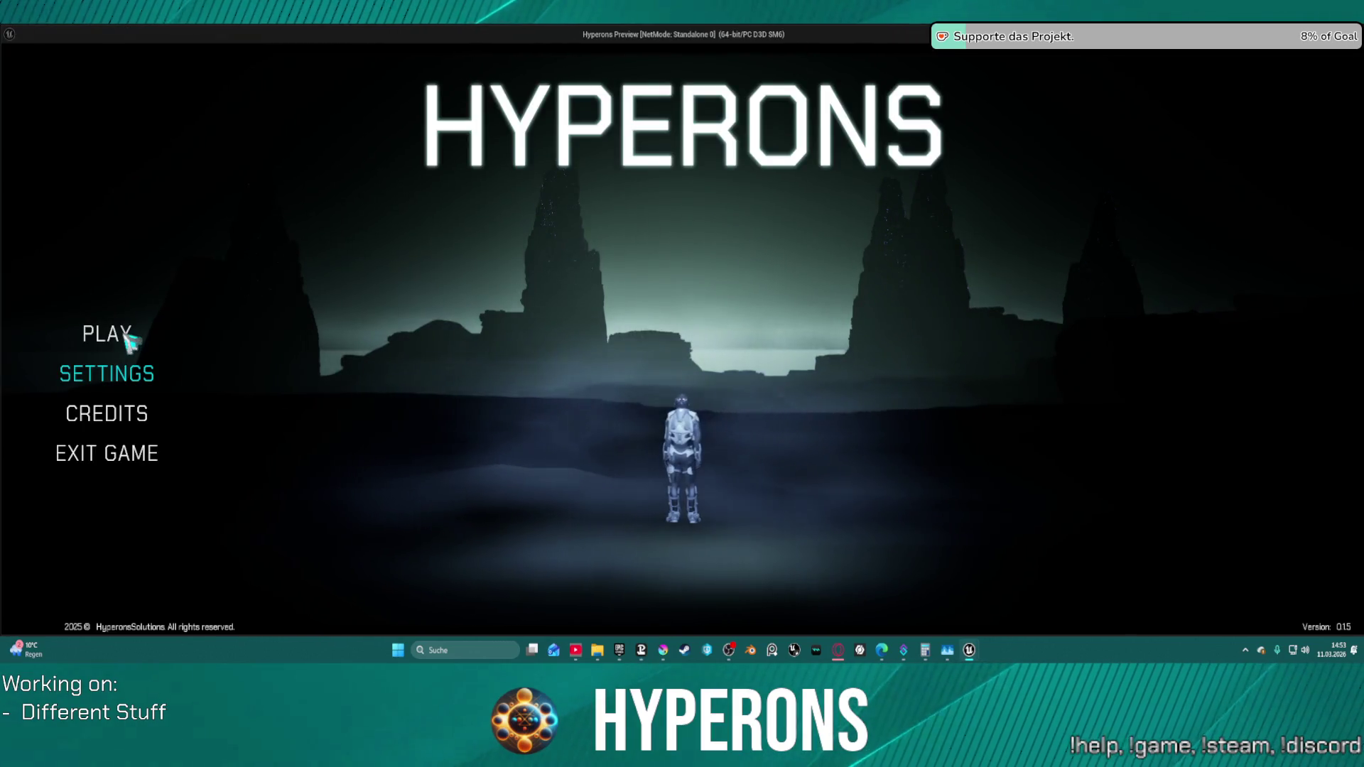
{"action": "left_click", "coordinate": [107, 334]}
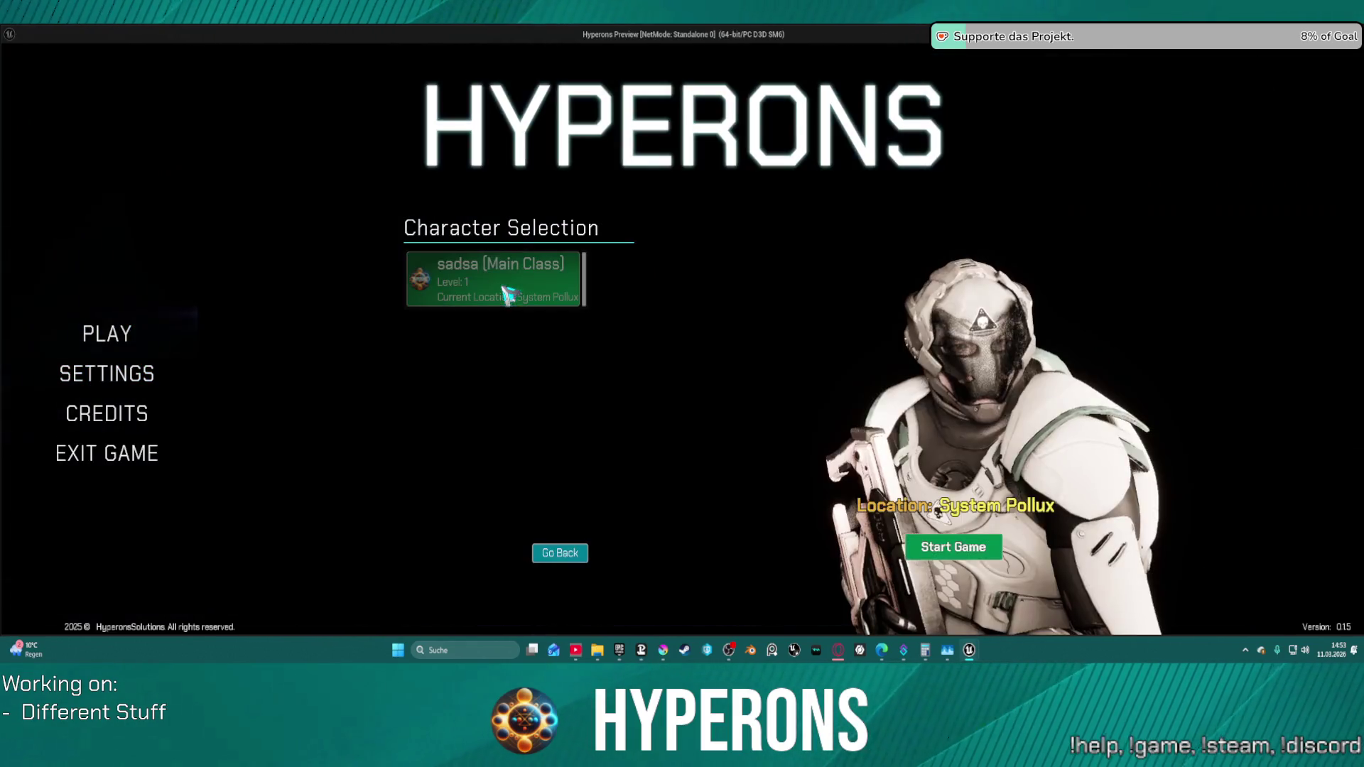
- Start the game with the saved character, watch the flight near the Pollux gate, then close the preview
{"action": "left_click", "coordinate": [984, 563]}
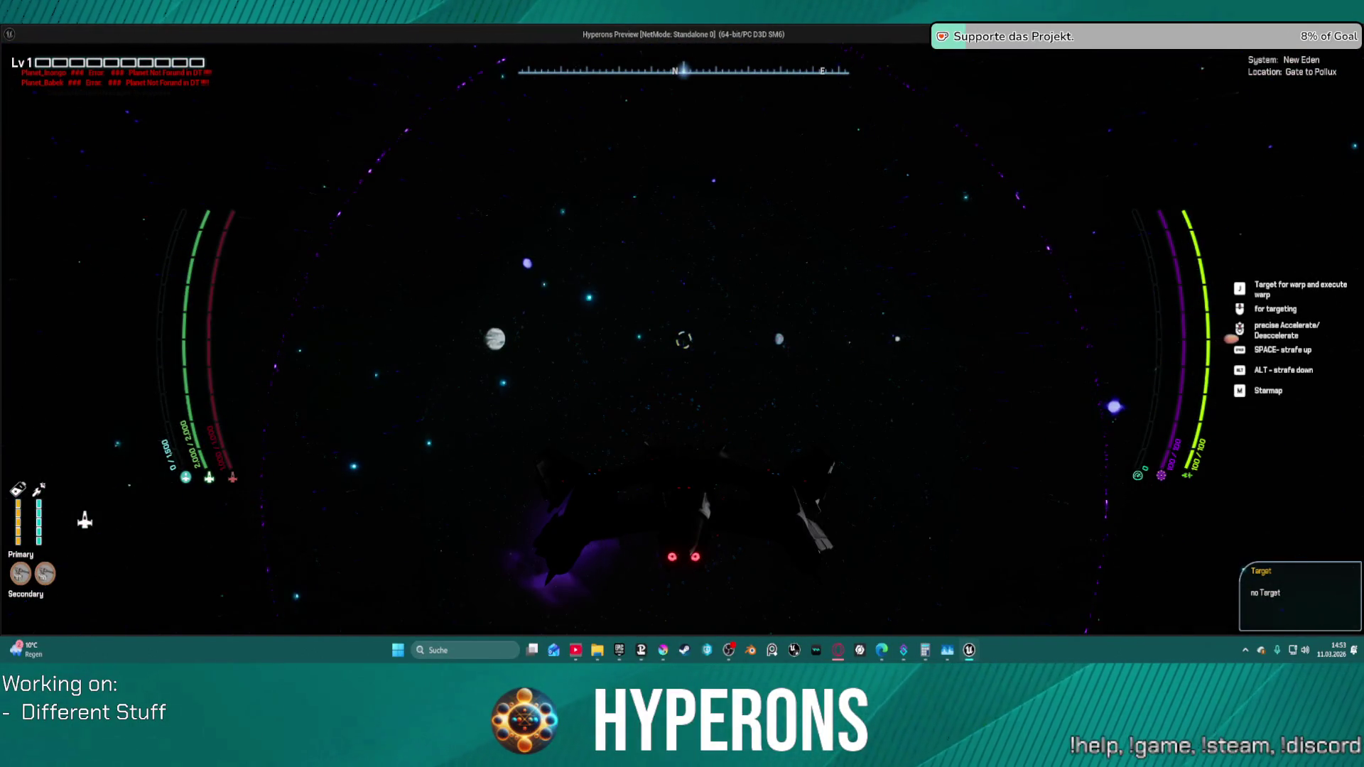
{"action": "key", "text": "Escape"}
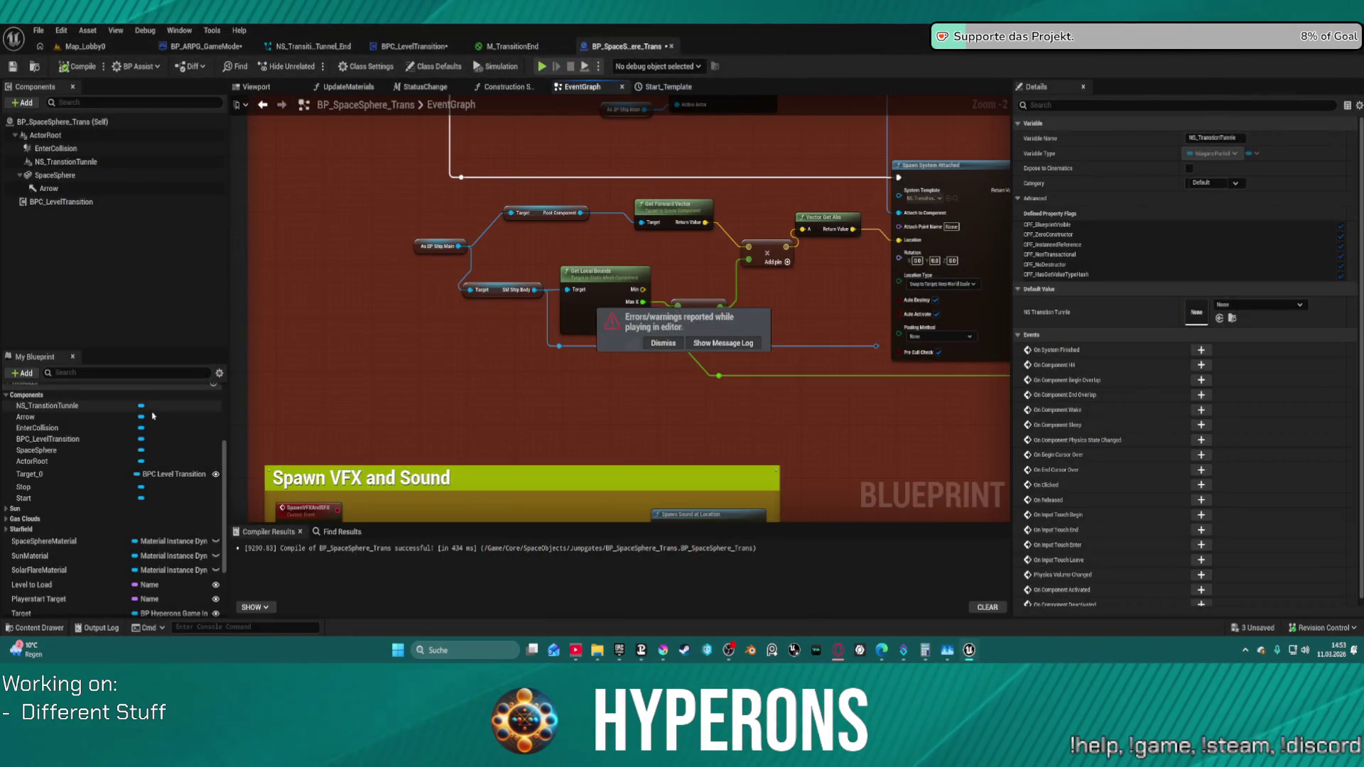
{"action": "left_click_drag", "start_coordinate": [814, 207], "coordinate": [665, 328]}
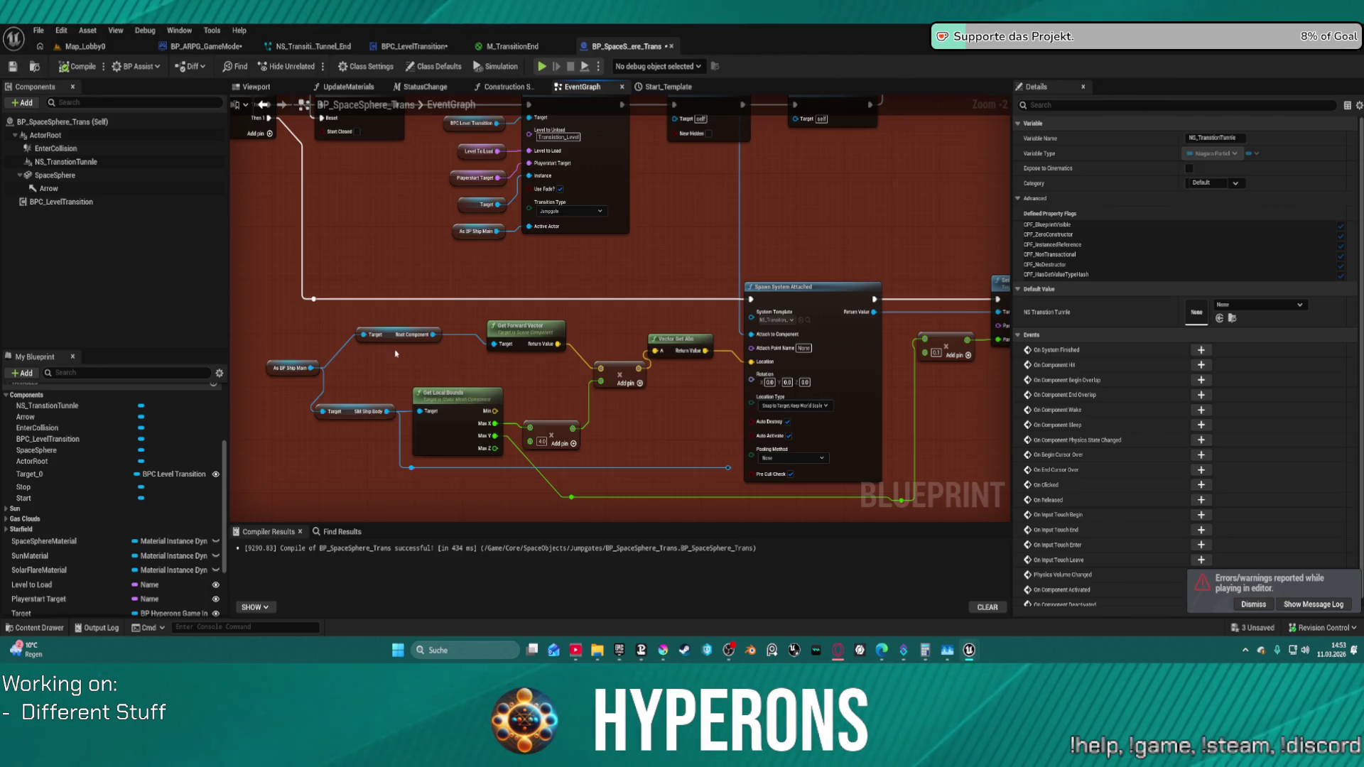
- Wire Get Ship Control Box from As BP Ship Main into Get Forward Vector's Target
{"action": "mouse_move", "coordinate": [308, 371]}
{"action": "left_mouse_down"}
{"action": "mouse_move", "coordinate": [366, 390]}
{"action": "mouse_move", "coordinate": [395, 352]}
{"action": "mouse_move", "coordinate": [379, 349]}
{"action": "left_mouse_up"}
{"action": "type", "text": "ol"}
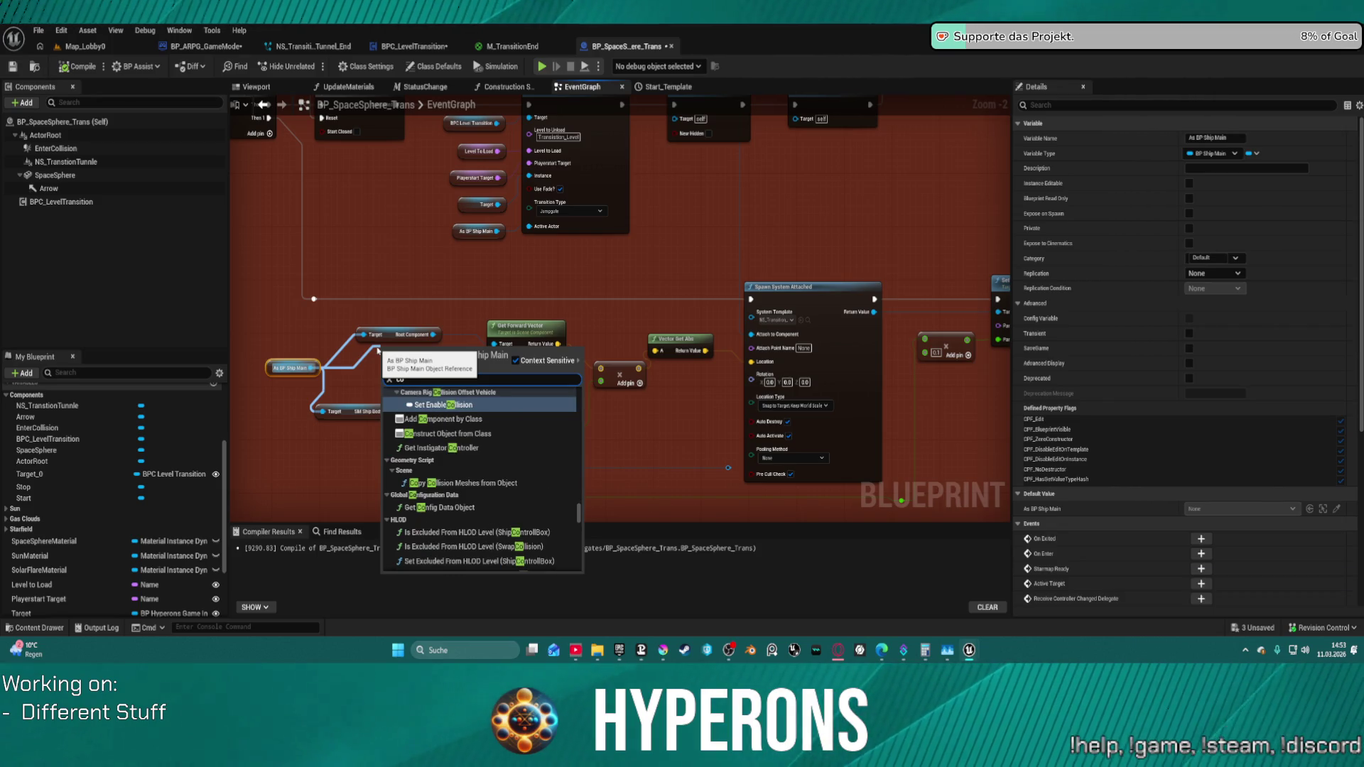
{"action": "key", "text": "BackSpace"}
{"action": "type", "text": "ntro"}
{"action": "scroll", "coordinate": [513, 498], "scroll_direction": "down", "scroll_amount": 3}
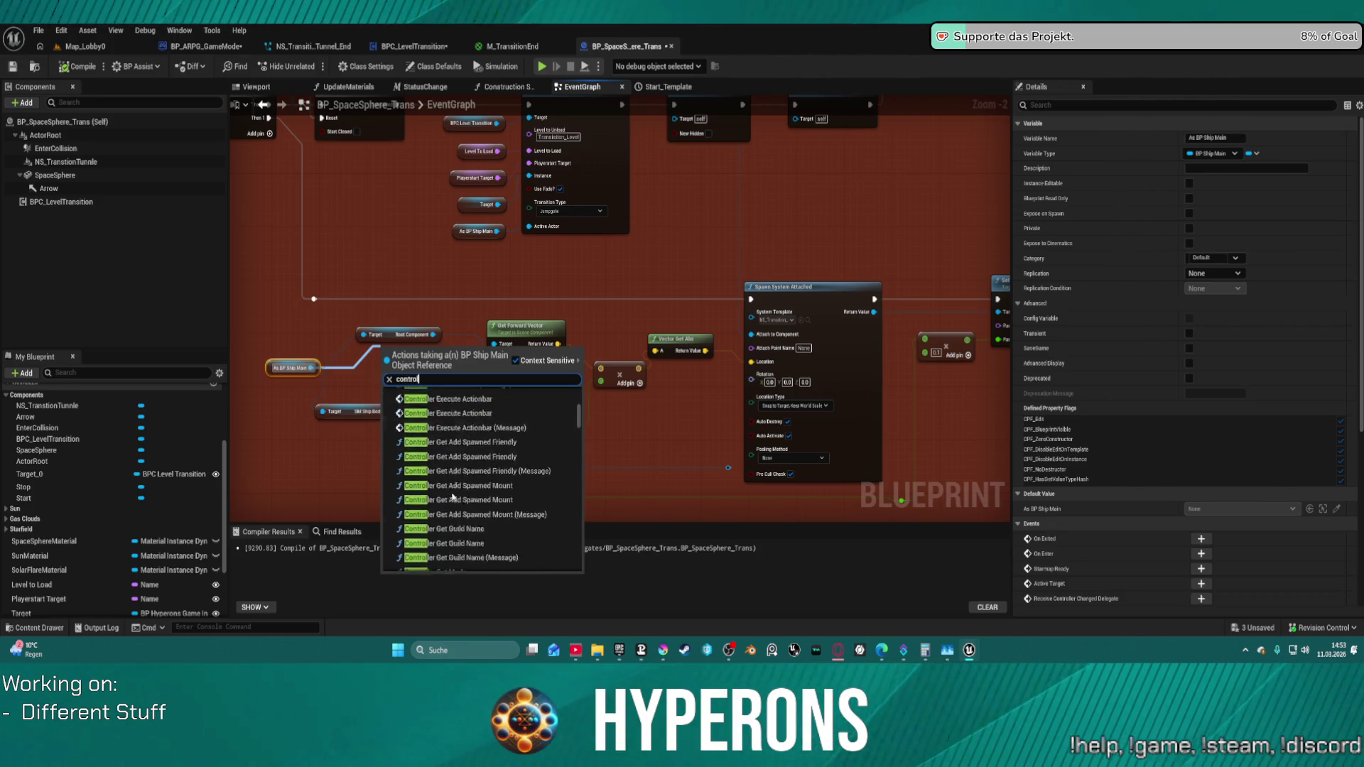
{"action": "scroll", "coordinate": [513, 498], "scroll_direction": "down", "scroll_amount": 5}
{"action": "scroll", "coordinate": [513, 498], "scroll_direction": "down", "scroll_amount": 5}
{"action": "scroll", "coordinate": [512, 498], "scroll_direction": "down", "scroll_amount": 5}
{"action": "scroll", "coordinate": [513, 498], "scroll_direction": "down", "scroll_amount": 5}
{"action": "scroll", "coordinate": [513, 498], "scroll_direction": "down", "scroll_amount": 5}
{"action": "scroll", "coordinate": [501, 506], "scroll_direction": "down", "scroll_amount": 5}
{"action": "scroll", "coordinate": [480, 511], "scroll_direction": "up", "scroll_amount": 2}
{"action": "scroll", "coordinate": [480, 501], "scroll_direction": "up", "scroll_amount": 2}
{"action": "left_click", "coordinate": [476, 419]}
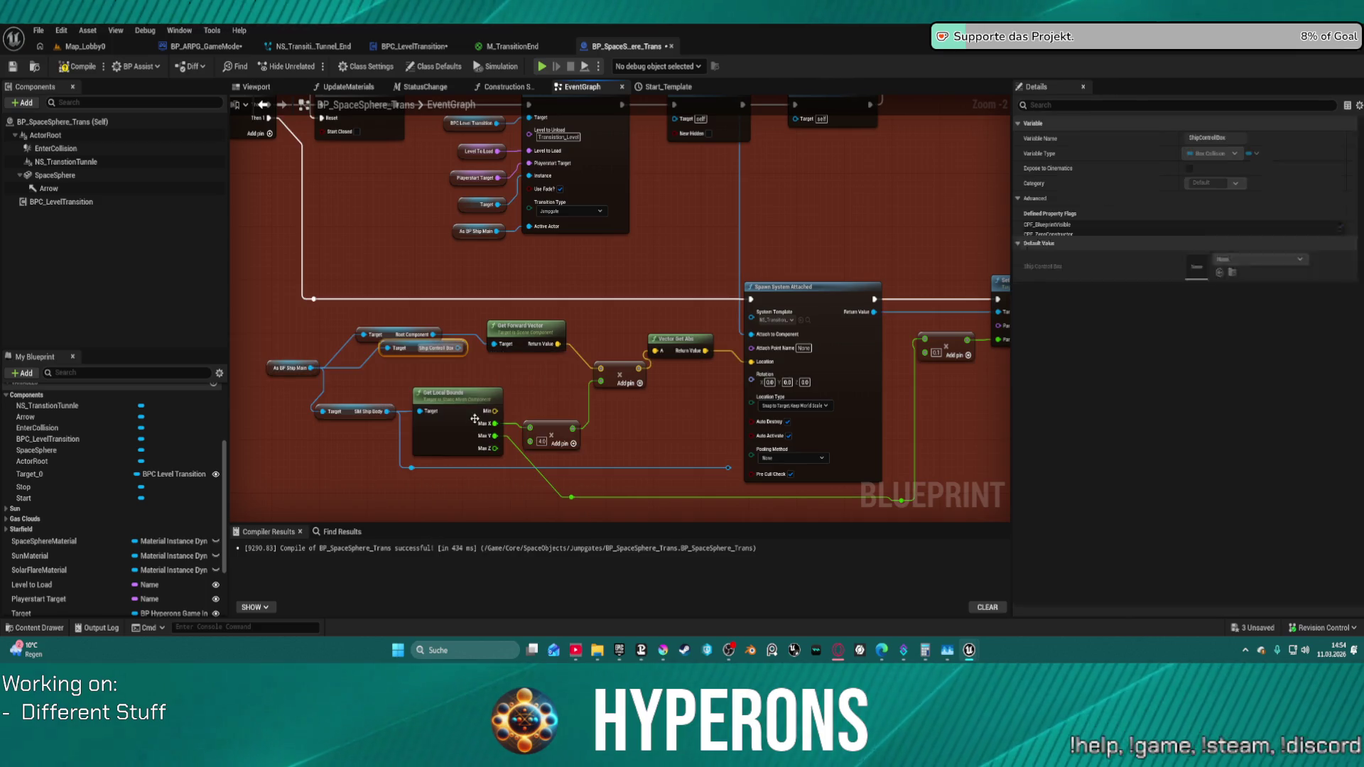
{"action": "left_click_drag", "start_coordinate": [461, 349], "coordinate": [498, 348]}
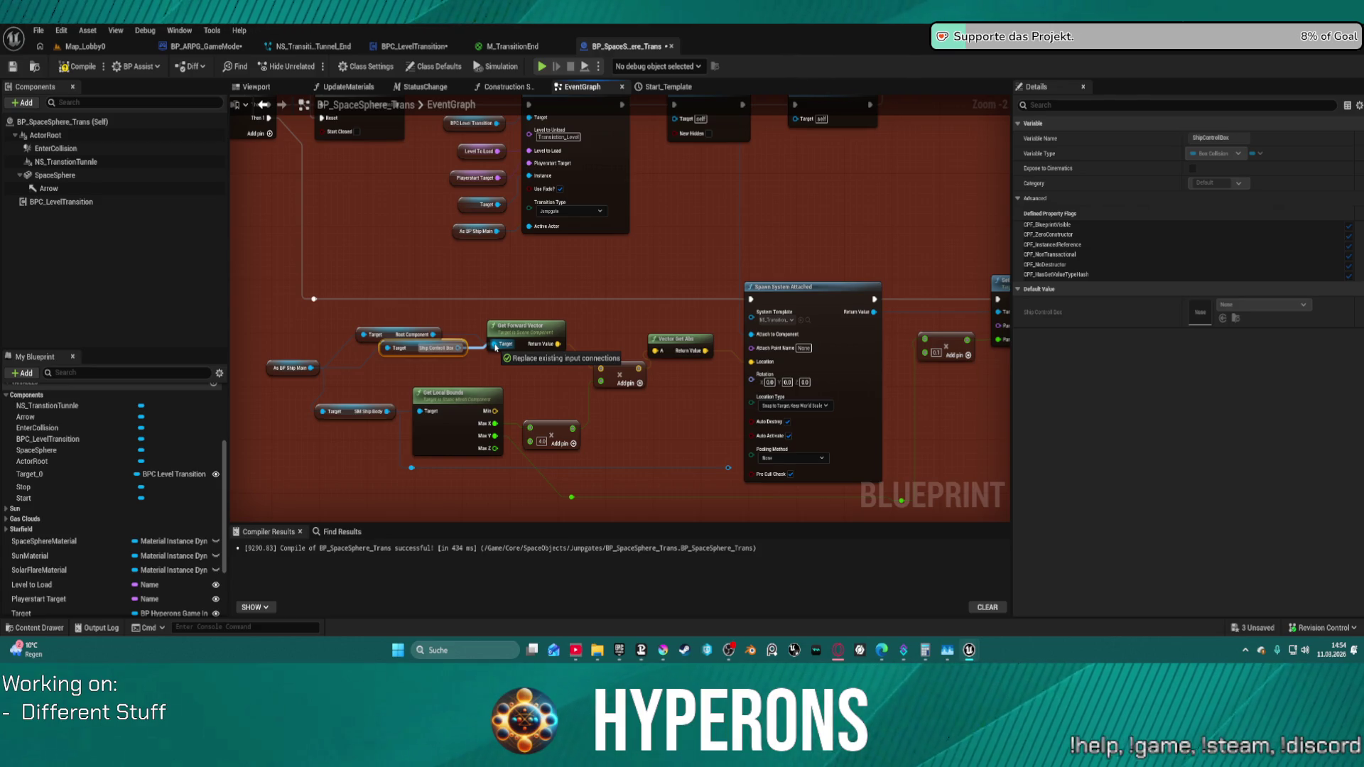
{"action": "left_click_drag", "start_coordinate": [497, 347], "coordinate": [498, 349]}
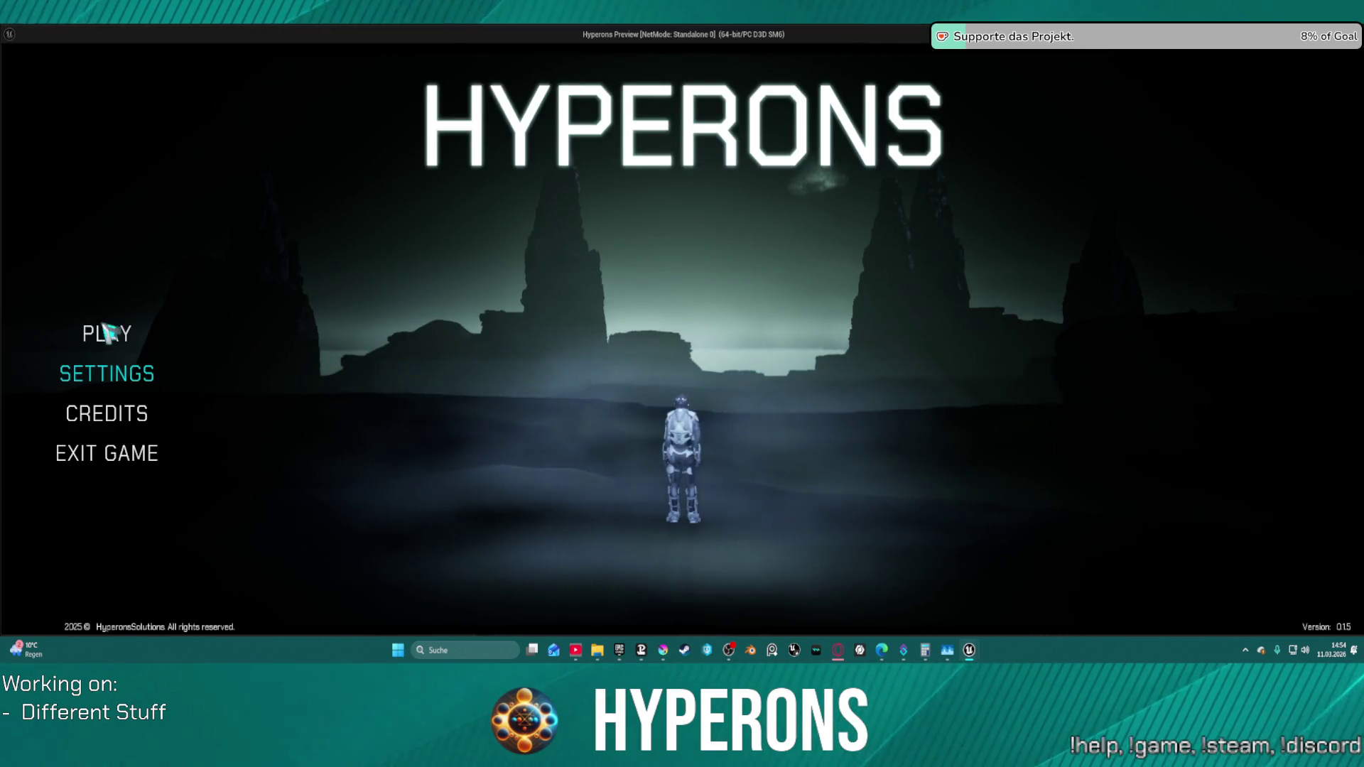
- Relaunch the standalone preview and reach character selection
{"action": "left_click", "coordinate": [77, 332]}
{"action": "left_click", "coordinate": [474, 290]}
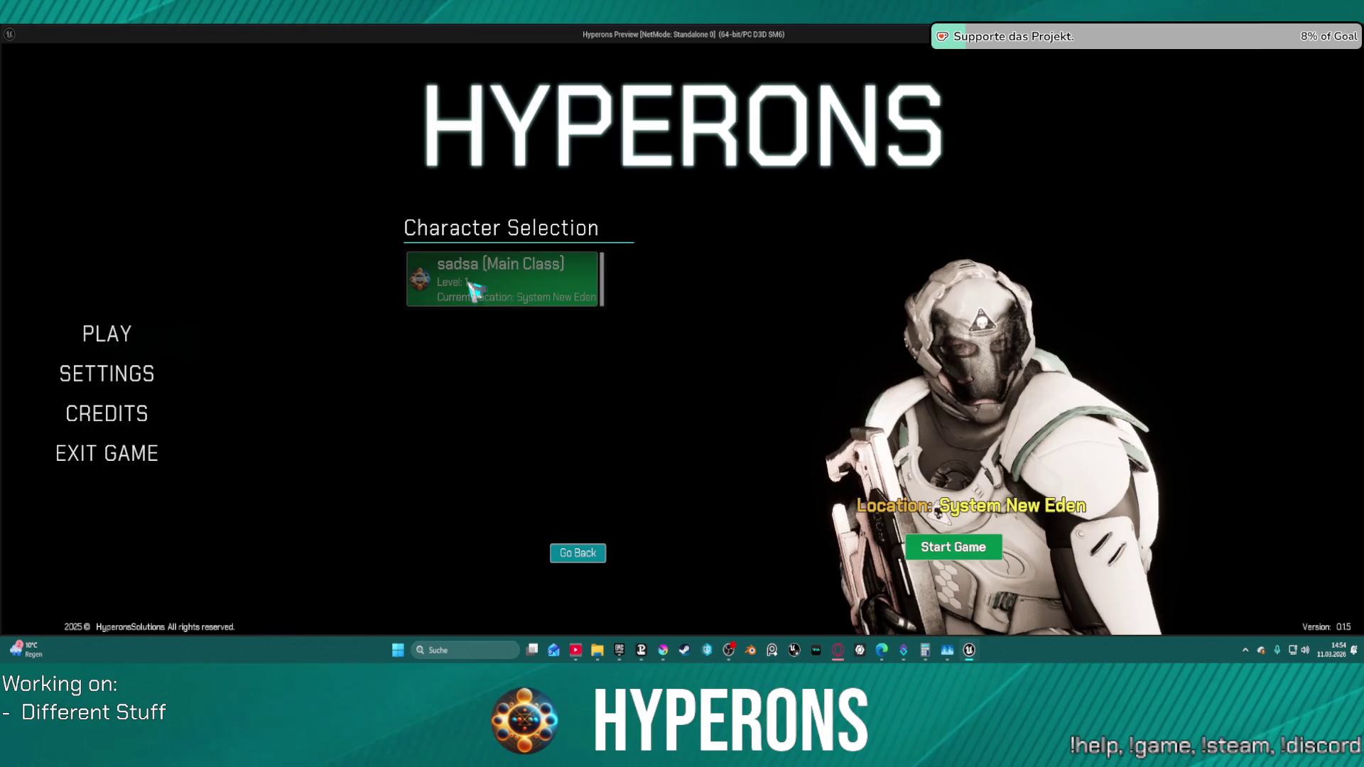
- Start the game, fly the ship into the Gate to Pollux tunnel, then close the preview
{"action": "left_click", "coordinate": [959, 549]}
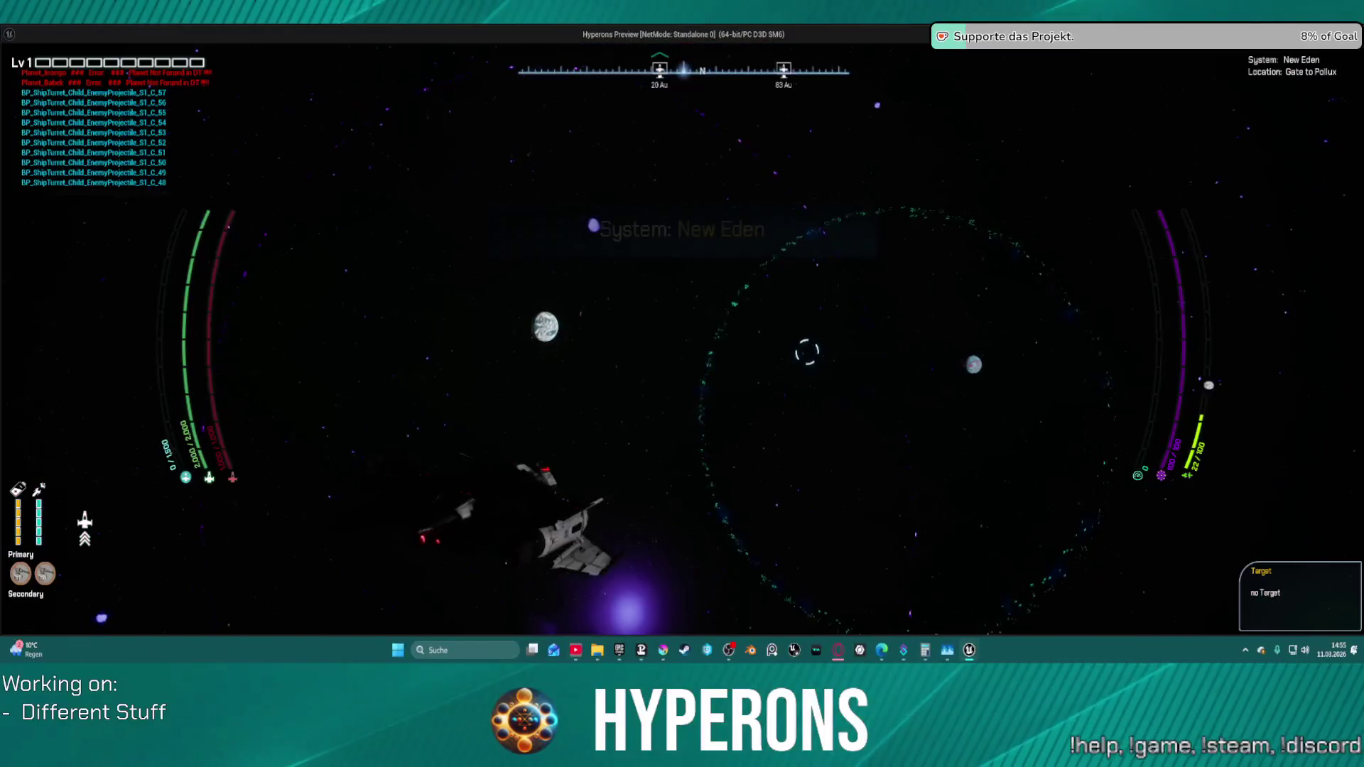
{"action": "key", "text": "w"}
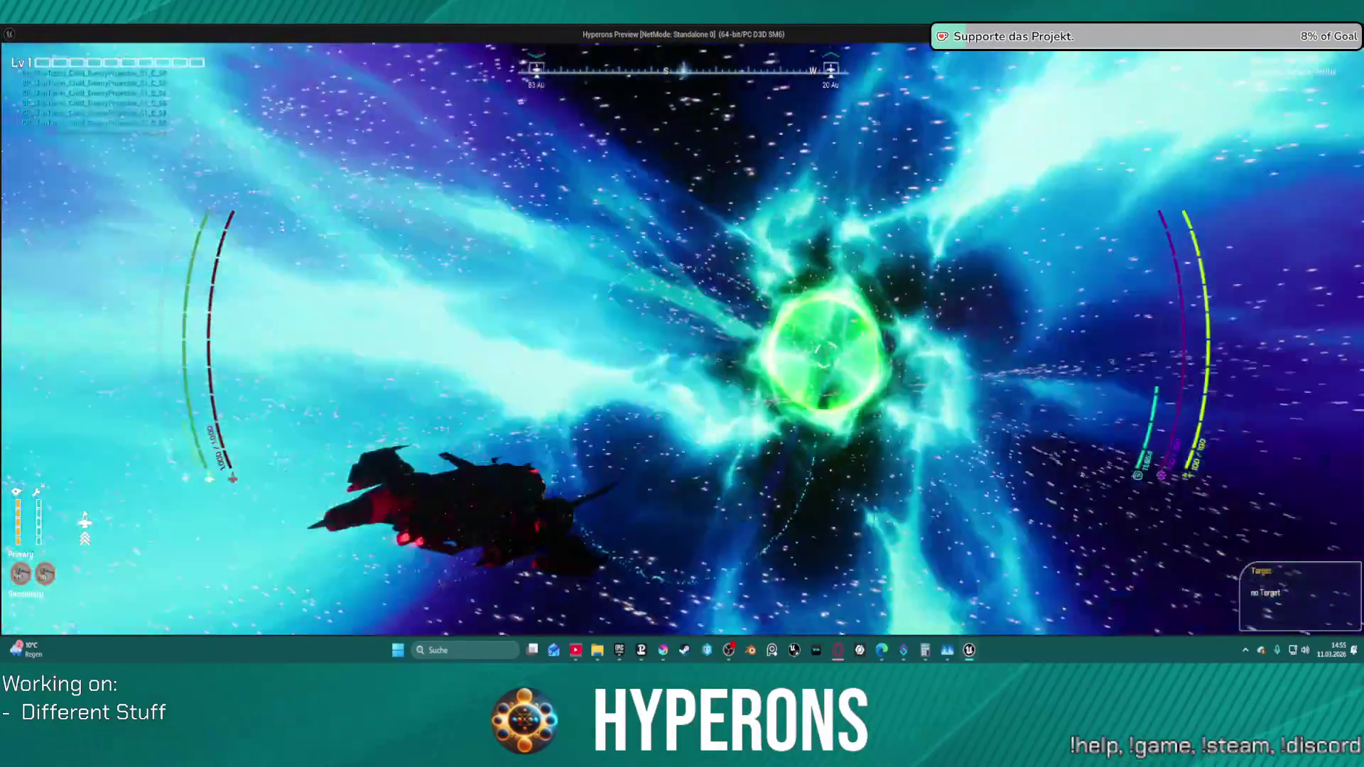
{"action": "key", "text": "Escape"}
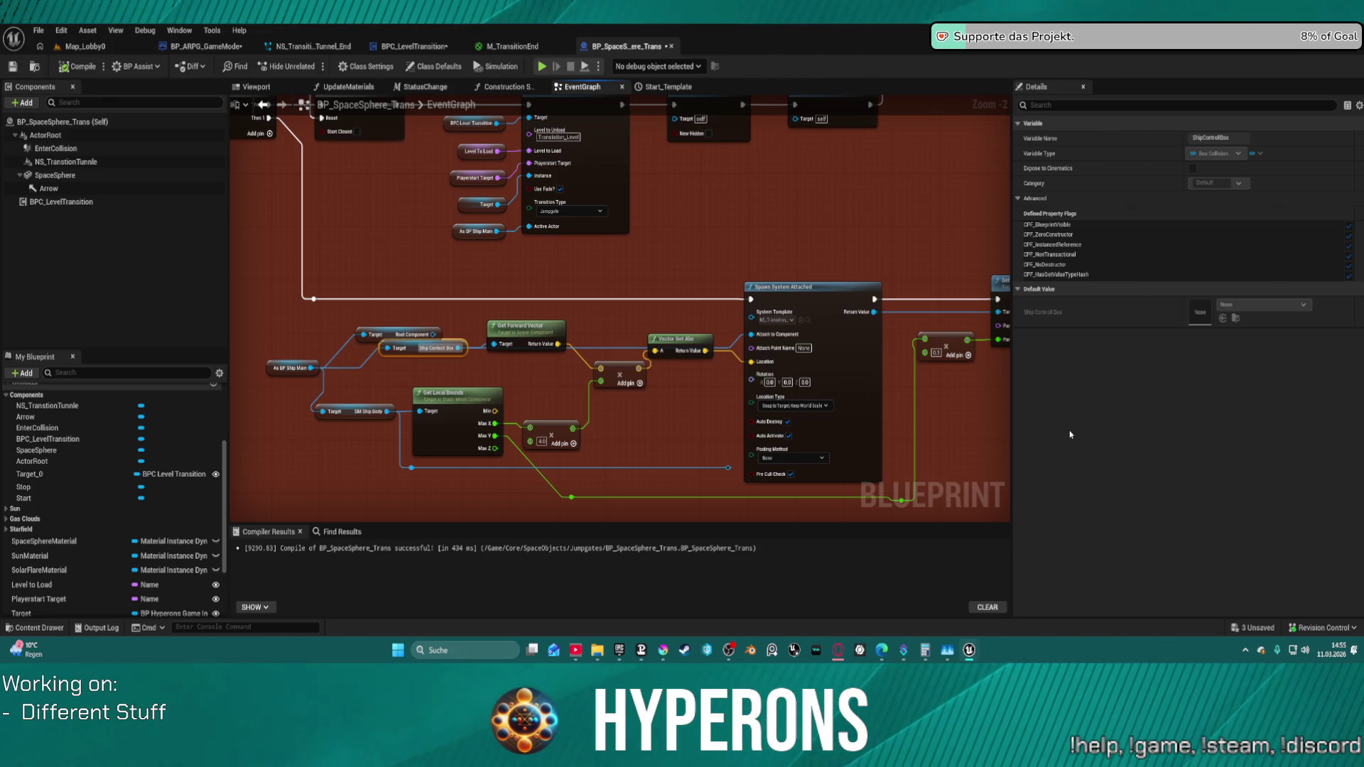
- Select the add node, then bring up the NS_Transition_Tunnel_End Niagara system
{"action": "left_click", "coordinate": [541, 449]}
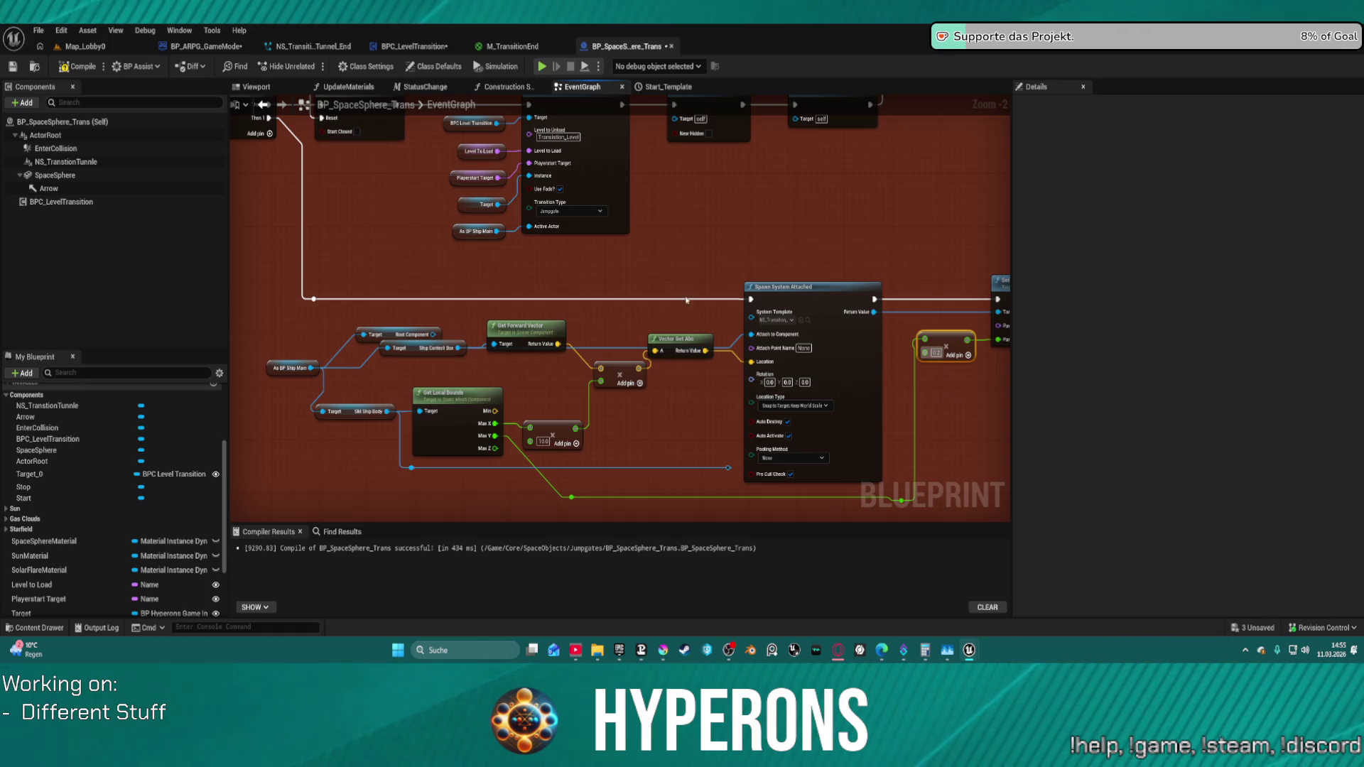
{"action": "left_click", "coordinate": [329, 47]}
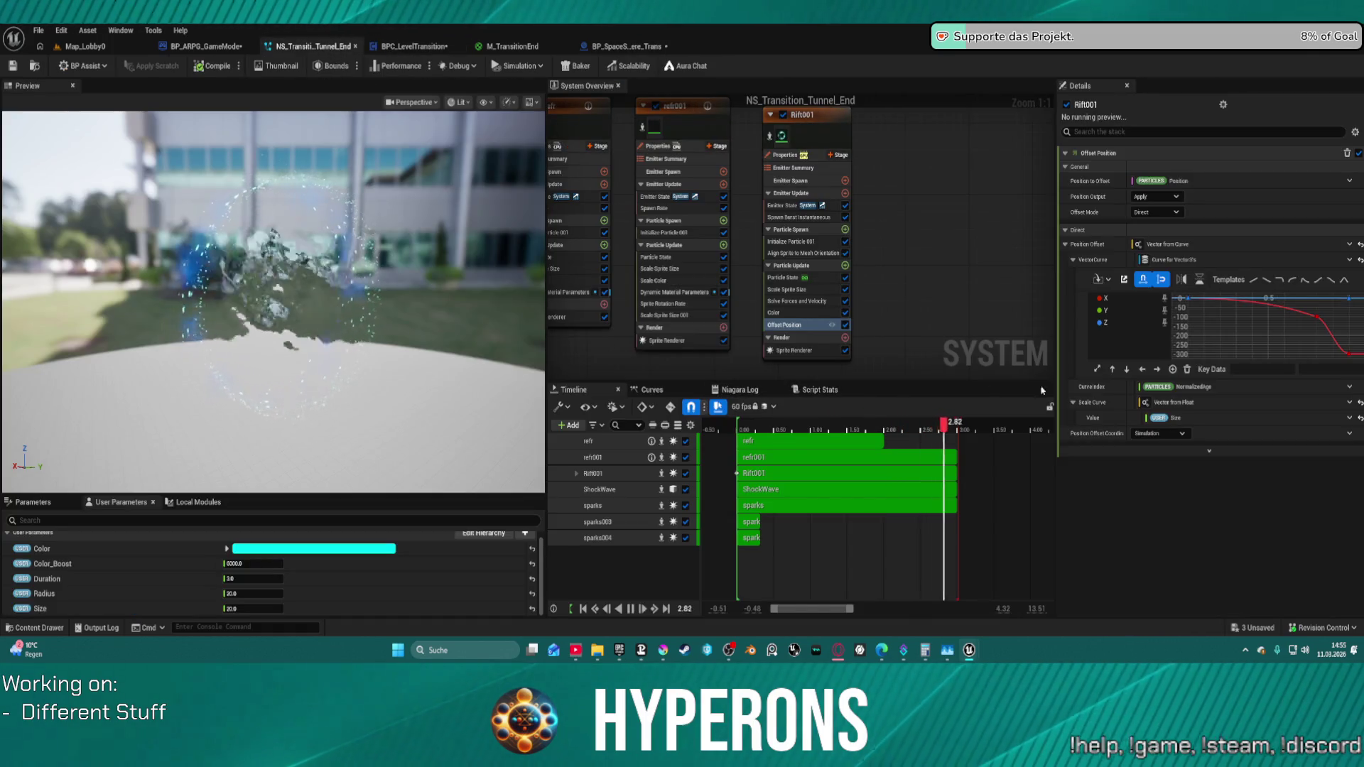
- Change Rift001's offset curve end key to -500 and return to the Map_Lobby0 level
{"action": "left_click", "coordinate": [1349, 354]}
{"action": "left_click", "coordinate": [1311, 368]}
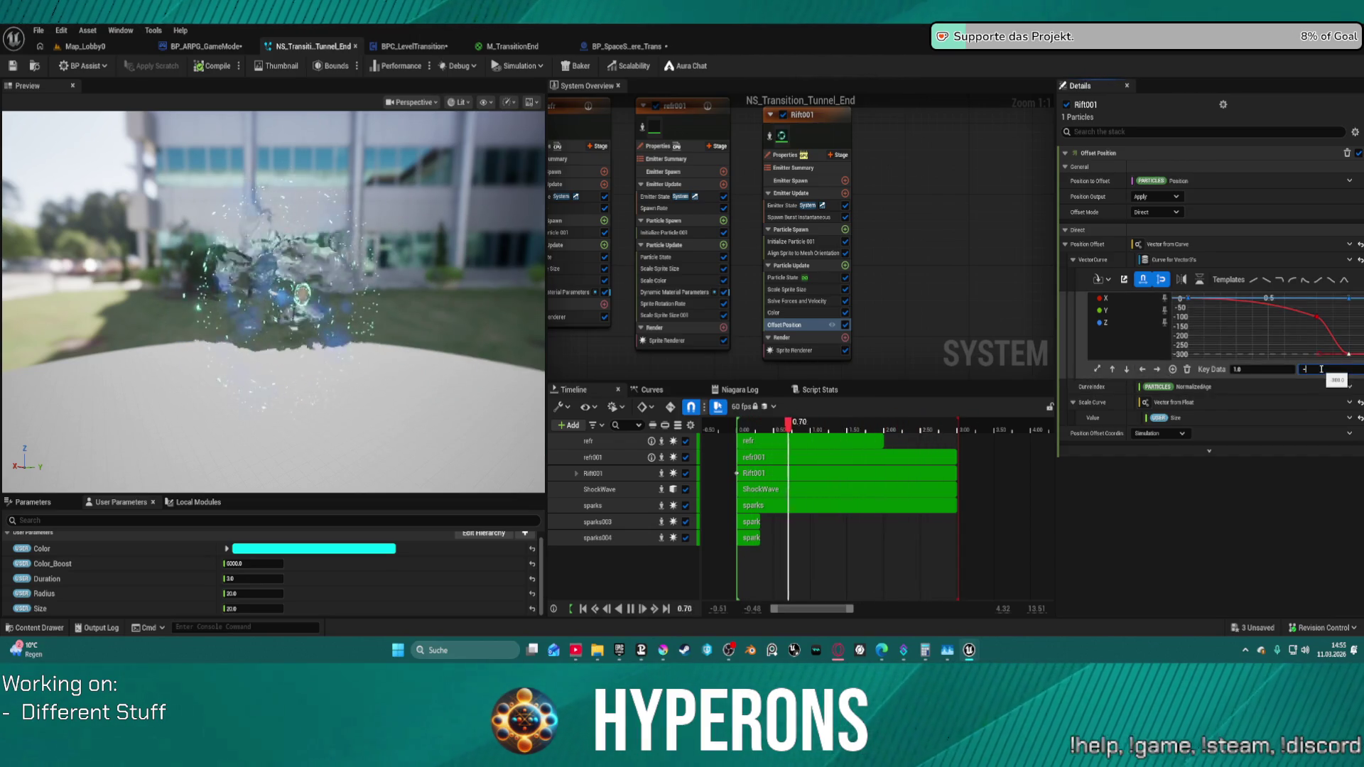
{"action": "type", "text": "-500"}
{"action": "key", "text": "Return"}
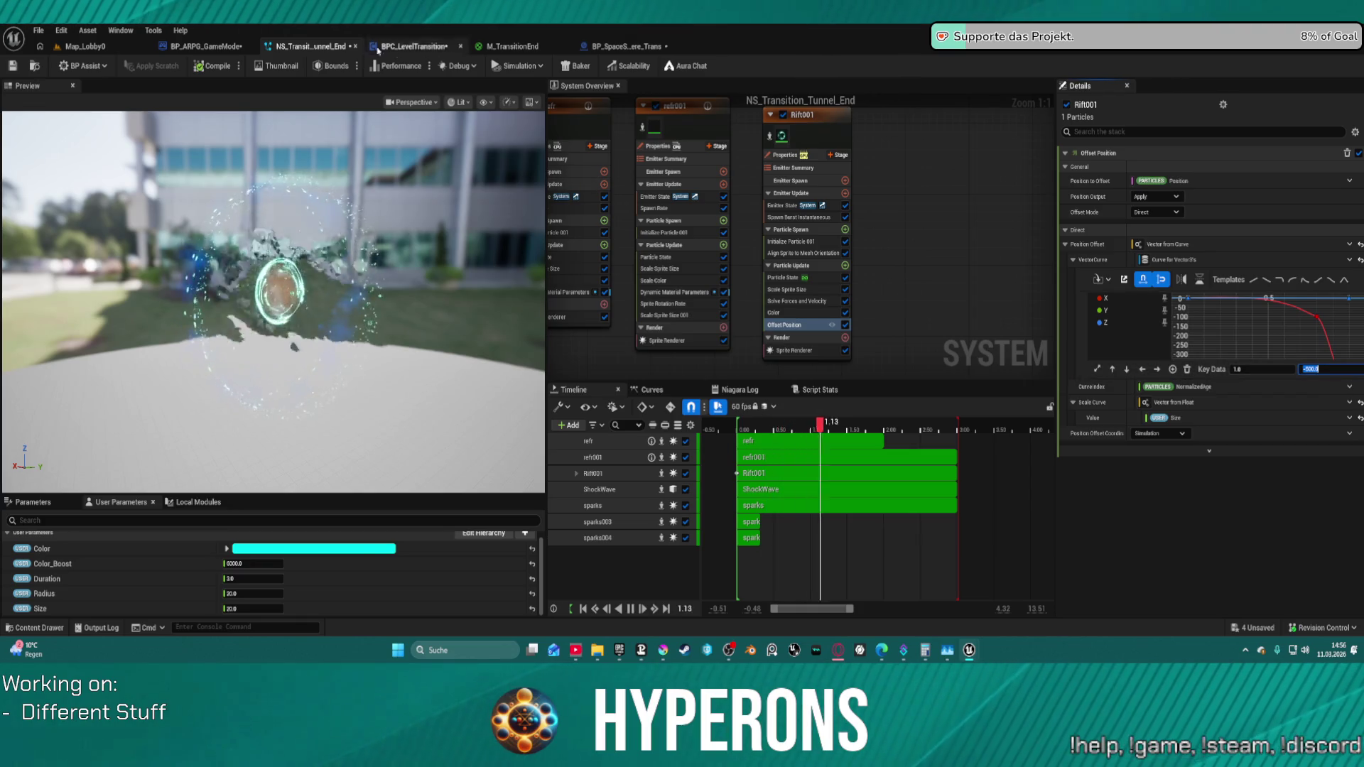
{"action": "left_click", "coordinate": [85, 46]}
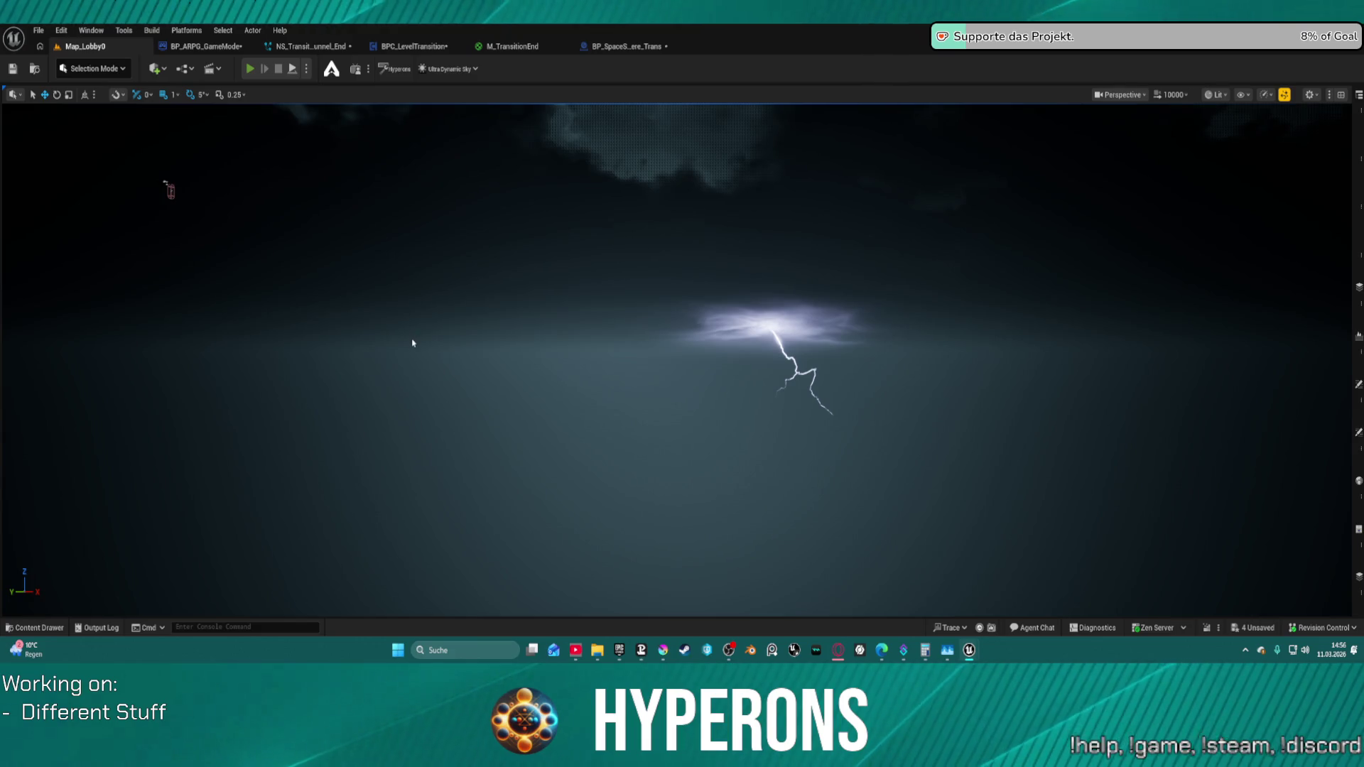
- Briefly play the lobby level in editor, stop it, and return to NS_Transition_Tunnel_End
{"action": "key", "text": "alt+p"}
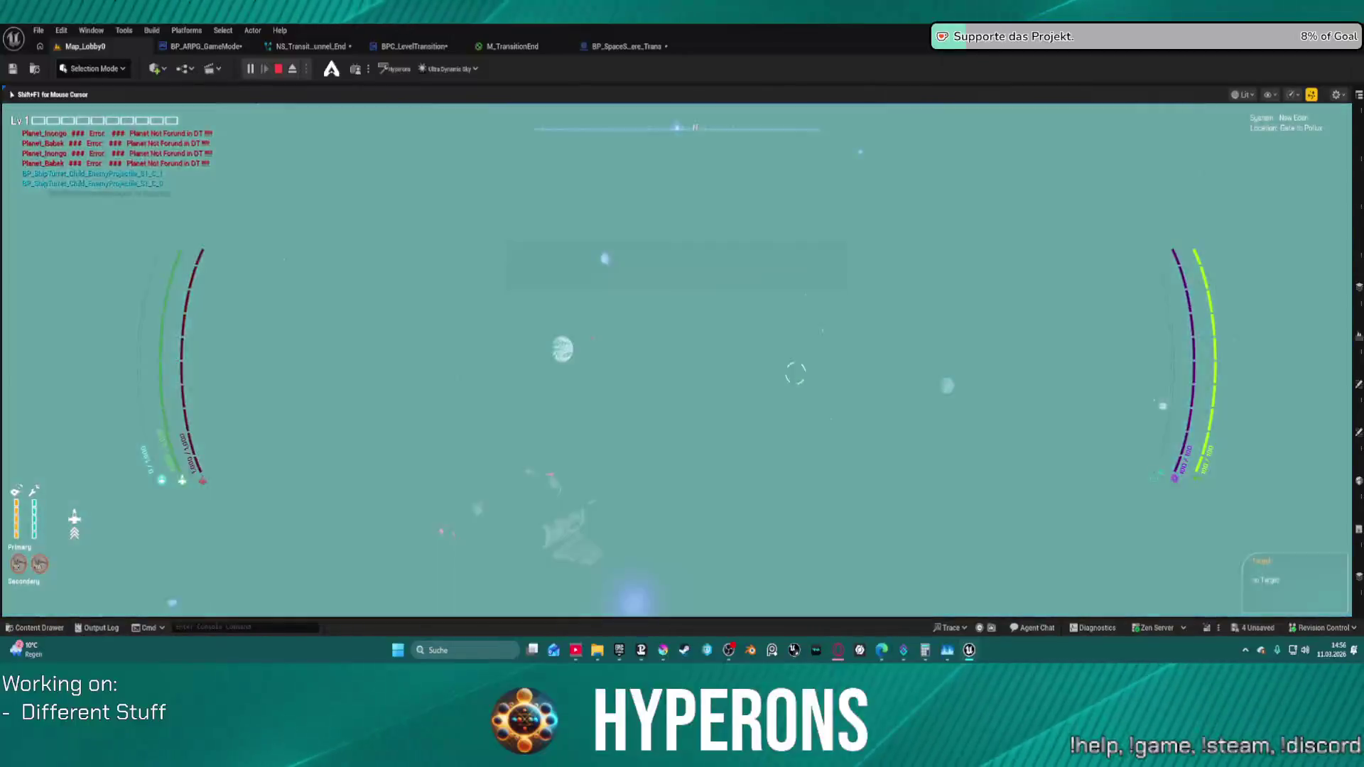
{"action": "key", "text": "Escape"}
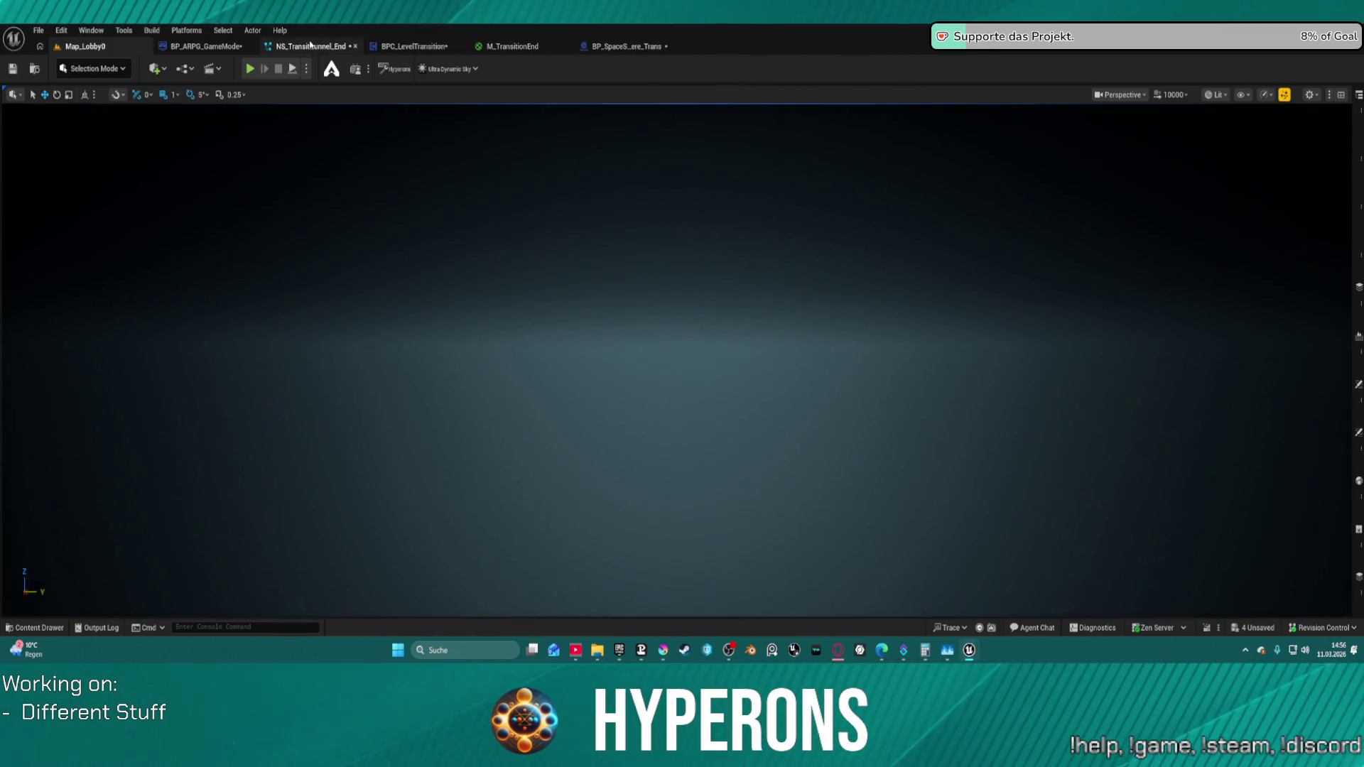
{"action": "left_click", "coordinate": [310, 45]}
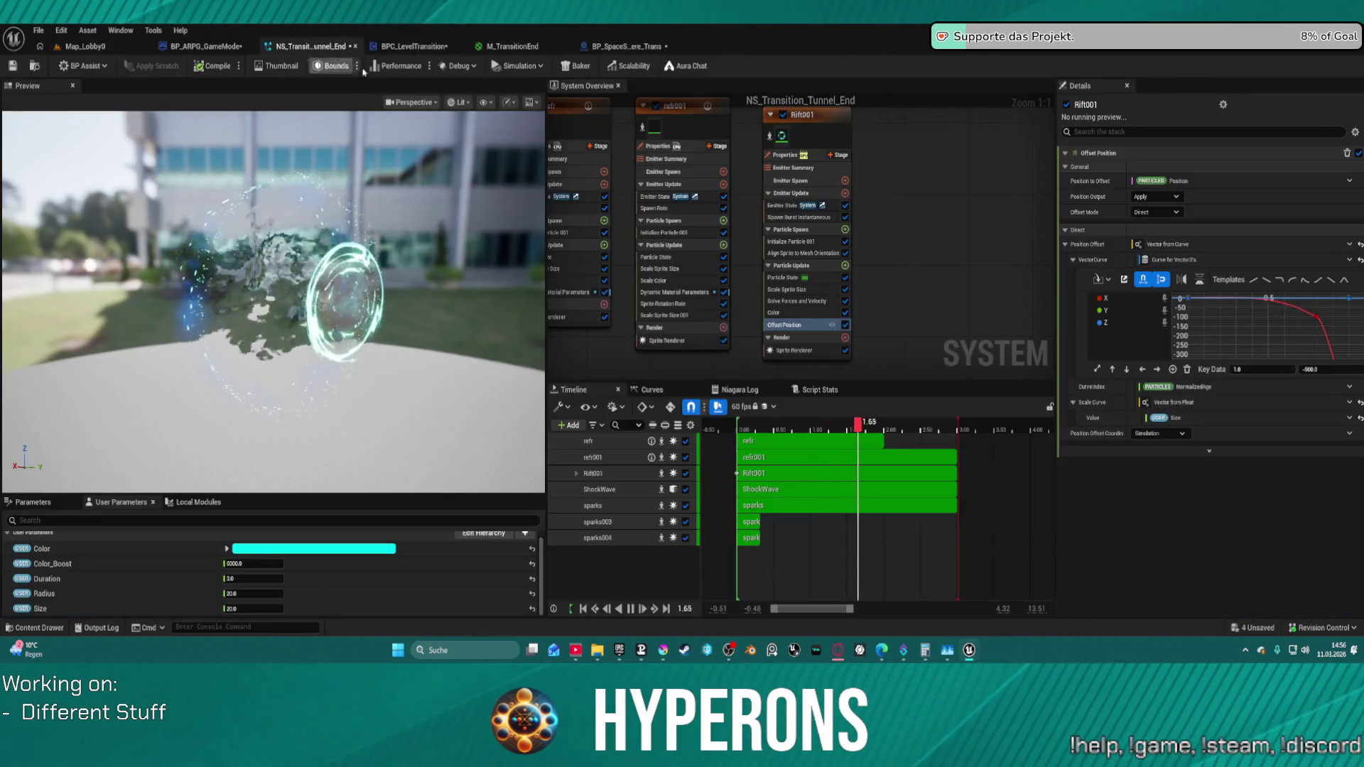
{"action": "left_click", "coordinate": [430, 49]}
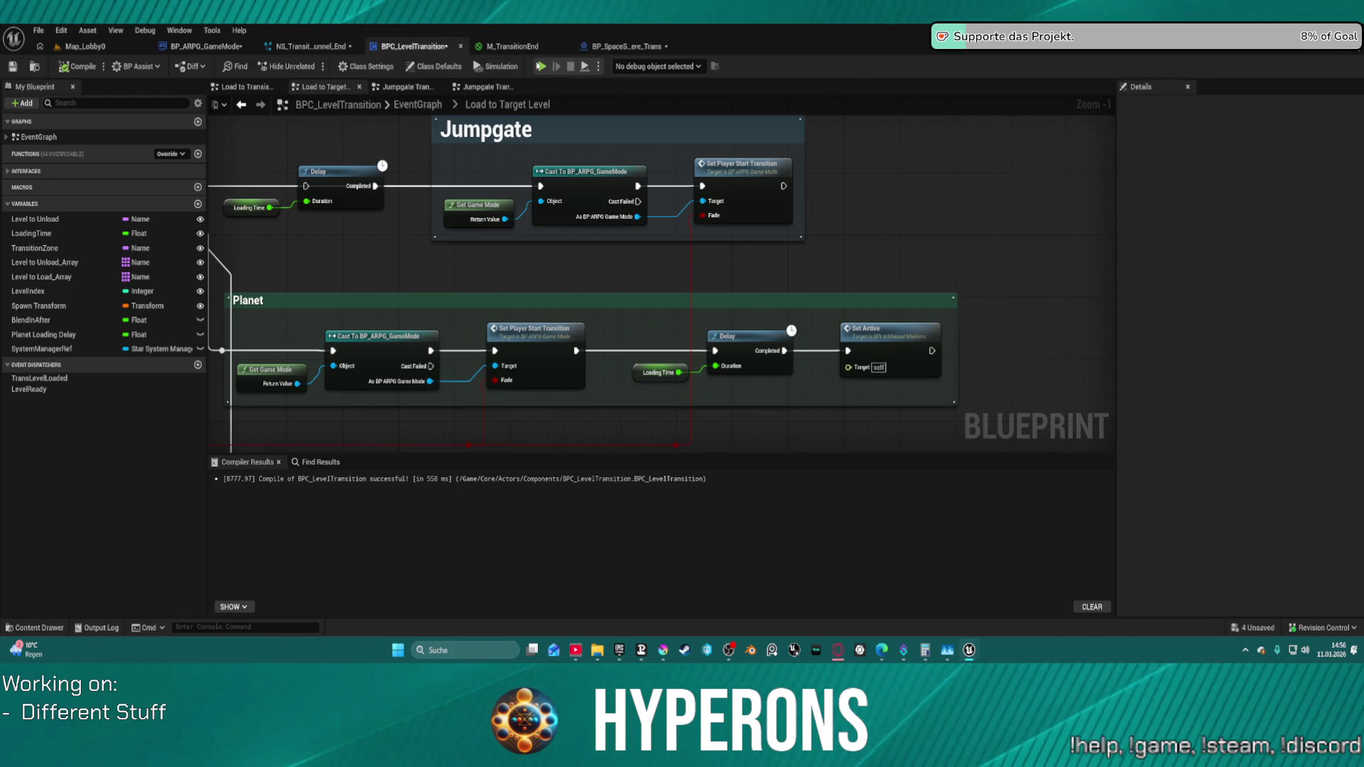
{"action": "left_click", "coordinate": [605, 51]}
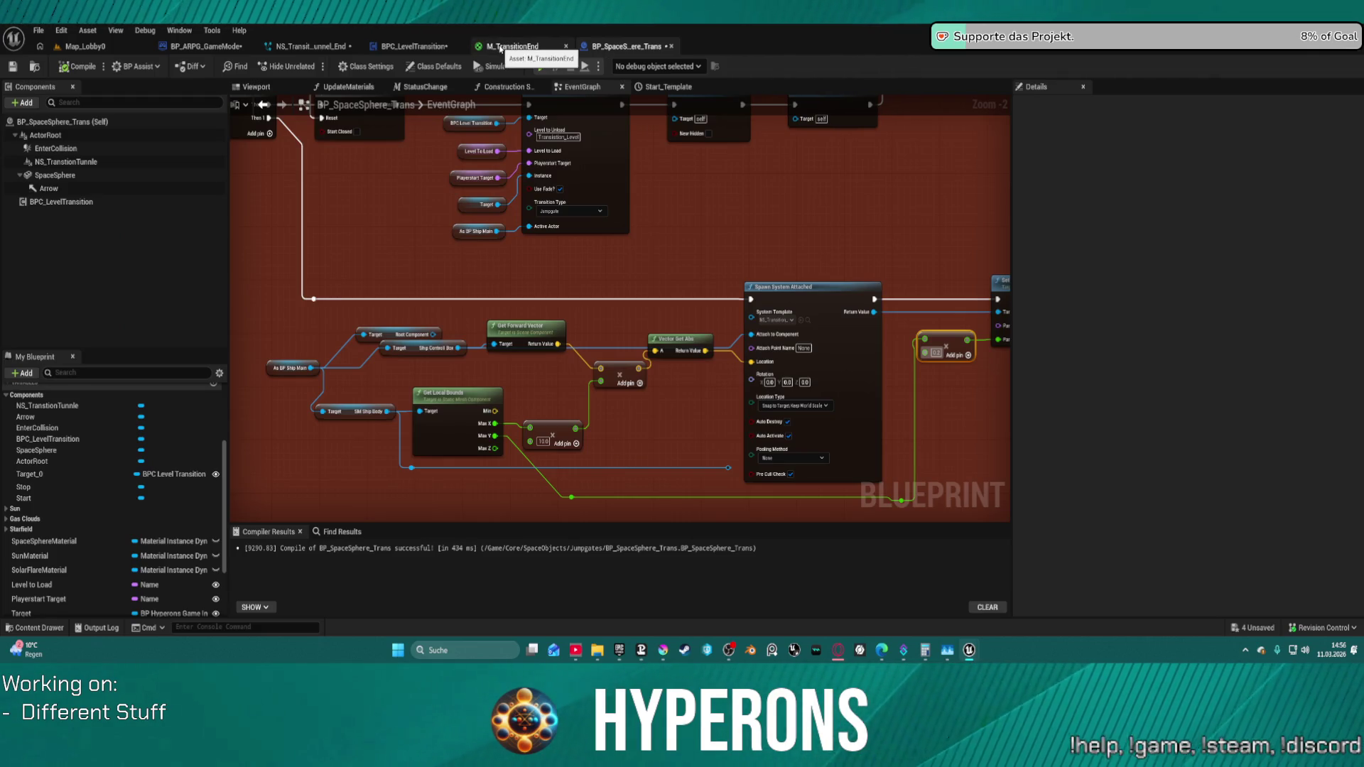
{"action": "left_click", "coordinate": [505, 49]}
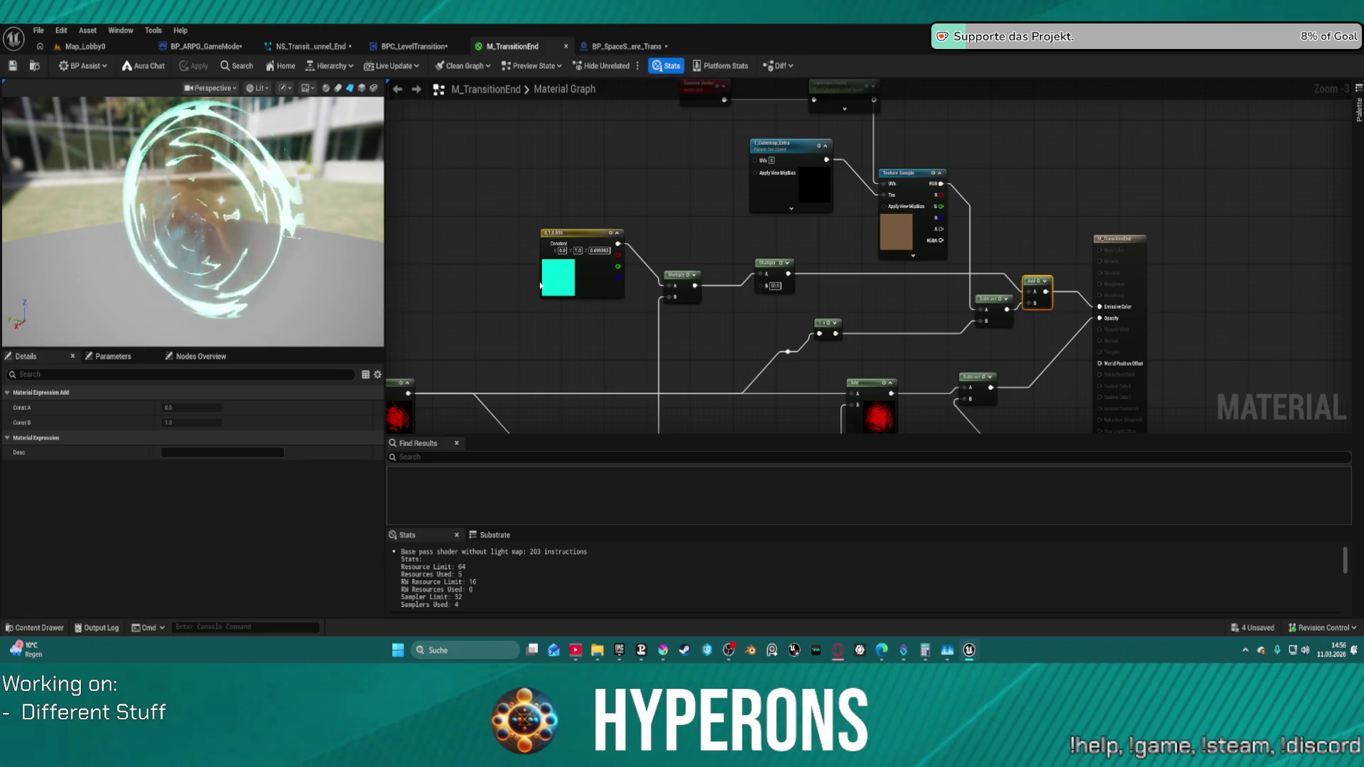
{"action": "left_click", "coordinate": [625, 47]}
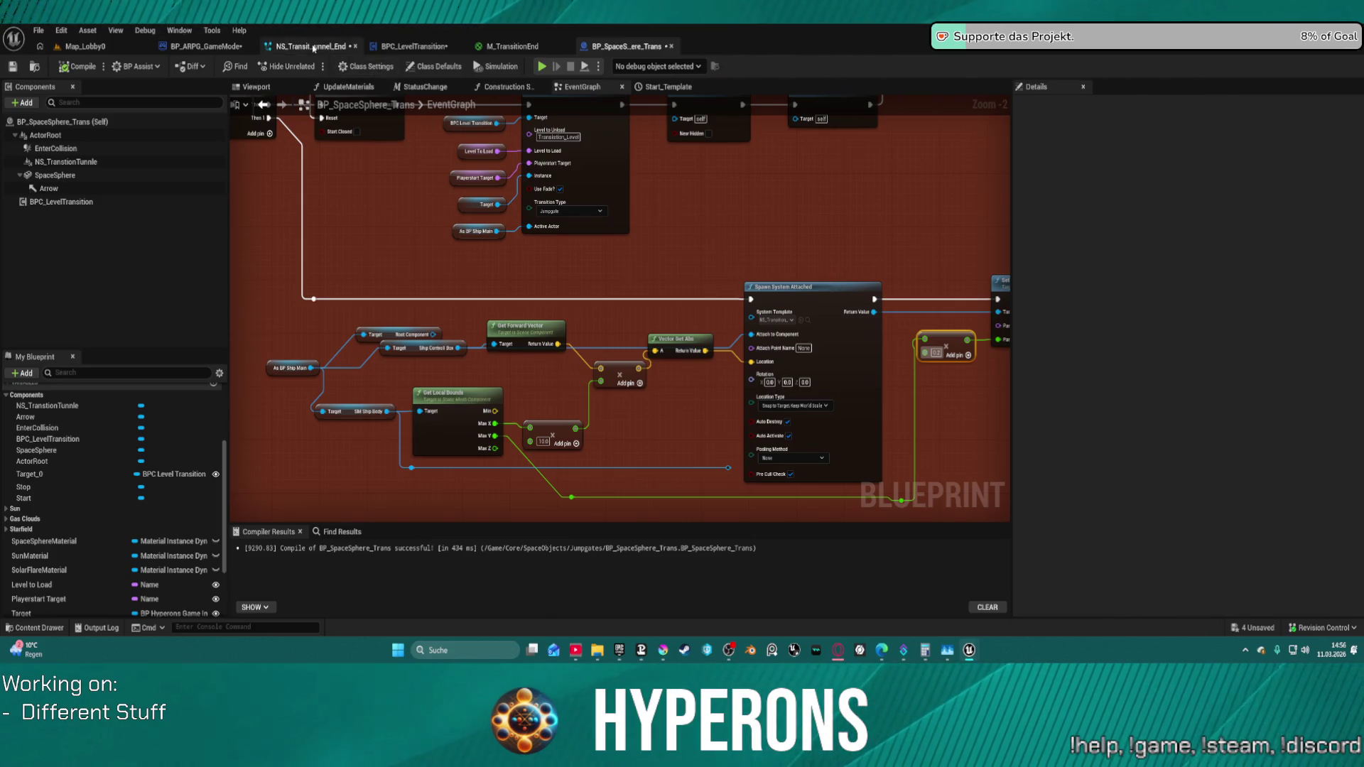
{"action": "left_click", "coordinate": [315, 48]}
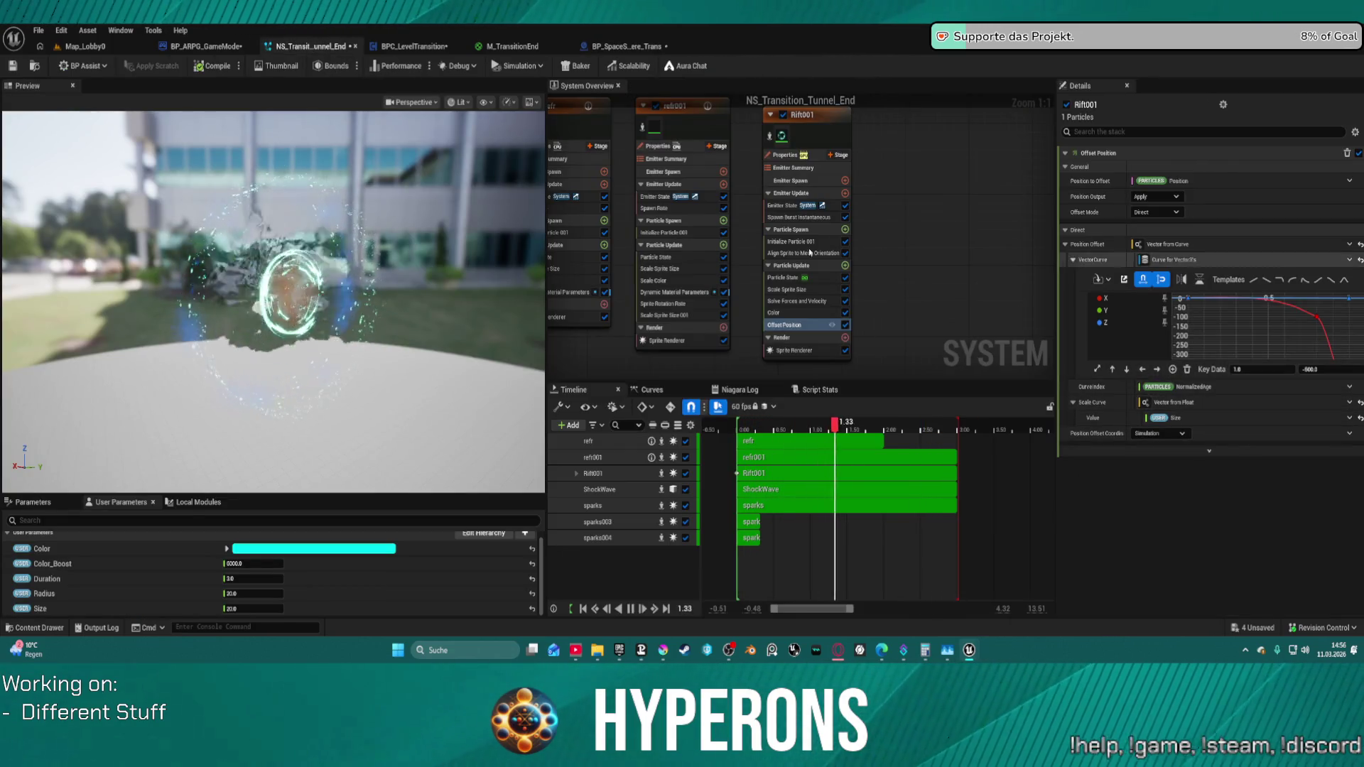
{"action": "scroll", "coordinate": [895, 199], "scroll_direction": "down", "scroll_amount": 6}
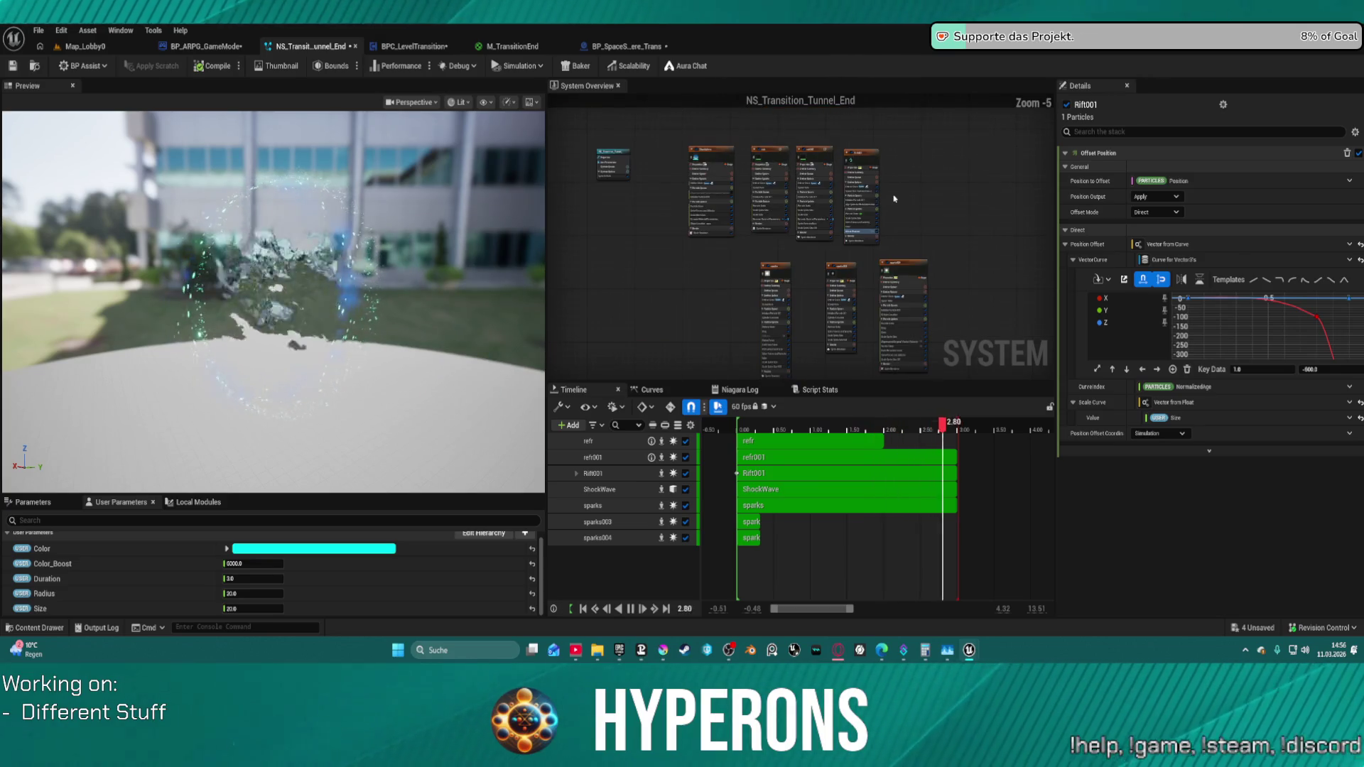
- Inspect system settings and the sparks004 emitter, then select Rift001 to view its Sprite Renderer
{"action": "left_click", "coordinate": [614, 159]}
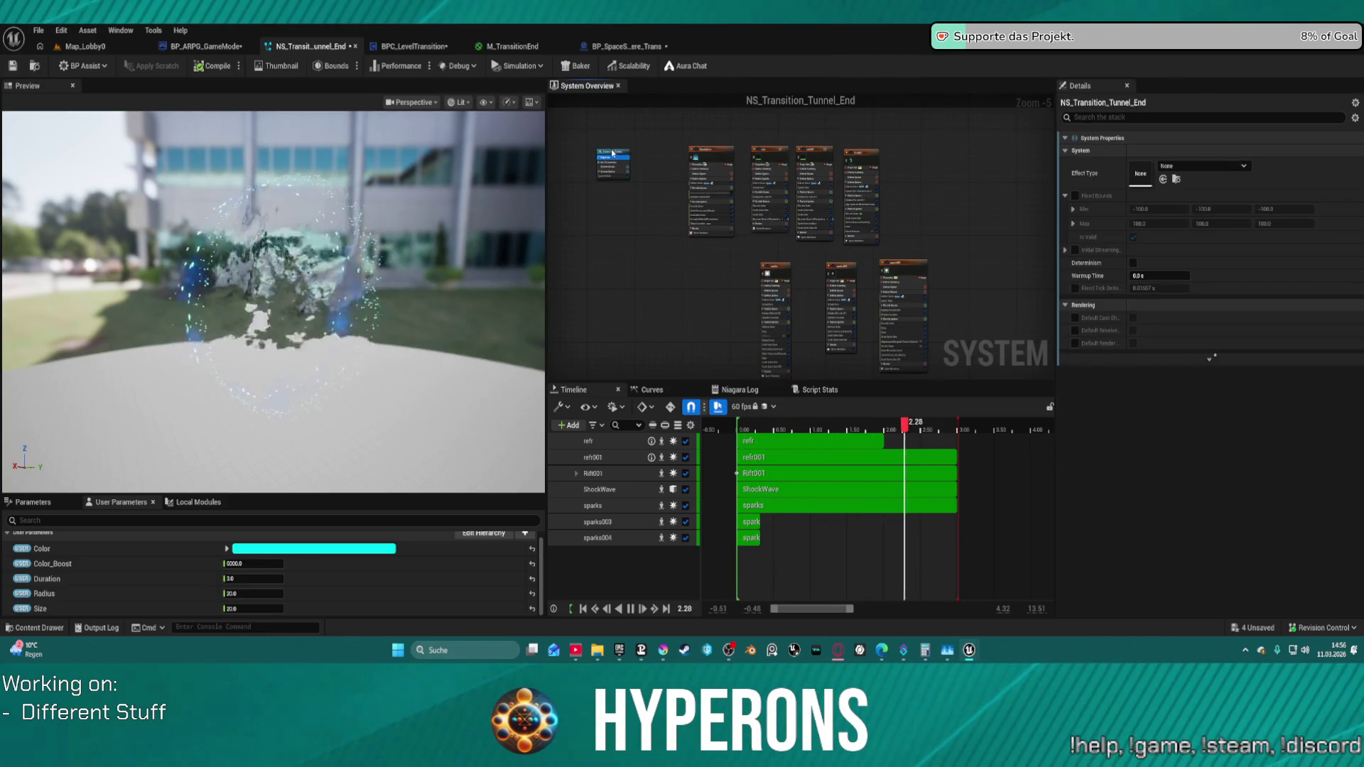
{"action": "left_click", "coordinate": [613, 154]}
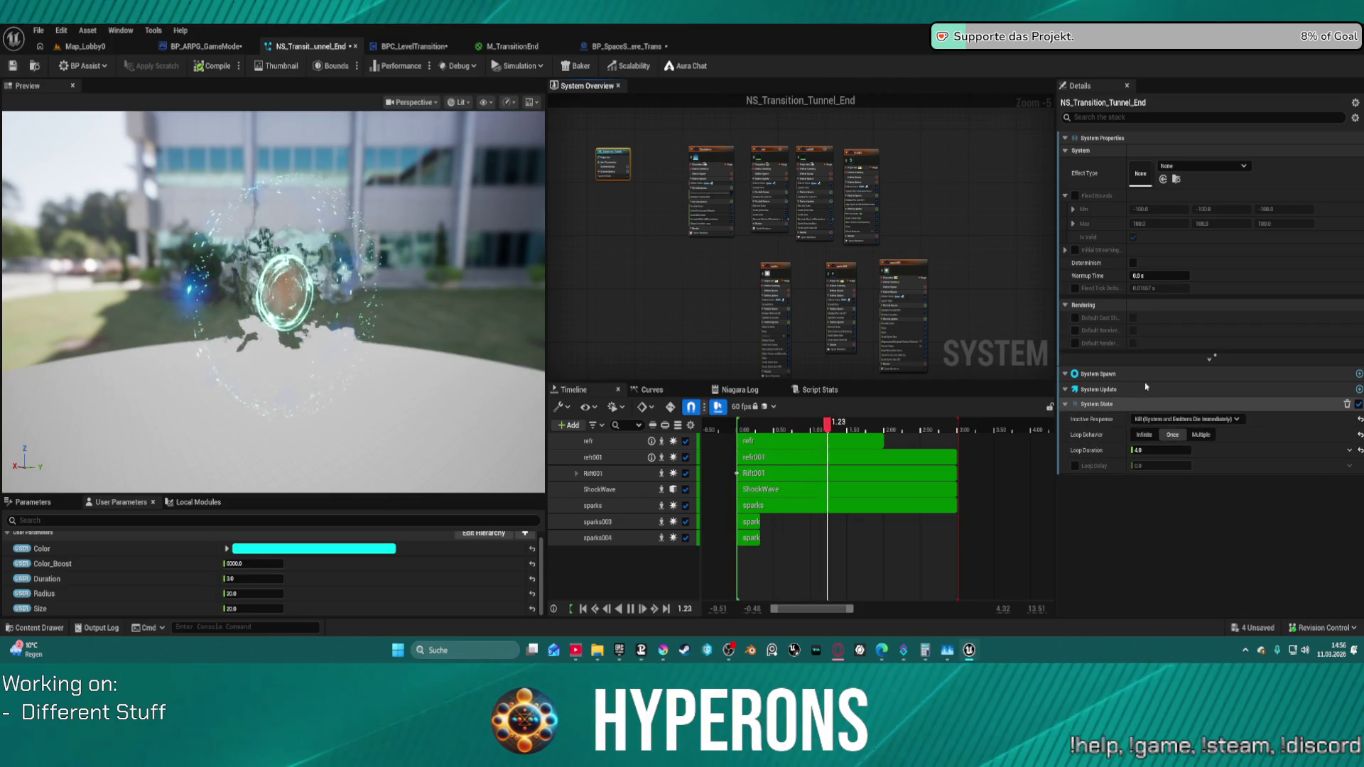
{"action": "left_click_drag", "start_coordinate": [689, 131], "coordinate": [964, 309]}
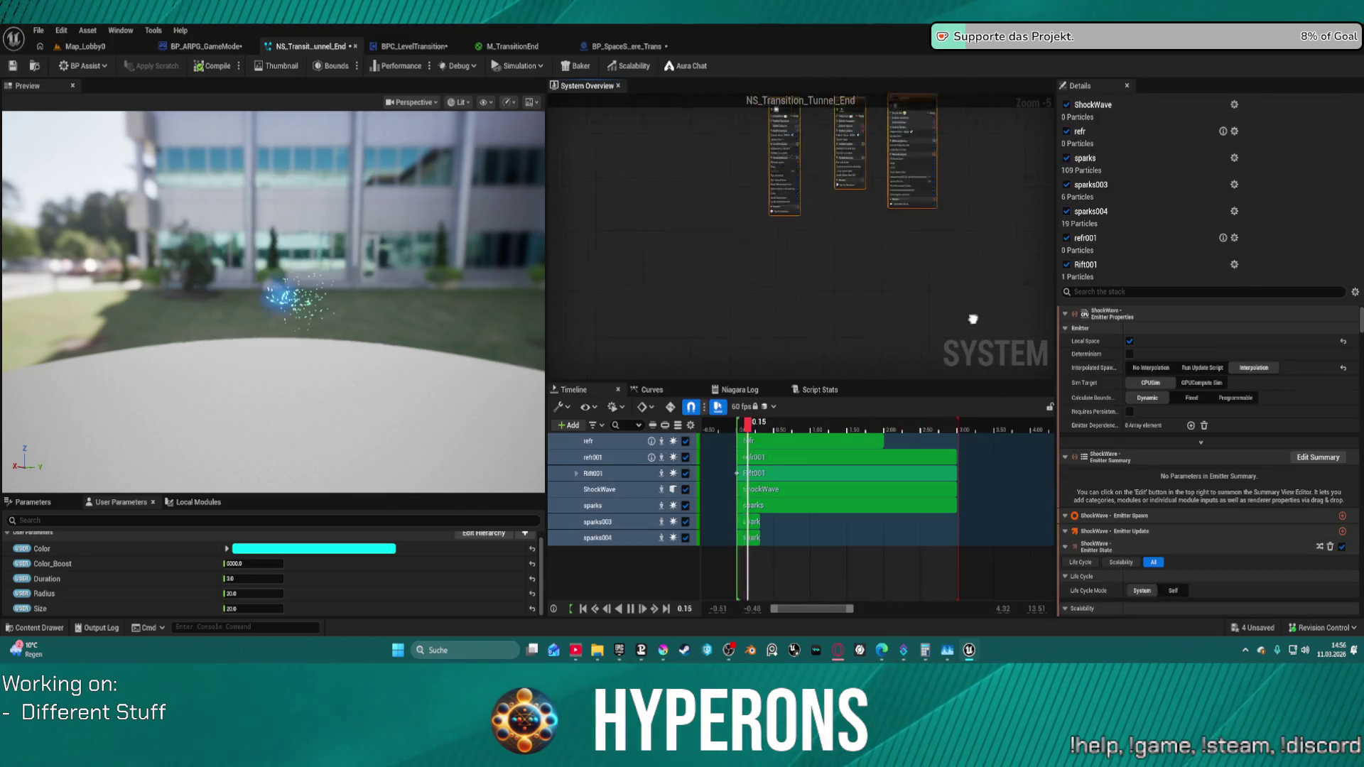
{"action": "scroll", "coordinate": [1204, 539], "scroll_direction": "down", "scroll_amount": 5}
{"action": "scroll", "coordinate": [1203, 538], "scroll_direction": "down", "scroll_amount": 5}
{"action": "scroll", "coordinate": [1203, 538], "scroll_direction": "down", "scroll_amount": 4}
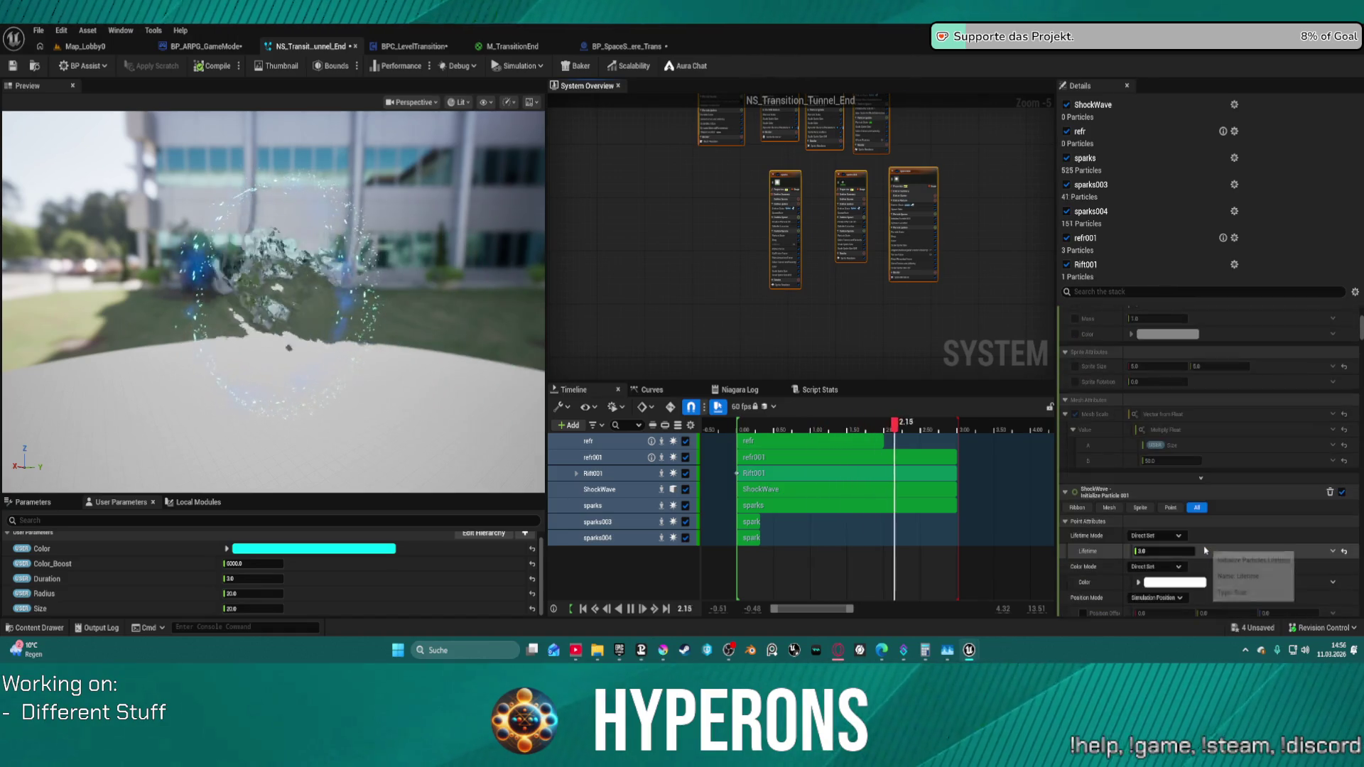
{"action": "scroll", "coordinate": [1203, 538], "scroll_direction": "down", "scroll_amount": 3}
{"action": "scroll", "coordinate": [1173, 447], "scroll_direction": "down", "scroll_amount": 2}
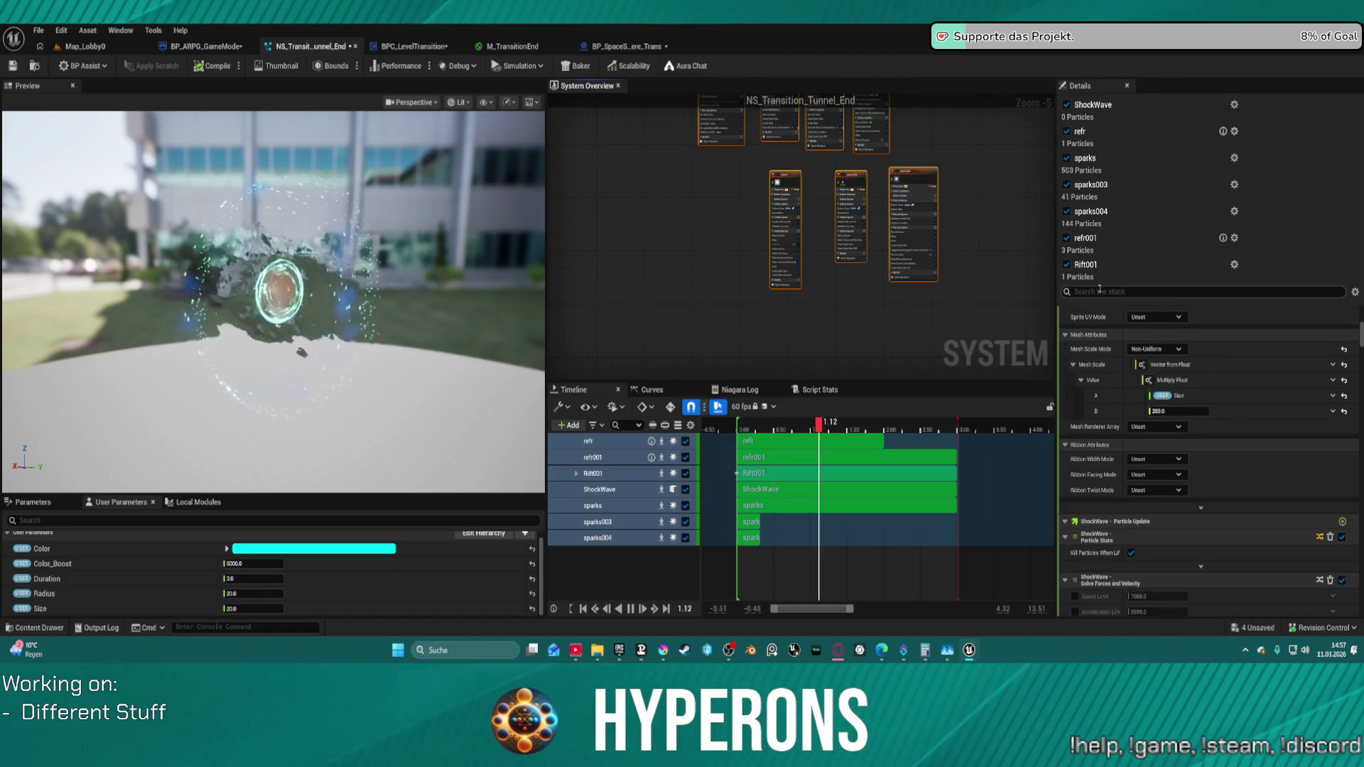
{"action": "type", "text": "orint"}
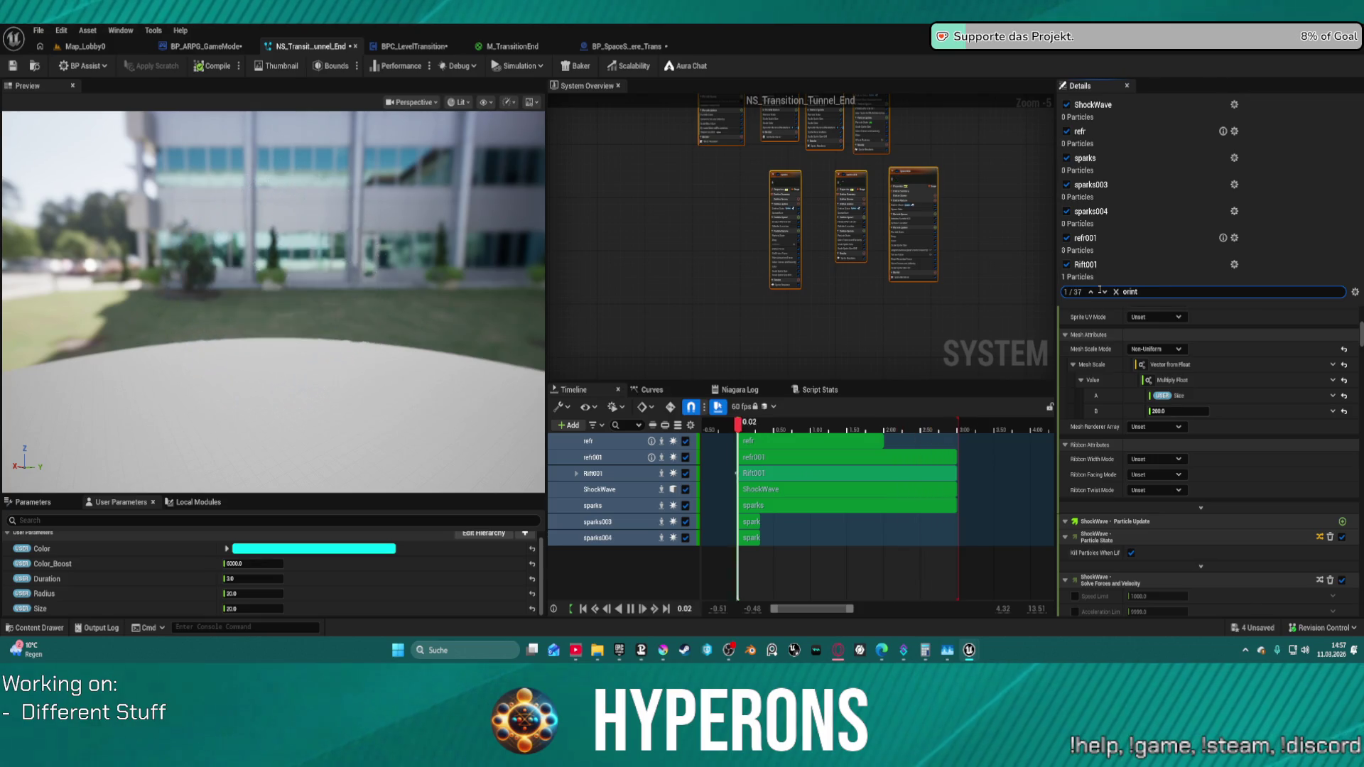
{"action": "scroll", "coordinate": [1205, 481], "scroll_direction": "down", "scroll_amount": 5}
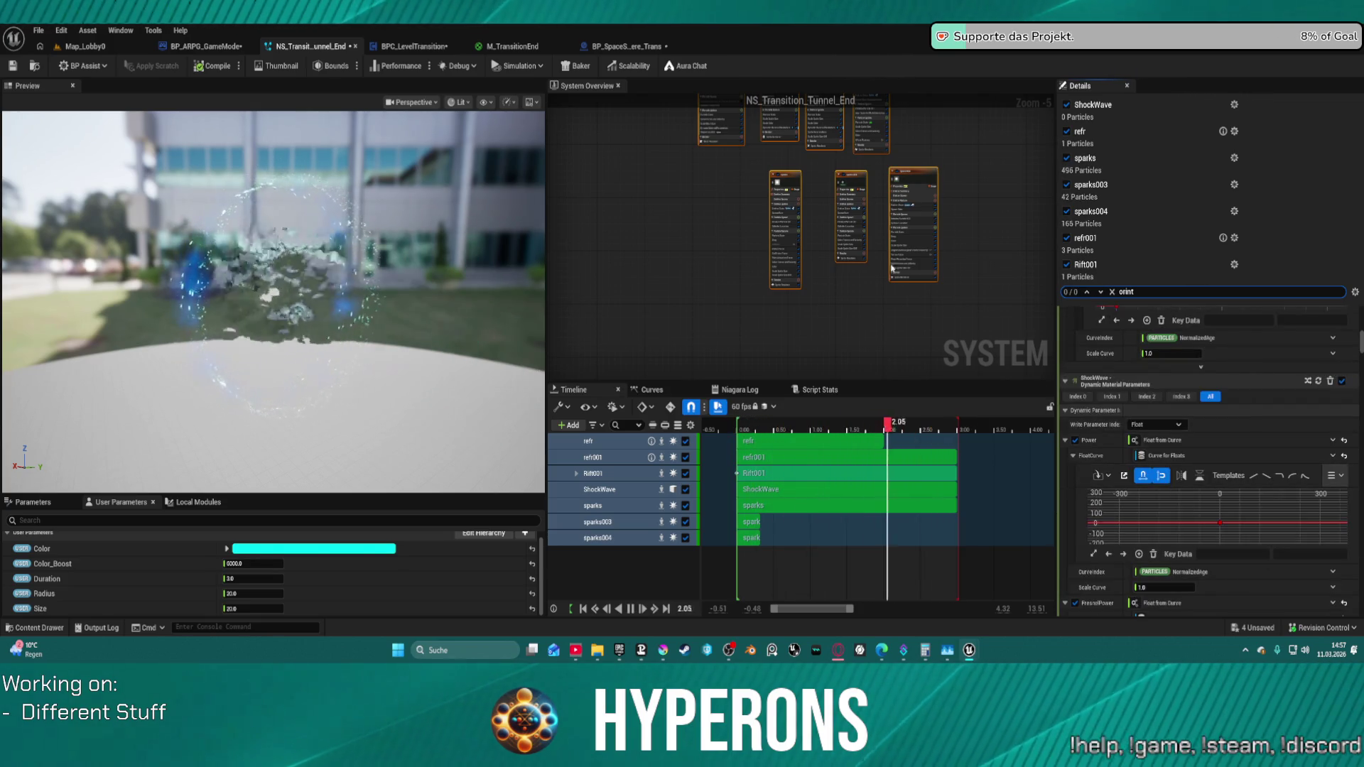
{"action": "scroll", "coordinate": [983, 202], "scroll_direction": "up", "scroll_amount": 3}
{"action": "left_click", "coordinate": [597, 537]}
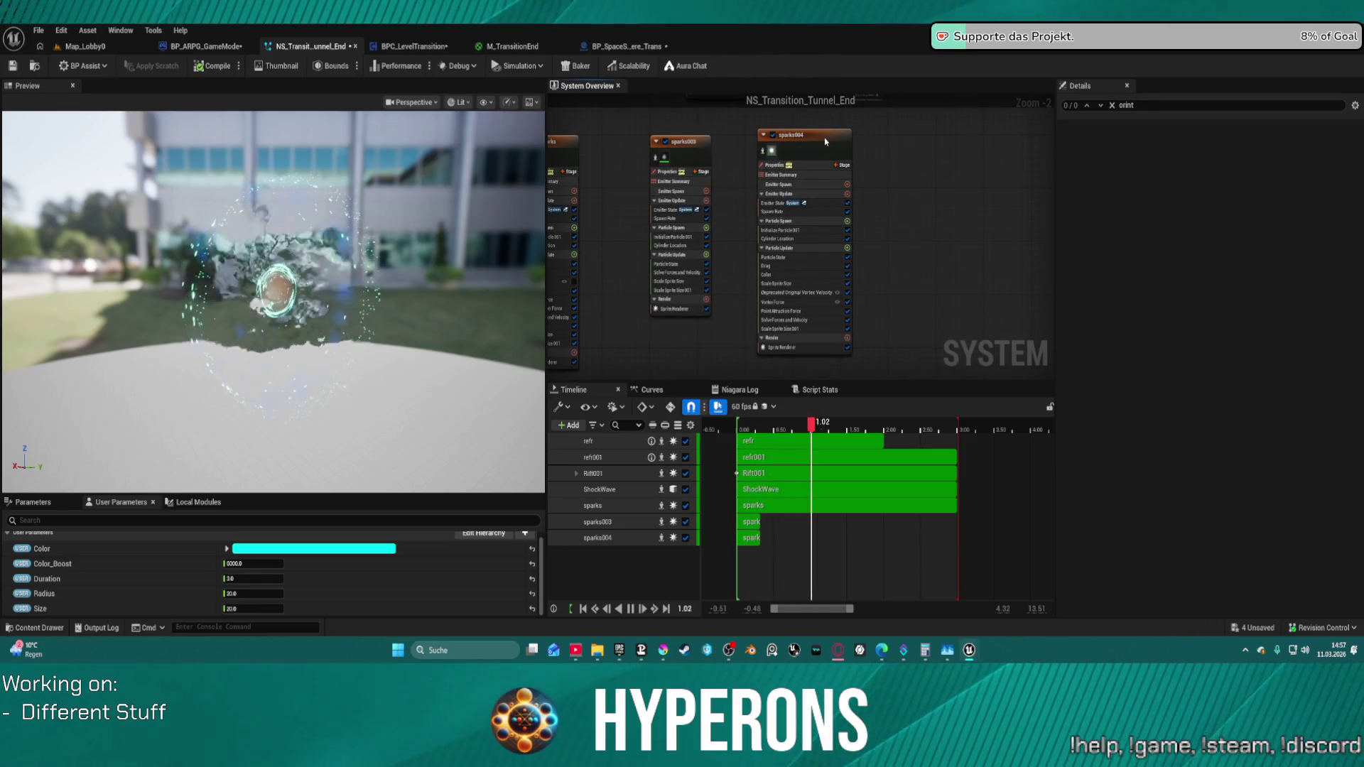
{"action": "scroll", "coordinate": [1264, 550], "scroll_direction": "down", "scroll_amount": 5}
{"action": "scroll", "coordinate": [1264, 550], "scroll_direction": "down", "scroll_amount": 5}
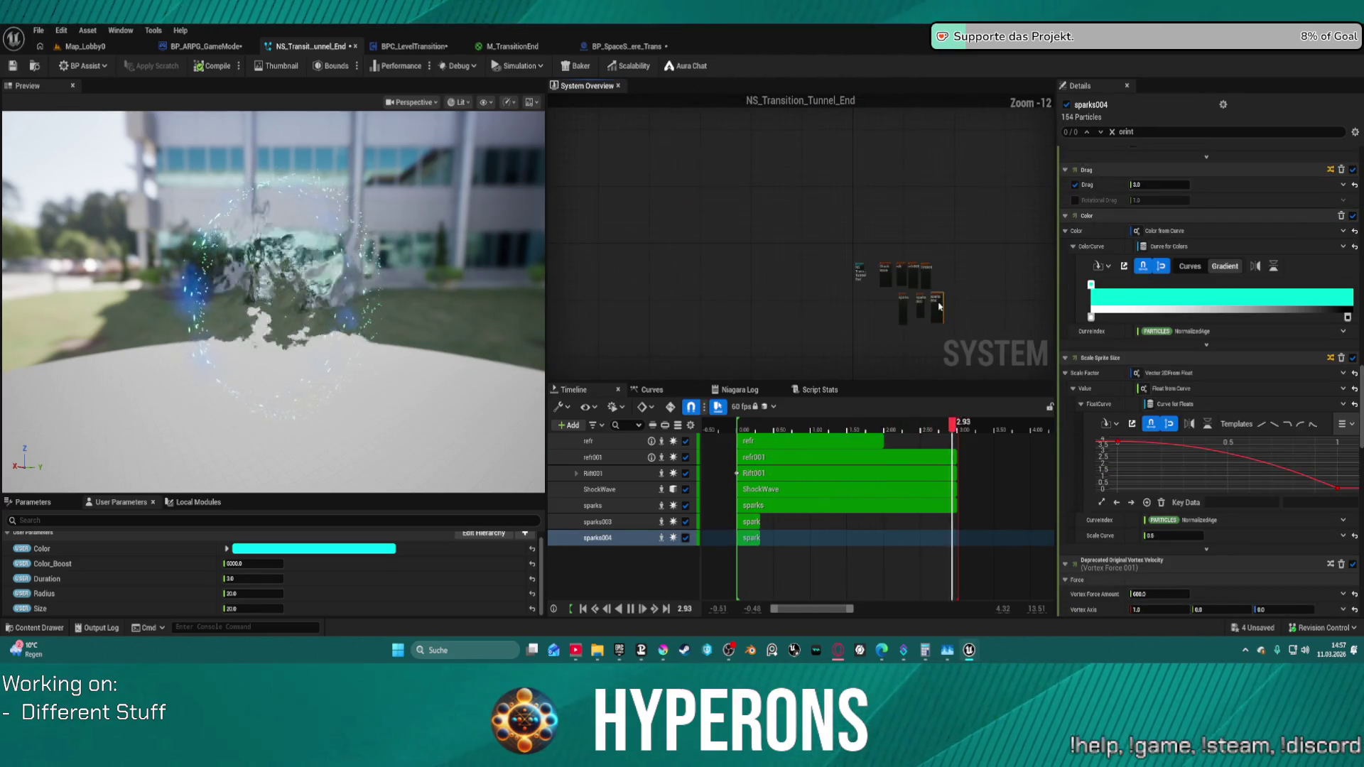
{"action": "scroll", "coordinate": [907, 267], "scroll_direction": "down", "scroll_amount": 2}
{"action": "scroll", "coordinate": [883, 192], "scroll_direction": "up", "scroll_amount": 5}
{"action": "scroll", "coordinate": [881, 192], "scroll_direction": "up", "scroll_amount": 2}
{"action": "scroll", "coordinate": [881, 191], "scroll_direction": "down", "scroll_amount": 2}
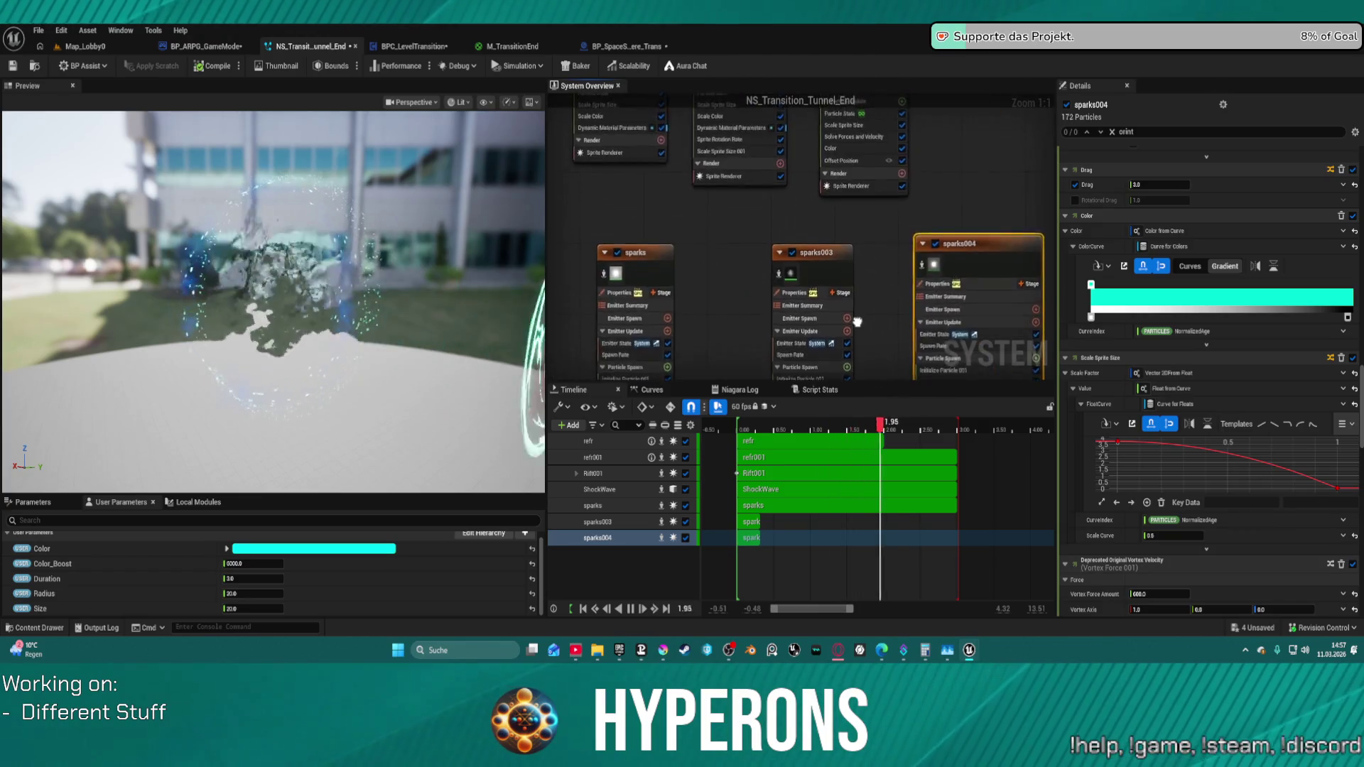
{"action": "left_click_drag", "start_coordinate": [880, 192], "coordinate": [962, 373]}
{"action": "left_click", "coordinate": [594, 474]}
{"action": "scroll", "coordinate": [1255, 462], "scroll_direction": "down", "scroll_amount": 5}
{"action": "scroll", "coordinate": [1255, 461], "scroll_direction": "down", "scroll_amount": 5}
{"action": "scroll", "coordinate": [1255, 462], "scroll_direction": "up", "scroll_amount": 3}
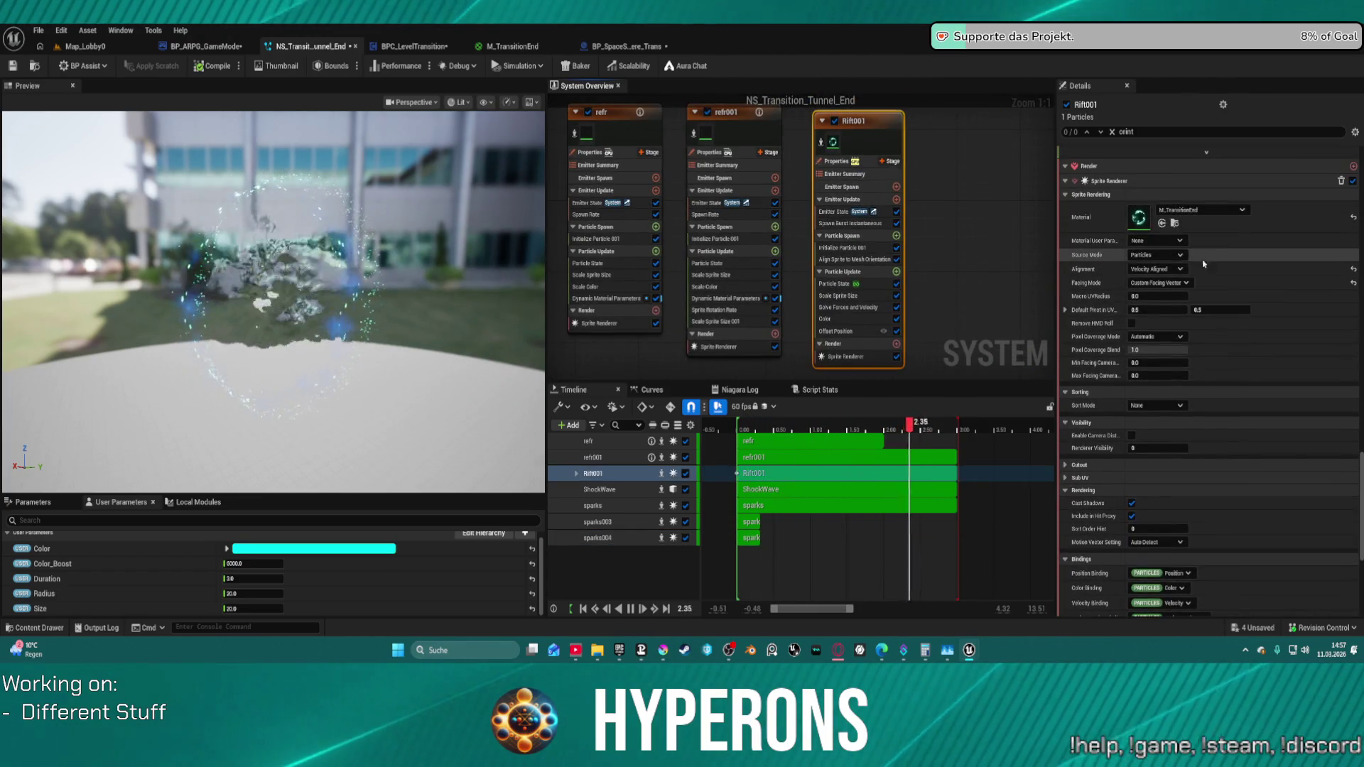
- Set Rift001's Sprite Renderer alignment to Custom Alignment, check refr001, and return to Map_Lobby0
{"action": "left_click", "coordinate": [1183, 284]}
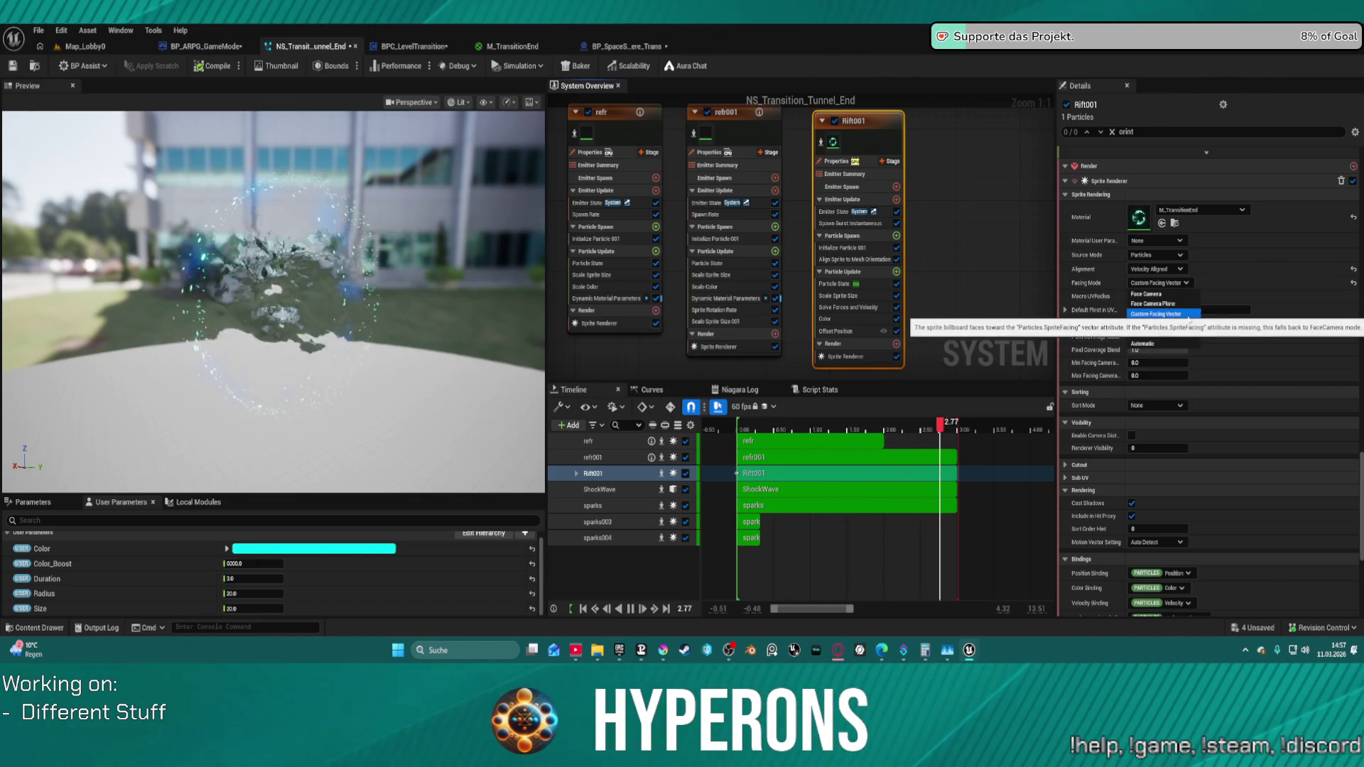
{"action": "left_click", "coordinate": [954, 200]}
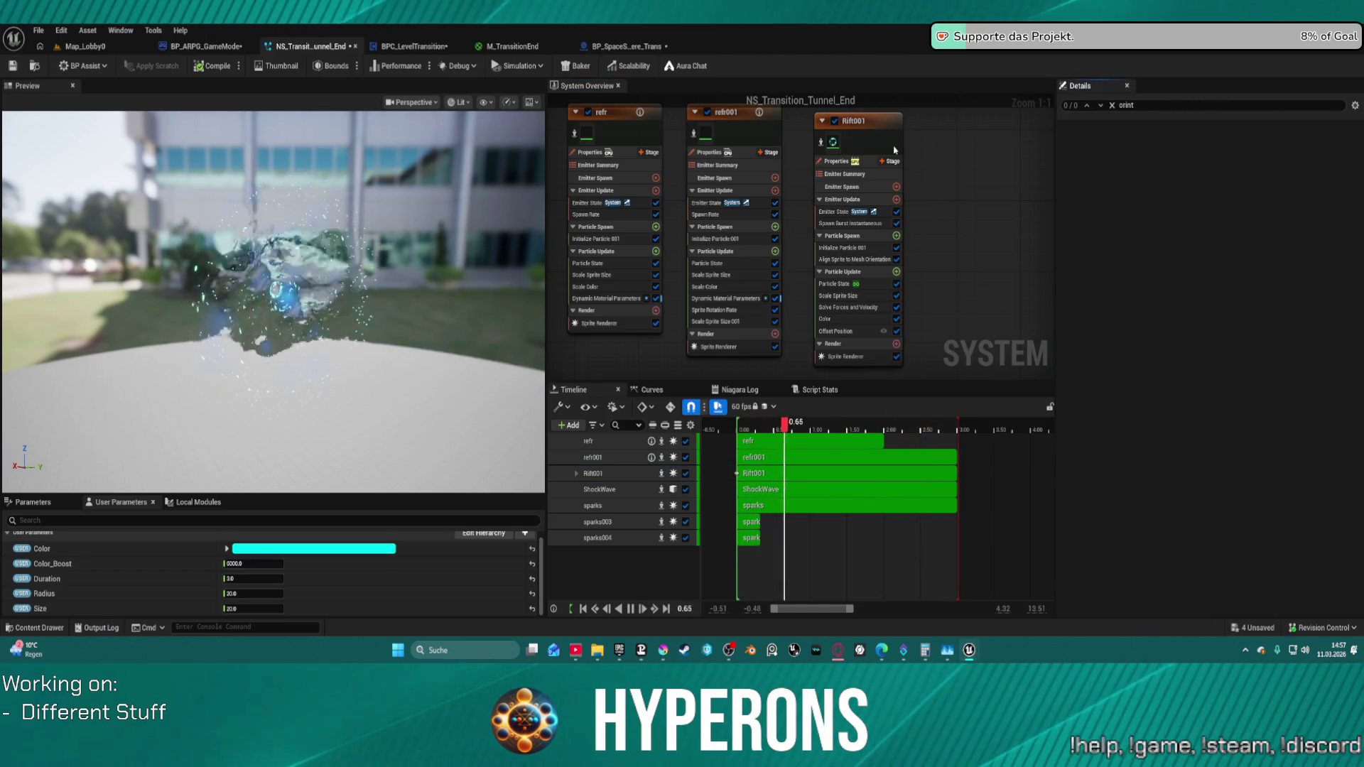
{"action": "left_click", "coordinate": [894, 149]}
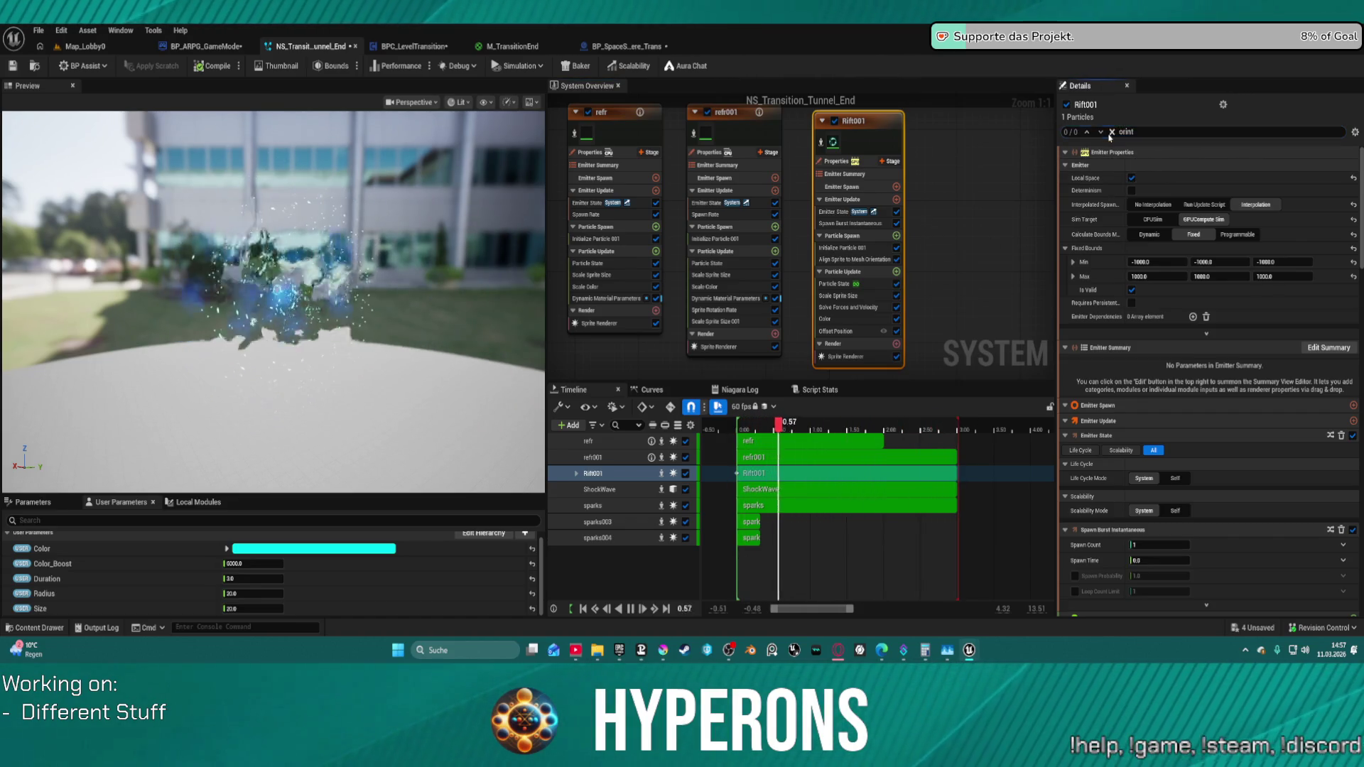
{"action": "type", "text": "fac"}
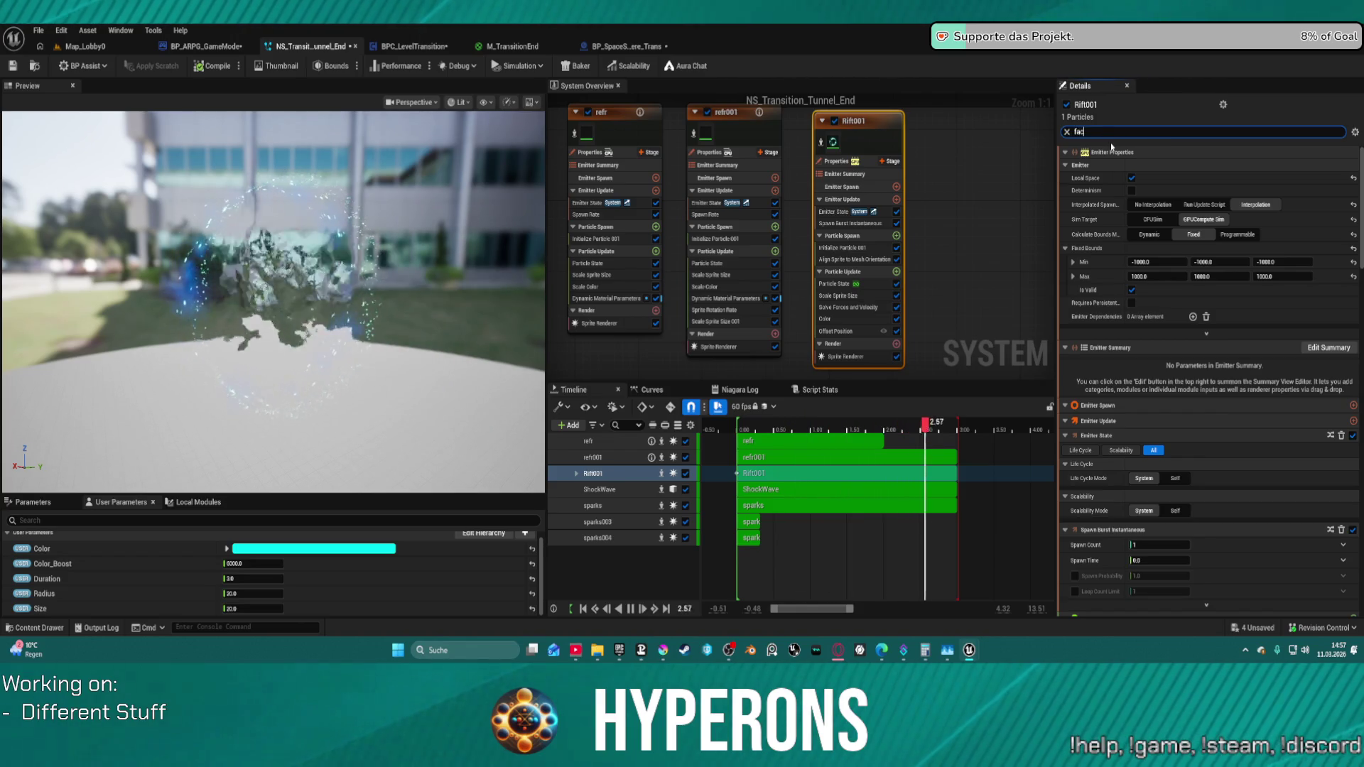
{"action": "type", "text": "ing"}
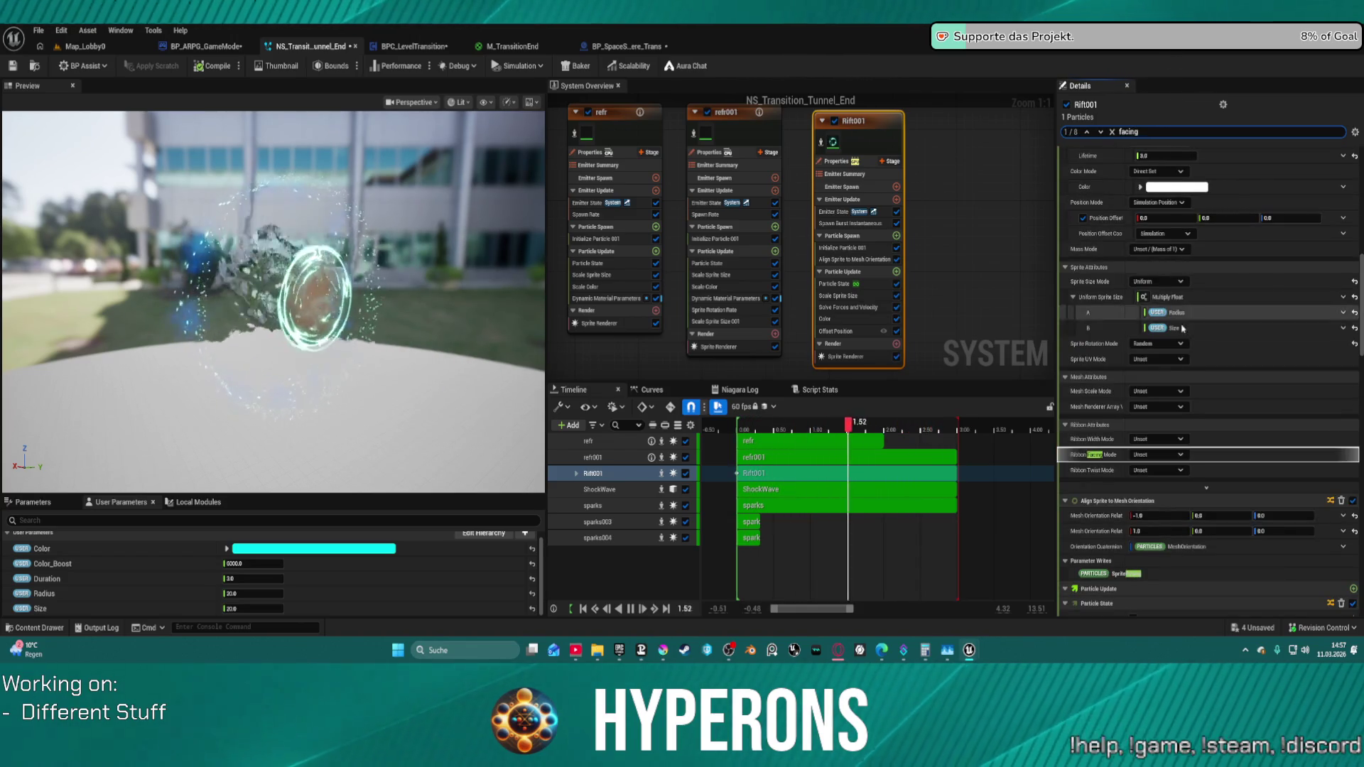
{"action": "scroll", "coordinate": [1182, 329], "scroll_direction": "down", "scroll_amount": 5}
{"action": "scroll", "coordinate": [1216, 458], "scroll_direction": "down", "scroll_amount": 3}
{"action": "scroll", "coordinate": [1249, 592], "scroll_direction": "down", "scroll_amount": 5}
{"action": "scroll", "coordinate": [1249, 591], "scroll_direction": "down", "scroll_amount": 3}
{"action": "scroll", "coordinate": [1204, 591], "scroll_direction": "down", "scroll_amount": 3}
{"action": "scroll", "coordinate": [1161, 590], "scroll_direction": "down", "scroll_amount": 3}
{"action": "scroll", "coordinate": [1100, 590], "scroll_direction": "down", "scroll_amount": 3}
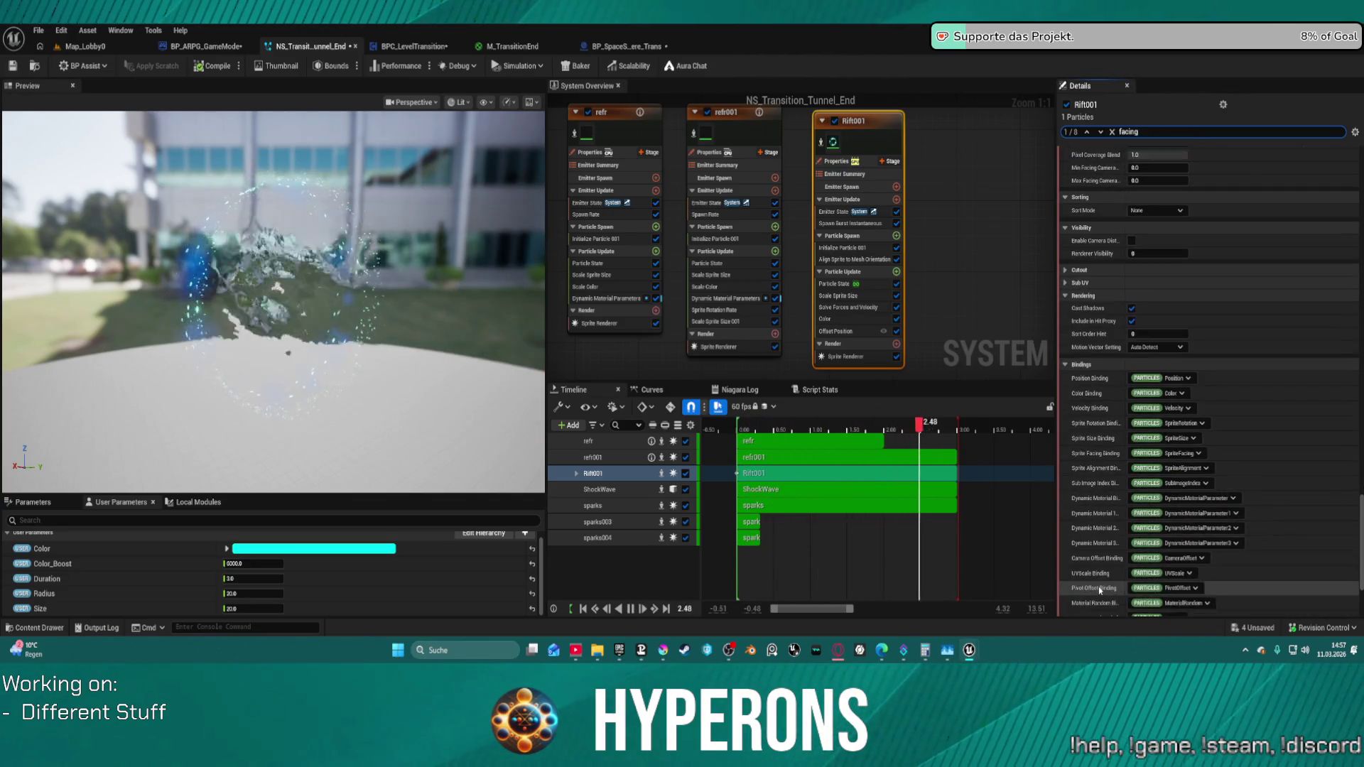
{"action": "scroll", "coordinate": [1087, 460], "scroll_direction": "down", "scroll_amount": 3}
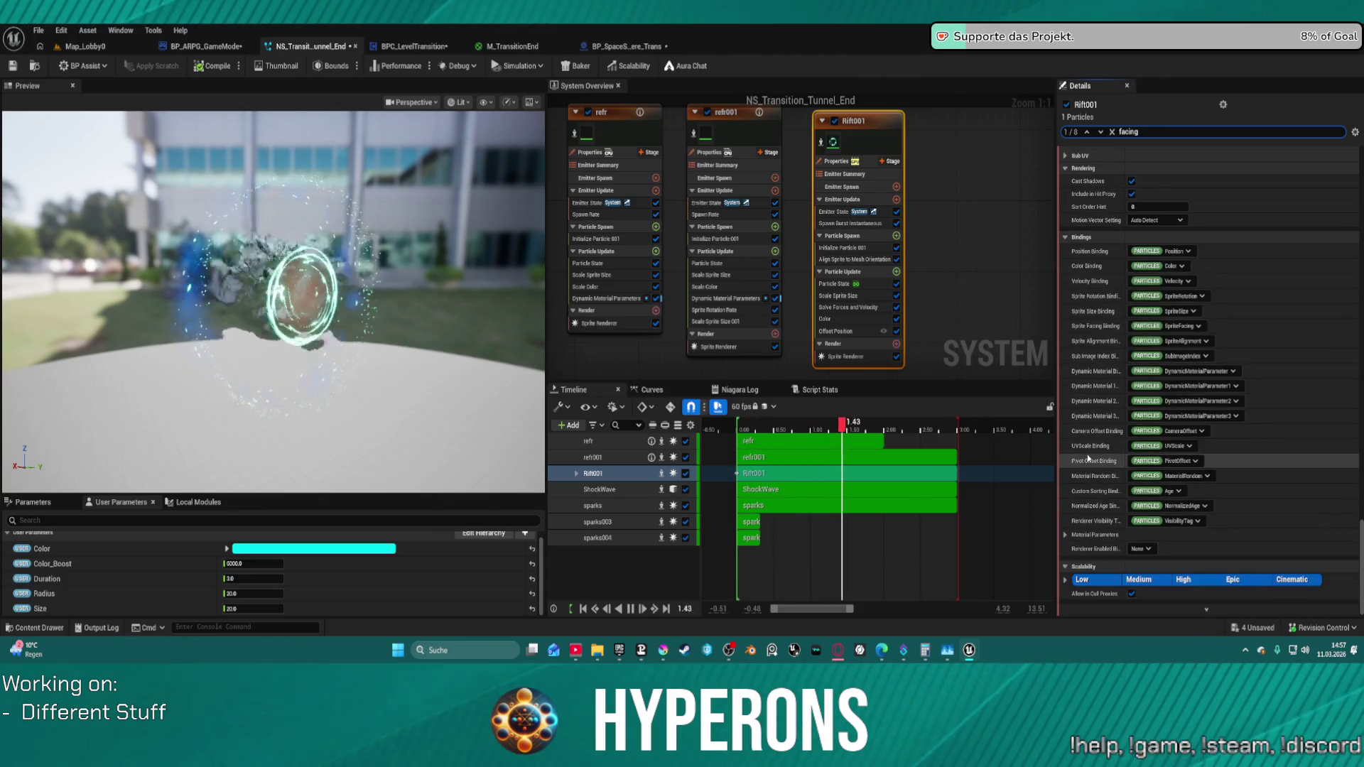
{"action": "scroll", "coordinate": [1088, 459], "scroll_direction": "up", "scroll_amount": 3}
{"action": "scroll", "coordinate": [1089, 458], "scroll_direction": "up", "scroll_amount": 3}
{"action": "scroll", "coordinate": [1088, 458], "scroll_direction": "up", "scroll_amount": 3}
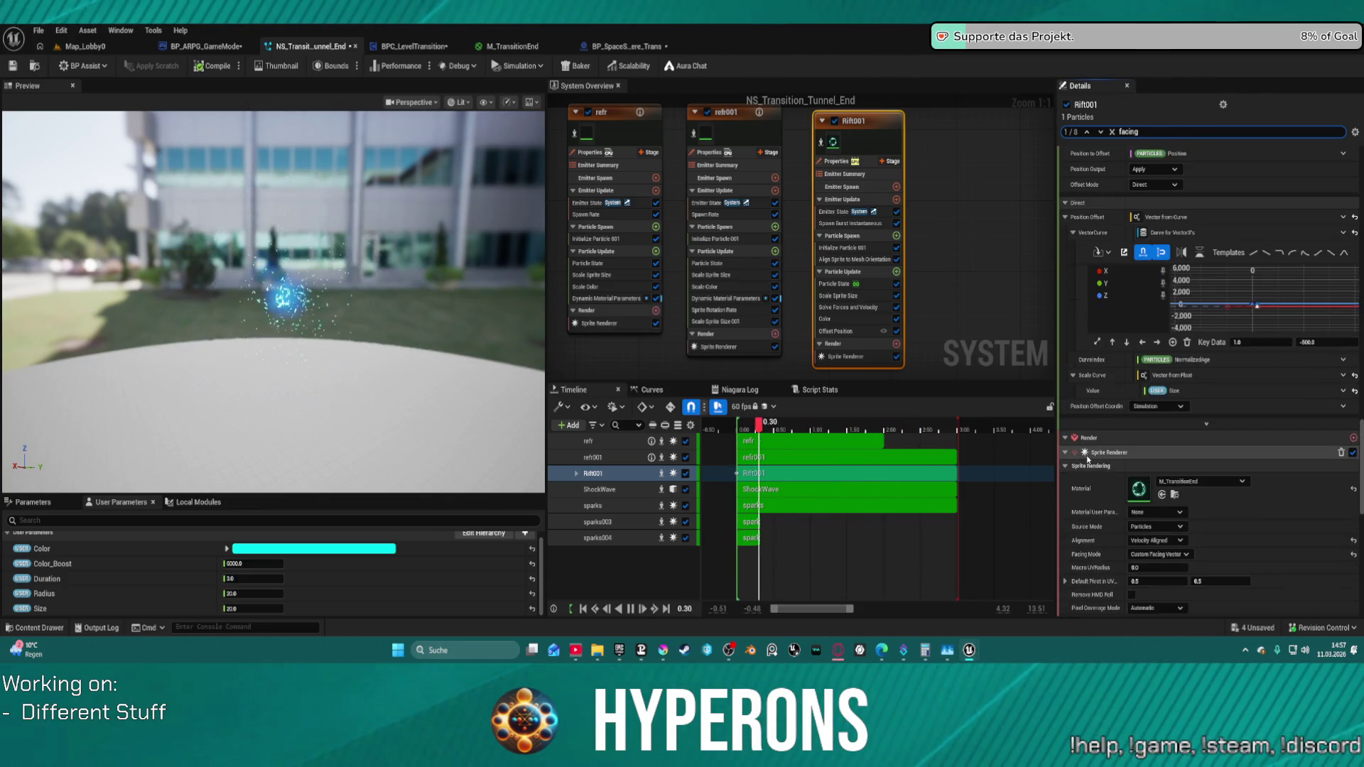
{"action": "scroll", "coordinate": [1087, 459], "scroll_direction": "down", "scroll_amount": 1}
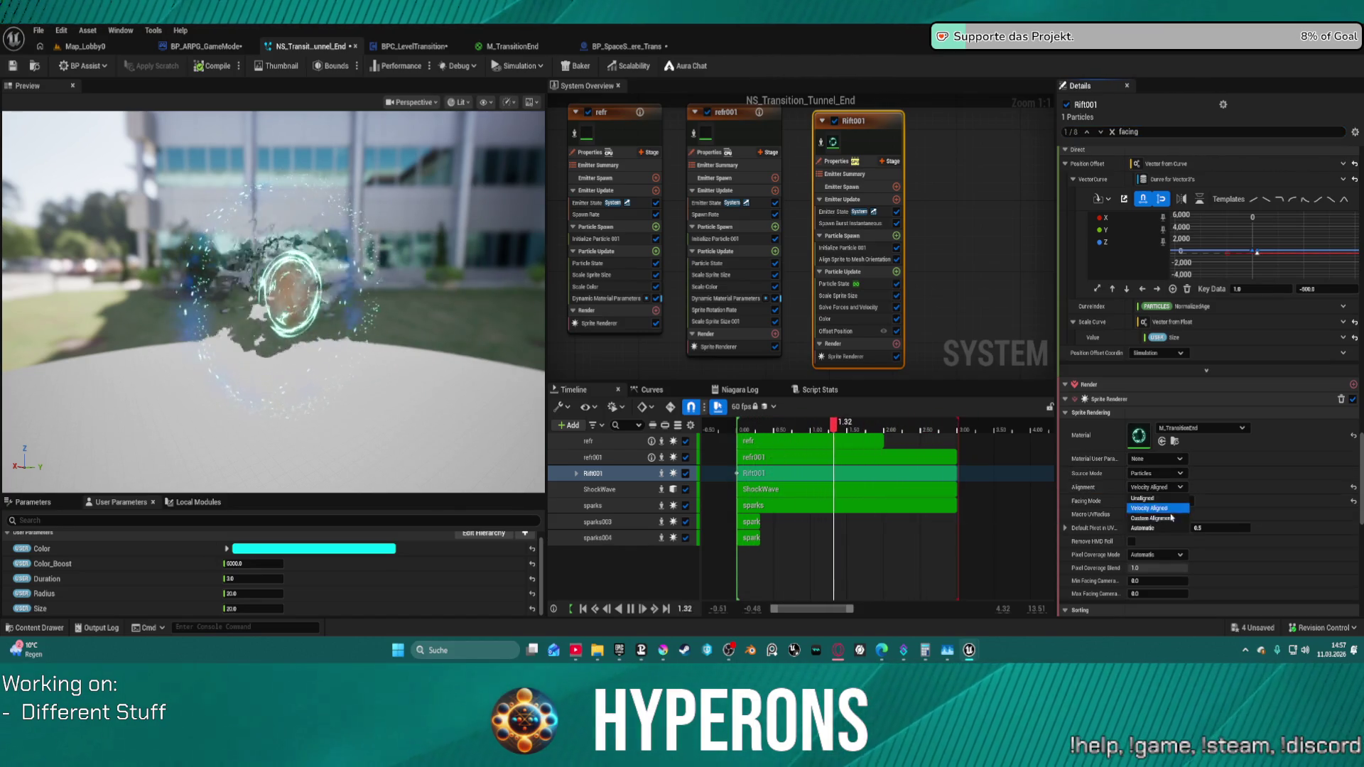
{"action": "left_click", "coordinate": [1171, 519]}
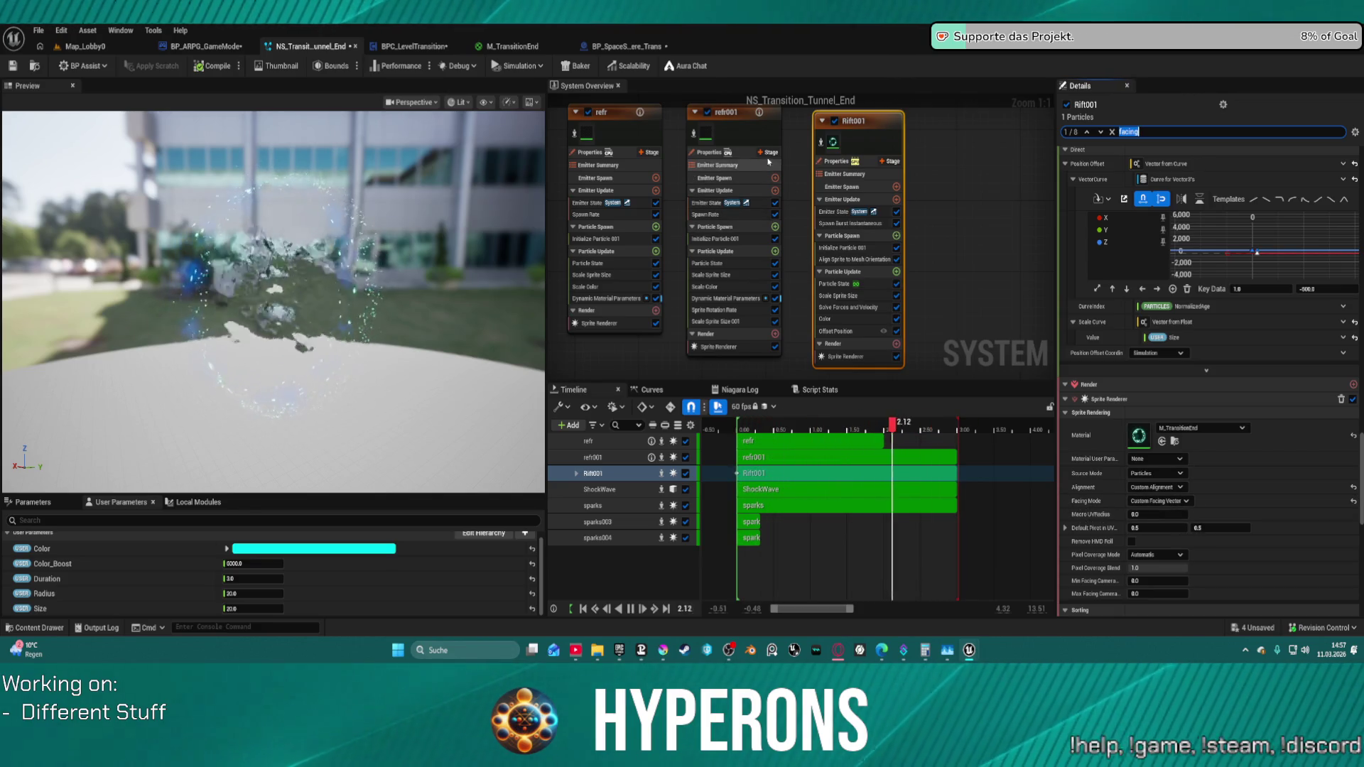
{"action": "left_click", "coordinate": [752, 142]}
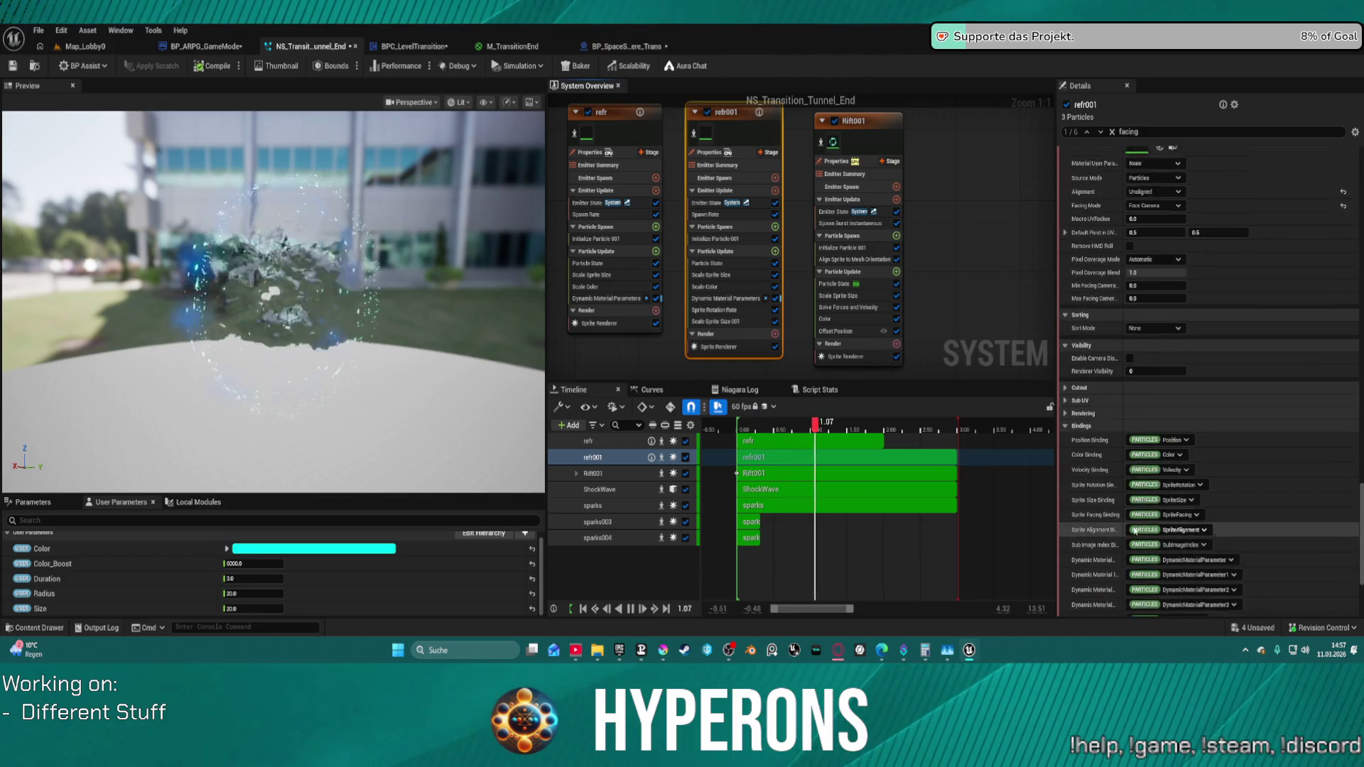
{"action": "left_click", "coordinate": [86, 47]}
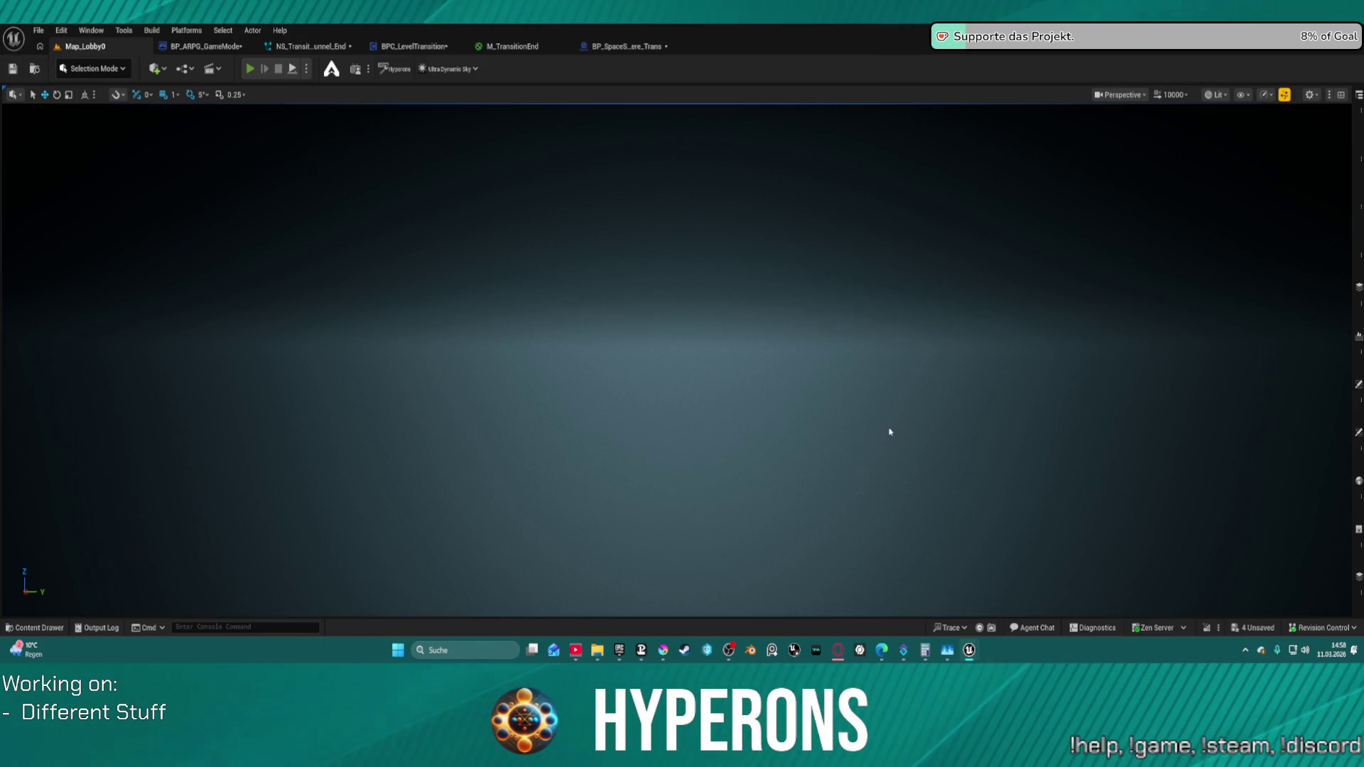
- Play-in-editor with the existing character through the Pollux gate into New Eden, then stop
{"action": "key", "text": "alt+p"}
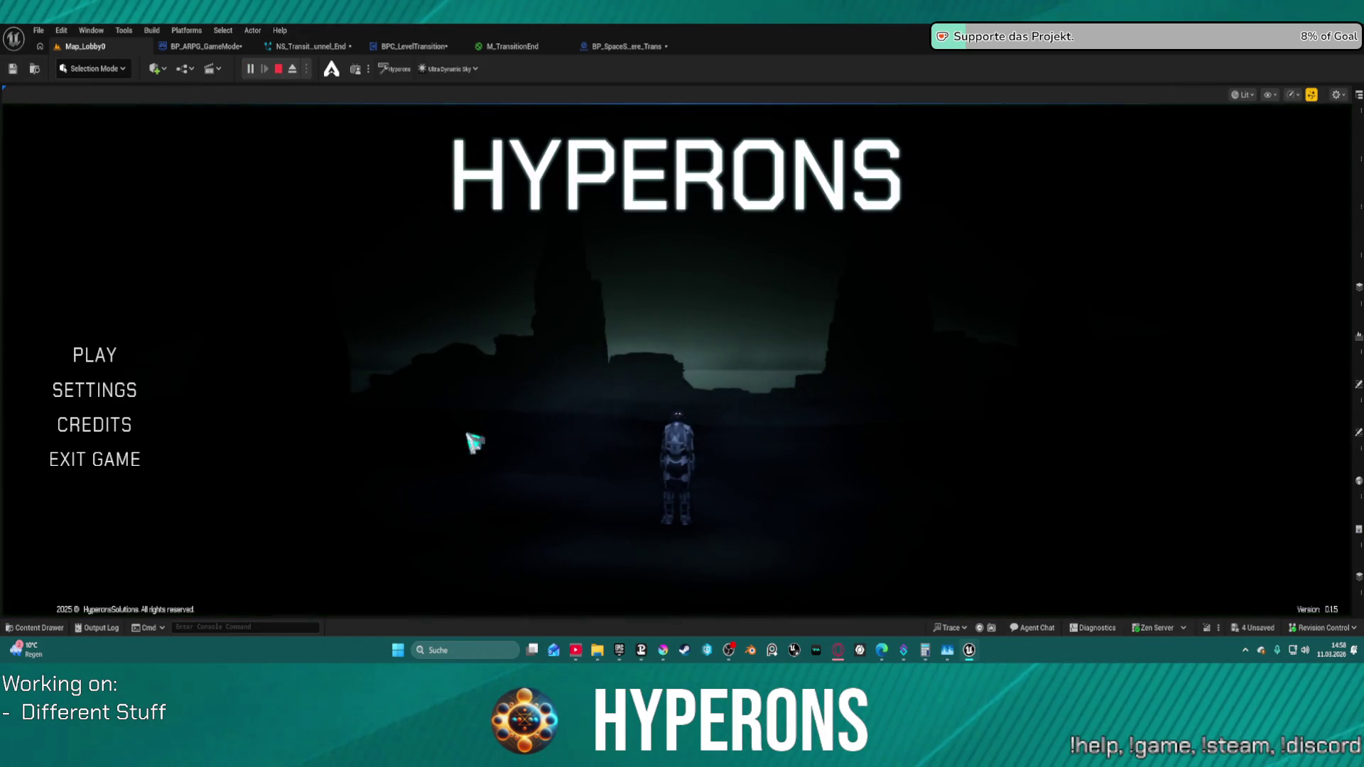
{"action": "left_click", "coordinate": [91, 357]}
{"action": "left_click", "coordinate": [573, 331]}
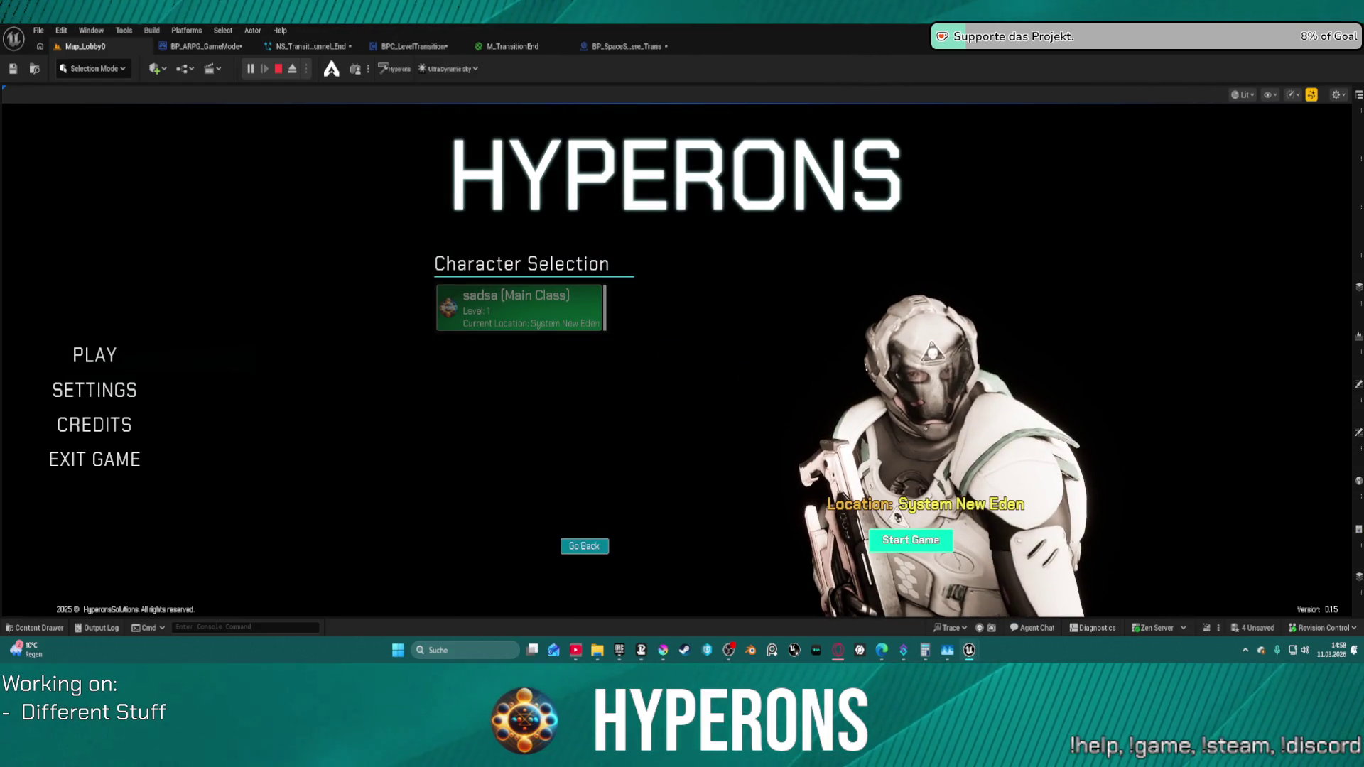
{"action": "left_click", "coordinate": [909, 540]}
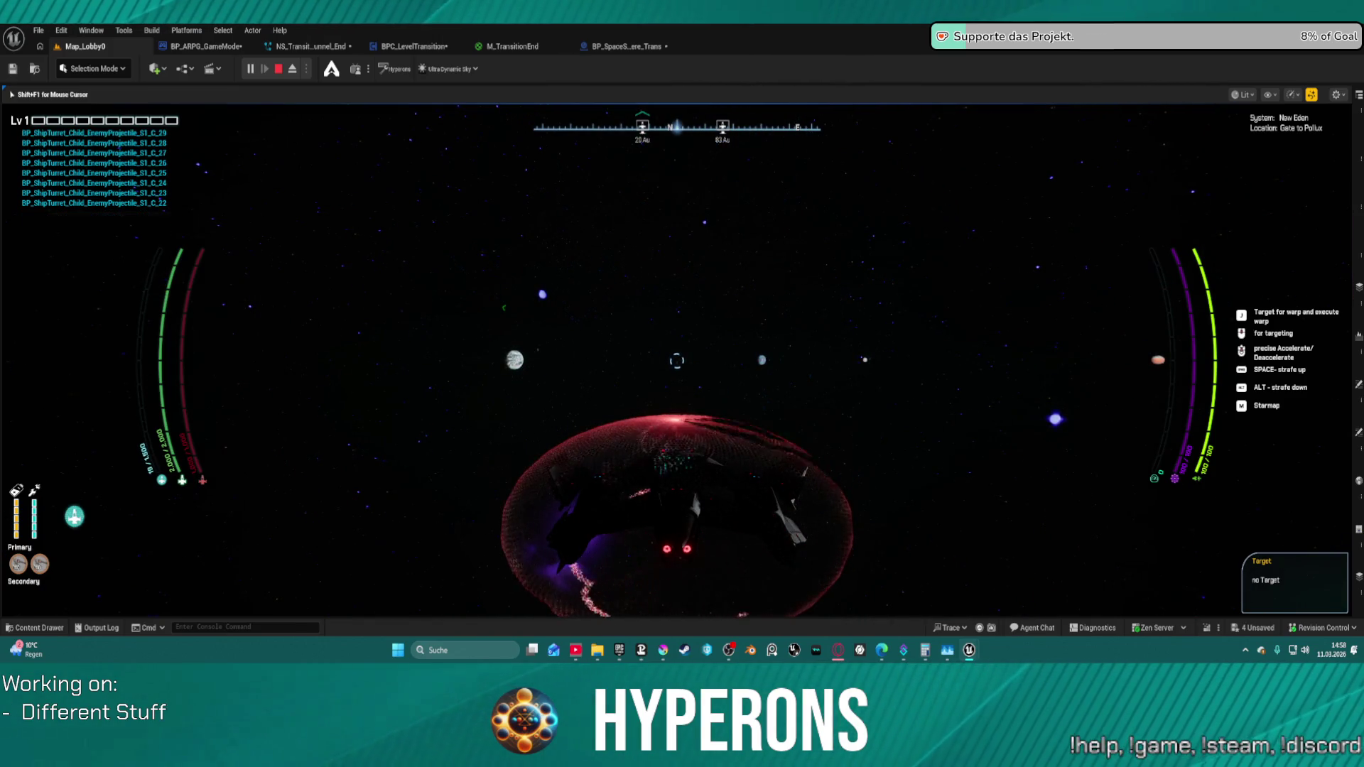
{"action": "key", "text": "Escape"}
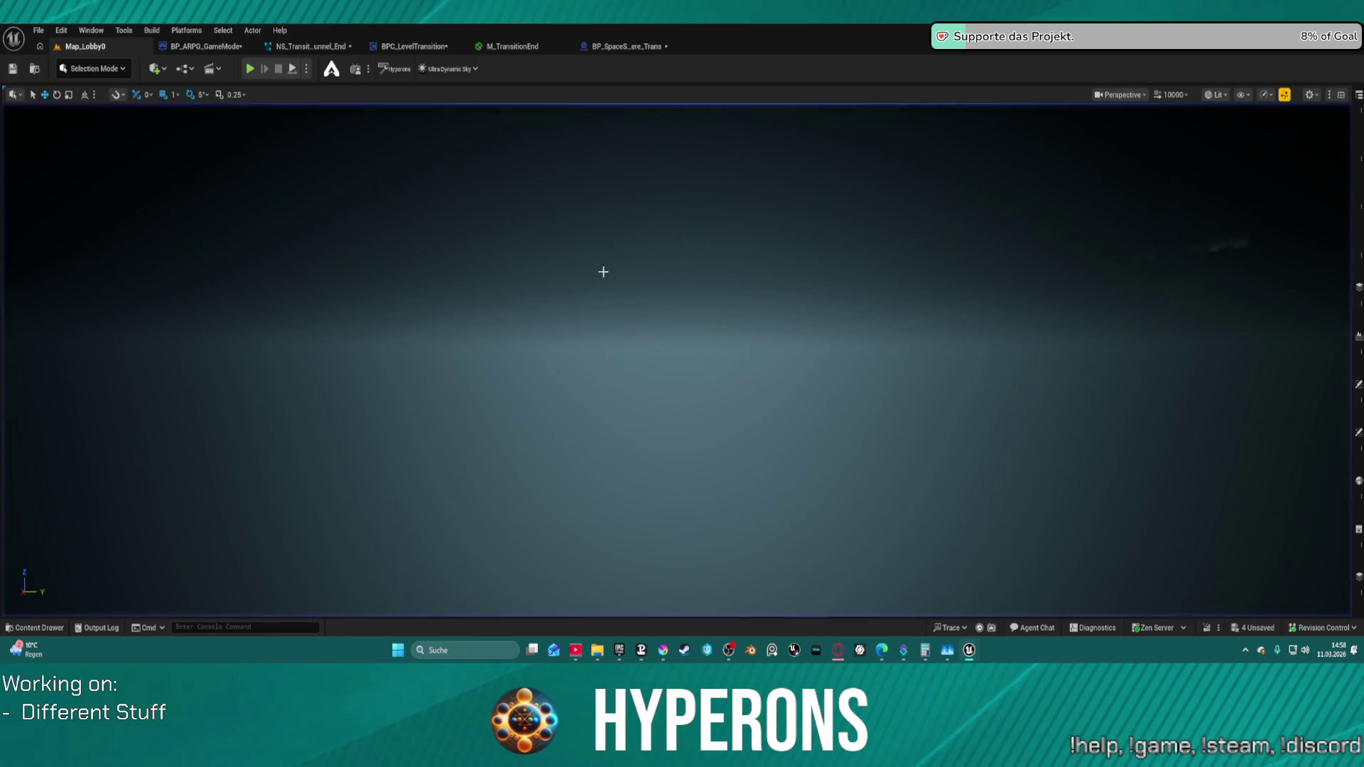
- Reset refr001's sprite Alignment to Automatic in NS_Transition_Tunnel_End and return to Map_Lobby0
{"action": "left_click", "coordinate": [629, 48]}
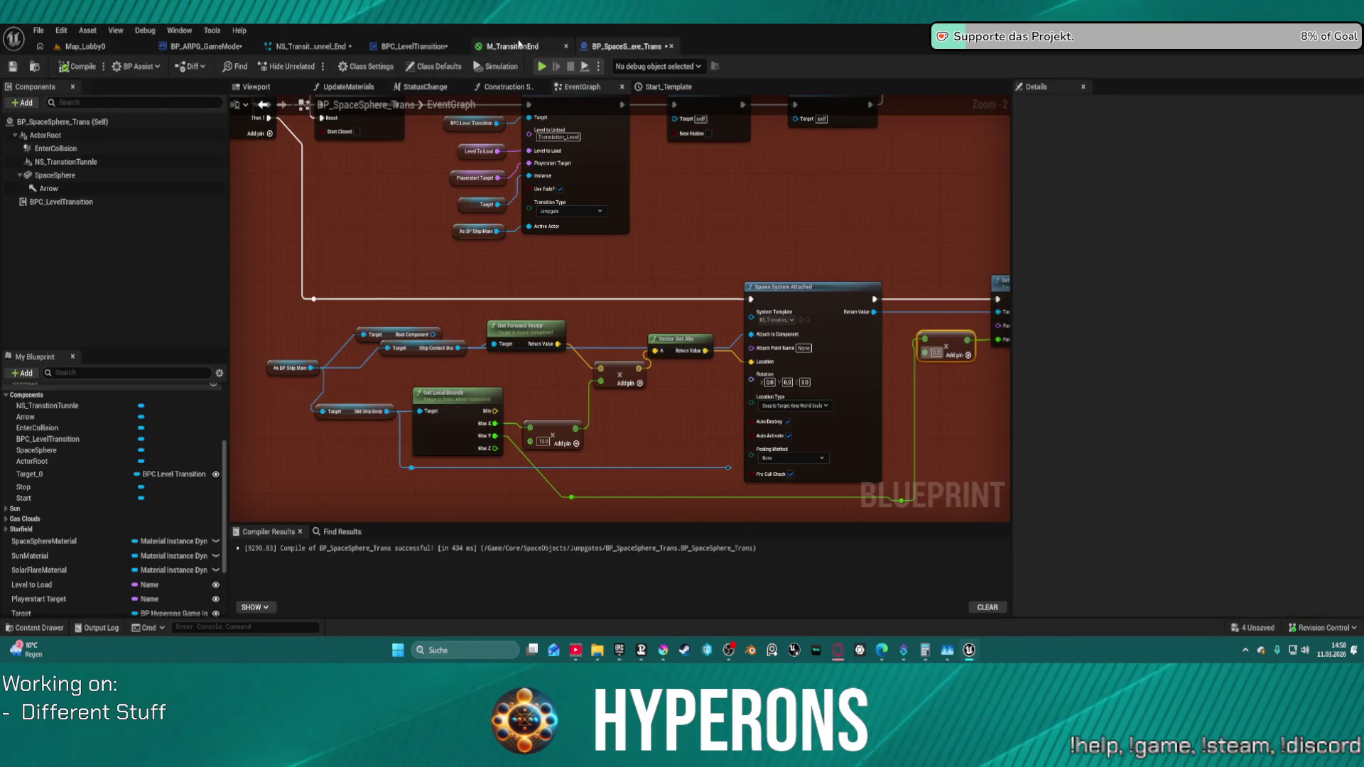
{"action": "left_click", "coordinate": [327, 45]}
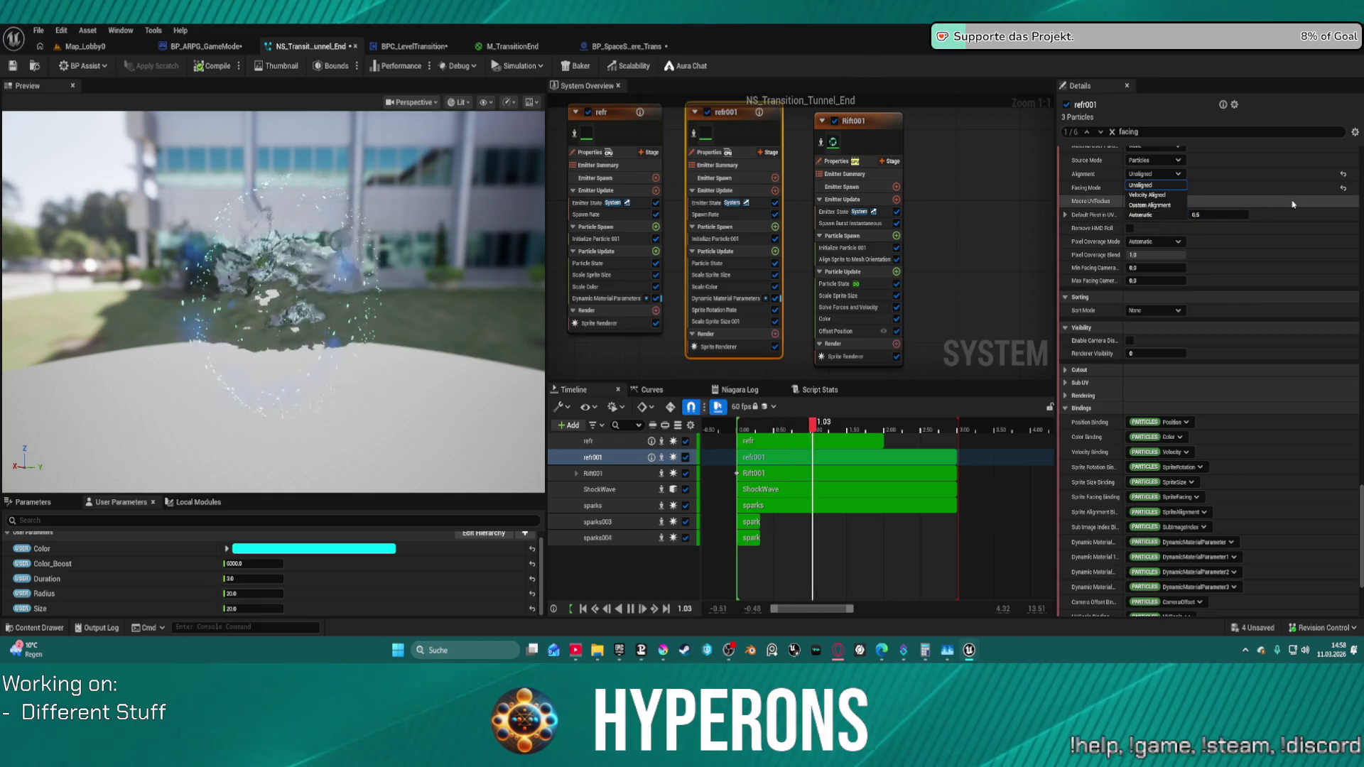
{"action": "left_click", "coordinate": [1342, 174]}
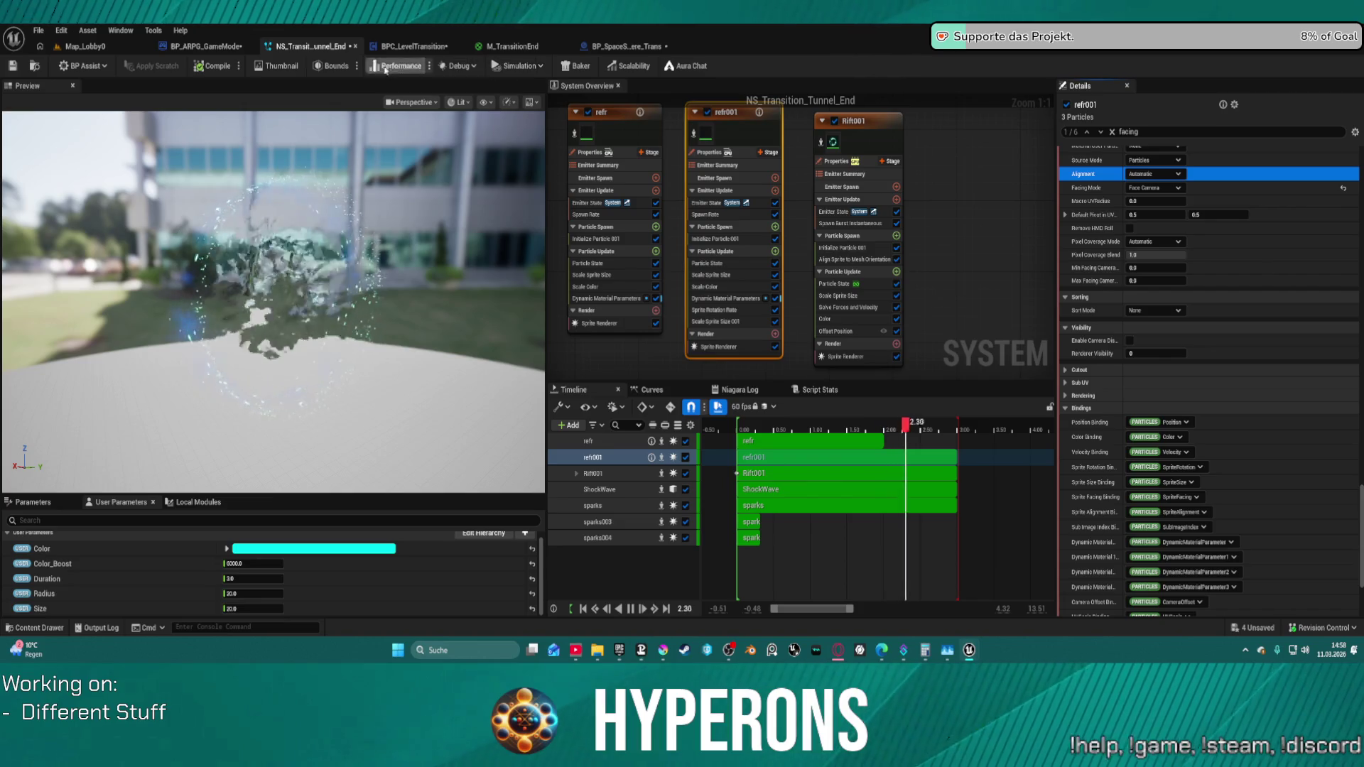
{"action": "left_click", "coordinate": [97, 48]}
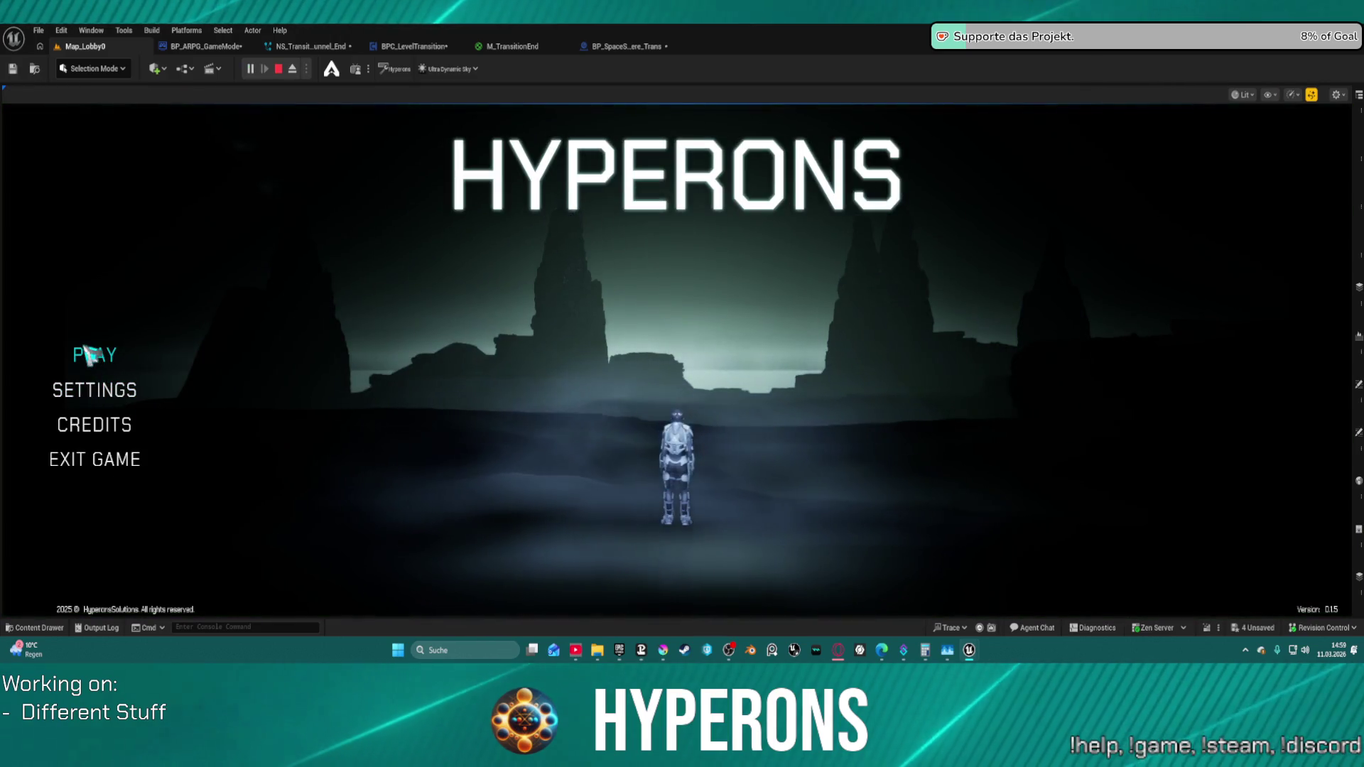
{"action": "left_click", "coordinate": [96, 355]}
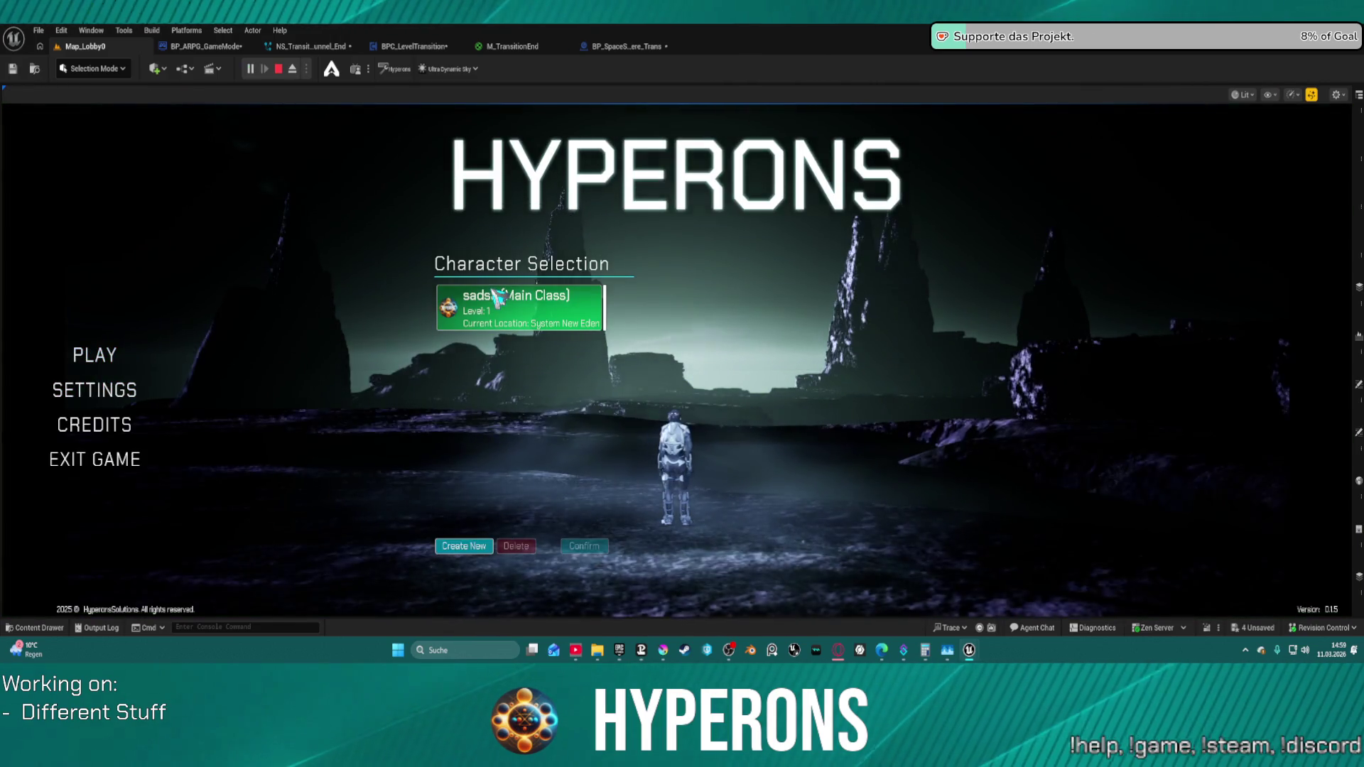
{"action": "left_click", "coordinate": [498, 299]}
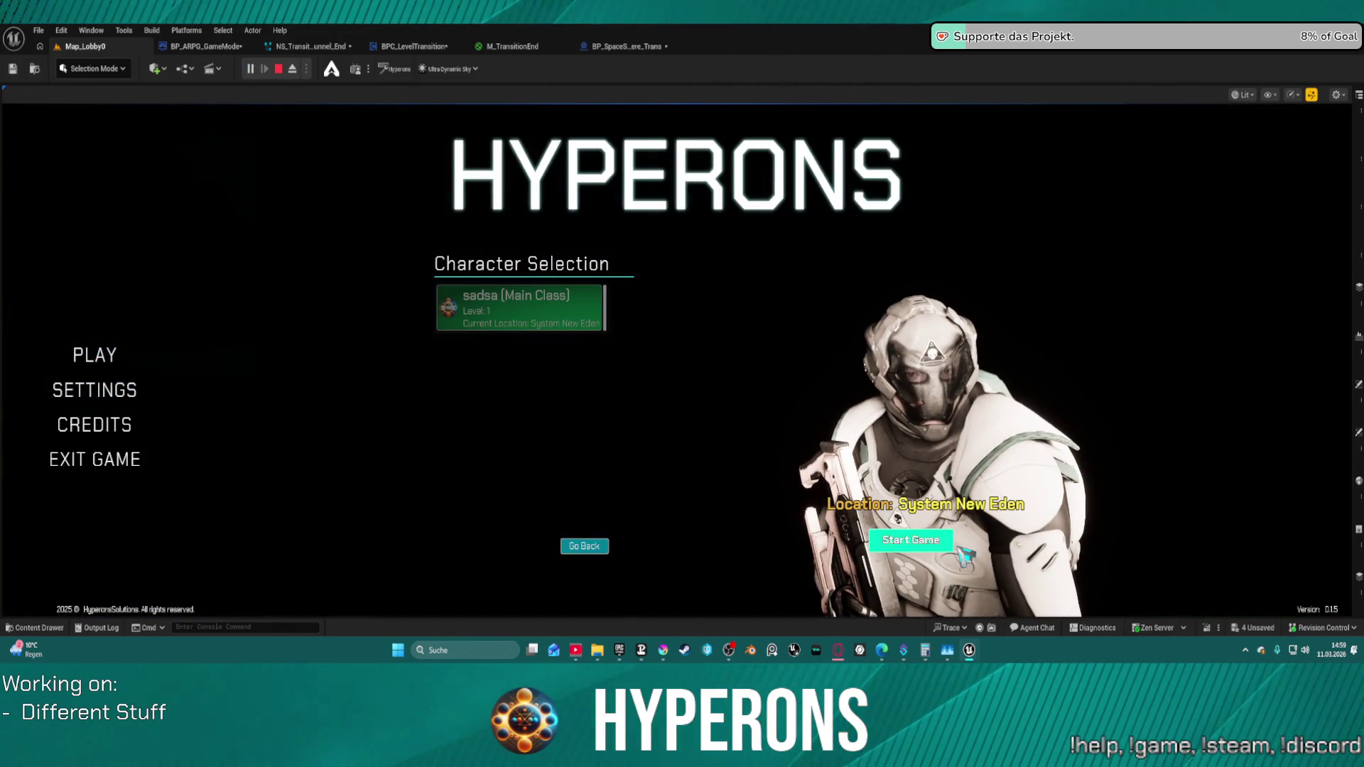
{"action": "left_click", "coordinate": [956, 544]}
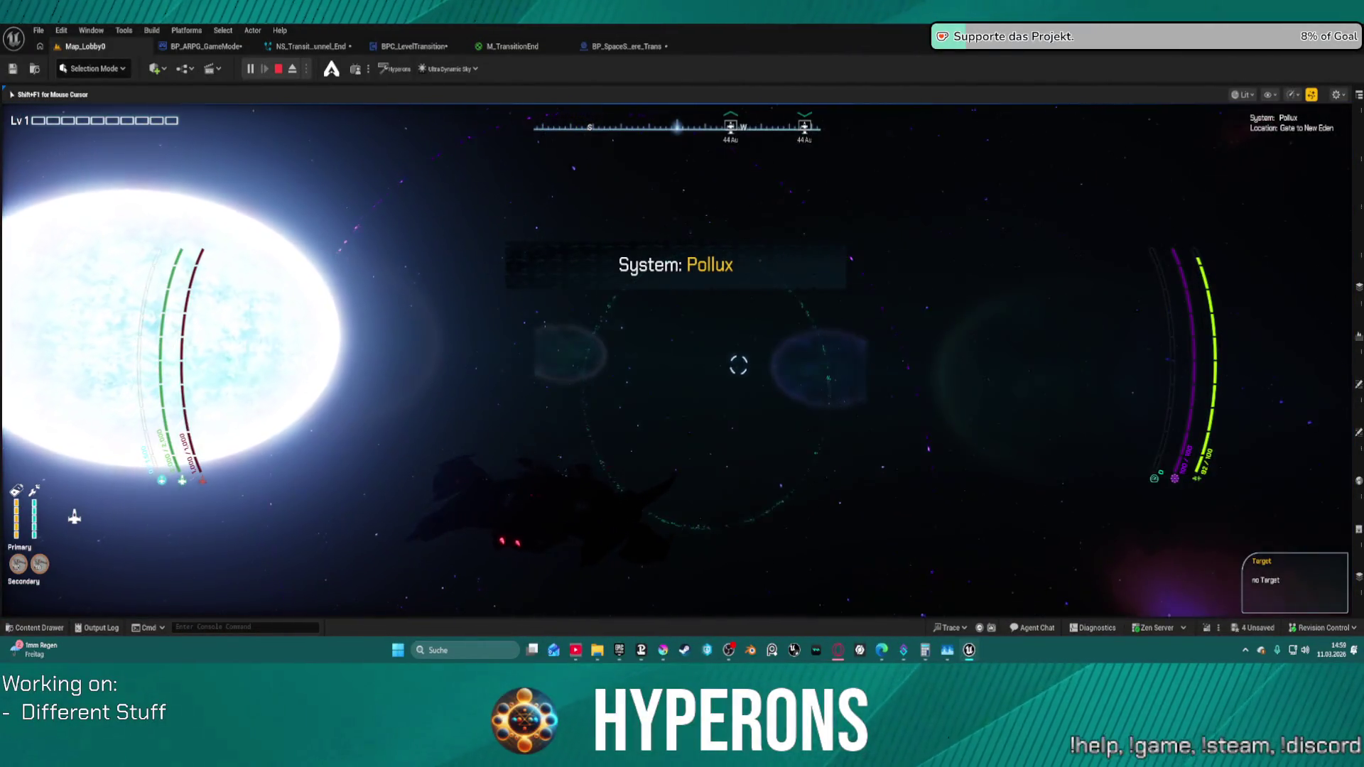
{"action": "key", "text": "Escape"}
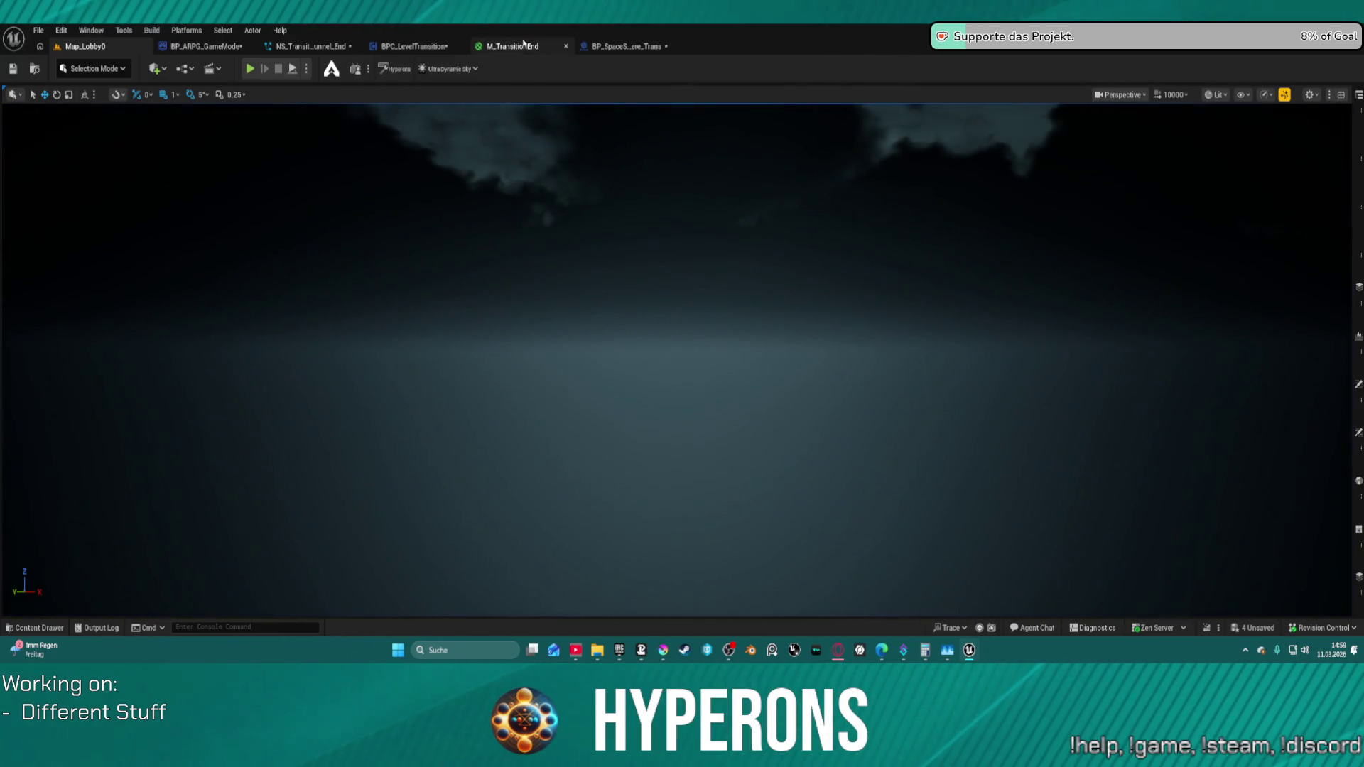
- Glance at the M_TransitionEnd material, then return to NS_Transition_Tunnel_End and orbit the tunnel preview
{"action": "left_click", "coordinate": [520, 46]}
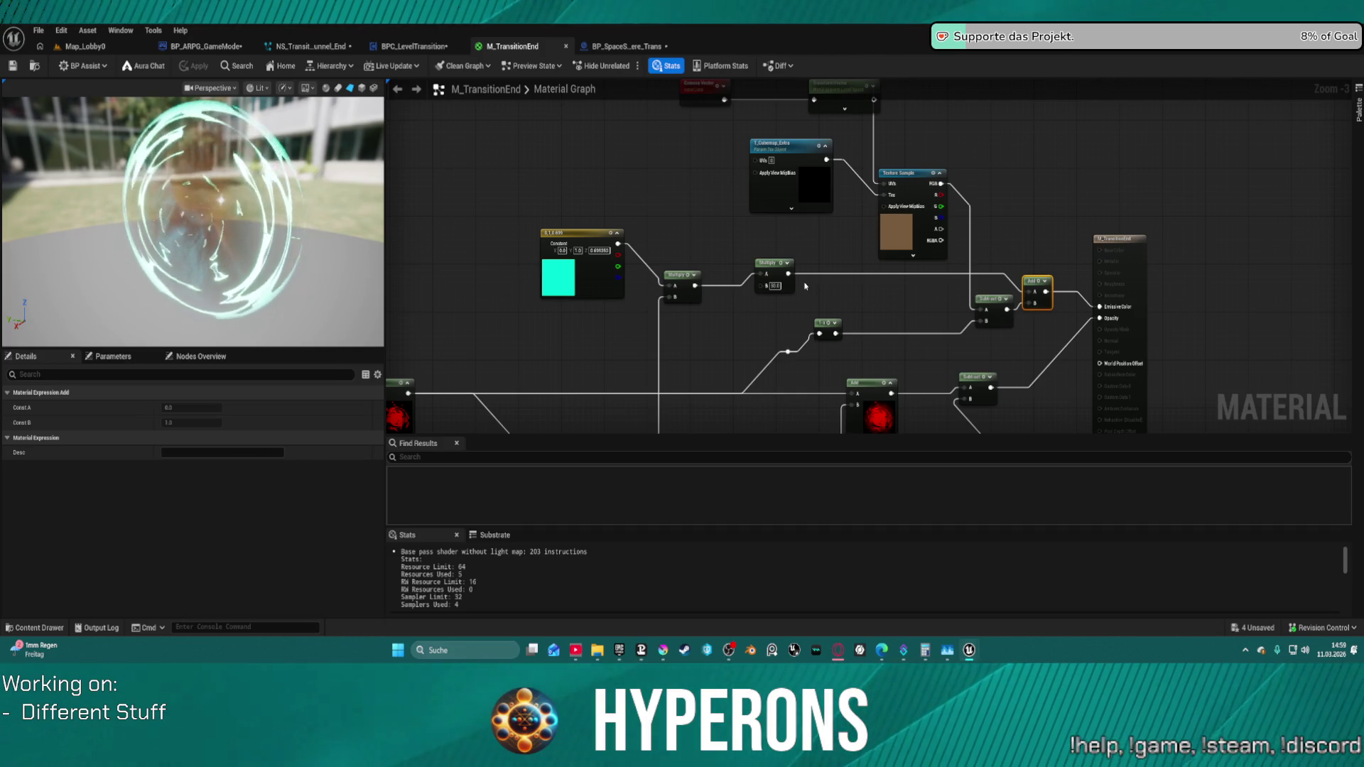
{"action": "left_click", "coordinate": [326, 48]}
{"action": "left_click_drag", "start_coordinate": [337, 299], "coordinate": [480, 300]}
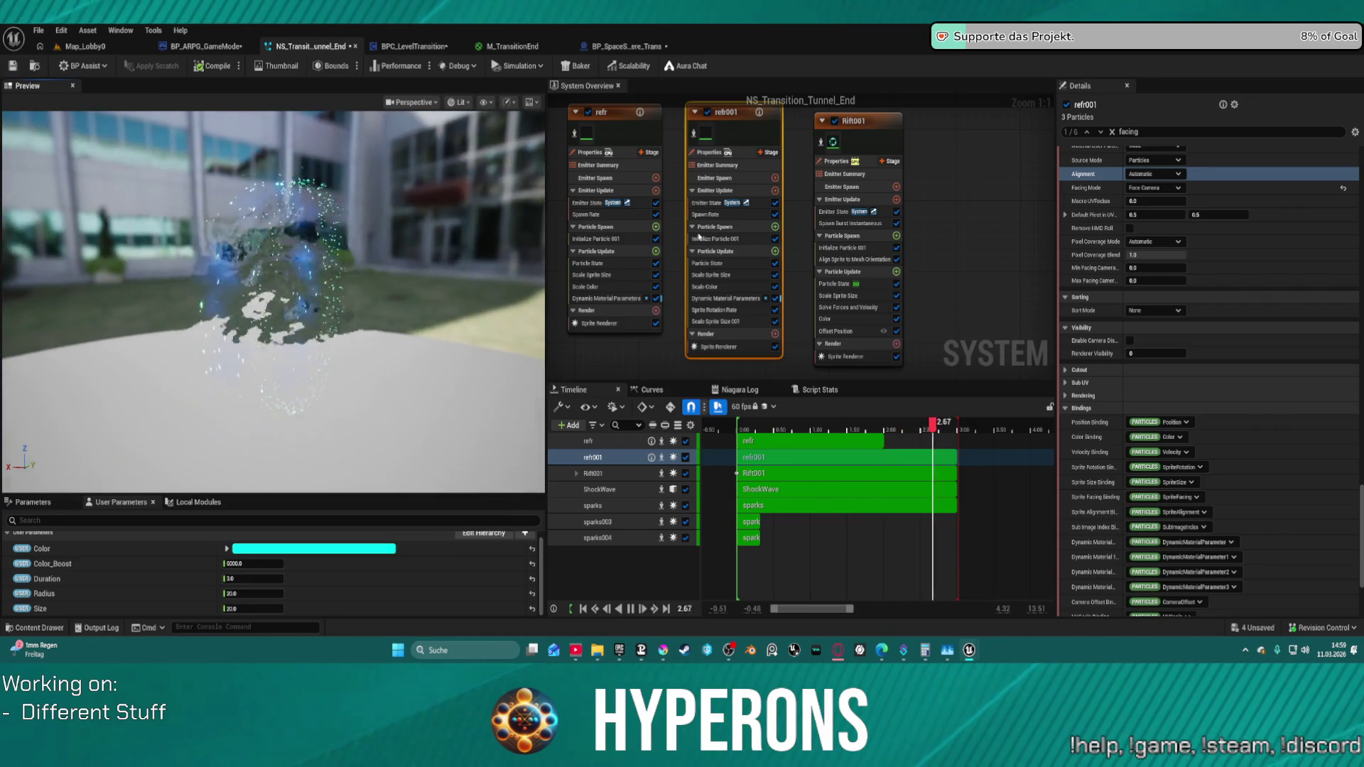
- Try refr001 facing mode Face Camera Plane, then undo the facing and alignment changes
{"action": "left_click", "coordinate": [1173, 190]}
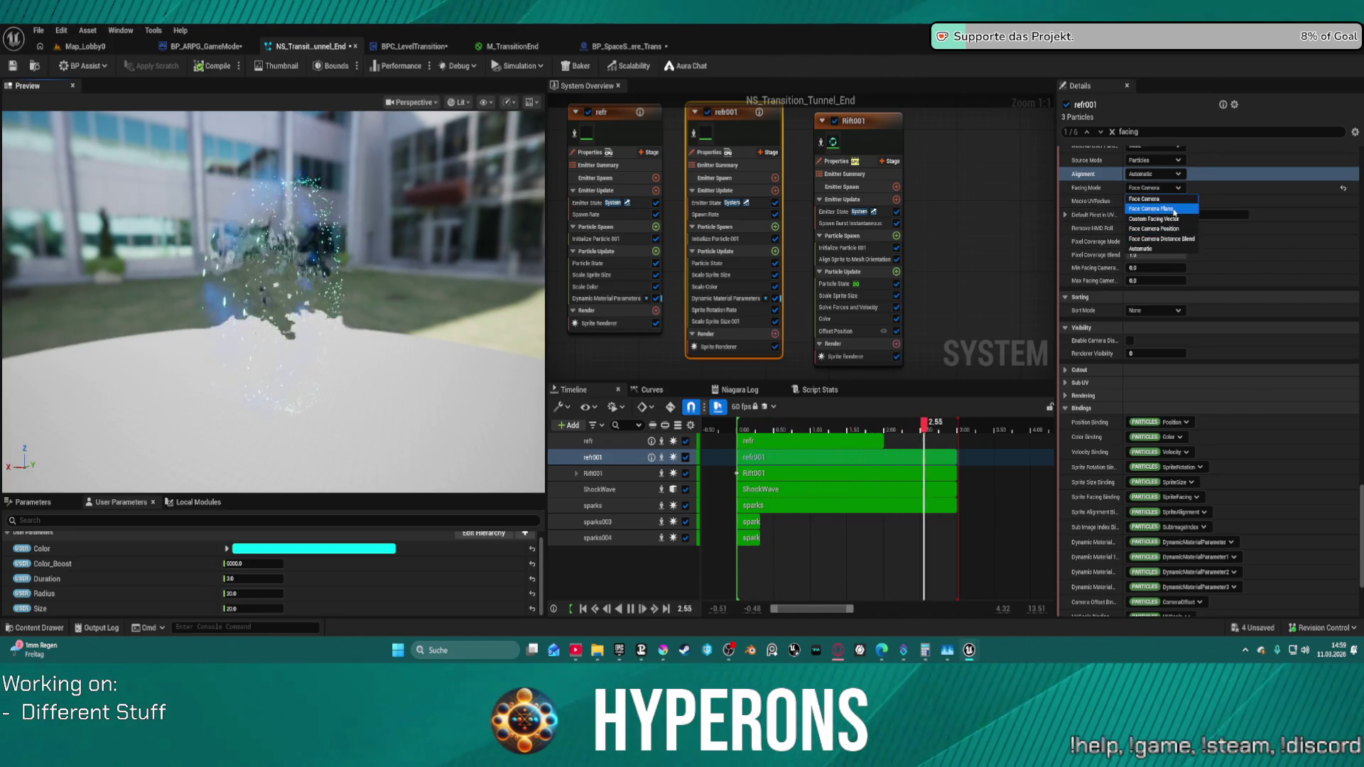
{"action": "left_click", "coordinate": [1173, 209]}
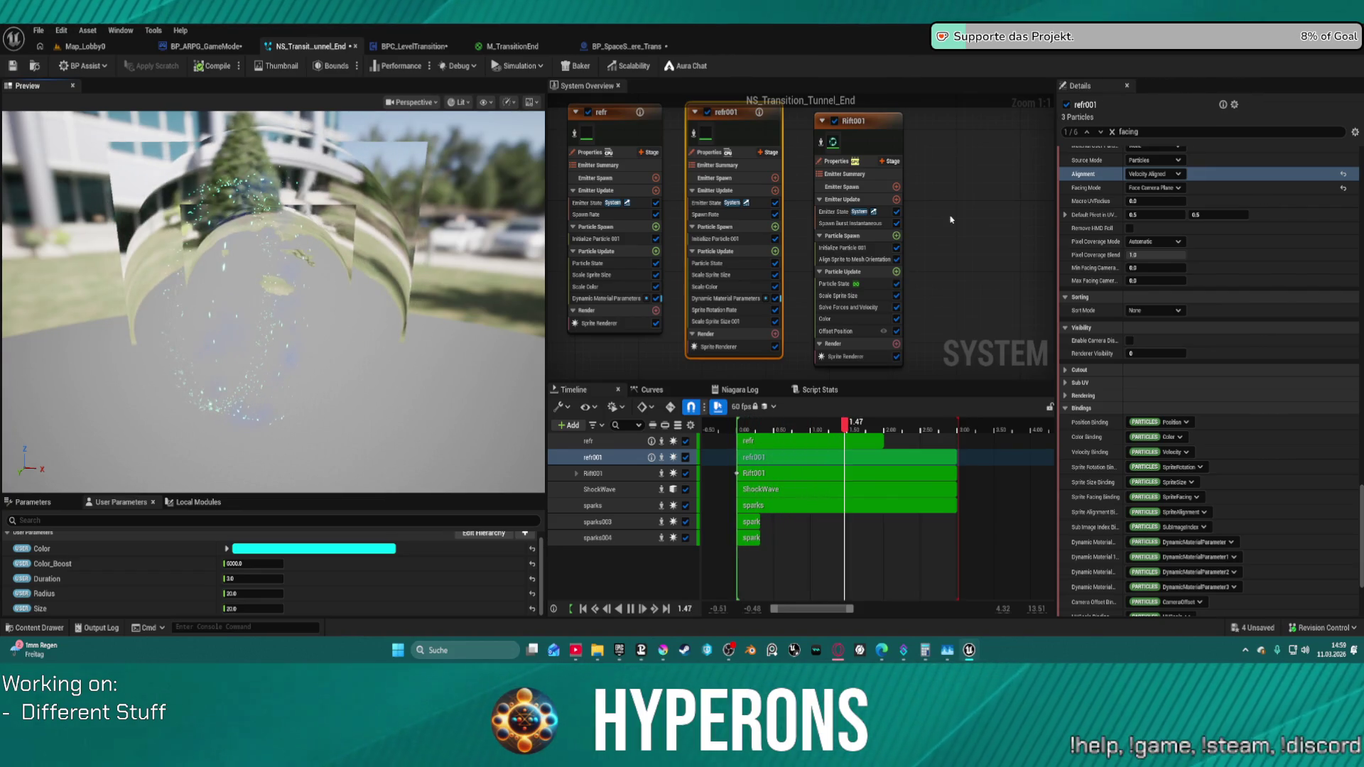
{"action": "key", "text": "ctrl+z"}
{"action": "key", "text": "ctrl+z"}
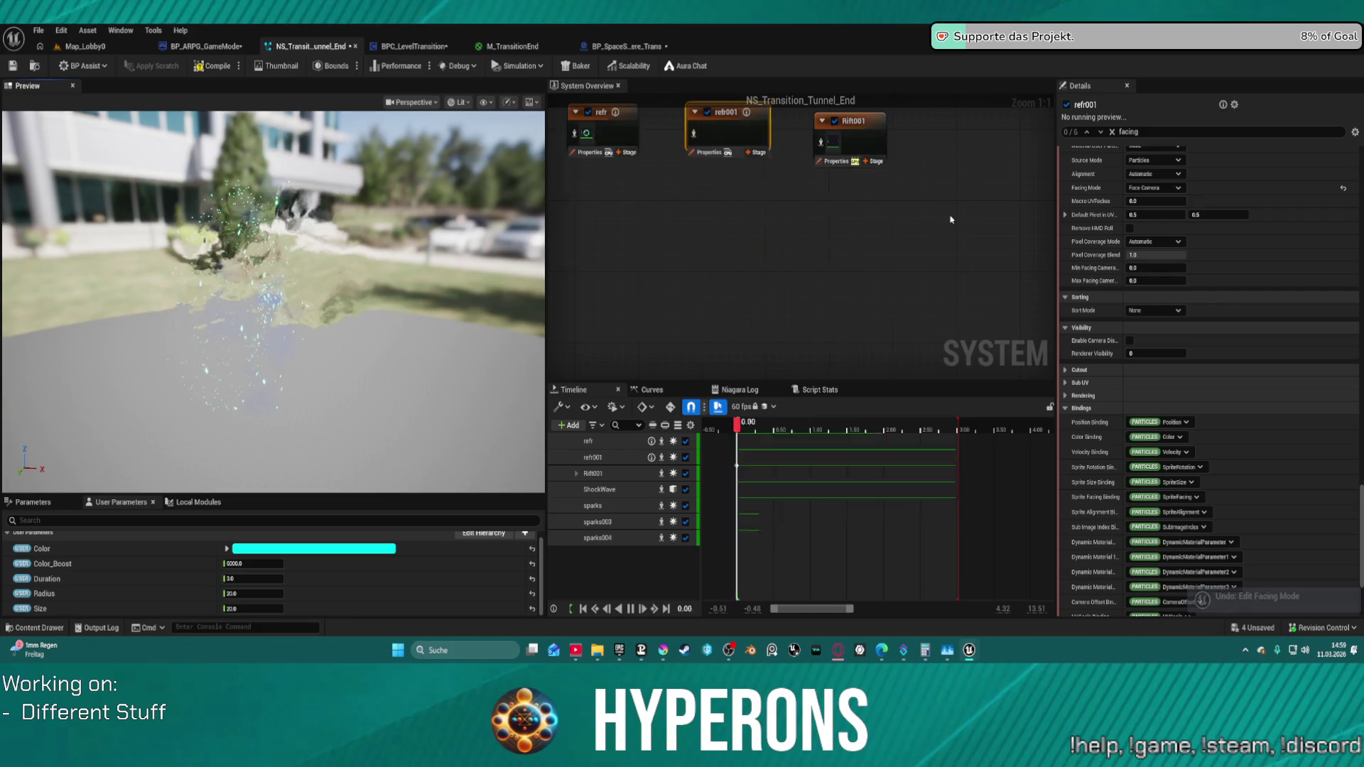
{"action": "key", "text": "ctrl+z"}
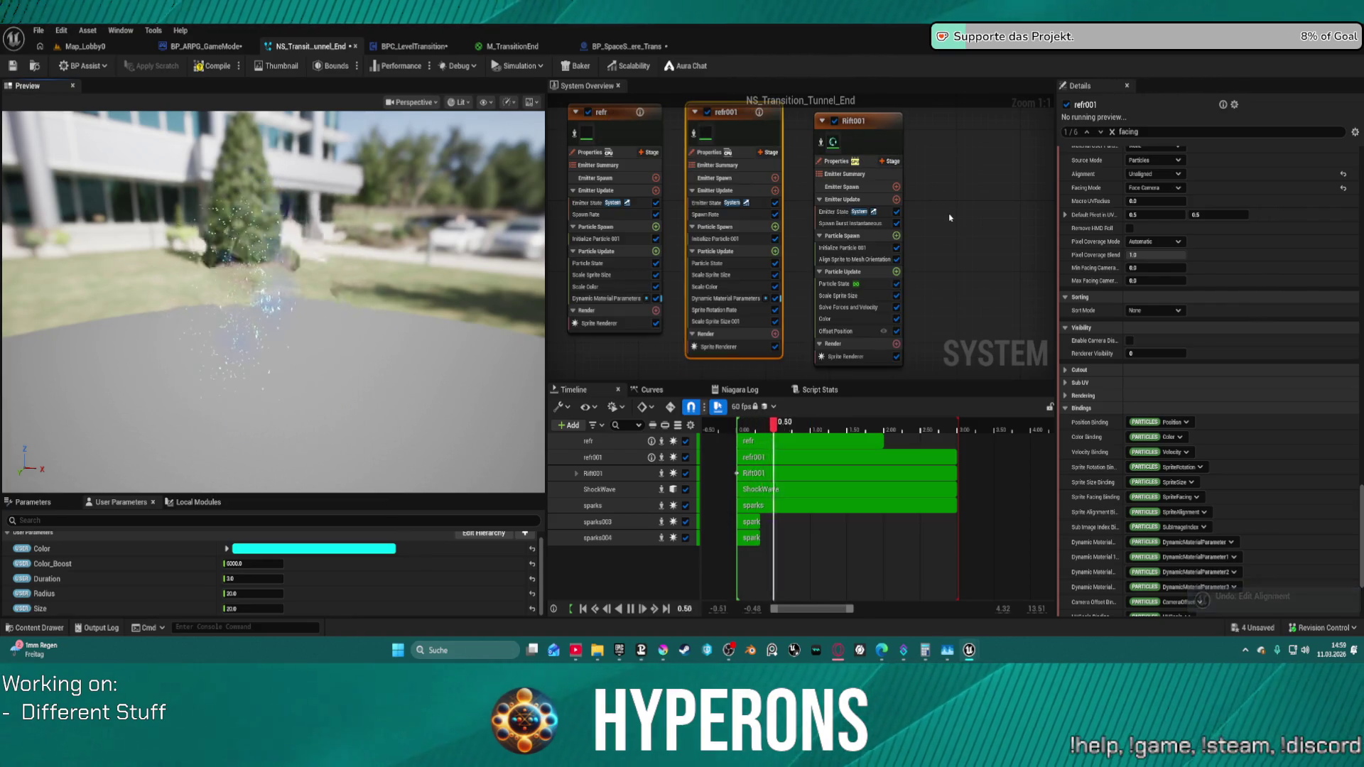
- Save NS_Transition_Tunnel_End, undo the recent pin and node-move edits, and select the Rift001 emitter
{"action": "key", "text": "ctrl+s"}
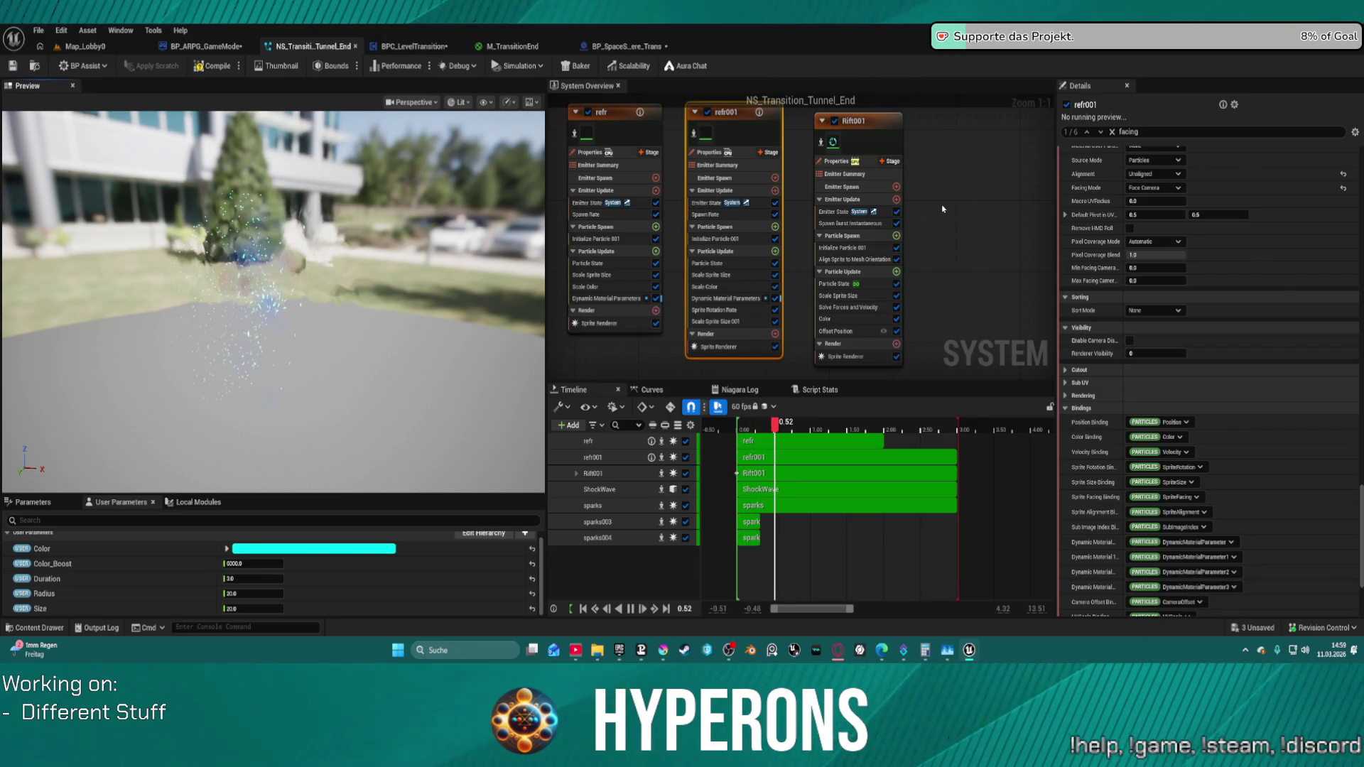
{"action": "key", "text": "ctrl+z"}
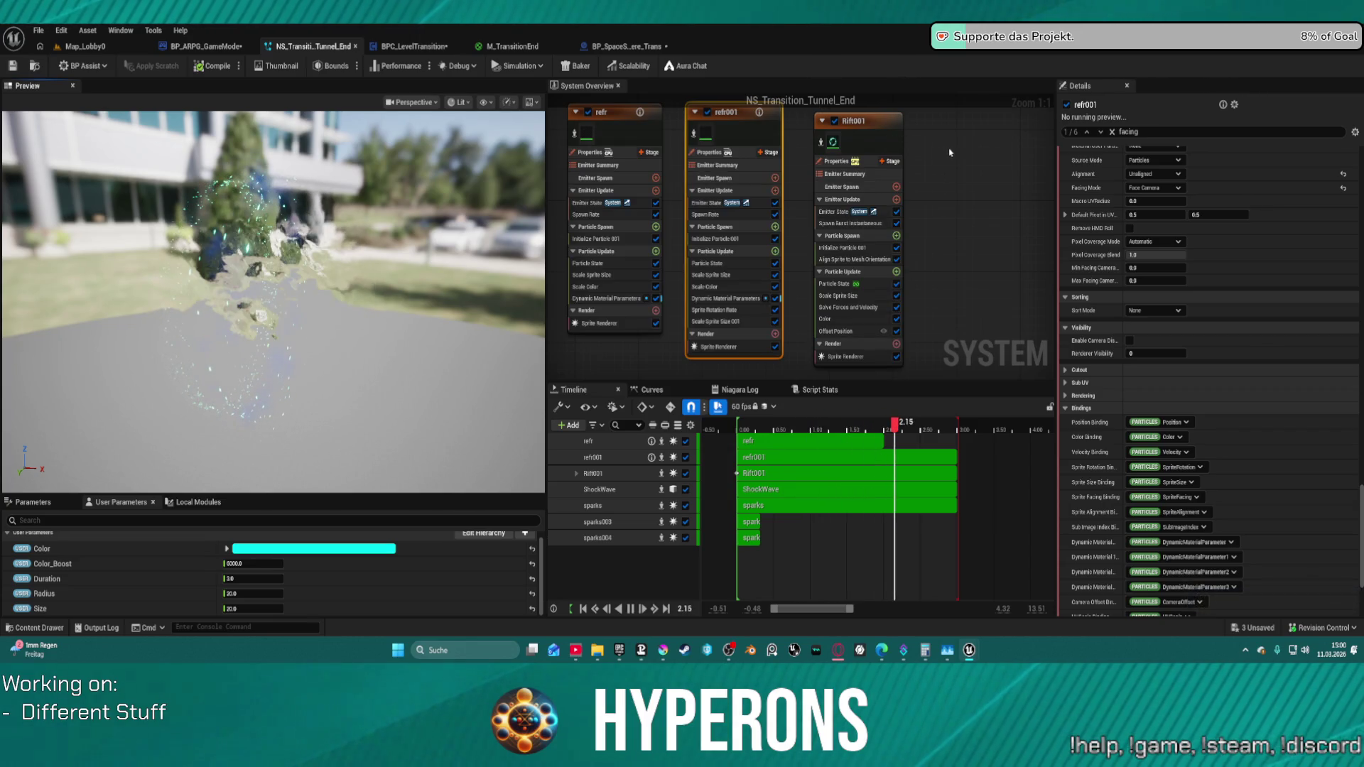
{"action": "key", "text": "ctrl+z"}
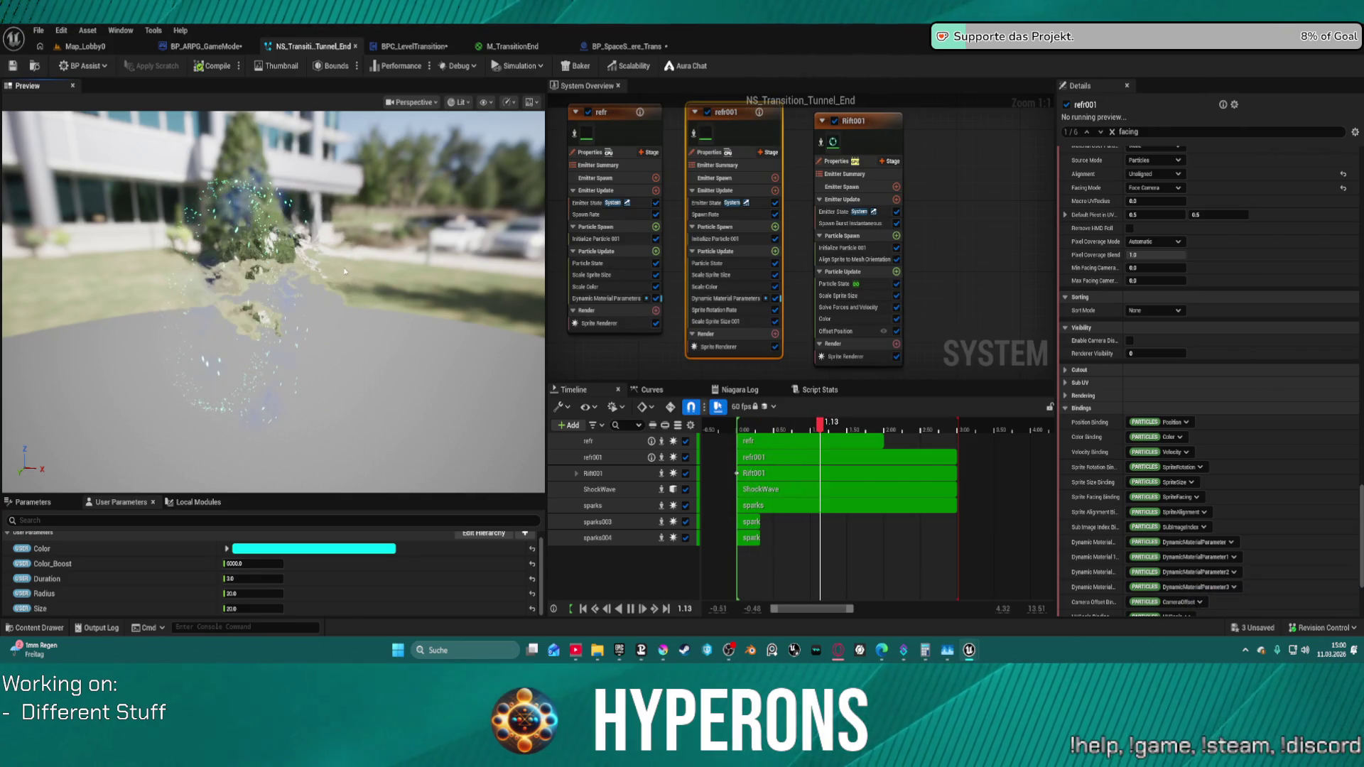
{"action": "key", "text": "ctrl+z"}
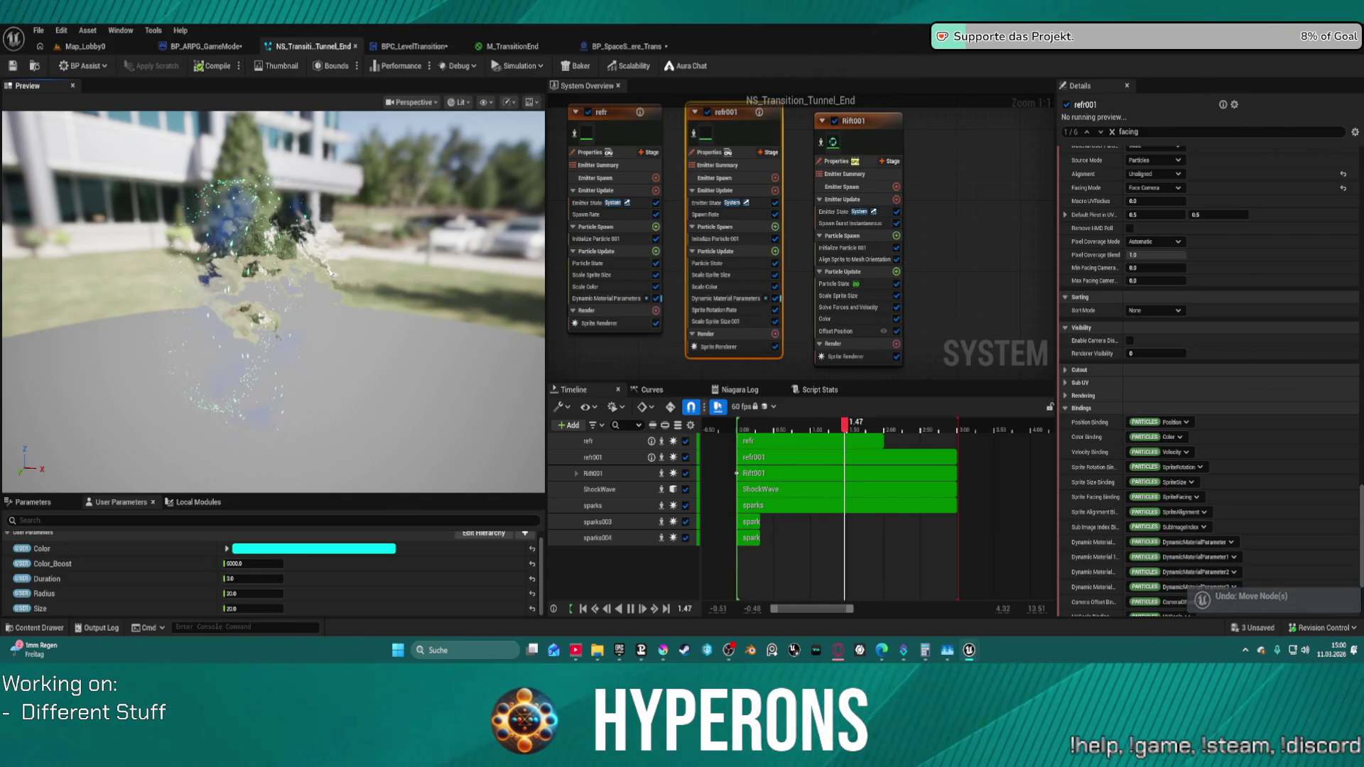
{"action": "mouse_move", "coordinate": [321, 266]}
{"action": "left_mouse_down"}
{"action": "mouse_move", "coordinate": [384, 268]}
{"action": "mouse_move", "coordinate": [498, 308]}
{"action": "left_mouse_up"}
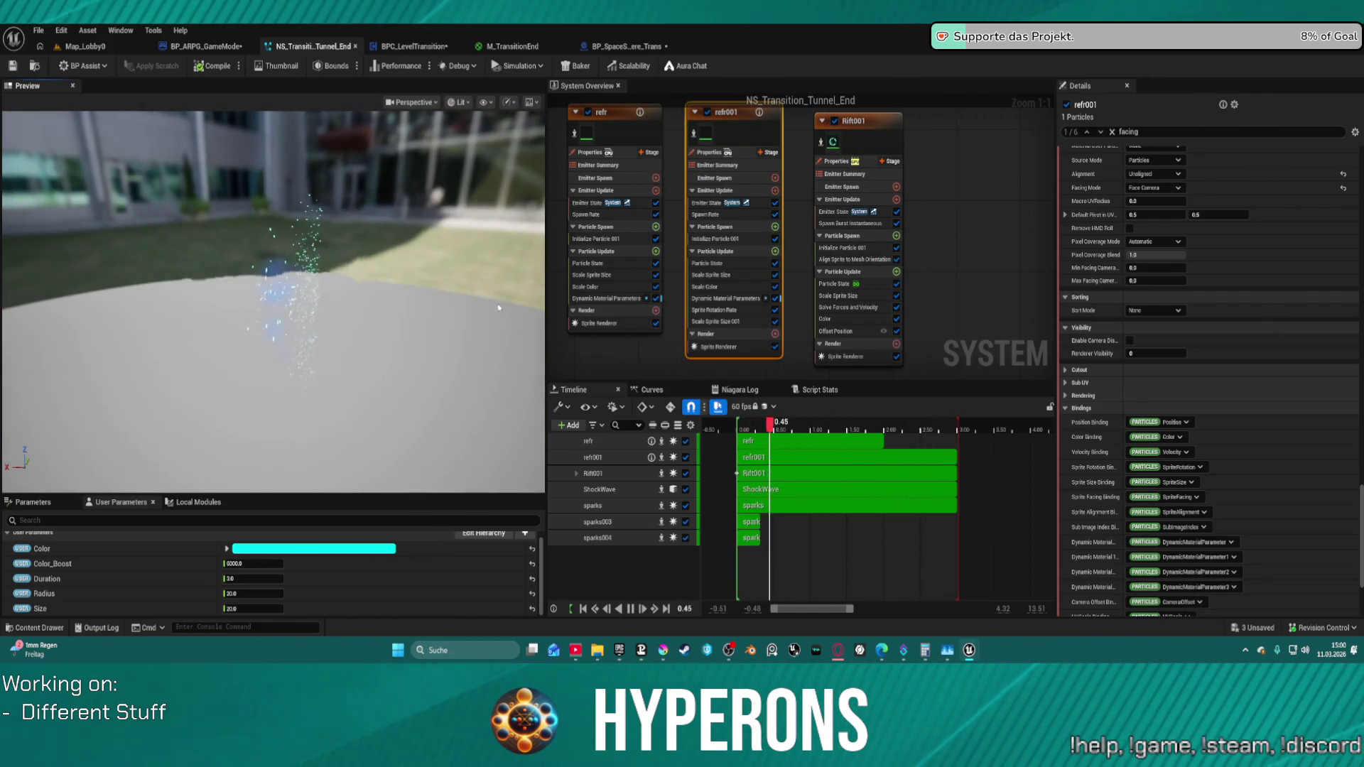
{"action": "key", "text": "ctrl+z"}
{"action": "mouse_move", "coordinate": [406, 310]}
{"action": "left_mouse_down"}
{"action": "mouse_move", "coordinate": [480, 309]}
{"action": "mouse_move", "coordinate": [404, 309]}
{"action": "left_mouse_up"}
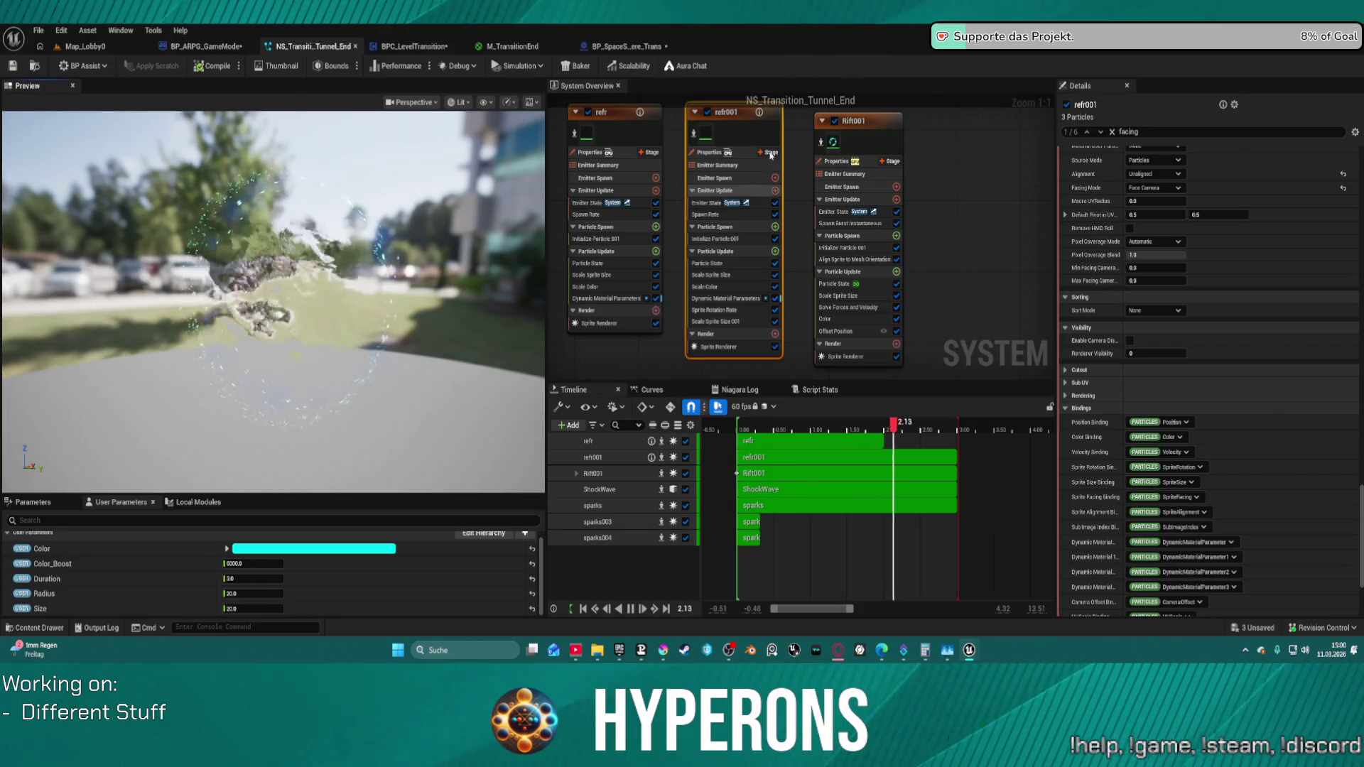
{"action": "left_click", "coordinate": [881, 123]}
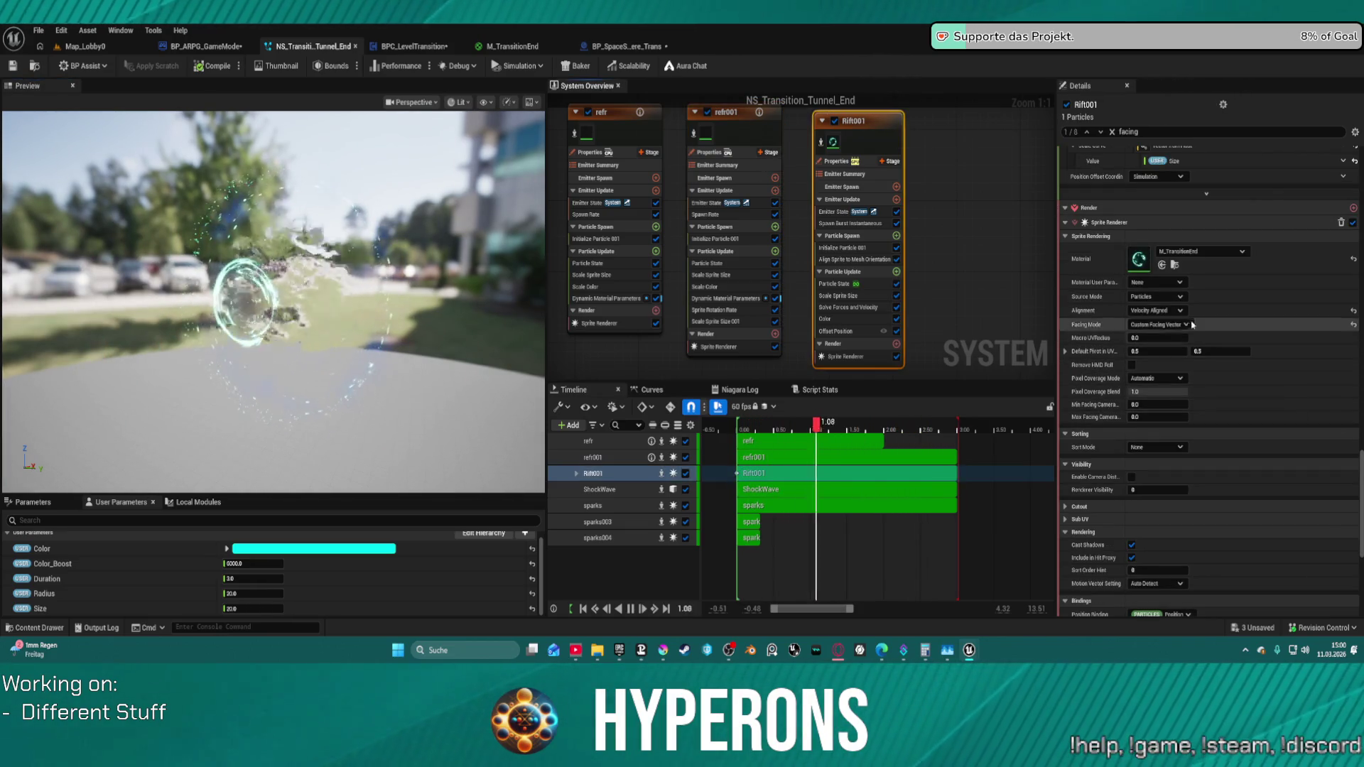
- Set Rift001 sprites to Velocity Aligned with Automatic facing and return to Map_Lobby9
{"action": "left_click", "coordinate": [1352, 310]}
{"action": "left_click", "coordinate": [1352, 311]}
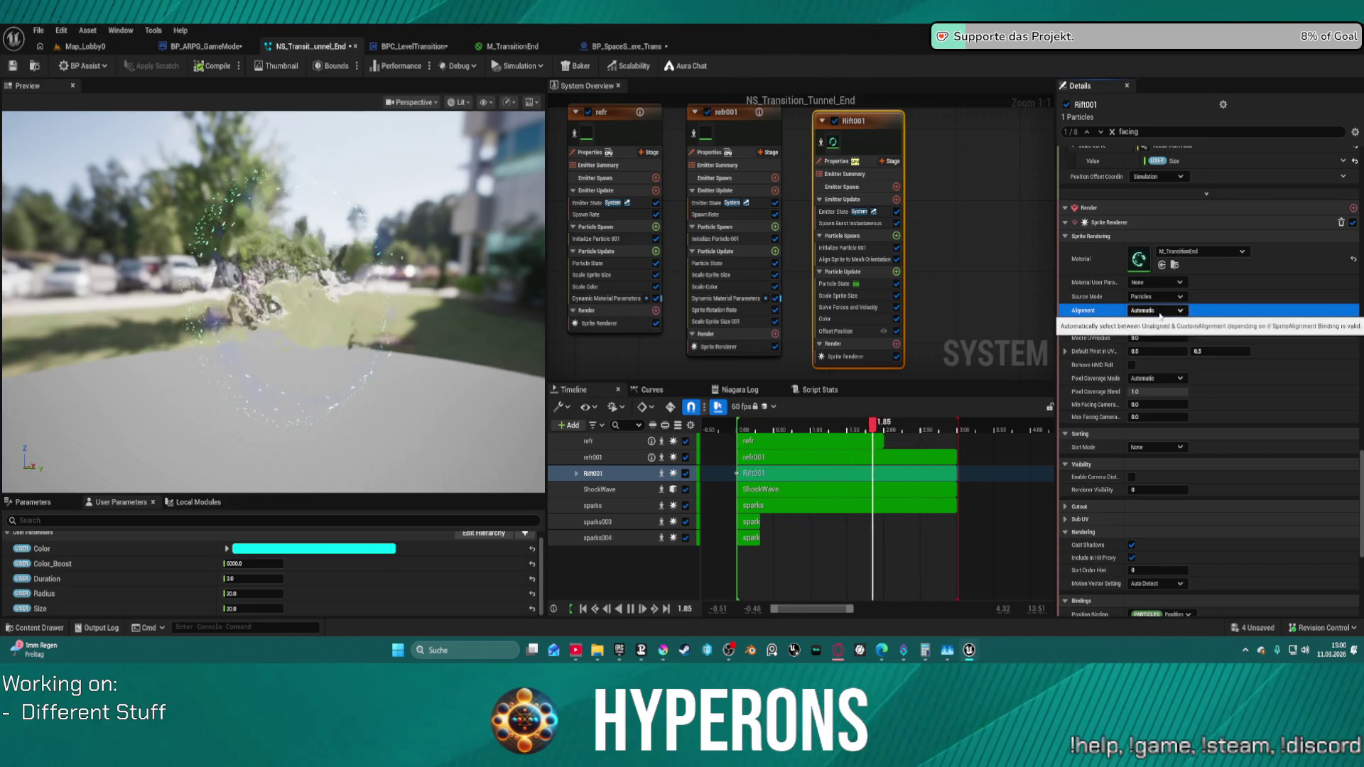
{"action": "left_click", "coordinate": [1161, 314]}
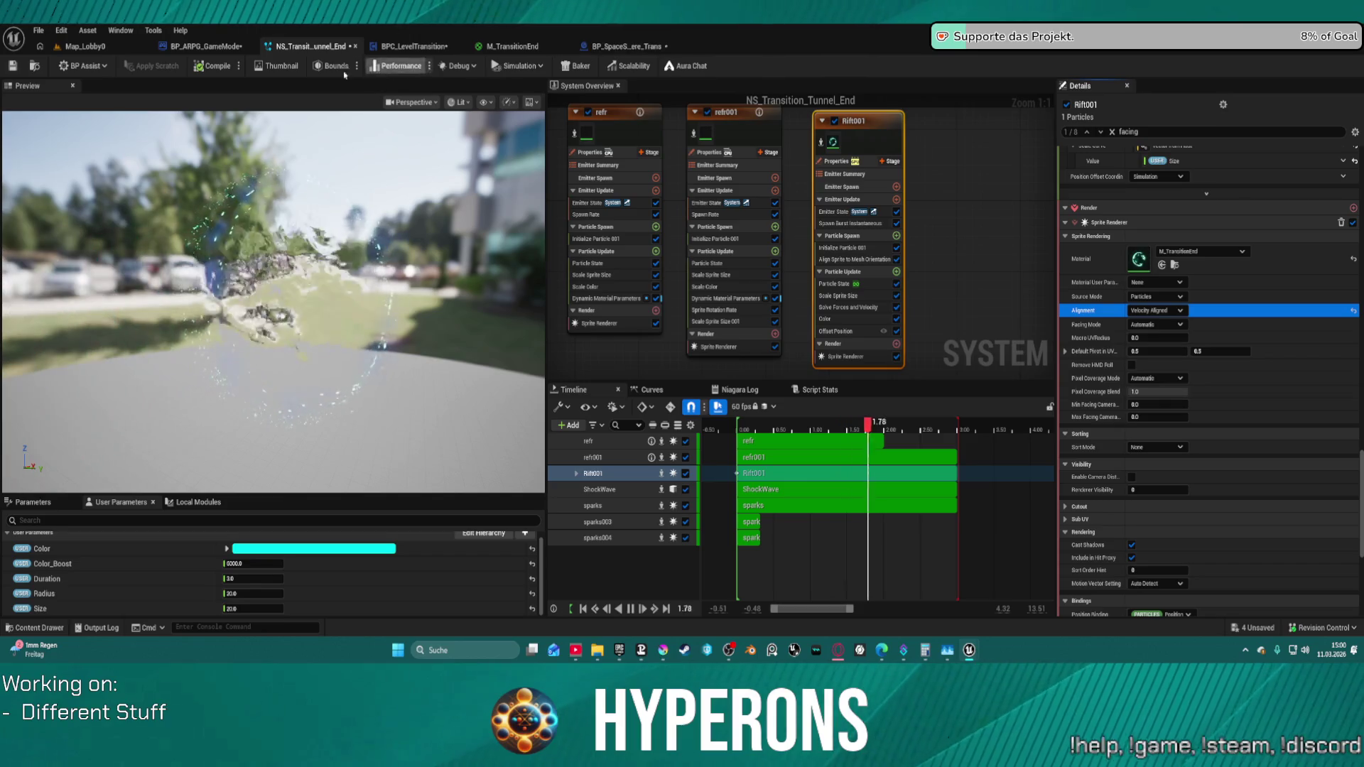
{"action": "left_click", "coordinate": [84, 46]}
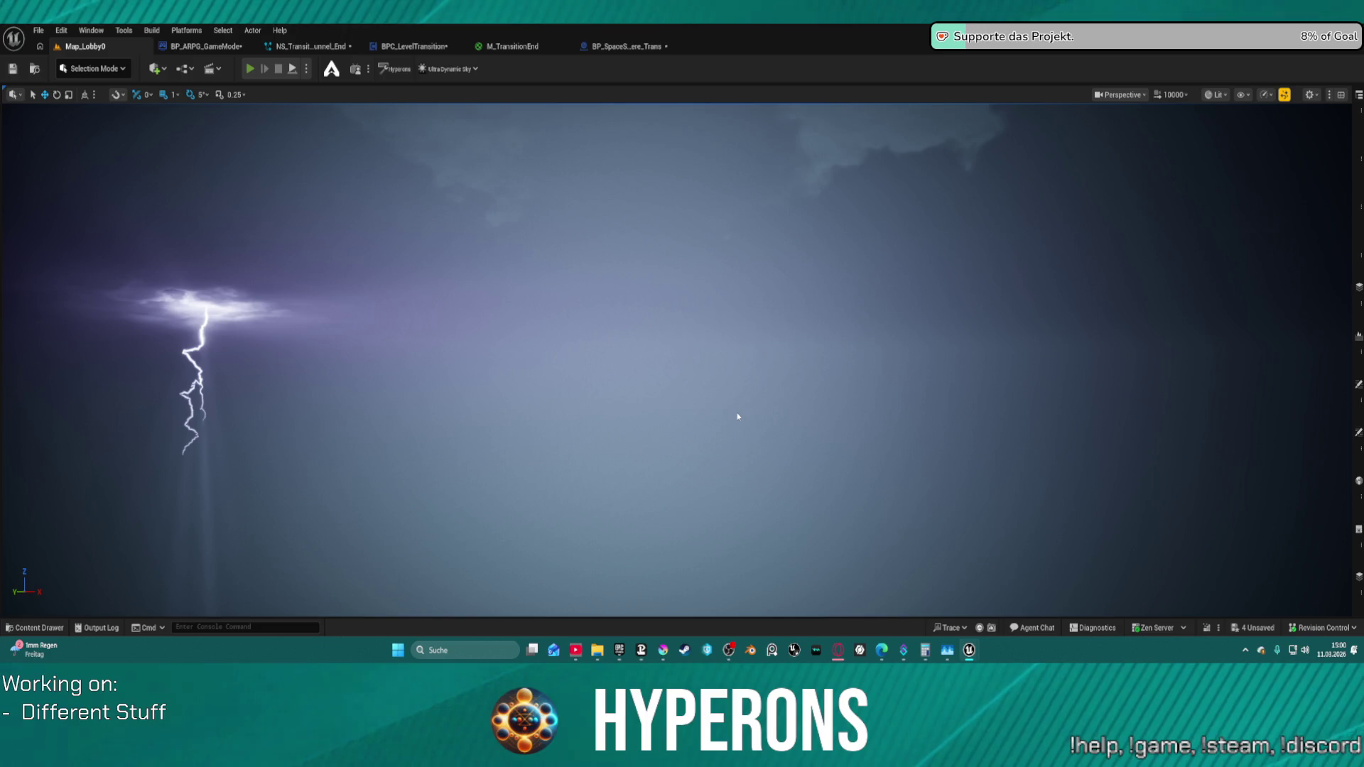
- Play the lobby in editor, start a game with the existing character, fly near the portal, then stop PIE
{"action": "key", "text": "alt+p"}
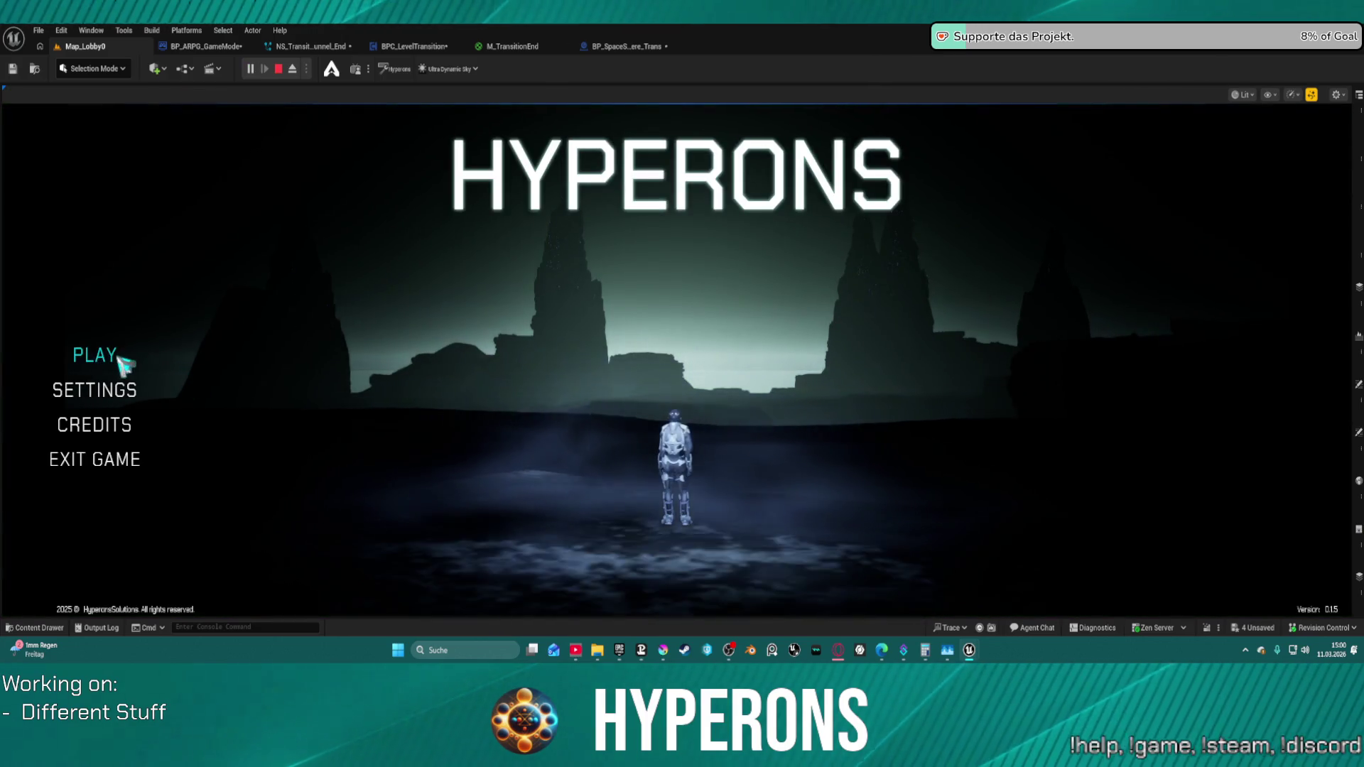
{"action": "left_click", "coordinate": [116, 354]}
{"action": "double_click", "coordinate": [485, 321]}
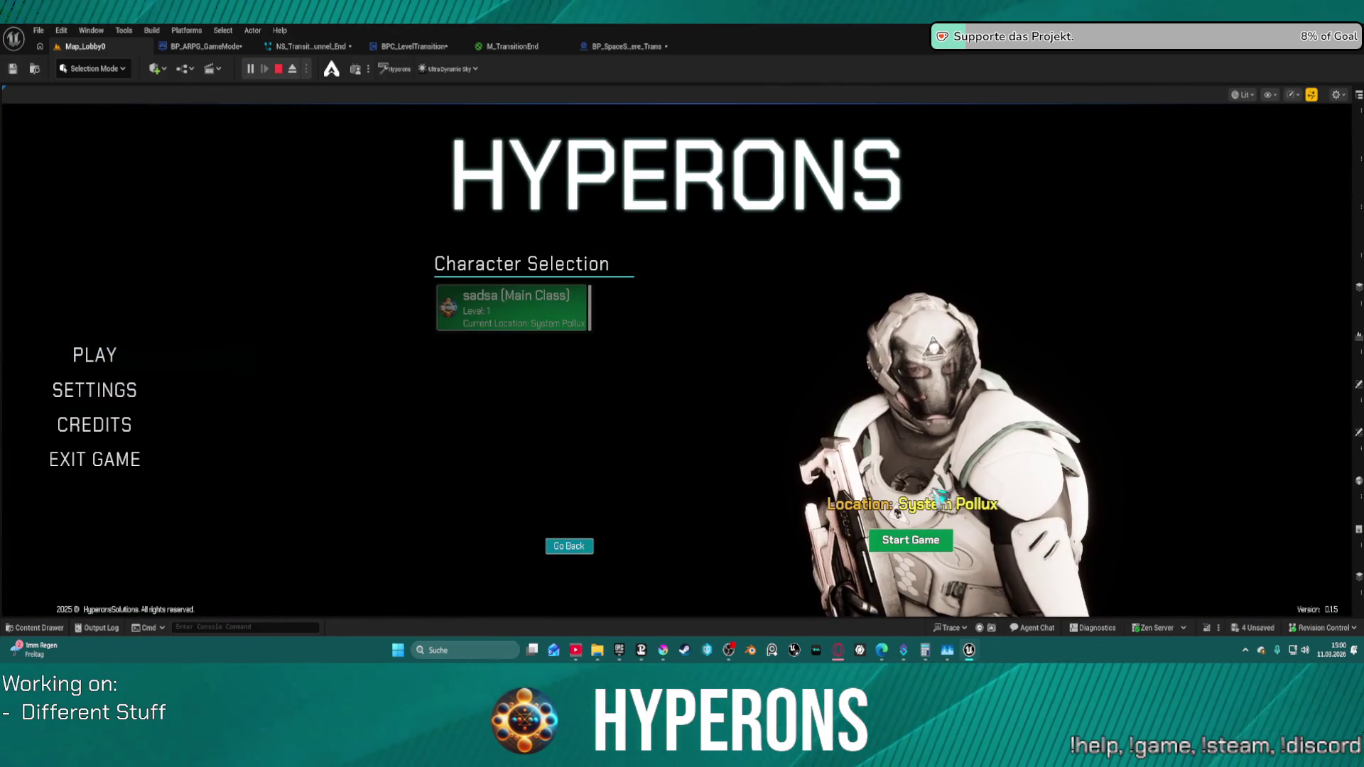
{"action": "left_click", "coordinate": [911, 540]}
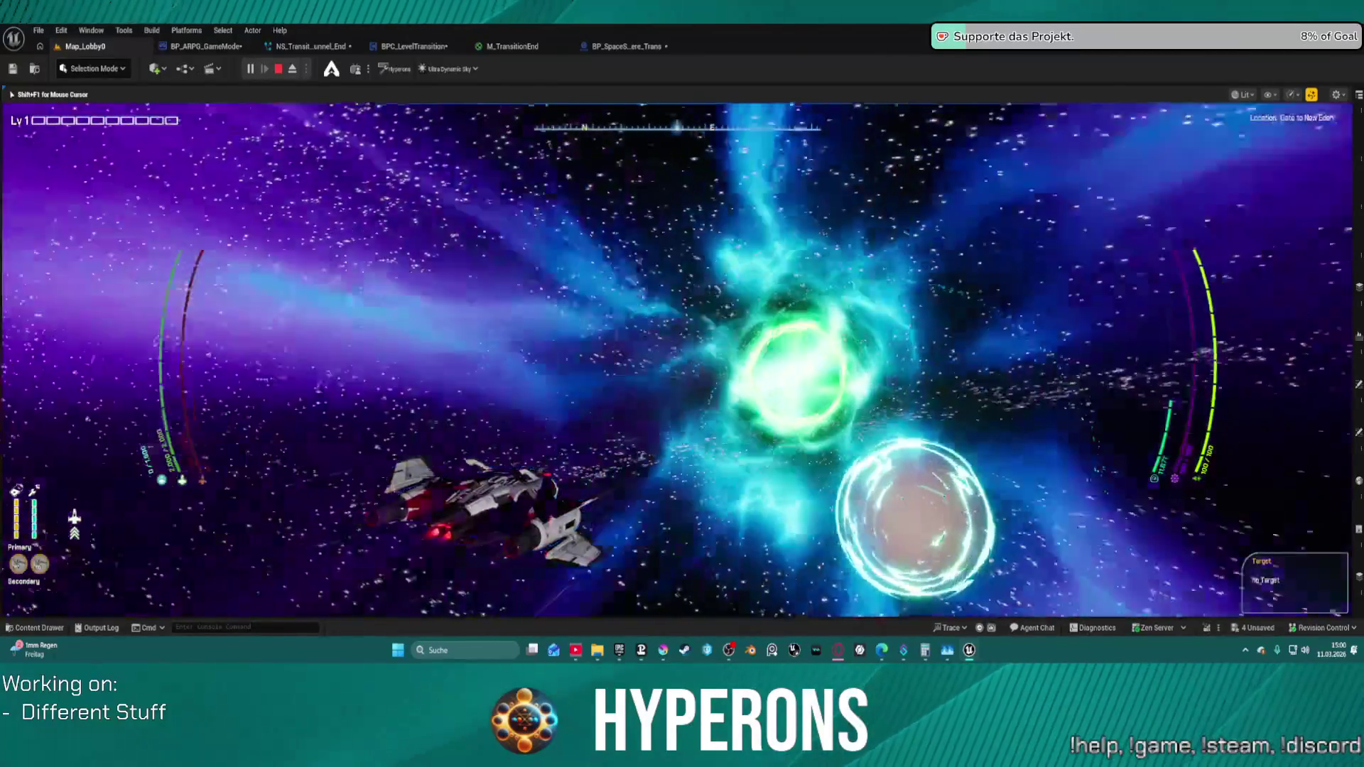
{"action": "key", "text": "Escape"}
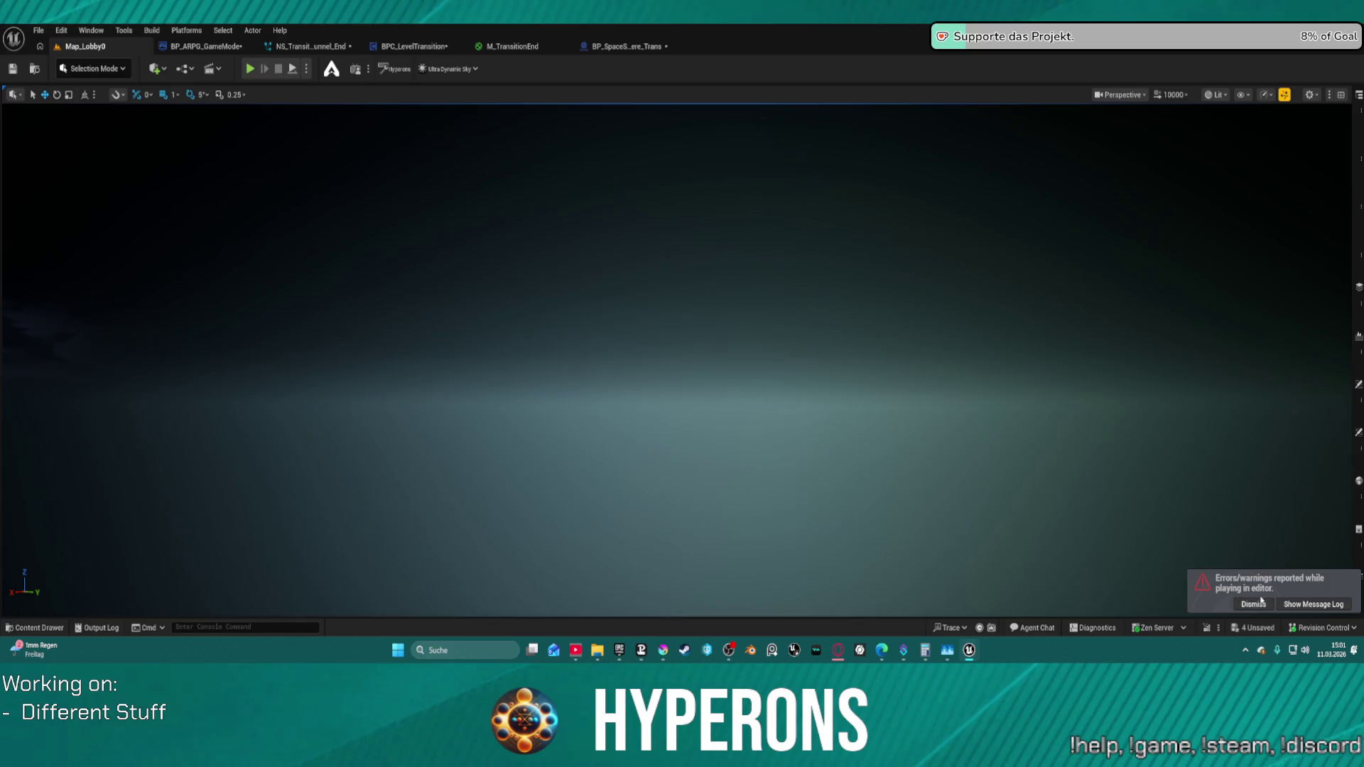
- Dismiss the play-session warnings and reopen the NS_Transition_Tunnel_End effect
{"action": "left_click", "coordinate": [1239, 609]}
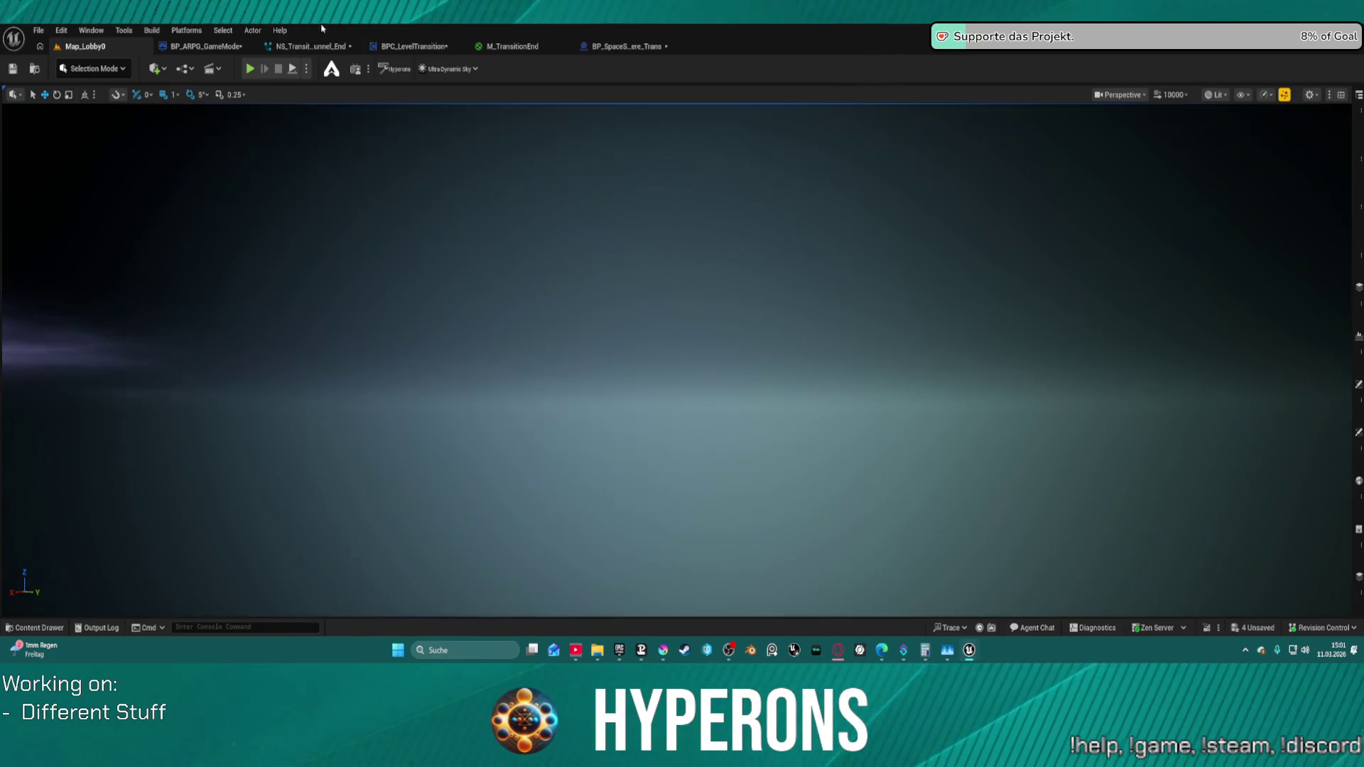
{"action": "left_click", "coordinate": [319, 48]}
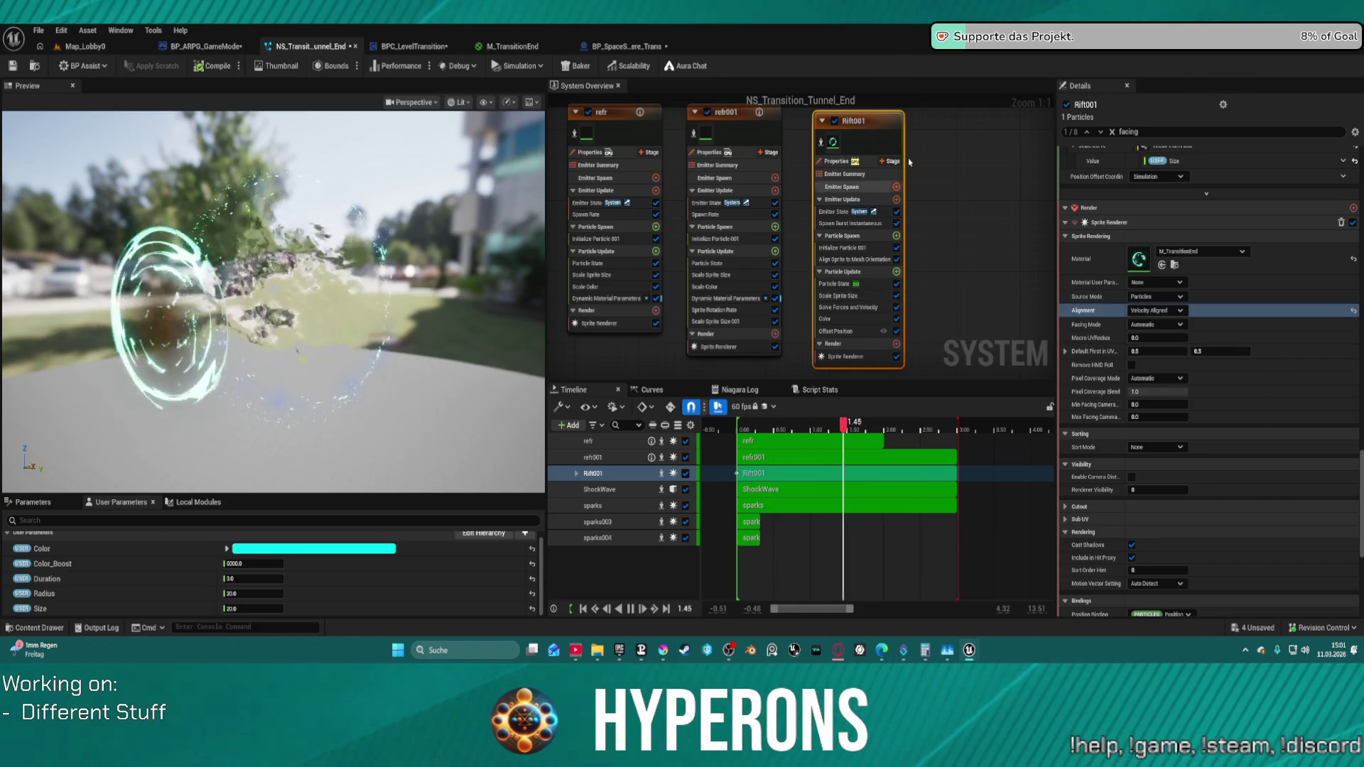
{"action": "scroll", "coordinate": [953, 215], "scroll_direction": "down", "scroll_amount": 10}
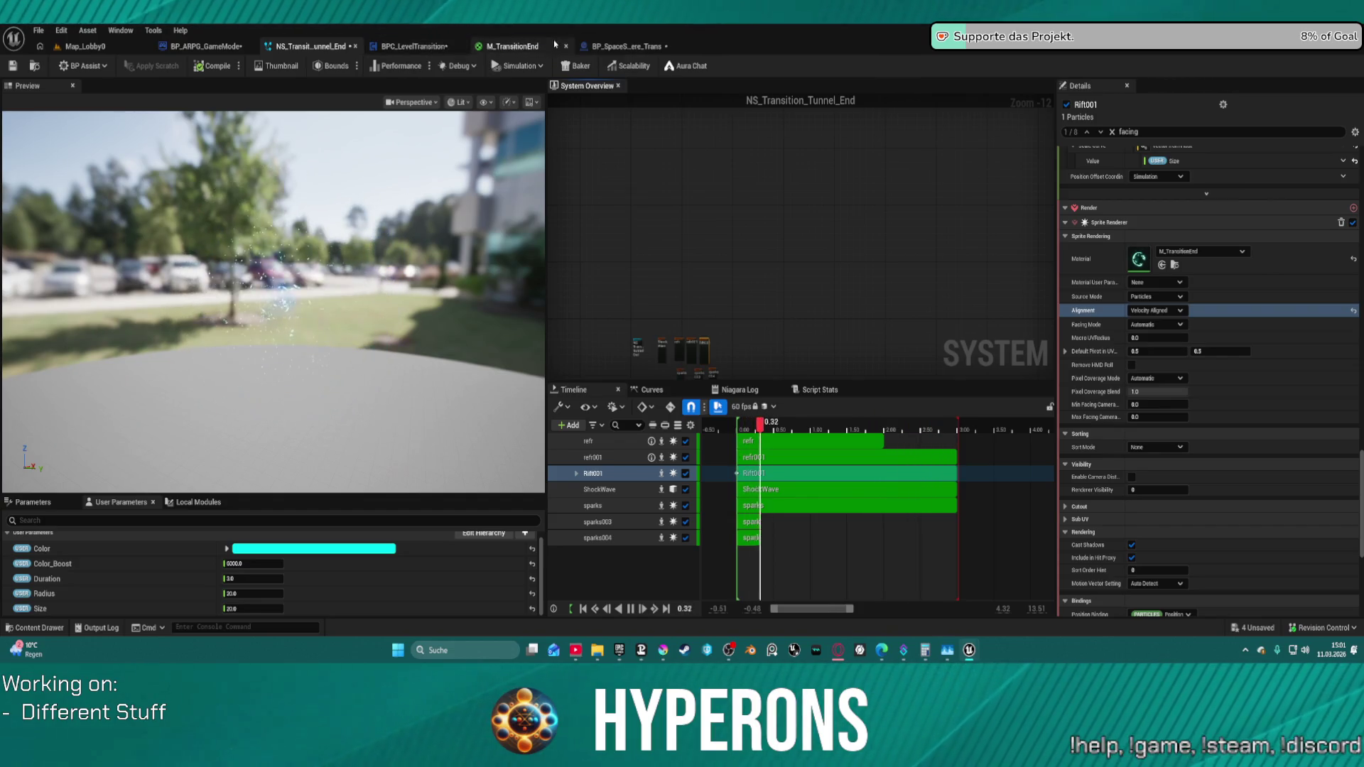
- In BP_SpaceSphere_Trans, move Handle Ship State Change rightward and wire its exec output to the next node
{"action": "left_click", "coordinate": [595, 46]}
{"action": "scroll", "coordinate": [817, 290], "scroll_direction": "down", "scroll_amount": 9}
{"action": "scroll", "coordinate": [740, 289], "scroll_direction": "up", "scroll_amount": 1}
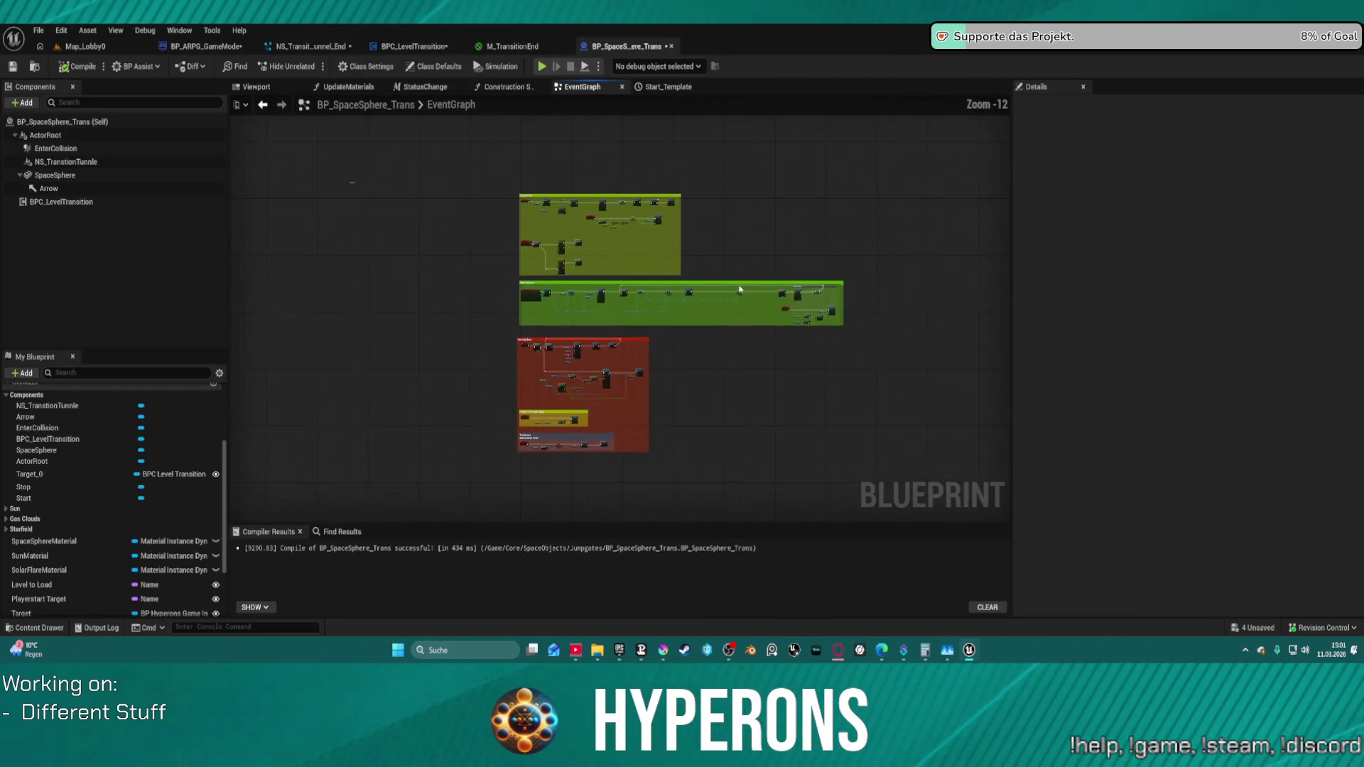
{"action": "scroll", "coordinate": [701, 305], "scroll_direction": "up", "scroll_amount": 3}
{"action": "scroll", "coordinate": [685, 316], "scroll_direction": "up", "scroll_amount": 4}
{"action": "left_click_drag", "start_coordinate": [448, 291], "coordinate": [977, 296]}
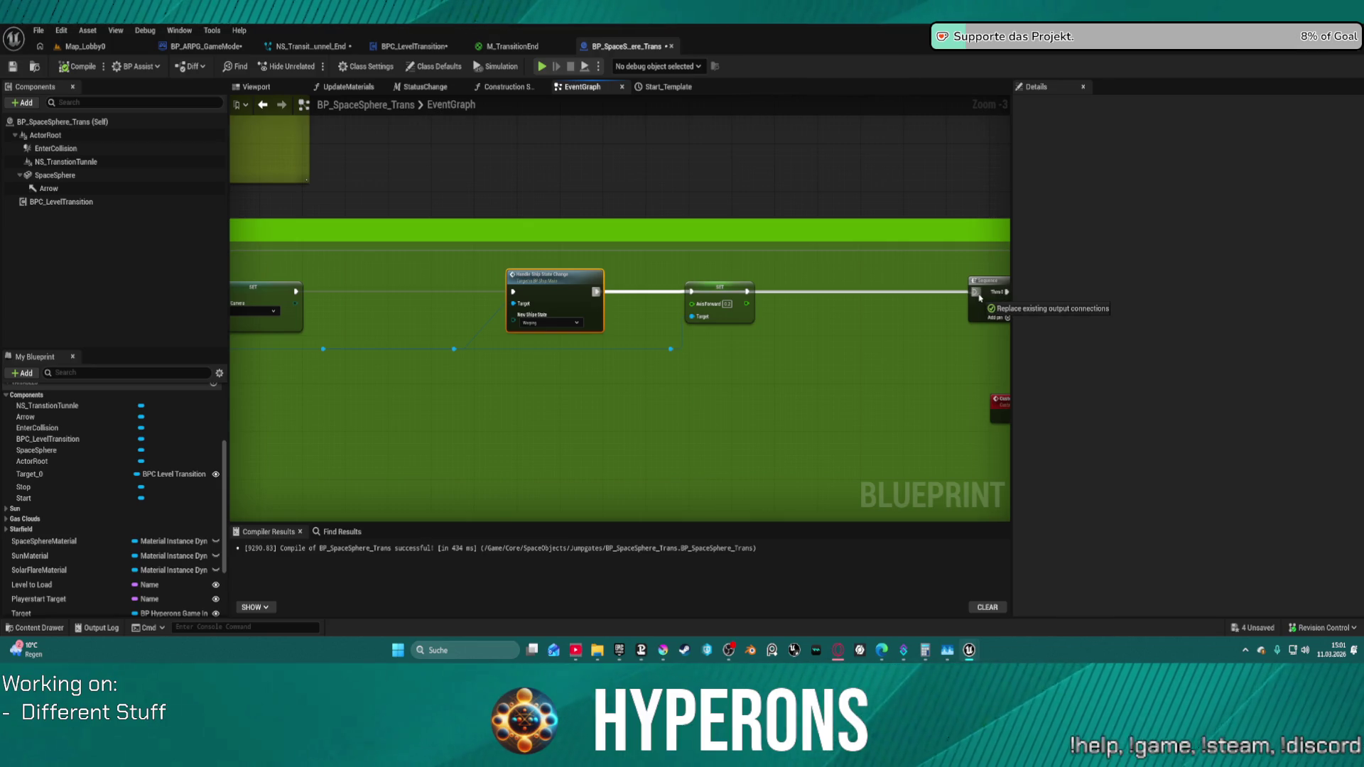
{"action": "left_click_drag", "start_coordinate": [976, 295], "coordinate": [976, 294]}
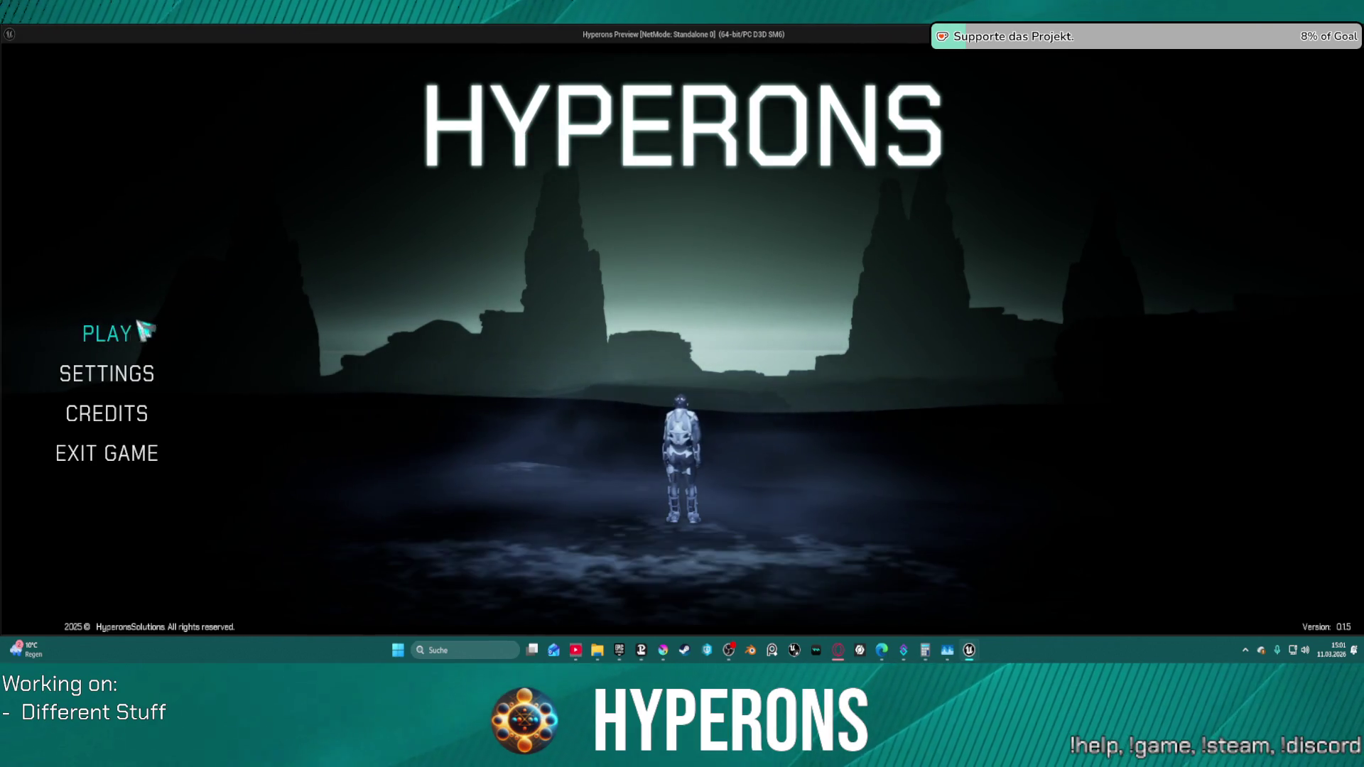
- Start a Hyperons game with the existing character and boost the ship through the jumpgate toward System Pollux
{"action": "left_click", "coordinate": [107, 336]}
{"action": "left_click", "coordinate": [503, 294]}
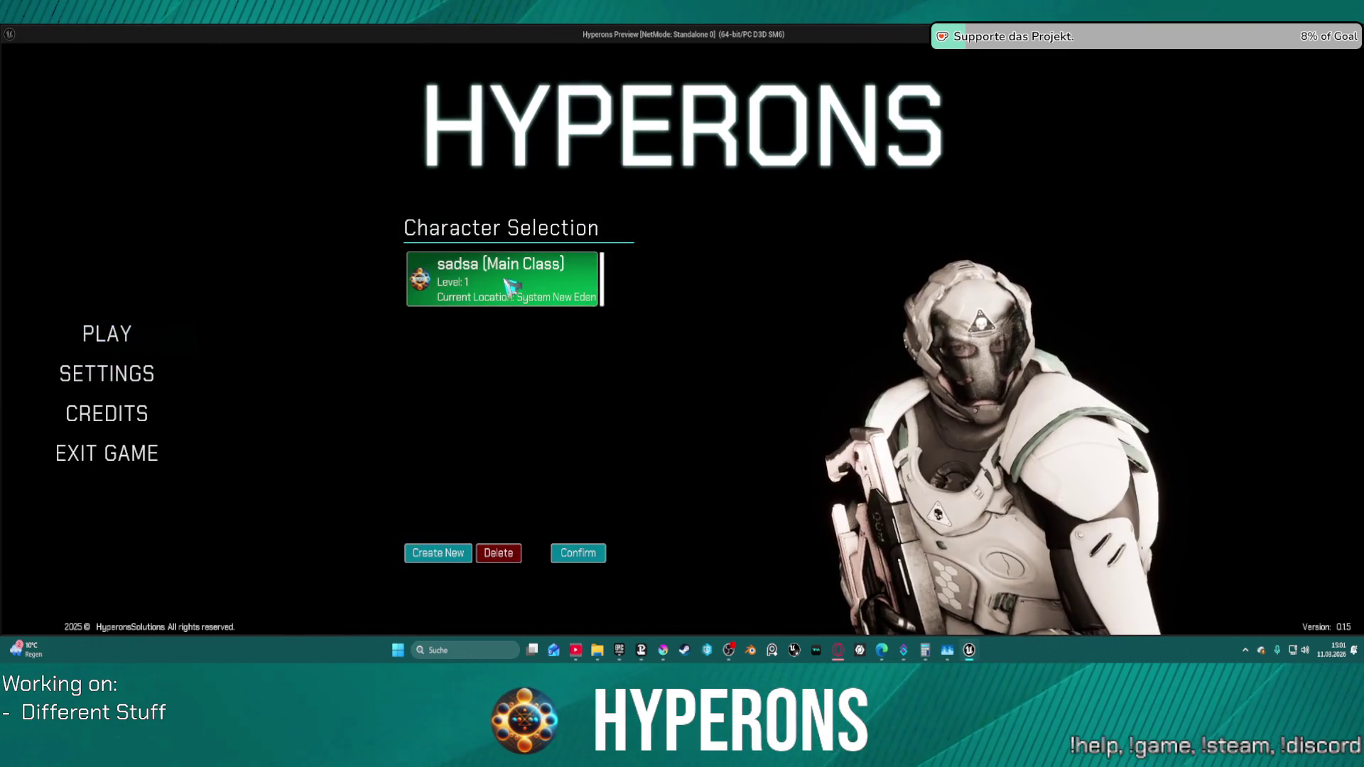
{"action": "left_click", "coordinate": [579, 554]}
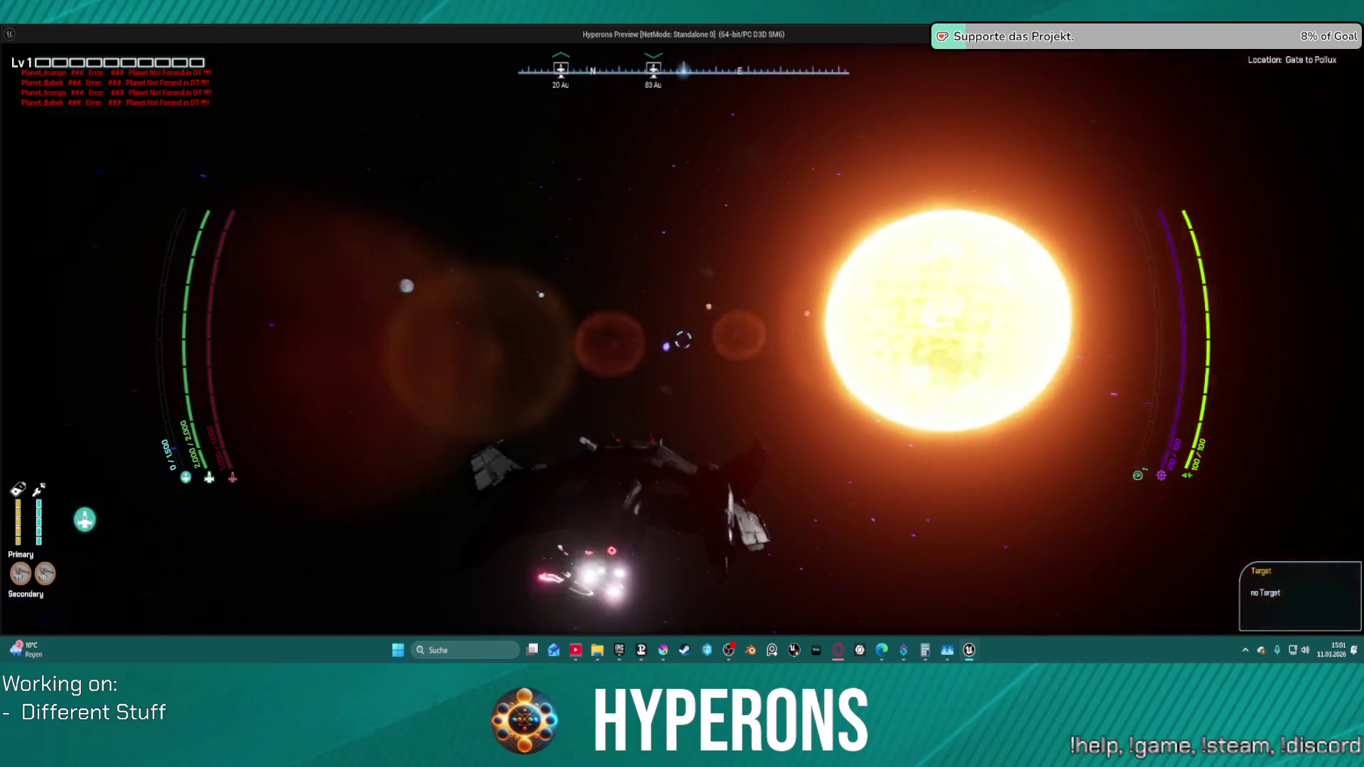
{"action": "key", "text": "w"}
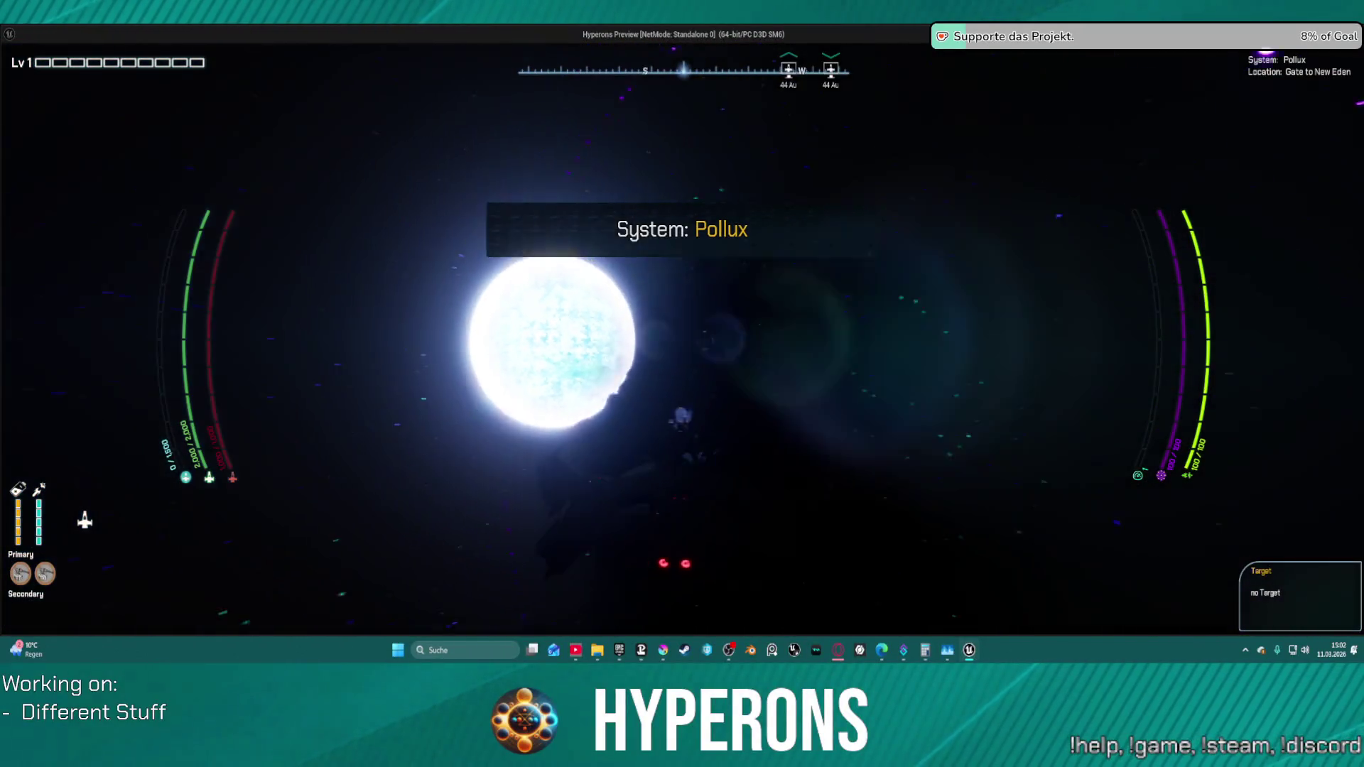
{"action": "key", "text": "w"}
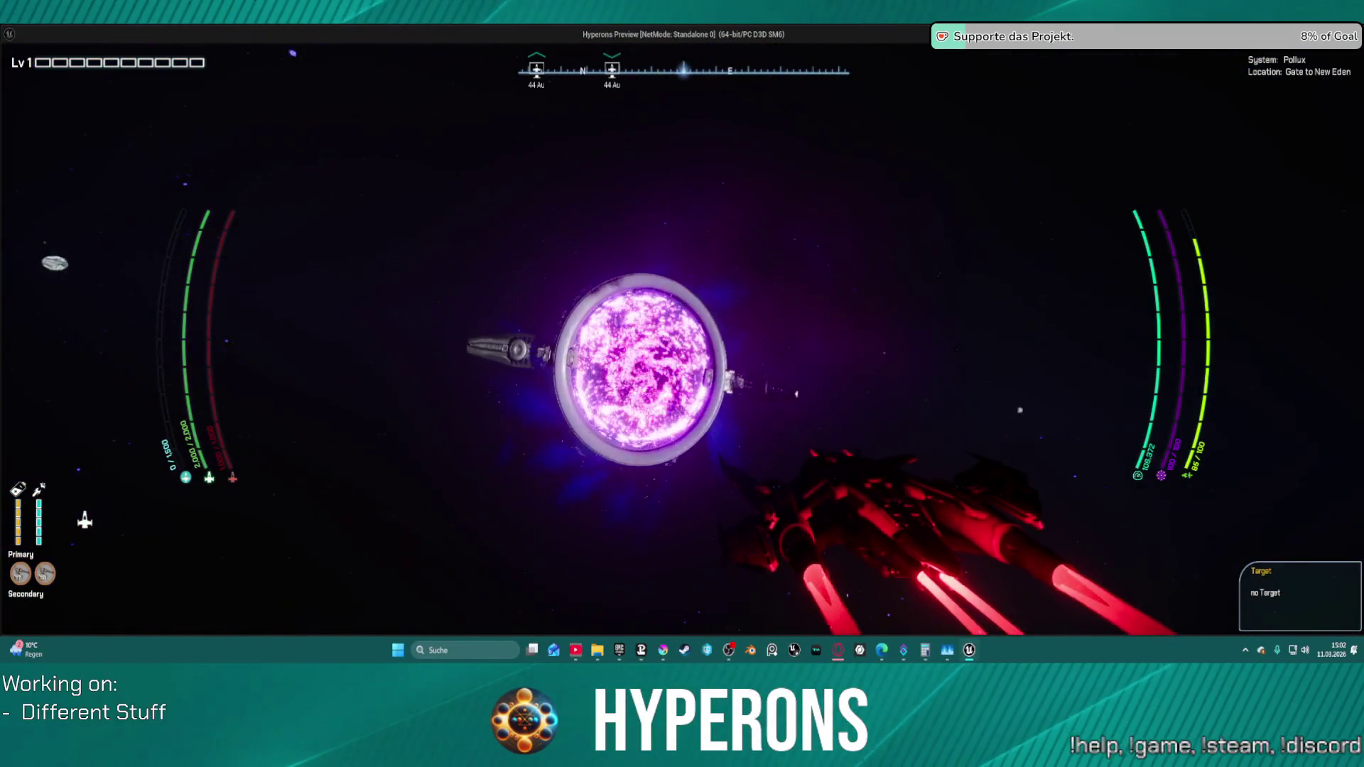
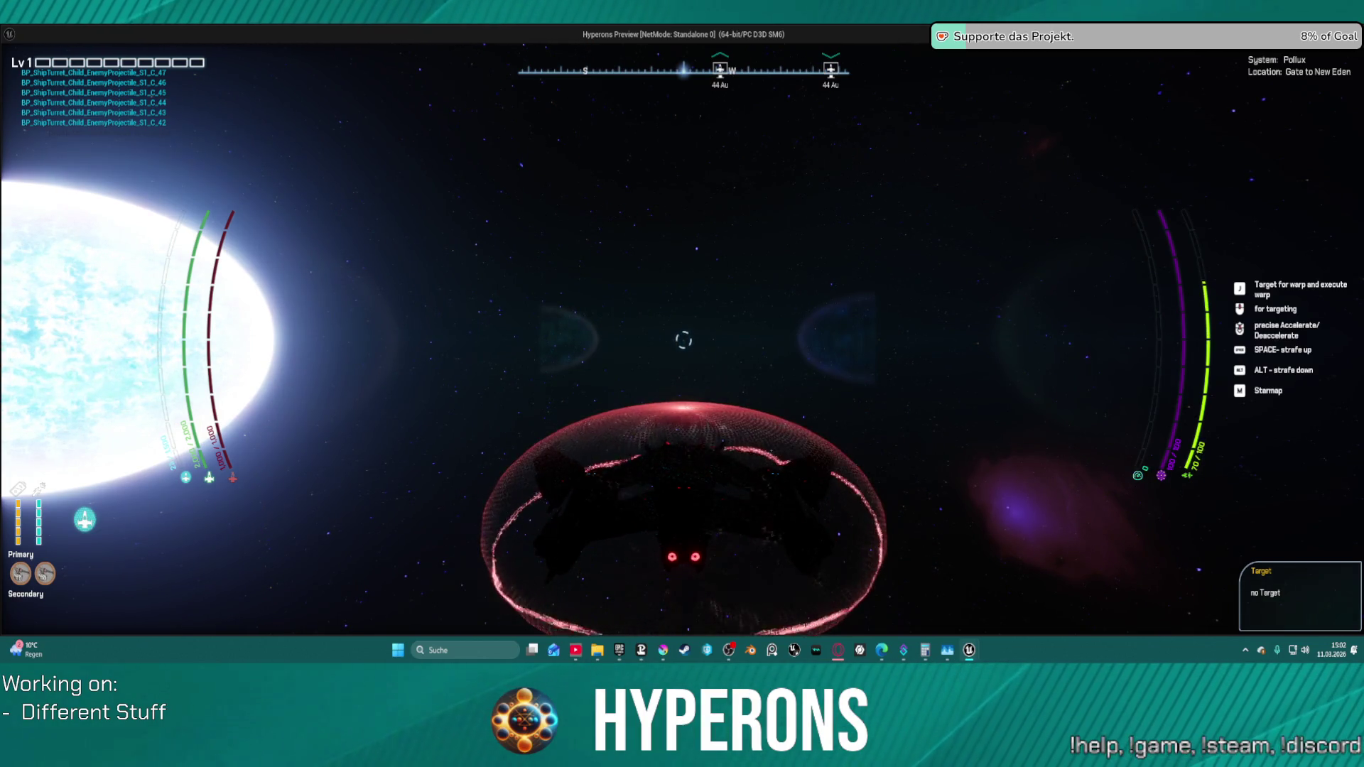
- Stop the game preview and bring the AndersLösen node group into view in BP_SpaceSphere_Trans
{"action": "key", "text": "Escape"}
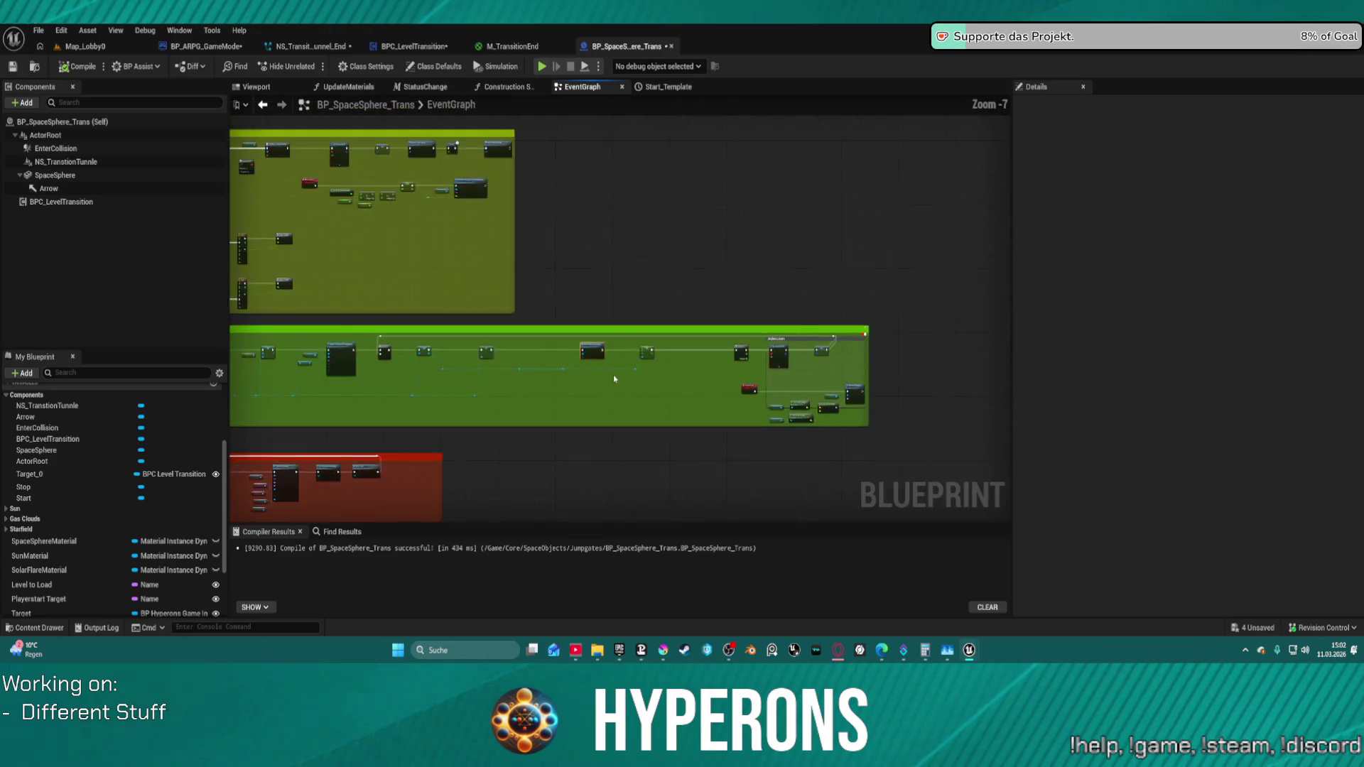
{"action": "scroll", "coordinate": [613, 379], "scroll_direction": "up", "scroll_amount": 1}
{"action": "scroll", "coordinate": [614, 378], "scroll_direction": "up", "scroll_amount": 1}
{"action": "scroll", "coordinate": [614, 378], "scroll_direction": "up", "scroll_amount": 1}
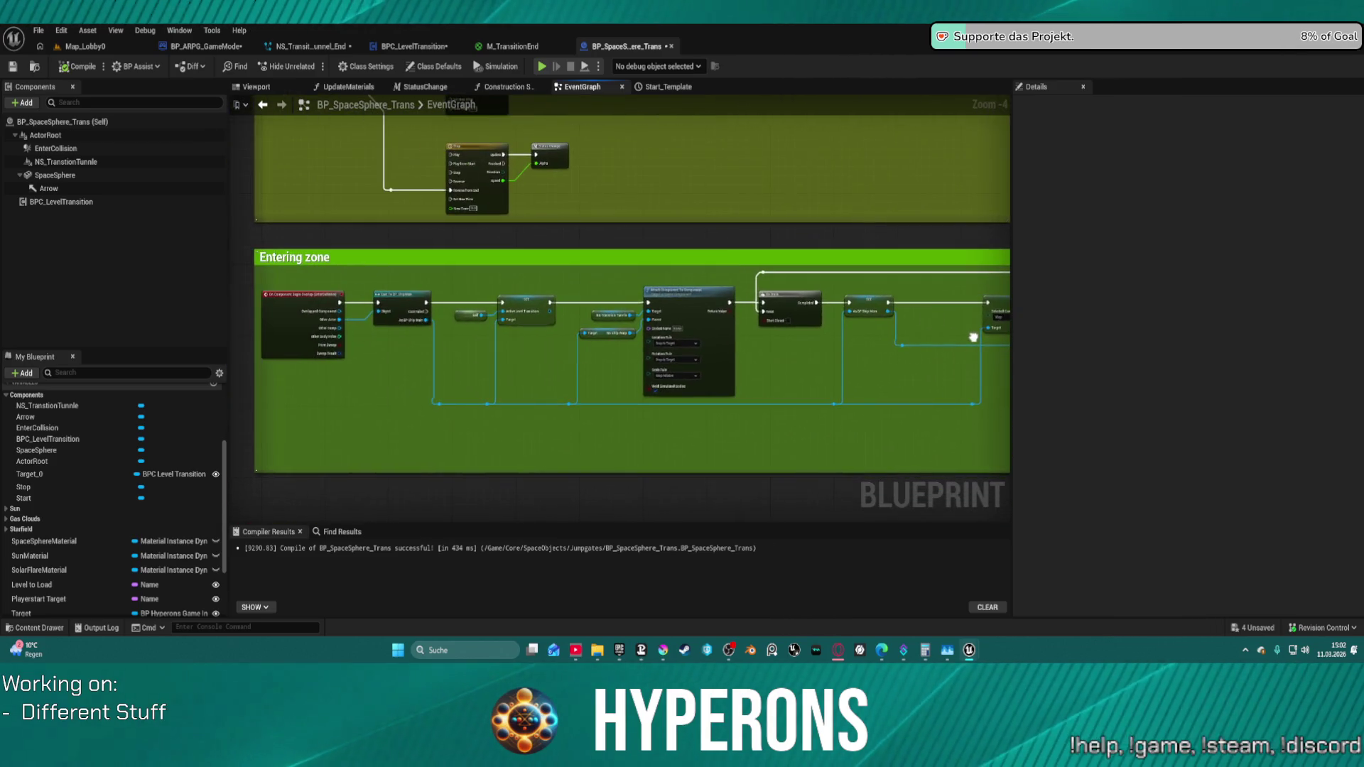
{"action": "scroll", "coordinate": [973, 338], "scroll_direction": "up", "scroll_amount": 2}
{"action": "scroll", "coordinate": [917, 288], "scroll_direction": "up", "scroll_amount": 1}
{"action": "scroll", "coordinate": [878, 248], "scroll_direction": "up", "scroll_amount": 1}
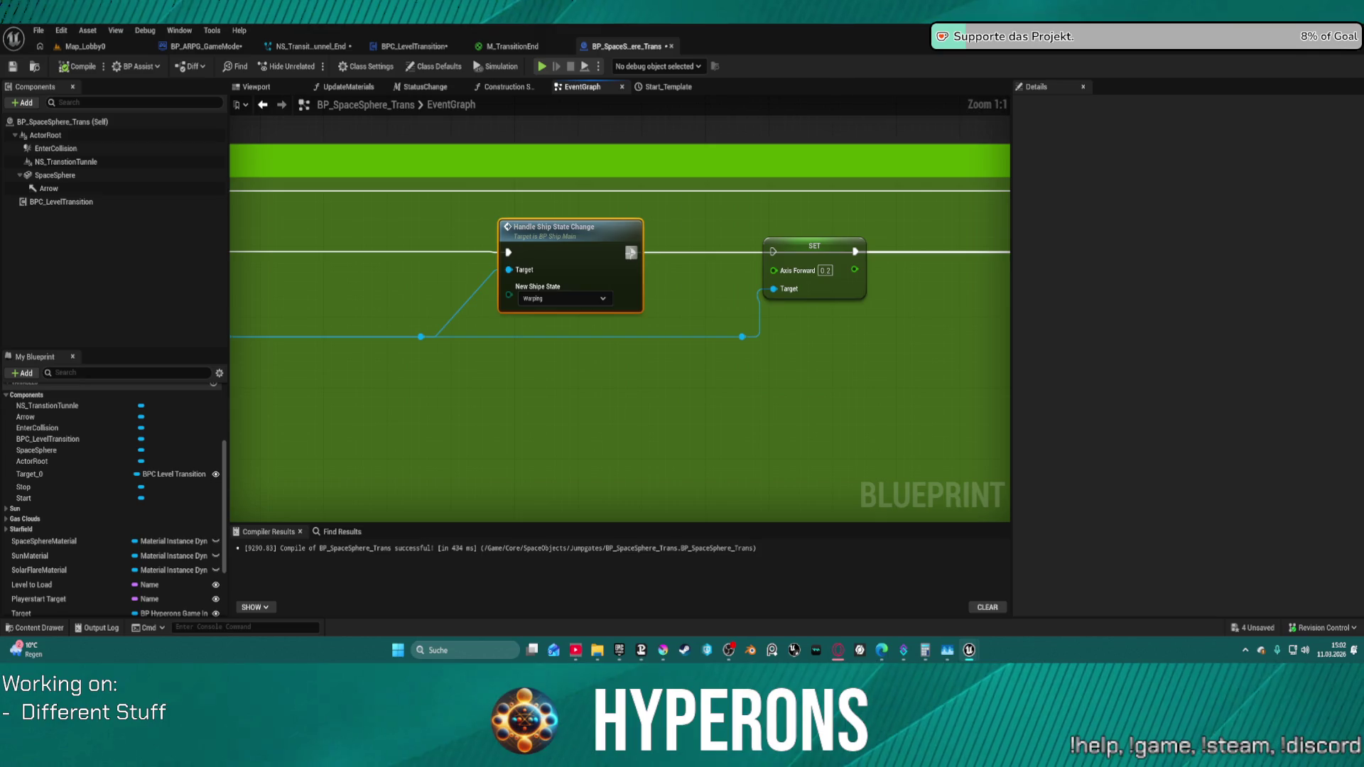
{"action": "left_click_drag", "start_coordinate": [828, 271], "coordinate": [586, 250]}
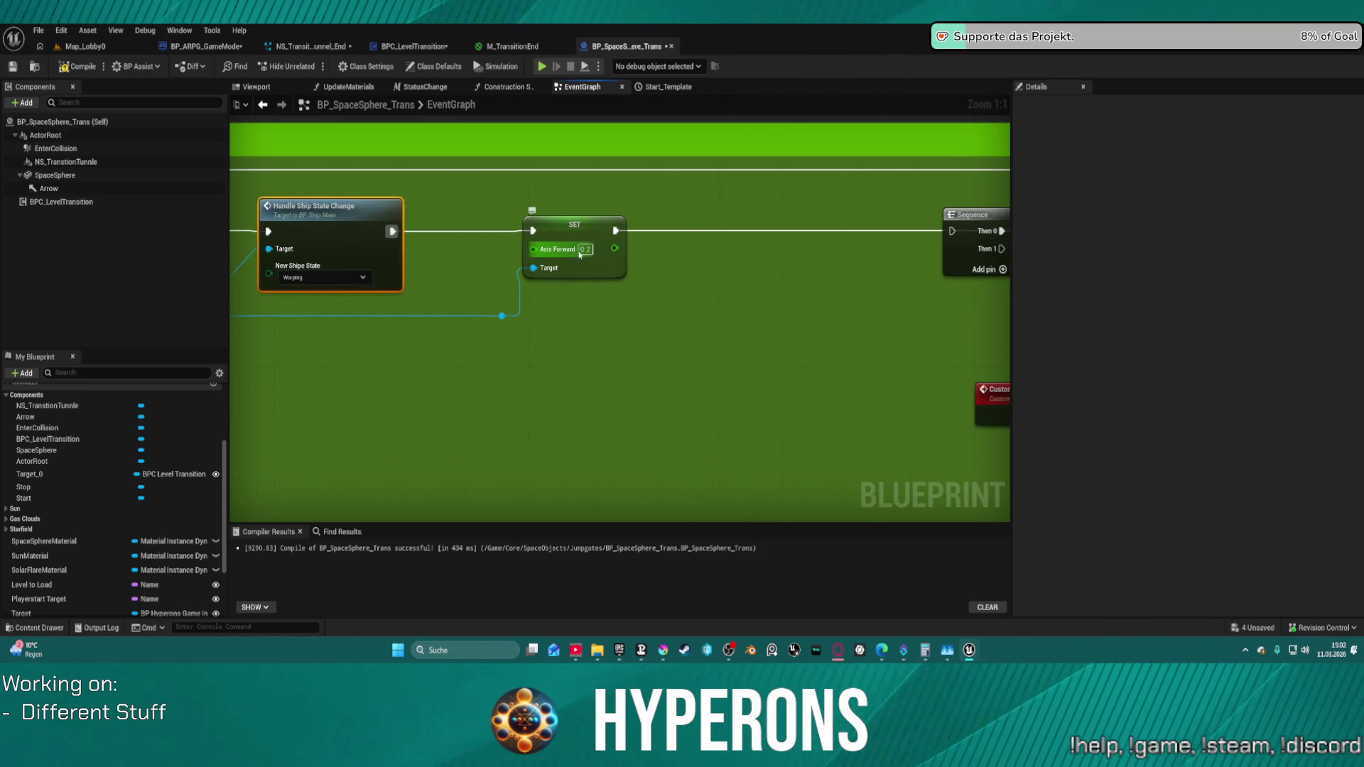
{"action": "left_click", "coordinate": [579, 252]}
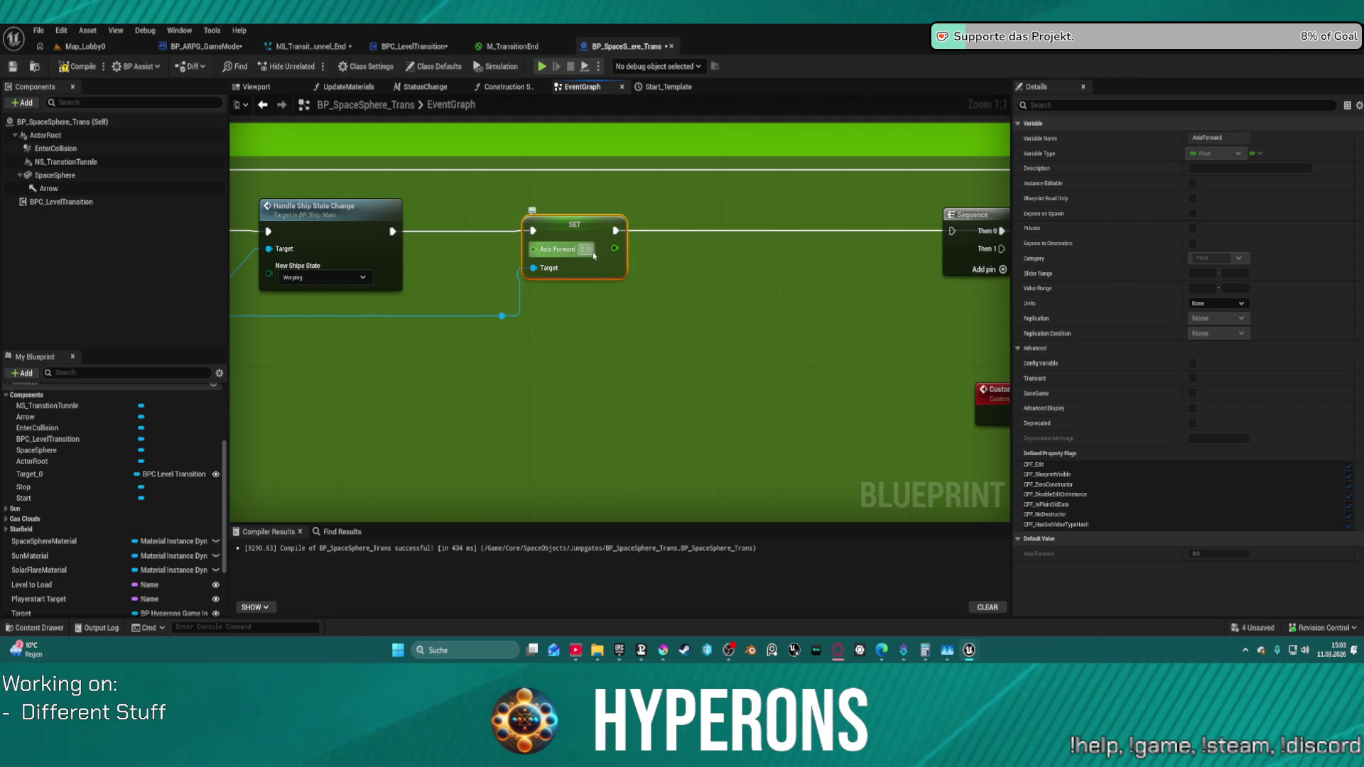
{"action": "scroll", "coordinate": [493, 235], "scroll_direction": "down", "scroll_amount": 3}
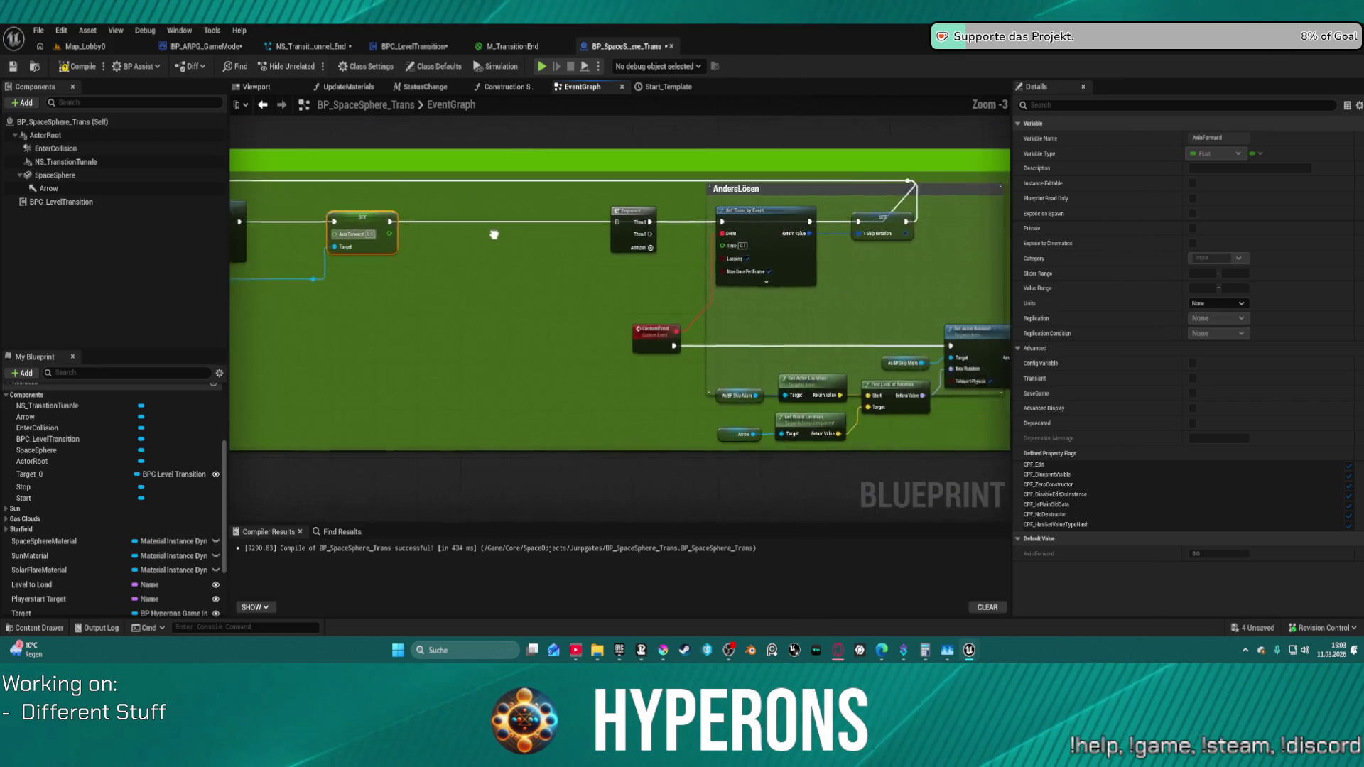
{"action": "left_click_drag", "start_coordinate": [494, 235], "coordinate": [565, 263]}
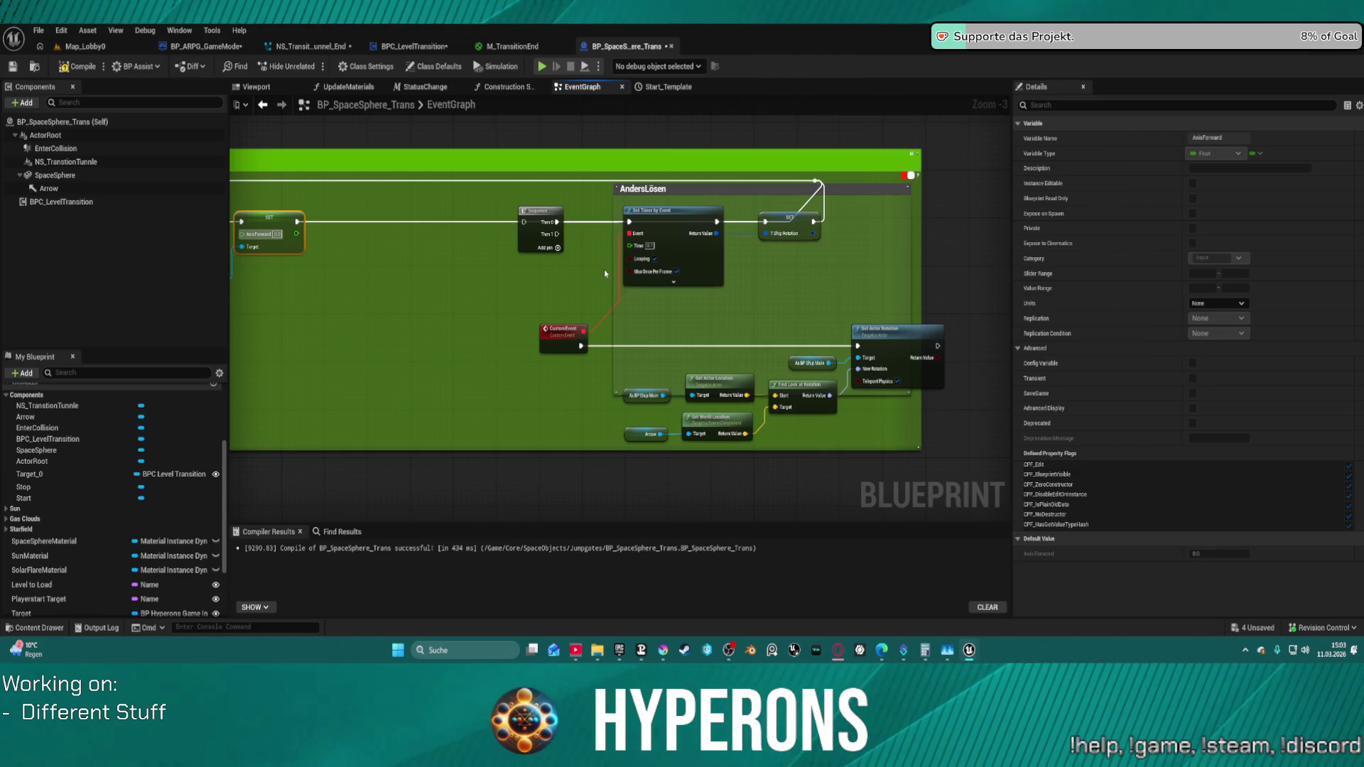
- Rearrange the Set Timer, Sequence and T_ShipRotation nodes, then delete the AndersLösen group
{"action": "left_click_drag", "start_coordinate": [692, 211], "coordinate": [752, 282]}
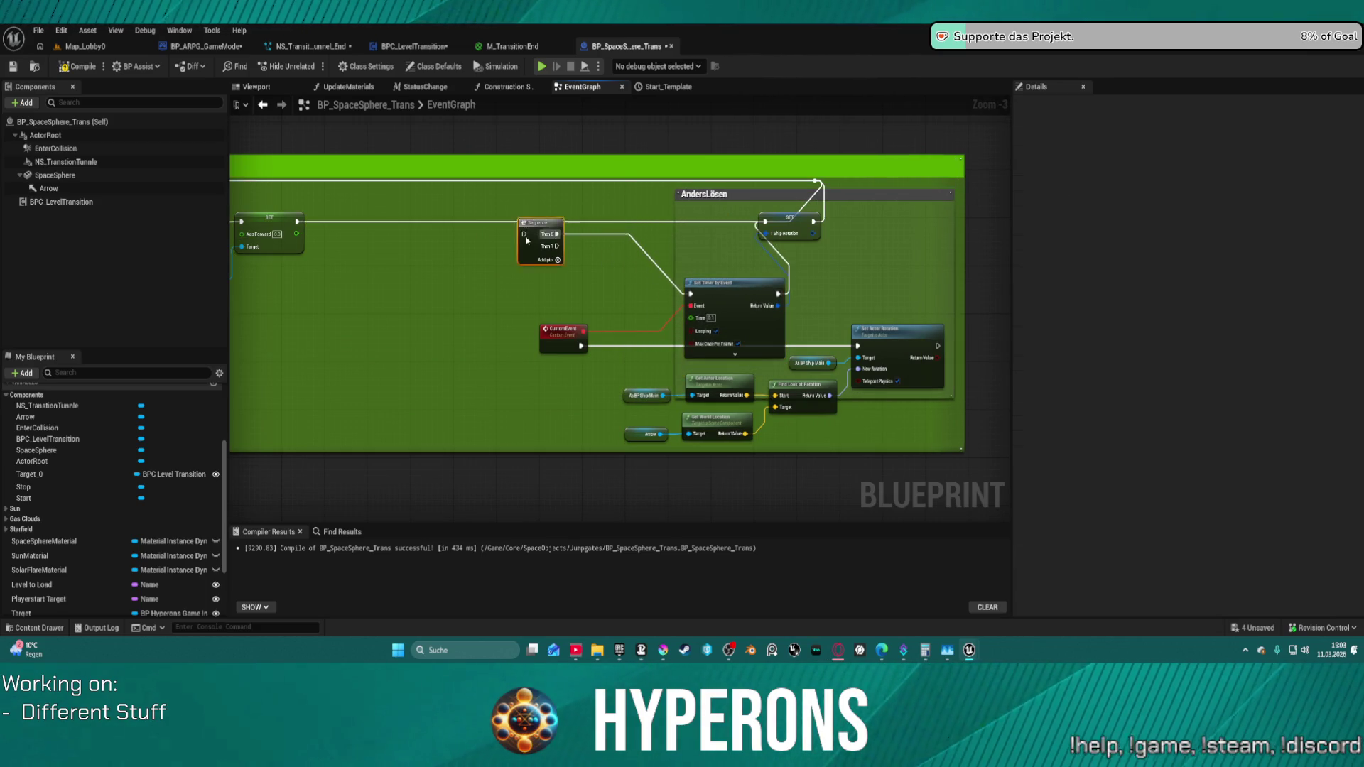
{"action": "left_click_drag", "start_coordinate": [526, 241], "coordinate": [585, 312]}
{"action": "left_click_drag", "start_coordinate": [802, 219], "coordinate": [852, 302]}
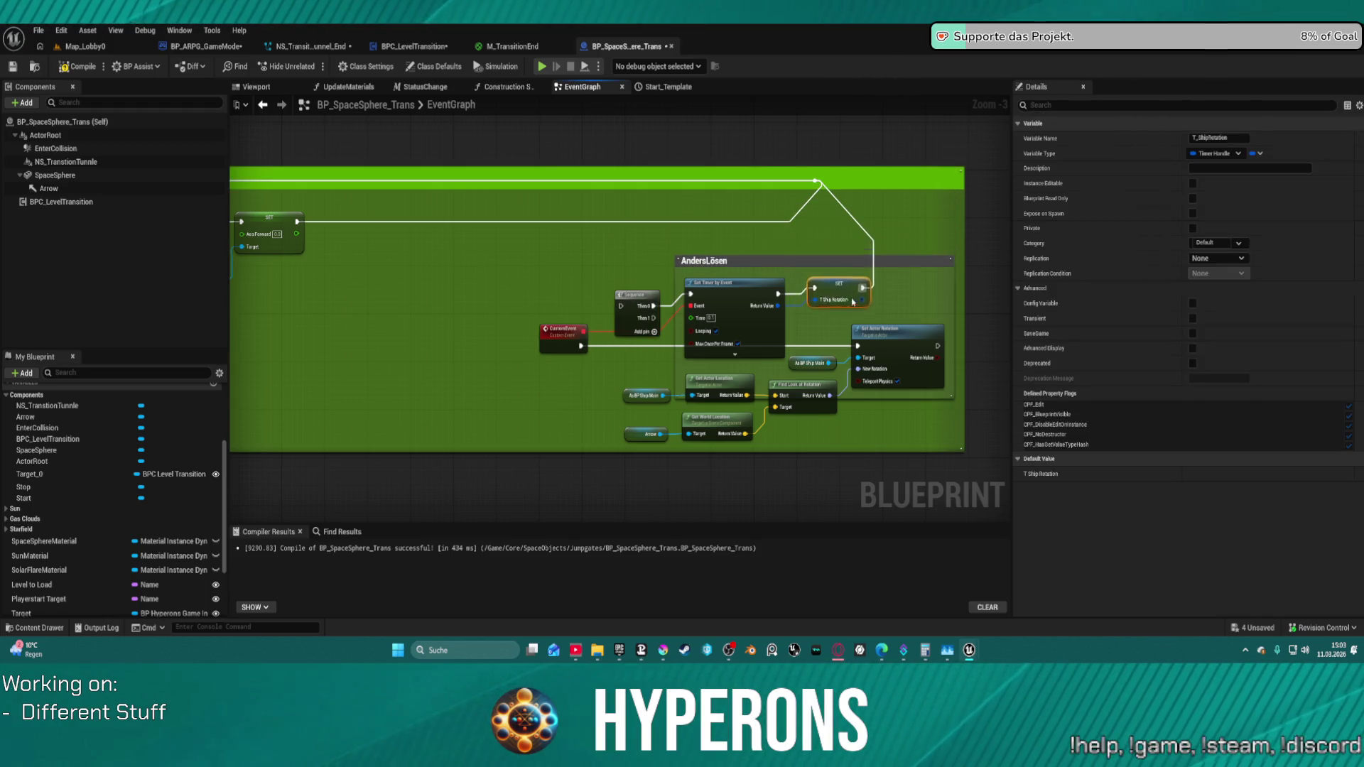
{"action": "left_click_drag", "start_coordinate": [533, 254], "coordinate": [846, 430]}
{"action": "key", "text": "Delete"}
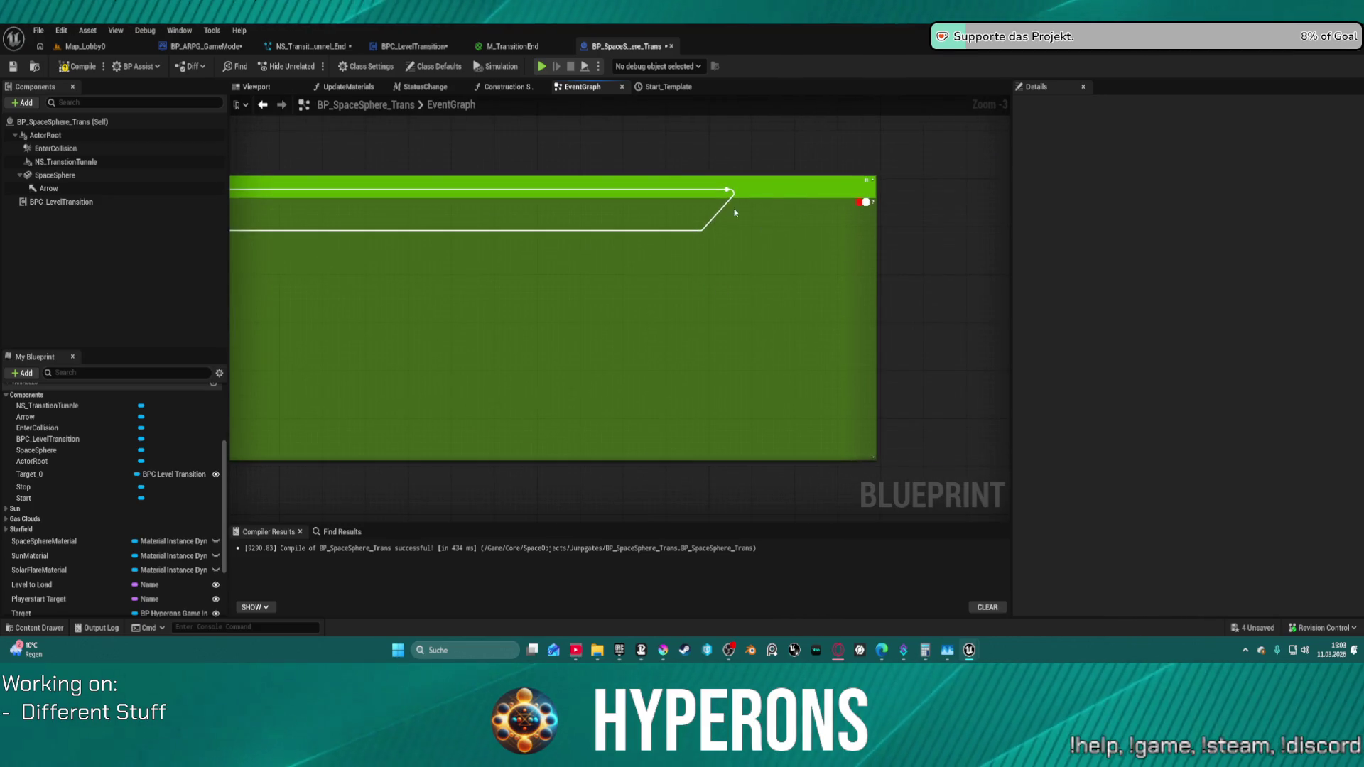
- Step back through the edits so the Entering zone comment and its node chain are restored
{"action": "left_click", "coordinate": [679, 281]}
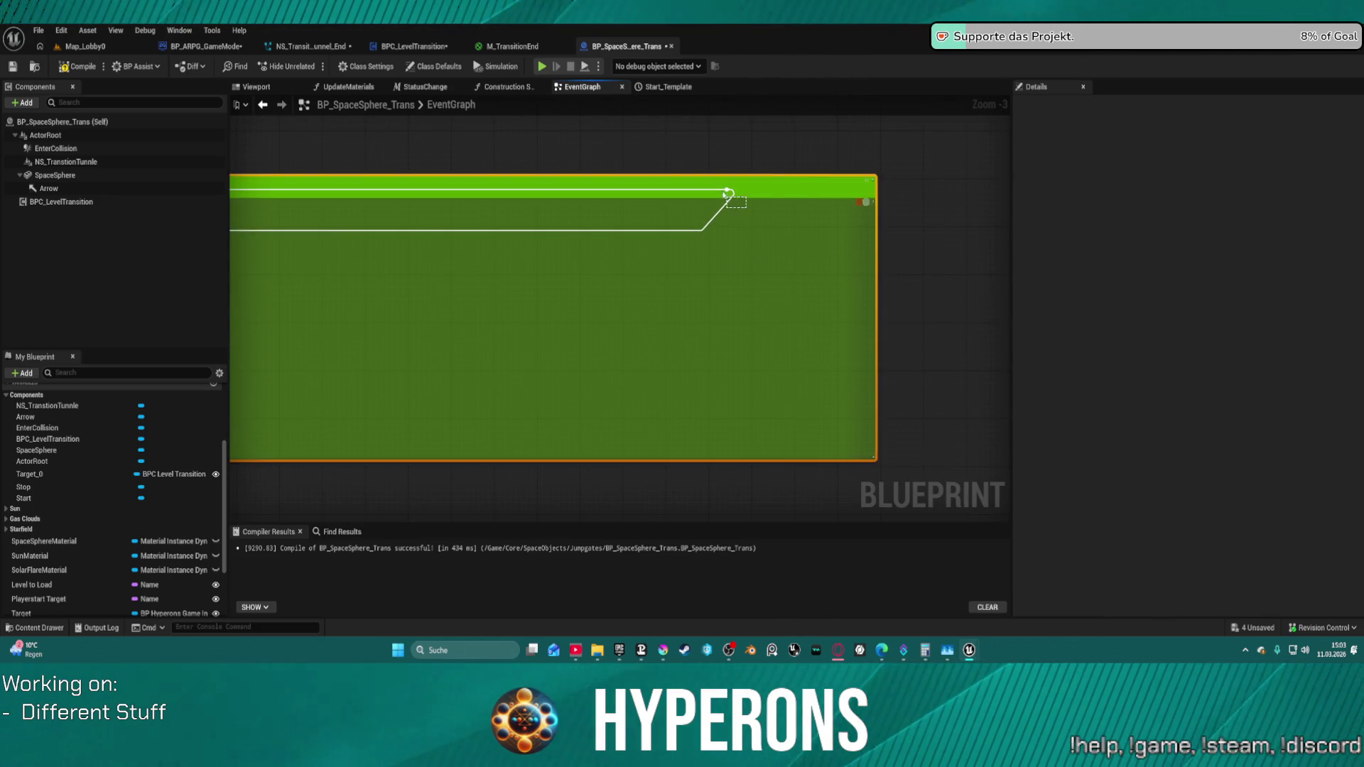
{"action": "key", "text": "ctrl+z"}
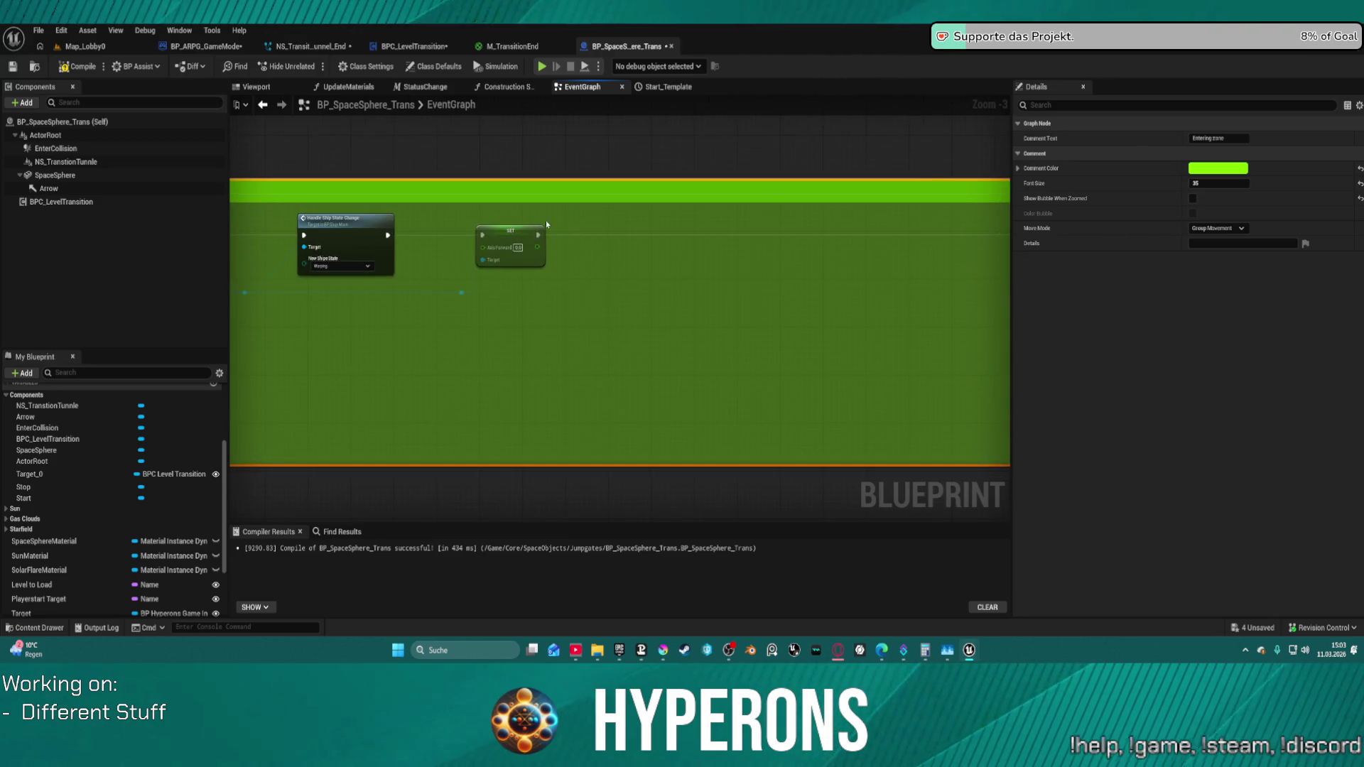
{"action": "key", "text": "Delete"}
{"action": "key", "text": "ctrl+z"}
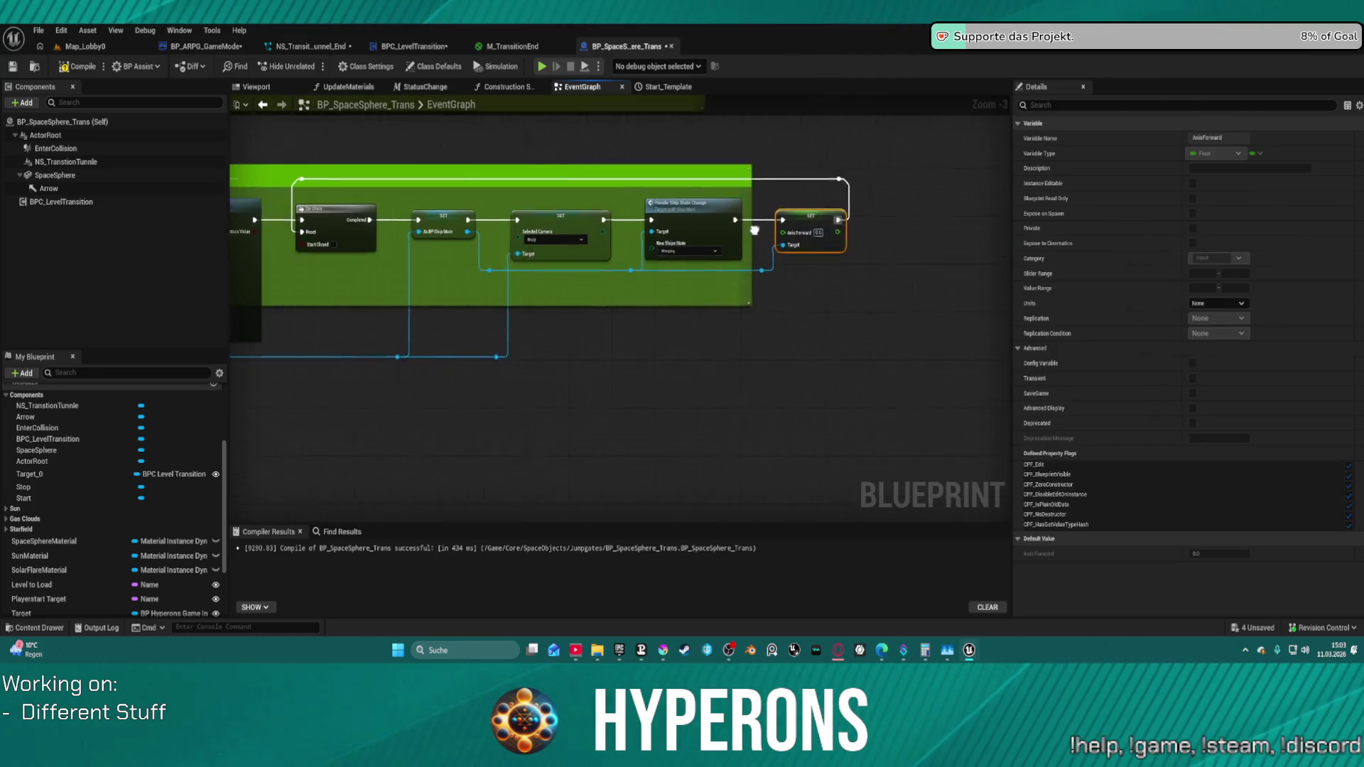
{"action": "key", "text": "ctrl+z"}
{"action": "key", "text": "ctrl+z"}
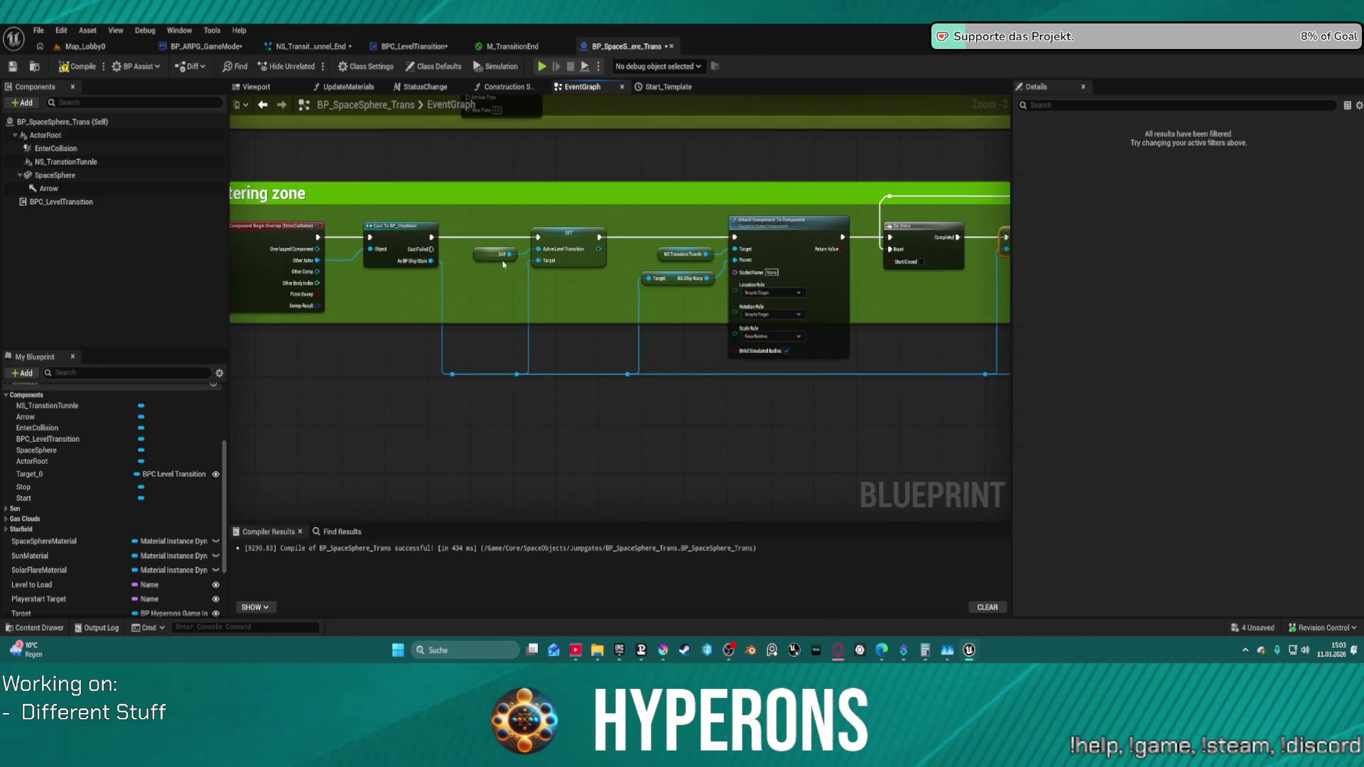
{"action": "key", "text": "ctrl+z"}
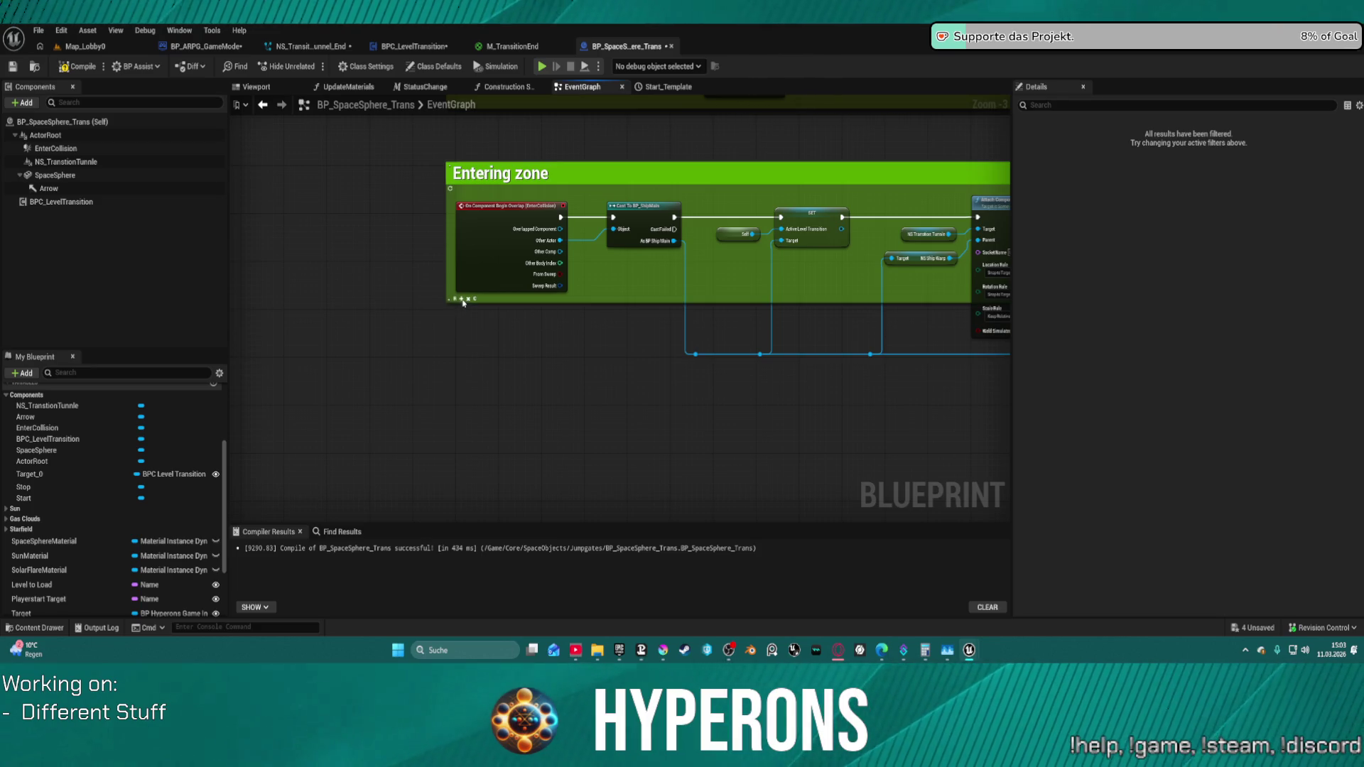
{"action": "scroll", "coordinate": [505, 318], "scroll_direction": "down", "scroll_amount": 7}
{"action": "scroll", "coordinate": [530, 286], "scroll_direction": "down", "scroll_amount": 3}
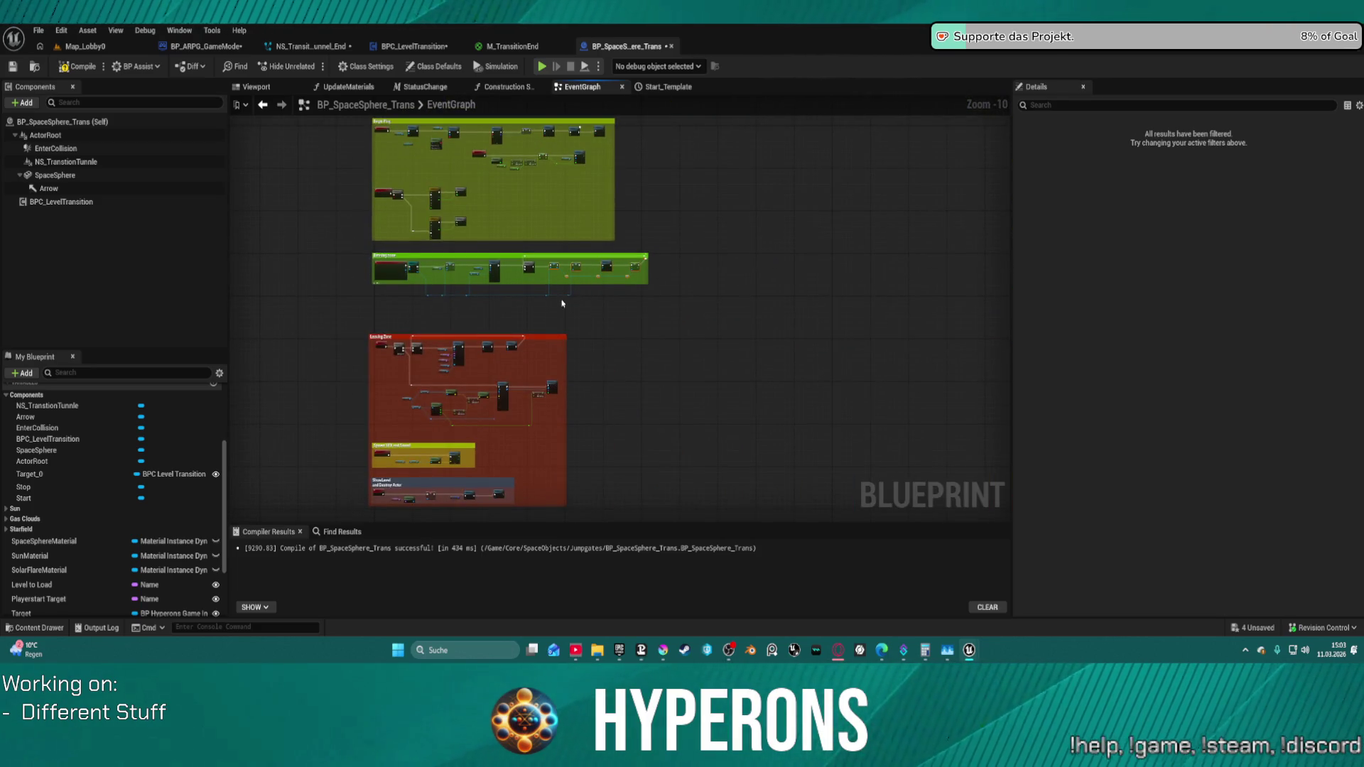
{"action": "scroll", "coordinate": [505, 413], "scroll_direction": "up", "scroll_amount": 1}
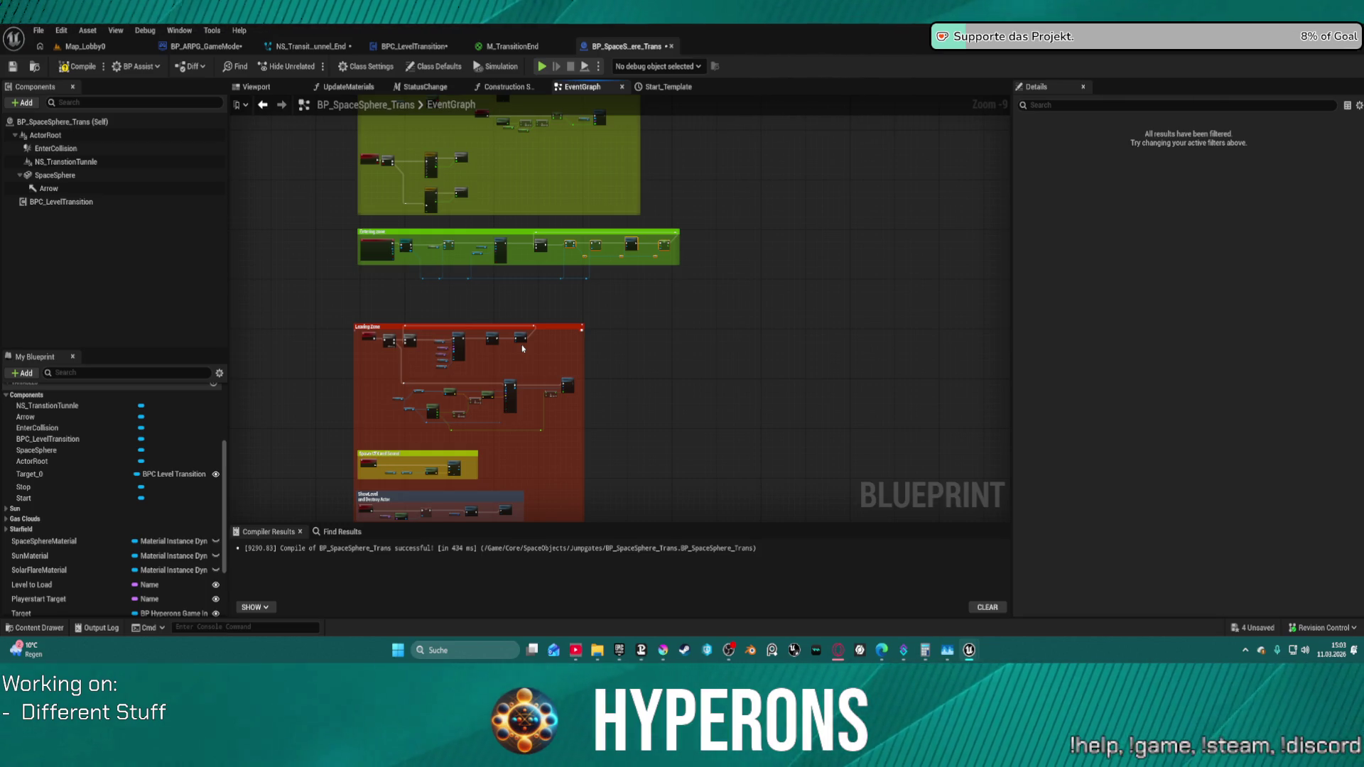
{"action": "scroll", "coordinate": [642, 291], "scroll_direction": "up", "scroll_amount": 2}
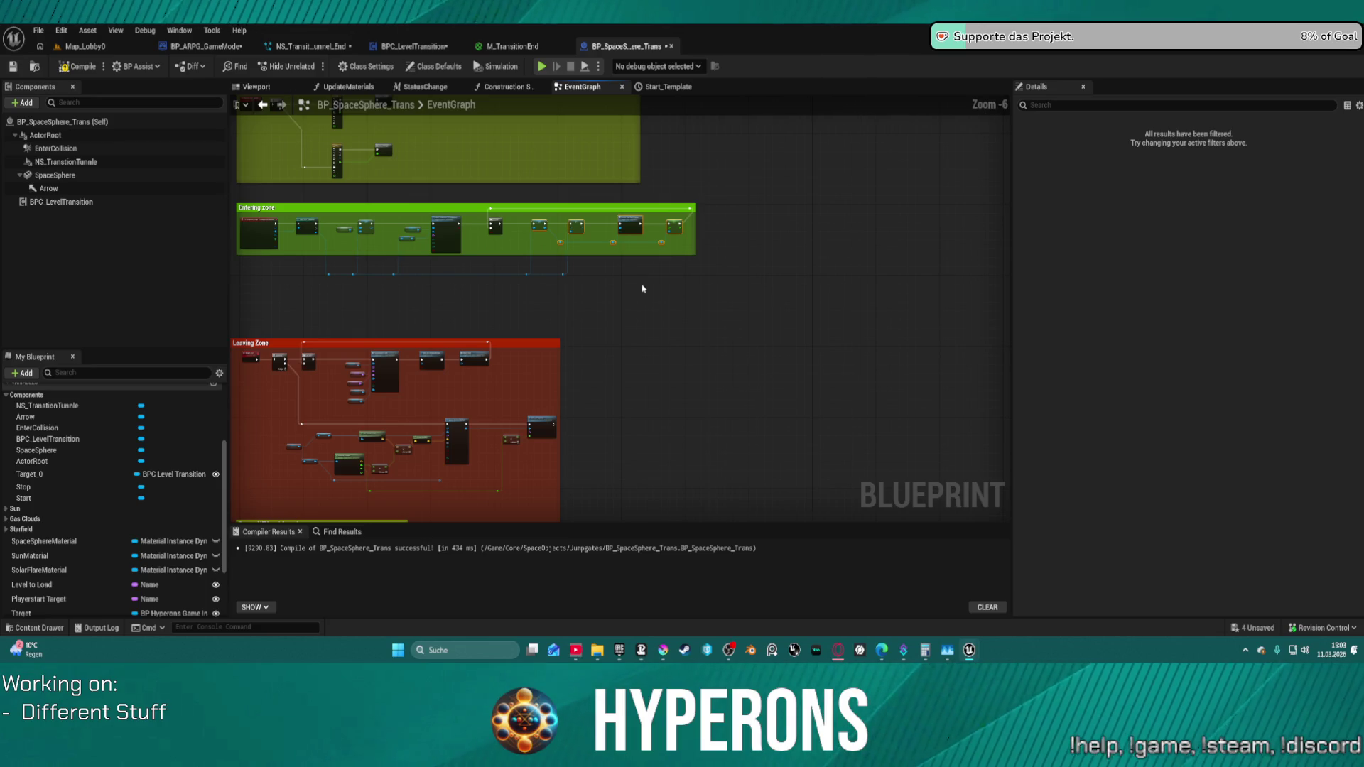
{"action": "scroll", "coordinate": [634, 303], "scroll_direction": "up", "scroll_amount": 2}
{"action": "scroll", "coordinate": [694, 256], "scroll_direction": "up", "scroll_amount": 3}
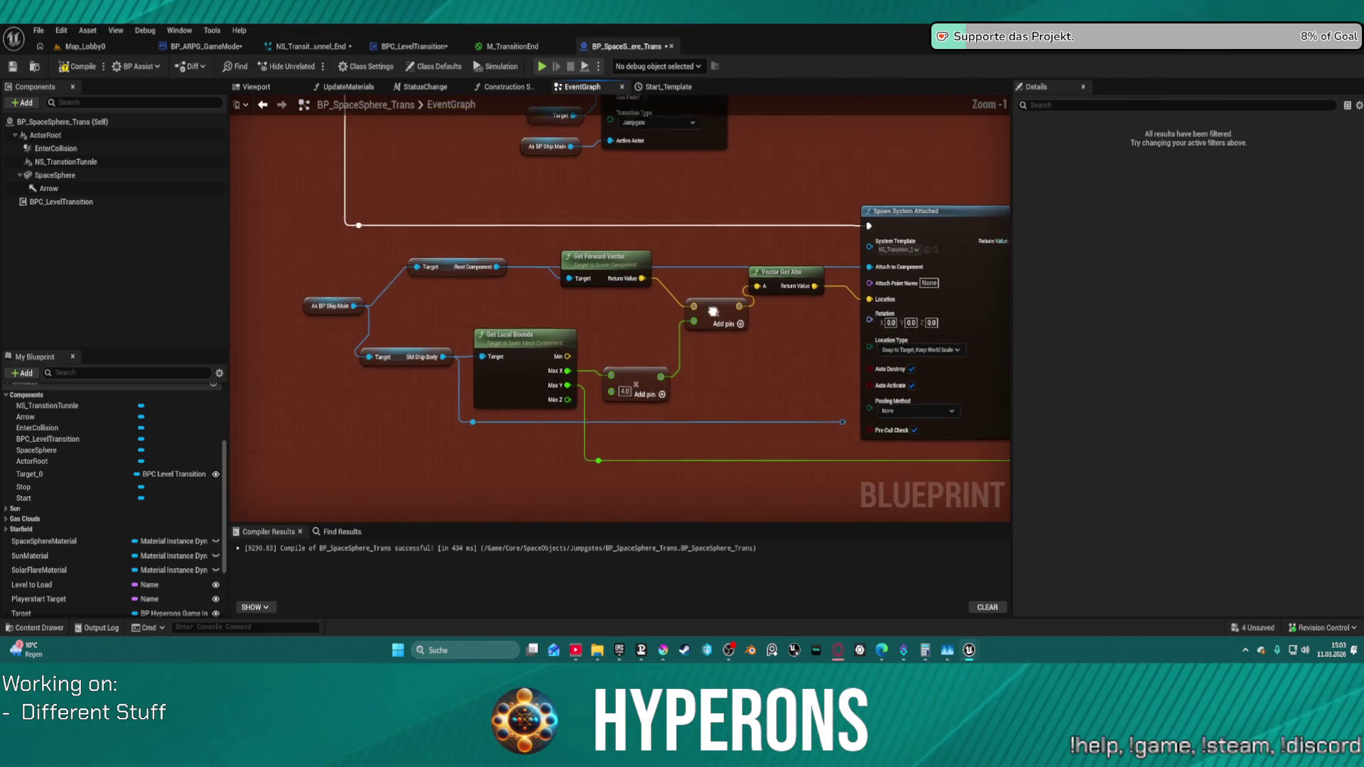
- Try wiring the reroute point into Spawn System Attached's Rotation, leaving it unconnected
{"action": "left_click_drag", "start_coordinate": [577, 355], "coordinate": [483, 348]}
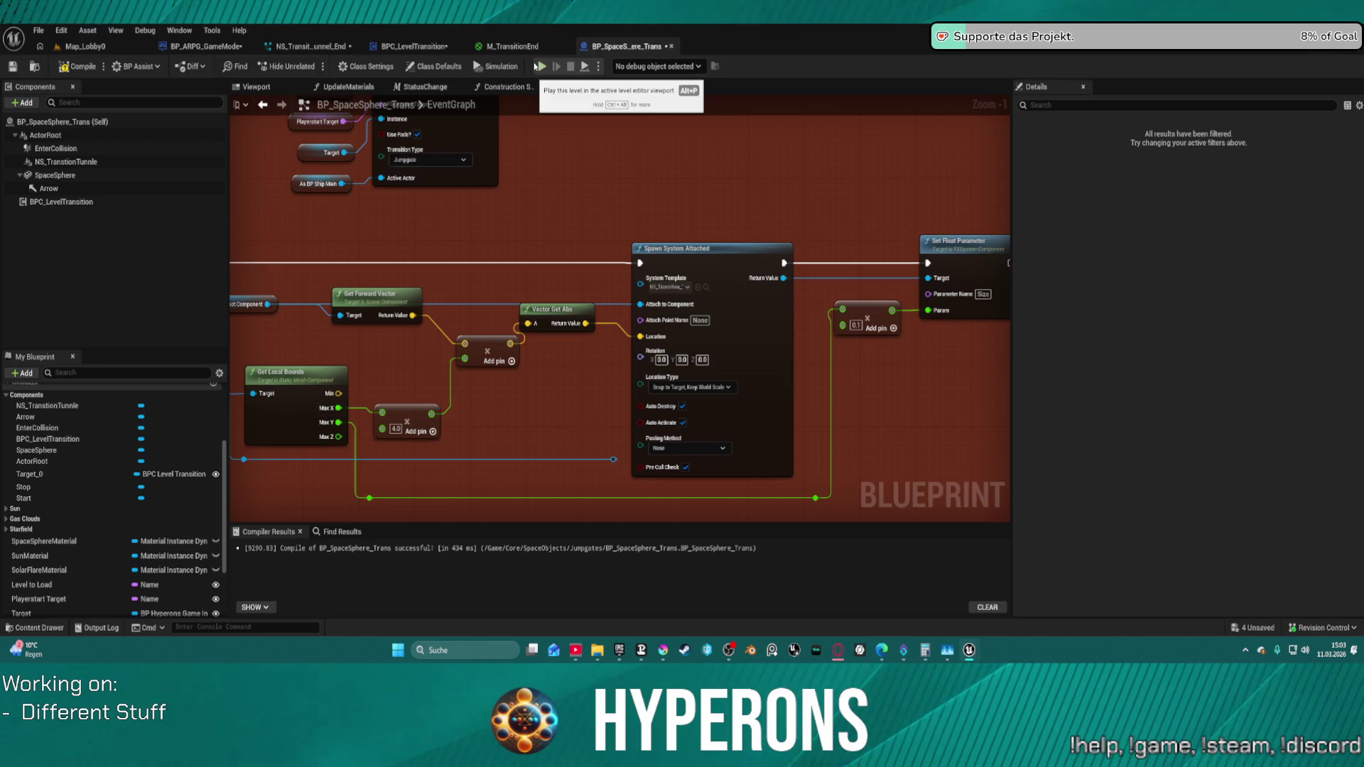
{"action": "left_click_drag", "start_coordinate": [637, 359], "coordinate": [697, 371]}
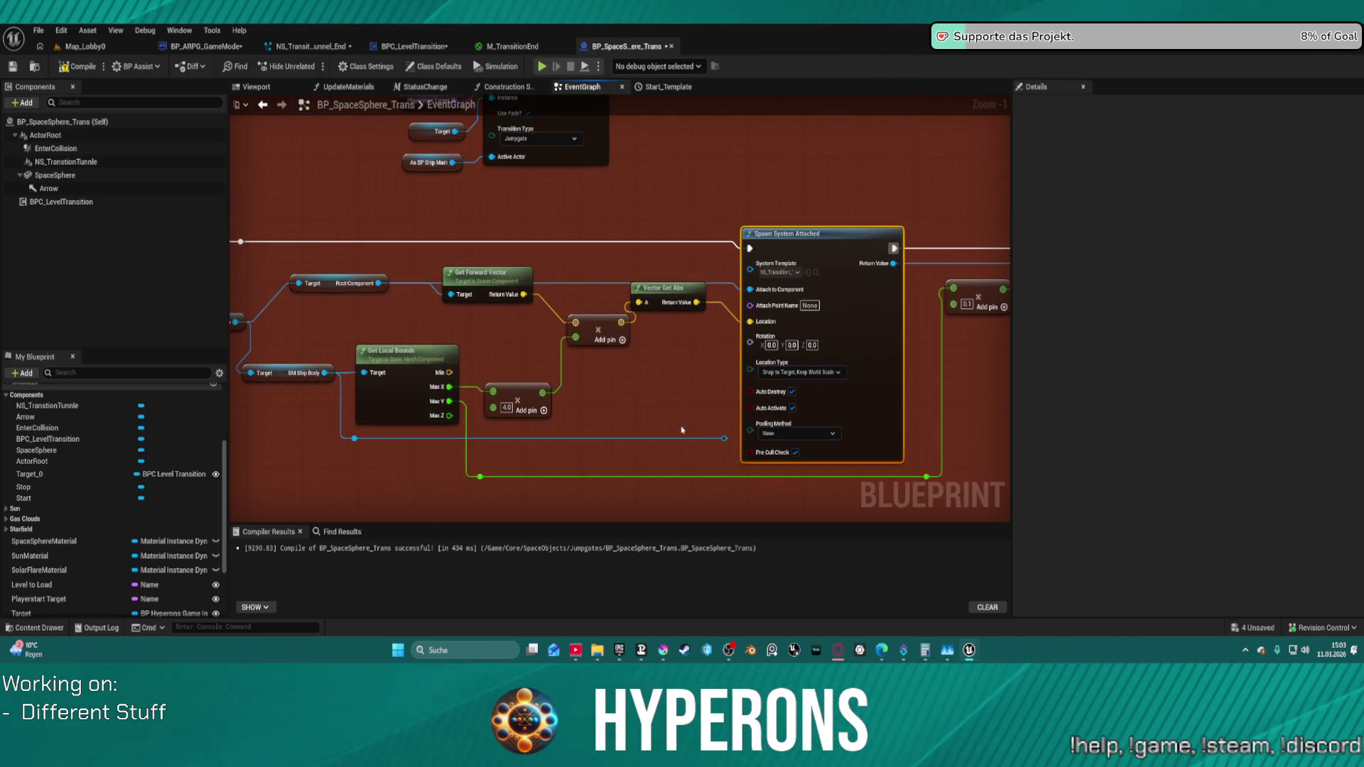
{"action": "left_click_drag", "start_coordinate": [724, 439], "coordinate": [748, 347]}
{"action": "left_click", "coordinate": [693, 391]}
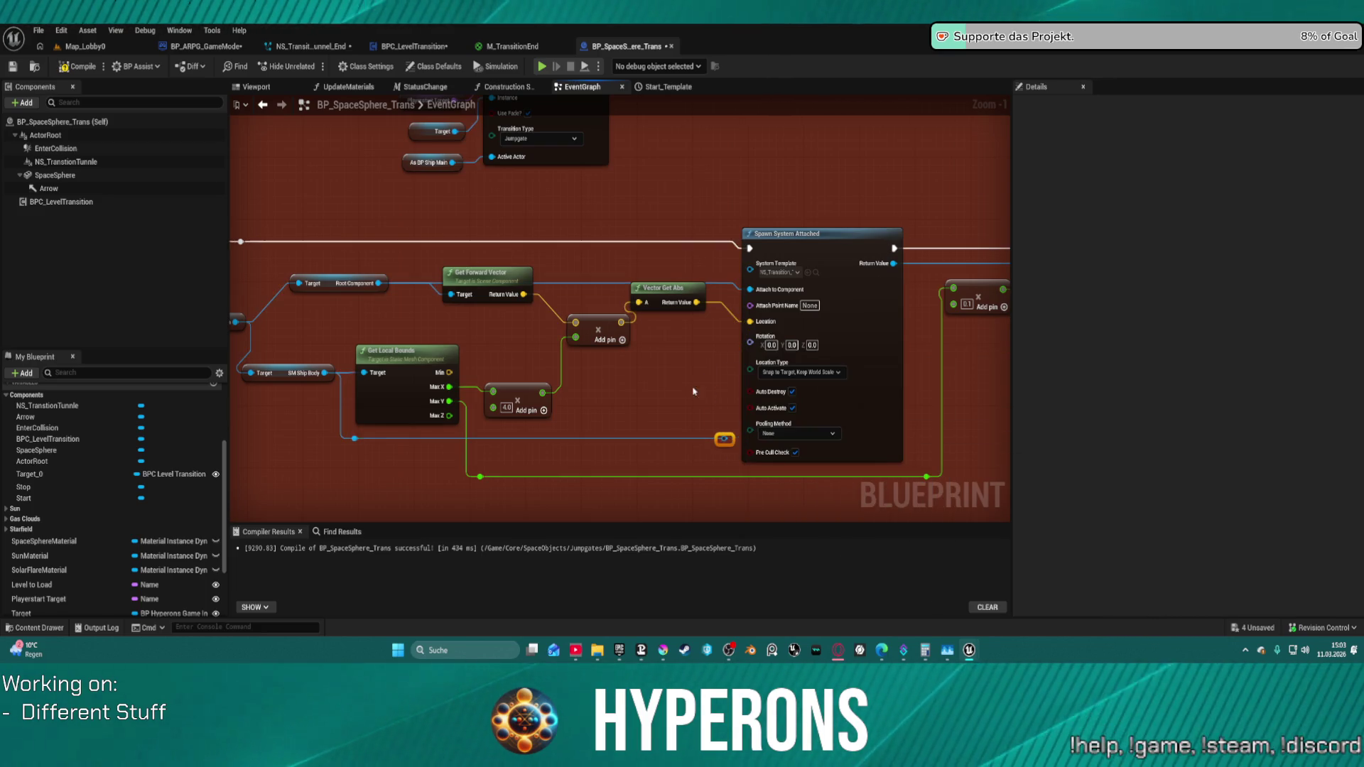
- Probe a connection from SM_ShipBody, then disconnect the vector from the spawn Location input
{"action": "mouse_move", "coordinate": [317, 375]}
{"action": "left_mouse_down"}
{"action": "mouse_move", "coordinate": [593, 350]}
{"action": "mouse_move", "coordinate": [643, 385]}
{"action": "left_mouse_up"}
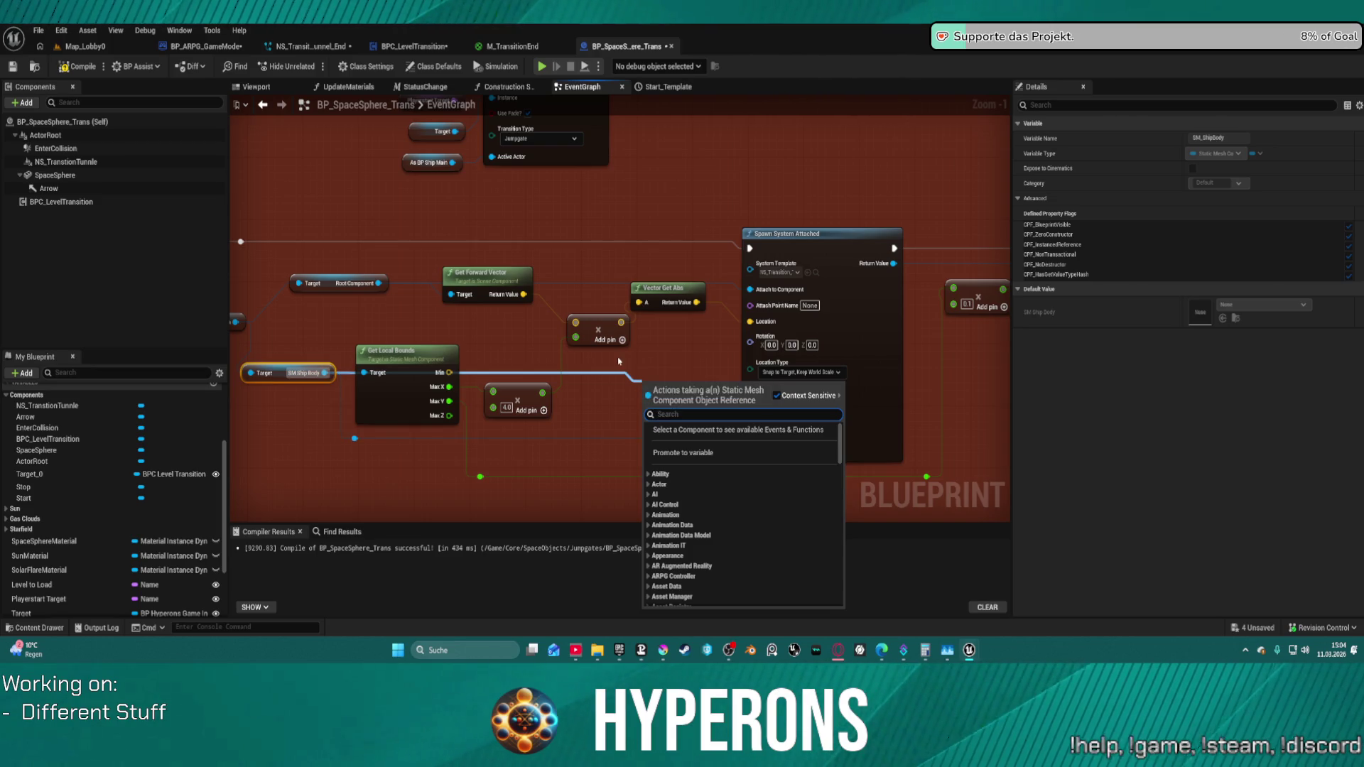
{"action": "left_click", "coordinate": [635, 373]}
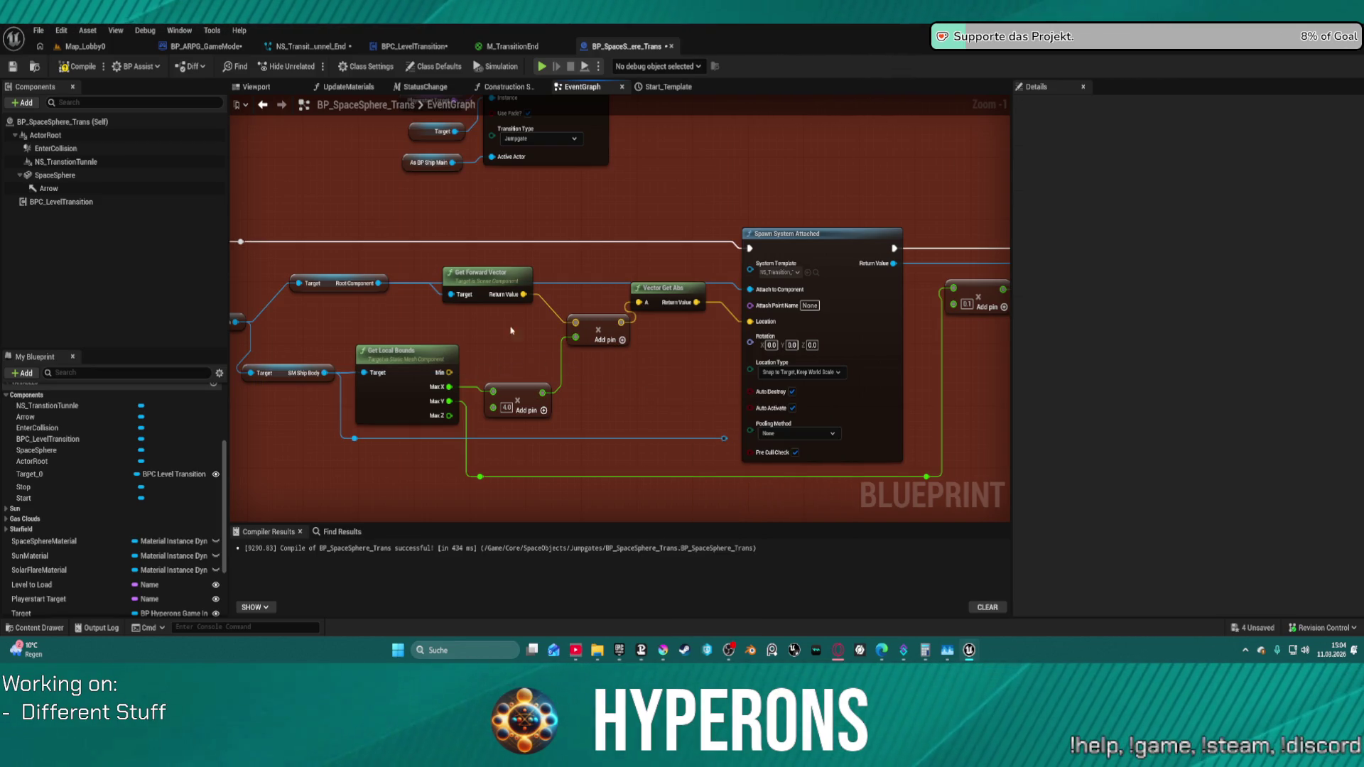
{"action": "left_click_drag", "start_coordinate": [317, 367], "coordinate": [306, 355]}
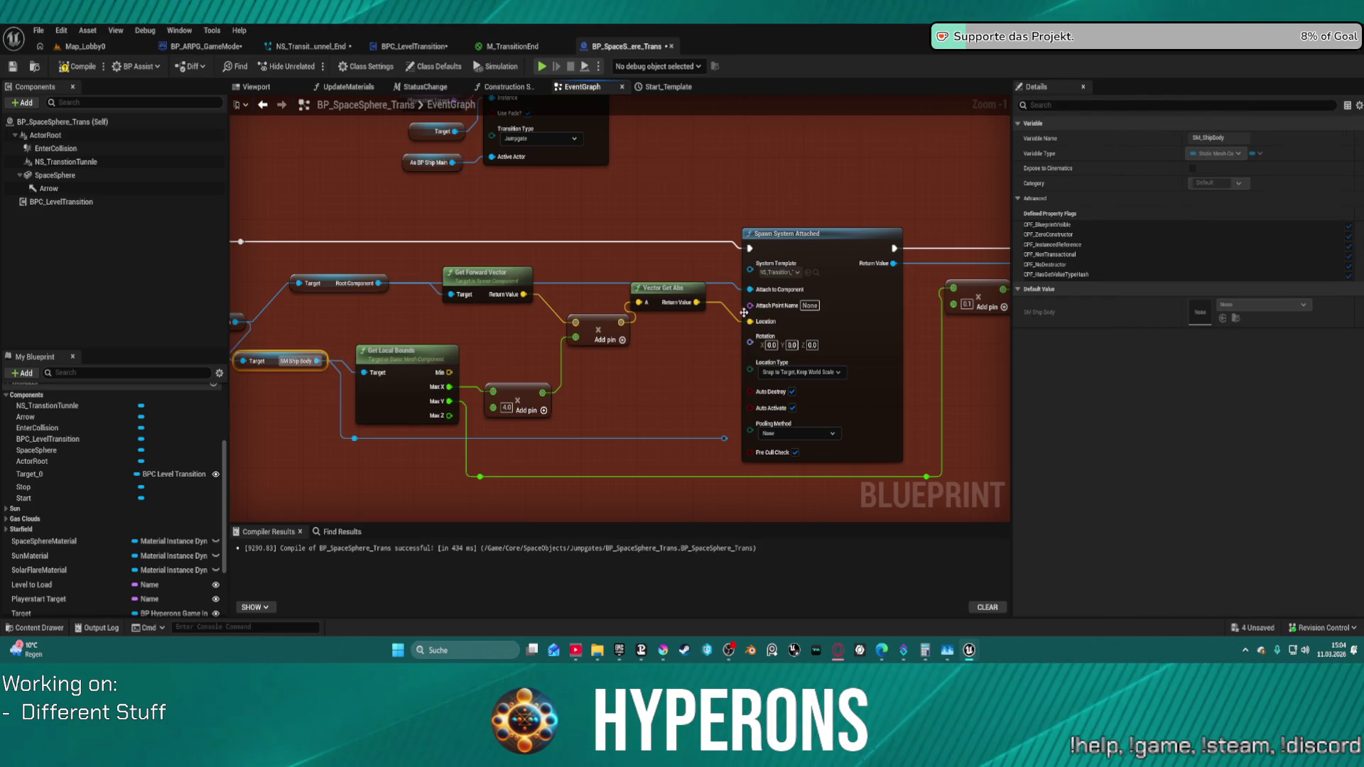
{"action": "left_click", "coordinate": [729, 309]}
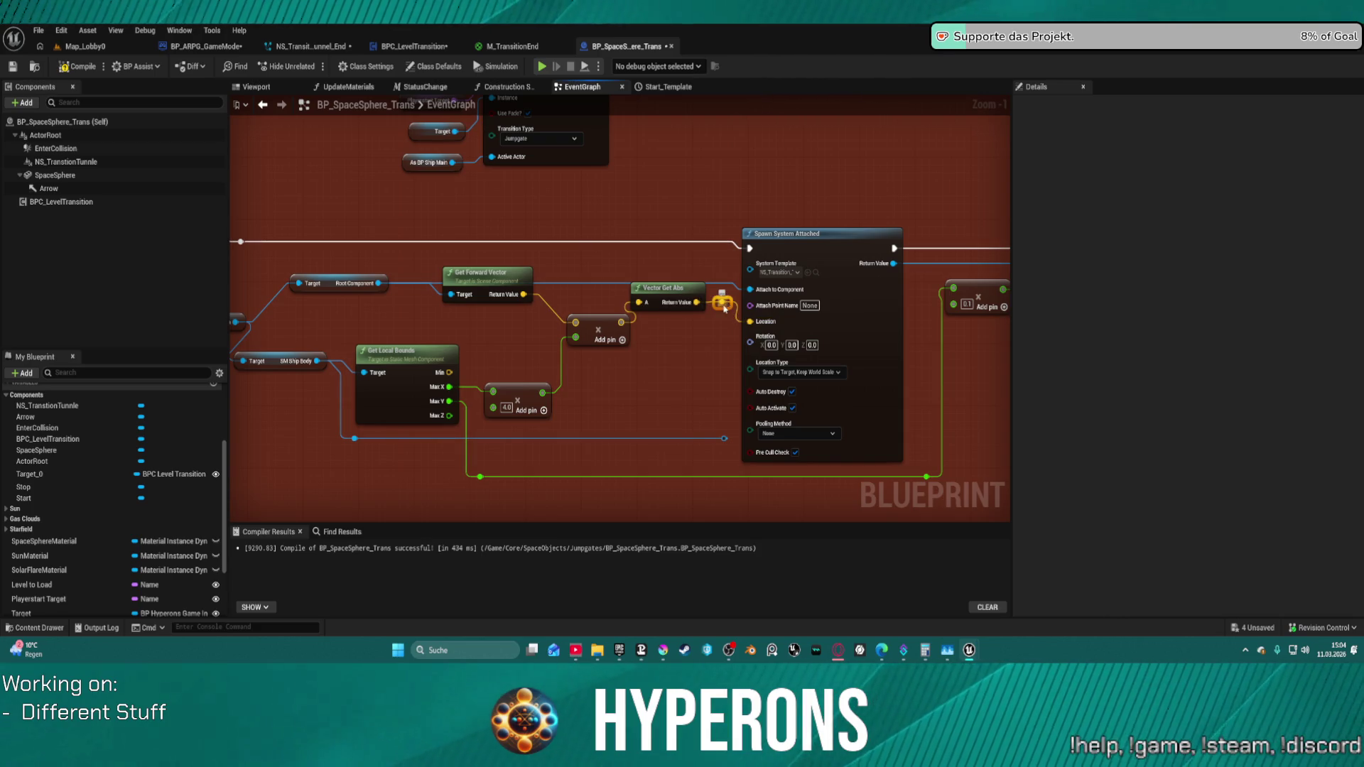
{"action": "left_click_drag", "start_coordinate": [722, 300], "coordinate": [632, 280]}
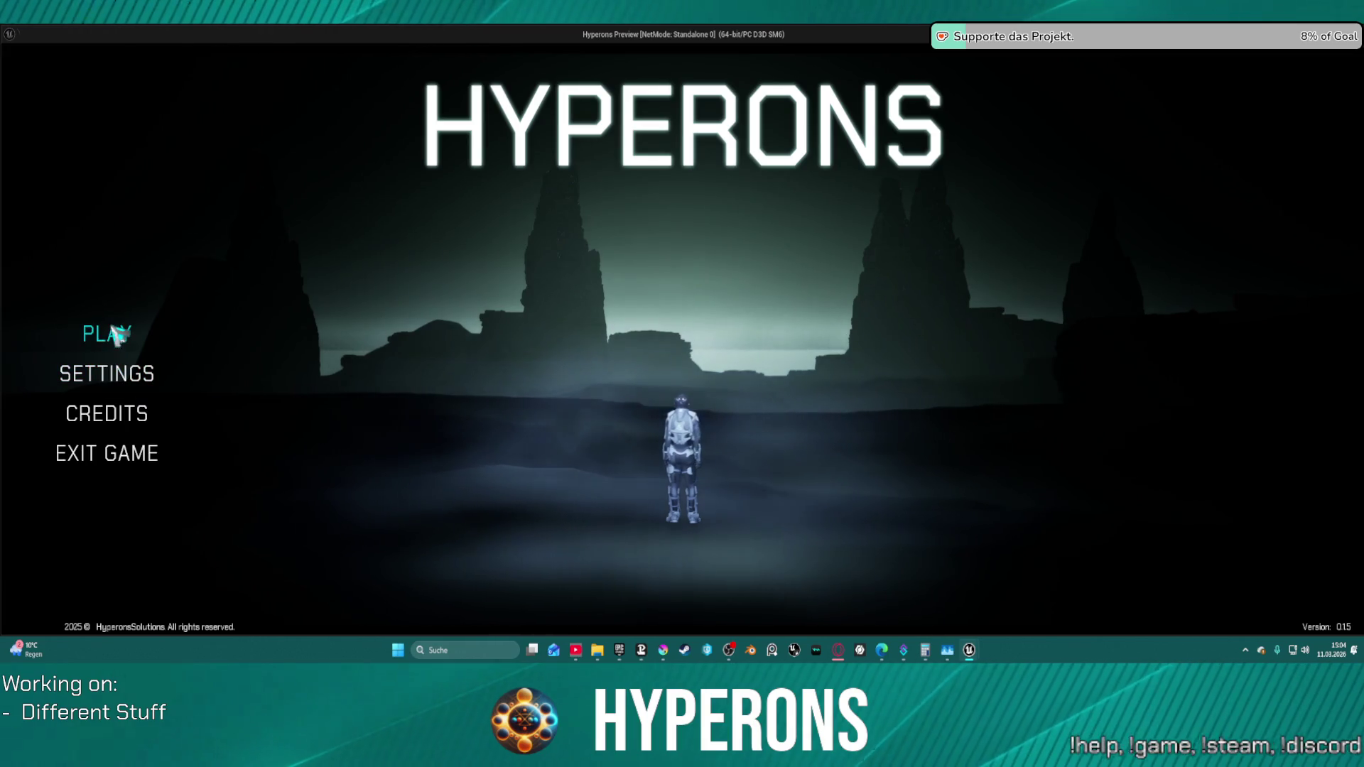
- Play-test the jump-gate transition with the listed character, then stop the session
{"action": "left_click", "coordinate": [108, 334]}
{"action": "left_click", "coordinate": [437, 299]}
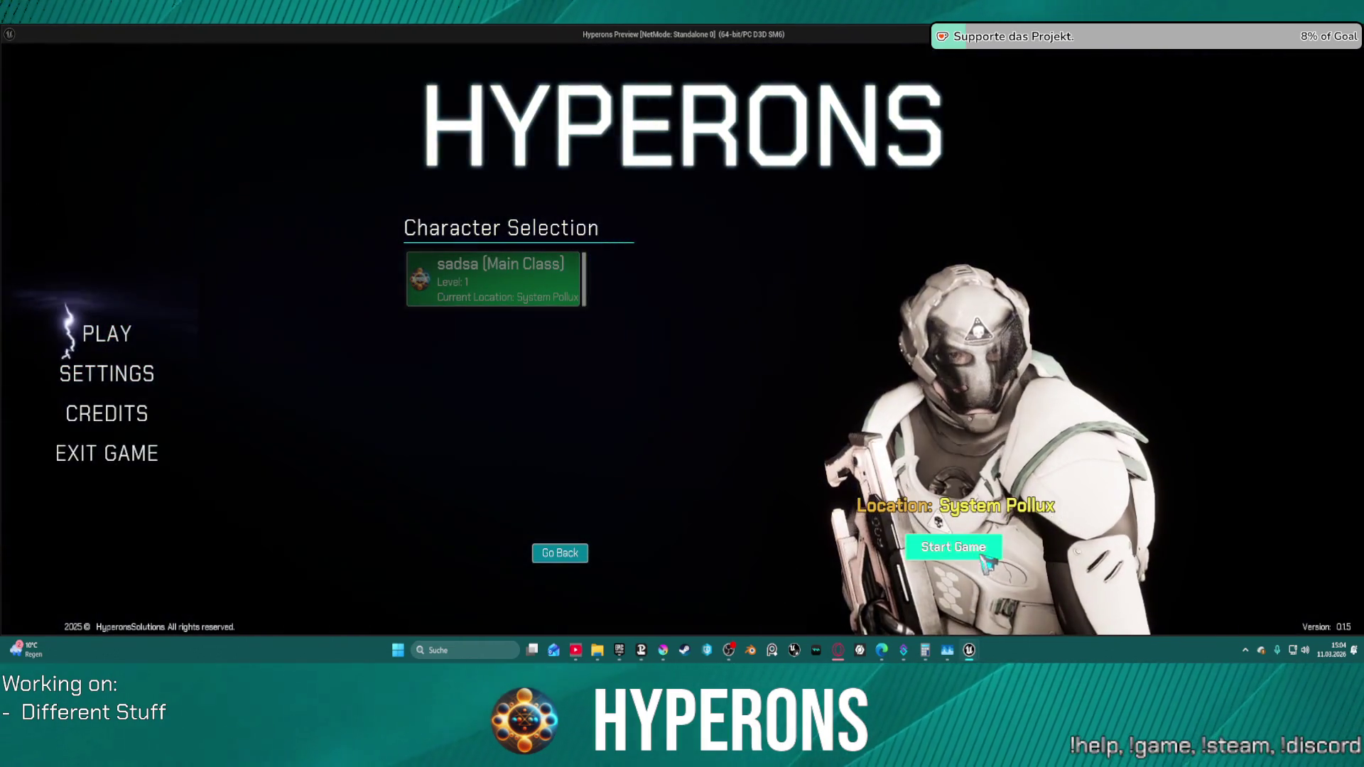
{"action": "left_click", "coordinate": [954, 547]}
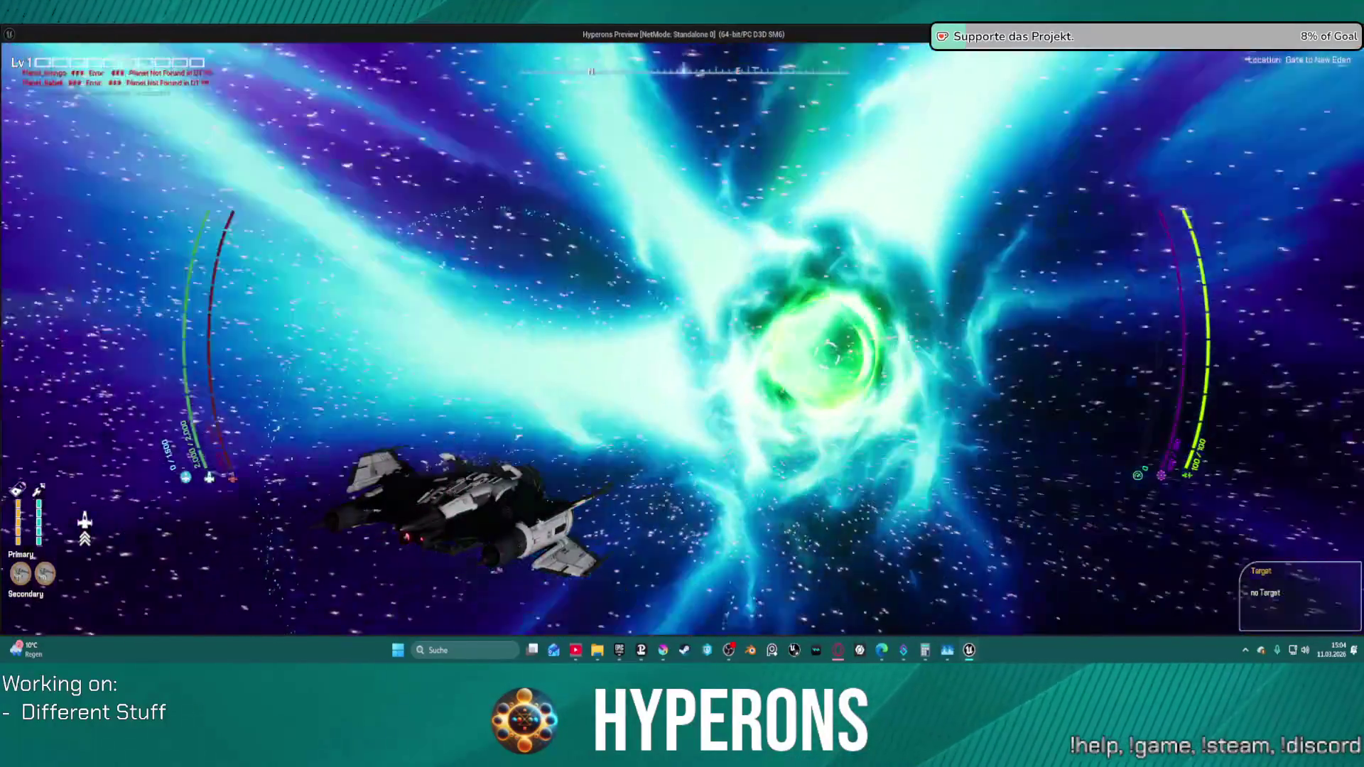
{"action": "key", "text": "alt+Tab"}
{"action": "key", "text": "Escape"}
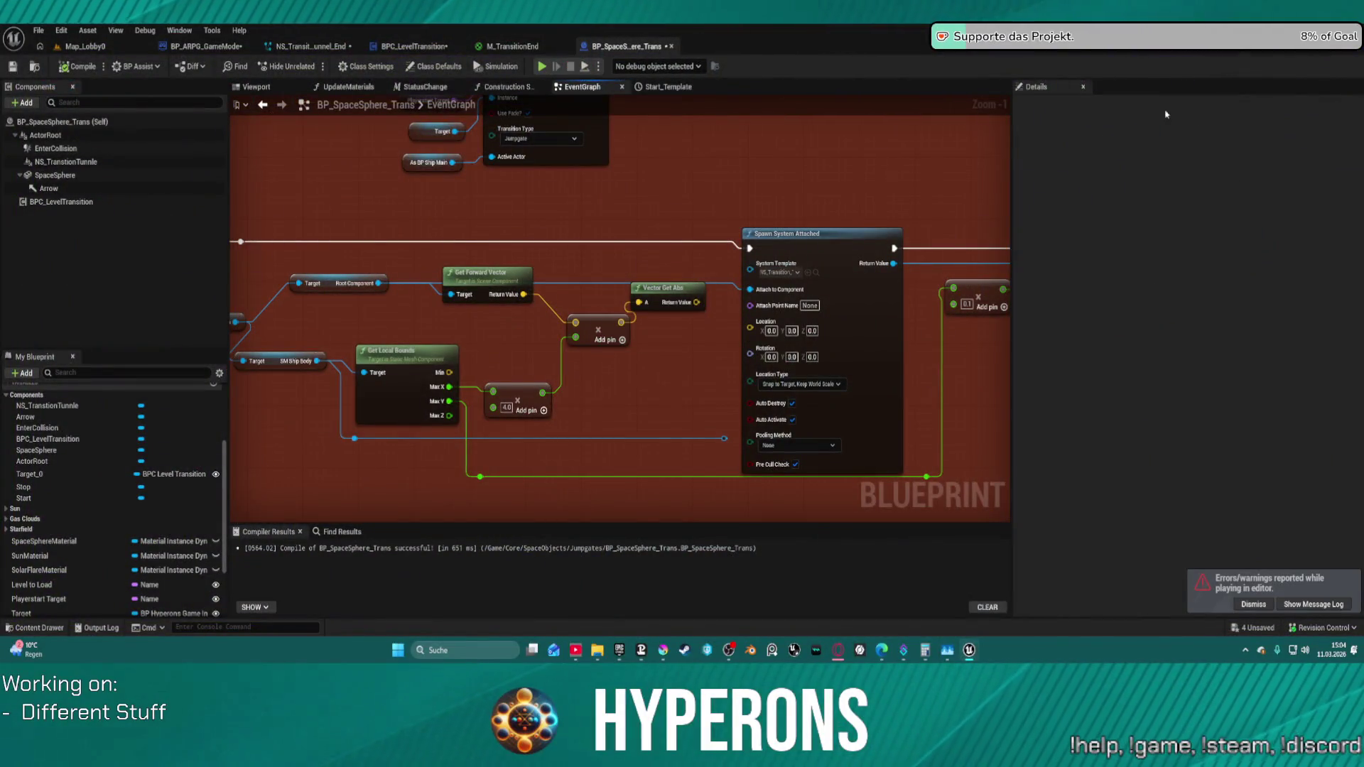
- Review the Rift001 and spark emitters in NS_Transition_Tunnel_End, then return to BP_SpaceSphere_Trans
{"action": "left_click", "coordinate": [313, 48]}
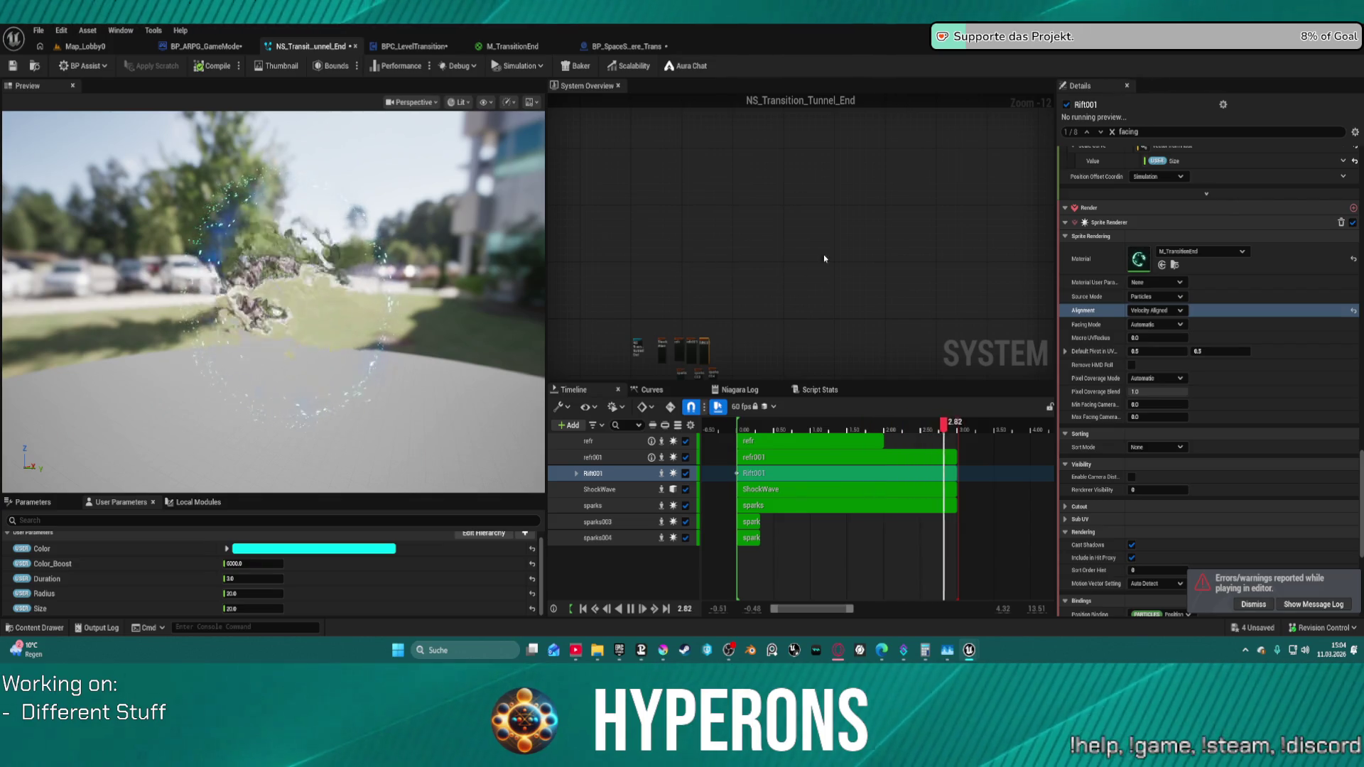
{"action": "scroll", "coordinate": [730, 284], "scroll_direction": "up", "scroll_amount": 4}
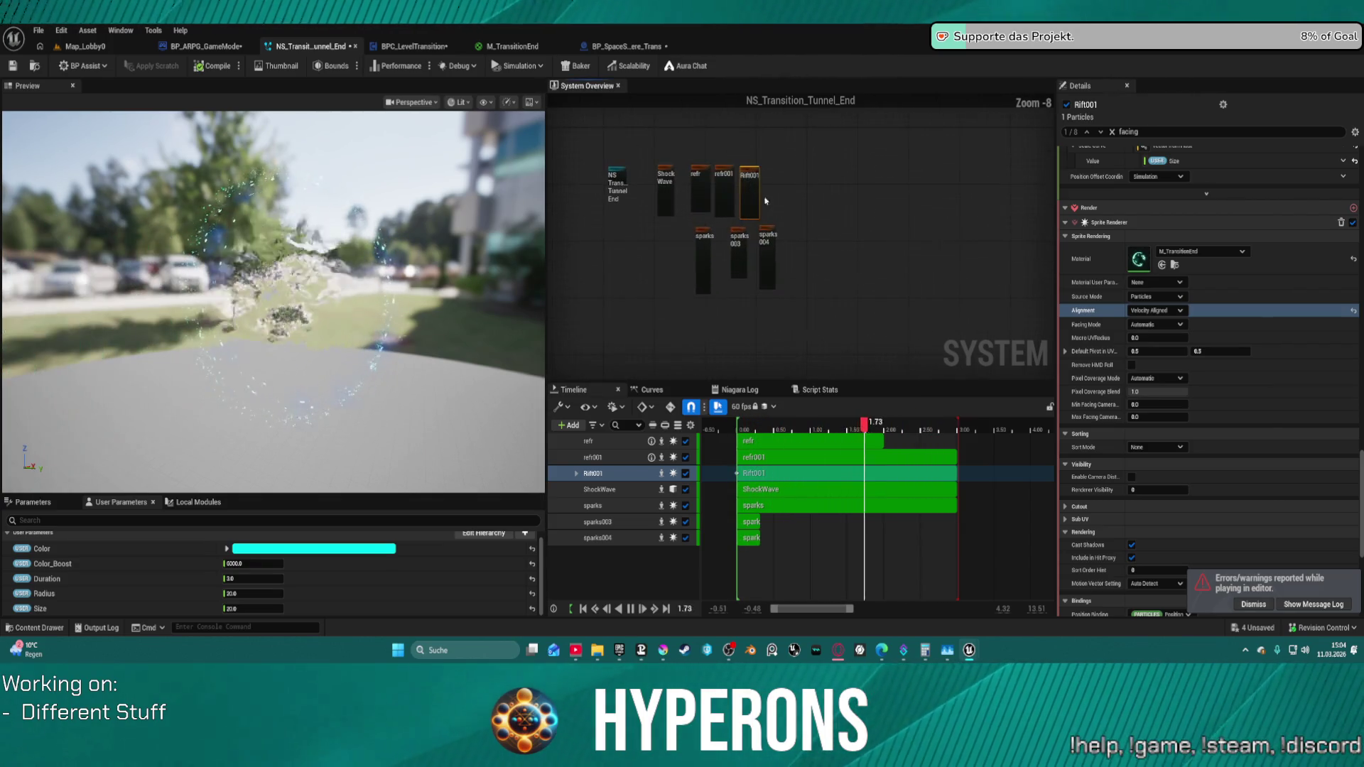
{"action": "scroll", "coordinate": [648, 204], "scroll_direction": "up", "scroll_amount": 3}
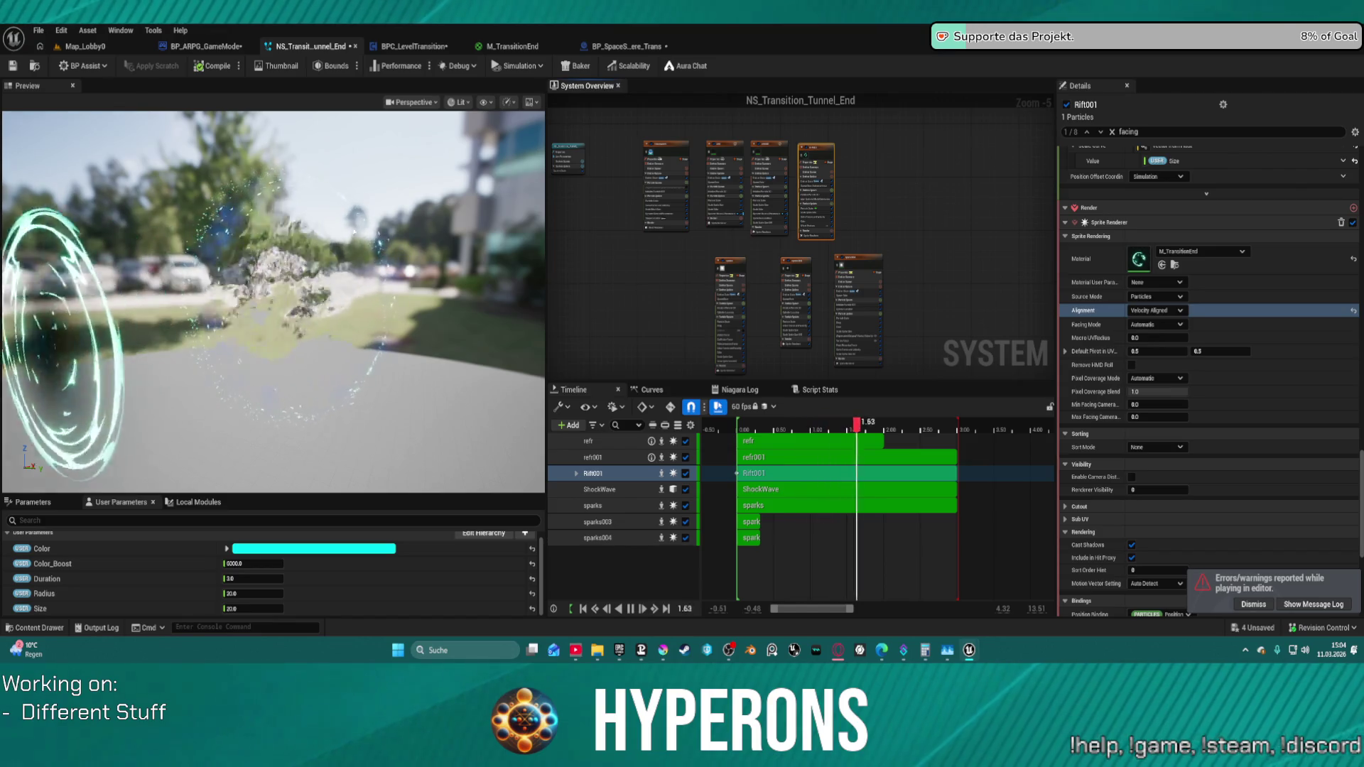
{"action": "scroll", "coordinate": [906, 192], "scroll_direction": "up", "scroll_amount": 4}
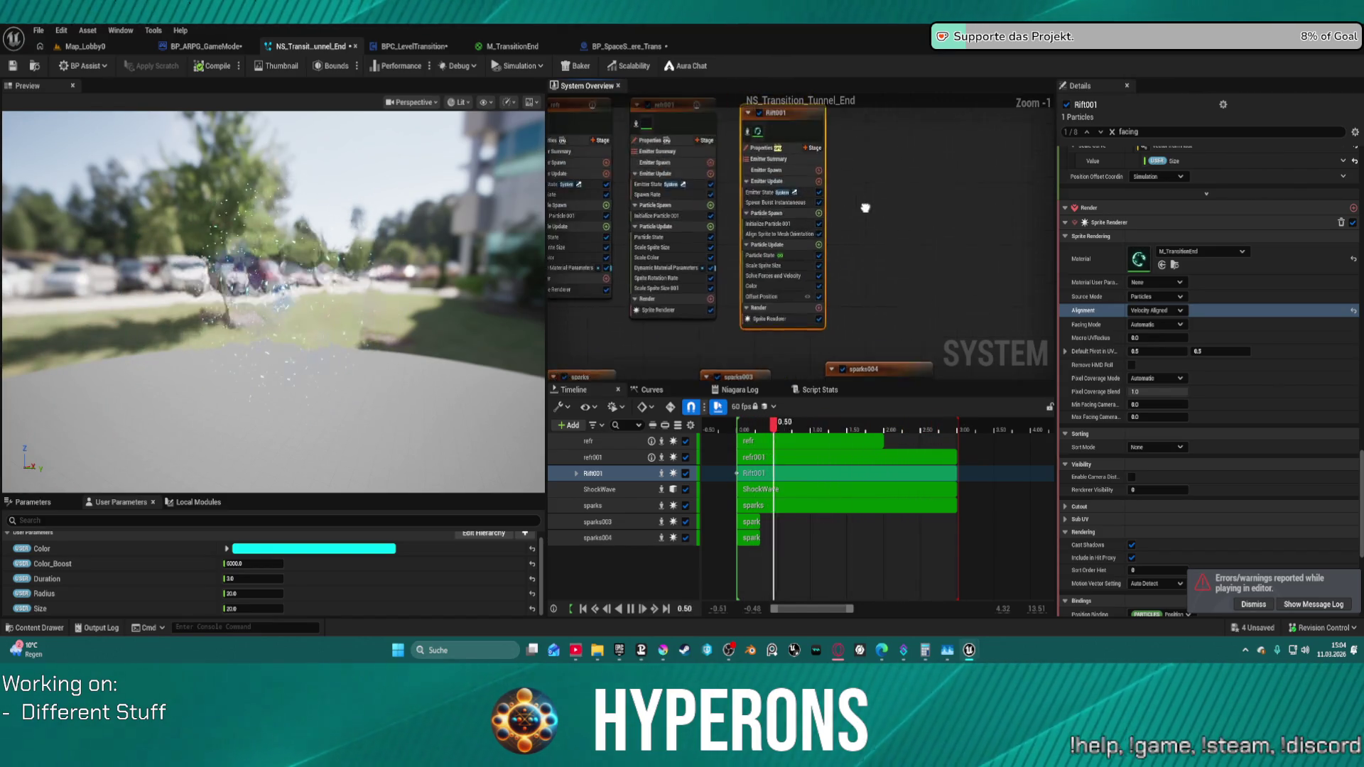
{"action": "left_click_drag", "start_coordinate": [903, 102], "coordinate": [877, 144]}
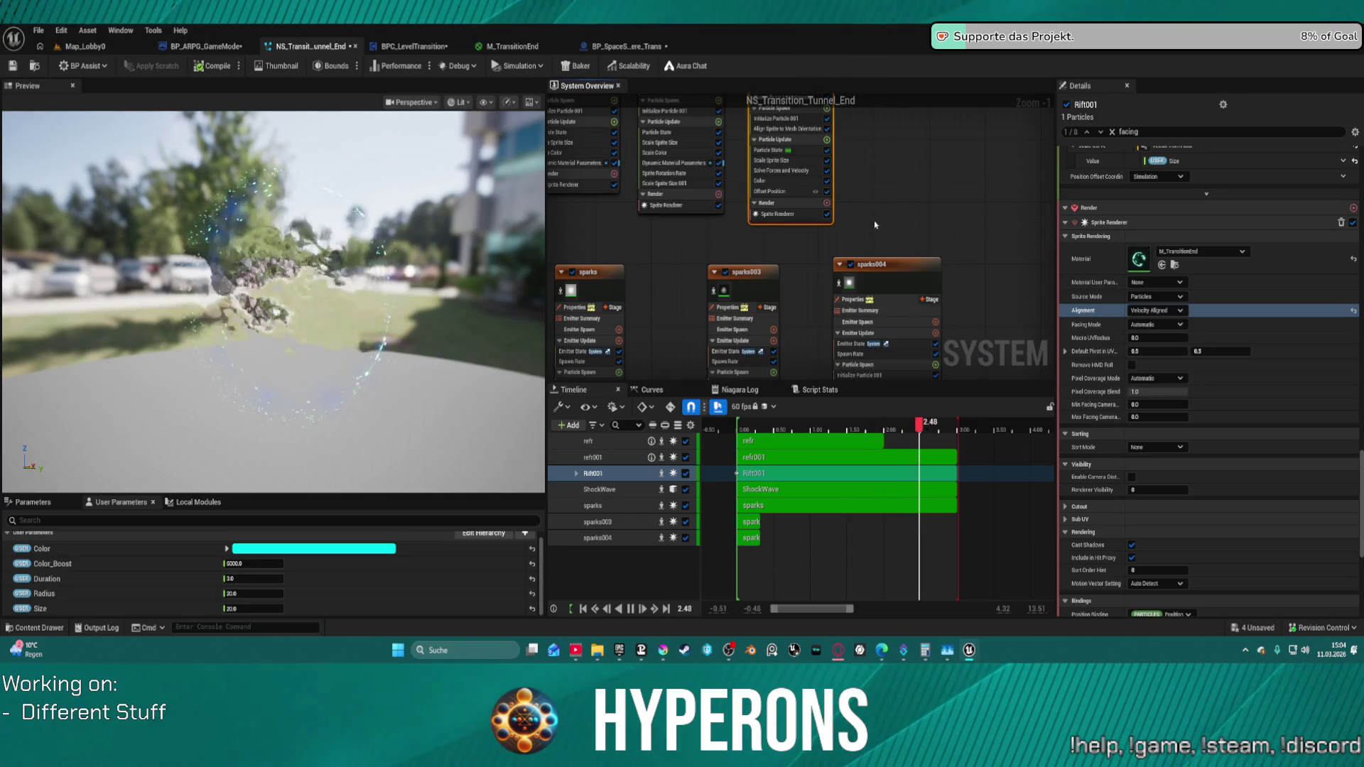
{"action": "left_click_drag", "start_coordinate": [863, 208], "coordinate": [865, 299]}
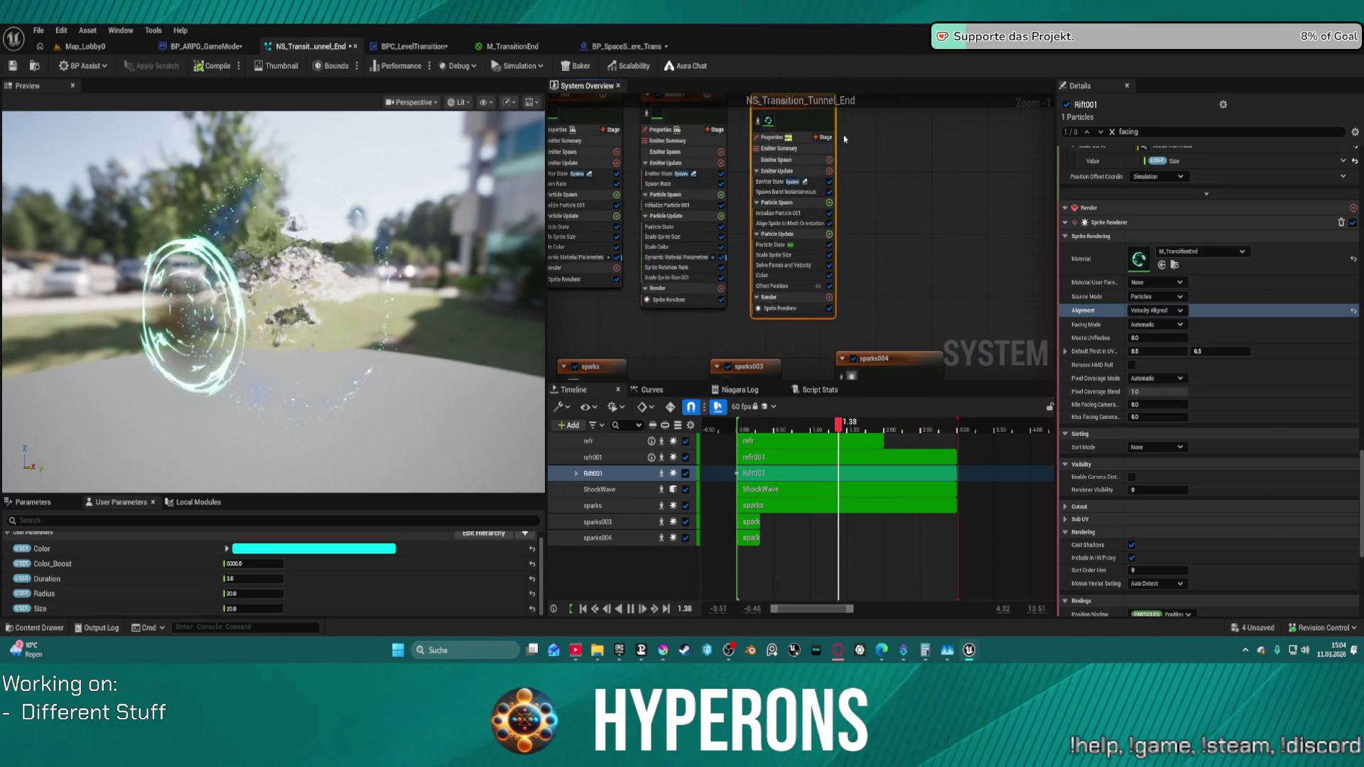
{"action": "scroll", "coordinate": [1193, 316], "scroll_direction": "up", "scroll_amount": 3}
{"action": "scroll", "coordinate": [1192, 317], "scroll_direction": "up", "scroll_amount": 2}
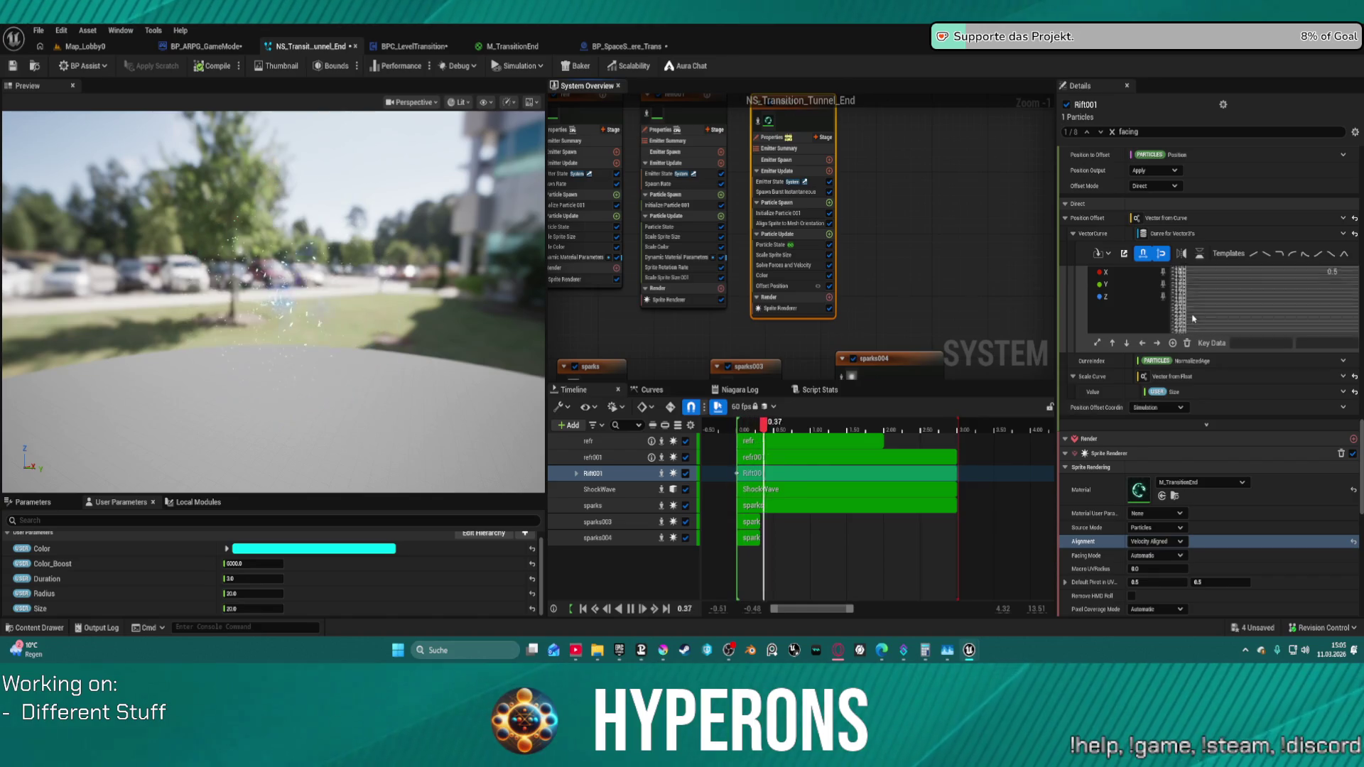
{"action": "scroll", "coordinate": [1198, 246], "scroll_direction": "up", "scroll_amount": 1}
{"action": "scroll", "coordinate": [1202, 176], "scroll_direction": "up", "scroll_amount": 3}
{"action": "scroll", "coordinate": [1203, 177], "scroll_direction": "up", "scroll_amount": 3}
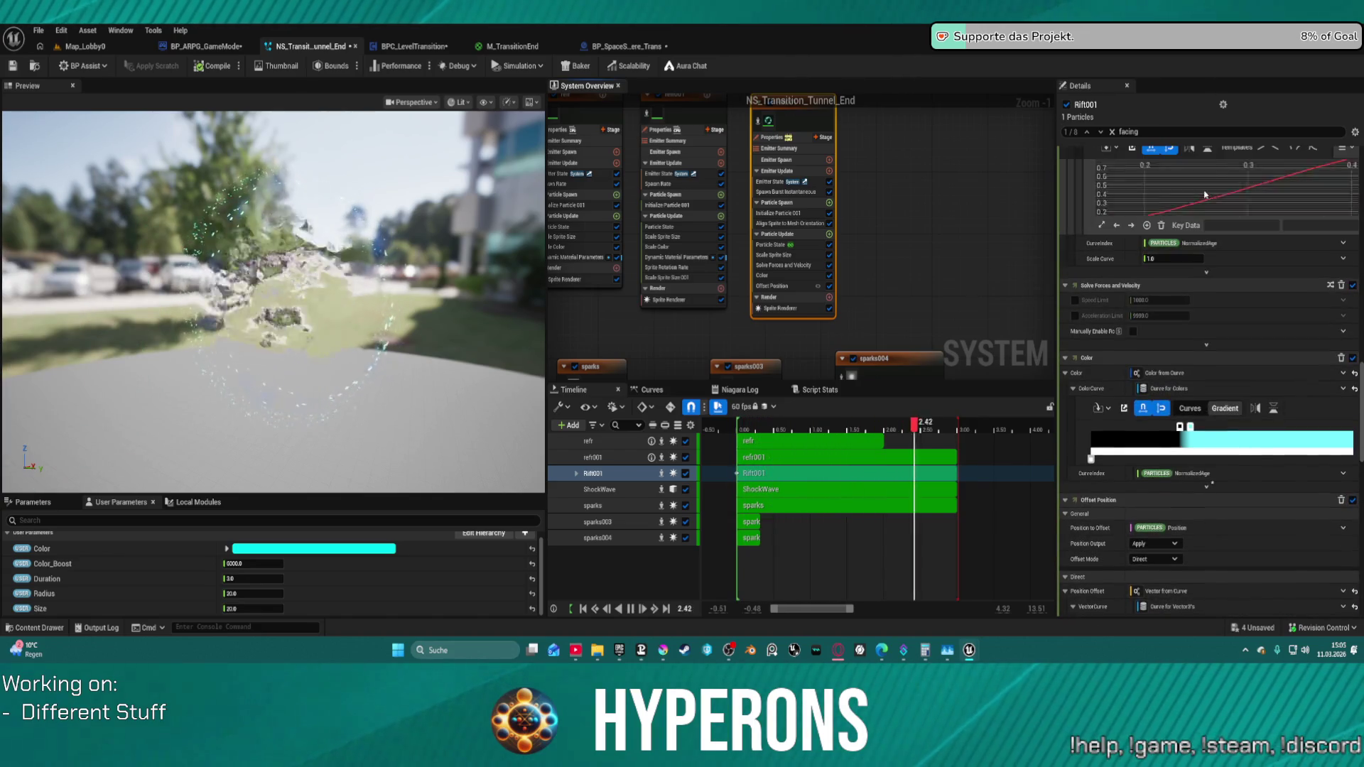
{"action": "scroll", "coordinate": [1094, 319], "scroll_direction": "up", "scroll_amount": 3}
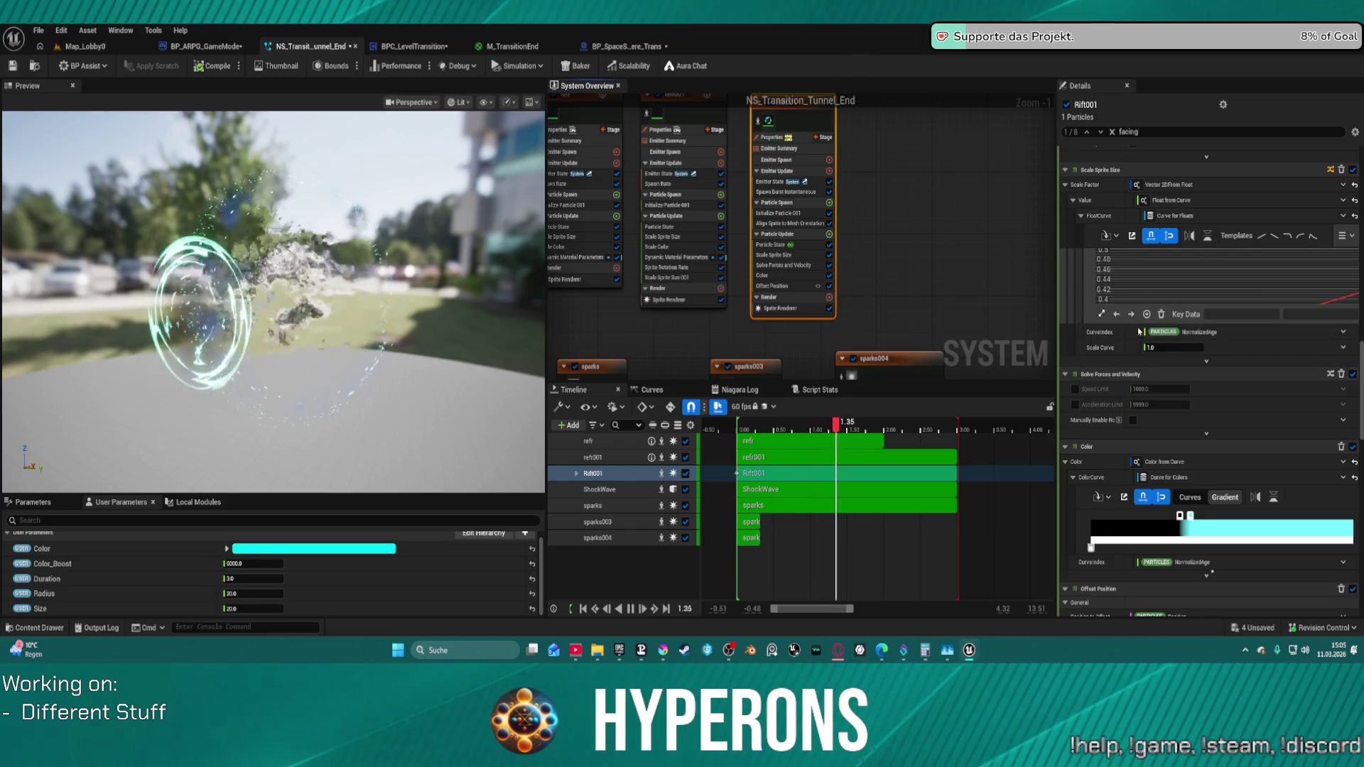
{"action": "scroll", "coordinate": [1098, 309], "scroll_direction": "down", "scroll_amount": 2}
{"action": "scroll", "coordinate": [1114, 277], "scroll_direction": "up", "scroll_amount": 1}
{"action": "scroll", "coordinate": [1100, 270], "scroll_direction": "down", "scroll_amount": 2}
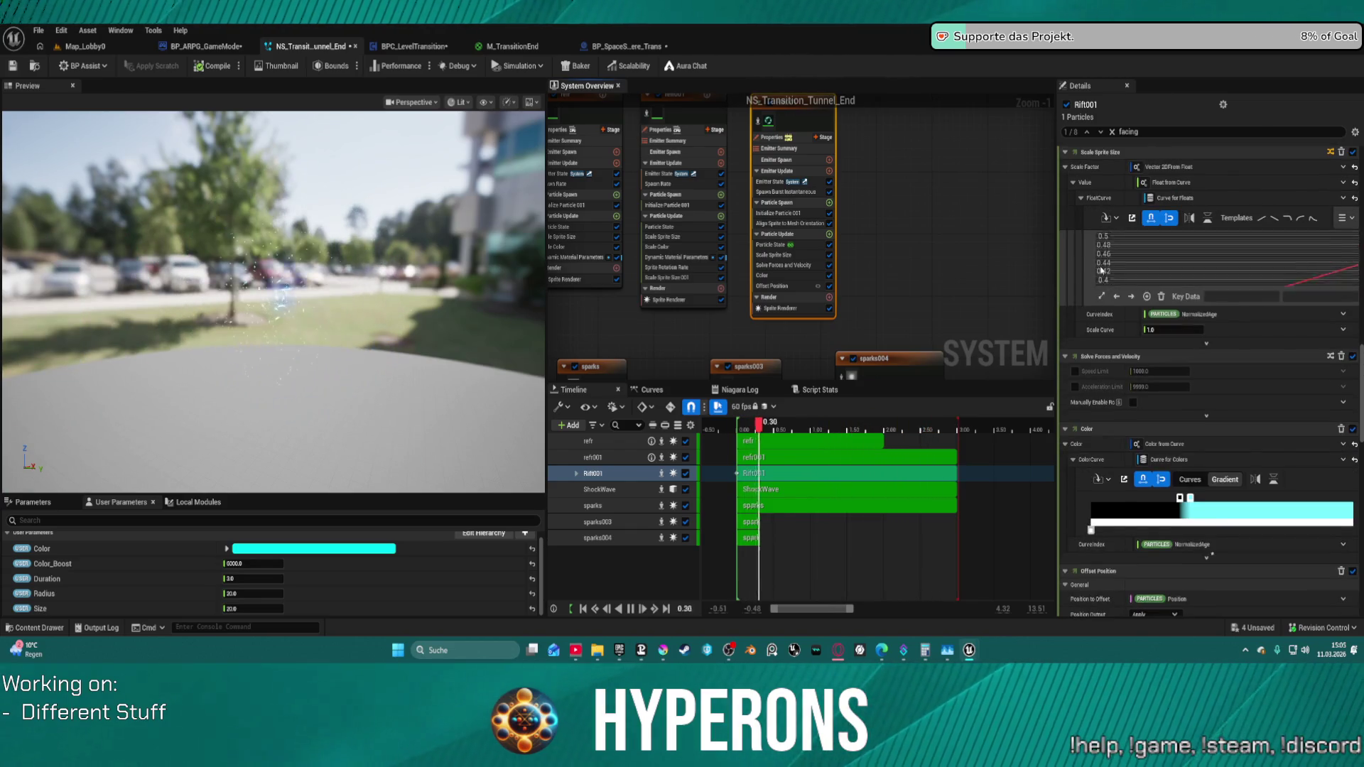
{"action": "scroll", "coordinate": [1133, 279], "scroll_direction": "up", "scroll_amount": 3}
{"action": "scroll", "coordinate": [1134, 294], "scroll_direction": "up", "scroll_amount": 3}
{"action": "scroll", "coordinate": [1135, 309], "scroll_direction": "up", "scroll_amount": 3}
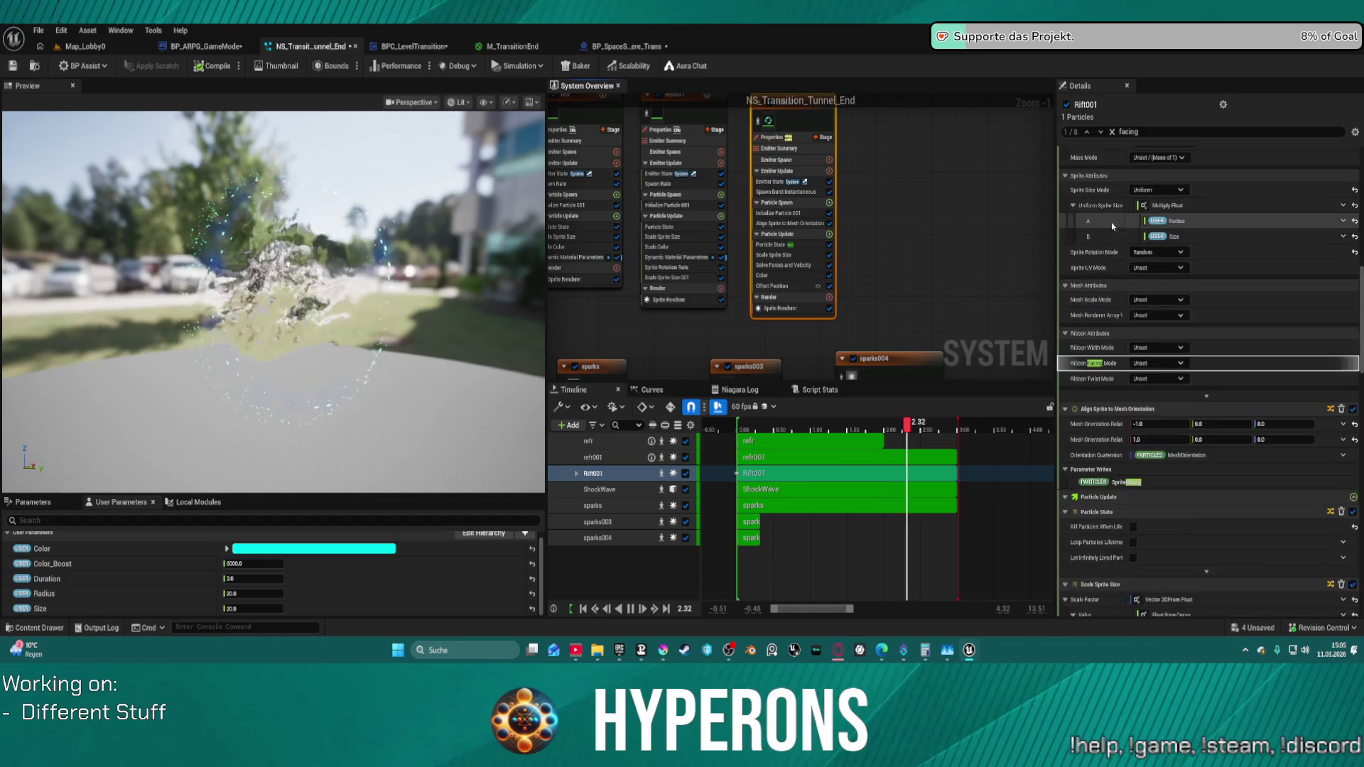
{"action": "scroll", "coordinate": [1138, 330], "scroll_direction": "up", "scroll_amount": 3}
{"action": "scroll", "coordinate": [1137, 335], "scroll_direction": "up", "scroll_amount": 1}
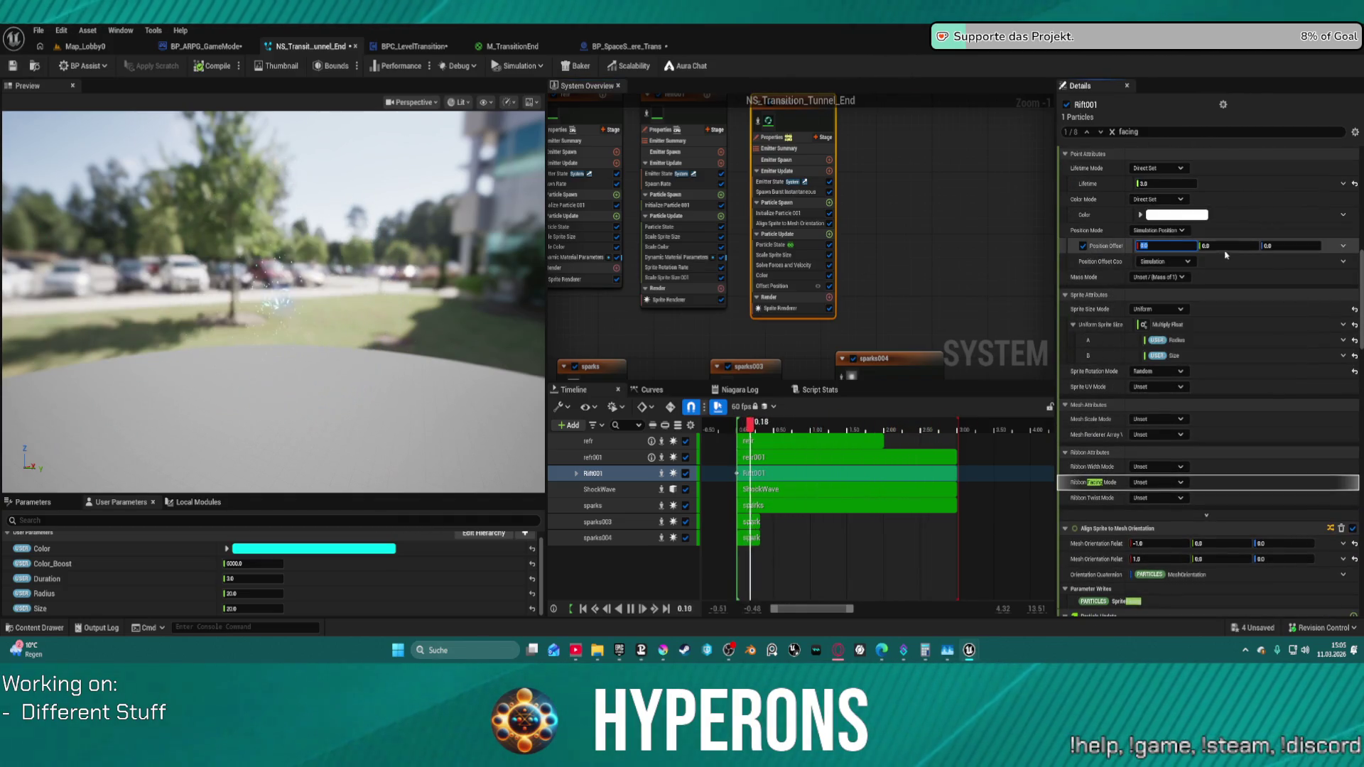
{"action": "type", "text": "00"}
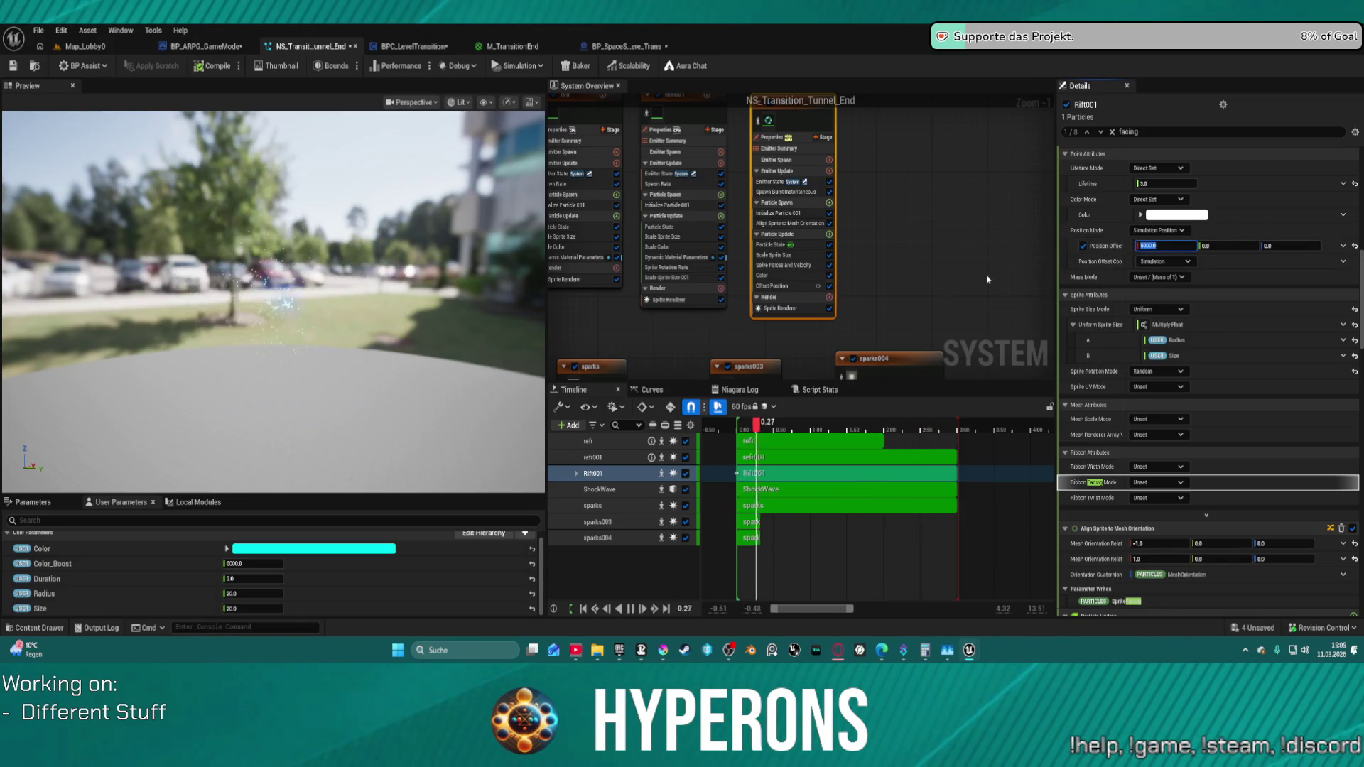
{"action": "left_click", "coordinate": [617, 44]}
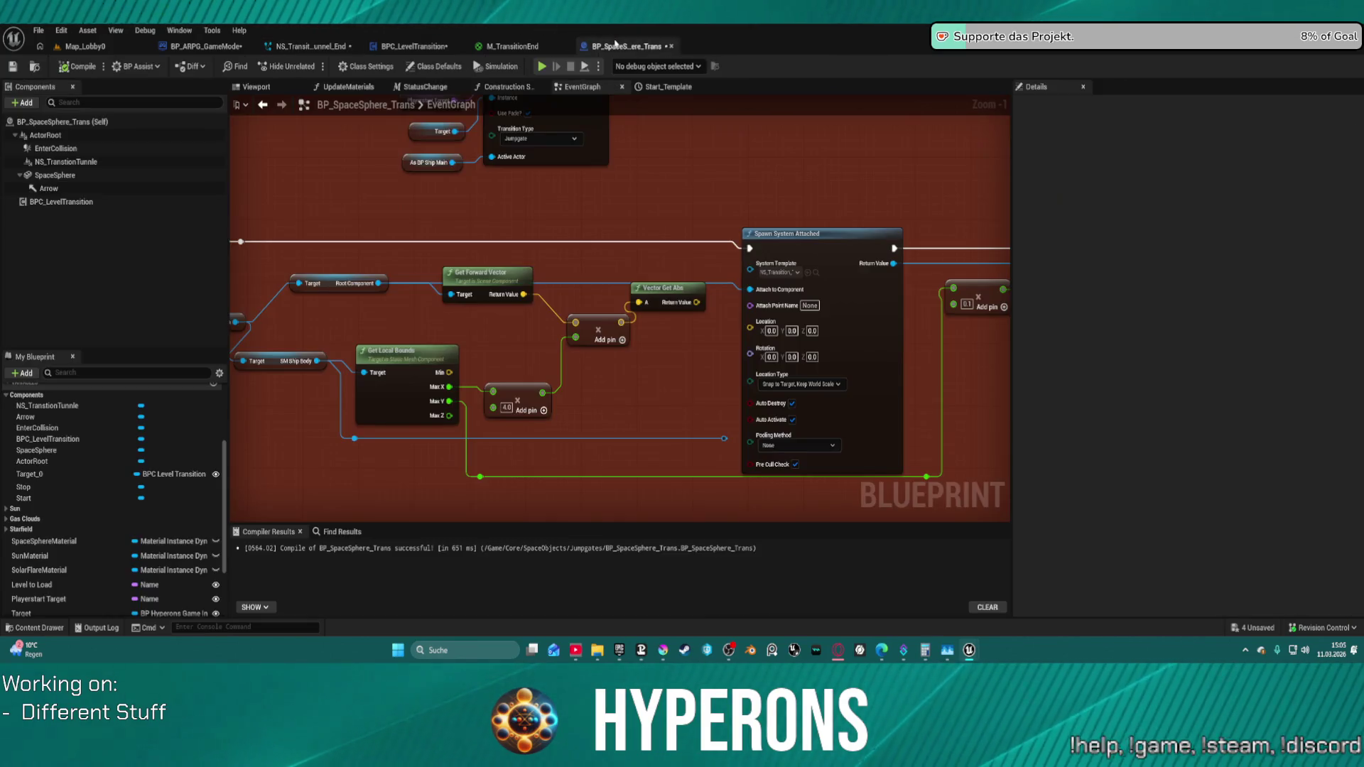
- Look over the Set Float Parameter node, Map_Lobby0 and M_TransitionEnd, ending in NS_Transition_Tunnel_End
{"action": "left_click_drag", "start_coordinate": [783, 167], "coordinate": [513, 165]}
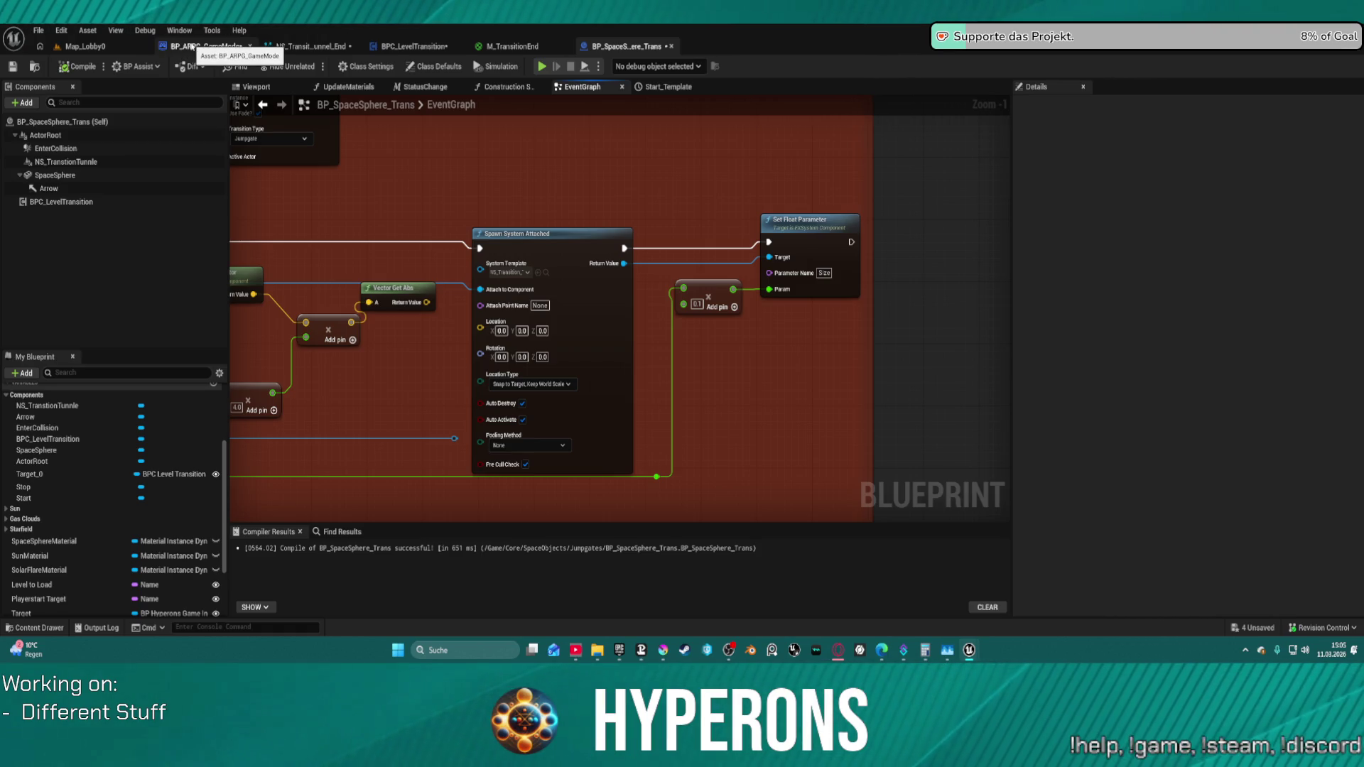
{"action": "left_click", "coordinate": [81, 47]}
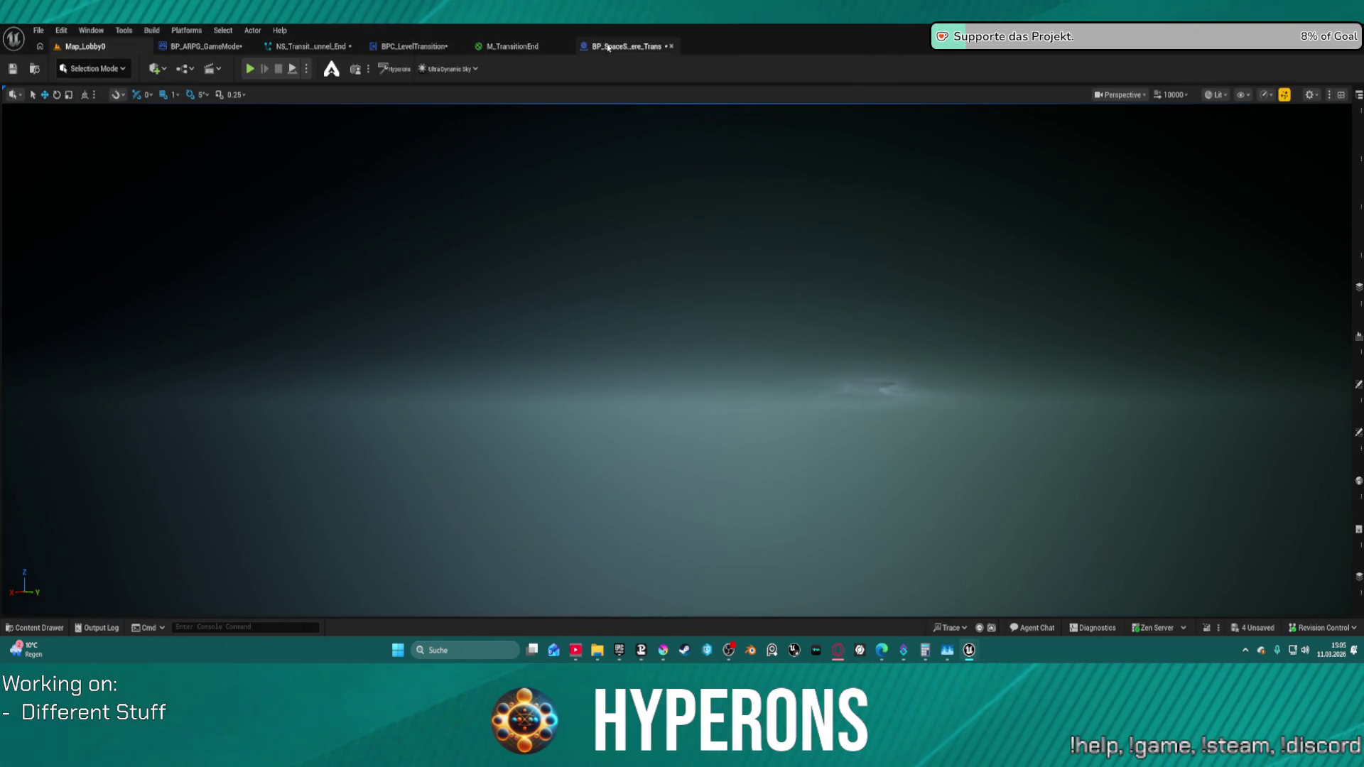
{"action": "left_click", "coordinate": [607, 48]}
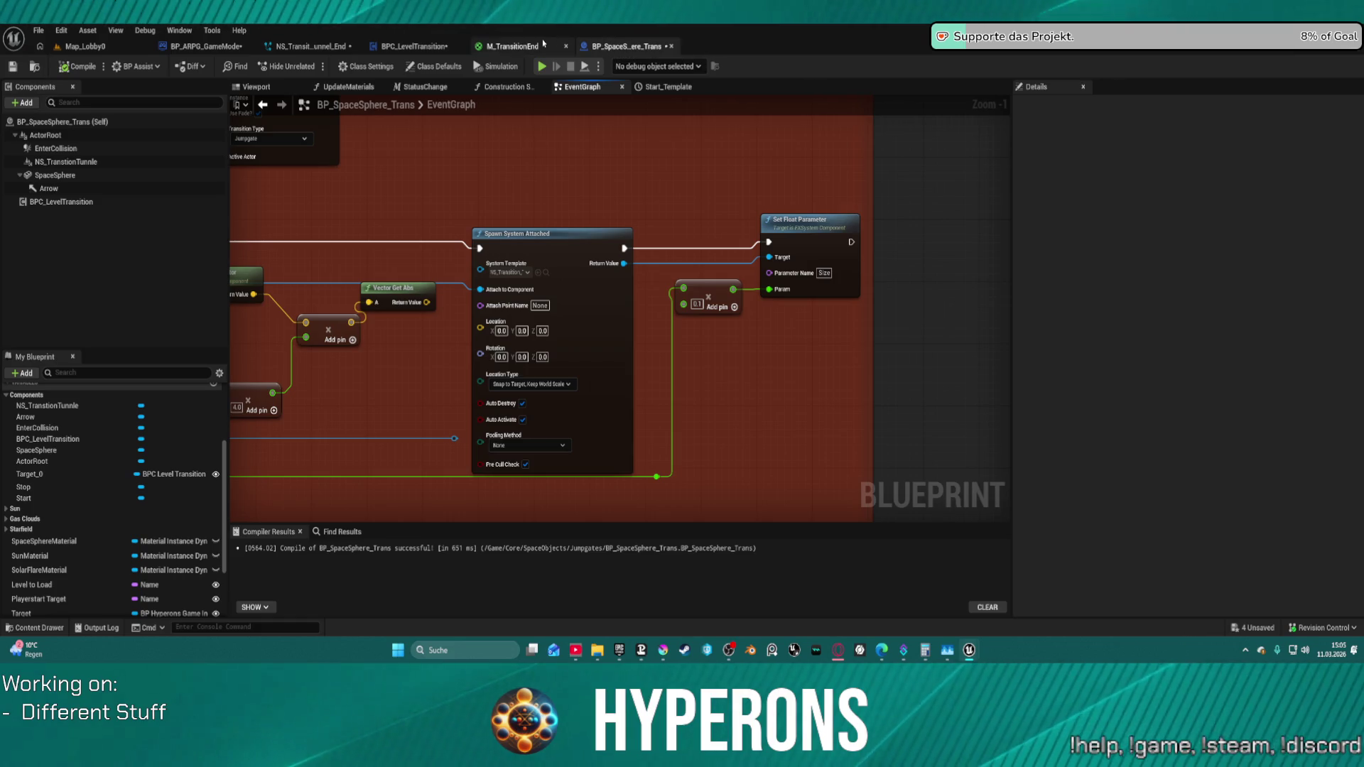
{"action": "left_click", "coordinate": [544, 43]}
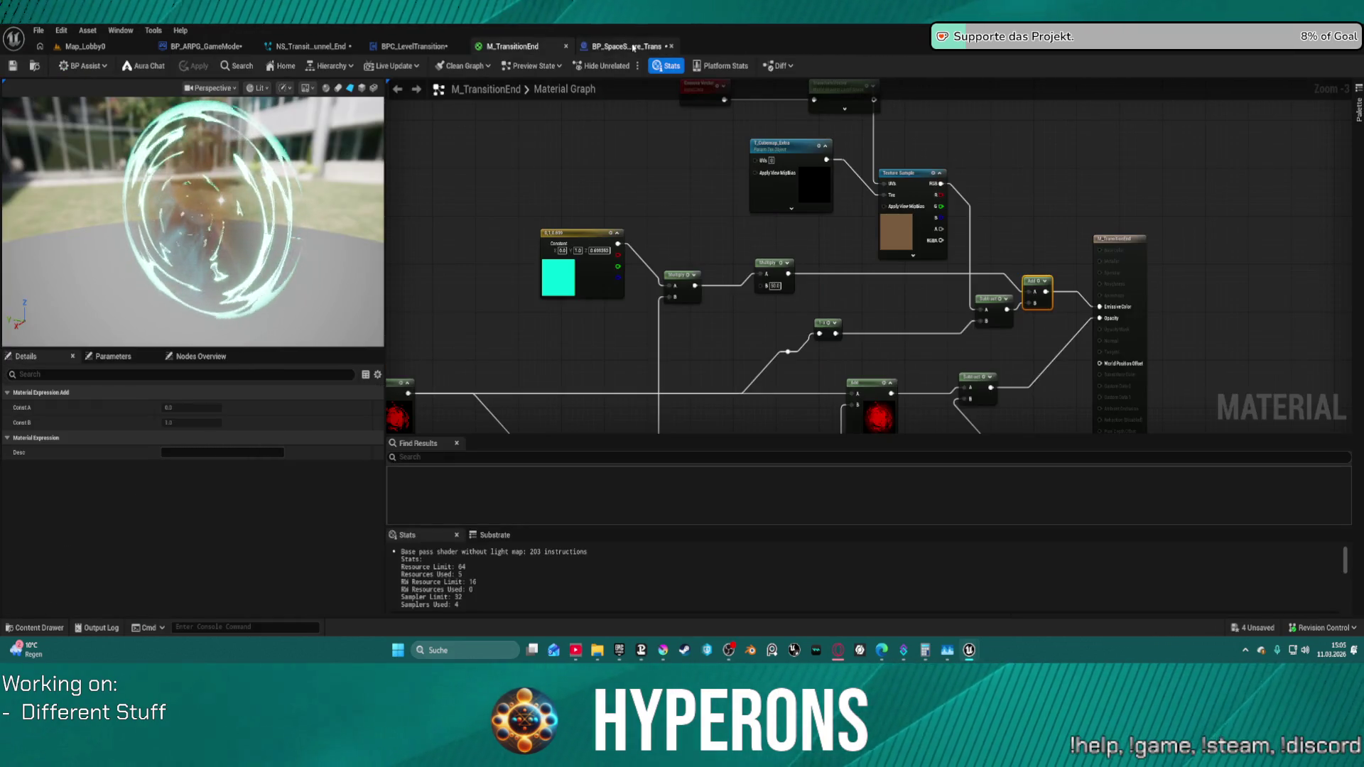
{"action": "left_click", "coordinate": [324, 47]}
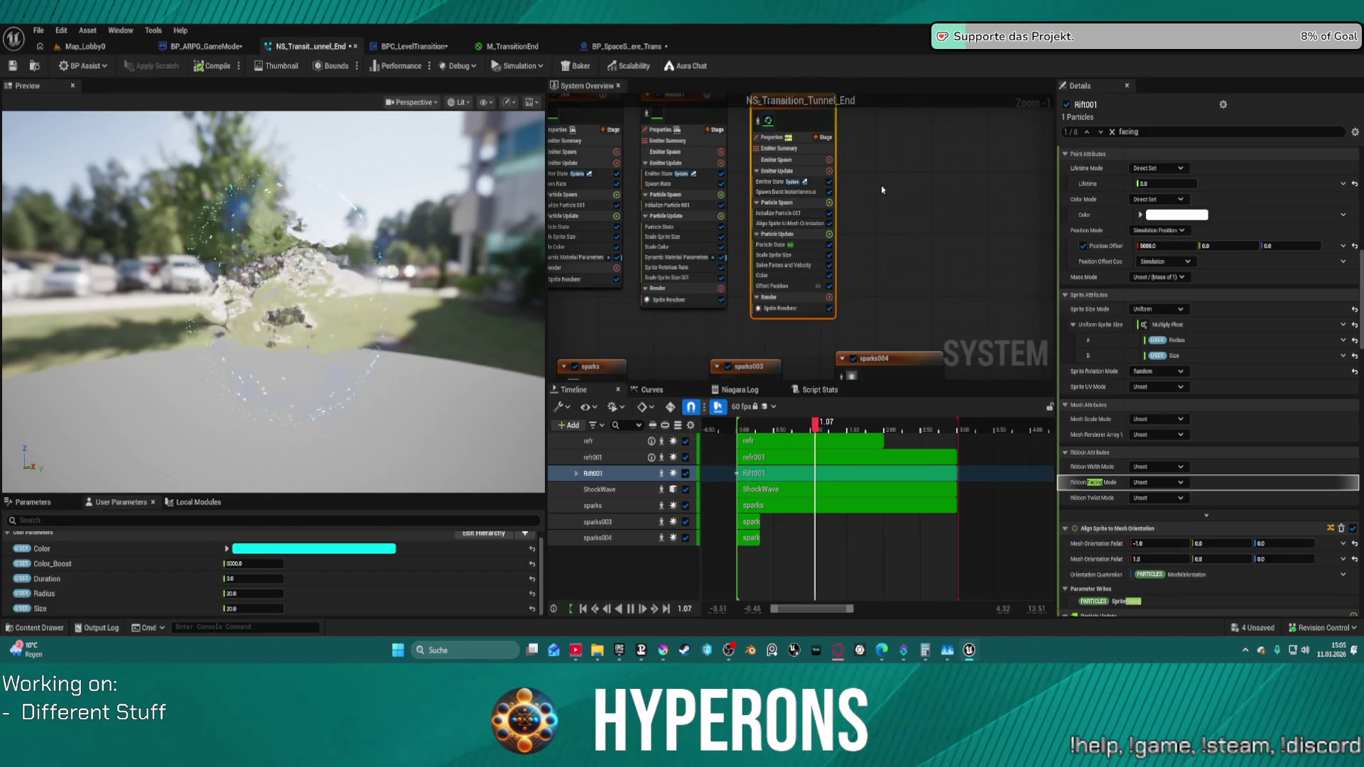
{"action": "scroll", "coordinate": [1110, 309], "scroll_direction": "down", "scroll_amount": 2}
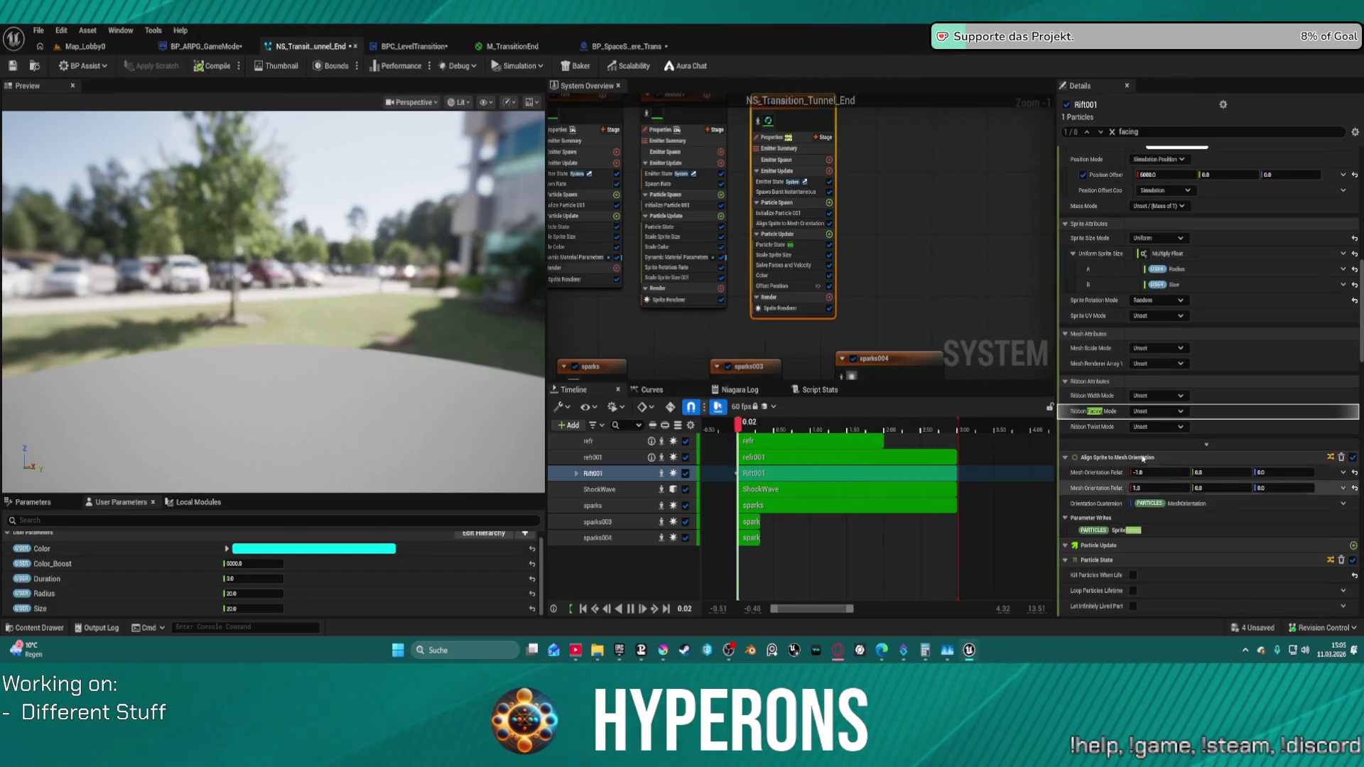
{"action": "scroll", "coordinate": [1111, 309], "scroll_direction": "up", "scroll_amount": 1}
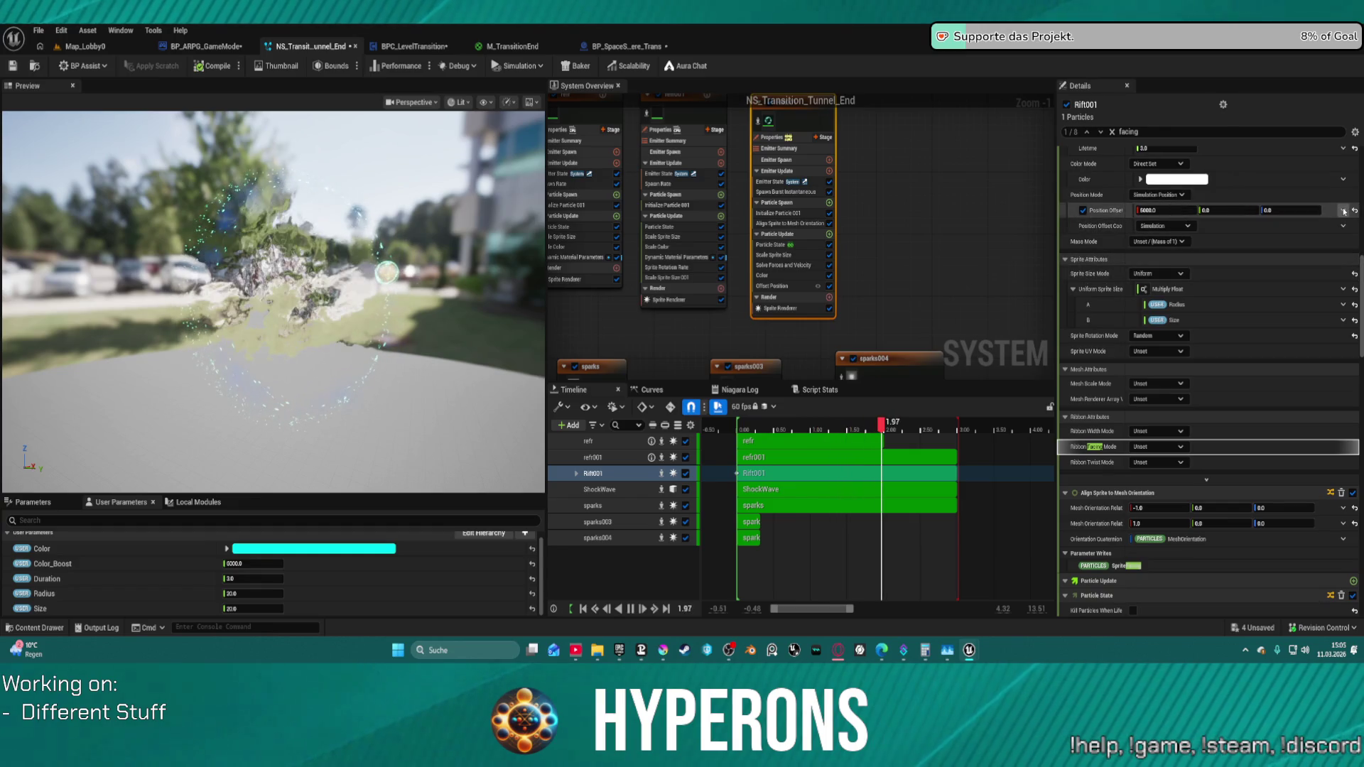
- Make Rift001's Position Offset a vector multiplied by the user Size parameter, then return to the lobby level
{"action": "left_click", "coordinate": [1345, 209]}
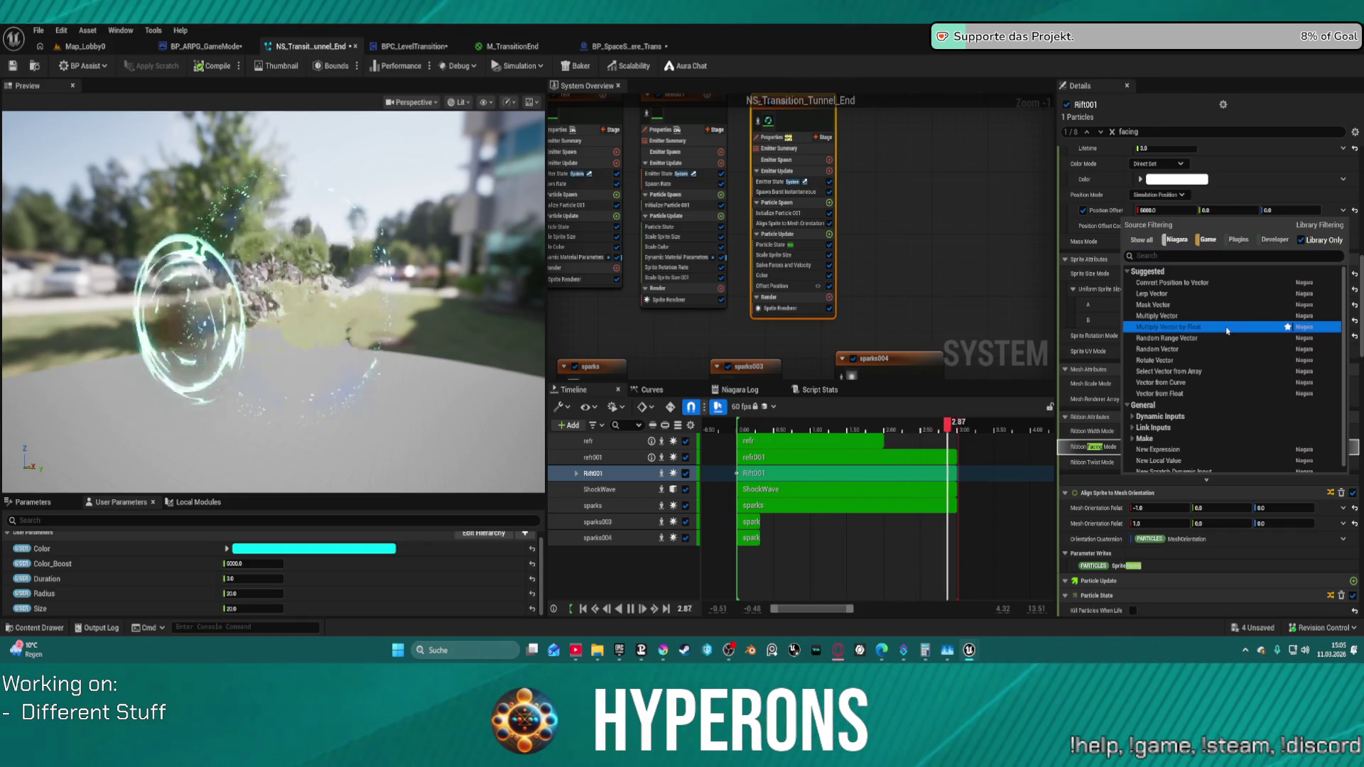
{"action": "left_click", "coordinate": [1227, 327]}
{"action": "left_click", "coordinate": [1201, 243]}
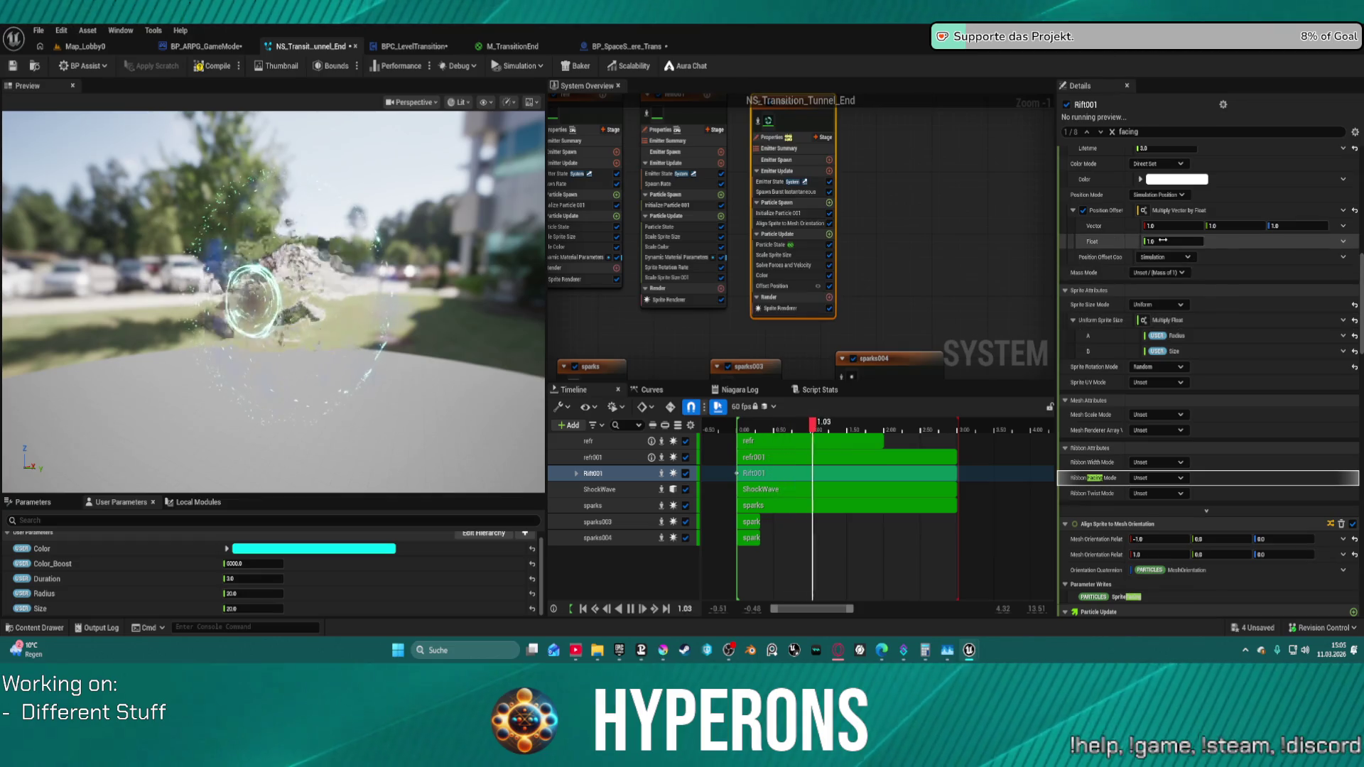
{"action": "left_click", "coordinate": [1339, 245]}
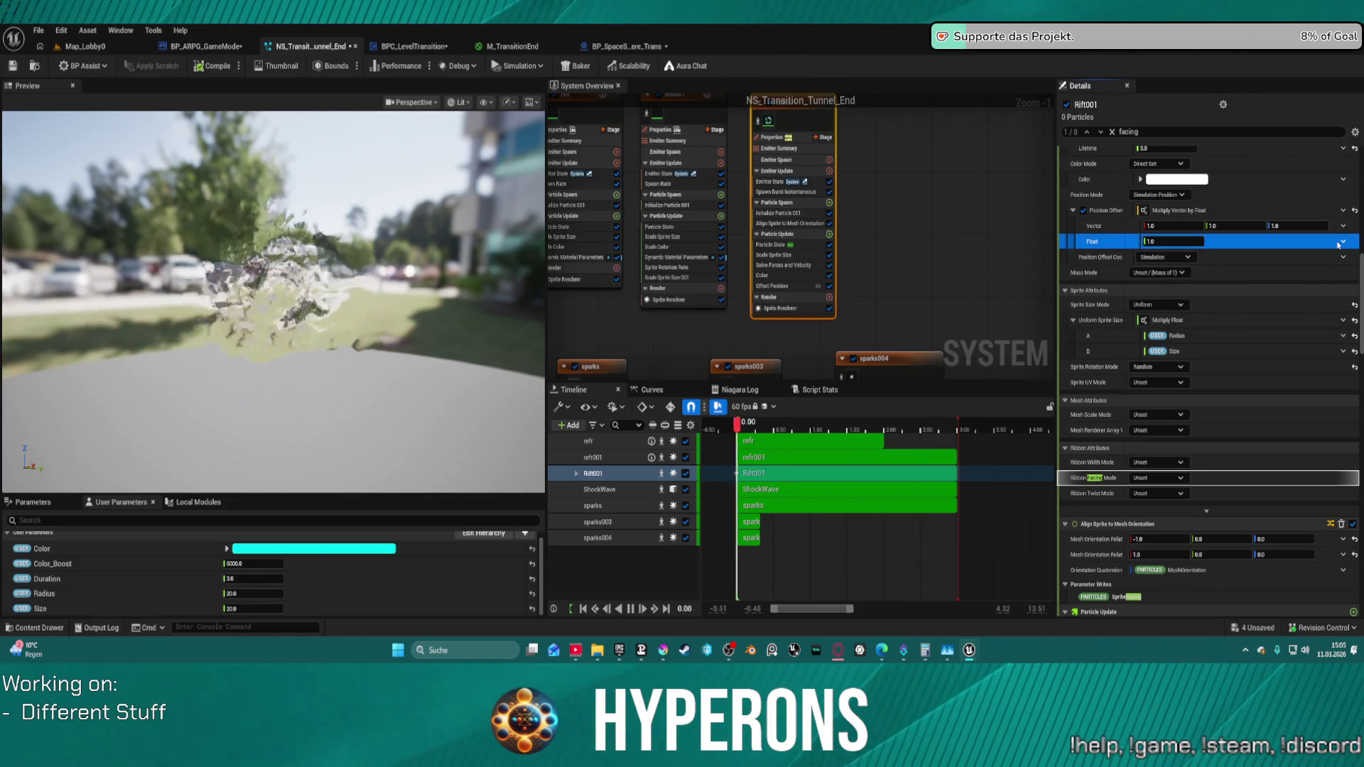
{"action": "left_click", "coordinate": [1347, 244]}
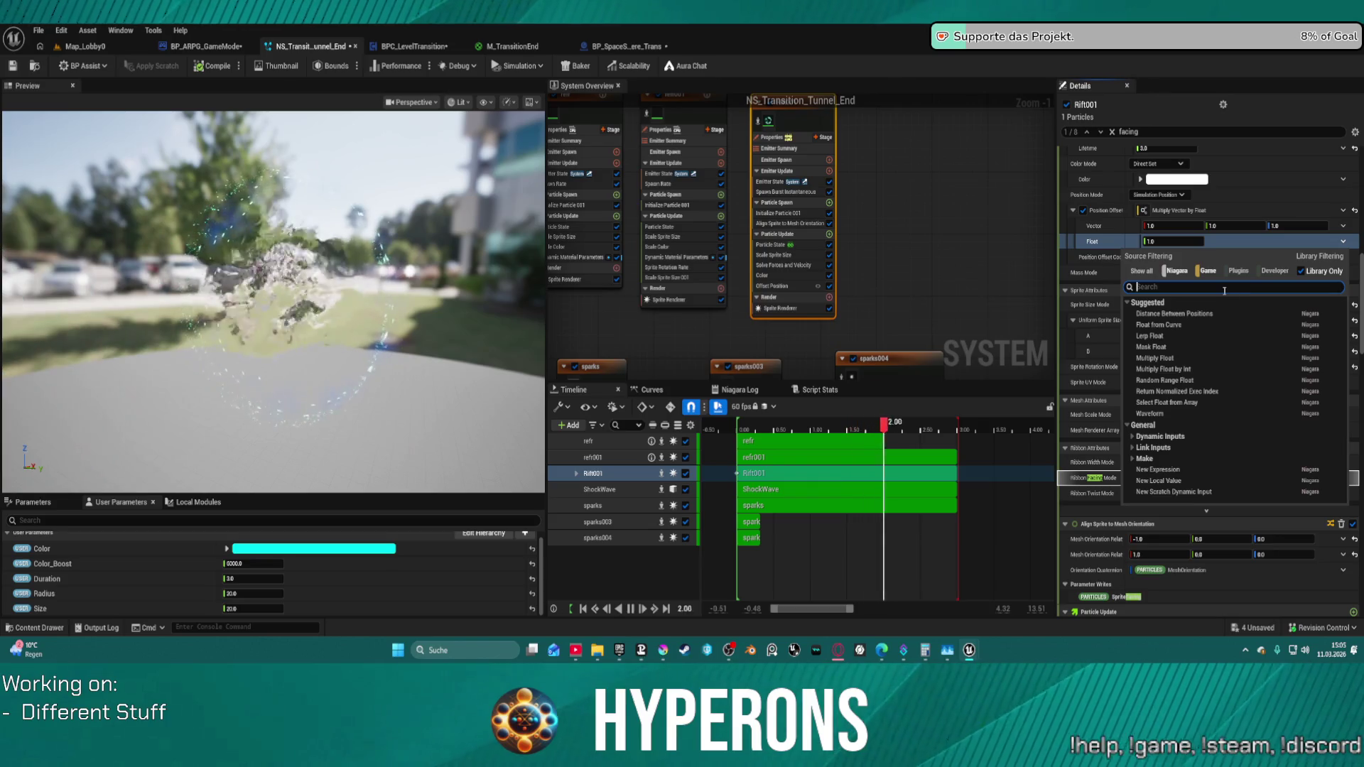
{"action": "type", "text": "size"}
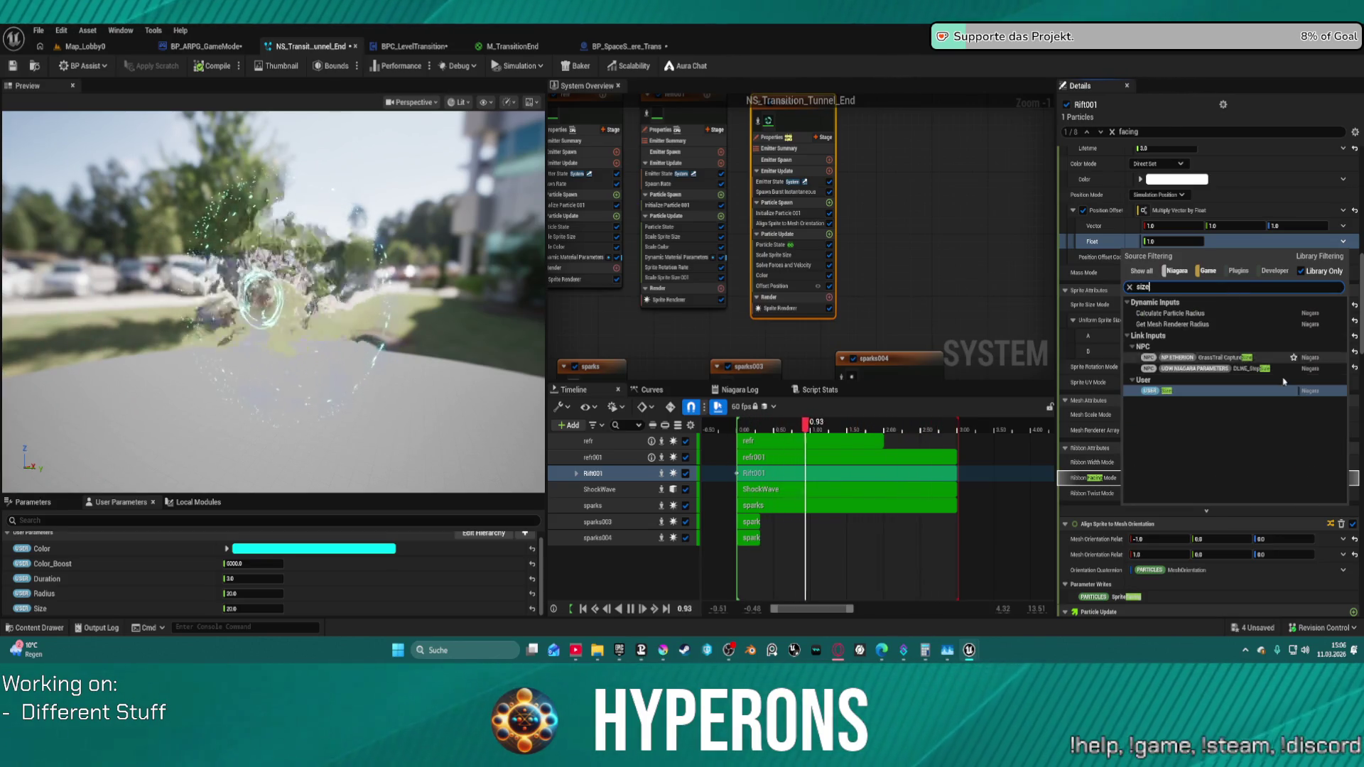
{"action": "left_click", "coordinate": [1273, 391]}
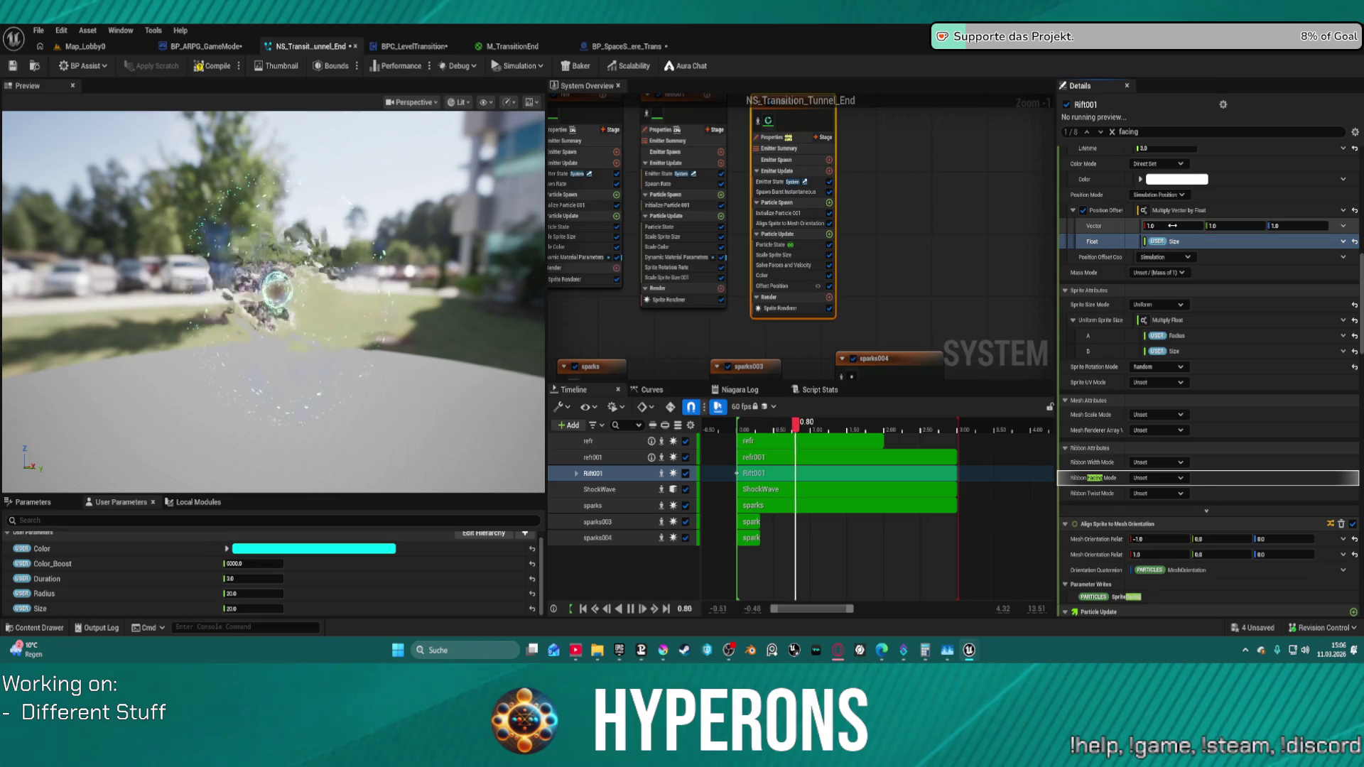
{"action": "type", "text": "100"}
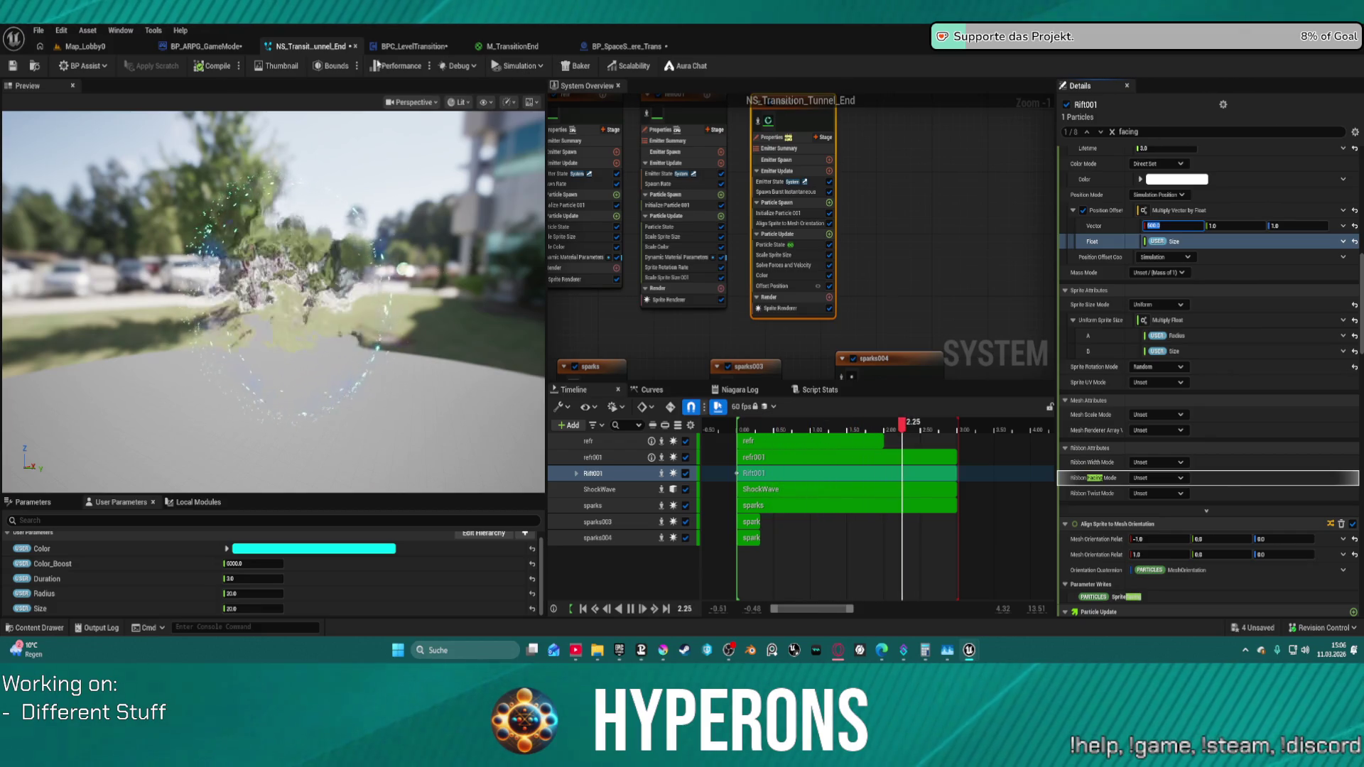
{"action": "left_click", "coordinate": [106, 48]}
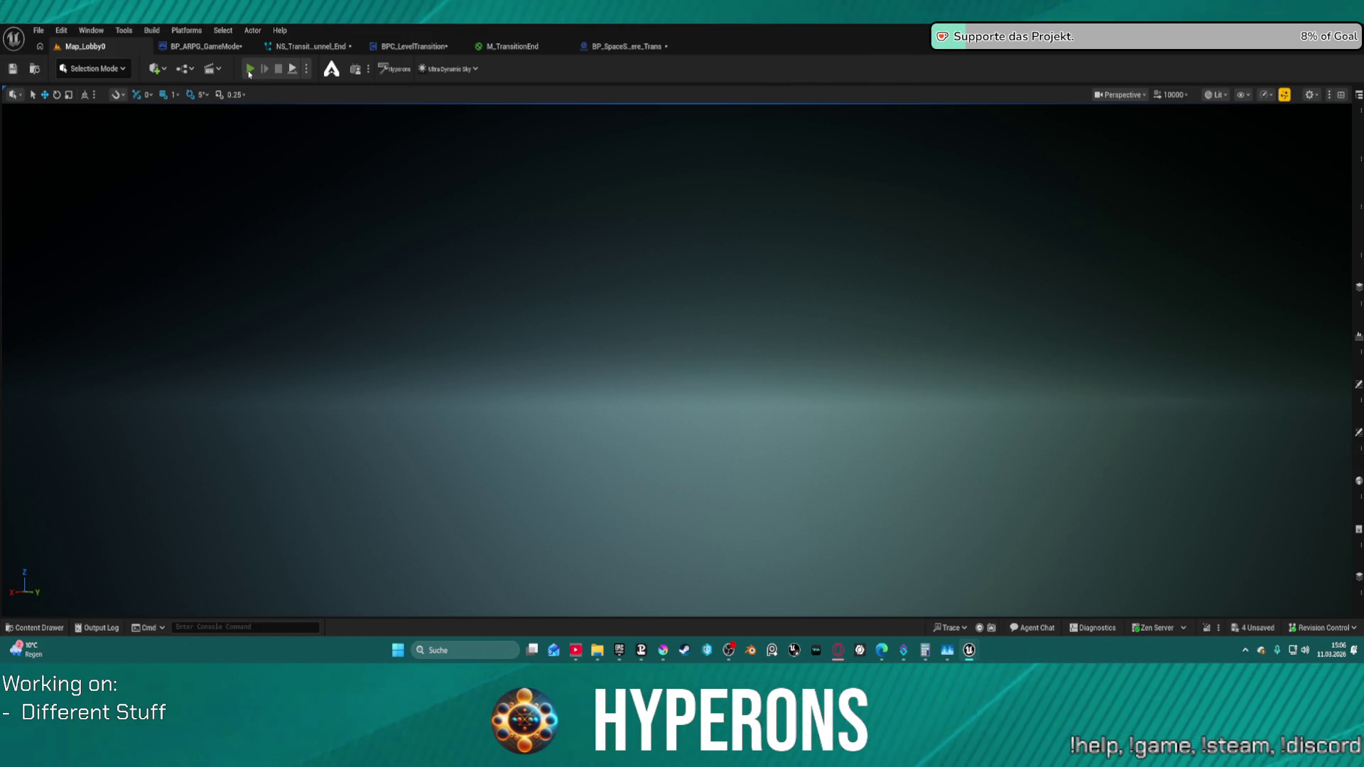
{"action": "key", "text": "alt+p"}
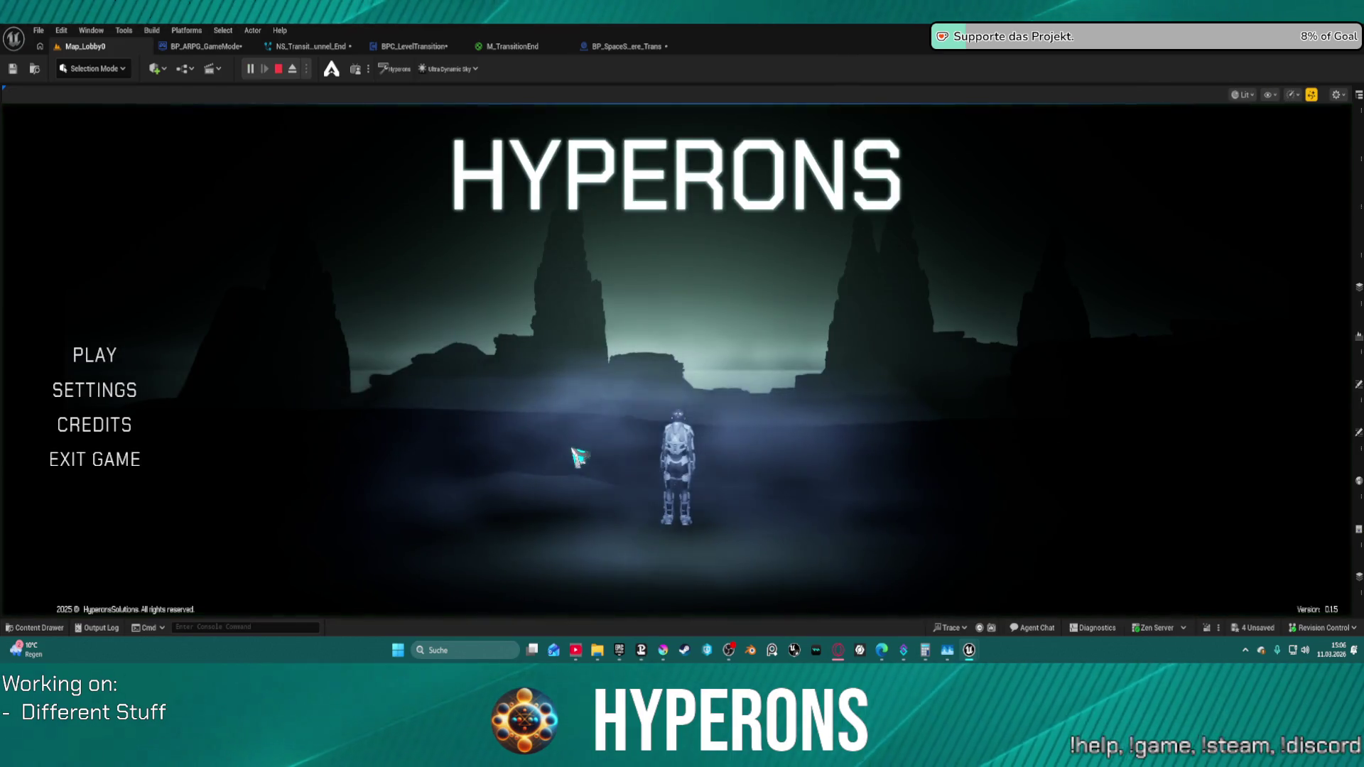
{"action": "left_click", "coordinate": [102, 355]}
{"action": "left_click", "coordinate": [585, 546]}
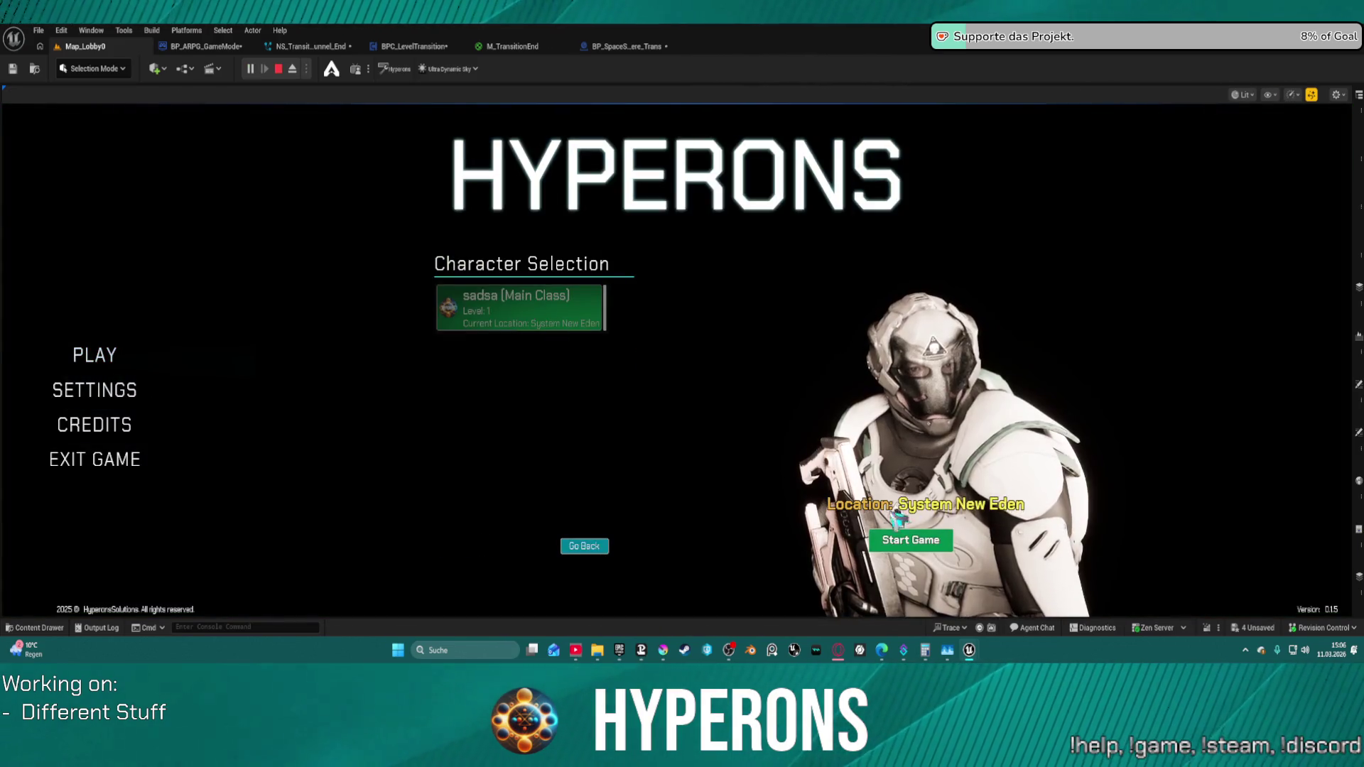
{"action": "left_click", "coordinate": [912, 539]}
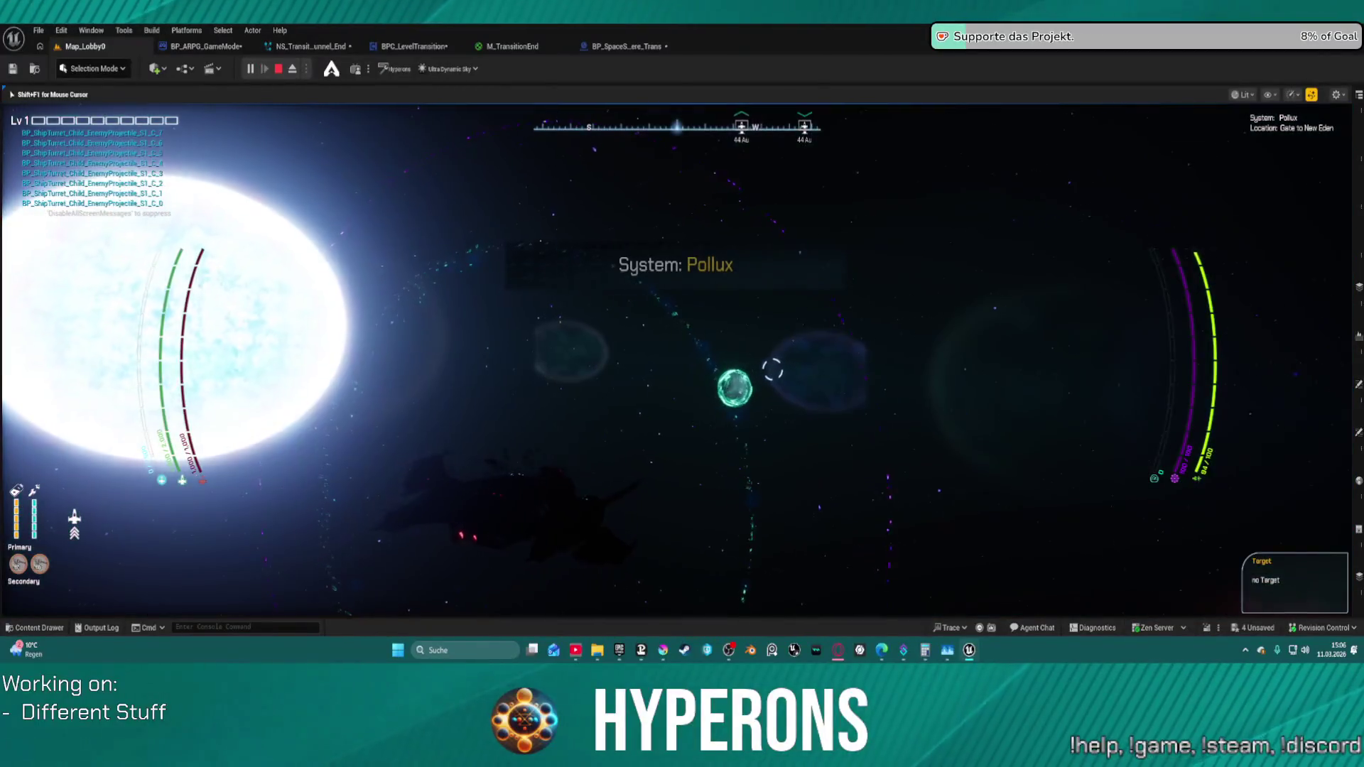
{"action": "key", "text": "Escape"}
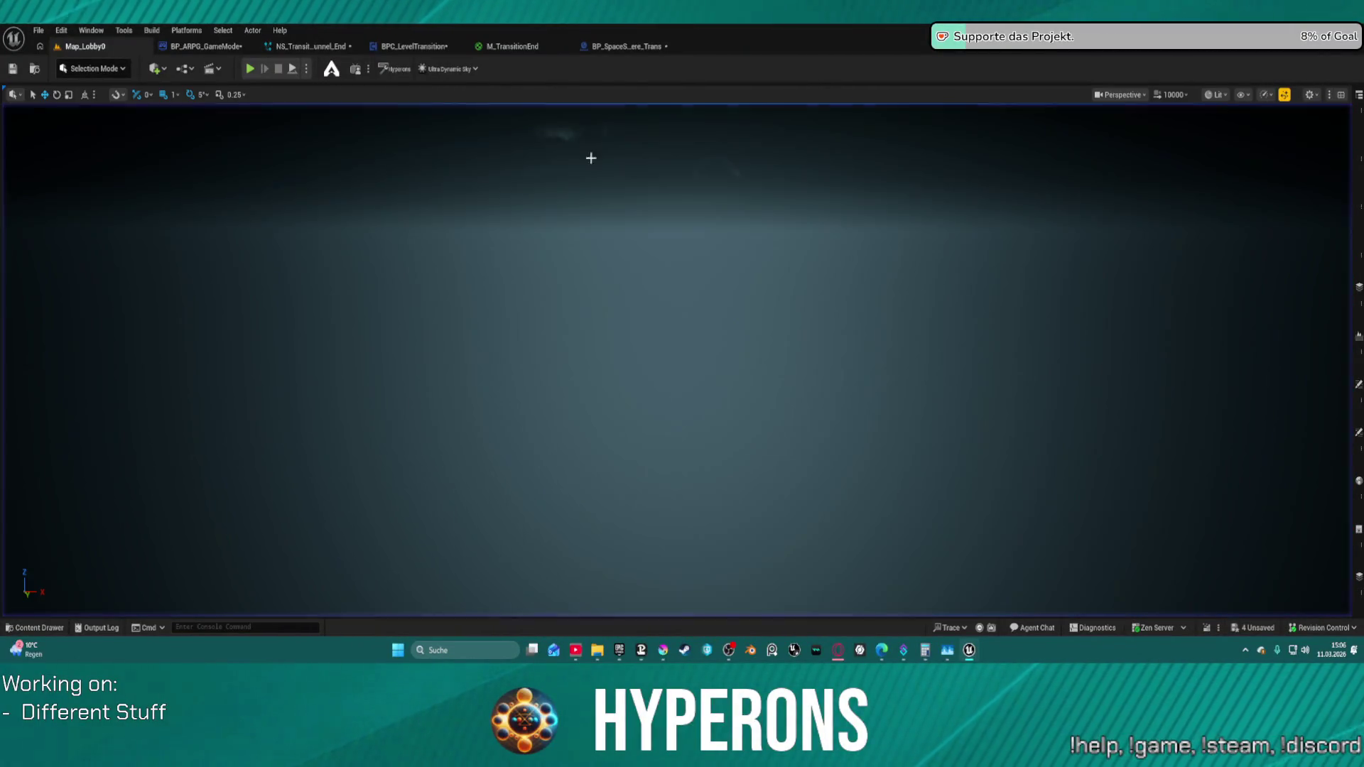
{"action": "left_click", "coordinate": [631, 47]}
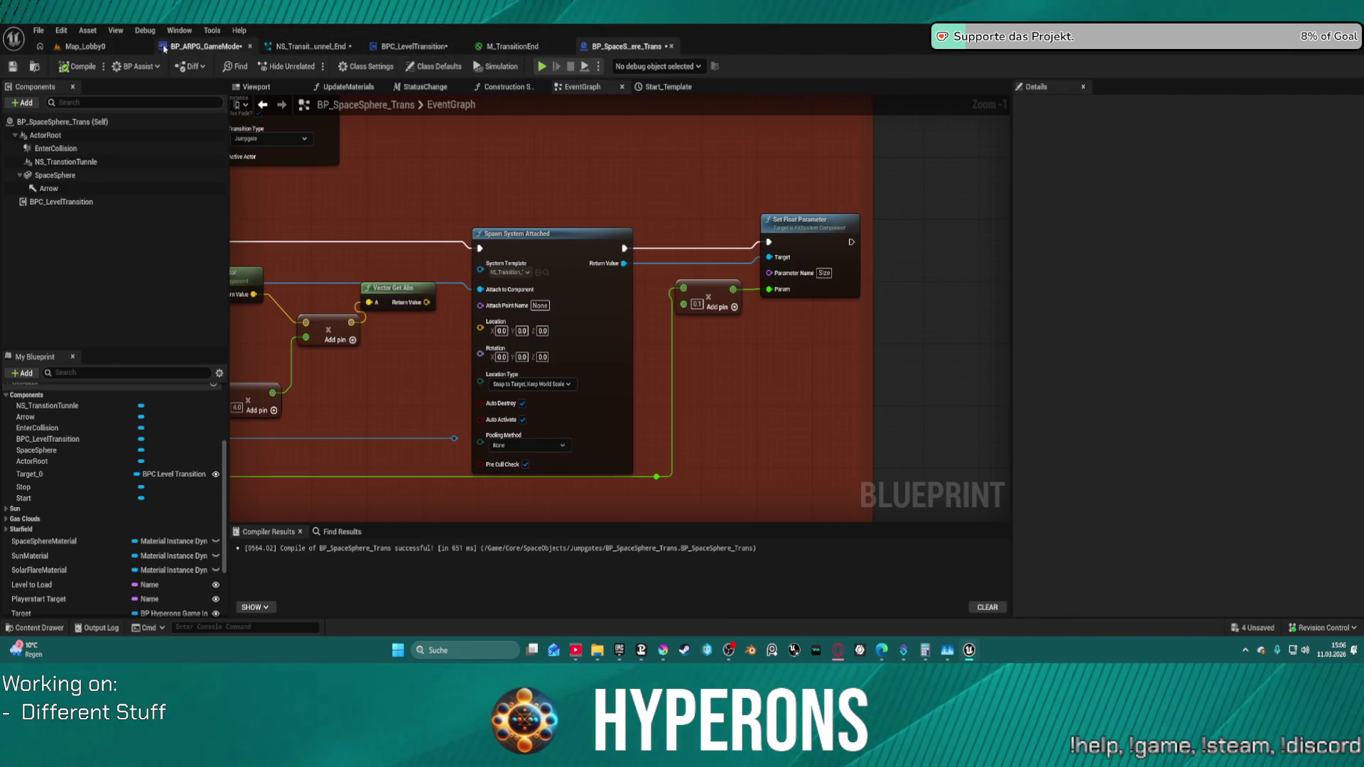
{"action": "left_click", "coordinate": [314, 47]}
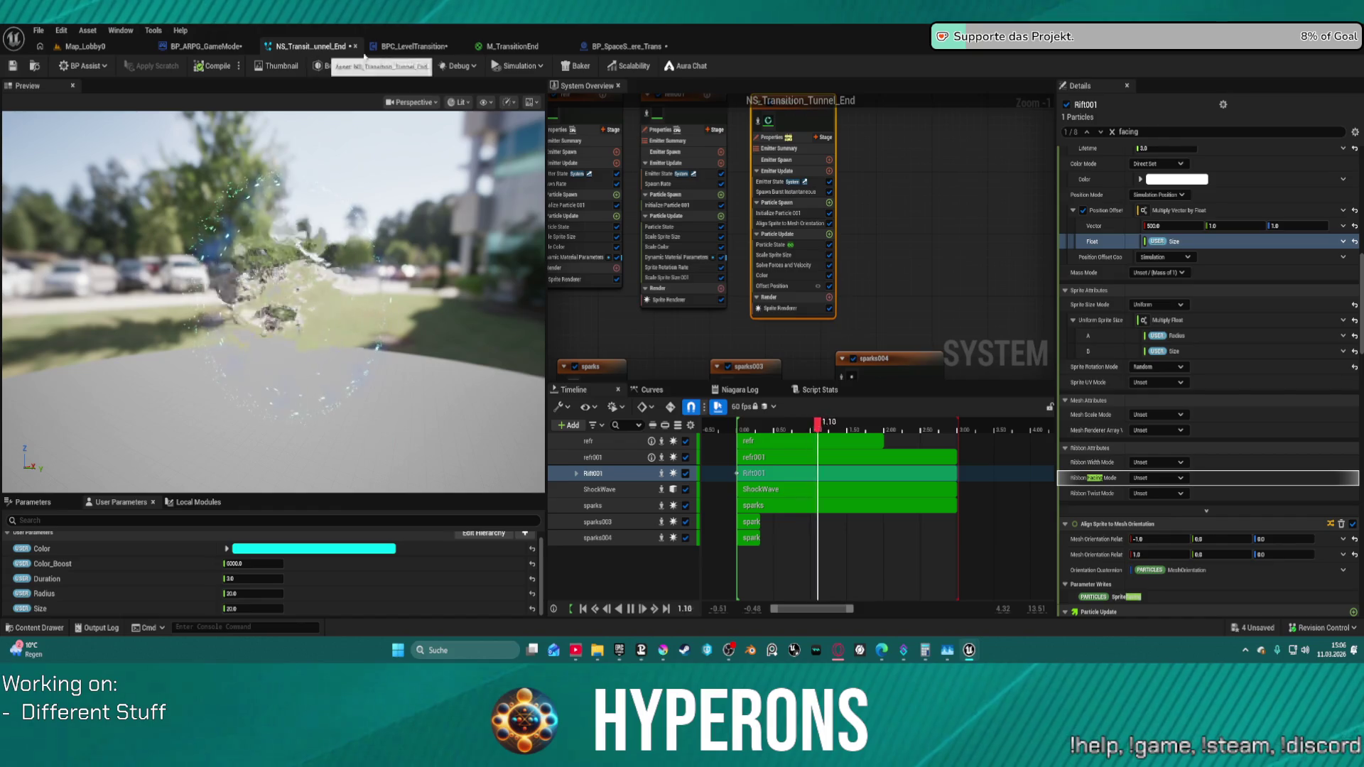
{"action": "left_click", "coordinate": [1162, 226]}
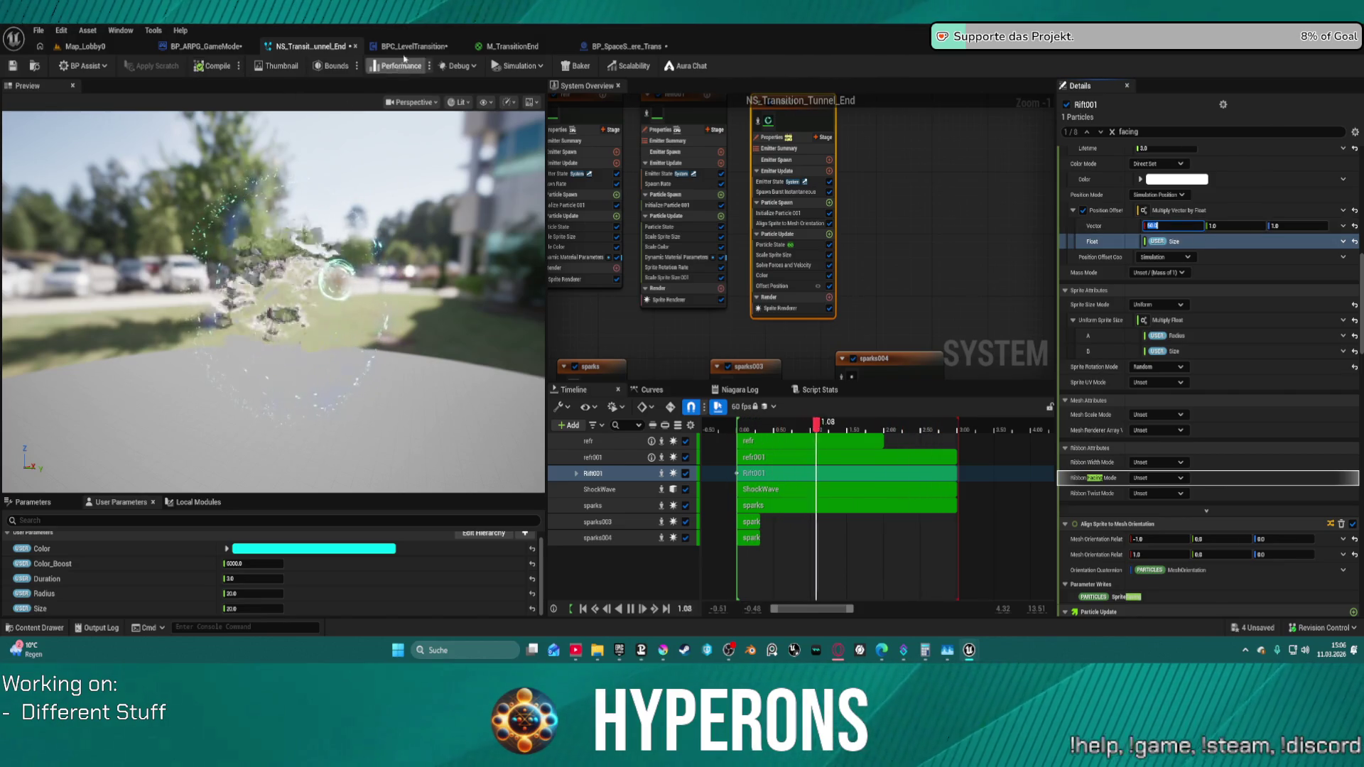
{"action": "left_click", "coordinate": [85, 46]}
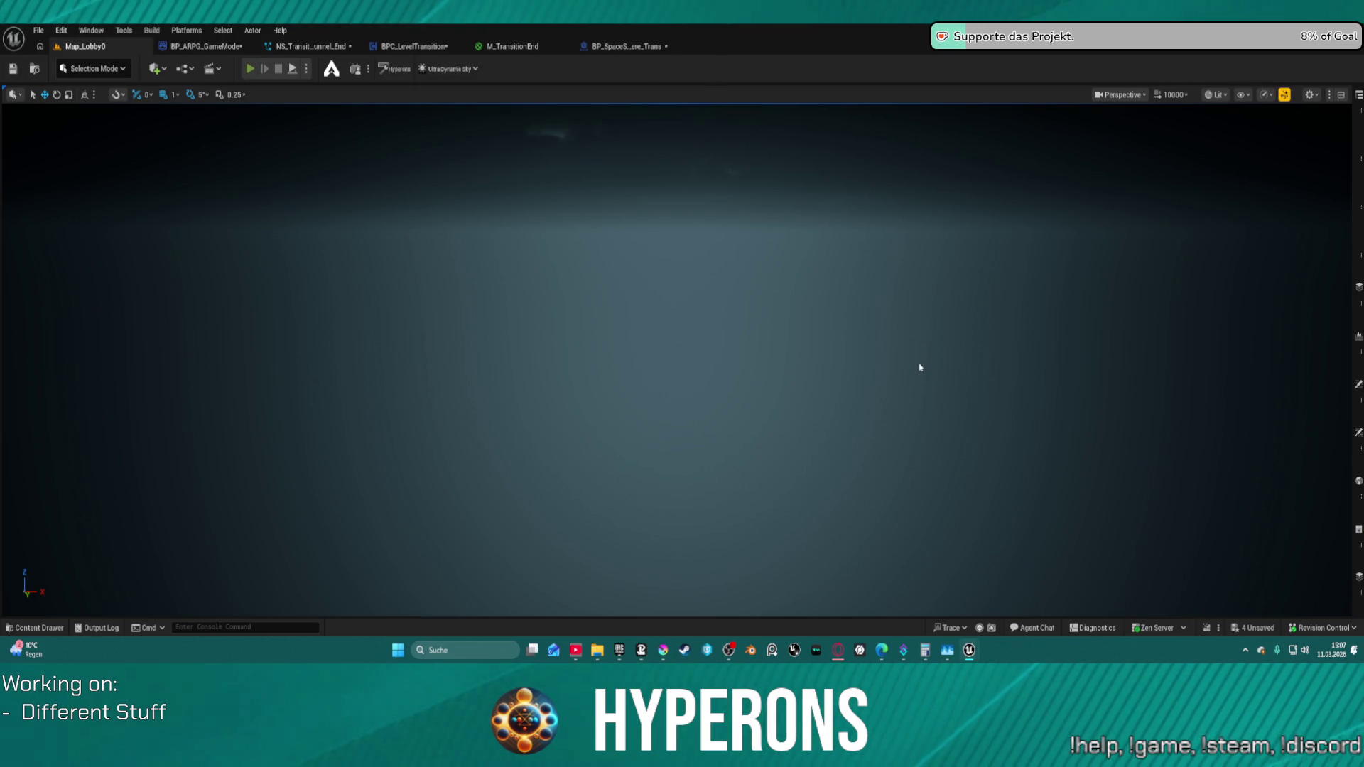
- Play-test the jump from Pollux with the selected character, stop, and reopen BP_SpaceSphere_Trans
{"action": "key", "text": "alt+p"}
{"action": "left_click", "coordinate": [92, 356]}
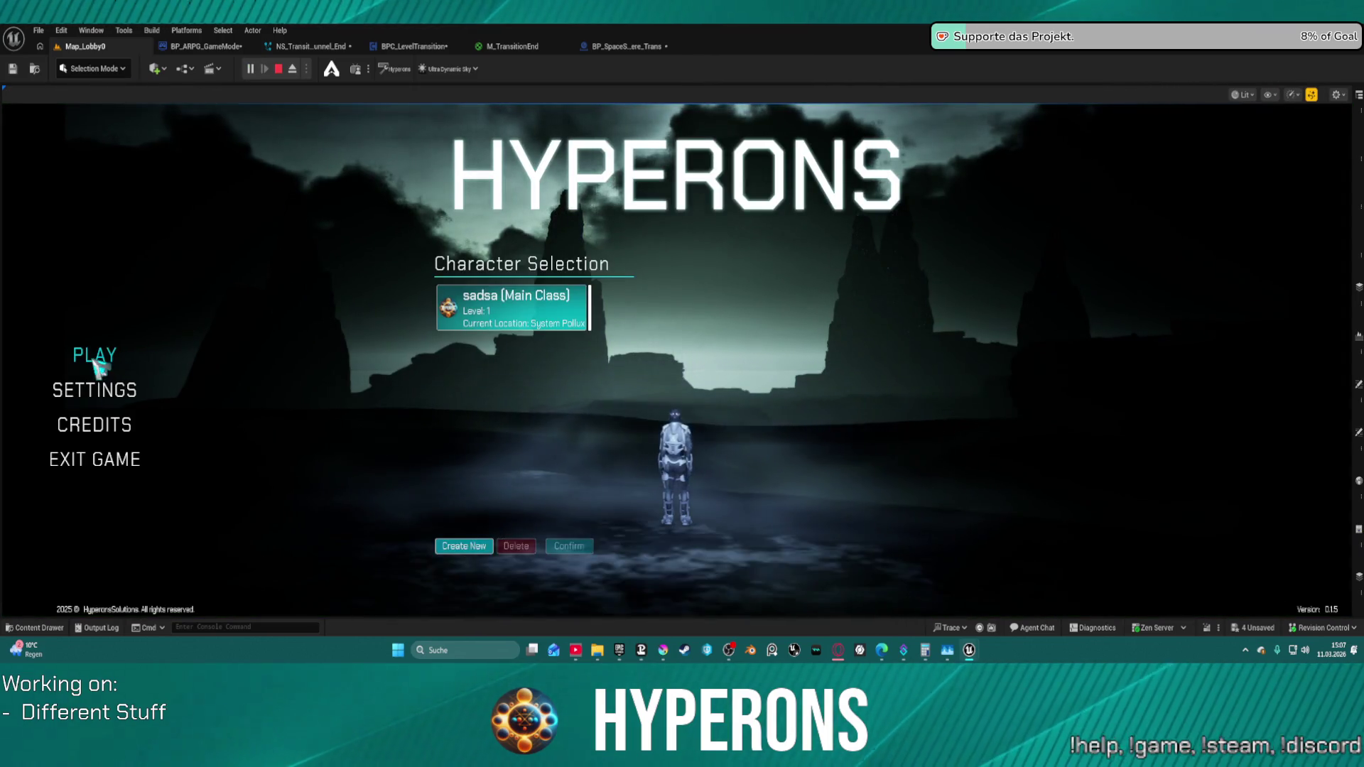
{"action": "left_click", "coordinate": [536, 326]}
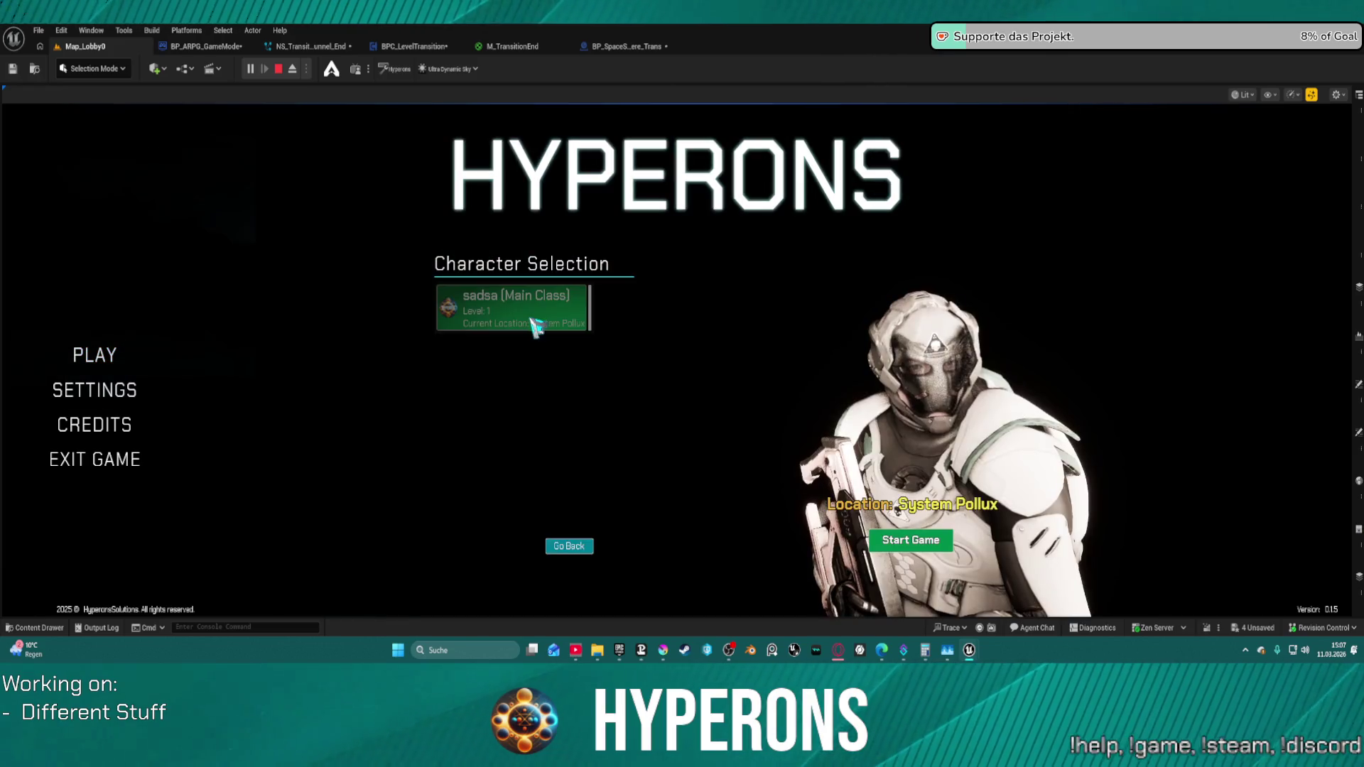
{"action": "left_click", "coordinate": [924, 546]}
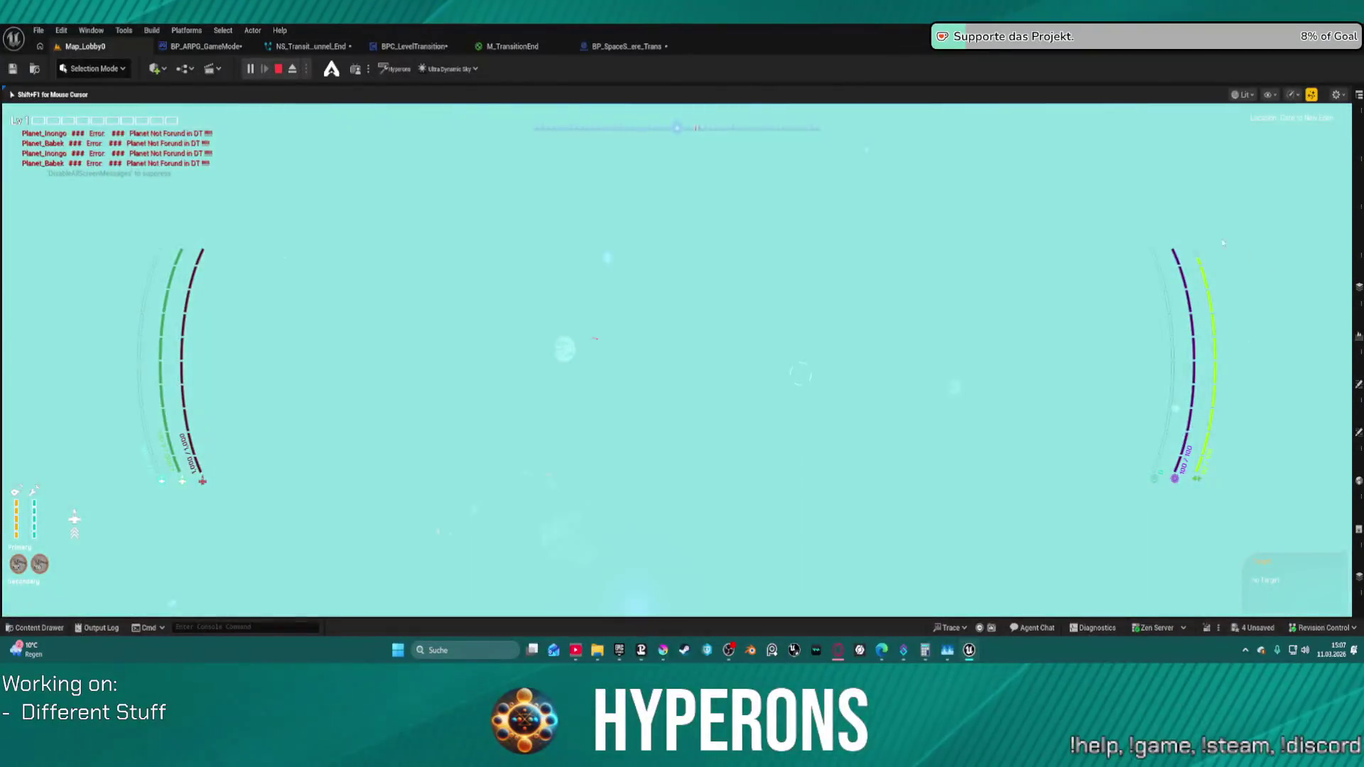
{"action": "key", "text": "Escape"}
{"action": "left_click", "coordinate": [624, 48]}
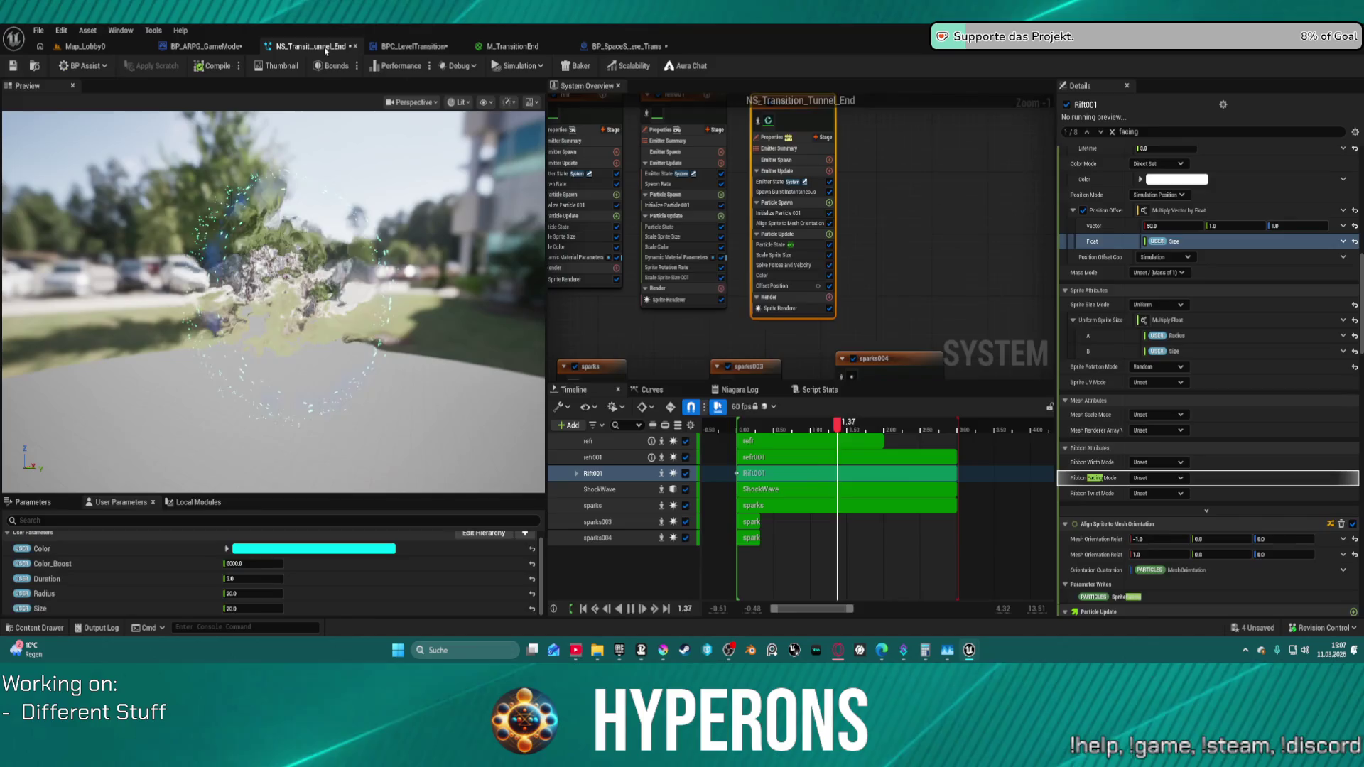
- Pass through the NS_Transition_Tunnel_End effect back to the Map_Lobby0 level
{"action": "left_click", "coordinate": [312, 45]}
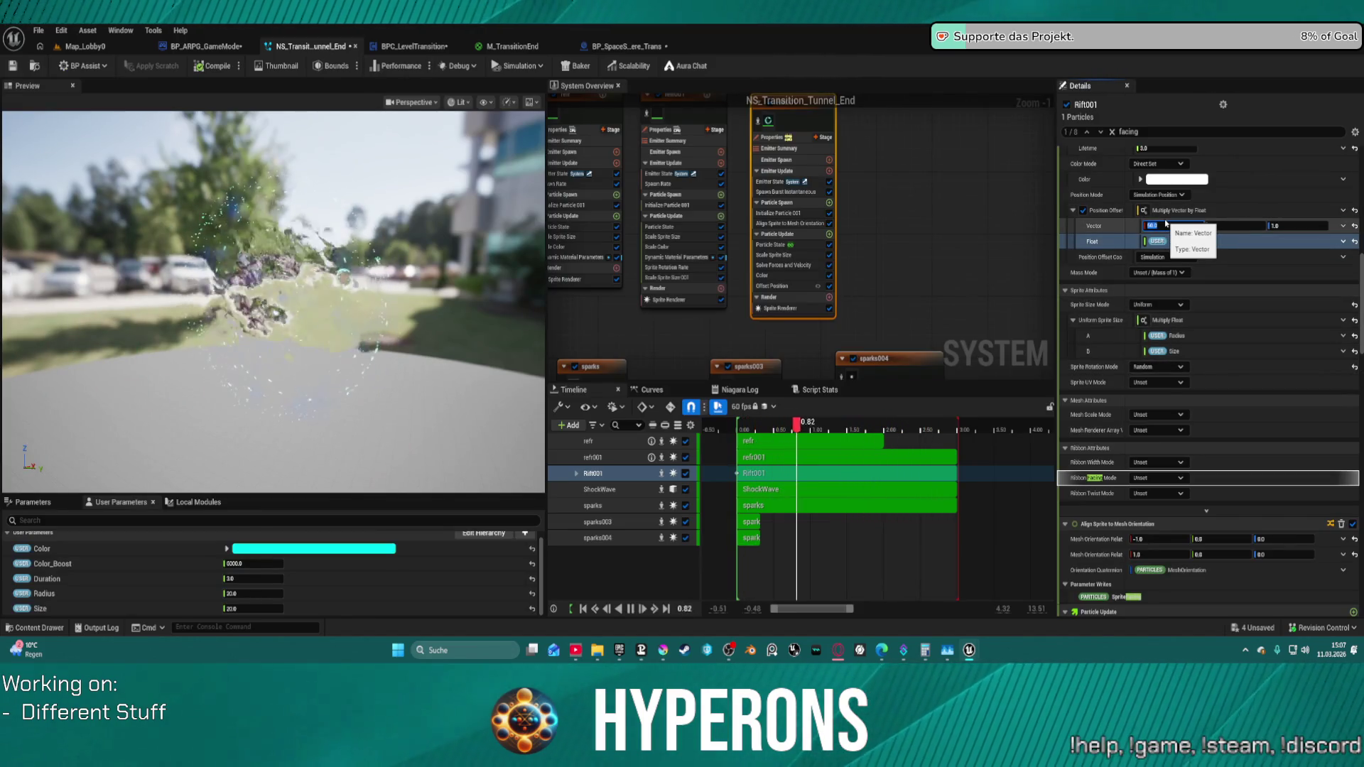
{"action": "left_click", "coordinate": [149, 49]}
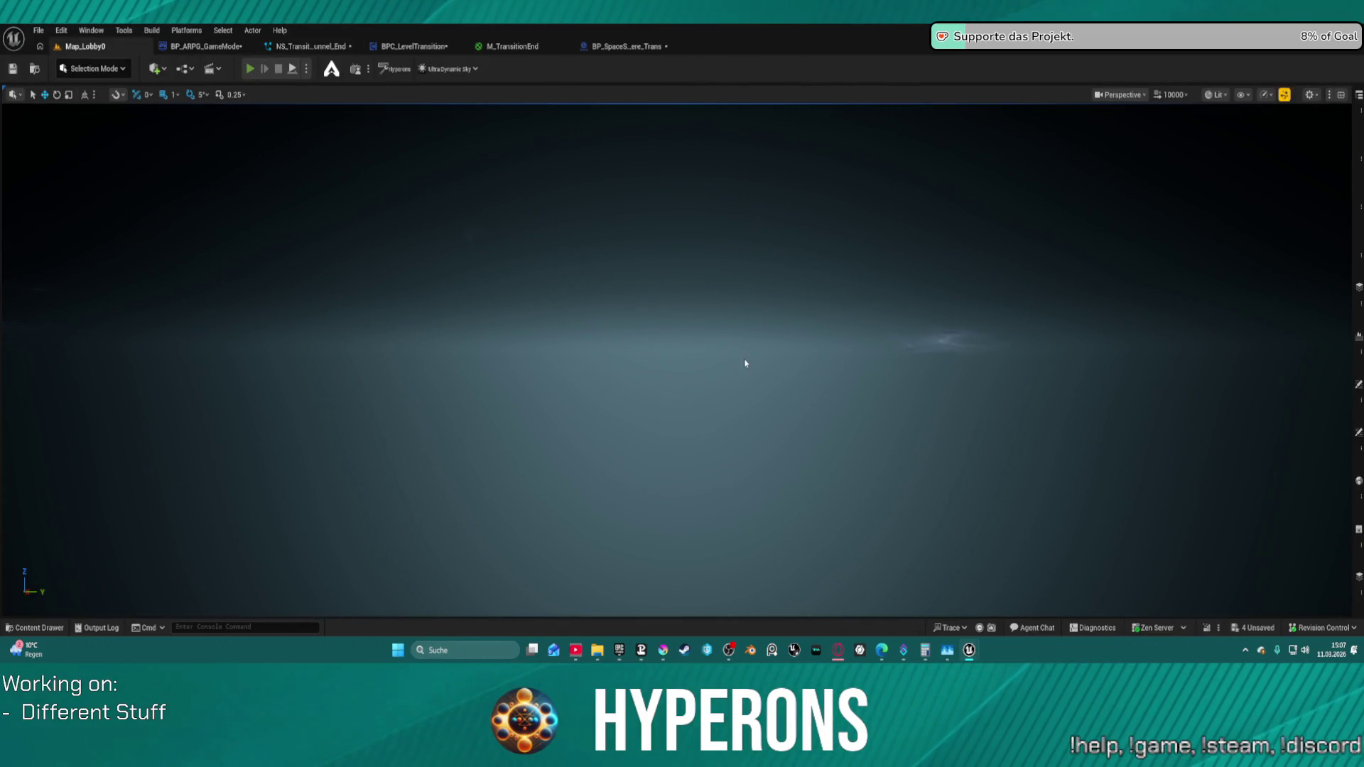
{"action": "key", "text": "alt+p"}
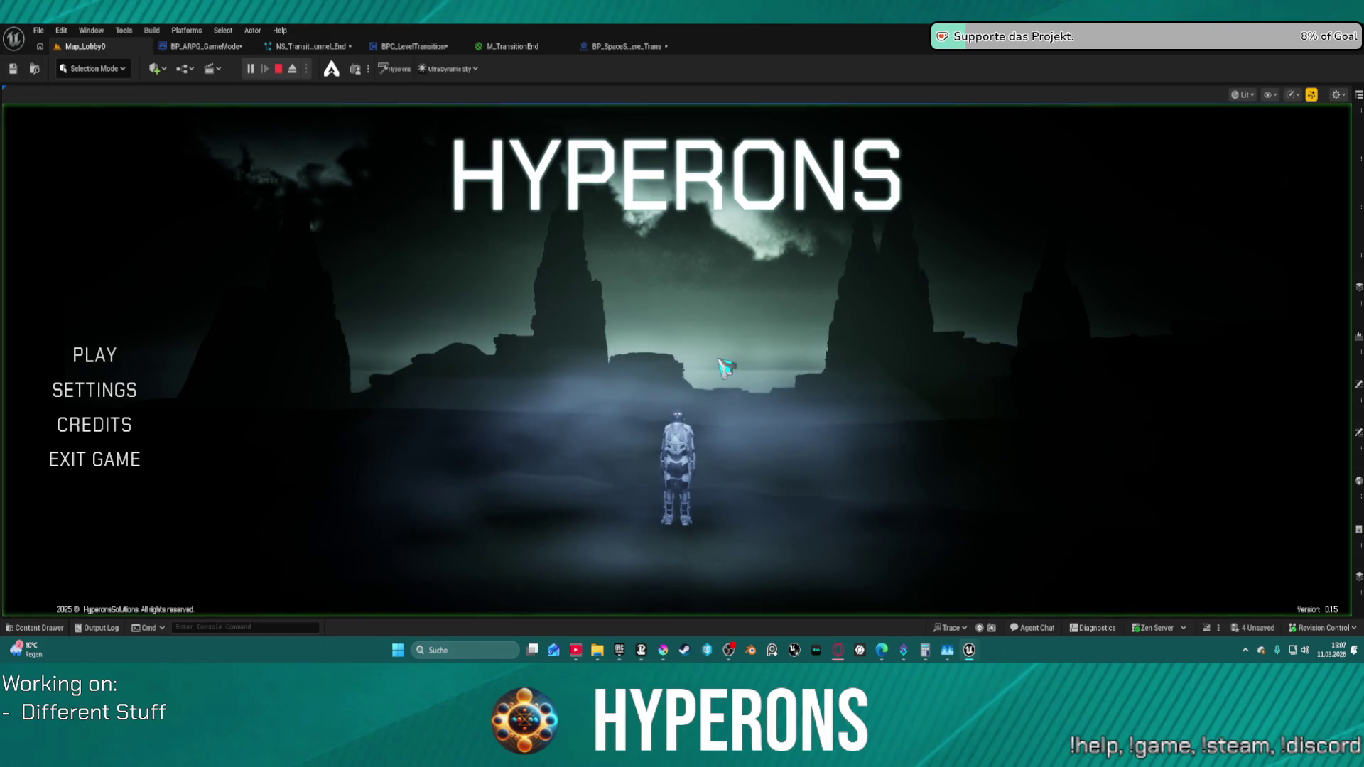
{"action": "left_click", "coordinate": [94, 355]}
{"action": "left_click", "coordinate": [517, 329]}
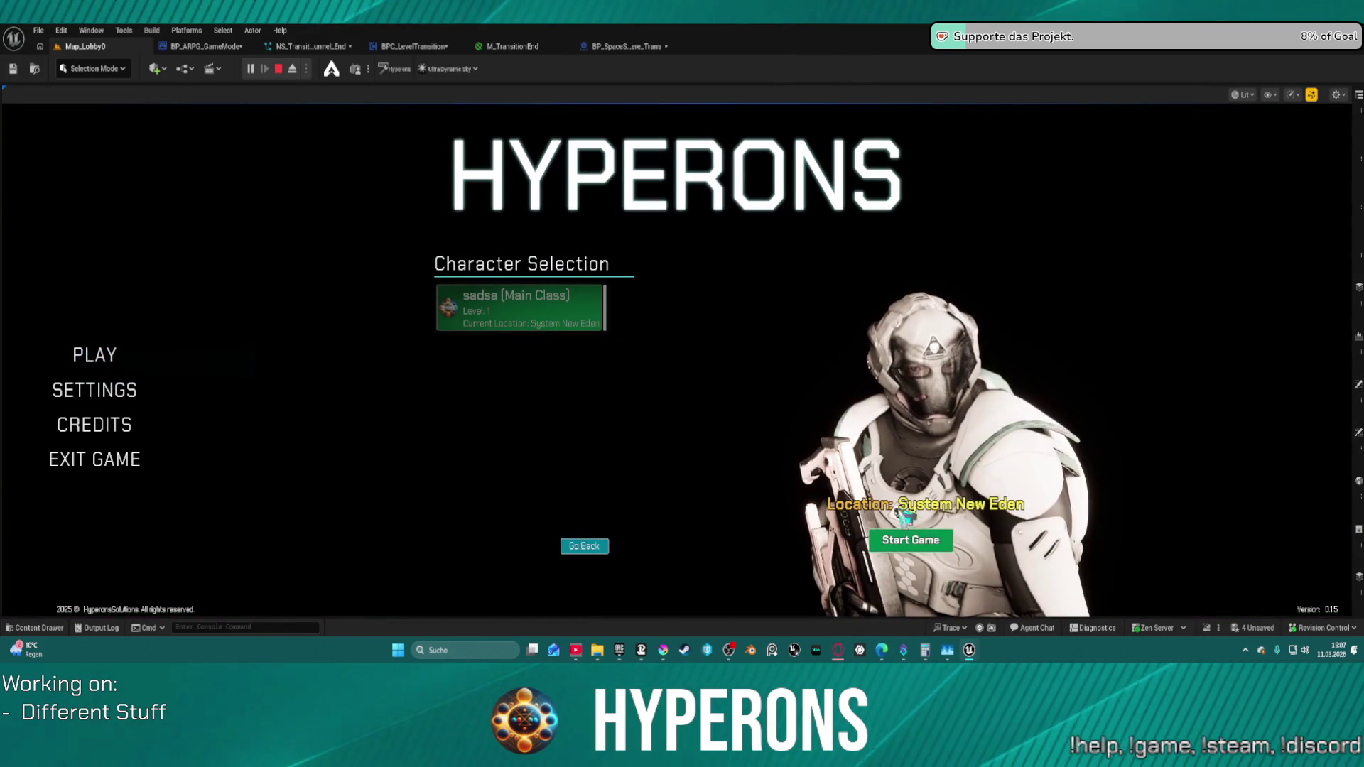
{"action": "left_click", "coordinate": [947, 544]}
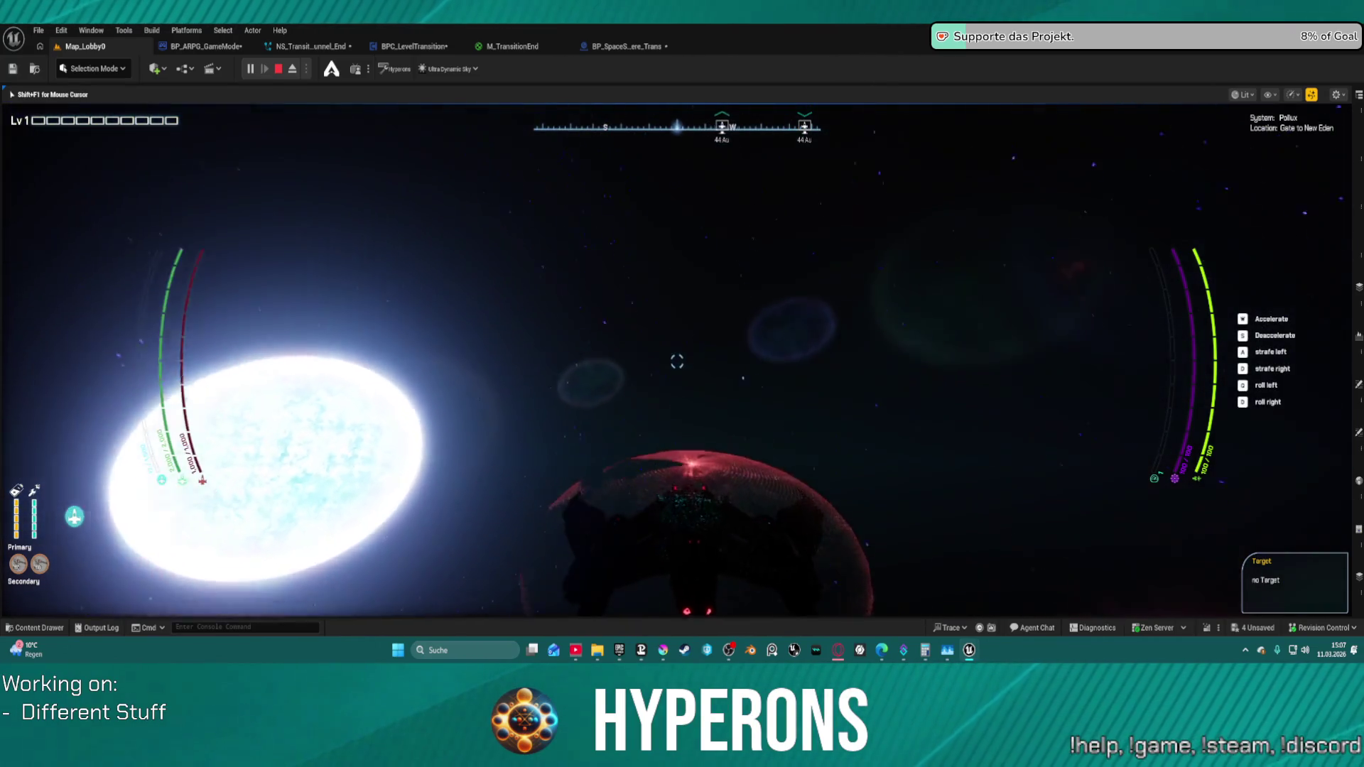
{"action": "key", "text": "Escape"}
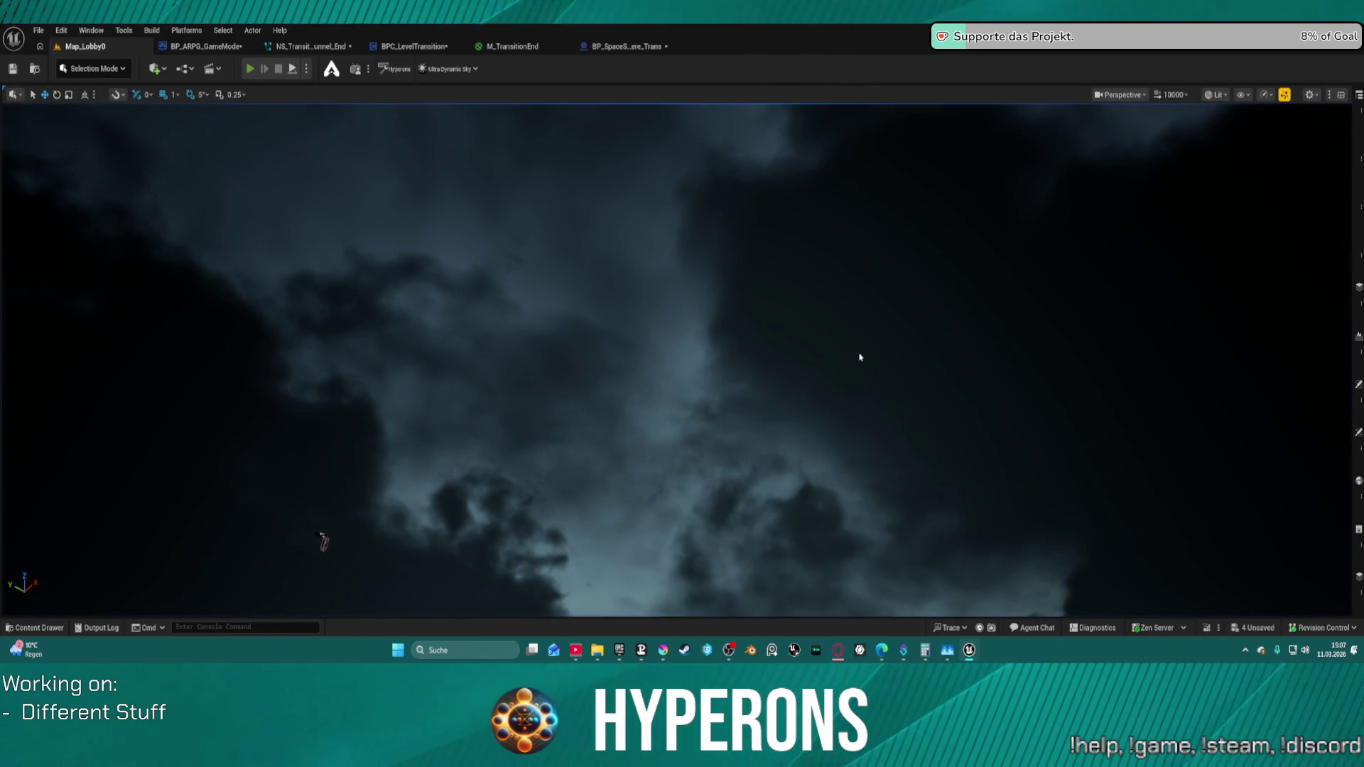
{"action": "key", "text": "alt+p"}
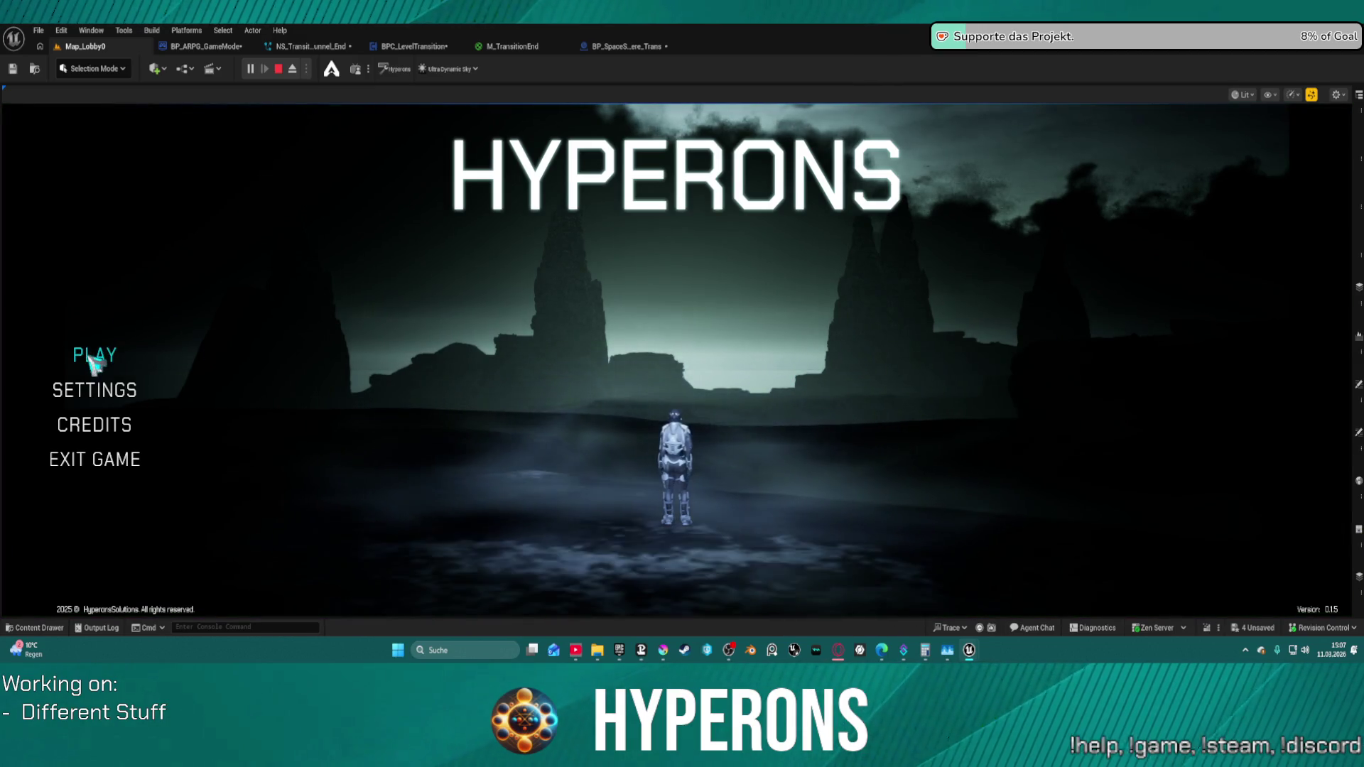
{"action": "left_click", "coordinate": [94, 355]}
{"action": "left_click", "coordinate": [550, 310]}
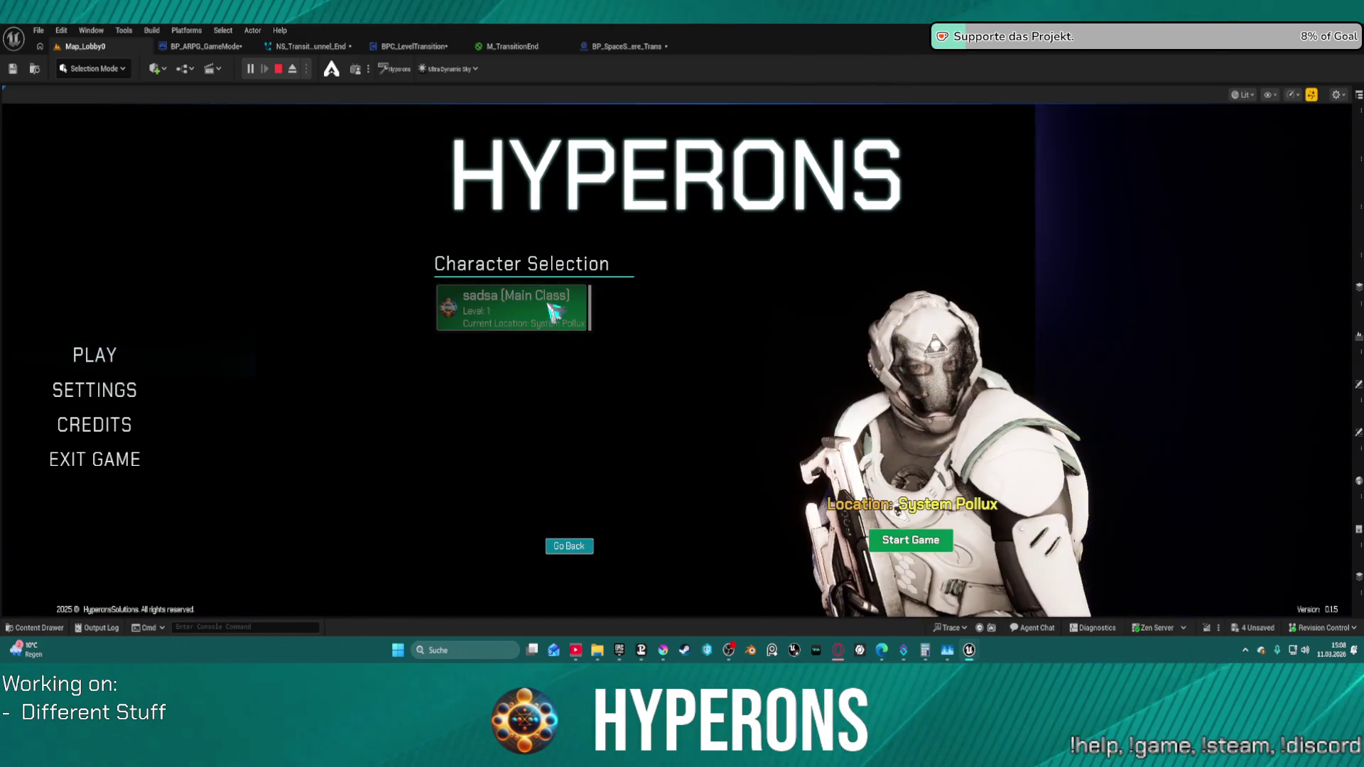
{"action": "left_click", "coordinate": [911, 540]}
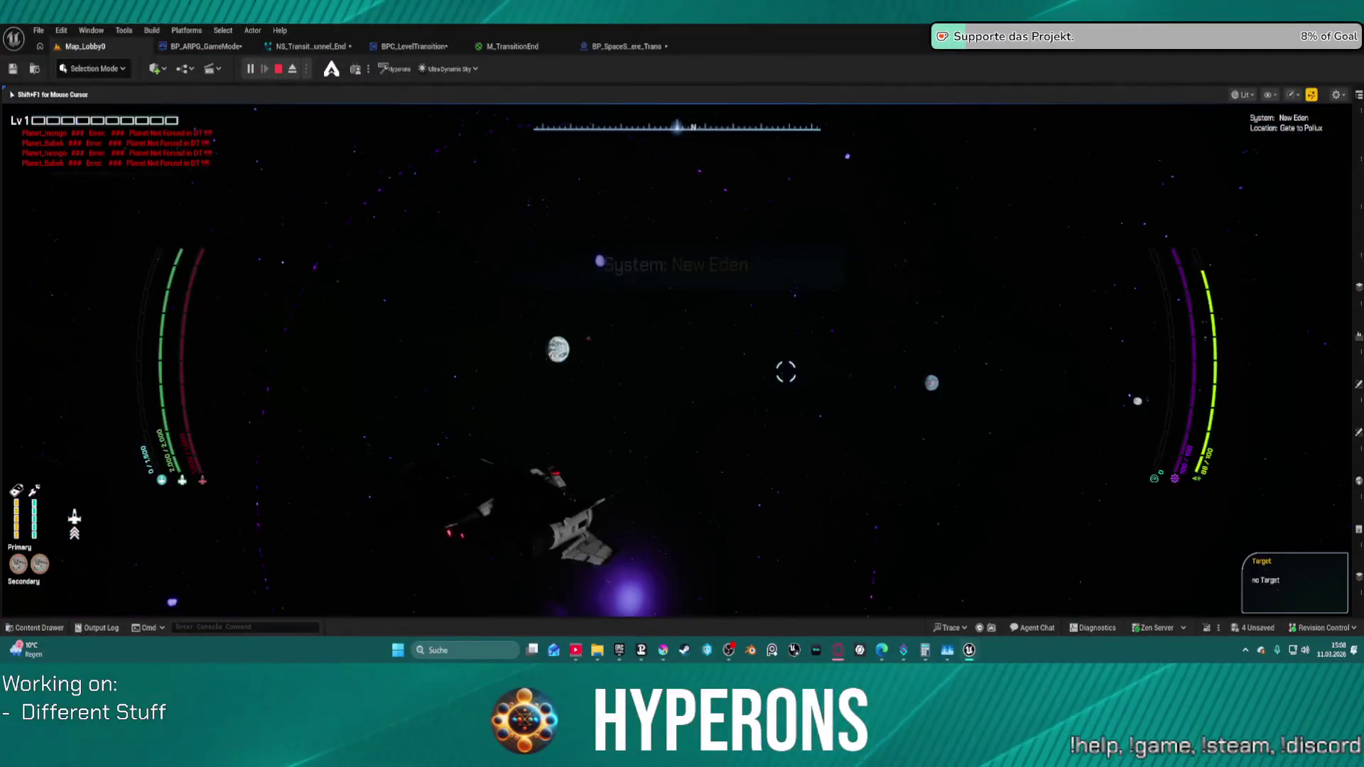
{"action": "key", "text": "Escape"}
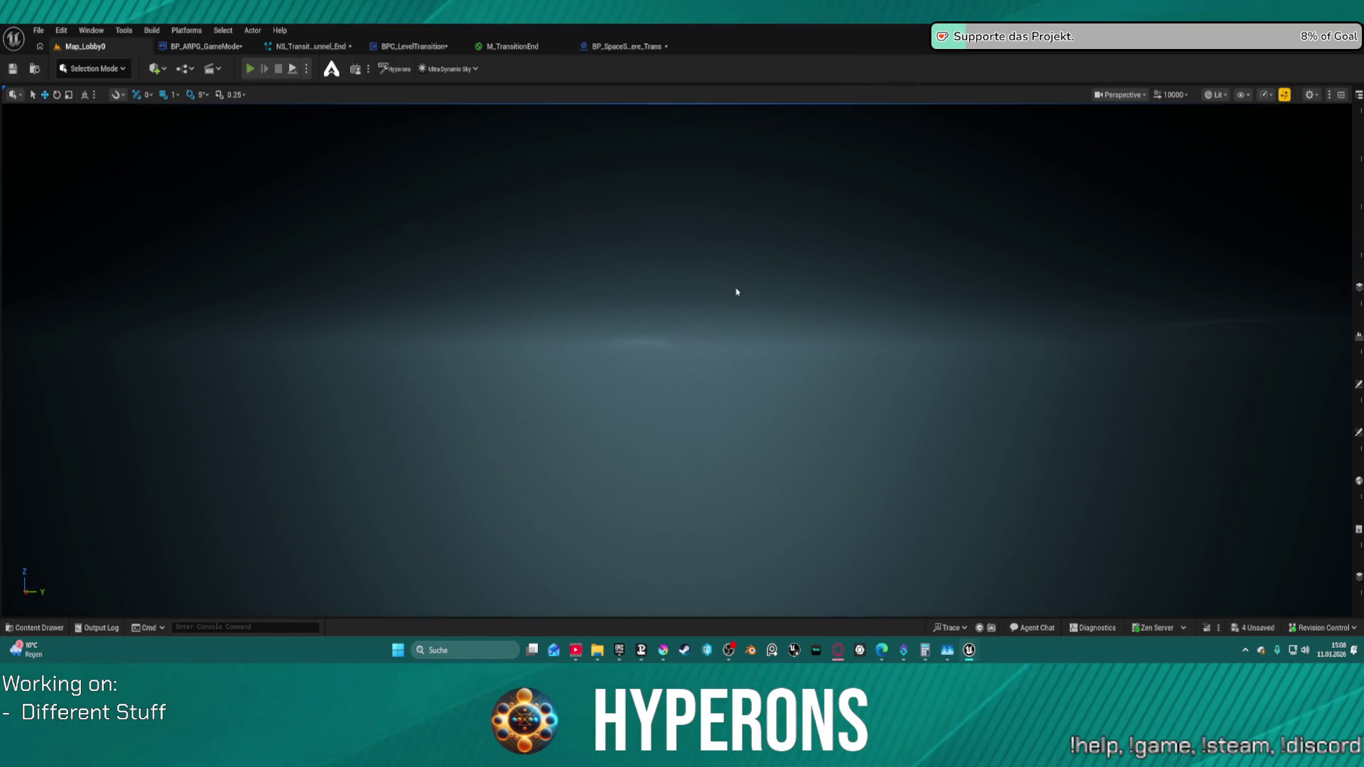
{"action": "key", "text": "alt+p"}
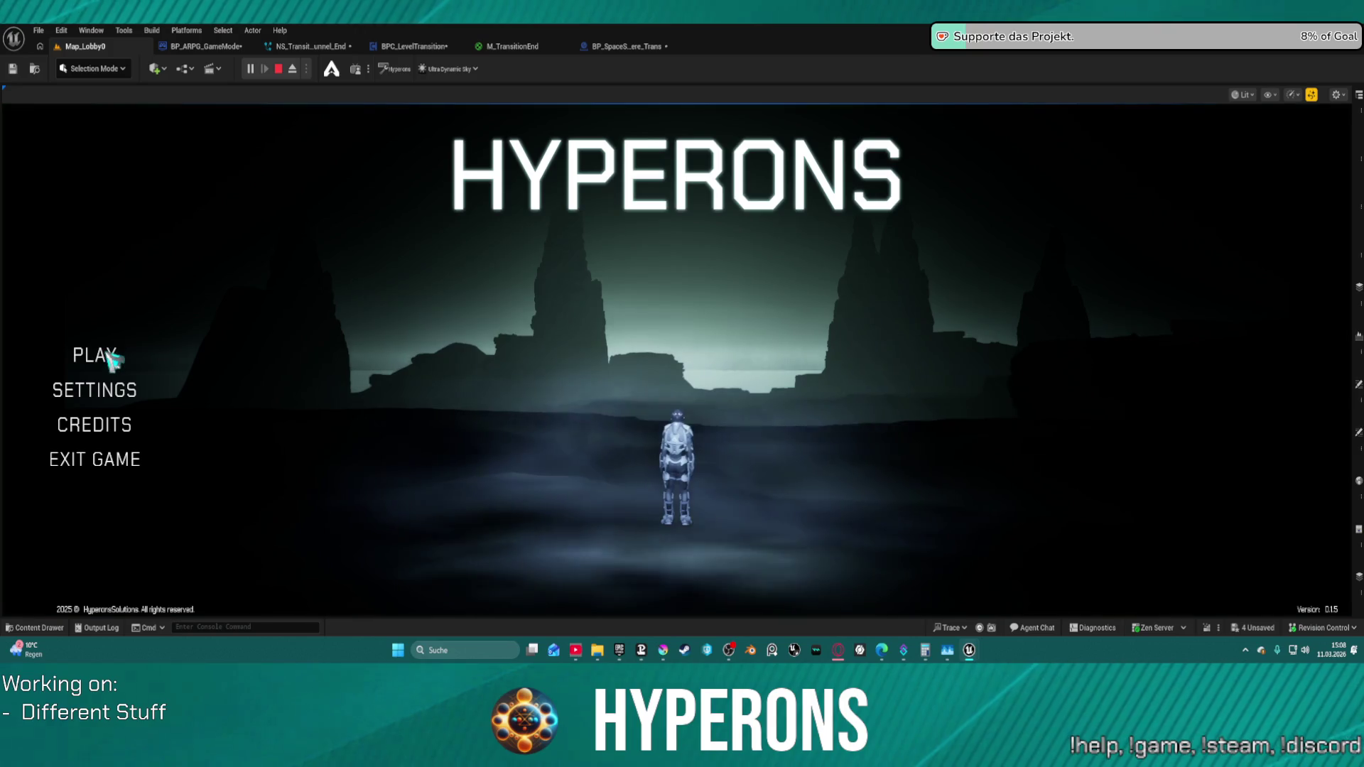
{"action": "left_click", "coordinate": [533, 301]}
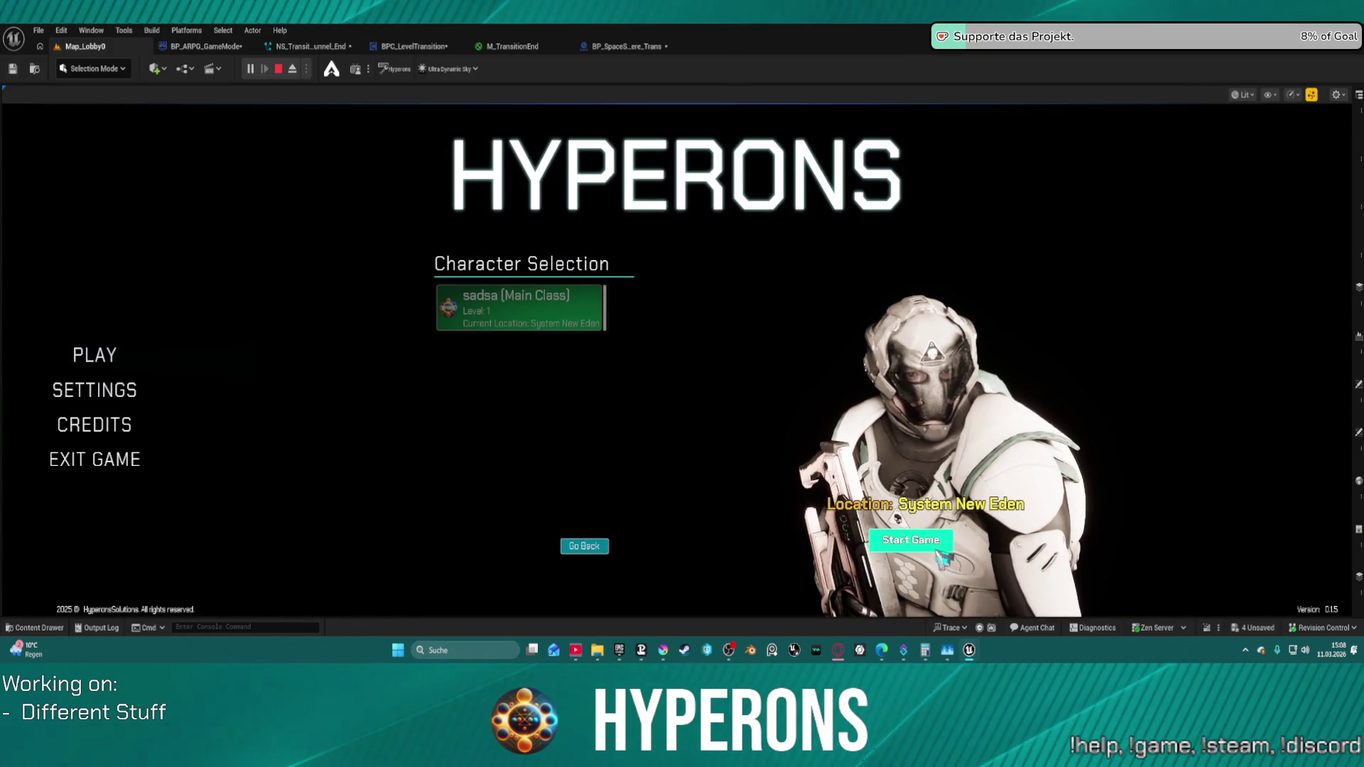
{"action": "left_click", "coordinate": [911, 539]}
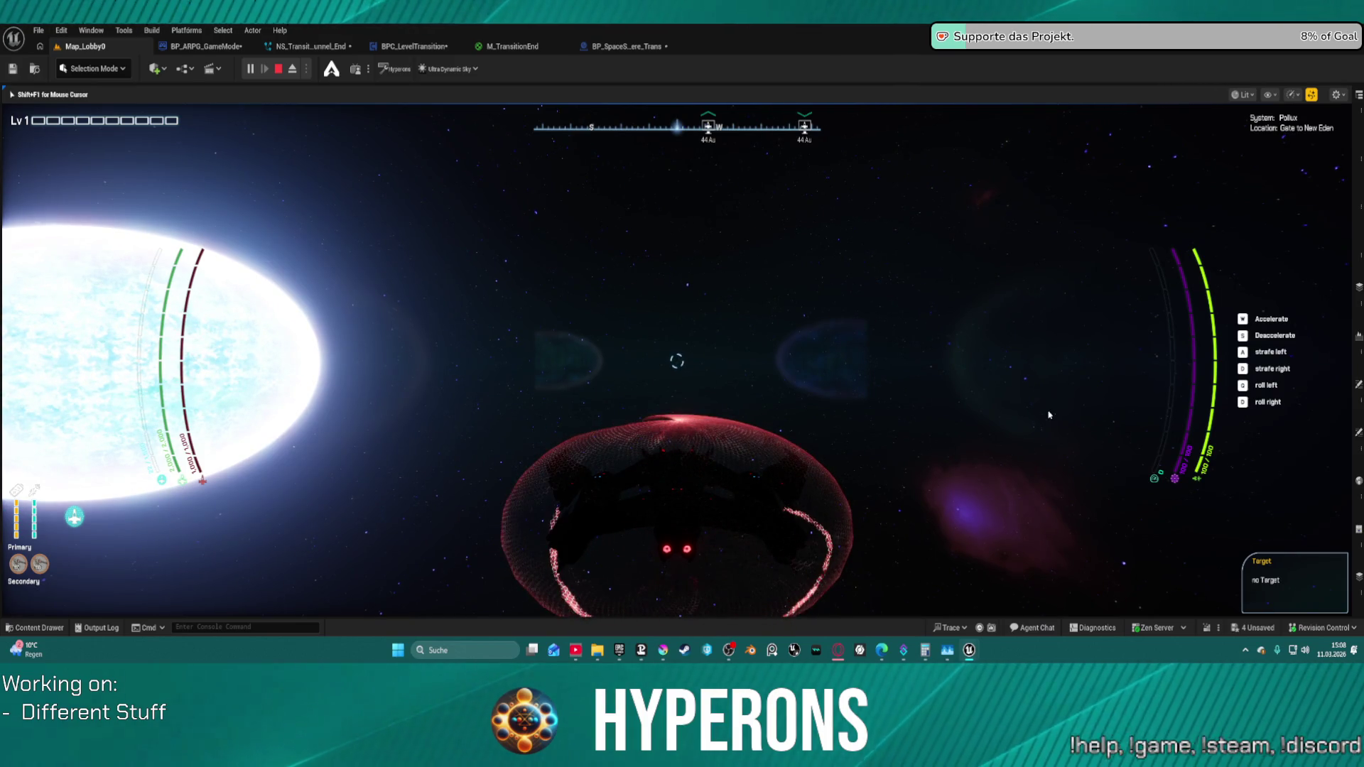
{"action": "key", "text": "Escape"}
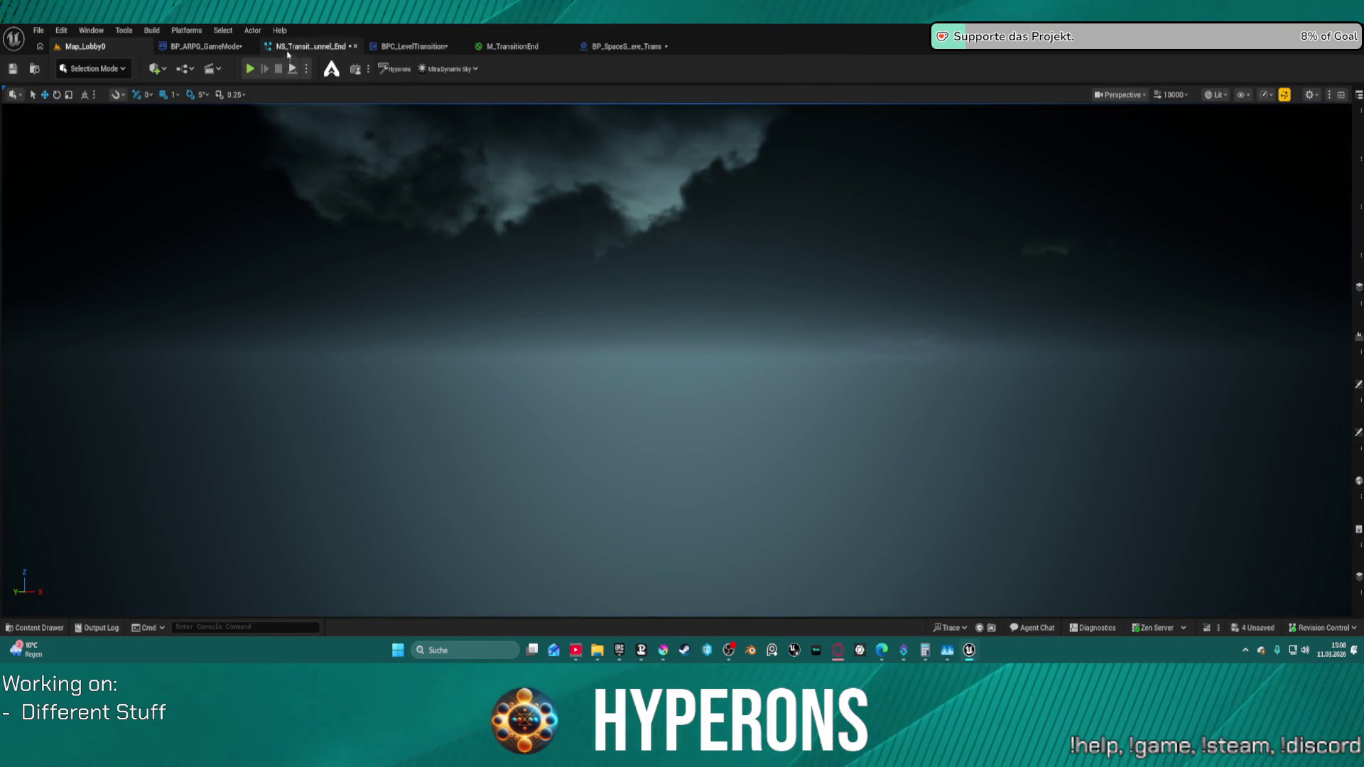
- Inspect the sparks004 emitter in NS_Transition_Tunnel_End, then select Rift001 for editing
{"action": "left_click", "coordinate": [295, 46]}
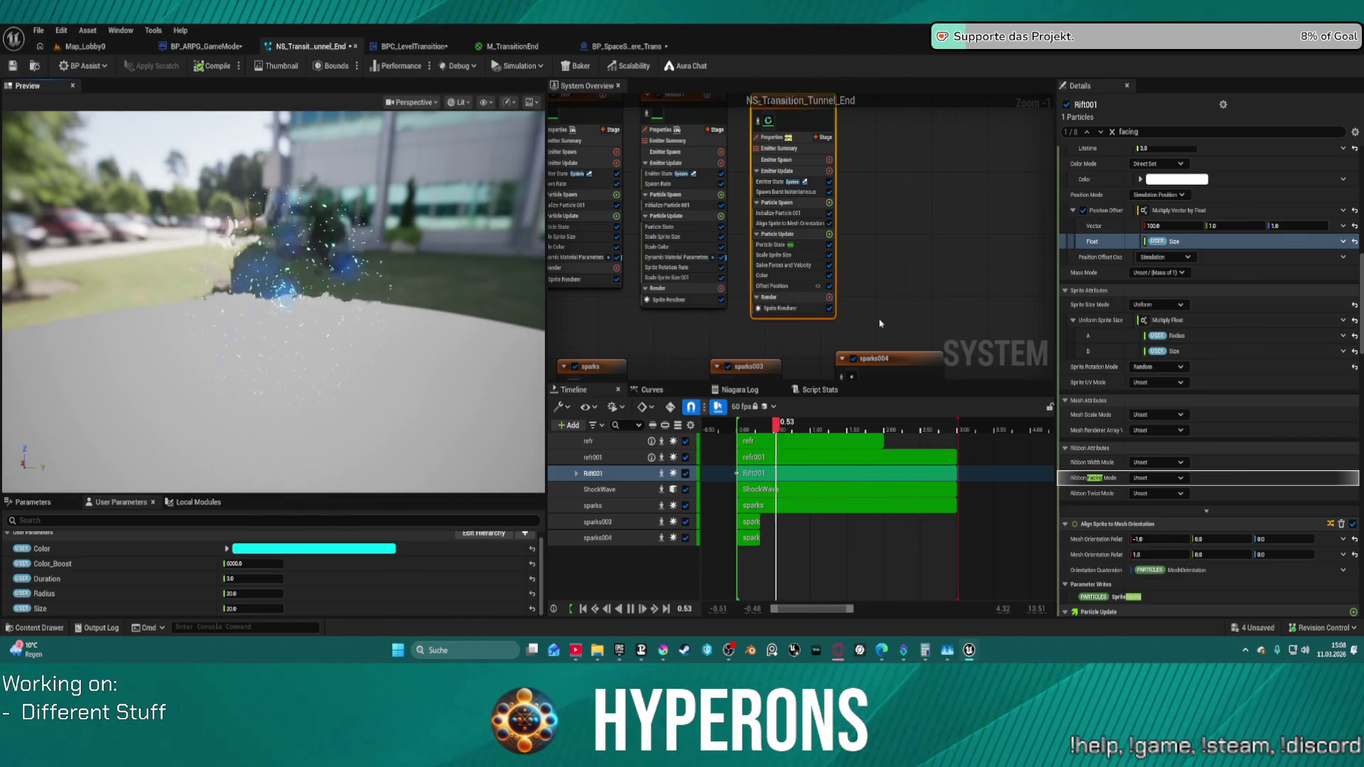
{"action": "left_click", "coordinate": [944, 332]}
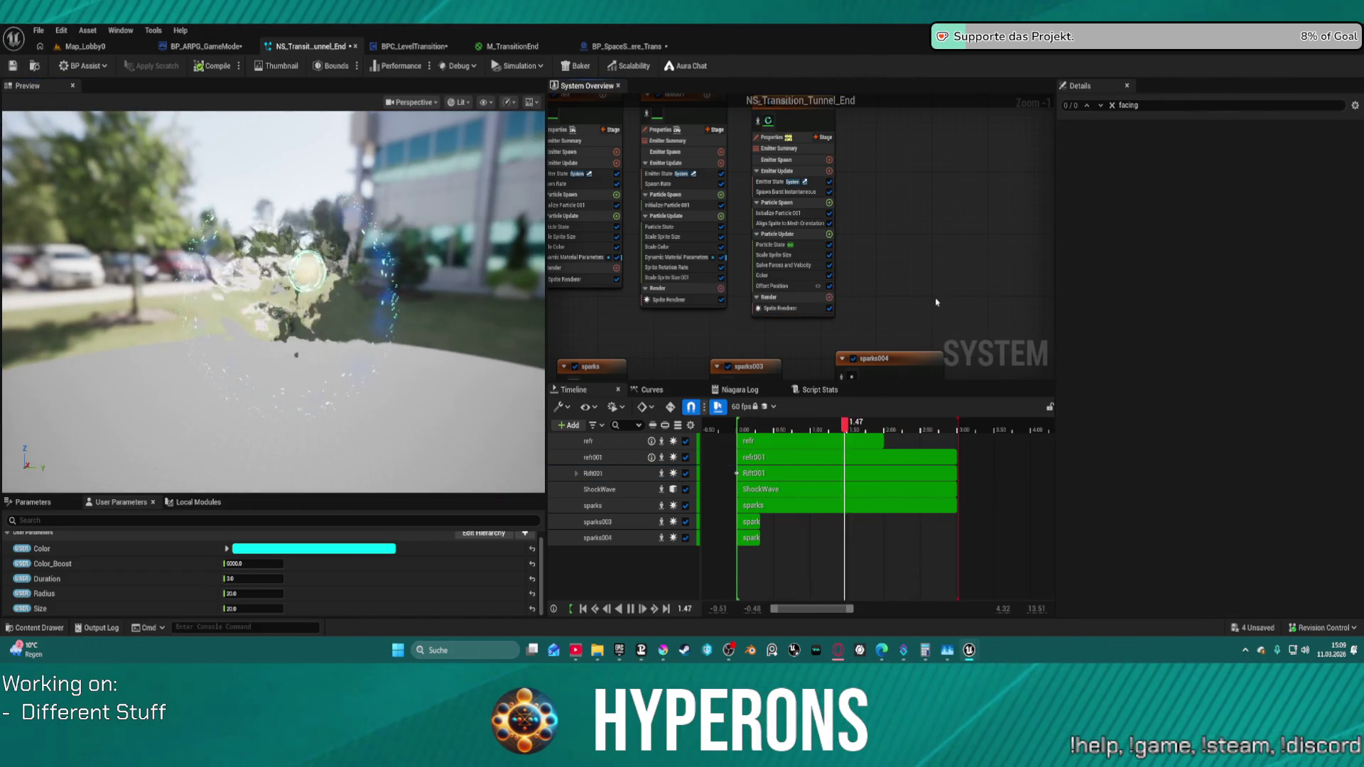
{"action": "scroll", "coordinate": [936, 302], "scroll_direction": "down", "scroll_amount": 2}
{"action": "left_click", "coordinate": [921, 348]}
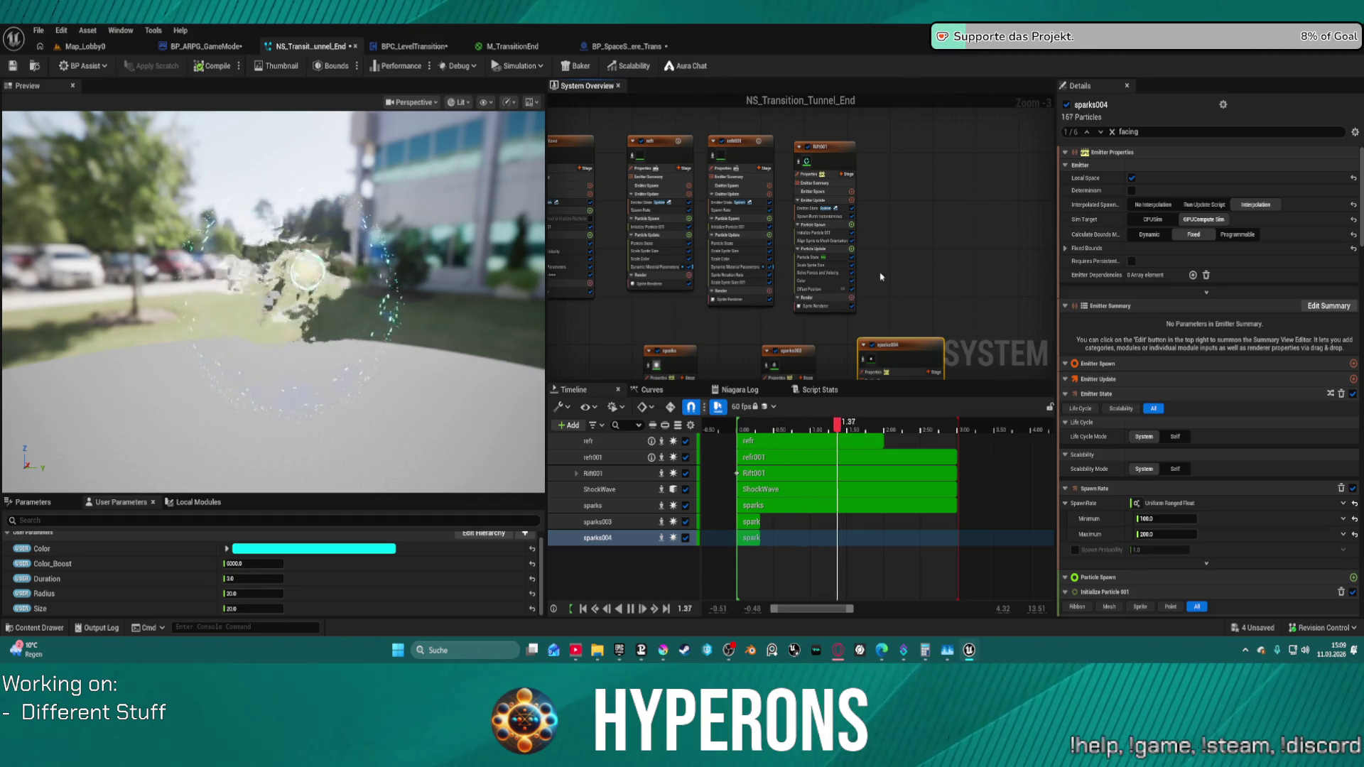
{"action": "left_click", "coordinate": [946, 298]}
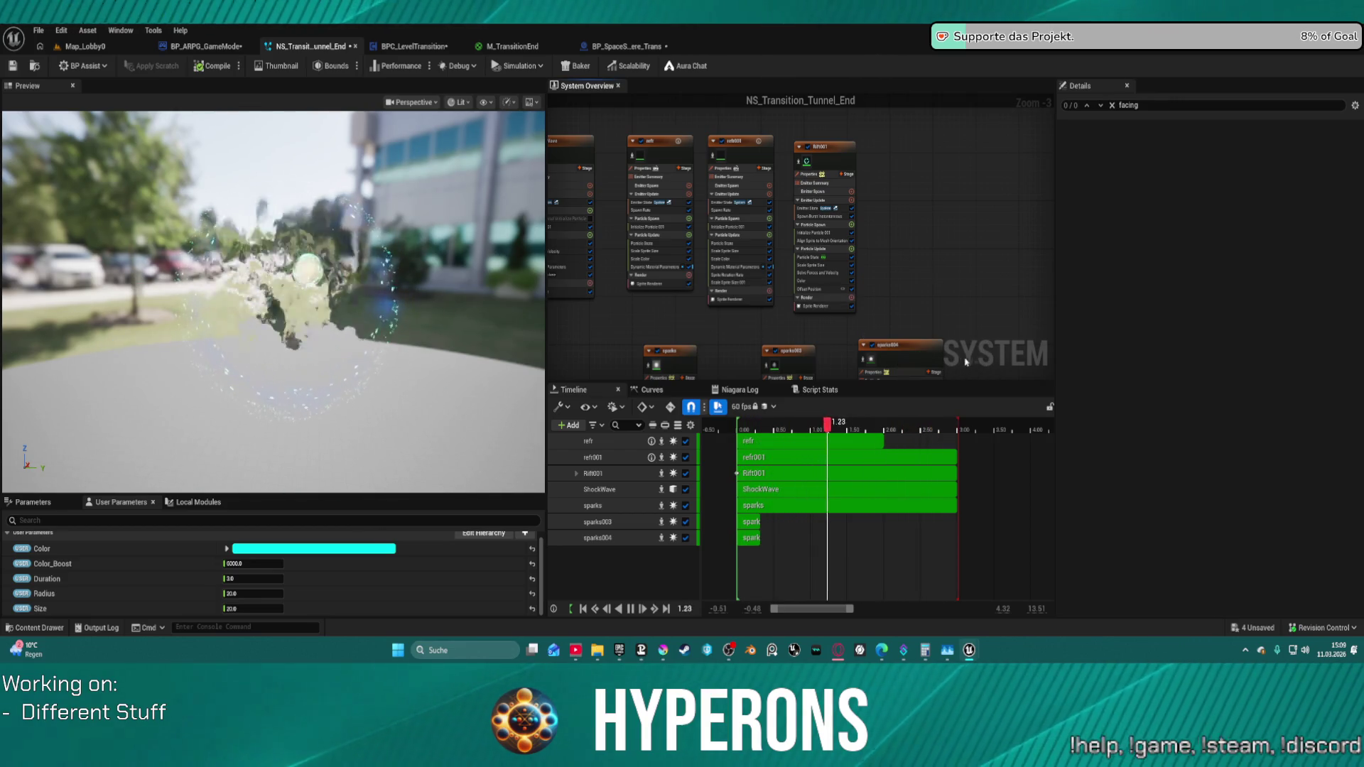
{"action": "left_click", "coordinate": [907, 358]}
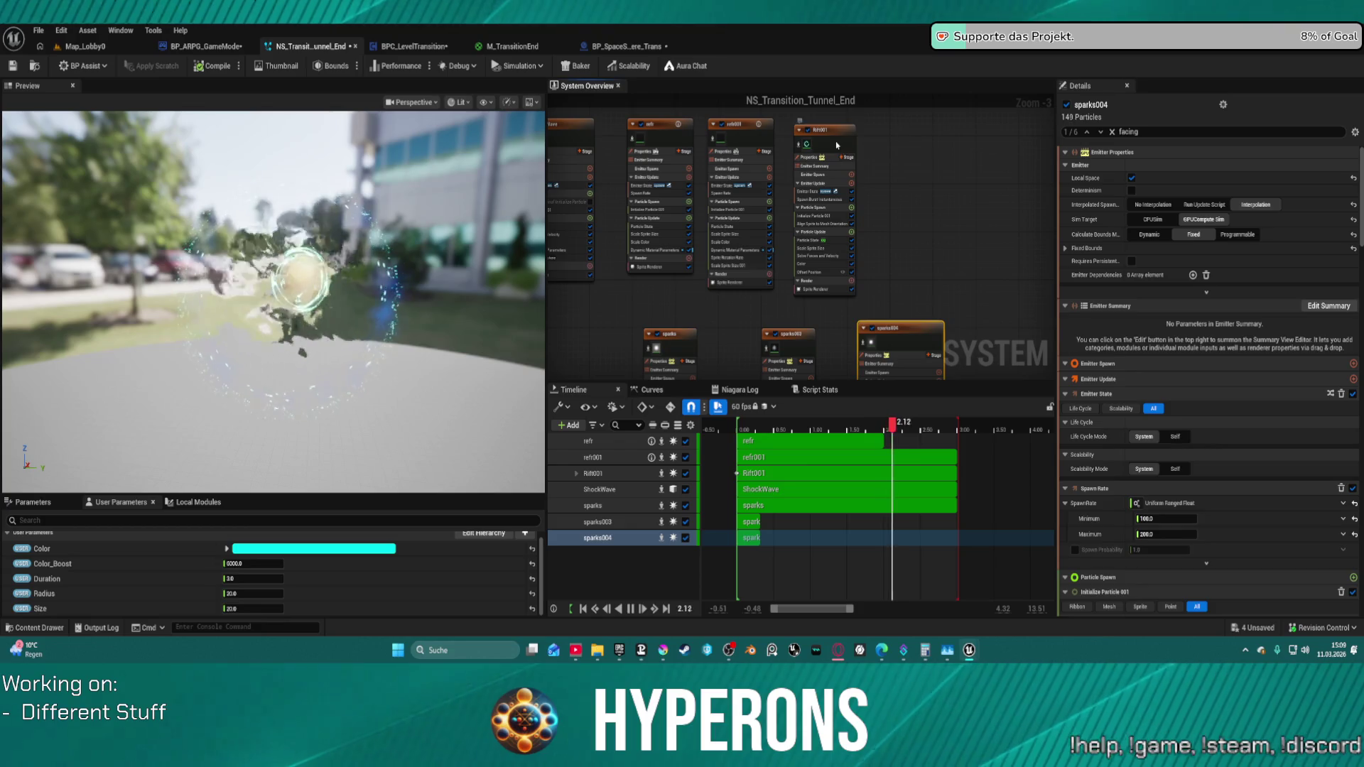
{"action": "left_click", "coordinate": [838, 145]}
{"action": "scroll", "coordinate": [1205, 426], "scroll_direction": "down", "scroll_amount": 3}
{"action": "scroll", "coordinate": [1226, 437], "scroll_direction": "down", "scroll_amount": 5}
{"action": "scroll", "coordinate": [1237, 448], "scroll_direction": "down", "scroll_amount": 5}
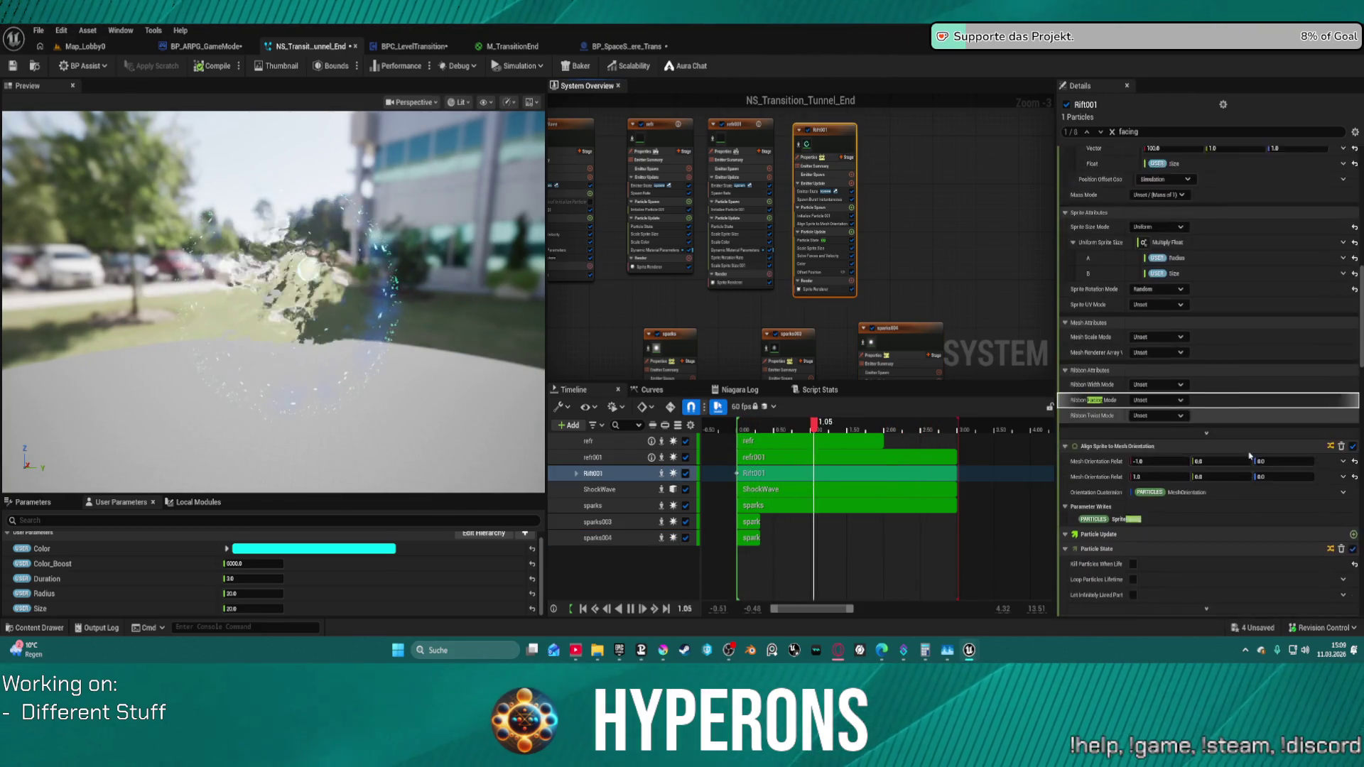
{"action": "scroll", "coordinate": [1249, 455], "scroll_direction": "down", "scroll_amount": 5}
{"action": "scroll", "coordinate": [1227, 448], "scroll_direction": "down", "scroll_amount": 2}
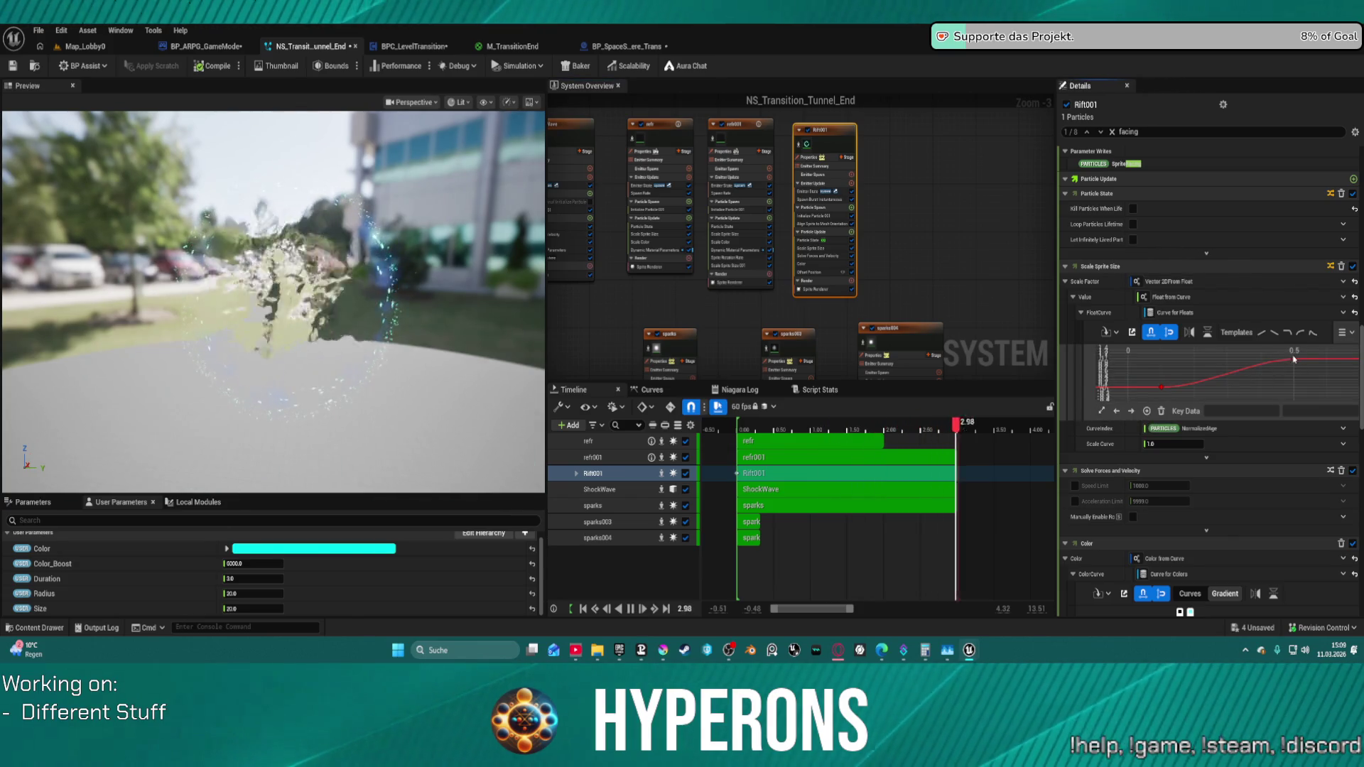
- Raise Rift001's sprite size curve peak to about 1.476 and reshape its Offset Position curve keys
{"action": "left_click", "coordinate": [1295, 362]}
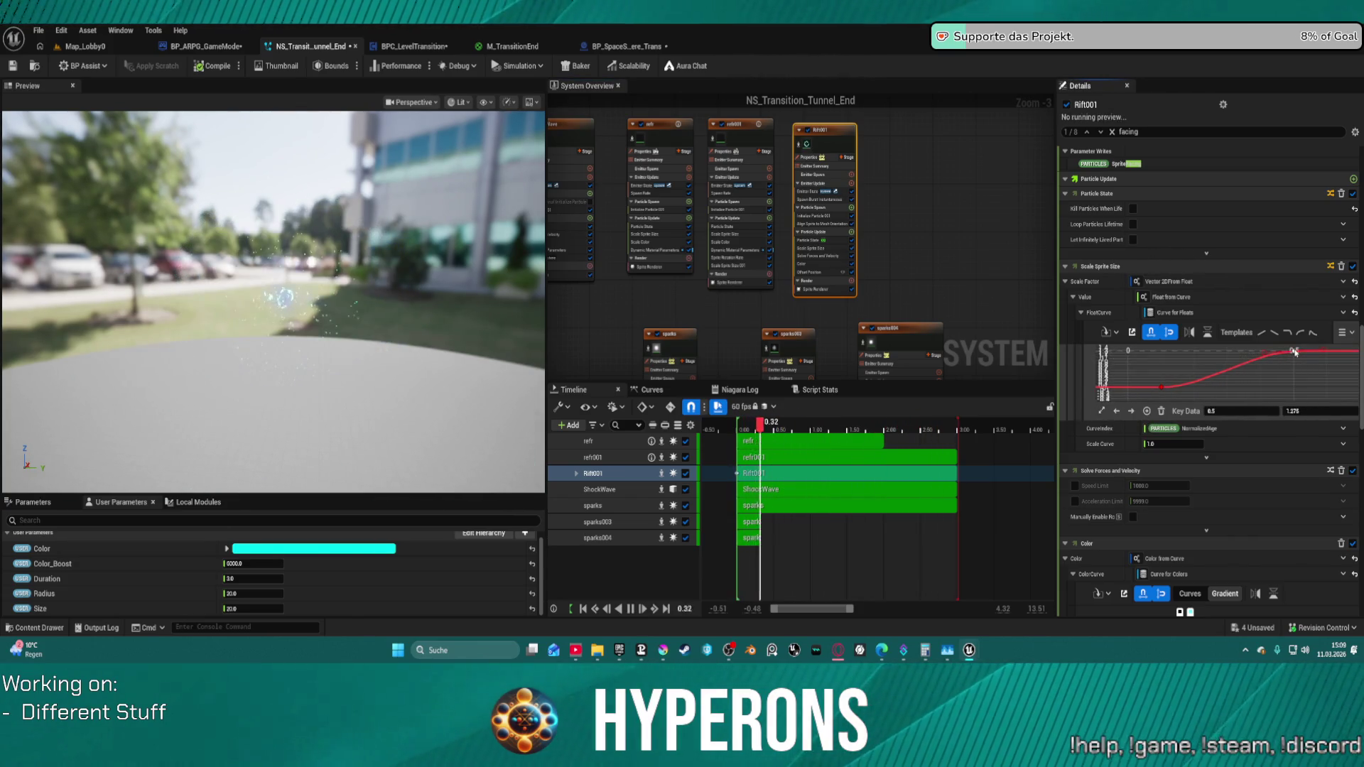
{"action": "left_click_drag", "start_coordinate": [1294, 352], "coordinate": [1292, 348]}
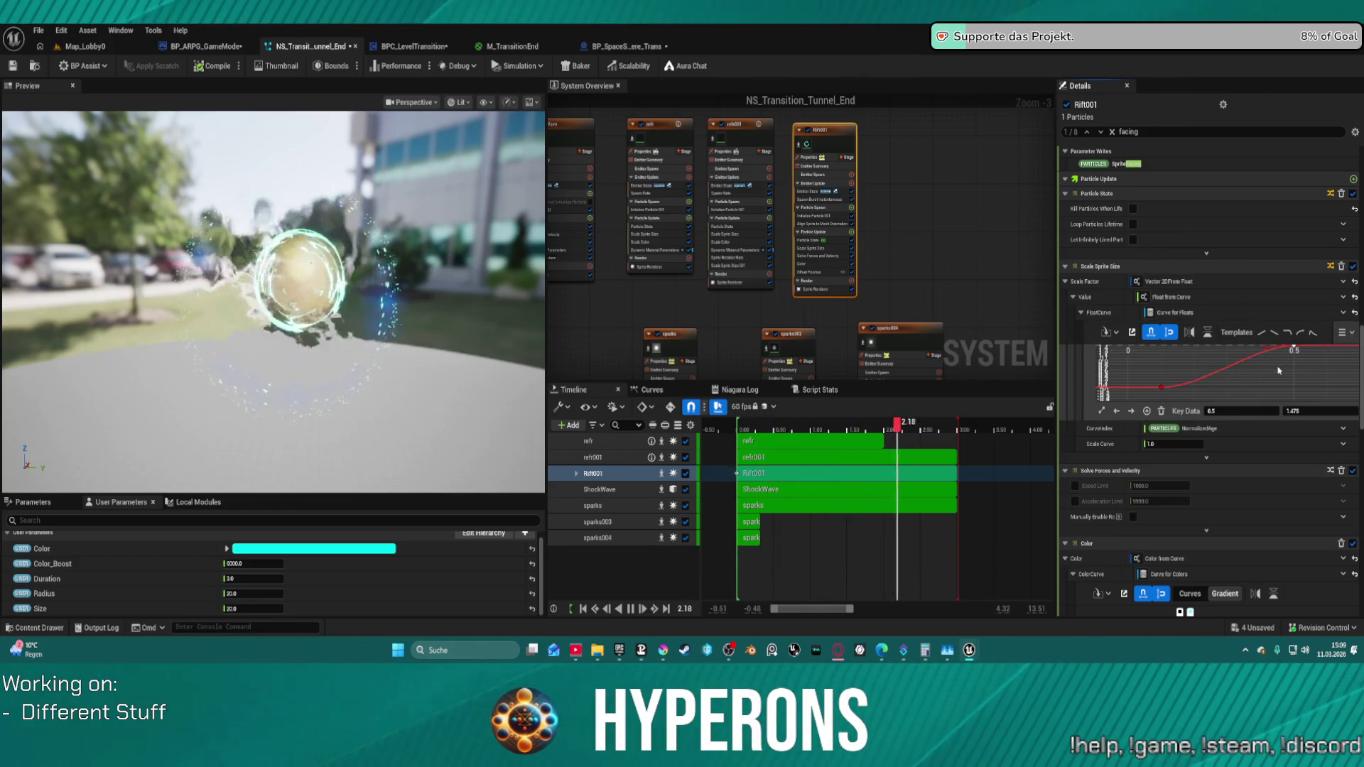
{"action": "scroll", "coordinate": [1304, 341], "scroll_direction": "down", "scroll_amount": 10}
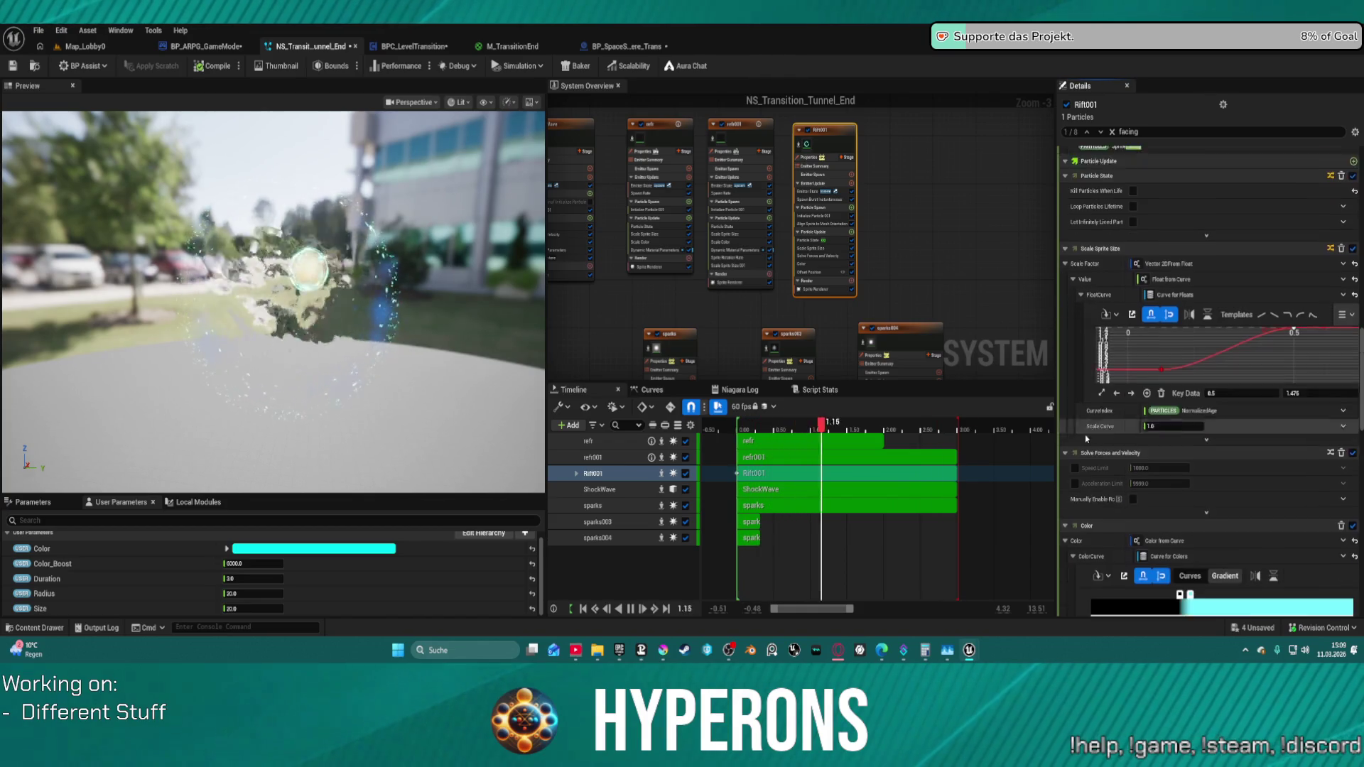
{"action": "scroll", "coordinate": [717, 289], "scroll_direction": "down", "scroll_amount": 2}
{"action": "scroll", "coordinate": [818, 239], "scroll_direction": "up", "scroll_amount": 4}
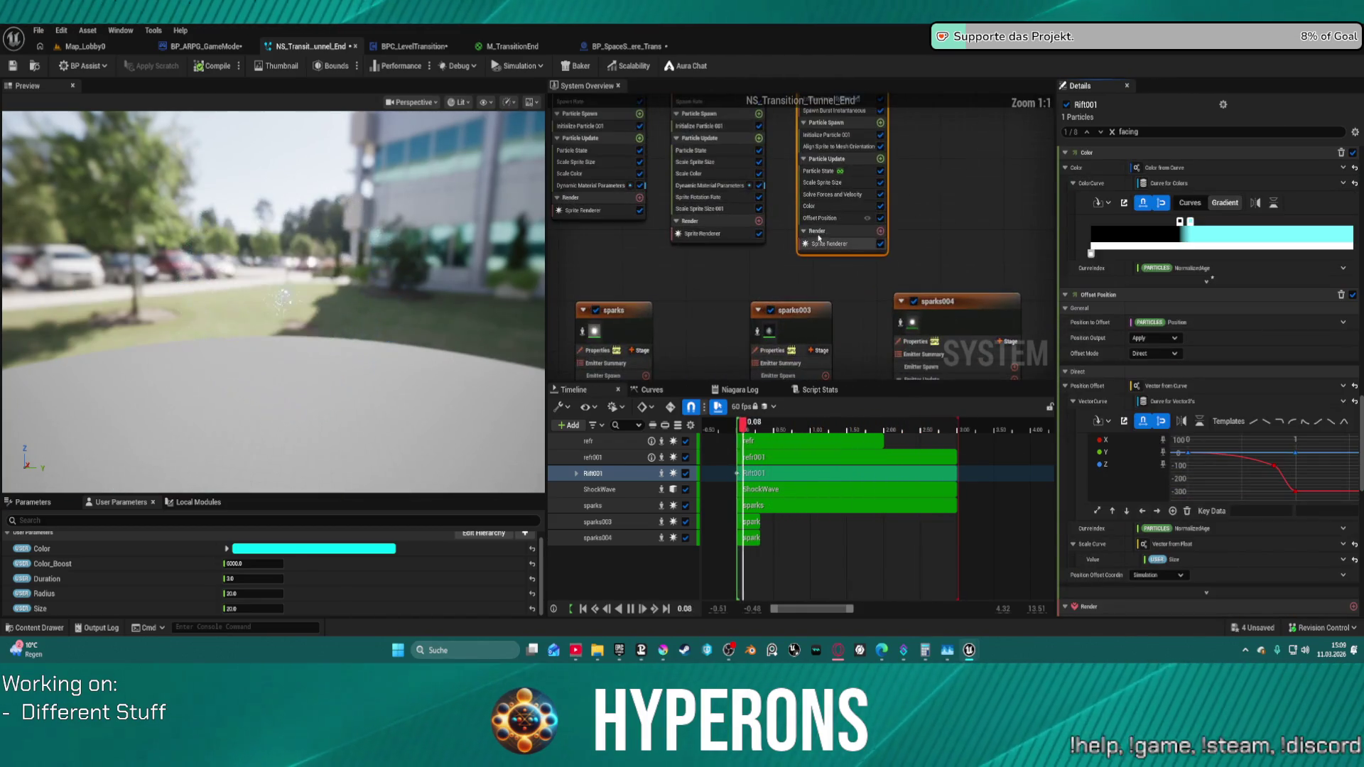
{"action": "left_click", "coordinate": [836, 220]}
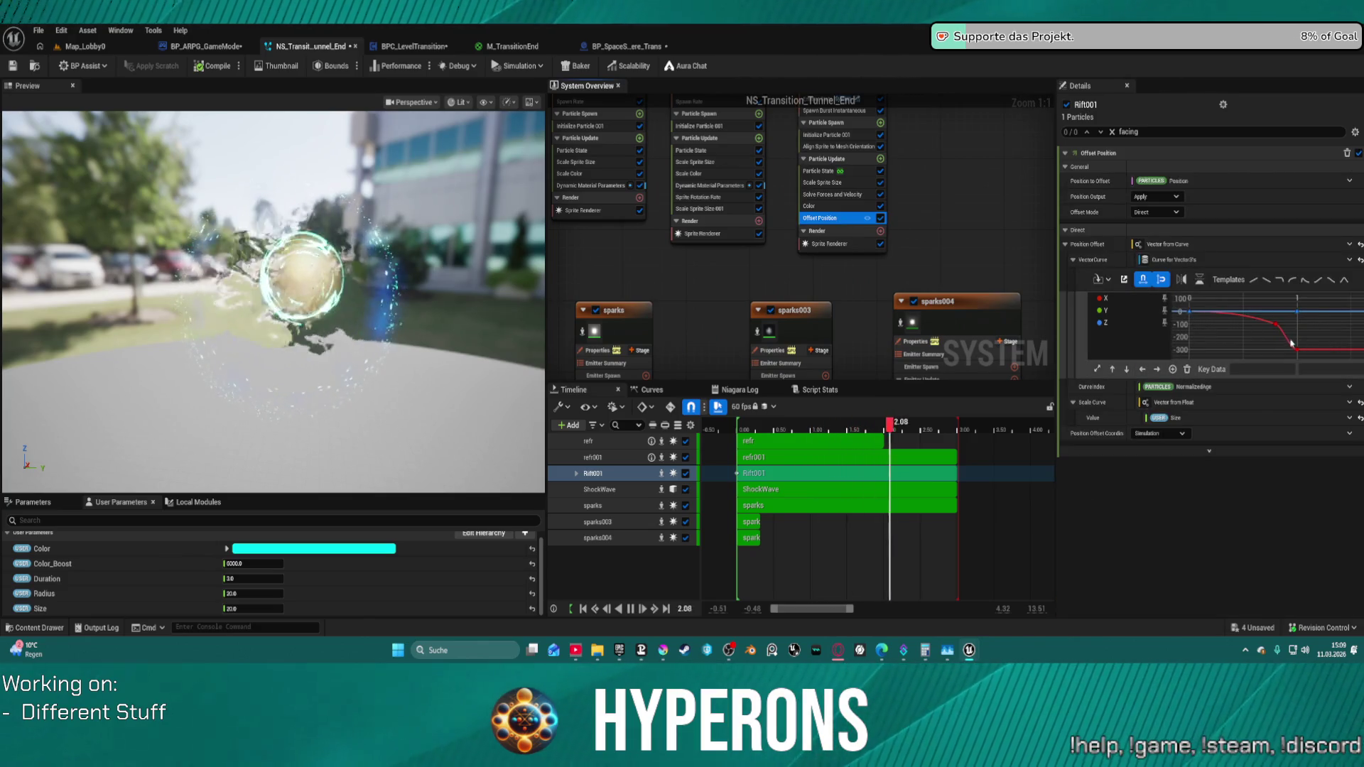
{"action": "left_click_drag", "start_coordinate": [1291, 342], "coordinate": [1303, 358]}
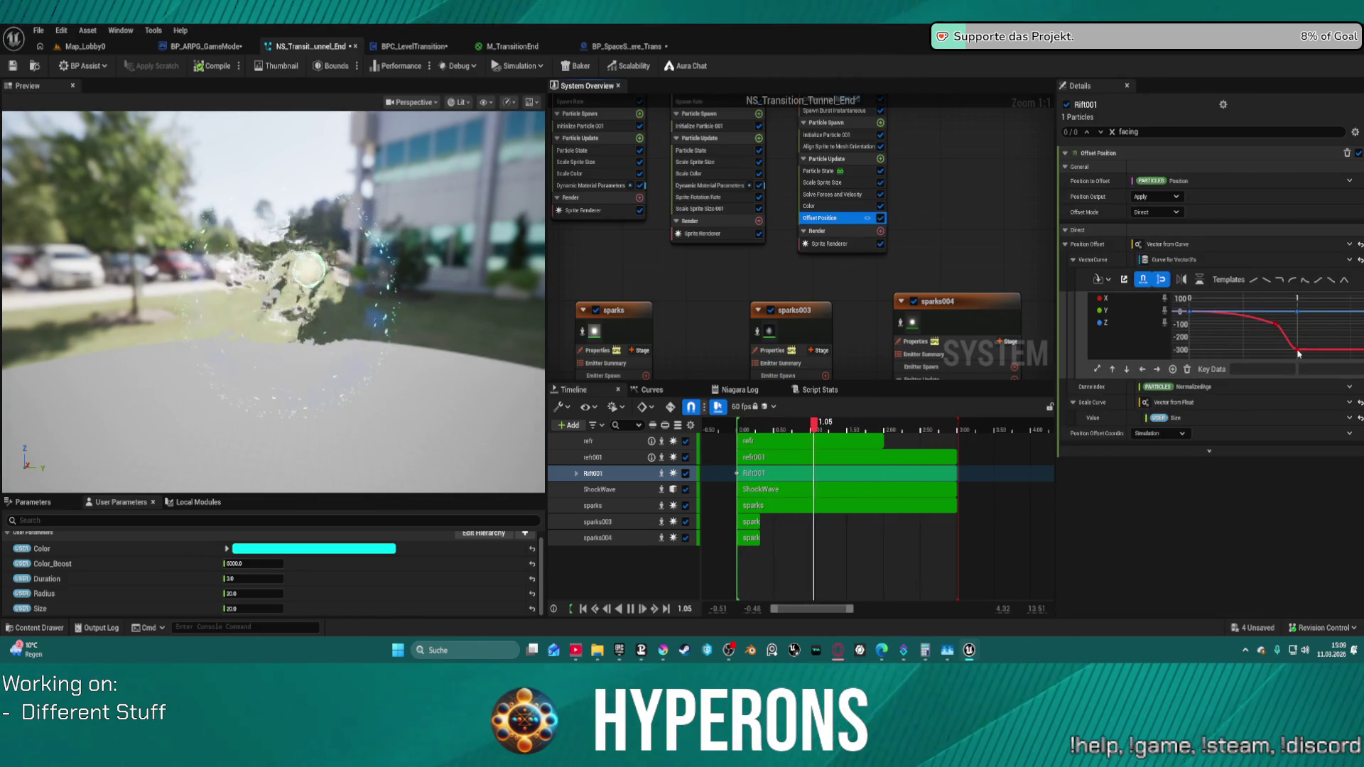
{"action": "left_click", "coordinate": [1297, 351]}
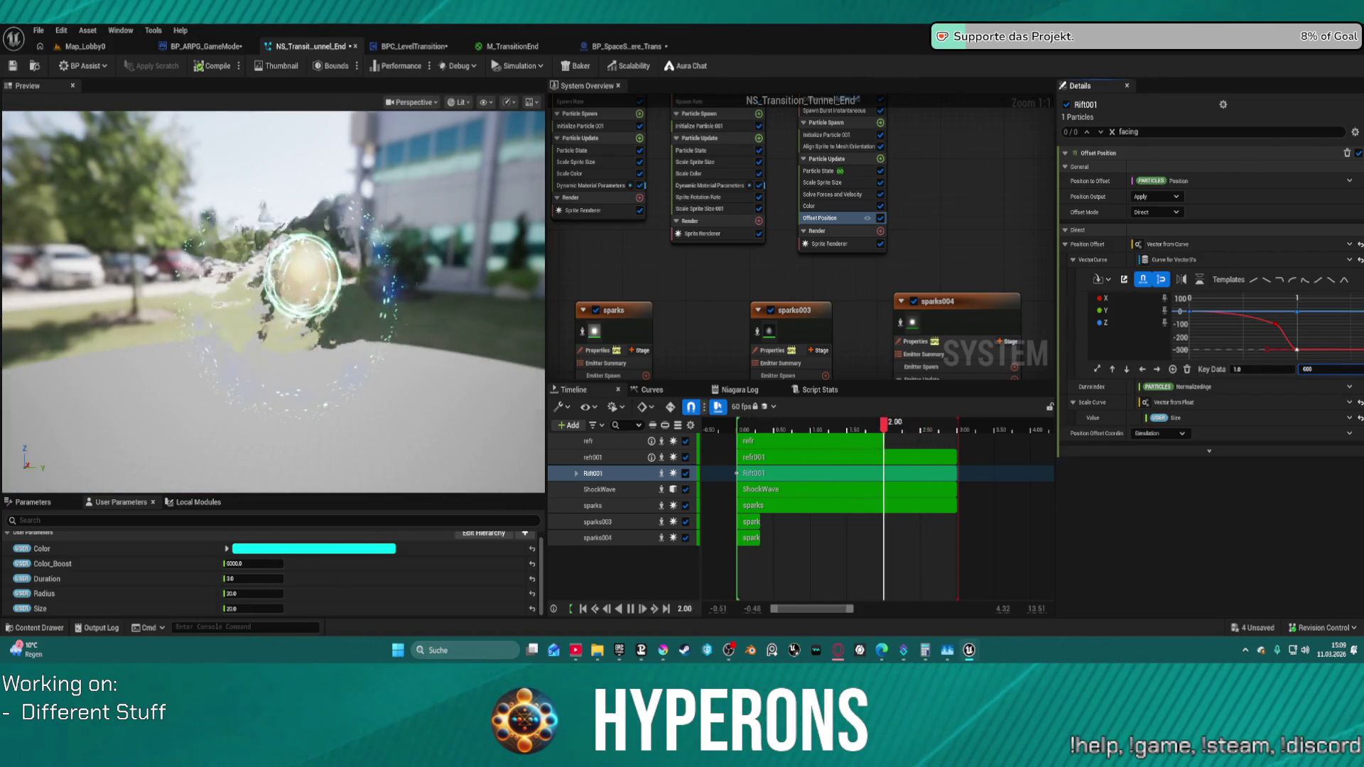
{"action": "key", "text": "BackSpace"}
{"action": "type", "text": "-400"}
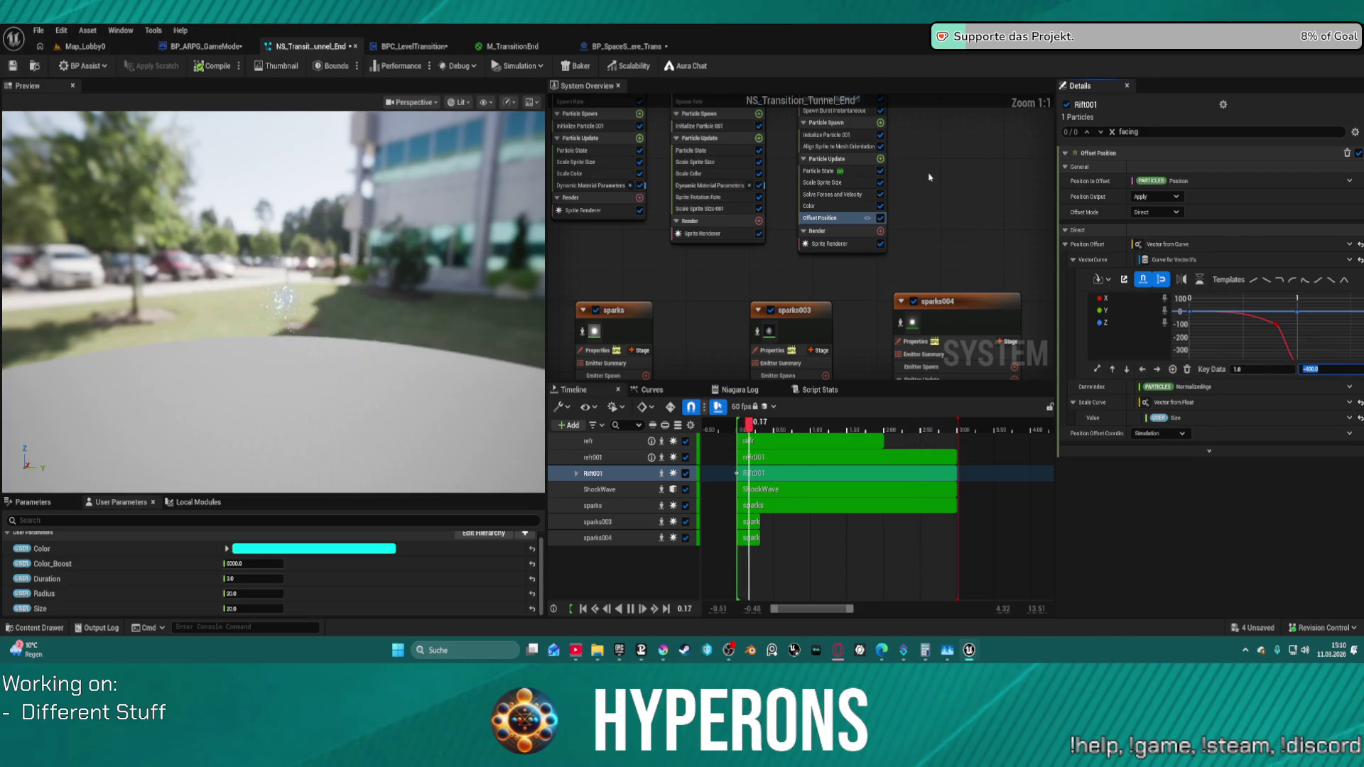
{"action": "left_click_drag", "start_coordinate": [930, 177], "coordinate": [793, 296]}
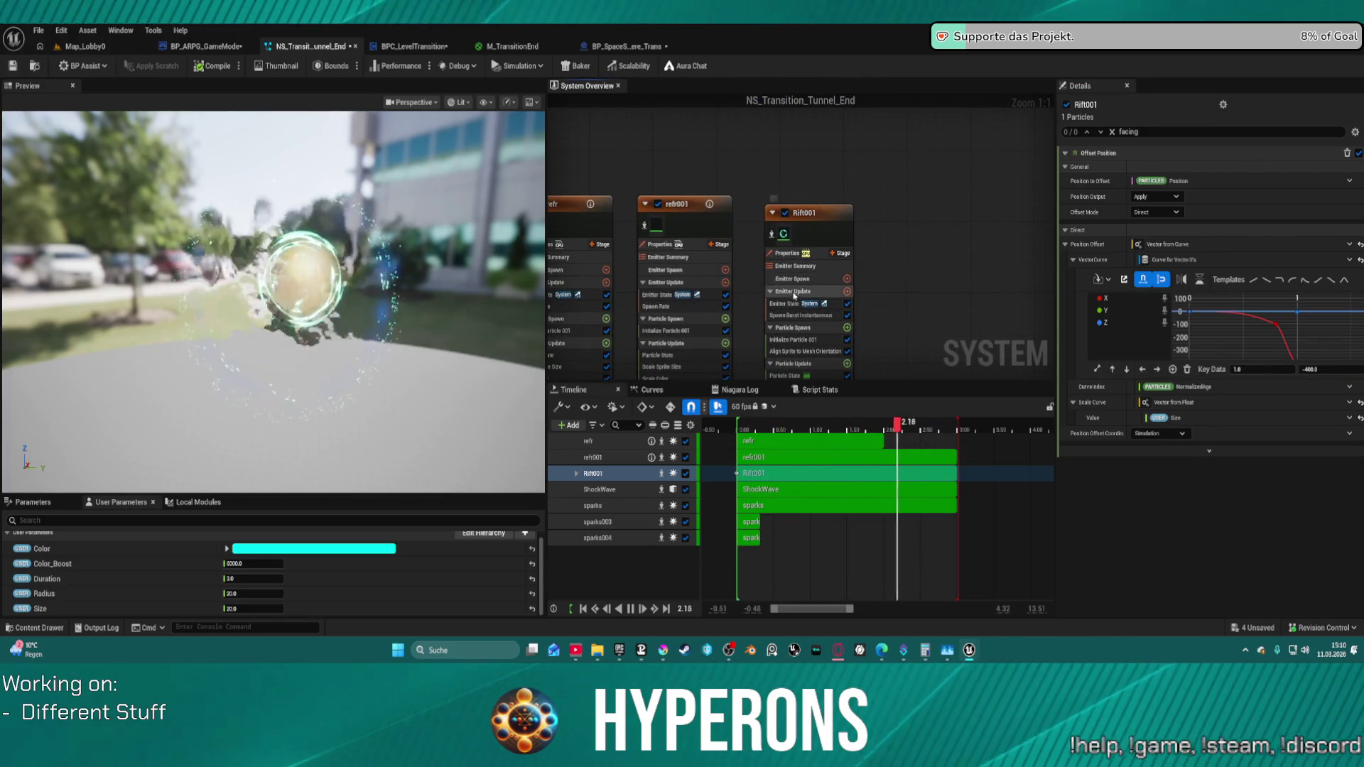
- Set Rift001's Position Offset X to 1 and return to the Map_Lobby0 level
{"action": "left_click", "coordinate": [793, 294]}
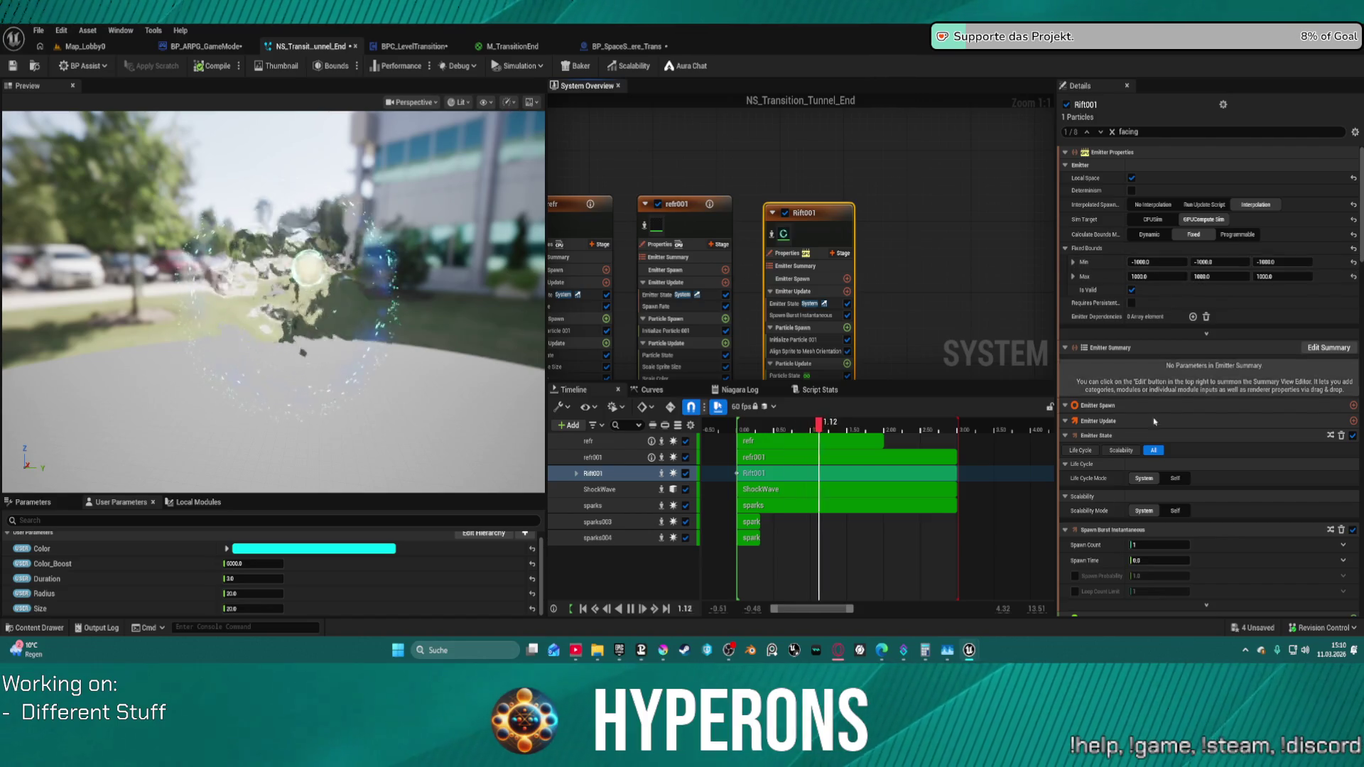
{"action": "scroll", "coordinate": [1154, 422], "scroll_direction": "down", "scroll_amount": 5}
{"action": "scroll", "coordinate": [1151, 424], "scroll_direction": "down", "scroll_amount": 5}
{"action": "scroll", "coordinate": [1146, 430], "scroll_direction": "down", "scroll_amount": 5}
{"action": "scroll", "coordinate": [1137, 439], "scroll_direction": "down", "scroll_amount": 5}
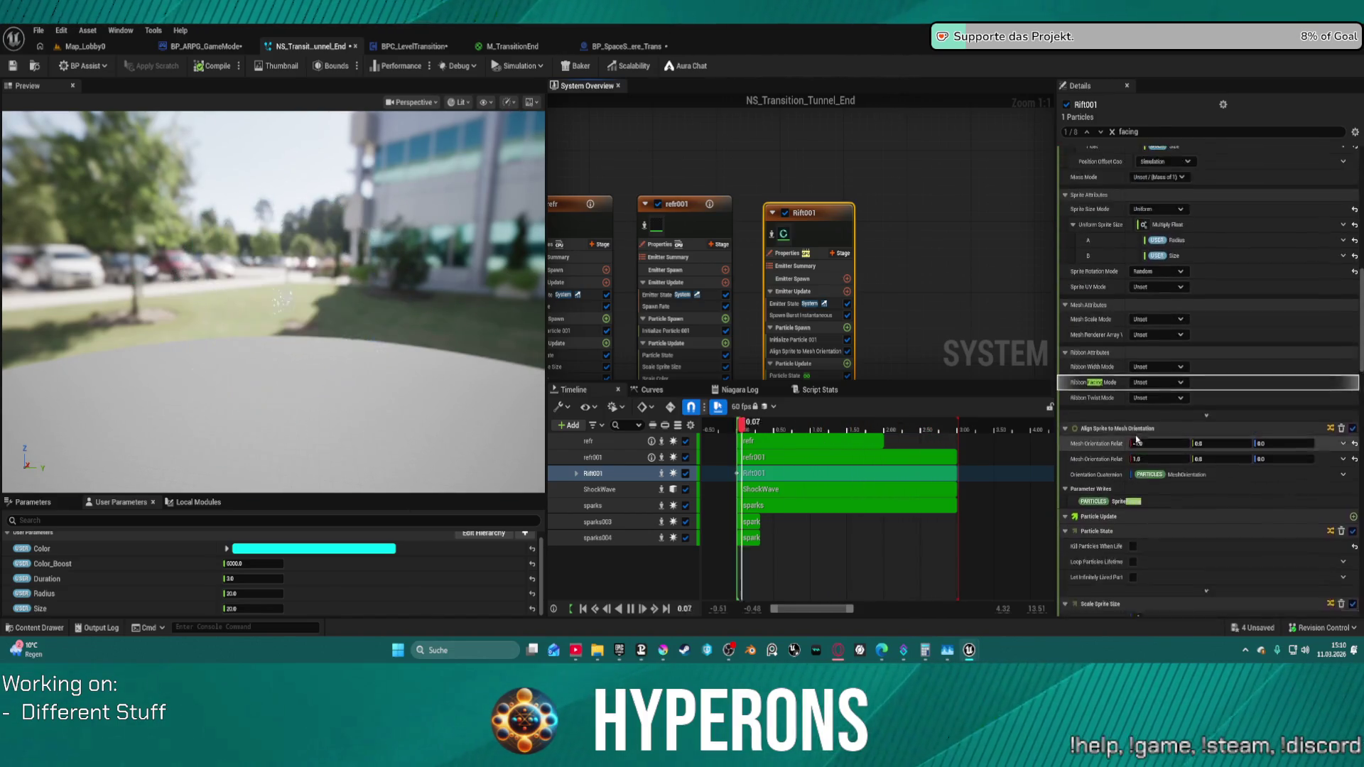
{"action": "scroll", "coordinate": [1137, 439], "scroll_direction": "up", "scroll_amount": 3}
{"action": "left_click", "coordinate": [1161, 257]}
{"action": "type", "text": "120.0"}
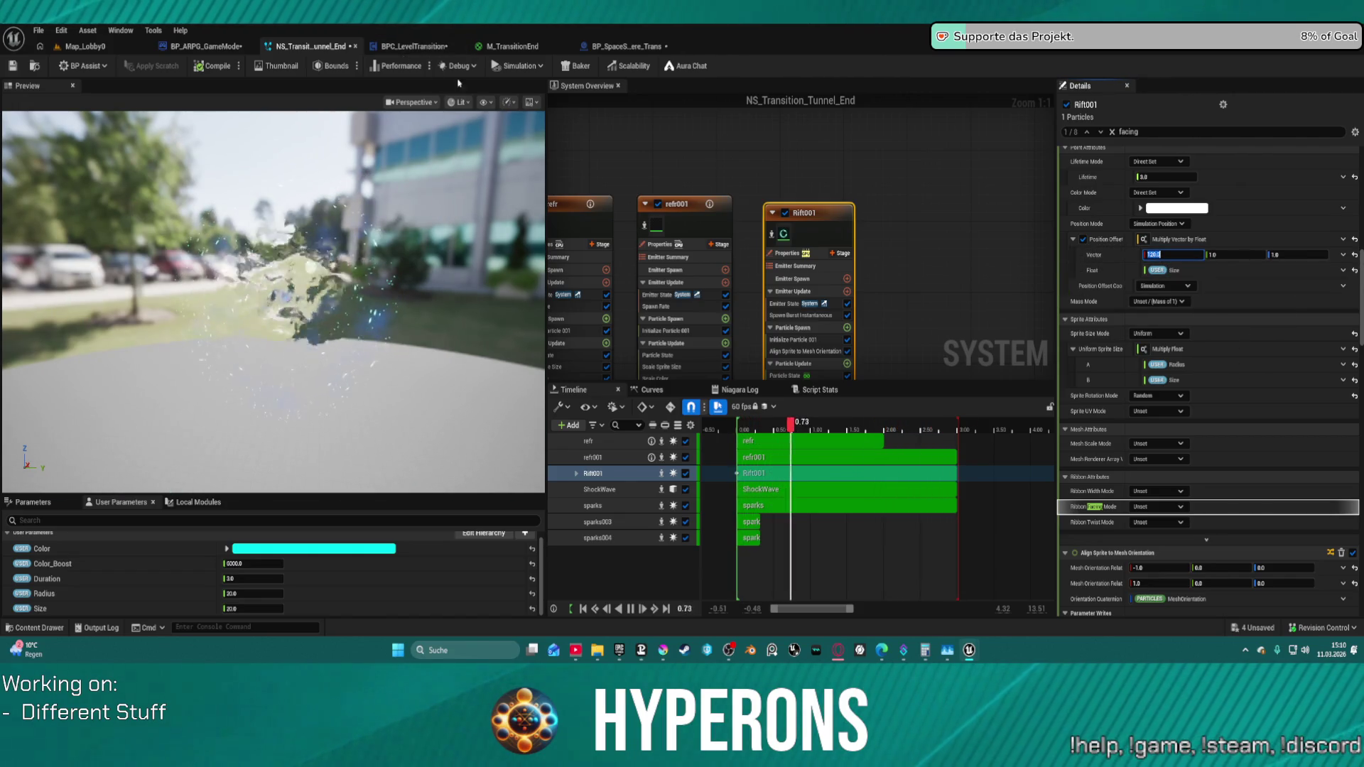
{"action": "left_click", "coordinate": [86, 46]}
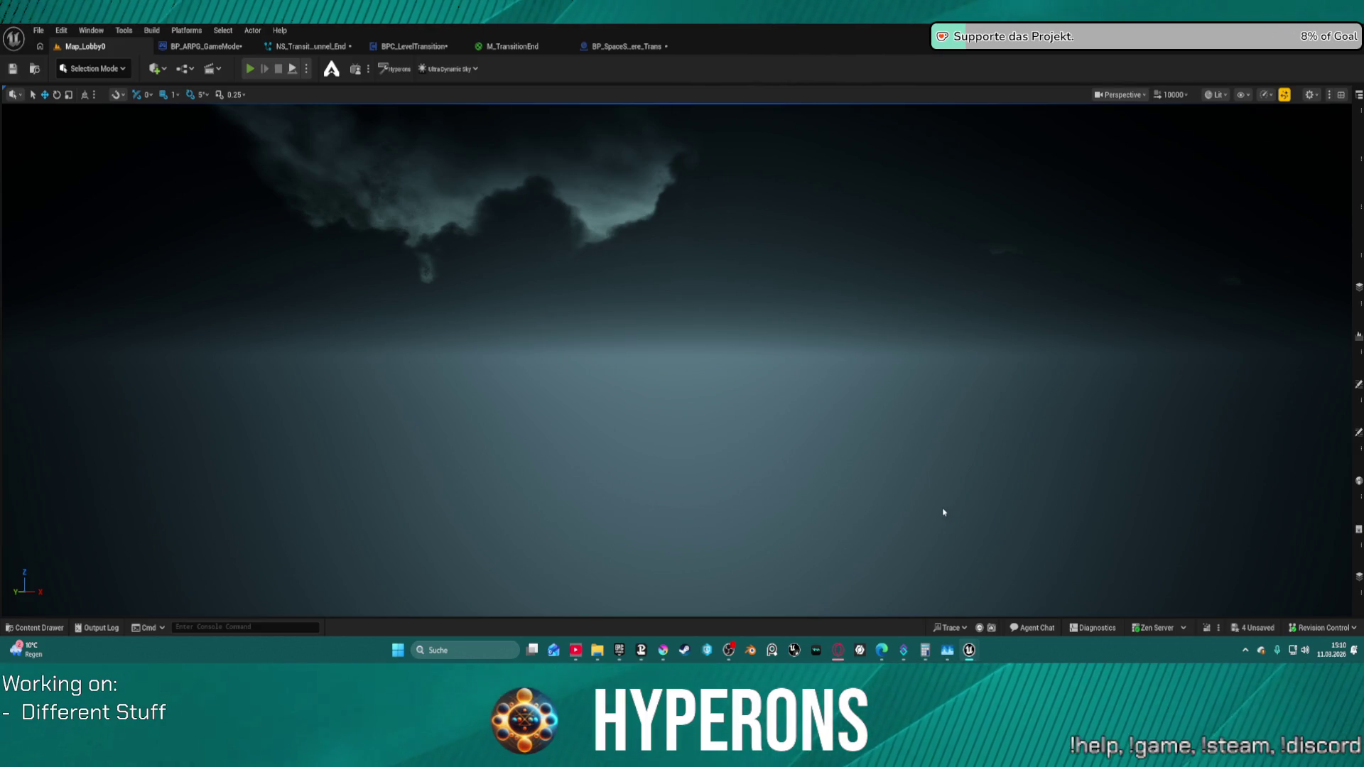
- Play-test into New Eden with the existing character, stop PIE, and return to BP_SpaceSphere_Trans's event graph
{"action": "key", "text": "alt+p"}
{"action": "left_click", "coordinate": [137, 358]}
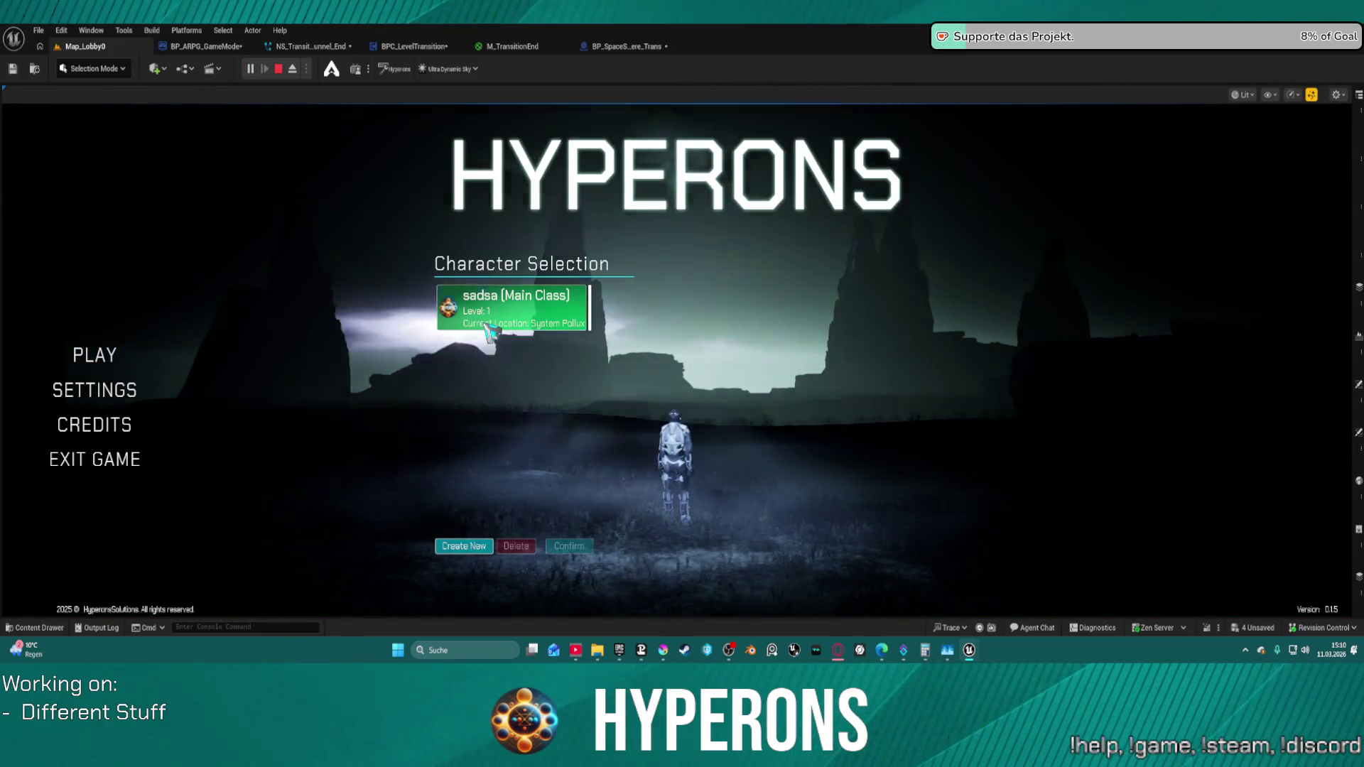
{"action": "left_click", "coordinate": [490, 332]}
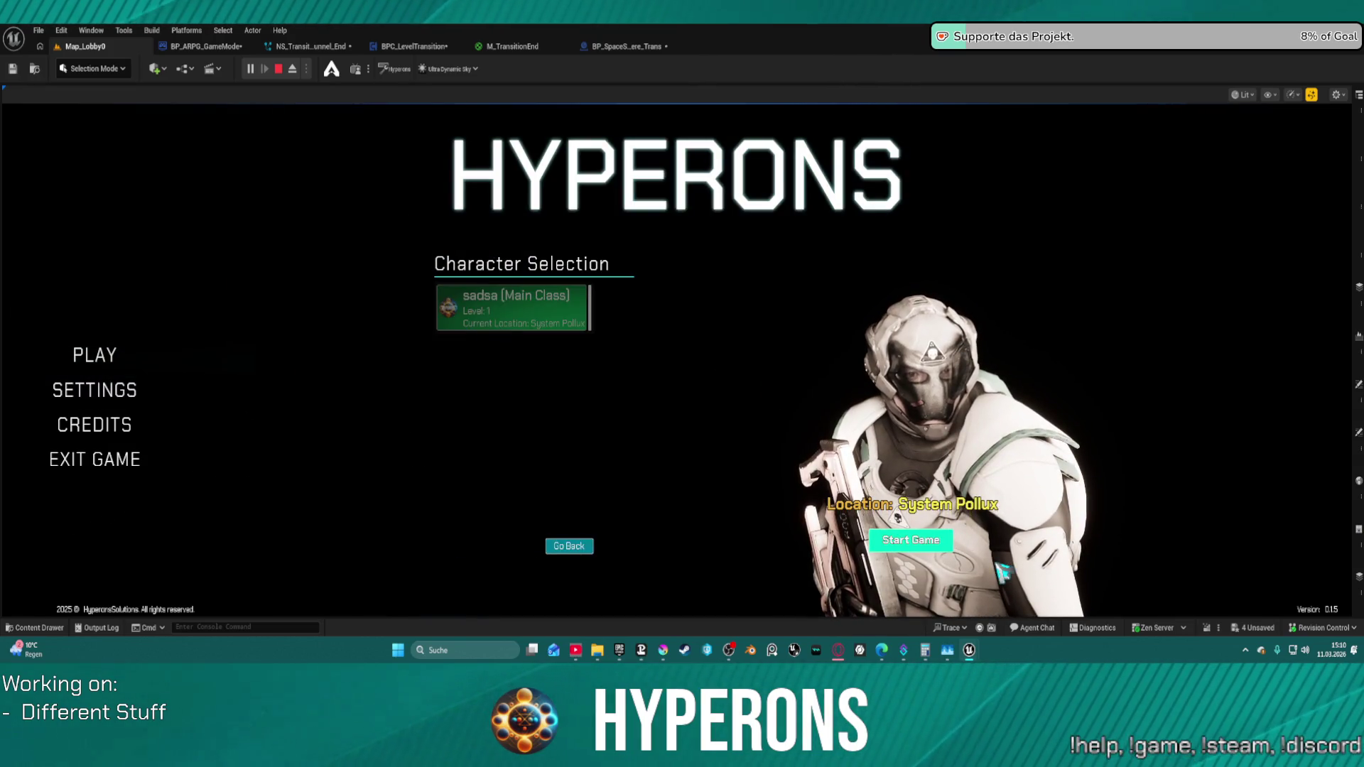
{"action": "left_click", "coordinate": [912, 541]}
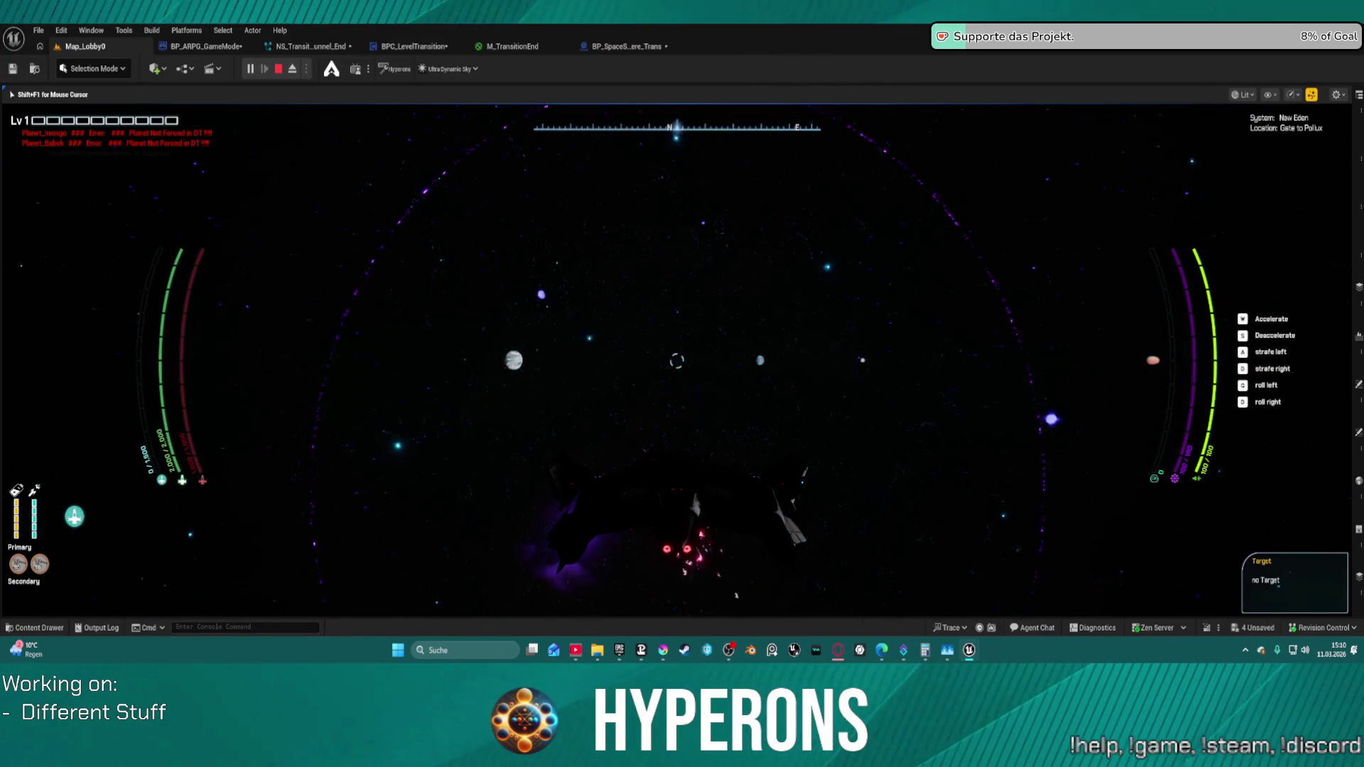
{"action": "key", "text": "Escape"}
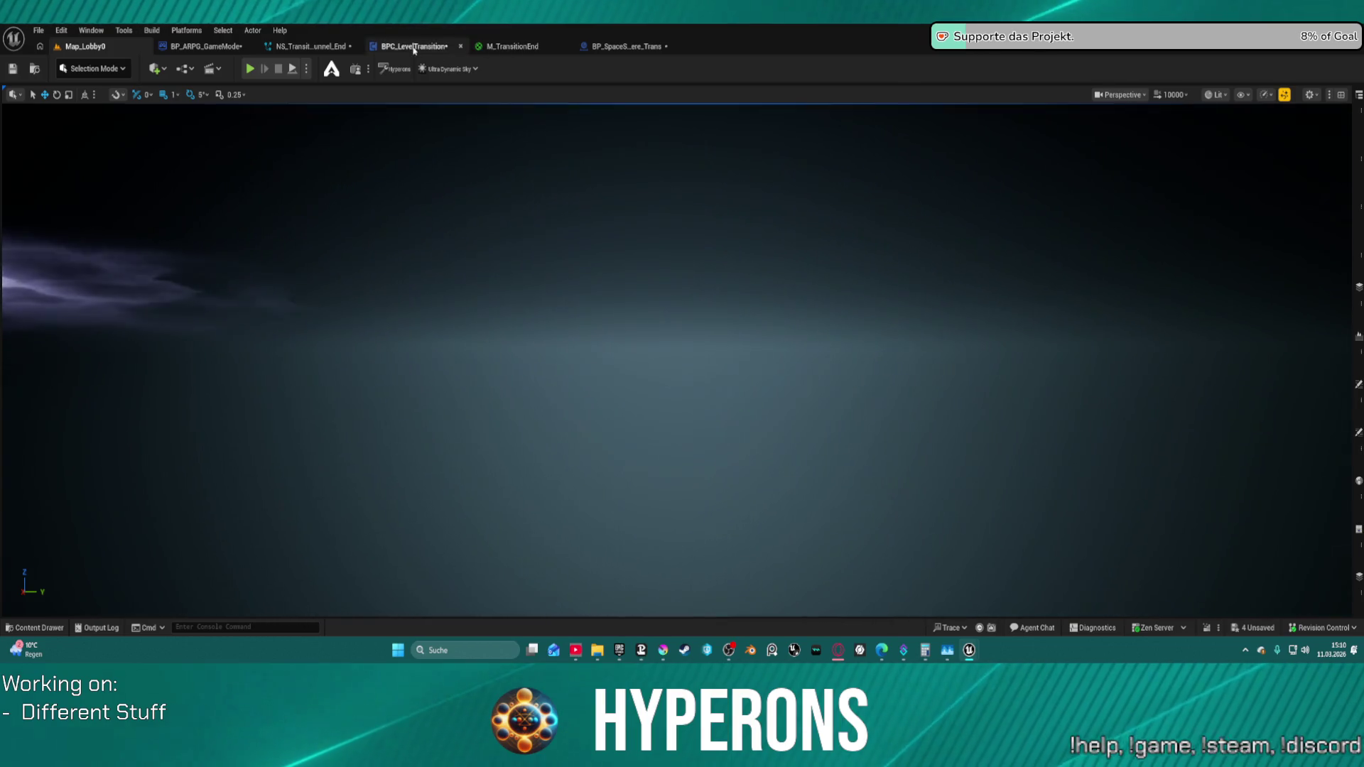
{"action": "left_click", "coordinate": [626, 47]}
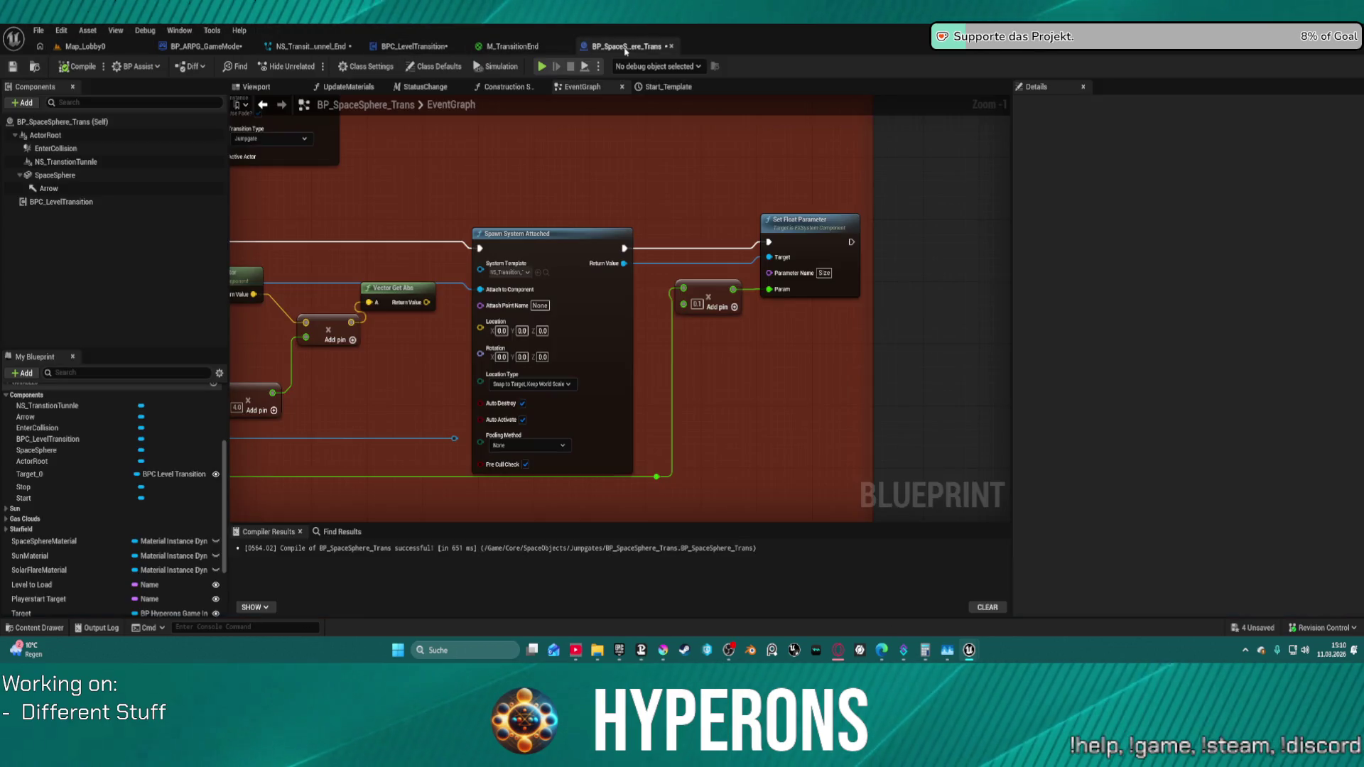
{"action": "scroll", "coordinate": [557, 335], "scroll_direction": "down", "scroll_amount": 3}
{"action": "scroll", "coordinate": [558, 335], "scroll_direction": "down", "scroll_amount": 2}
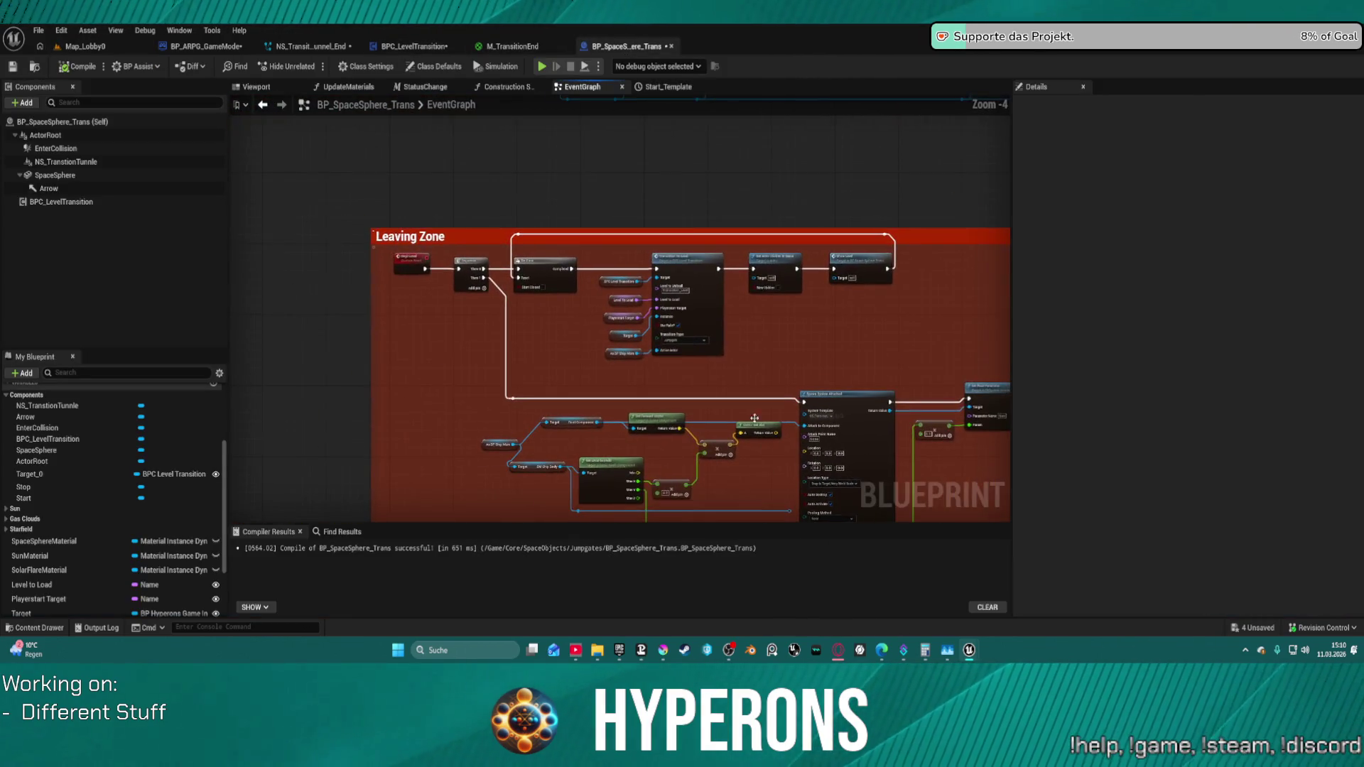
{"action": "scroll", "coordinate": [823, 295], "scroll_direction": "up", "scroll_amount": 4}
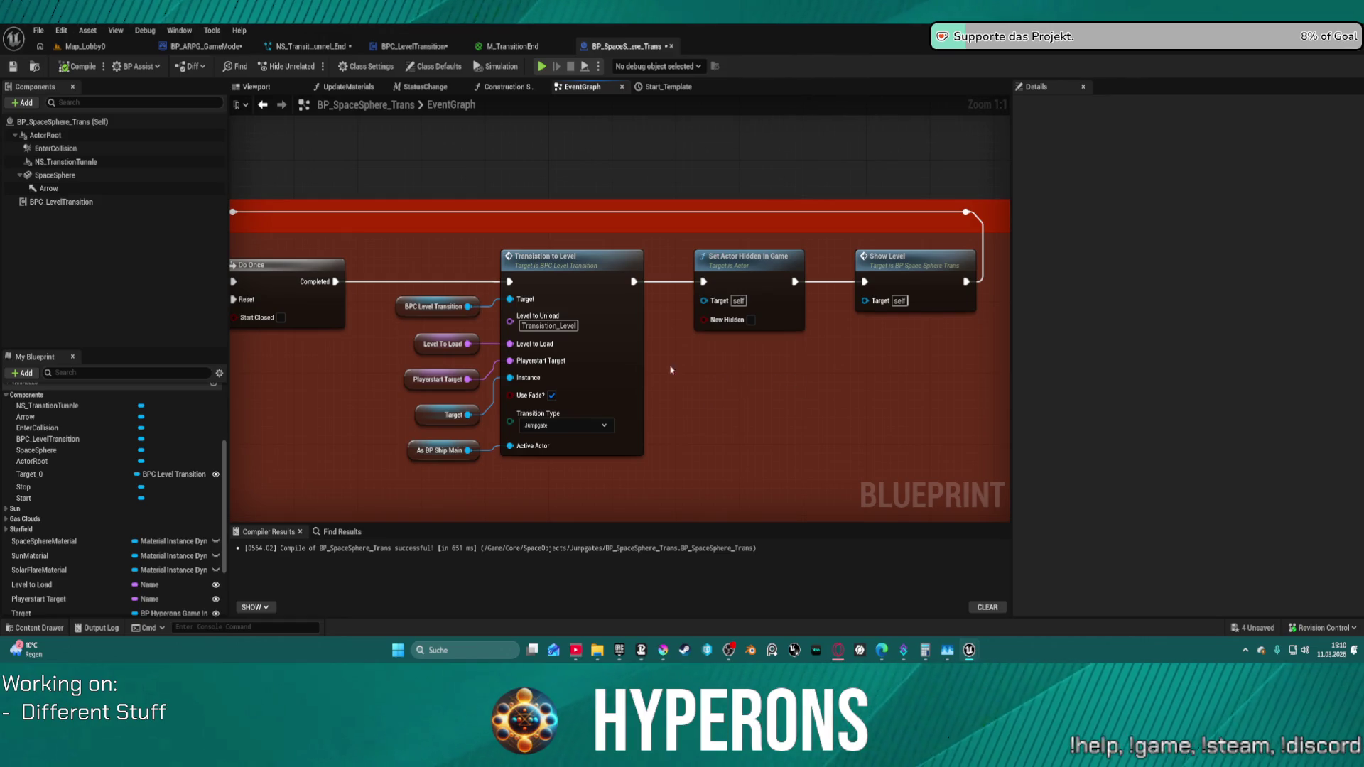
- Inside BPC_LevelTransition's Load to Target Level graph, wire the Hangar Delay into the game mode cast
{"action": "double_click", "coordinate": [605, 316]}
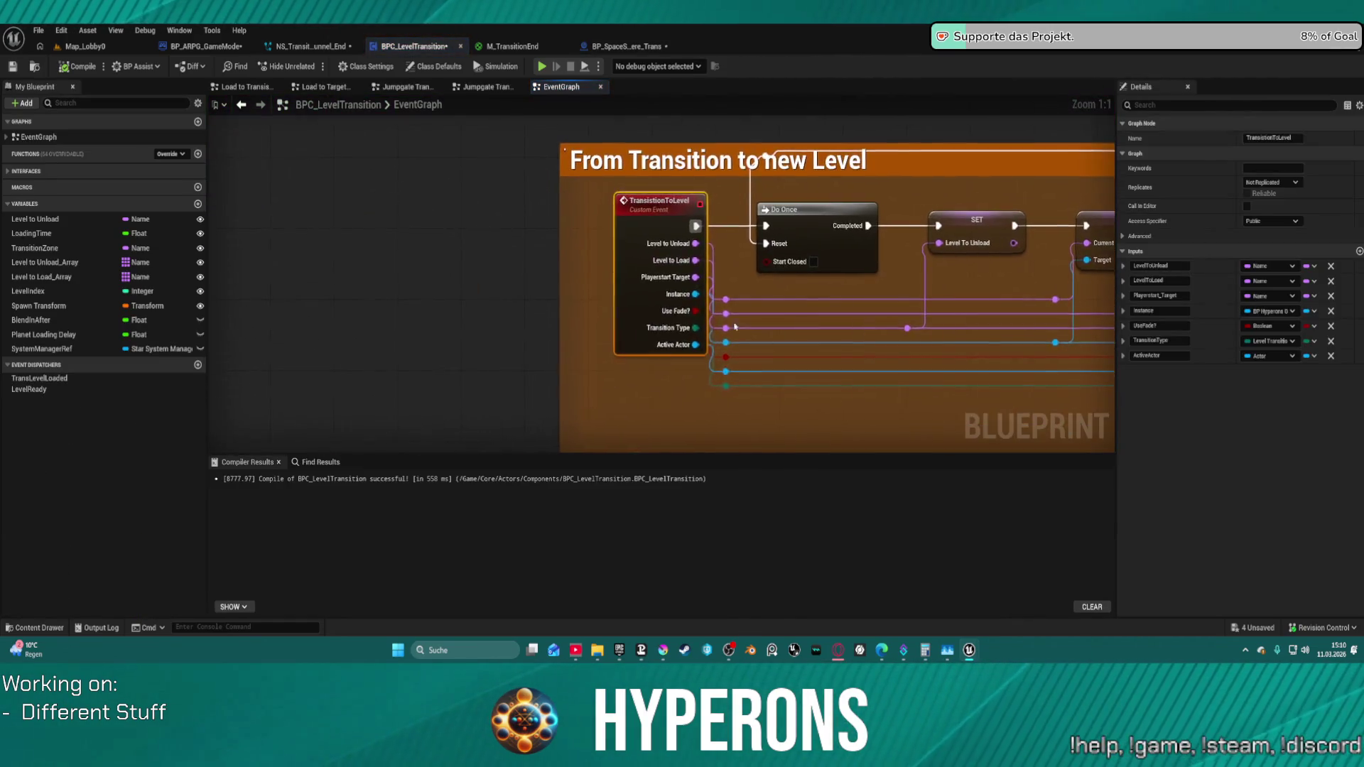
{"action": "left_click_drag", "start_coordinate": [747, 318], "coordinate": [525, 312]}
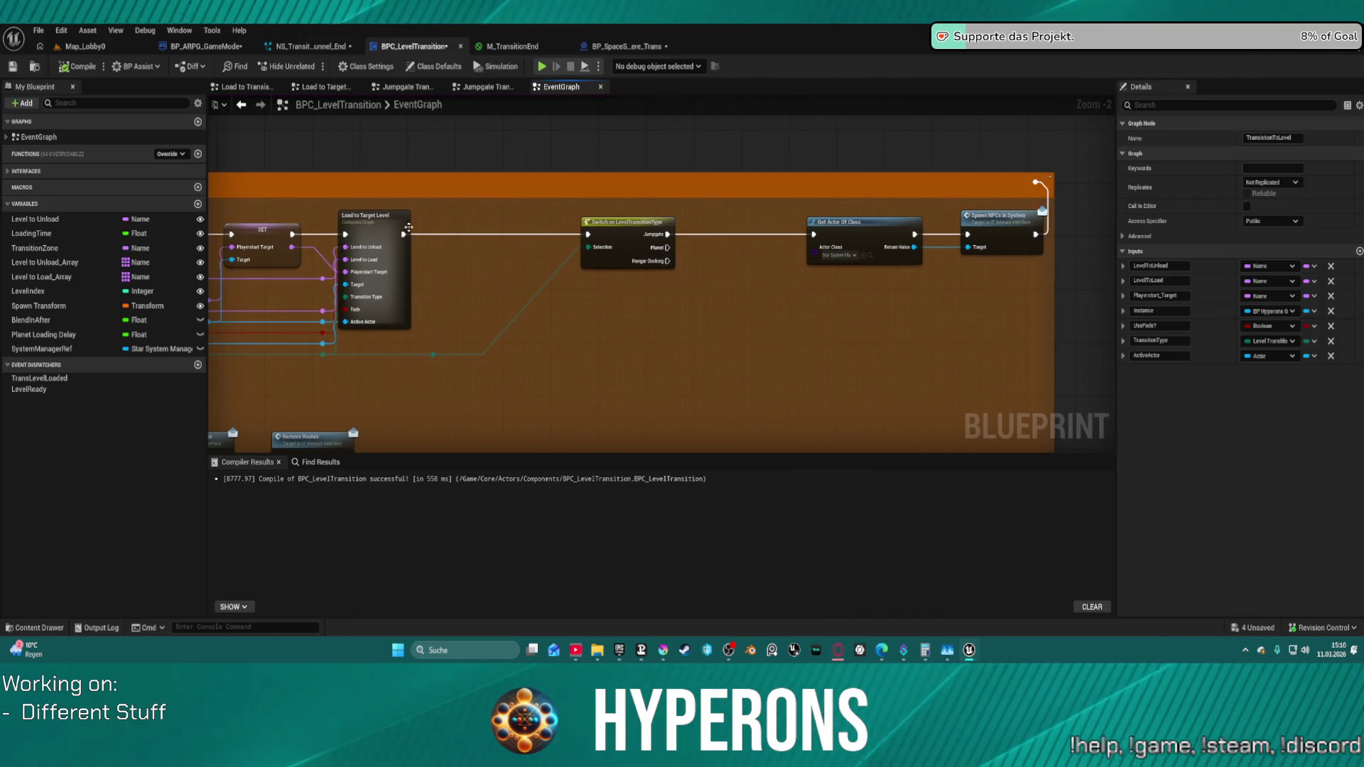
{"action": "double_click", "coordinate": [408, 226]}
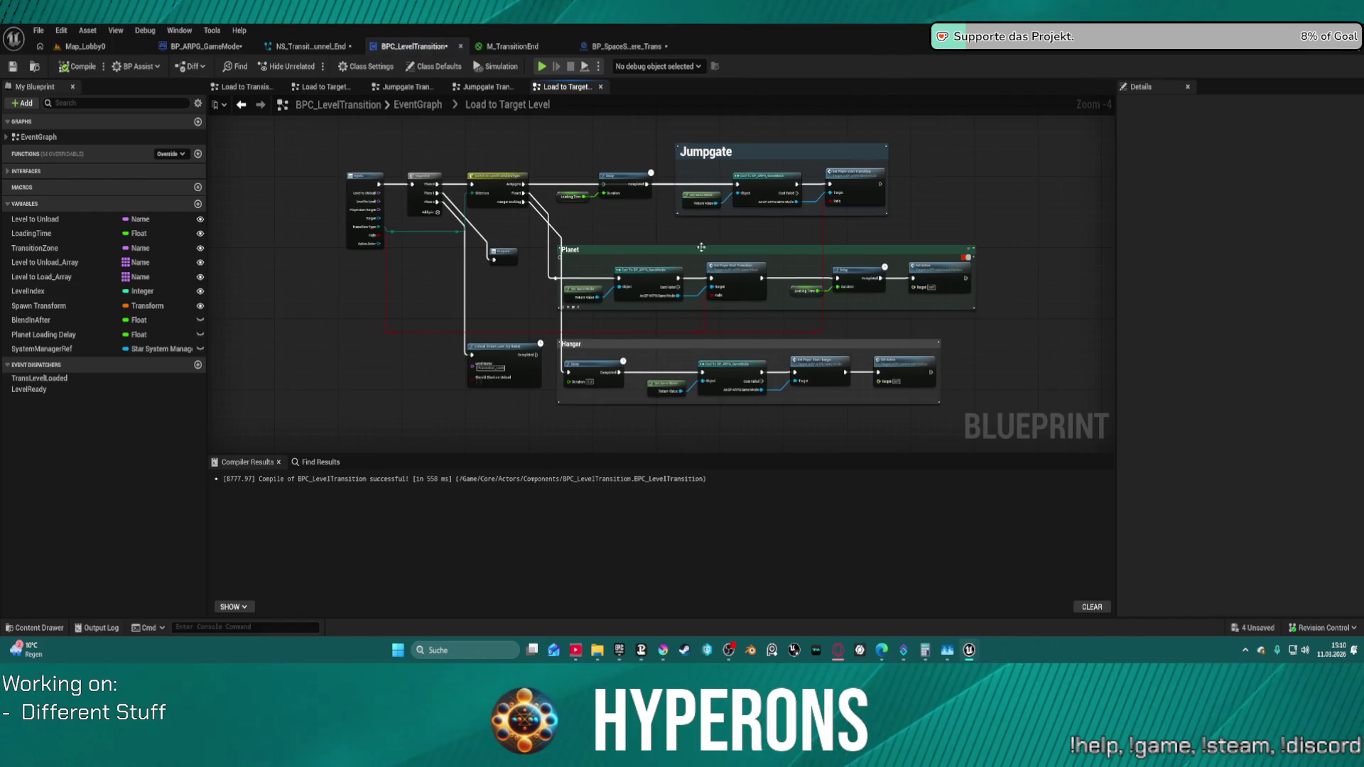
{"action": "scroll", "coordinate": [702, 247], "scroll_direction": "up", "scroll_amount": 2}
{"action": "scroll", "coordinate": [661, 245], "scroll_direction": "up", "scroll_amount": 2}
{"action": "mouse_move", "coordinate": [501, 181]}
{"action": "left_mouse_down"}
{"action": "mouse_move", "coordinate": [630, 242]}
{"action": "mouse_move", "coordinate": [256, 174]}
{"action": "left_mouse_up"}
{"action": "left_click", "coordinate": [626, 253]}
{"action": "left_click", "coordinate": [574, 291]}
{"action": "left_click_drag", "start_coordinate": [799, 320], "coordinate": [869, 114]}
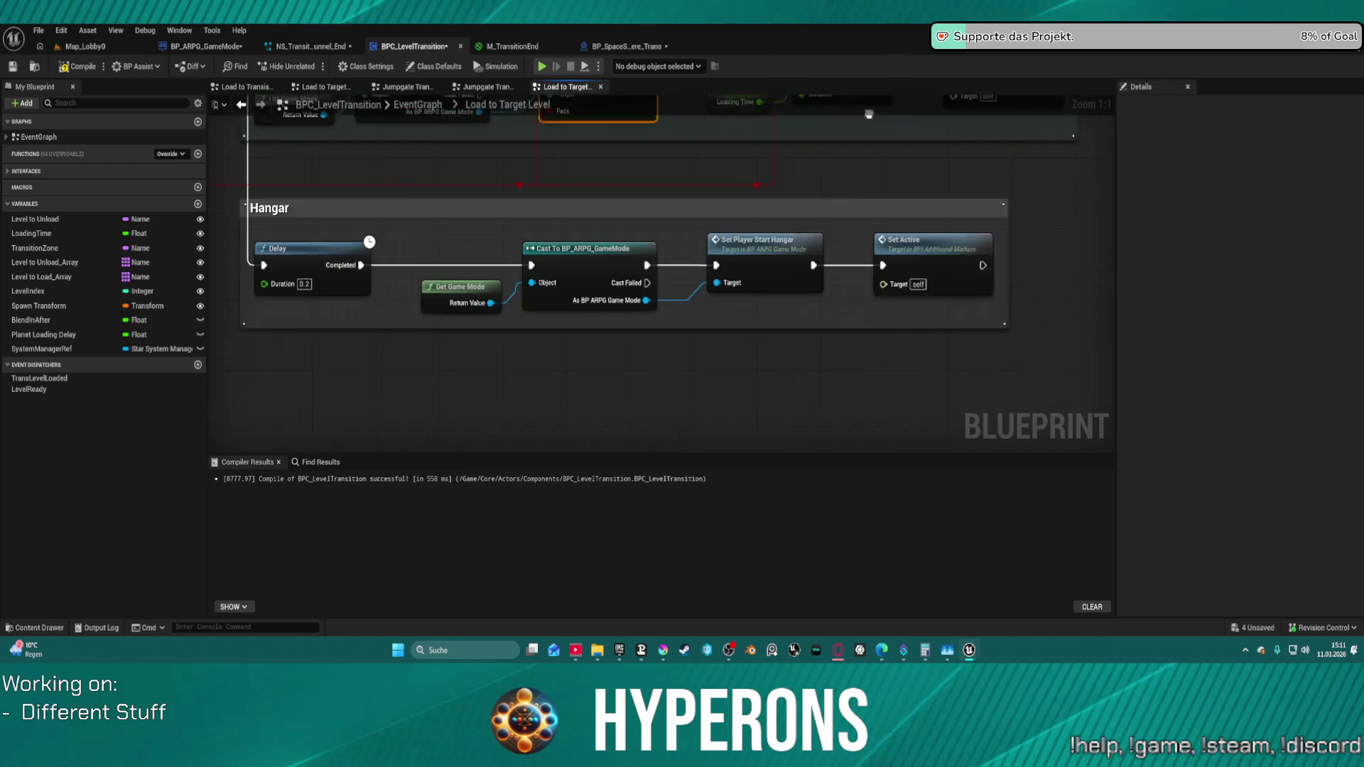
{"action": "mouse_move", "coordinate": [414, 203]}
{"action": "left_mouse_down"}
{"action": "mouse_move", "coordinate": [693, 283]}
{"action": "mouse_move", "coordinate": [522, 274]}
{"action": "mouse_move", "coordinate": [624, 275]}
{"action": "mouse_move", "coordinate": [615, 285]}
{"action": "left_mouse_up"}
{"action": "mouse_move", "coordinate": [797, 272]}
{"action": "left_mouse_down"}
{"action": "mouse_move", "coordinate": [669, 327]}
{"action": "mouse_move", "coordinate": [419, 394]}
{"action": "left_mouse_up"}
- Delete the Planet Loading Time and Delay nodes and align Set Active beside Set Player Start Transition
{"action": "mouse_move", "coordinate": [576, 199]}
{"action": "left_mouse_down"}
{"action": "mouse_move", "coordinate": [686, 274]}
{"action": "mouse_move", "coordinate": [675, 266]}
{"action": "left_mouse_up"}
{"action": "key", "text": "shift+Delete"}
{"action": "left_click", "coordinate": [826, 193]}
{"action": "key", "text": "f"}
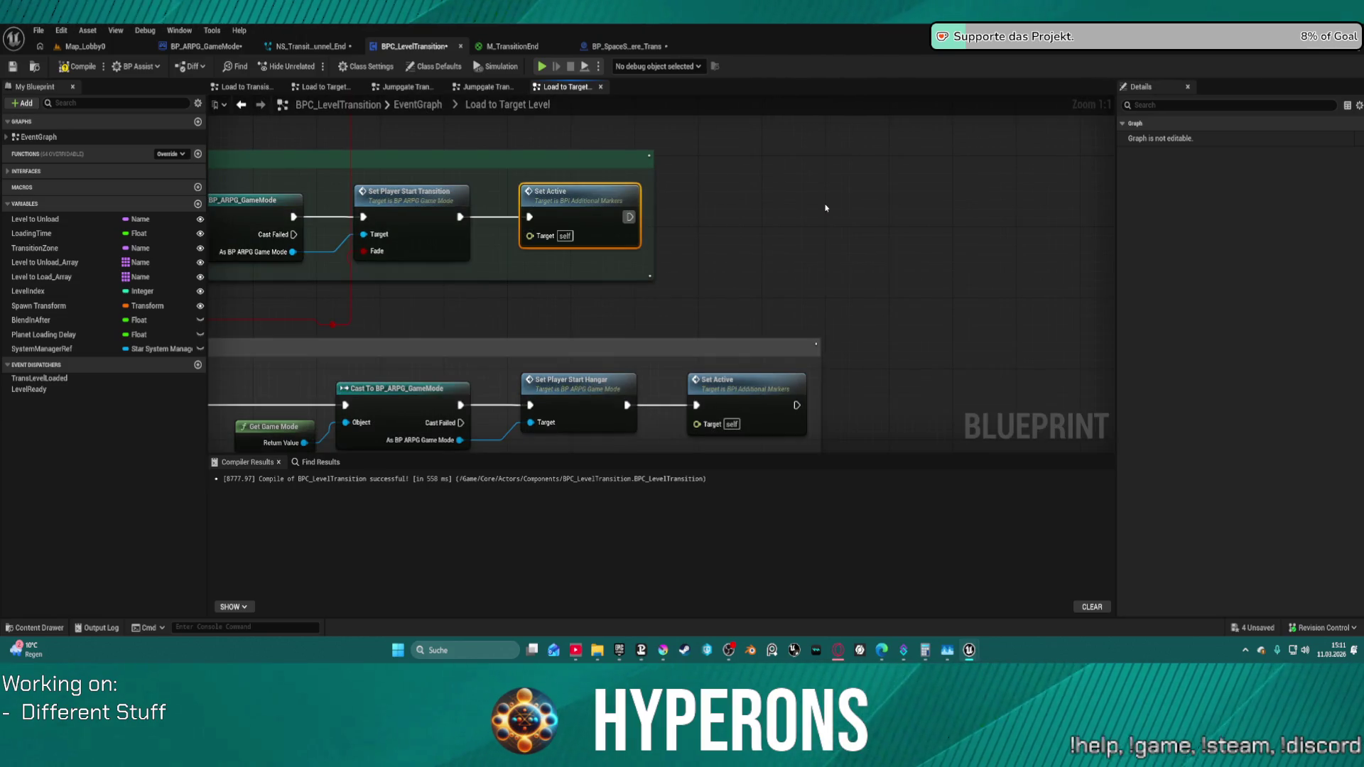
{"action": "scroll", "coordinate": [777, 217], "scroll_direction": "down", "scroll_amount": 4}
{"action": "scroll", "coordinate": [777, 216], "scroll_direction": "down", "scroll_amount": 1}
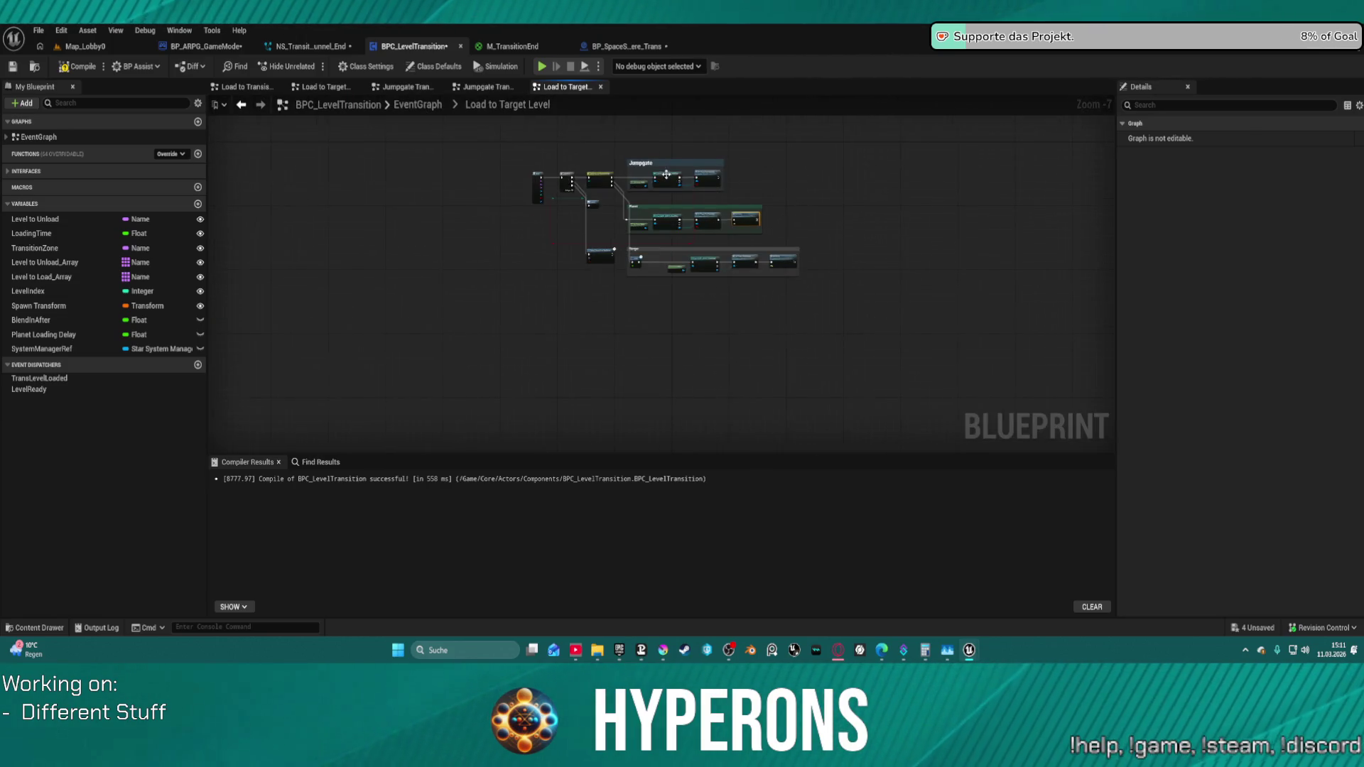
{"action": "scroll", "coordinate": [585, 135], "scroll_direction": "up", "scroll_amount": 2}
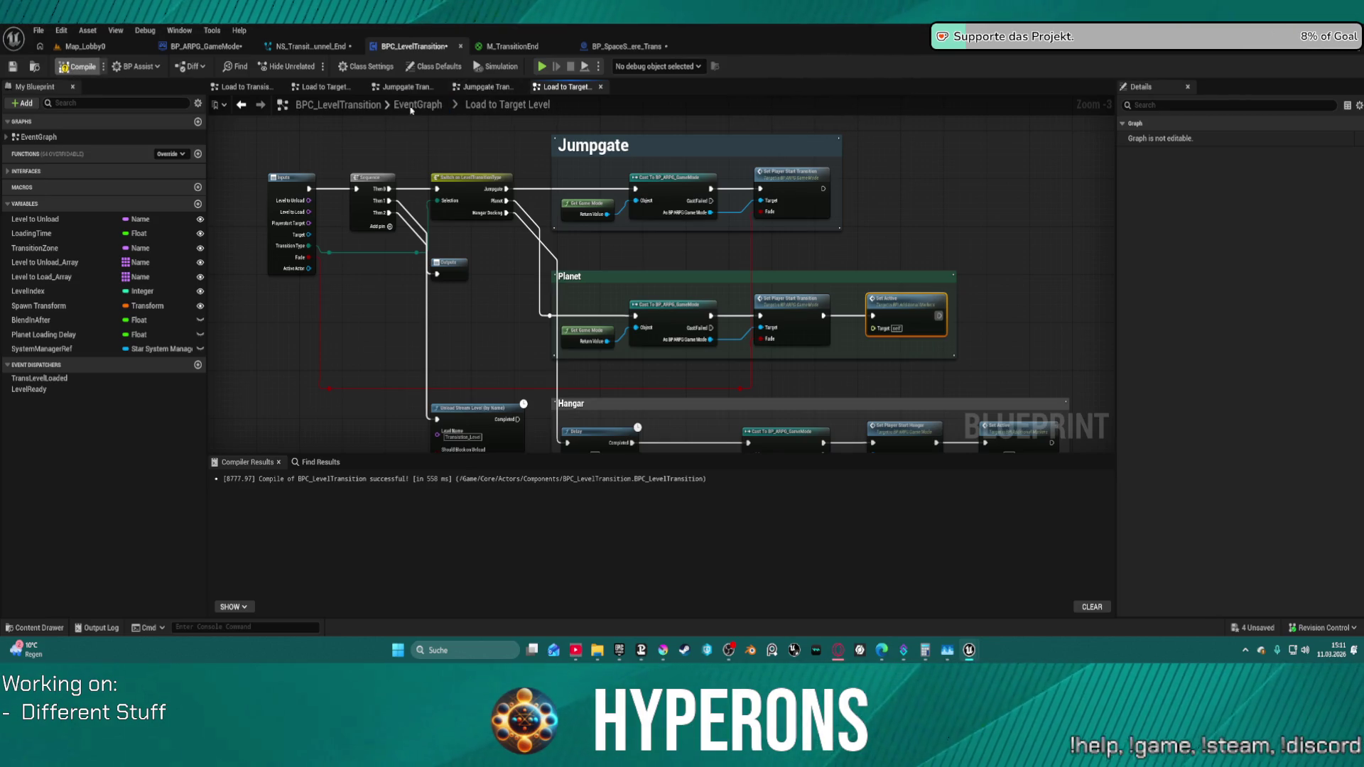
{"action": "double_click", "coordinate": [797, 188]}
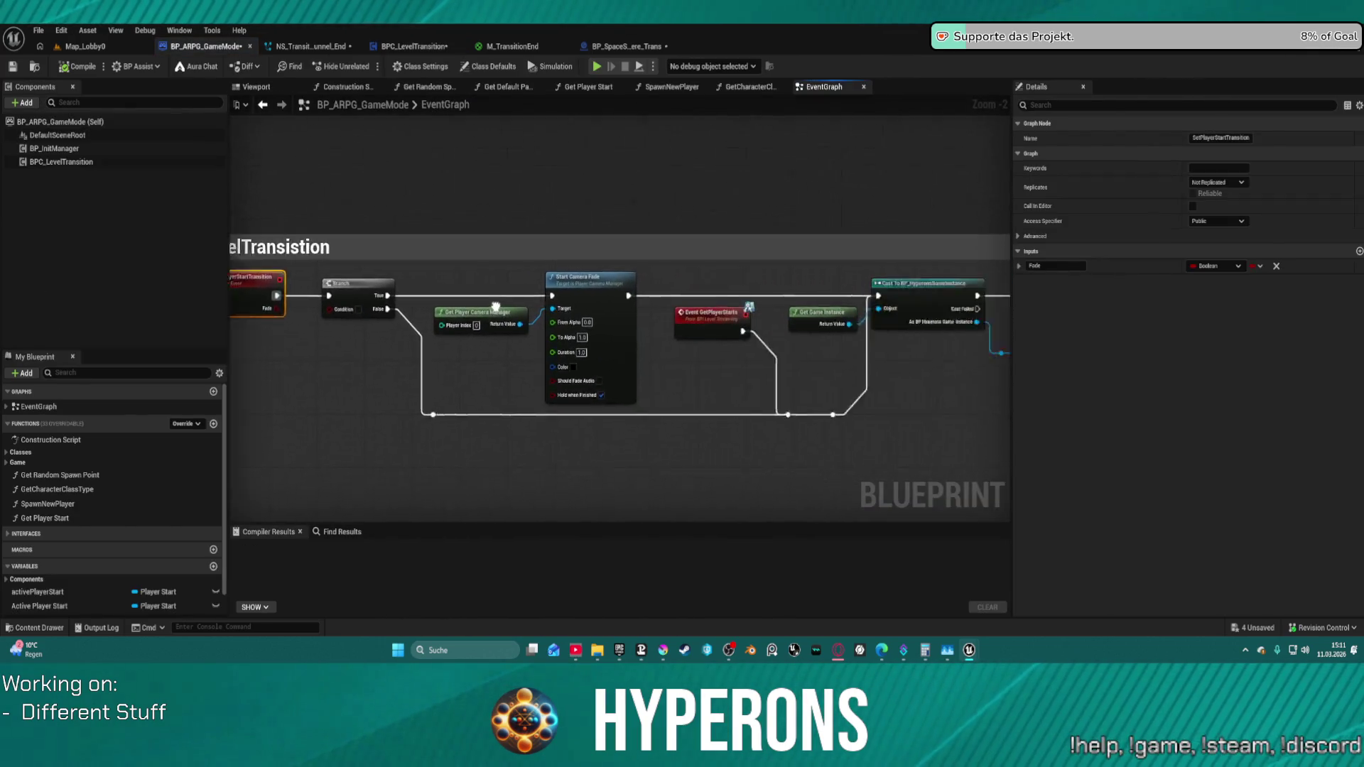
- Delete the Branch and camera fade nodes and wire GetPlayerStartTransition straight into the cast node
{"action": "mouse_move", "coordinate": [820, 439]}
{"action": "left_mouse_down"}
{"action": "mouse_move", "coordinate": [413, 417]}
{"action": "mouse_move", "coordinate": [270, 377]}
{"action": "mouse_move", "coordinate": [613, 236]}
{"action": "left_mouse_up"}
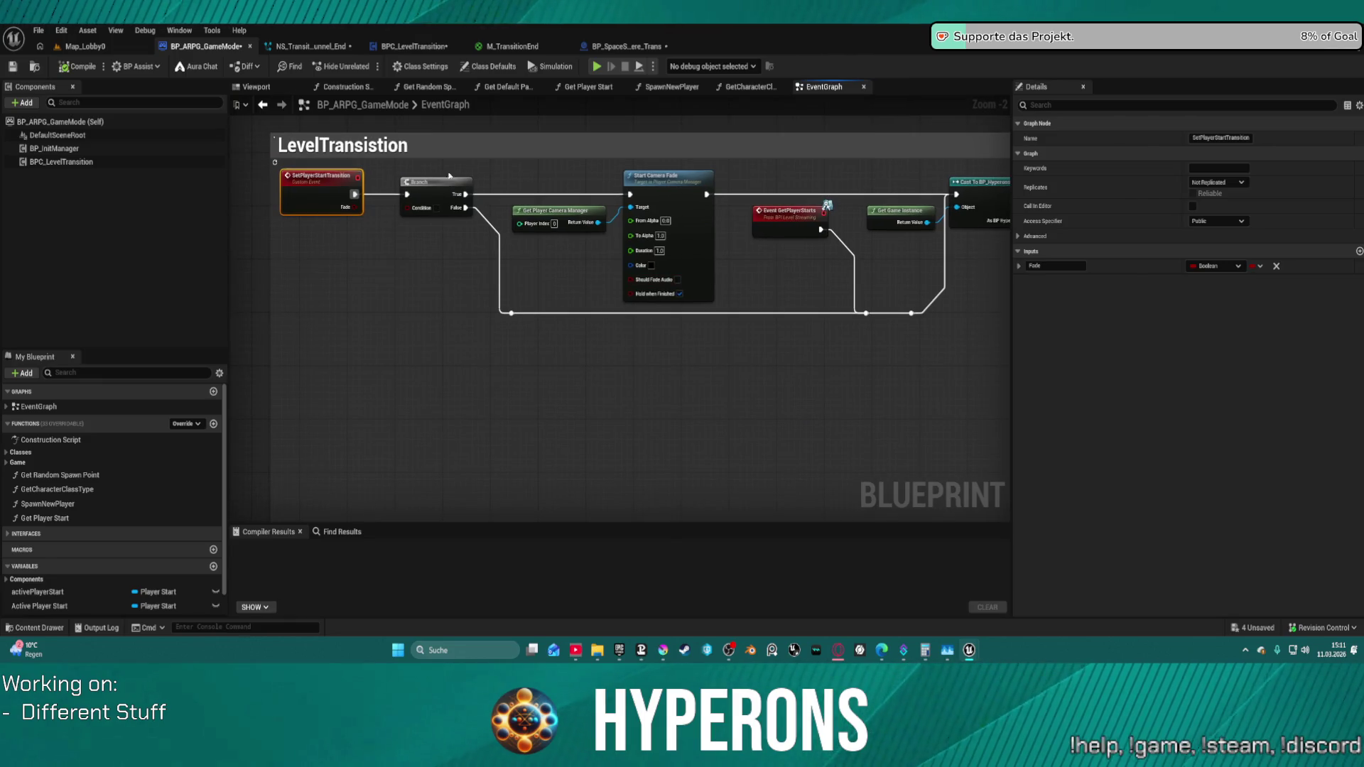
{"action": "left_click_drag", "start_coordinate": [714, 339], "coordinate": [721, 326]}
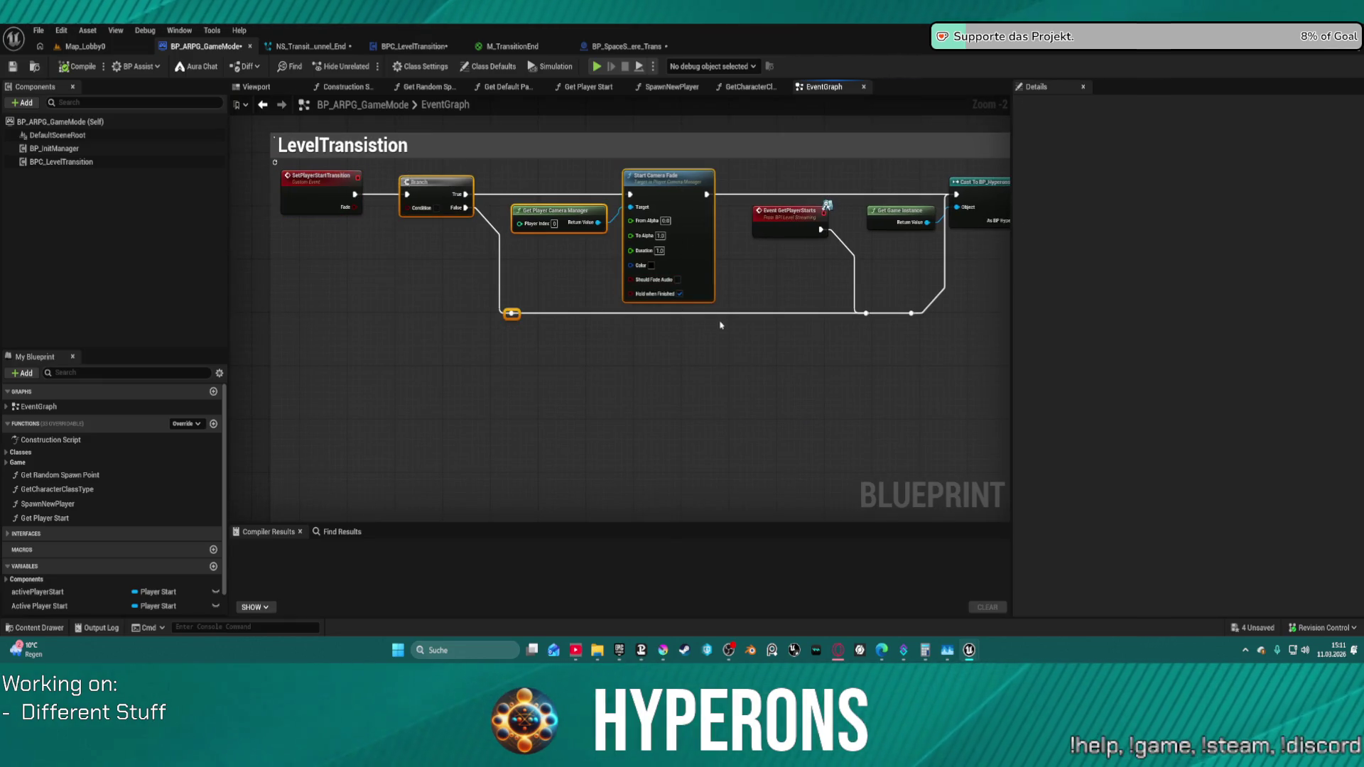
{"action": "key", "text": "Delete"}
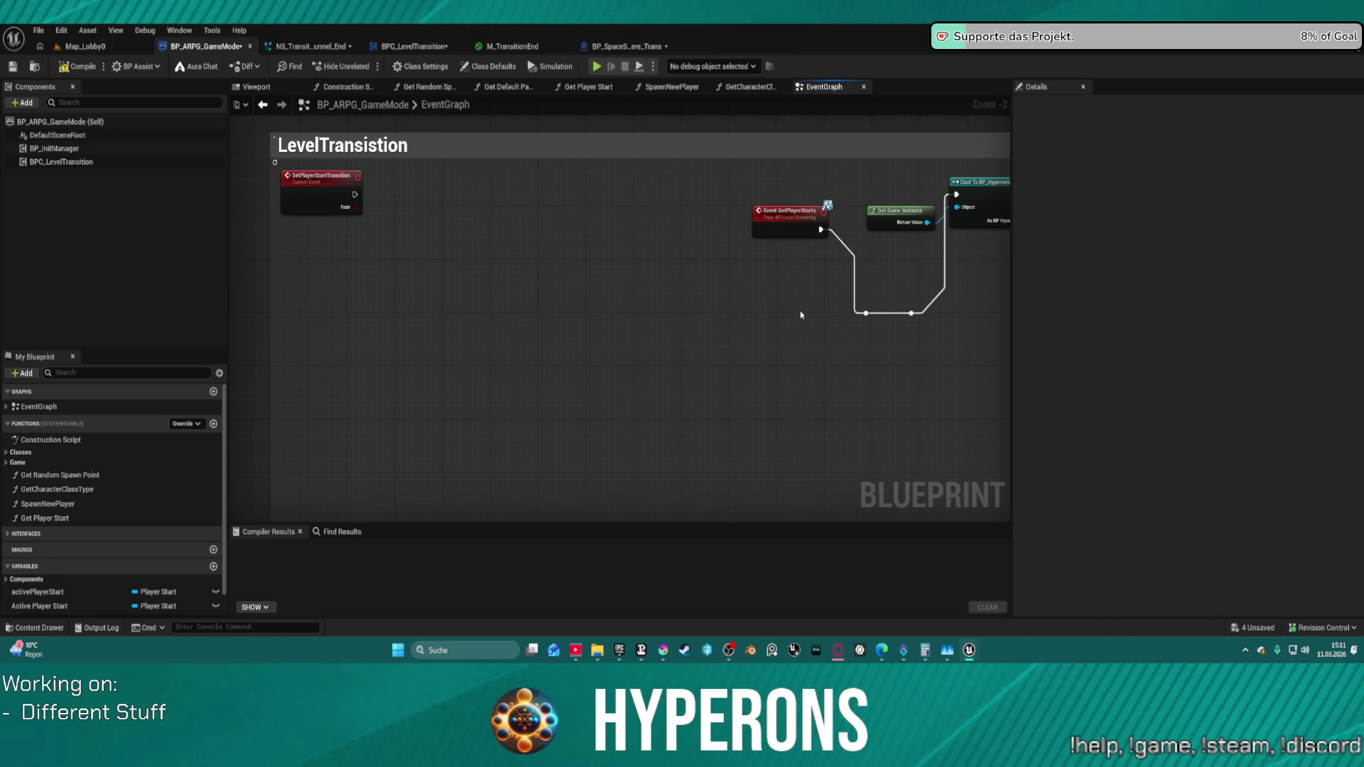
{"action": "left_click_drag", "start_coordinate": [958, 194], "coordinate": [231, 202]}
{"action": "left_click", "coordinate": [311, 198]}
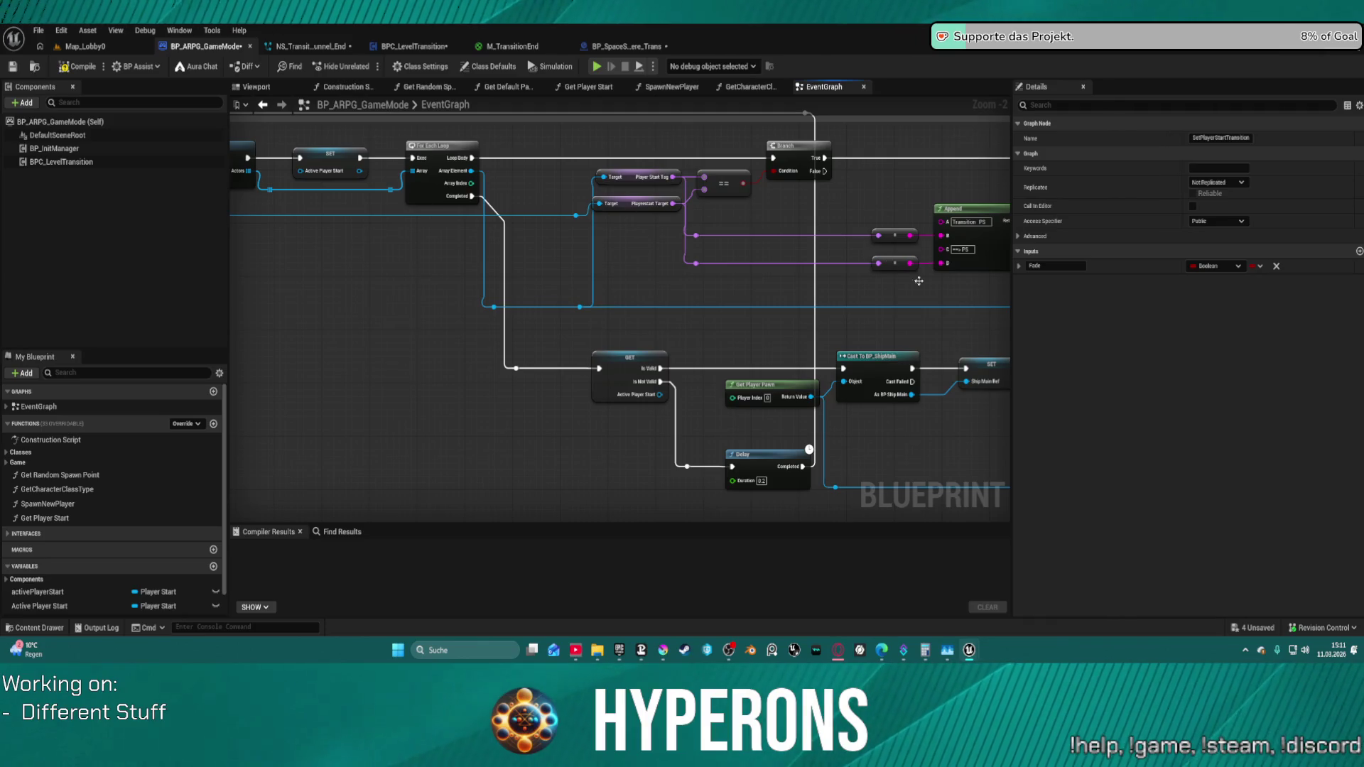
- Pan through the chain past camera fade, actor transform, damping, float parameter and Get Location nodes
{"action": "left_click_drag", "start_coordinate": [858, 324], "coordinate": [485, 274]}
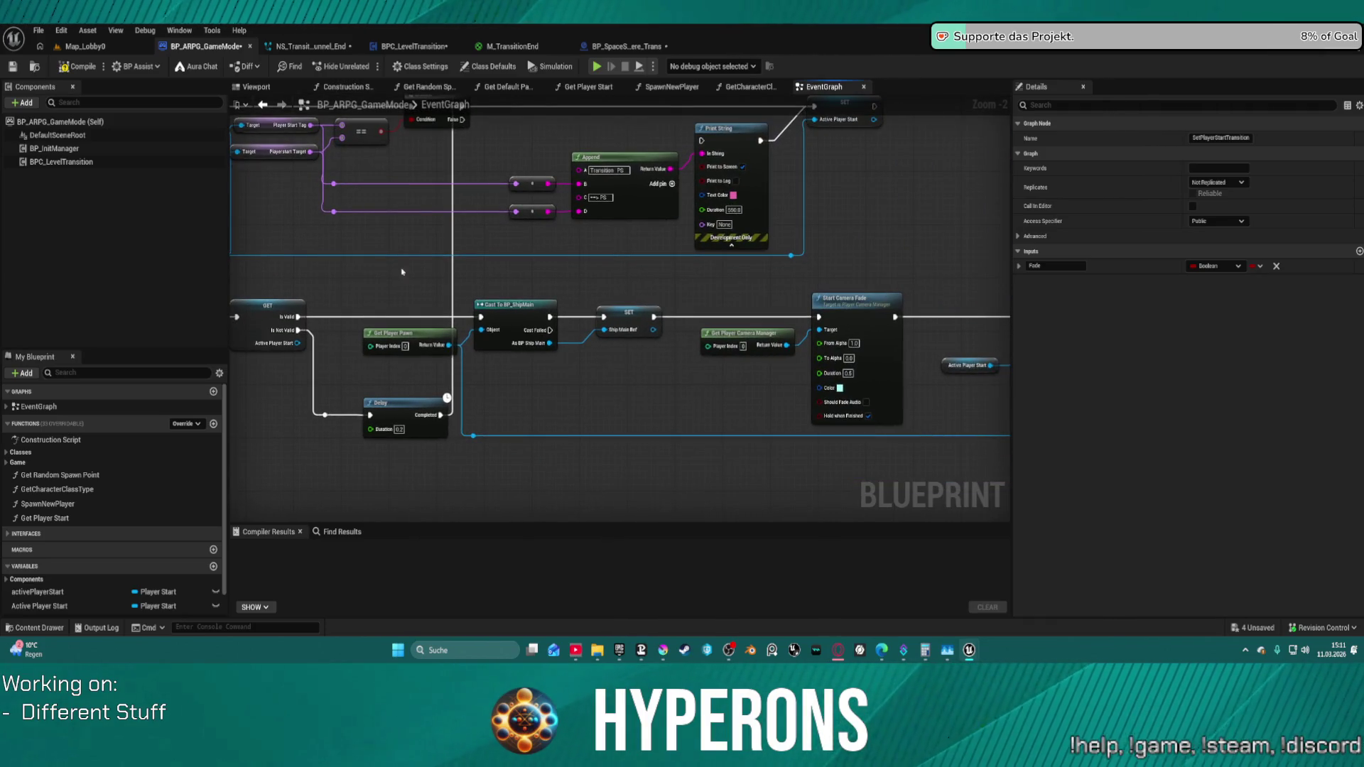
{"action": "mouse_move", "coordinate": [678, 307]}
{"action": "left_mouse_down"}
{"action": "mouse_move", "coordinate": [374, 295]}
{"action": "mouse_move", "coordinate": [308, 277]}
{"action": "mouse_move", "coordinate": [237, 103]}
{"action": "left_mouse_up"}
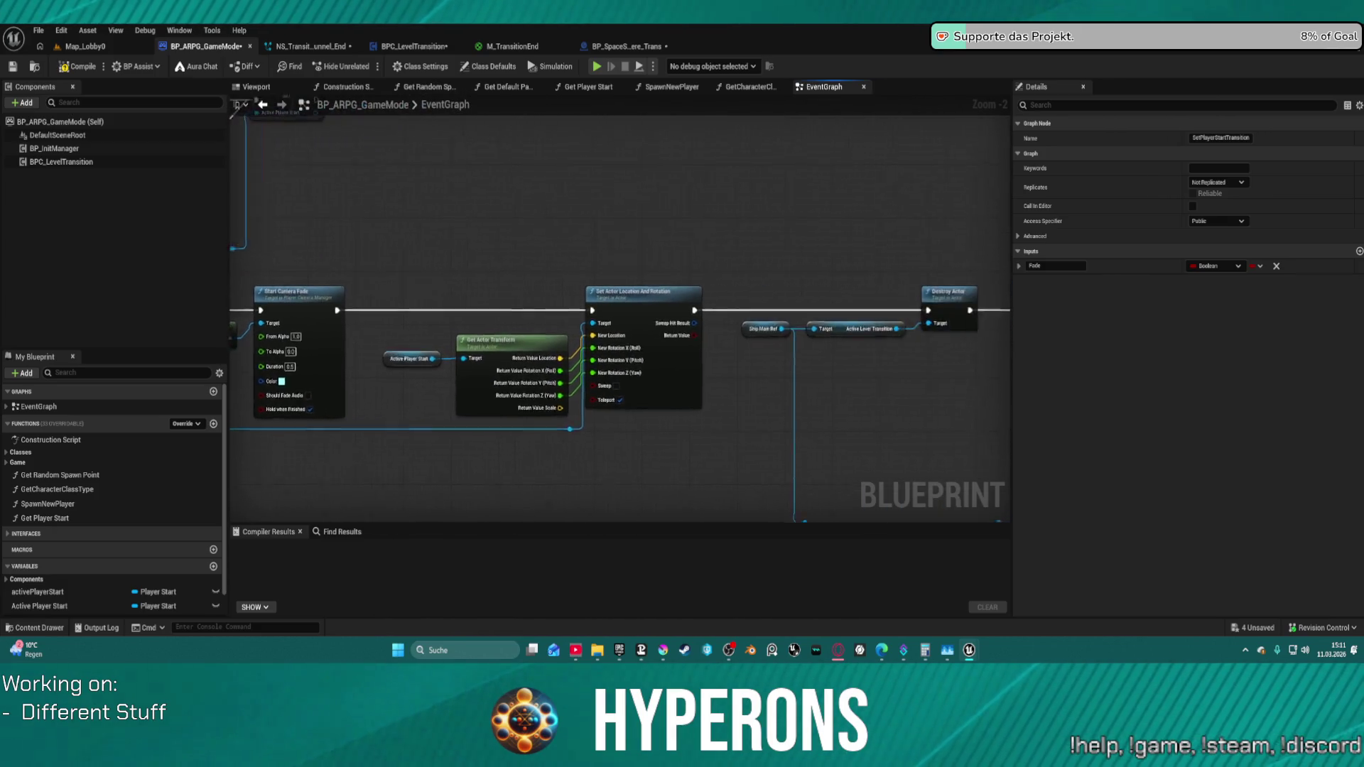
{"action": "mouse_move", "coordinate": [1002, 427]}
{"action": "left_mouse_down"}
{"action": "mouse_move", "coordinate": [575, 406]}
{"action": "mouse_move", "coordinate": [771, 362]}
{"action": "mouse_move", "coordinate": [114, 336]}
{"action": "left_mouse_up"}
{"action": "left_click_drag", "start_coordinate": [583, 364], "coordinate": [278, 391]}
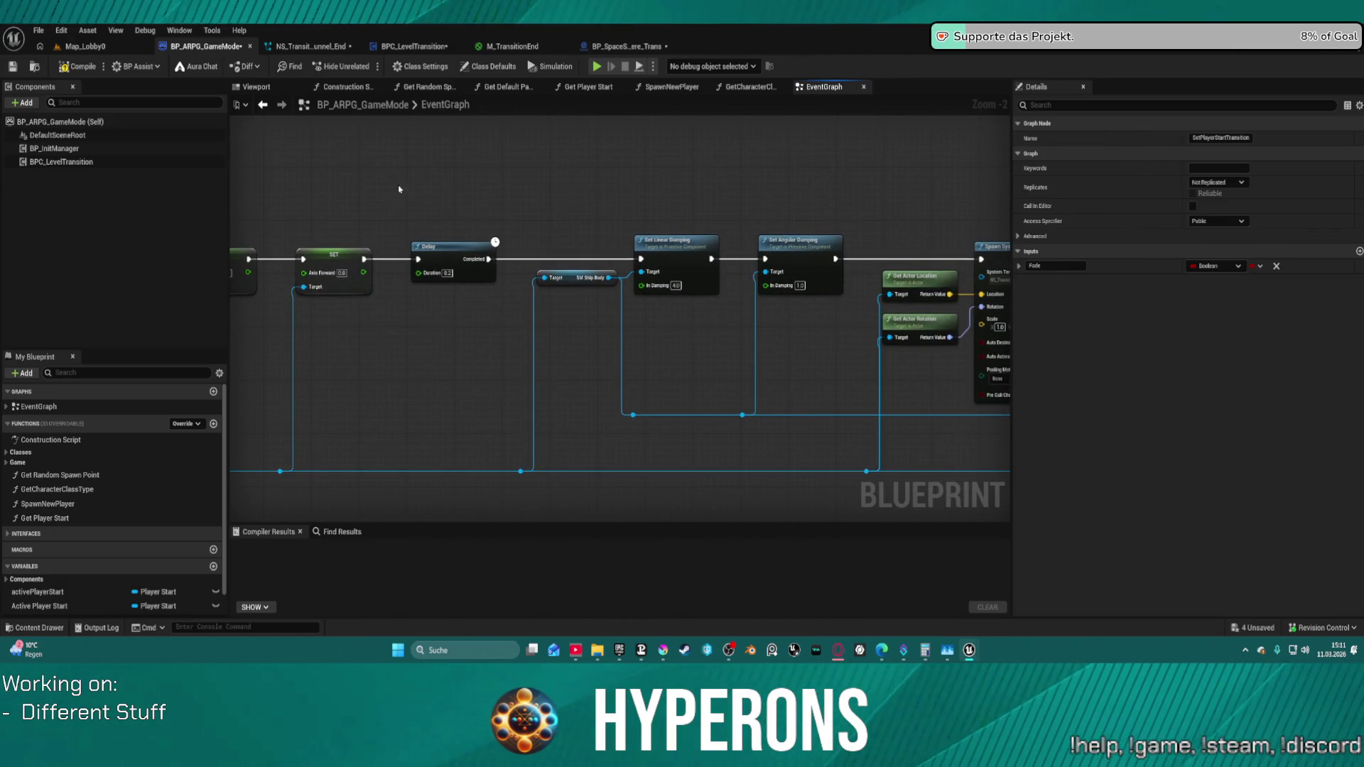
{"action": "left_click_drag", "start_coordinate": [490, 243], "coordinate": [305, 351]}
{"action": "mouse_move", "coordinate": [661, 352]}
{"action": "left_mouse_down"}
{"action": "mouse_move", "coordinate": [352, 357]}
{"action": "mouse_move", "coordinate": [363, 351]}
{"action": "left_mouse_up"}
{"action": "left_click_drag", "start_coordinate": [810, 330], "coordinate": [246, 332]}
{"action": "left_click_drag", "start_coordinate": [448, 341], "coordinate": [229, 358]}
{"action": "mouse_move", "coordinate": [664, 407]}
{"action": "left_mouse_down"}
{"action": "mouse_move", "coordinate": [816, 375]}
{"action": "mouse_move", "coordinate": [934, 374]}
{"action": "left_mouse_up"}
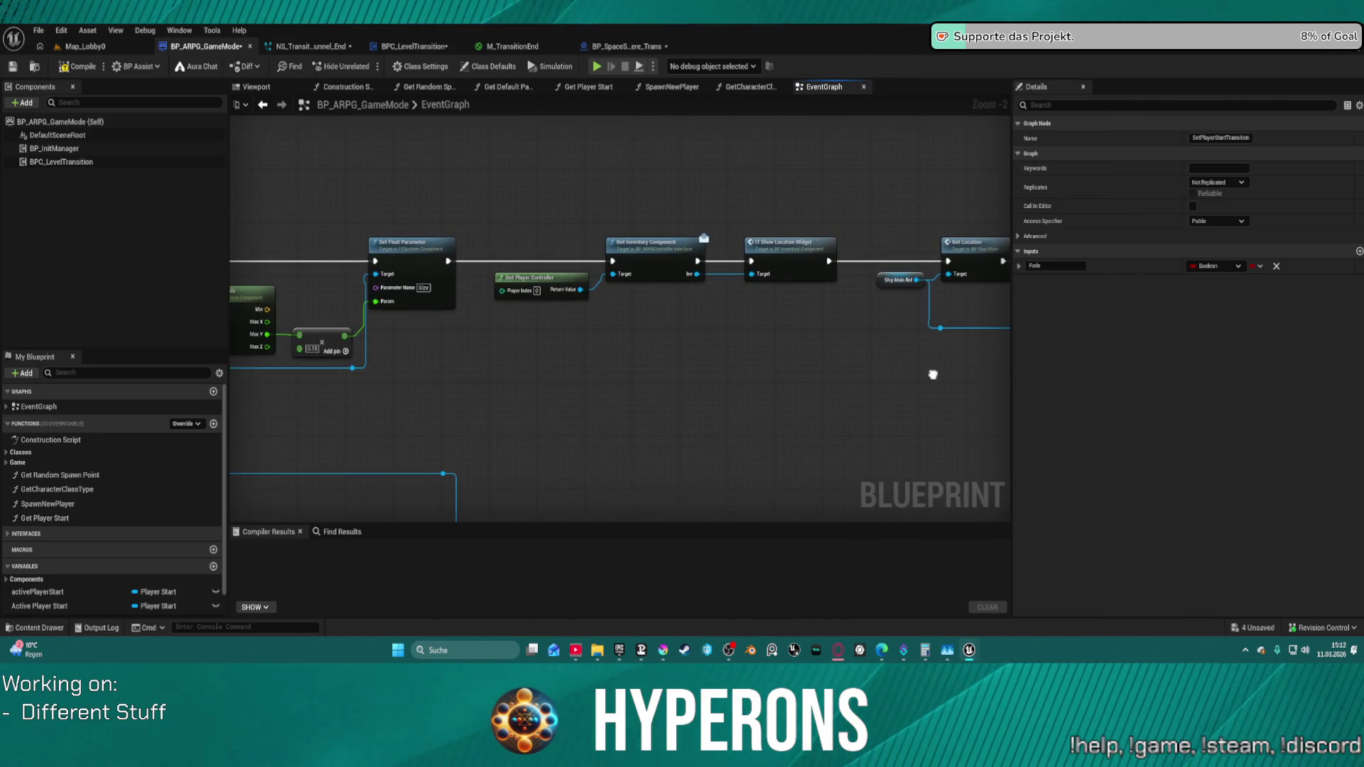
{"action": "mouse_move", "coordinate": [932, 374]}
{"action": "left_mouse_down"}
{"action": "mouse_move", "coordinate": [374, 387]}
{"action": "mouse_move", "coordinate": [810, 304]}
{"action": "left_mouse_up"}
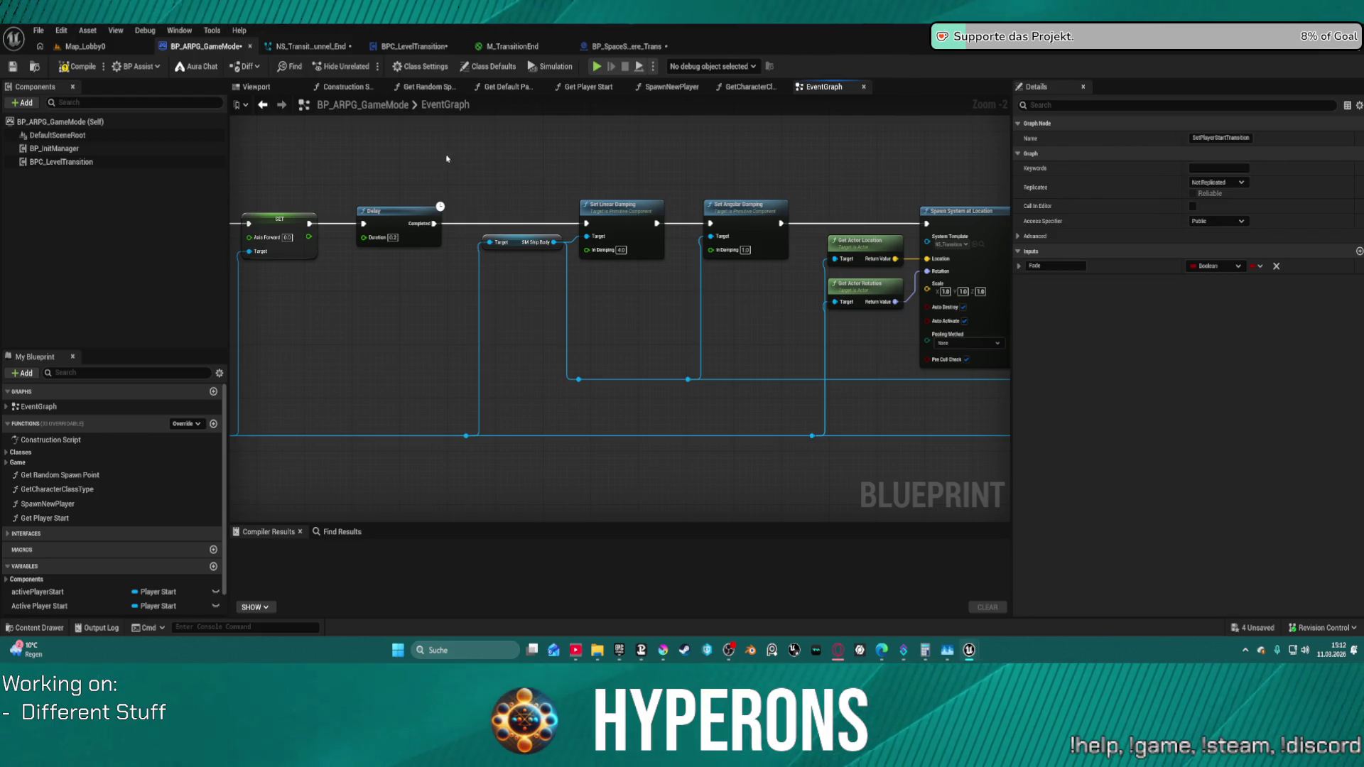
- Review the Camera Transition End, Destroy Actor, damping and Spawn System nodes, ending back at Branch and Append
{"action": "left_click_drag", "start_coordinate": [447, 158], "coordinate": [130, 216]}
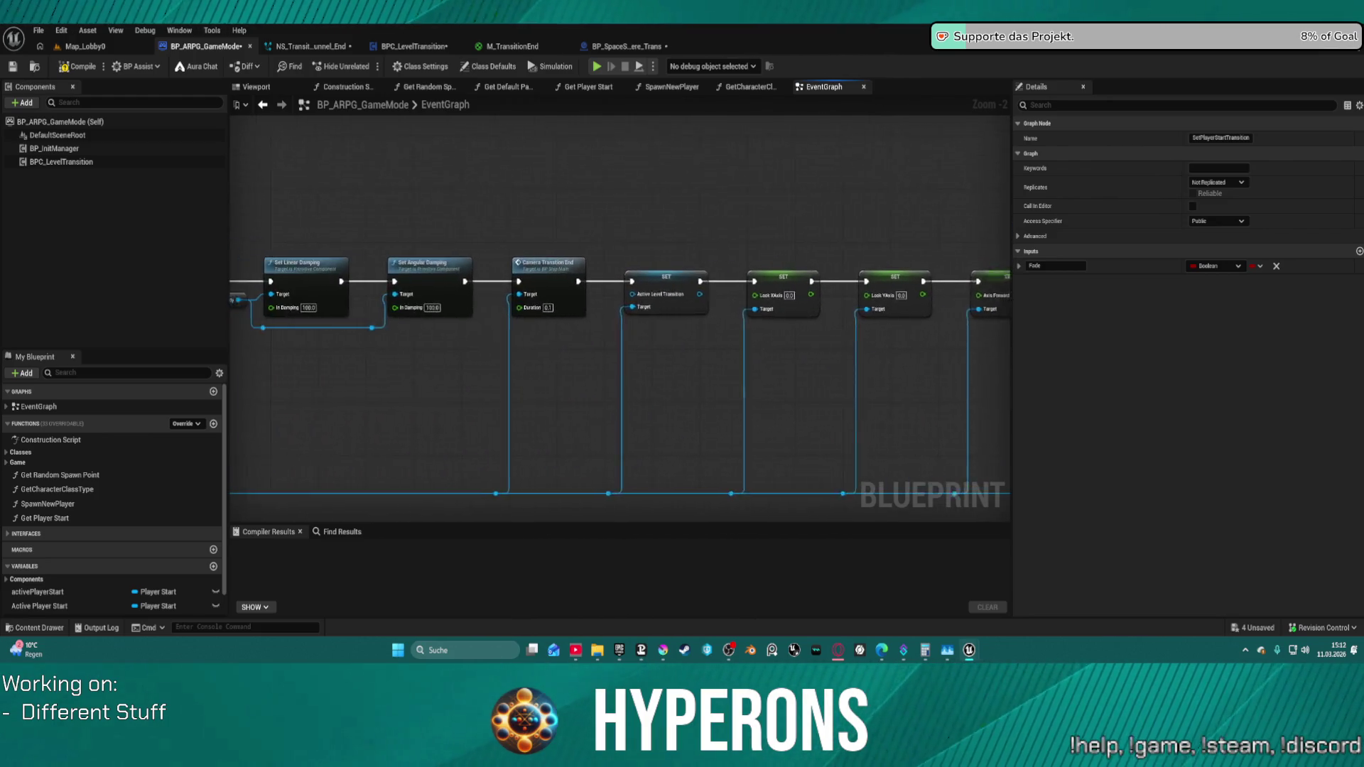
{"action": "left_click_drag", "start_coordinate": [619, 373], "coordinate": [793, 367]}
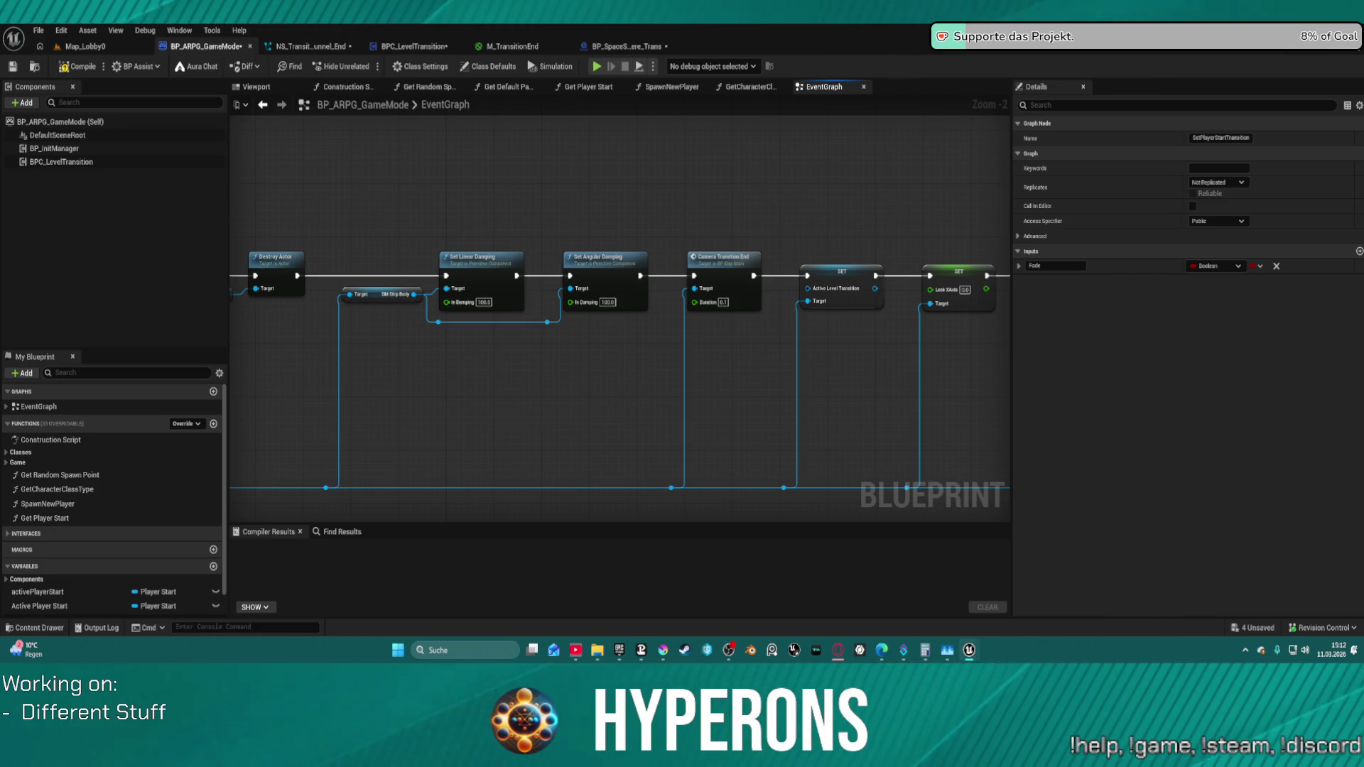
{"action": "left_click_drag", "start_coordinate": [618, 374], "coordinate": [1332, 355]}
{"action": "mouse_move", "coordinate": [874, 197]}
{"action": "left_mouse_down"}
{"action": "mouse_move", "coordinate": [661, 199]}
{"action": "mouse_move", "coordinate": [792, 343]}
{"action": "left_mouse_up"}
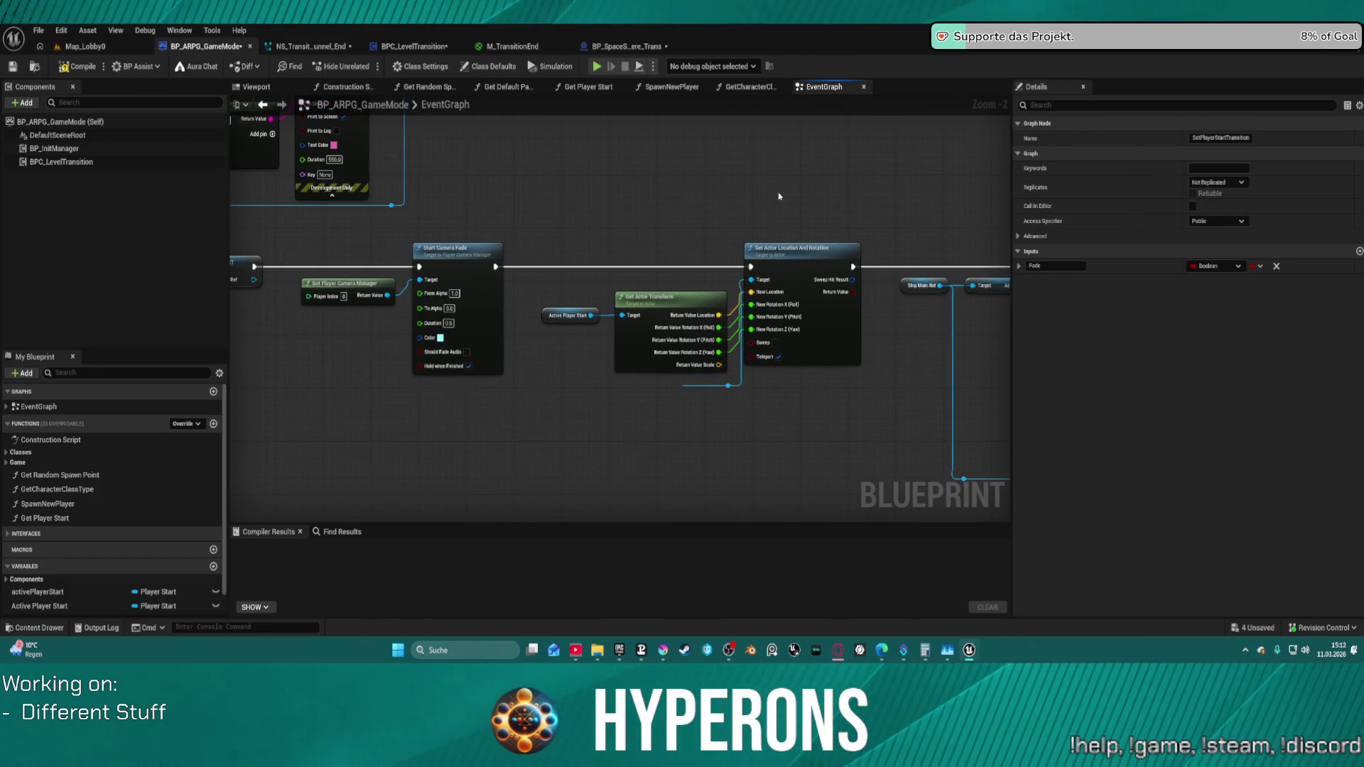
{"action": "left_click_drag", "start_coordinate": [953, 305], "coordinate": [520, 284]}
{"action": "mouse_move", "coordinate": [966, 340]}
{"action": "left_mouse_down"}
{"action": "mouse_move", "coordinate": [564, 326]}
{"action": "mouse_move", "coordinate": [884, 208]}
{"action": "mouse_move", "coordinate": [786, 213]}
{"action": "mouse_move", "coordinate": [998, 220]}
{"action": "left_mouse_up"}
{"action": "left_click_drag", "start_coordinate": [564, 273], "coordinate": [867, 194]}
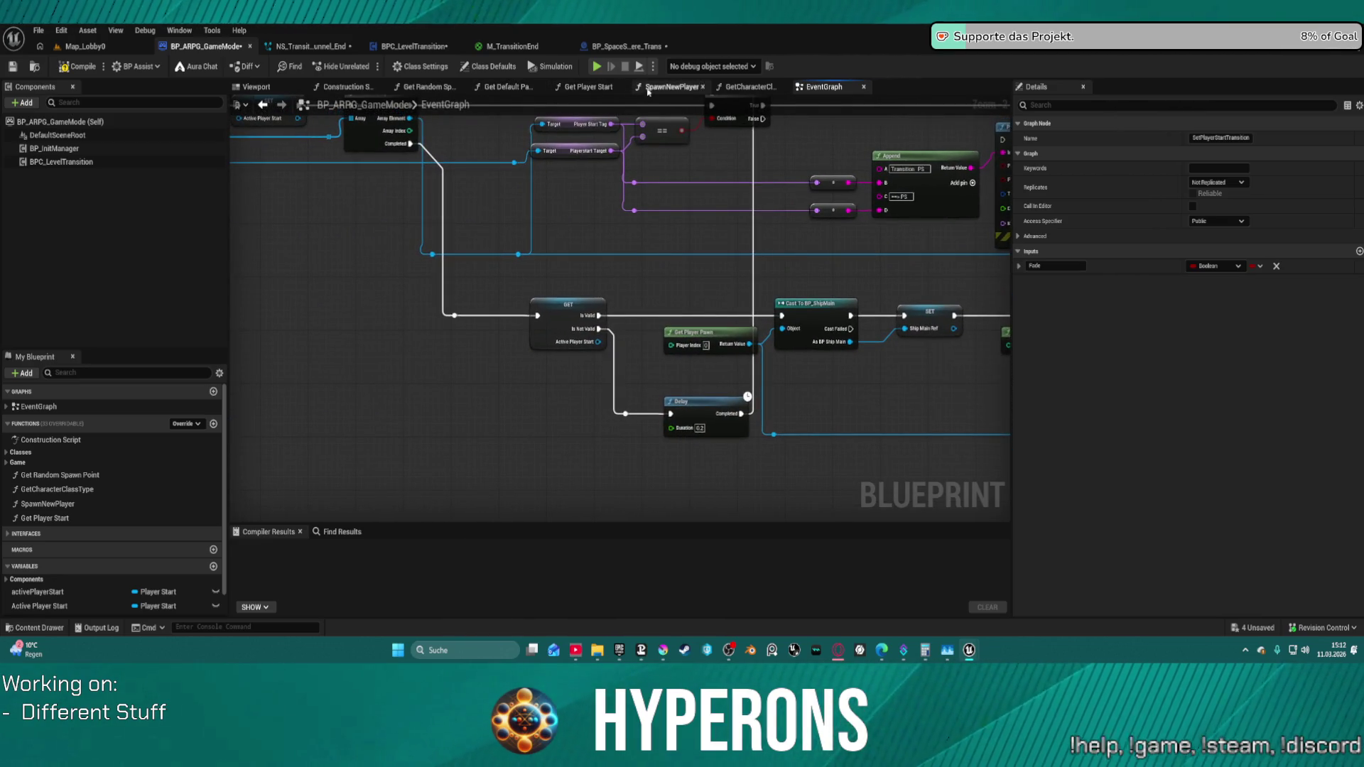
- Return to BPC_LevelTransition's Jumpgate Transition graph and inspect the Loading Time variable
{"action": "left_click", "coordinate": [623, 48]}
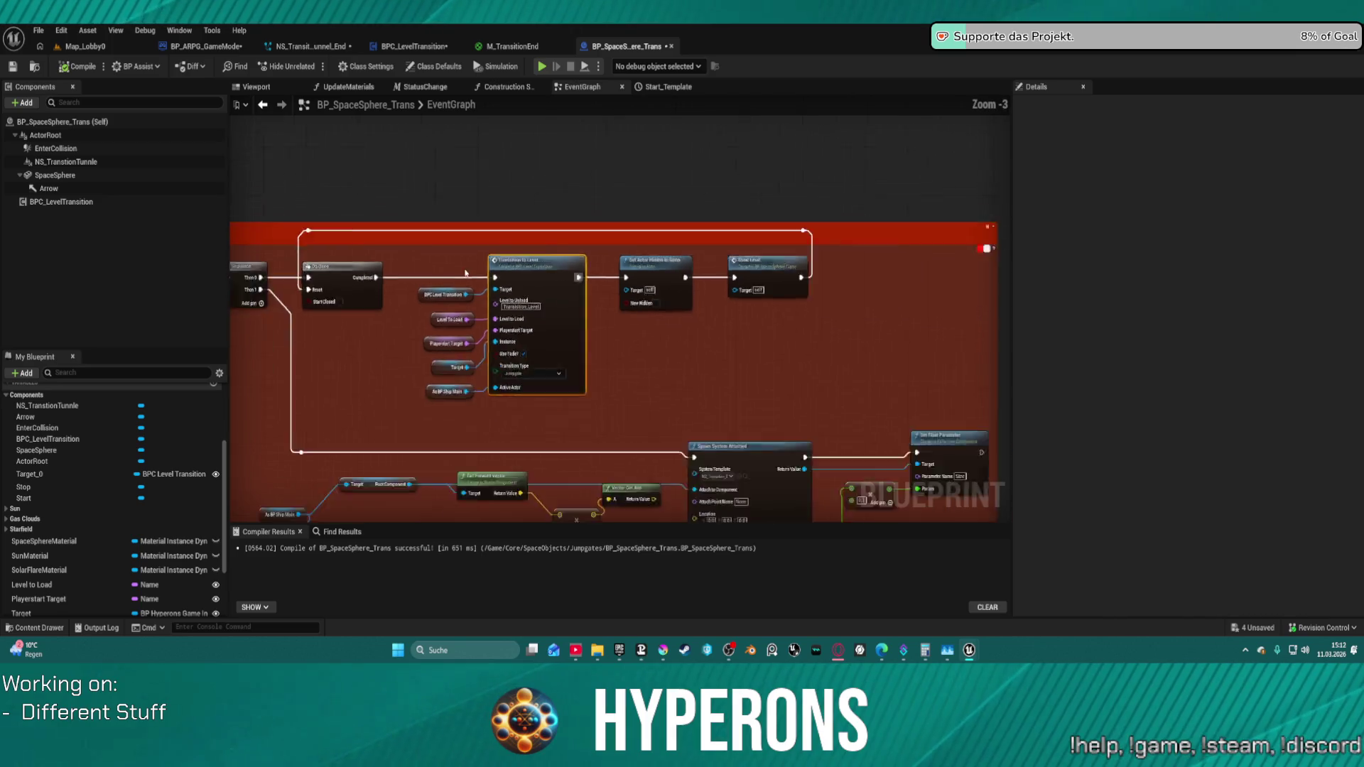
{"action": "left_click", "coordinate": [425, 47]}
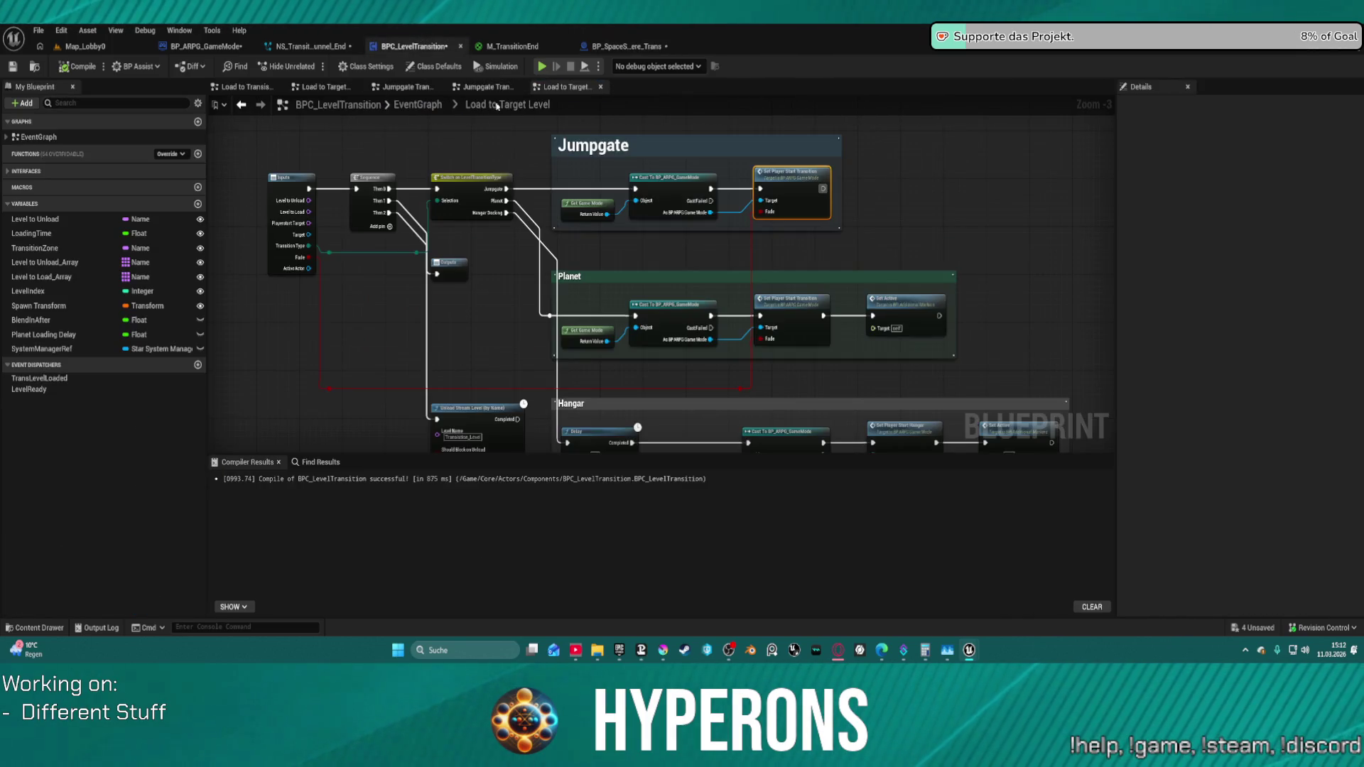
{"action": "left_click", "coordinate": [489, 87]}
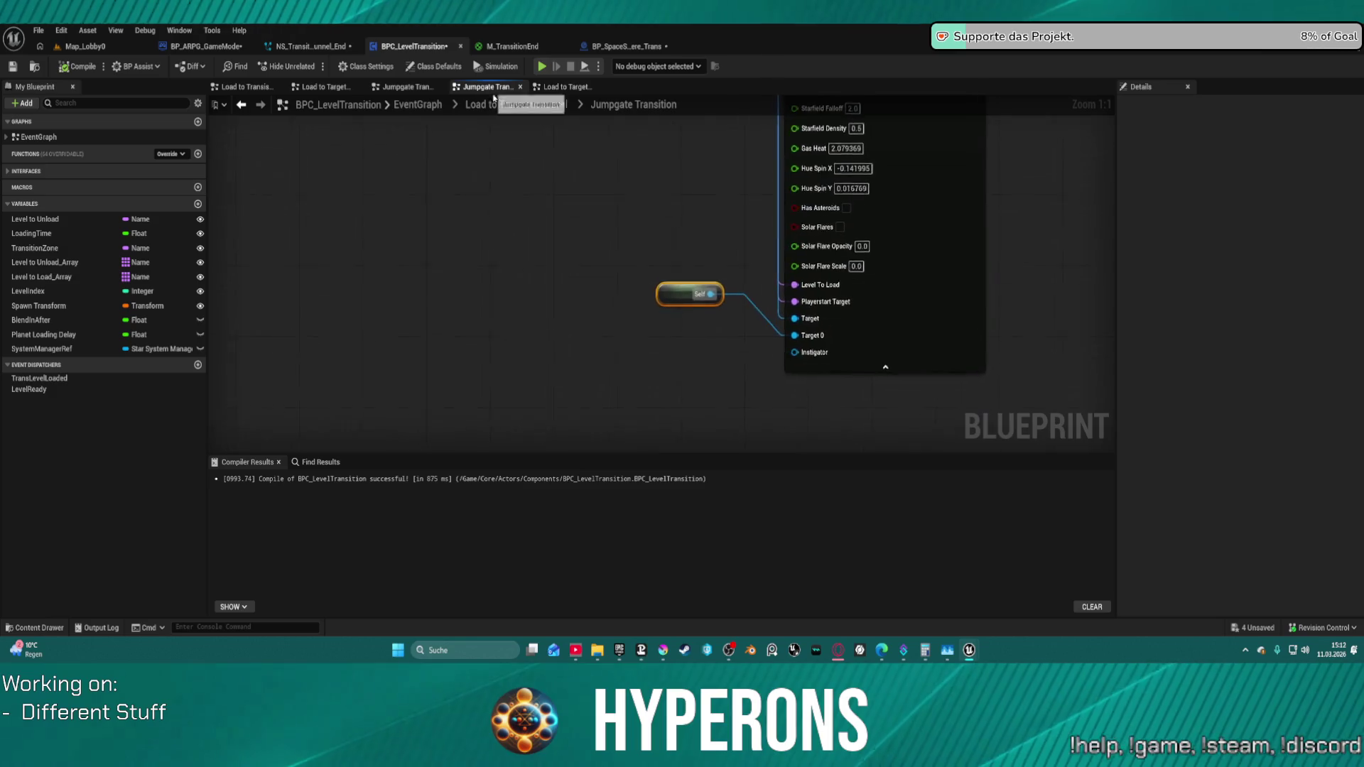
{"action": "scroll", "coordinate": [564, 391], "scroll_direction": "down", "scroll_amount": 5}
{"action": "scroll", "coordinate": [646, 296], "scroll_direction": "up", "scroll_amount": 3}
{"action": "scroll", "coordinate": [640, 277], "scroll_direction": "up", "scroll_amount": 2}
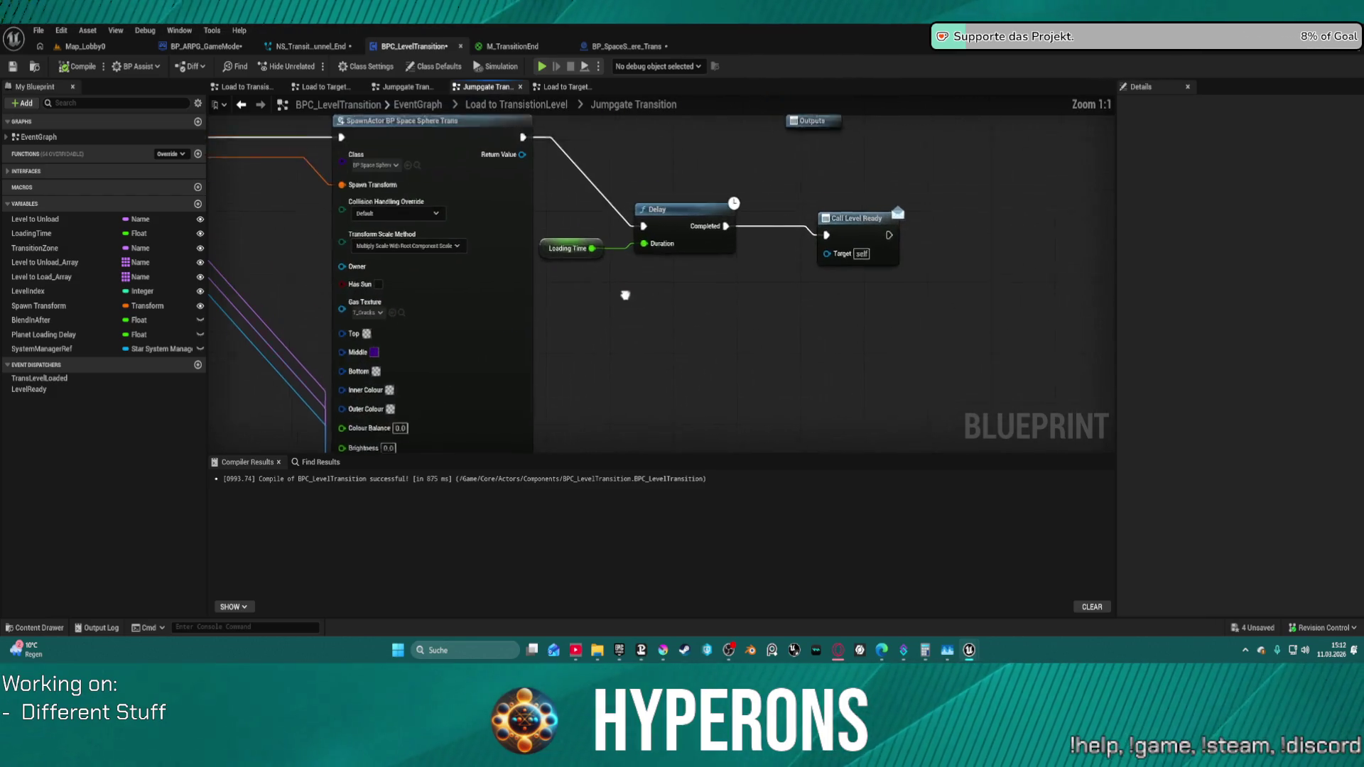
{"action": "left_click", "coordinate": [552, 294]}
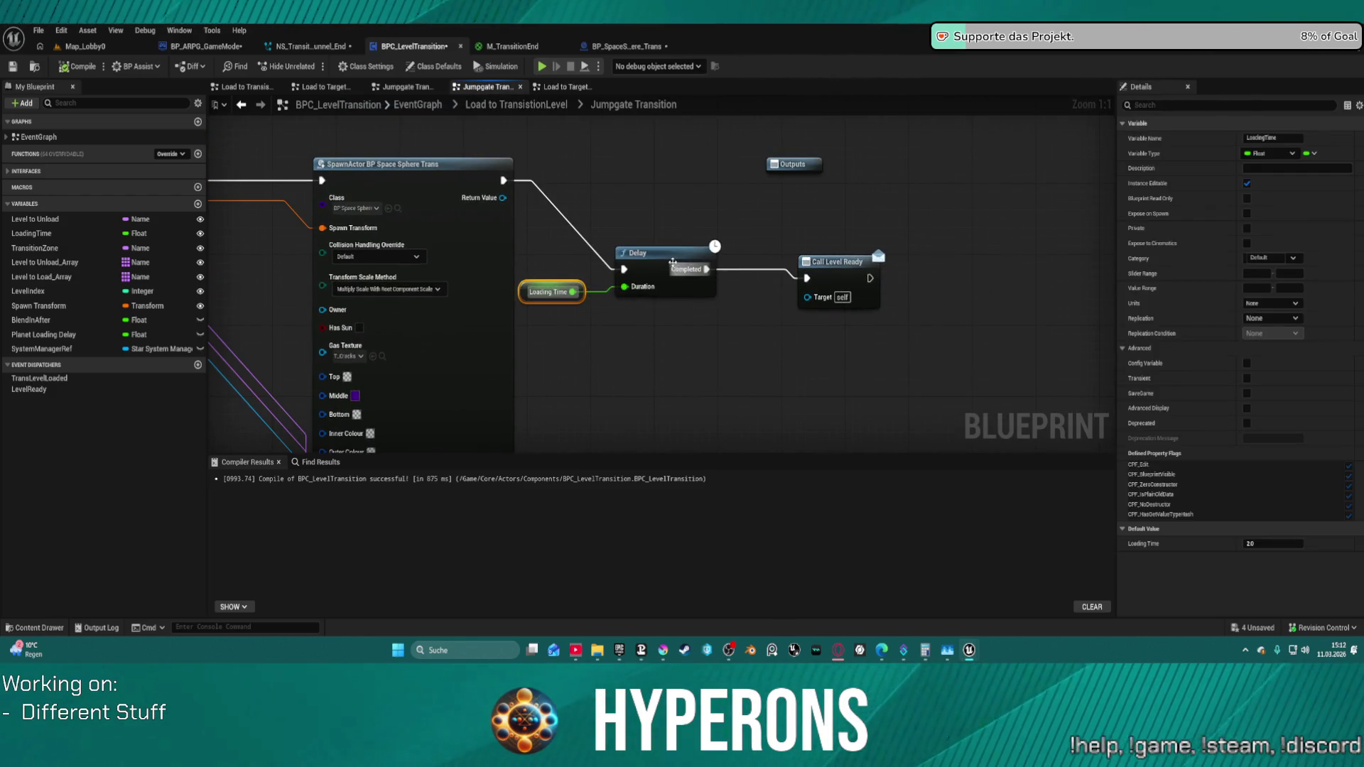
- Drag the Delay and Call Level Ready nodes up into line beside the spawn node
{"action": "left_click_drag", "start_coordinate": [673, 263], "coordinate": [676, 204]}
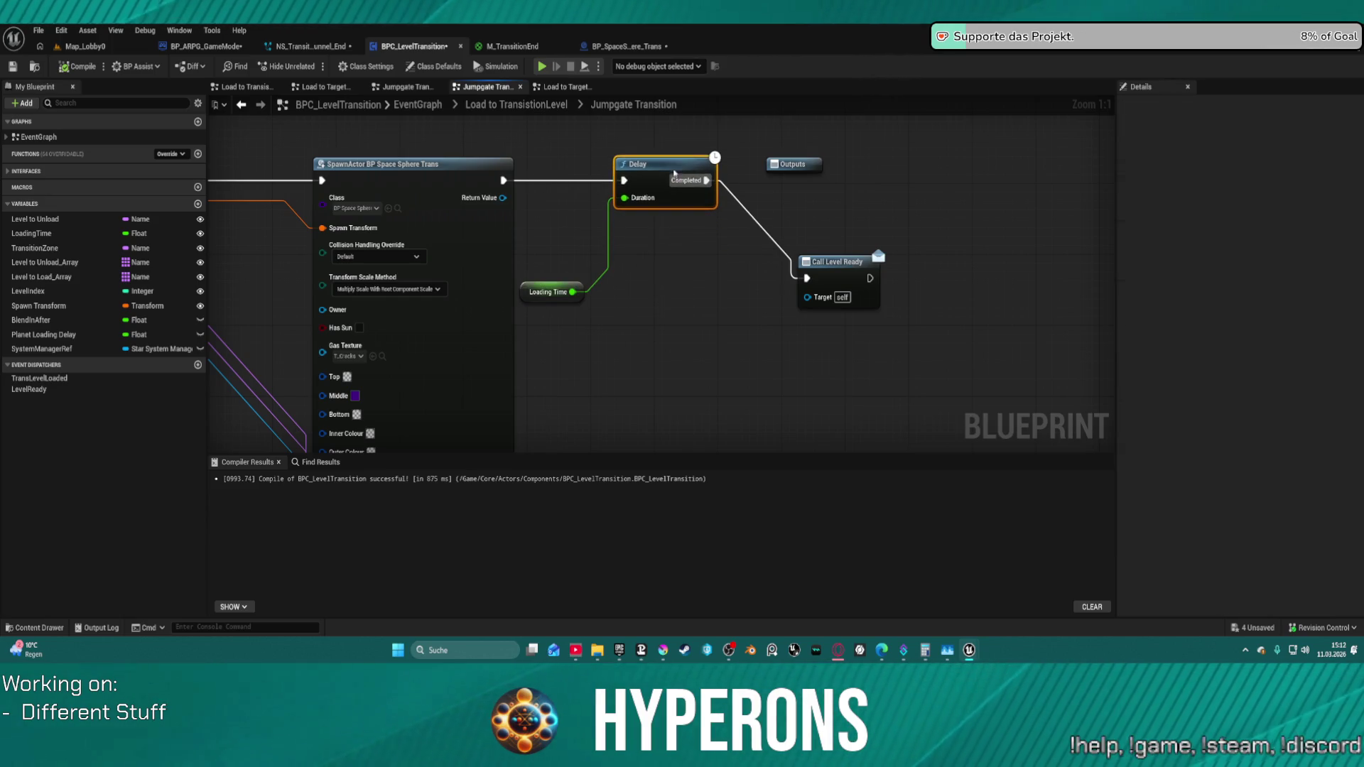
{"action": "left_click_drag", "start_coordinate": [851, 236], "coordinate": [834, 173]}
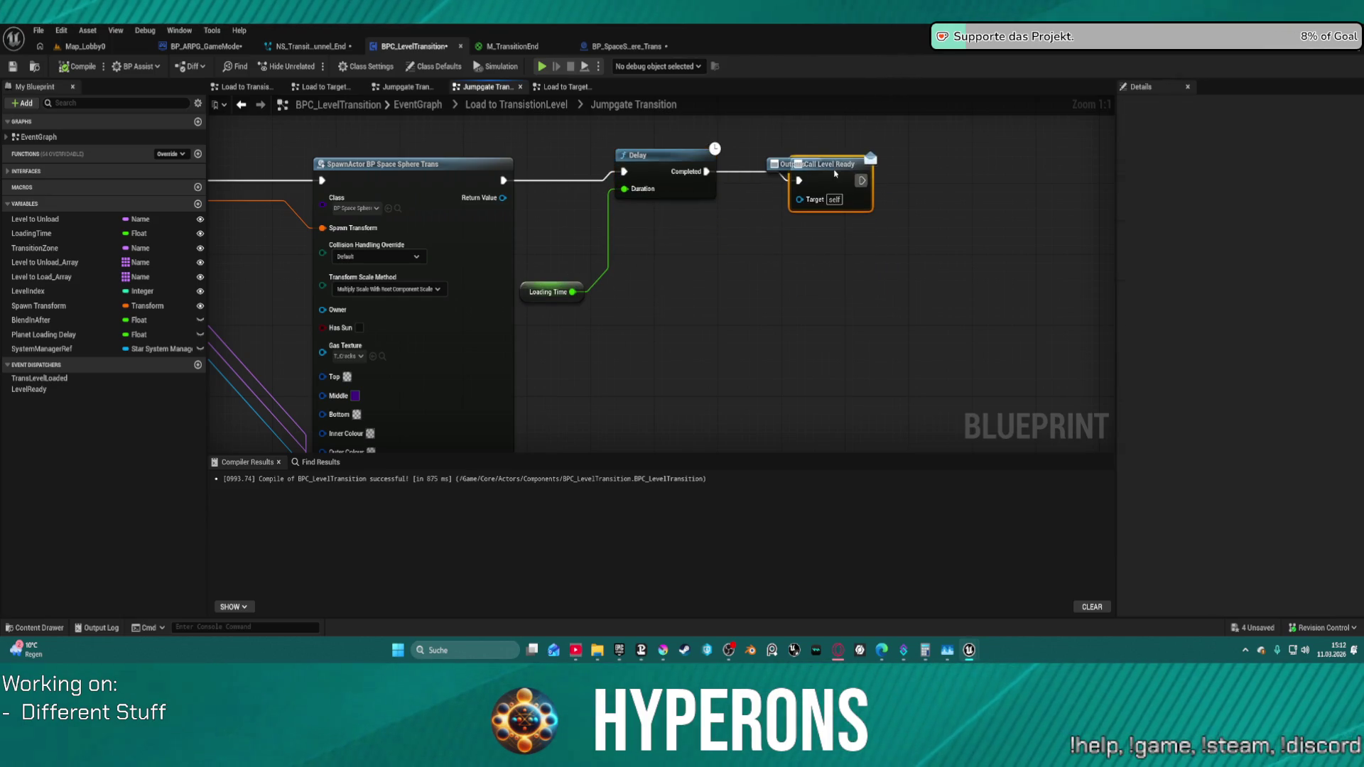
{"action": "left_click_drag", "start_coordinate": [659, 166], "coordinate": [660, 176]}
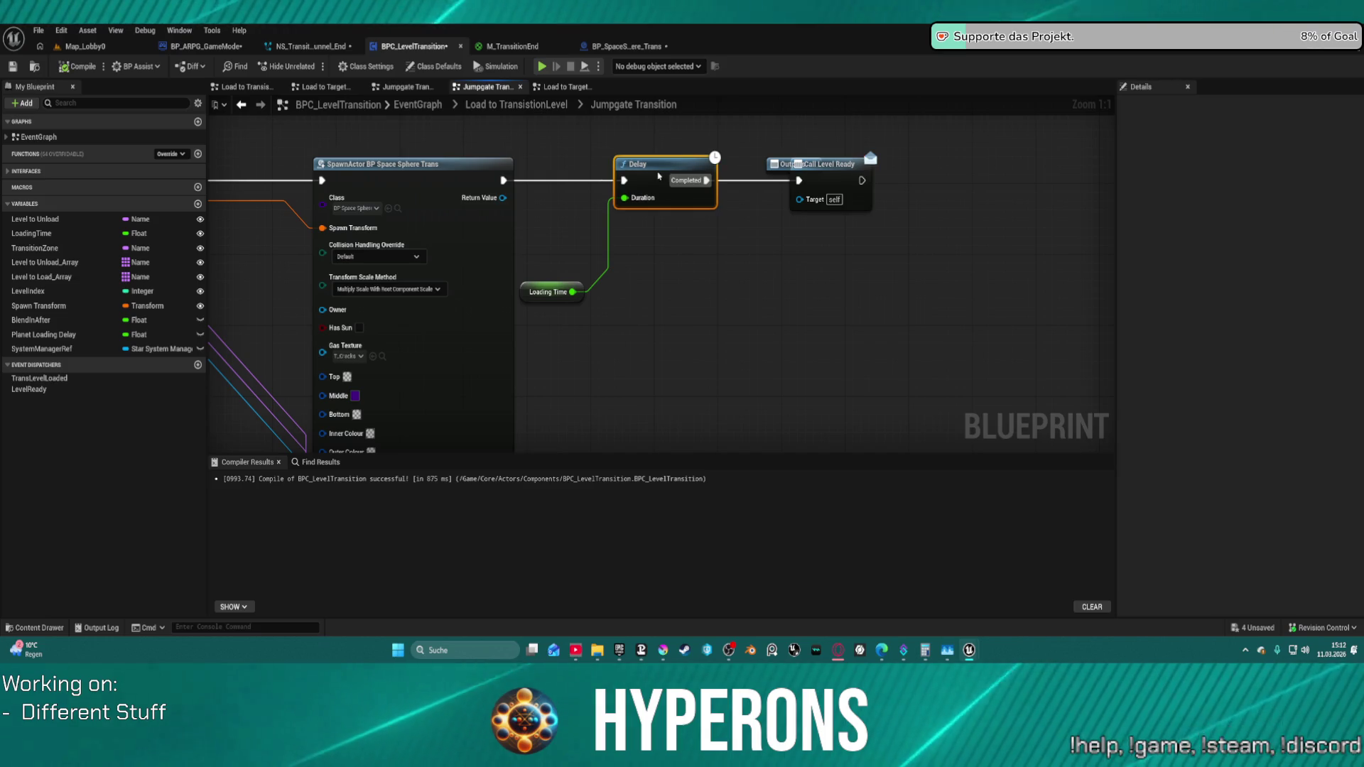
{"action": "left_click", "coordinate": [555, 296]}
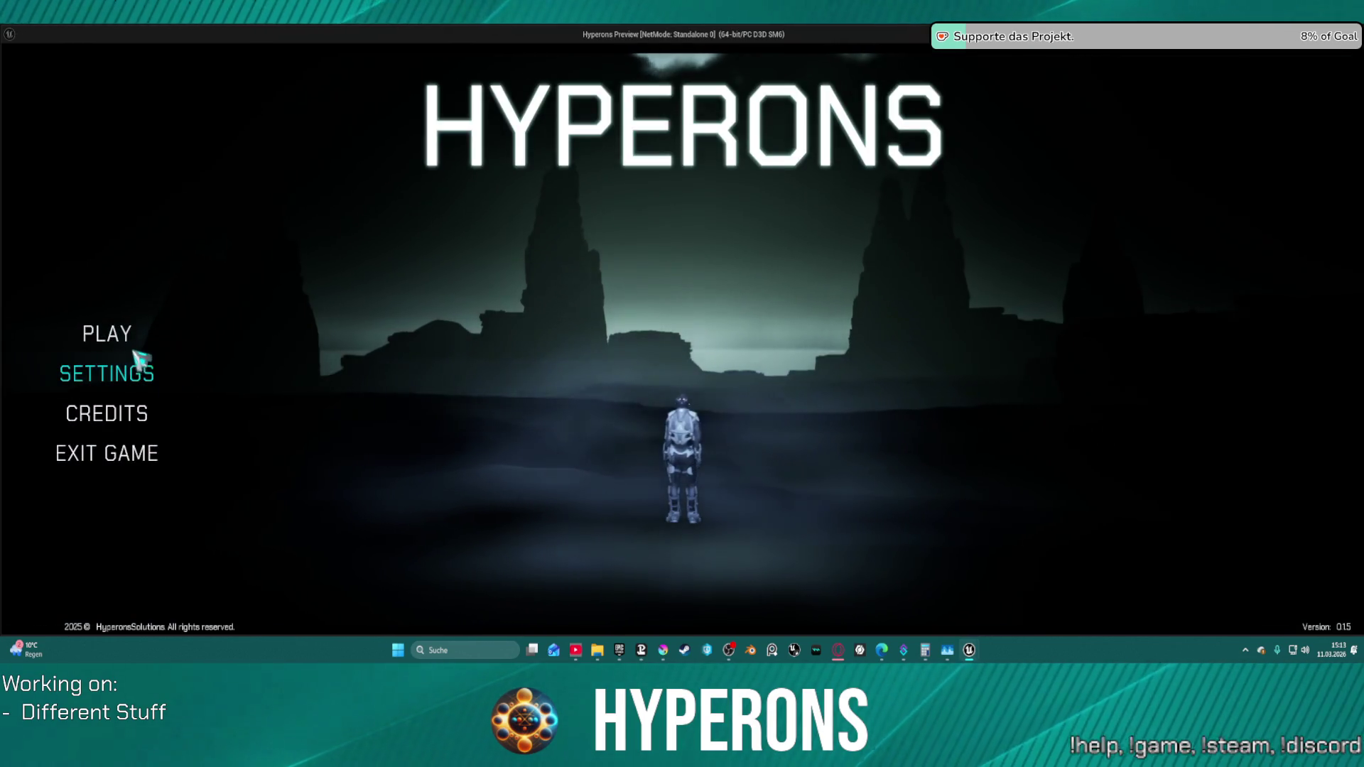
- Start the game, steer and accelerate the ship through the jump gate to Pollux, then end the preview
{"action": "left_click", "coordinate": [118, 334]}
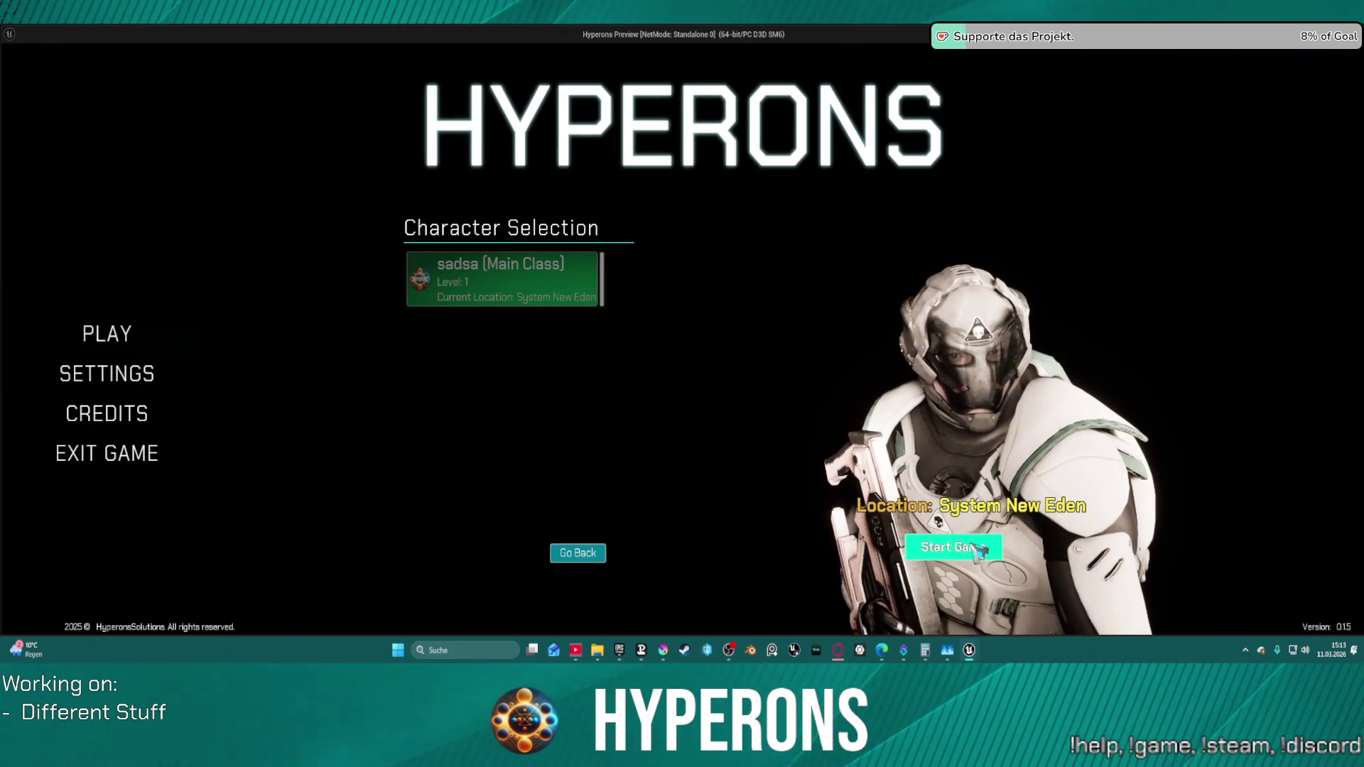
{"action": "left_click", "coordinate": [1000, 538]}
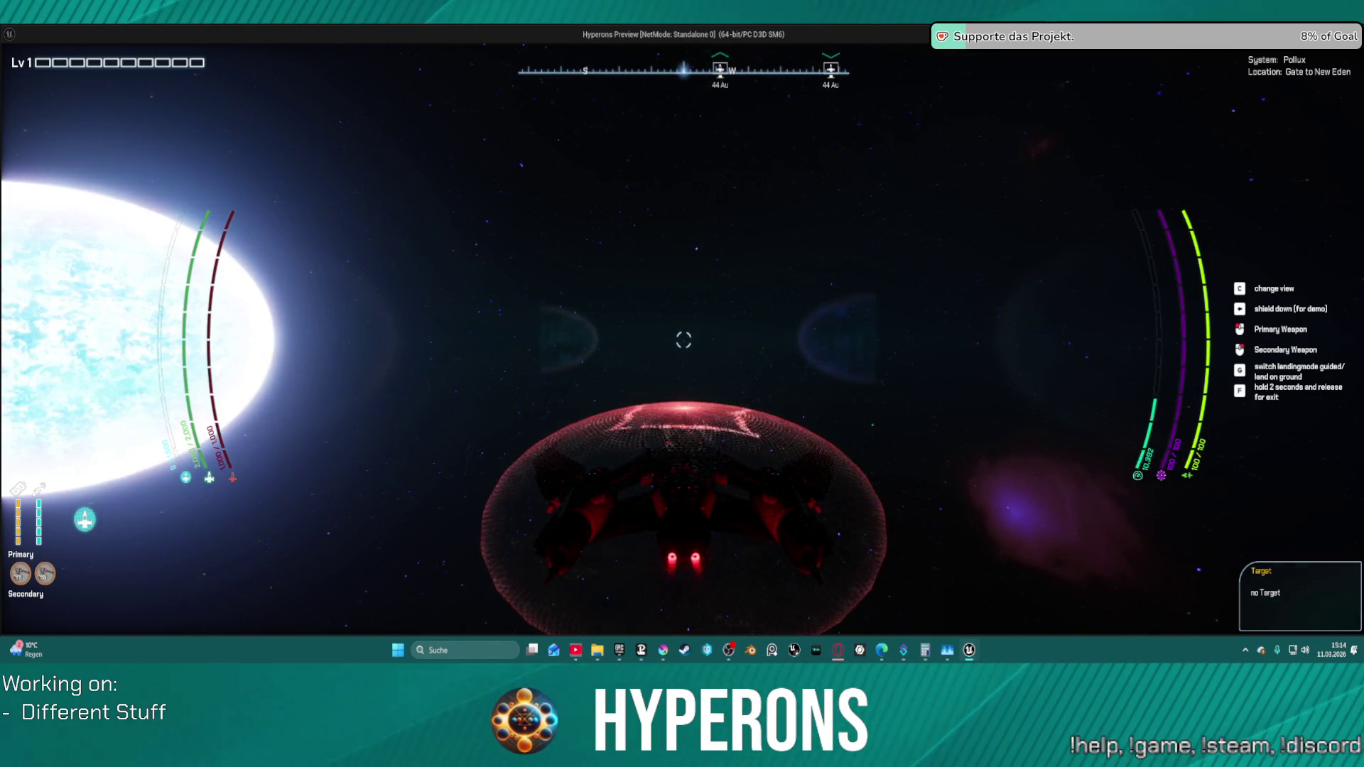
{"action": "key", "text": "c"}
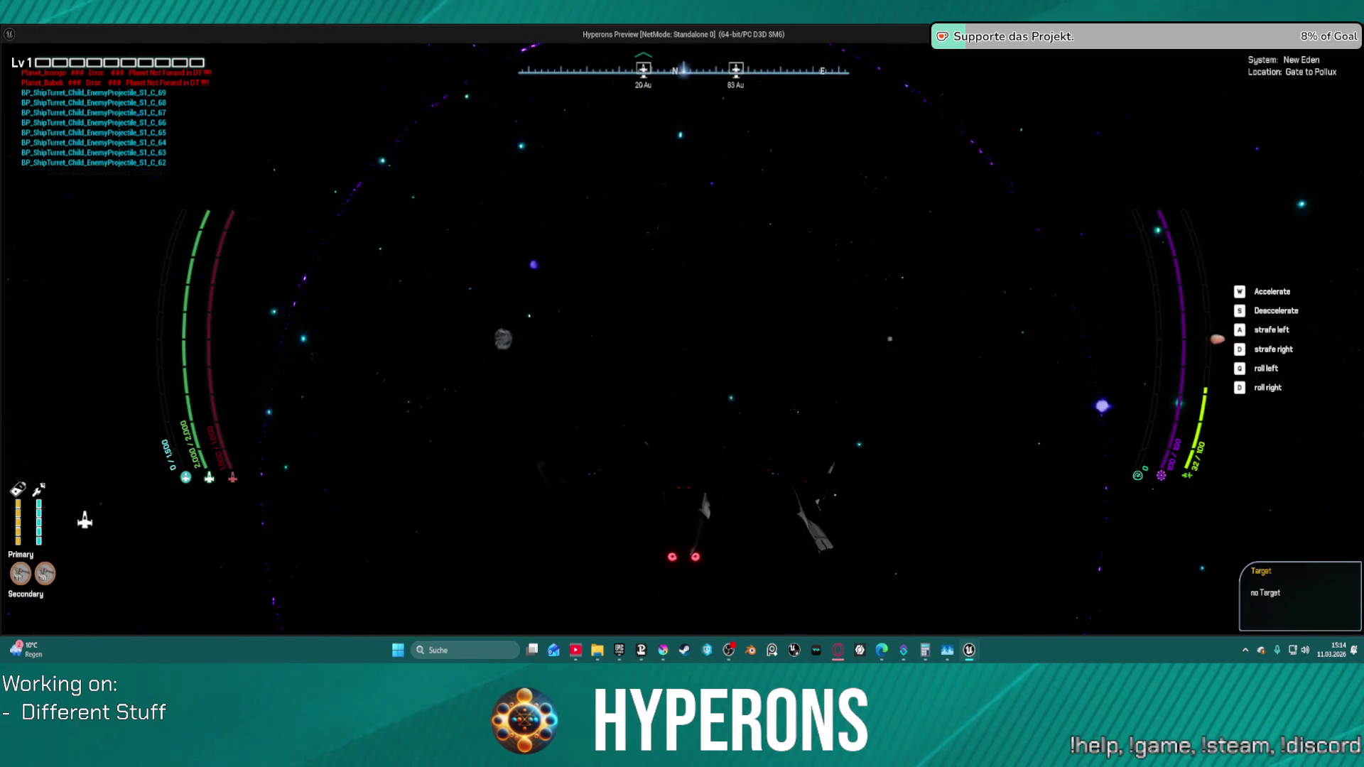
{"action": "key", "text": "w"}
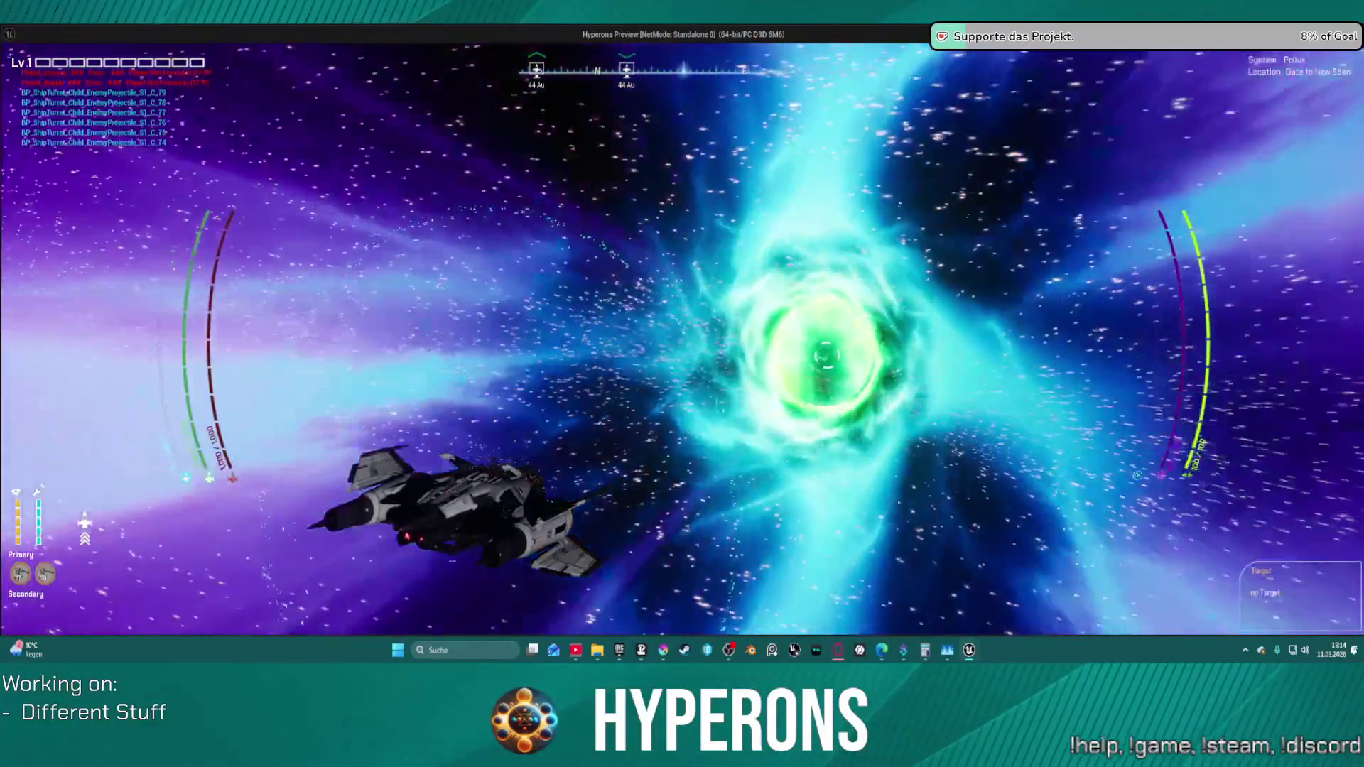
{"action": "key", "text": "Escape"}
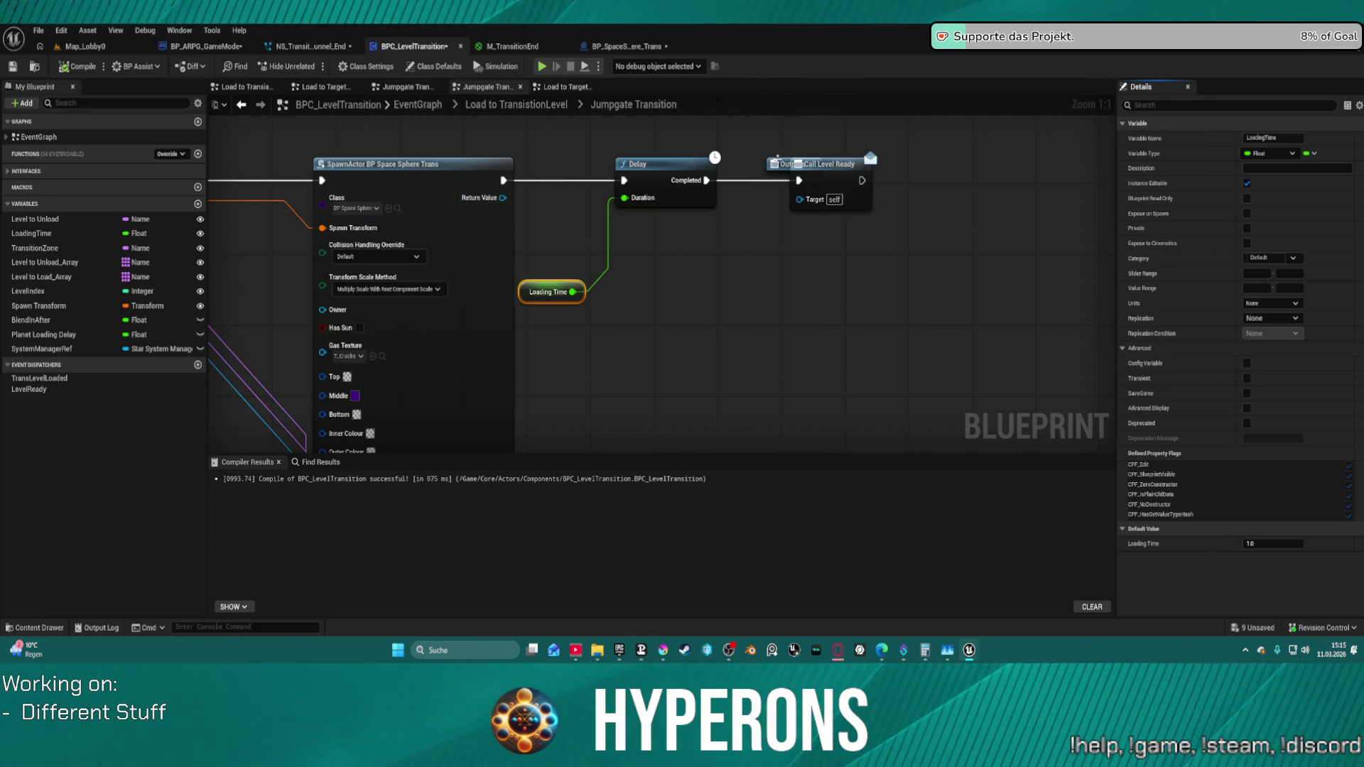
- Move the Outputs node clear of Call Level Ready, then switch to BP_SpaceSphere_Trans's Leaving Zone graph
{"action": "left_click_drag", "start_coordinate": [781, 165], "coordinate": [867, 134]}
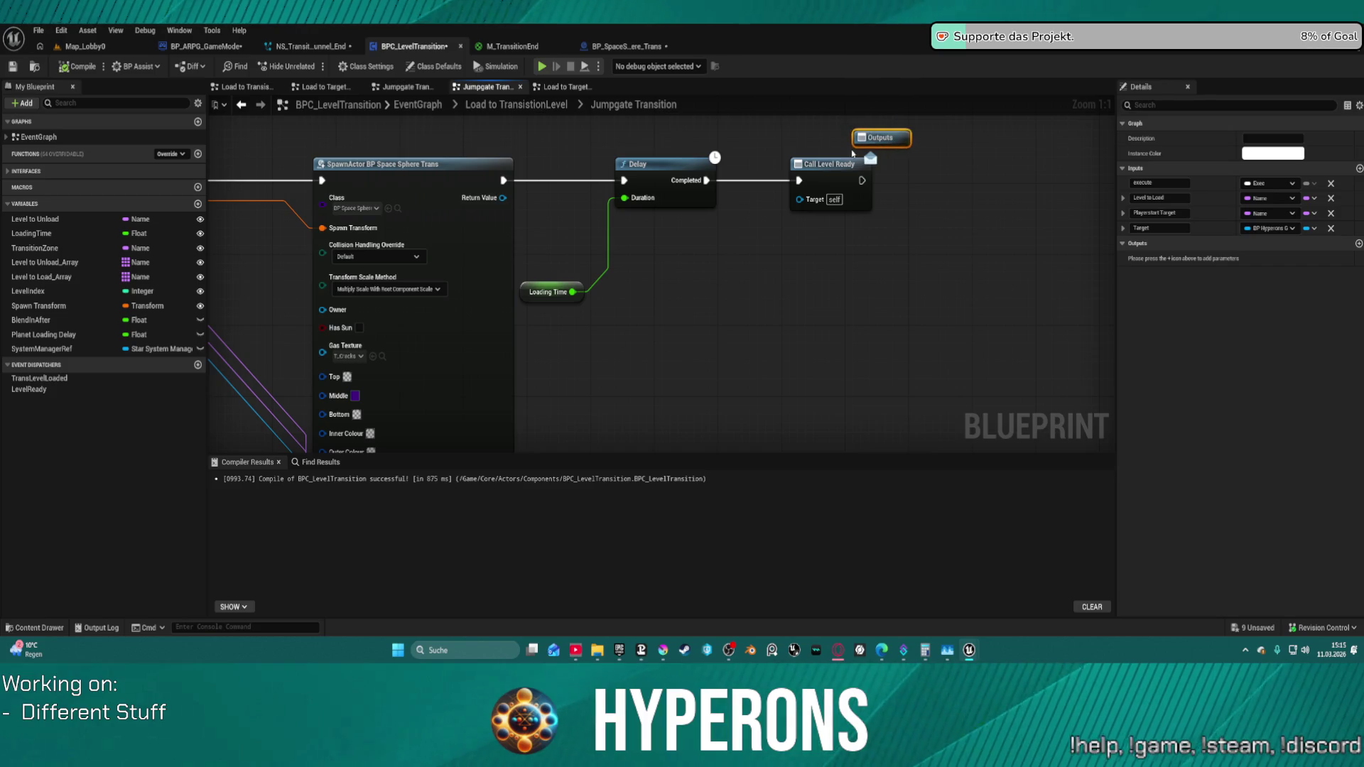
{"action": "scroll", "coordinate": [695, 295], "scroll_direction": "down", "scroll_amount": 4}
{"action": "scroll", "coordinate": [765, 277], "scroll_direction": "up", "scroll_amount": 1}
{"action": "scroll", "coordinate": [756, 268], "scroll_direction": "up", "scroll_amount": 1}
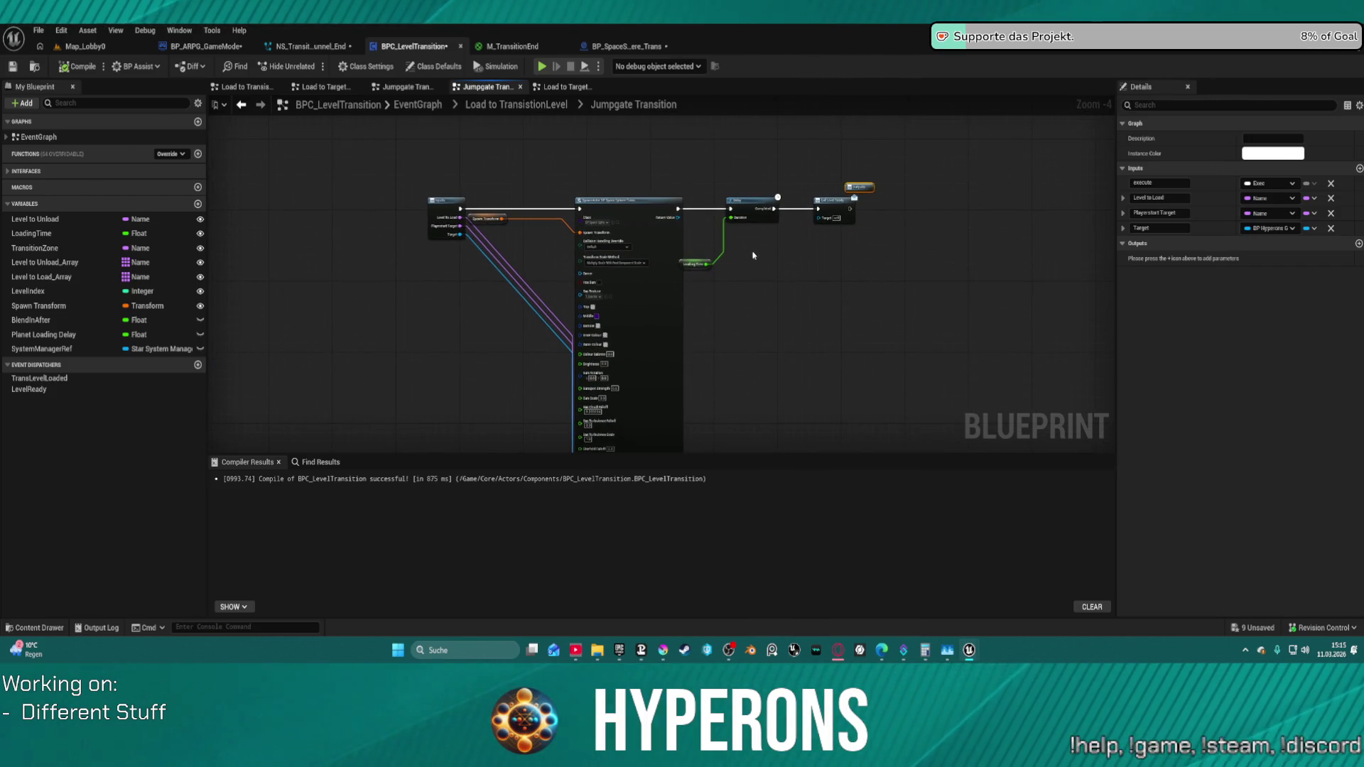
{"action": "scroll", "coordinate": [753, 256], "scroll_direction": "up", "scroll_amount": 1}
{"action": "left_click_drag", "start_coordinate": [768, 250], "coordinate": [755, 285]}
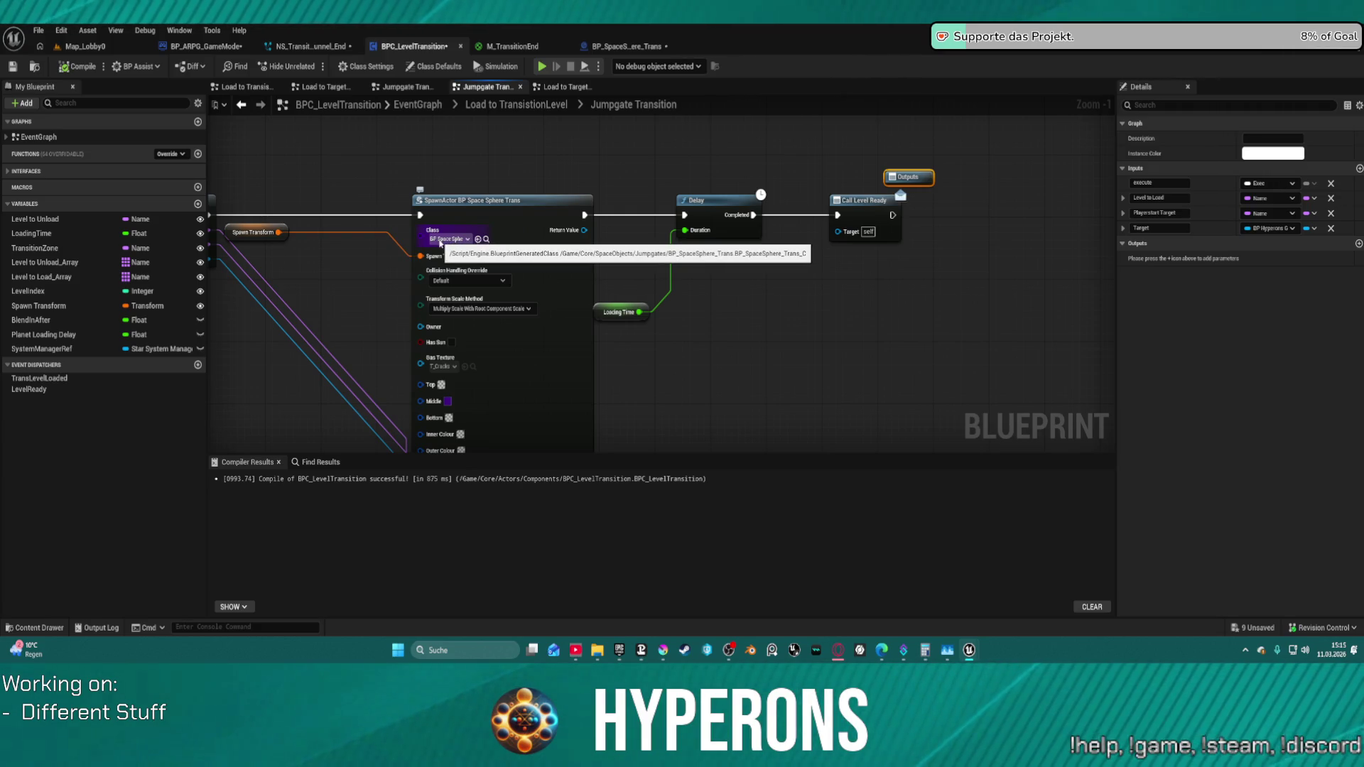
{"action": "left_click", "coordinate": [633, 46]}
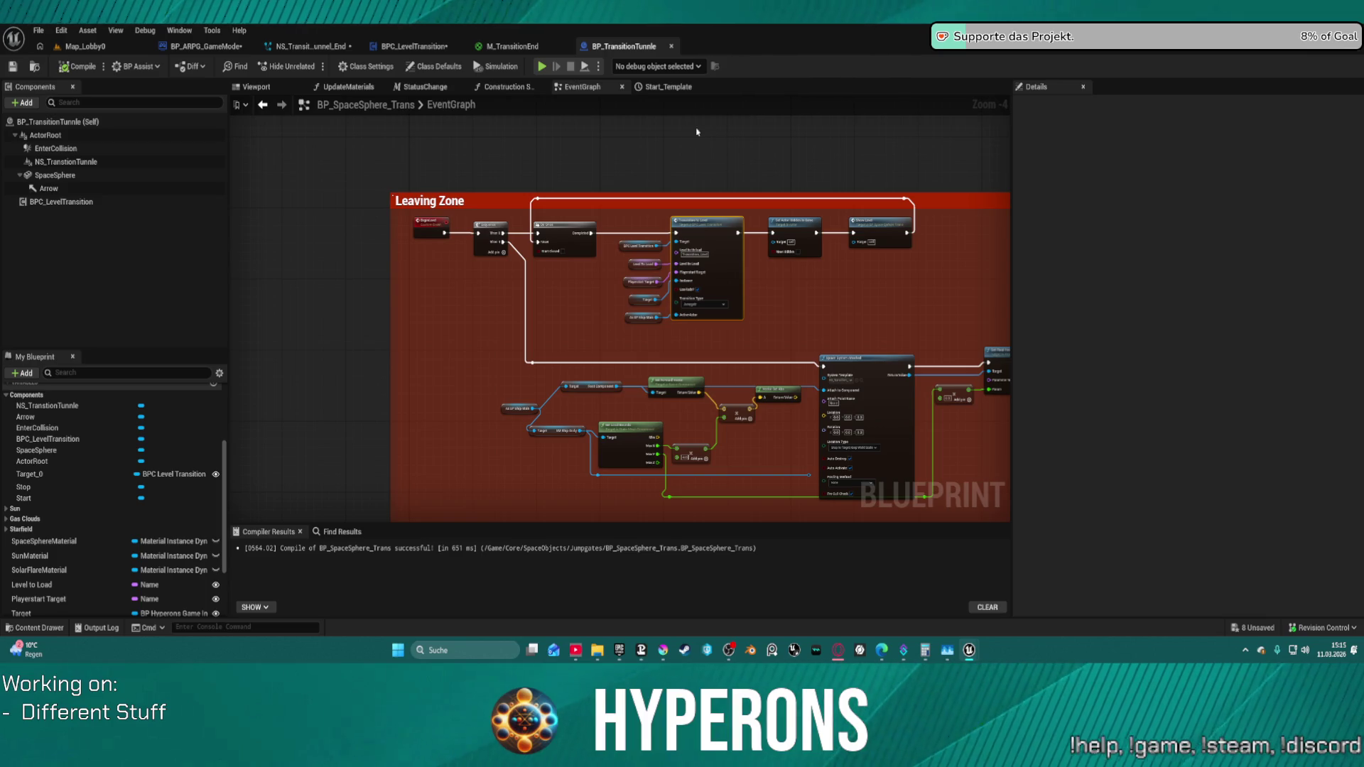
- Pan across the Leaving Zone logic, the Spawn VFX and sound sections, and the ship-attach nodes
{"action": "left_click_drag", "start_coordinate": [814, 284], "coordinate": [587, 236]}
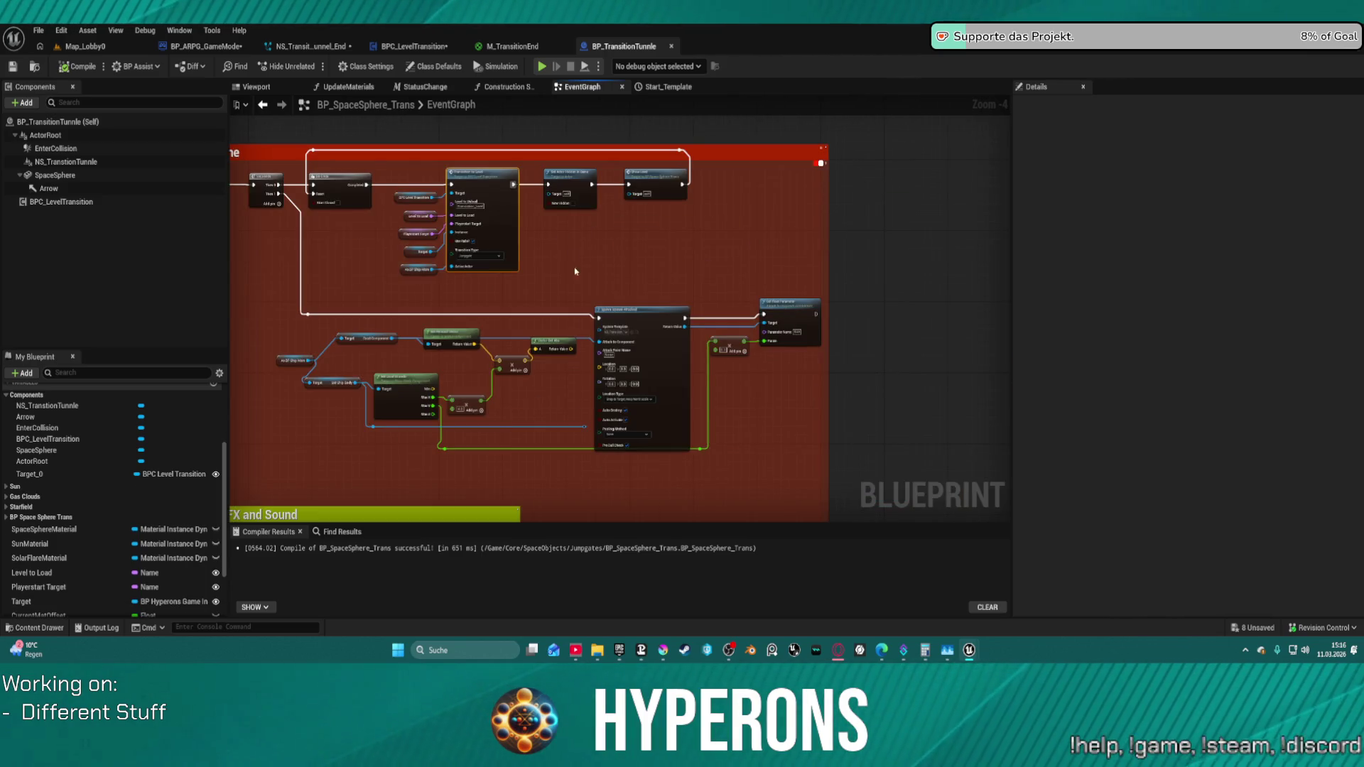
{"action": "left_click_drag", "start_coordinate": [545, 450], "coordinate": [541, 405]}
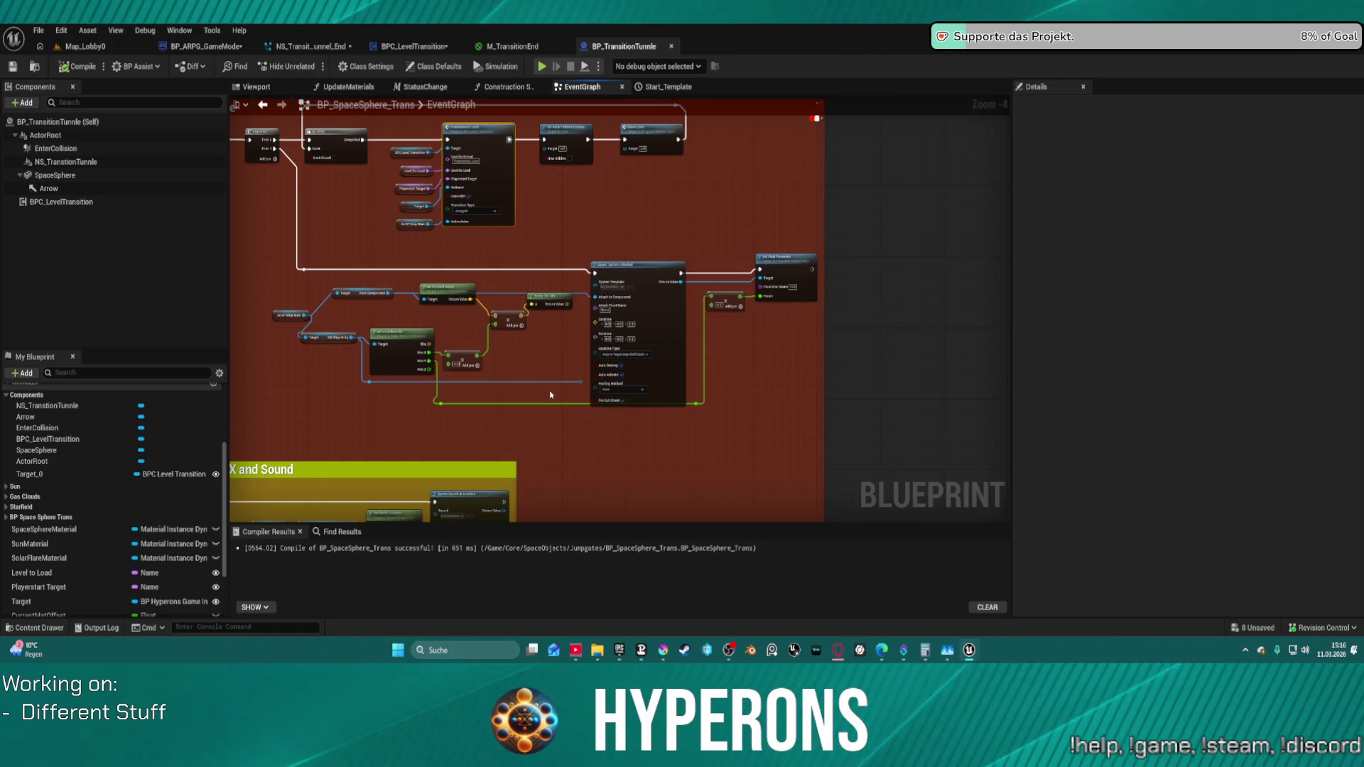
{"action": "scroll", "coordinate": [658, 388], "scroll_direction": "up", "scroll_amount": 4}
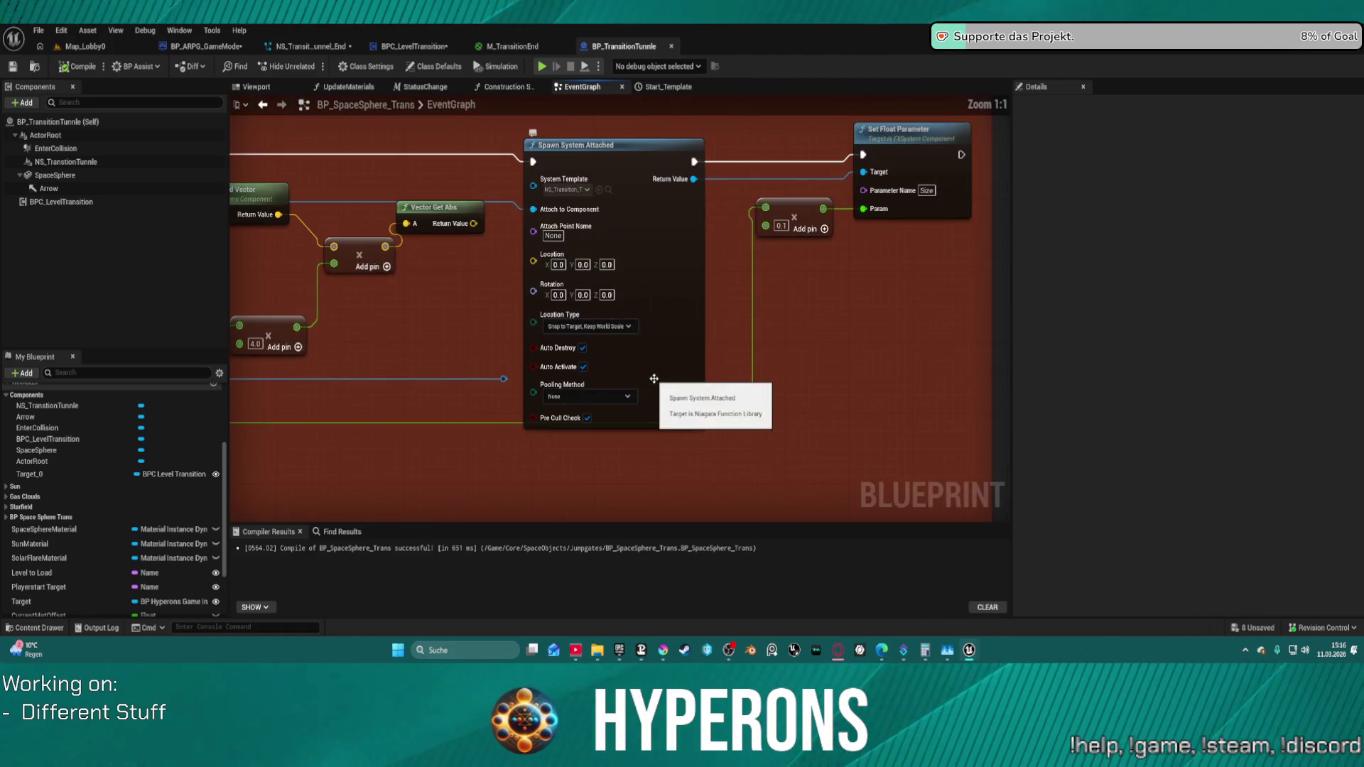
{"action": "scroll", "coordinate": [499, 458], "scroll_direction": "down", "scroll_amount": 2}
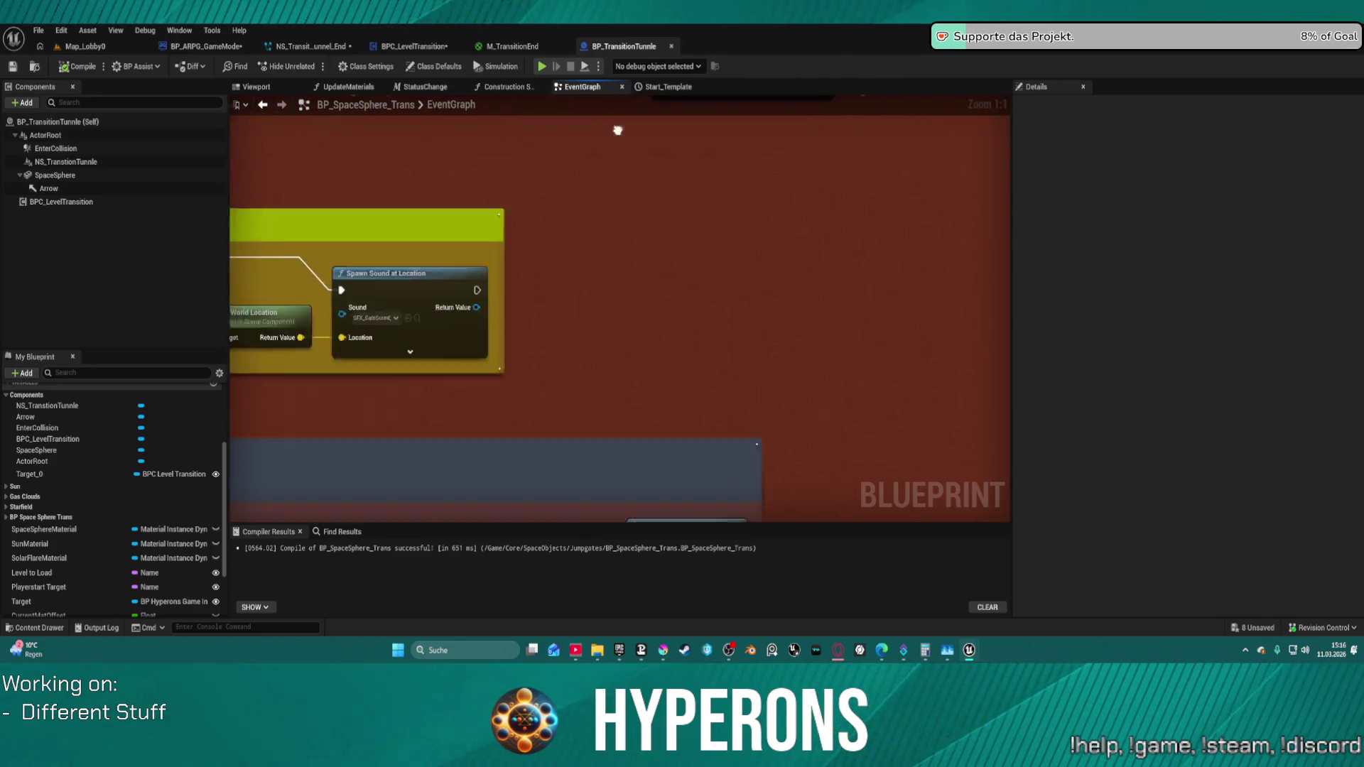
{"action": "mouse_move", "coordinate": [859, 219]}
{"action": "left_mouse_down"}
{"action": "mouse_move", "coordinate": [988, 324]}
{"action": "mouse_move", "coordinate": [800, 252]}
{"action": "mouse_move", "coordinate": [760, 261]}
{"action": "mouse_move", "coordinate": [764, 472]}
{"action": "mouse_move", "coordinate": [760, 411]}
{"action": "left_mouse_up"}
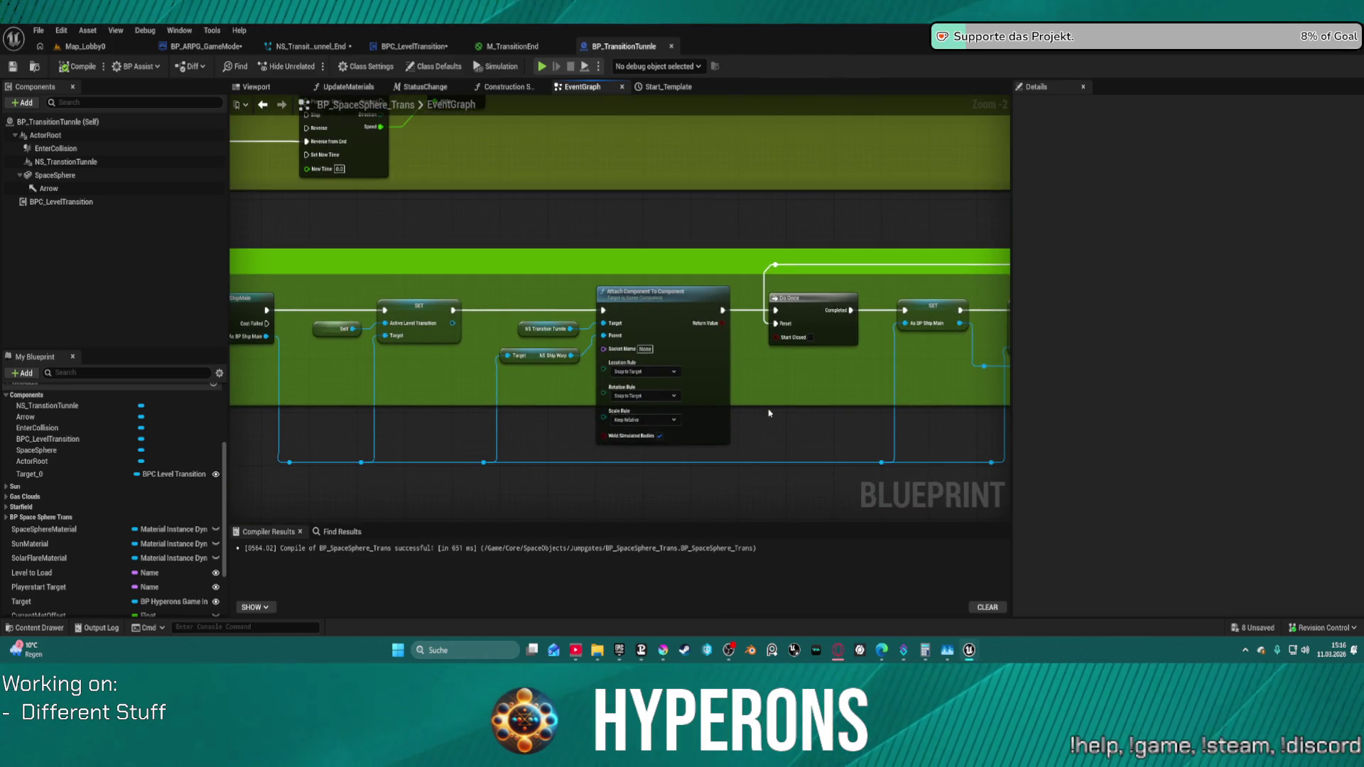
{"action": "mouse_move", "coordinate": [769, 412]}
{"action": "left_mouse_down"}
{"action": "mouse_move", "coordinate": [251, 435]}
{"action": "mouse_move", "coordinate": [603, 403]}
{"action": "left_mouse_up"}
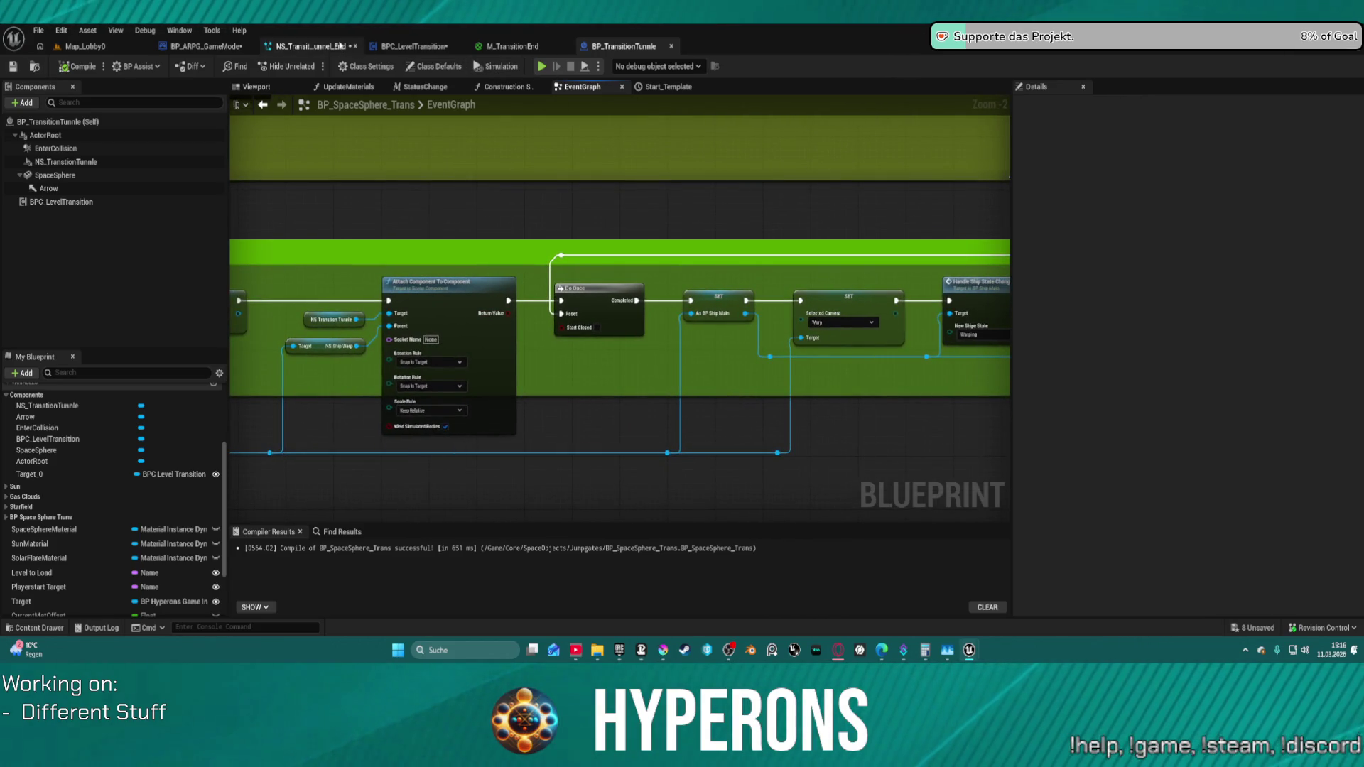
- Switch to BP_ARPG_GameMode's event graph and select the Delay node to inspect it
{"action": "left_click", "coordinate": [217, 48]}
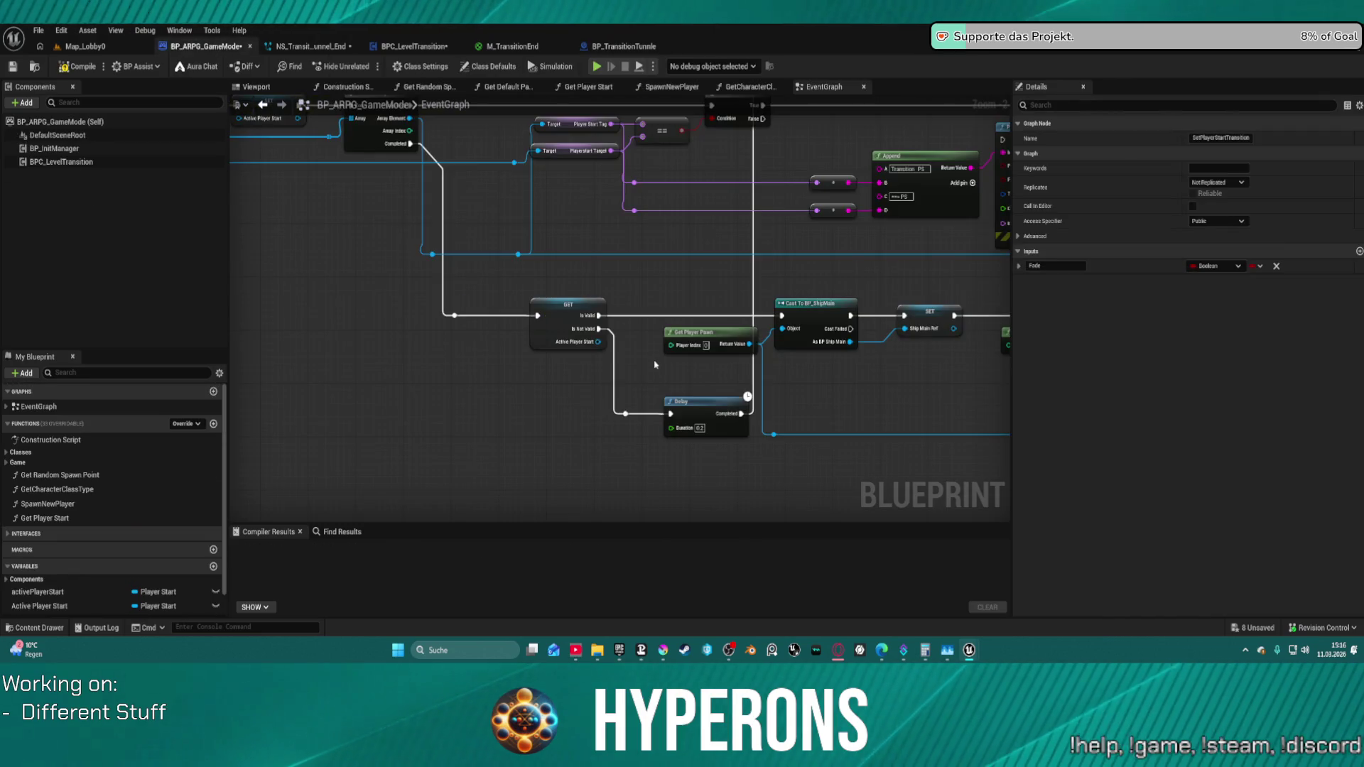
{"action": "left_click_drag", "start_coordinate": [838, 379], "coordinate": [919, 442]}
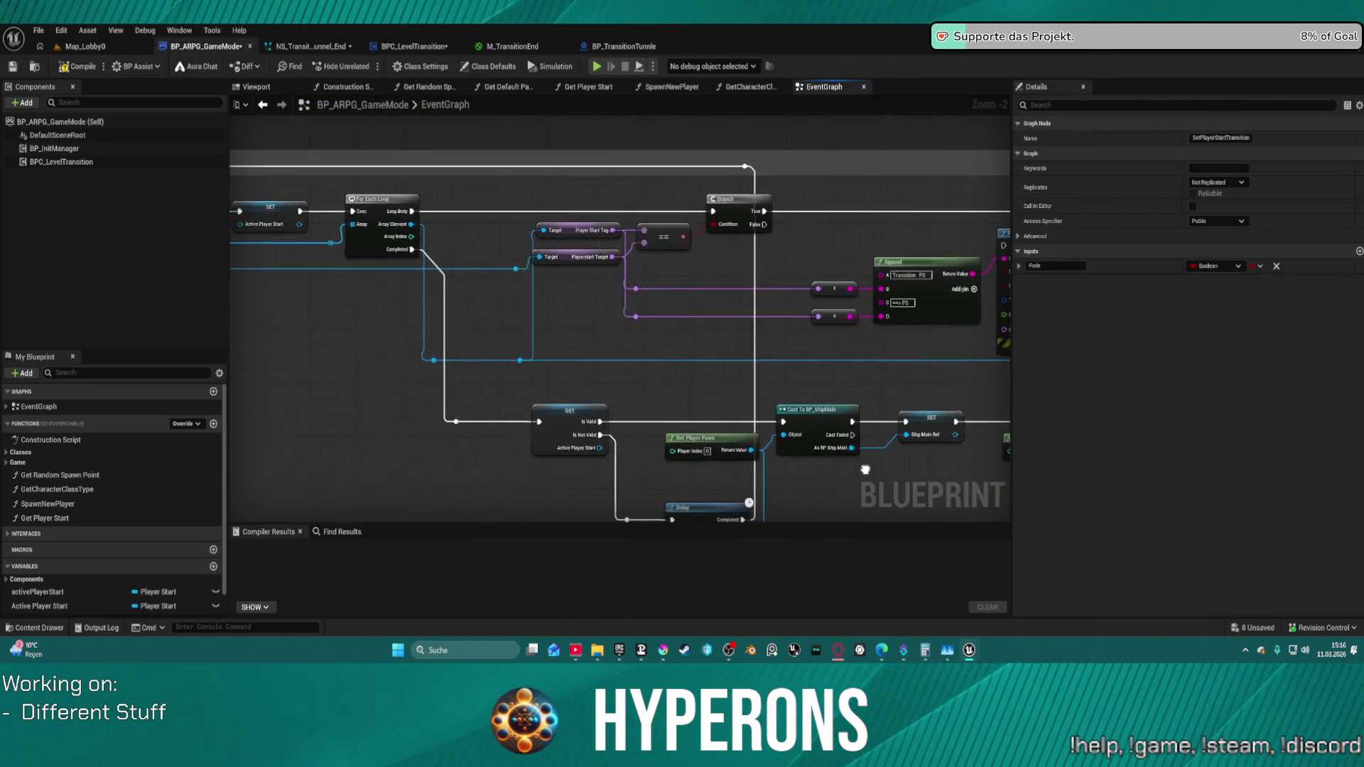
{"action": "mouse_move", "coordinate": [919, 442]}
{"action": "left_mouse_down"}
{"action": "mouse_move", "coordinate": [923, 412]}
{"action": "mouse_move", "coordinate": [895, 369]}
{"action": "left_mouse_up"}
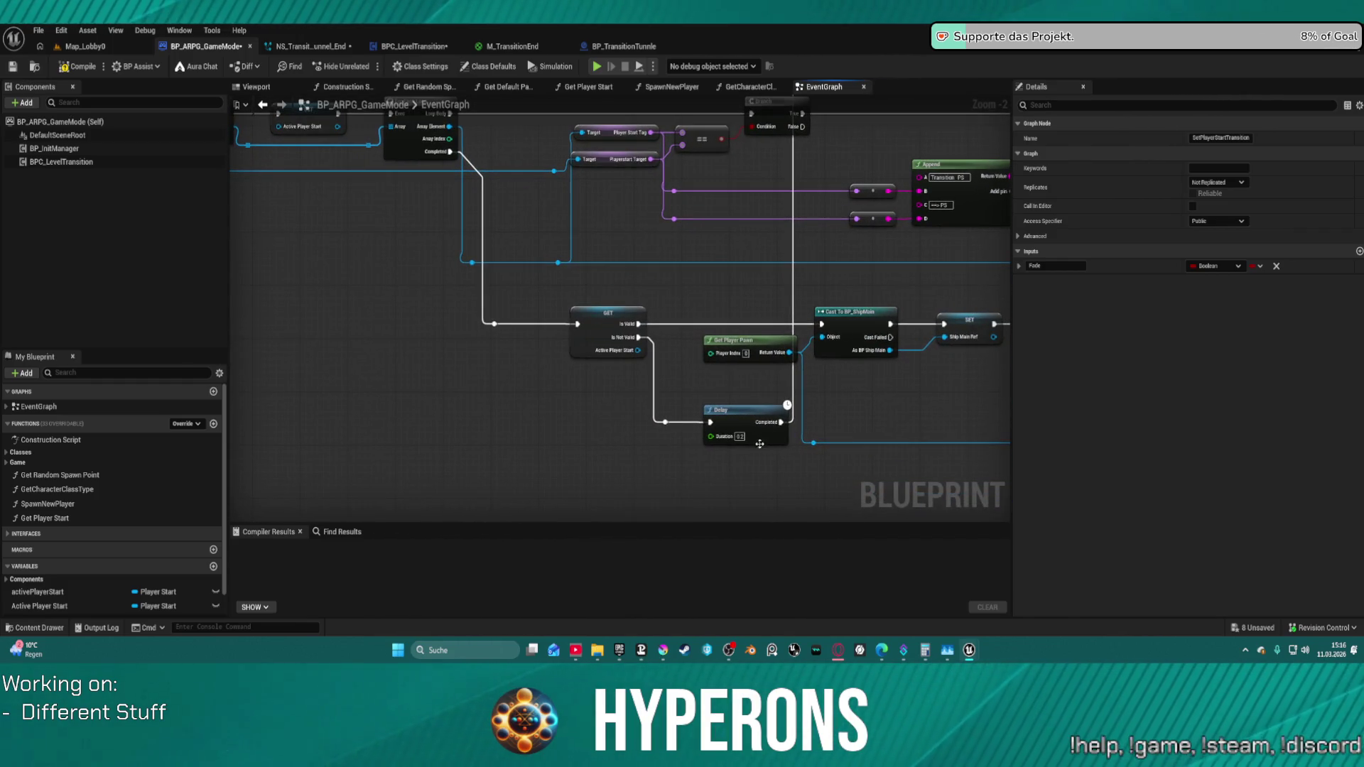
{"action": "left_click", "coordinate": [710, 405]}
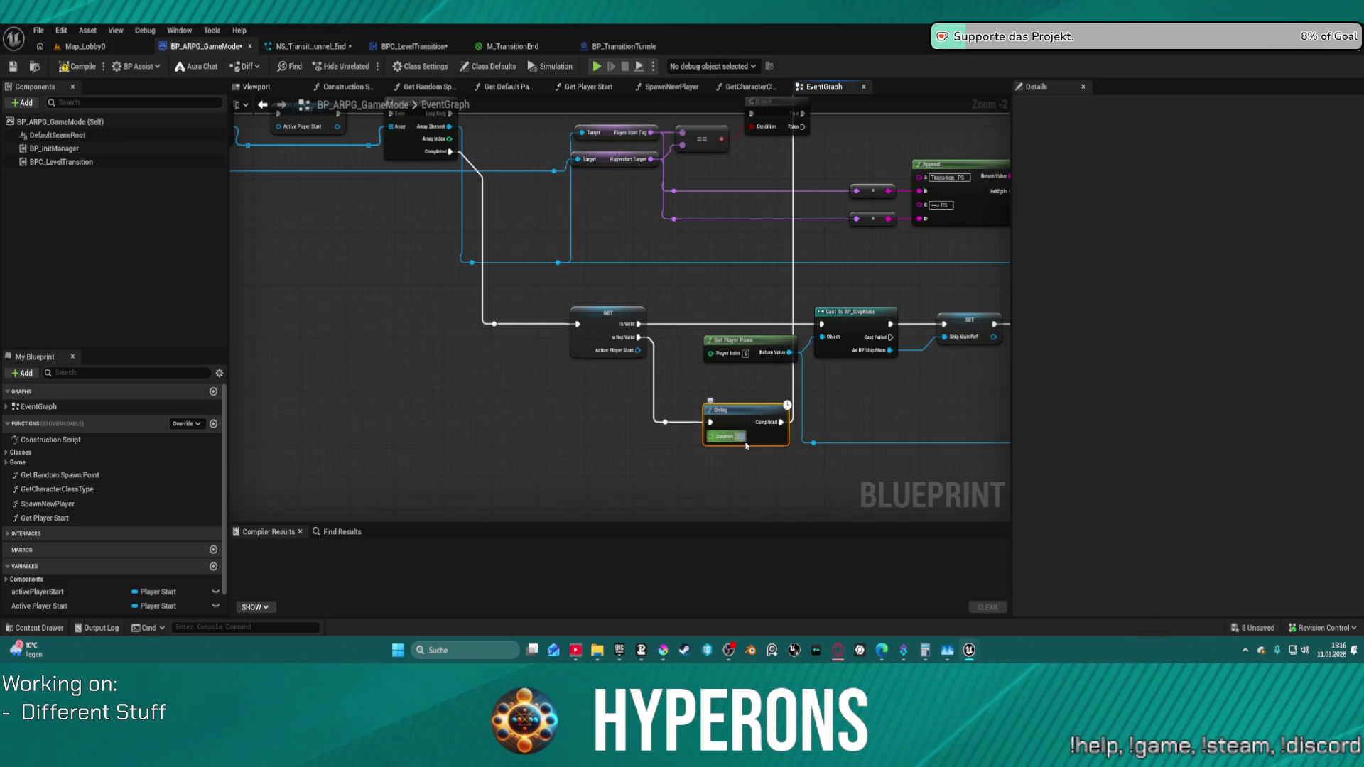
- Follow the chain through camera fade, Destroy Actor and damping nodes back to Delay, Append and Get All Actors Of Class
{"action": "left_click_drag", "start_coordinate": [854, 427], "coordinate": [237, 396]}
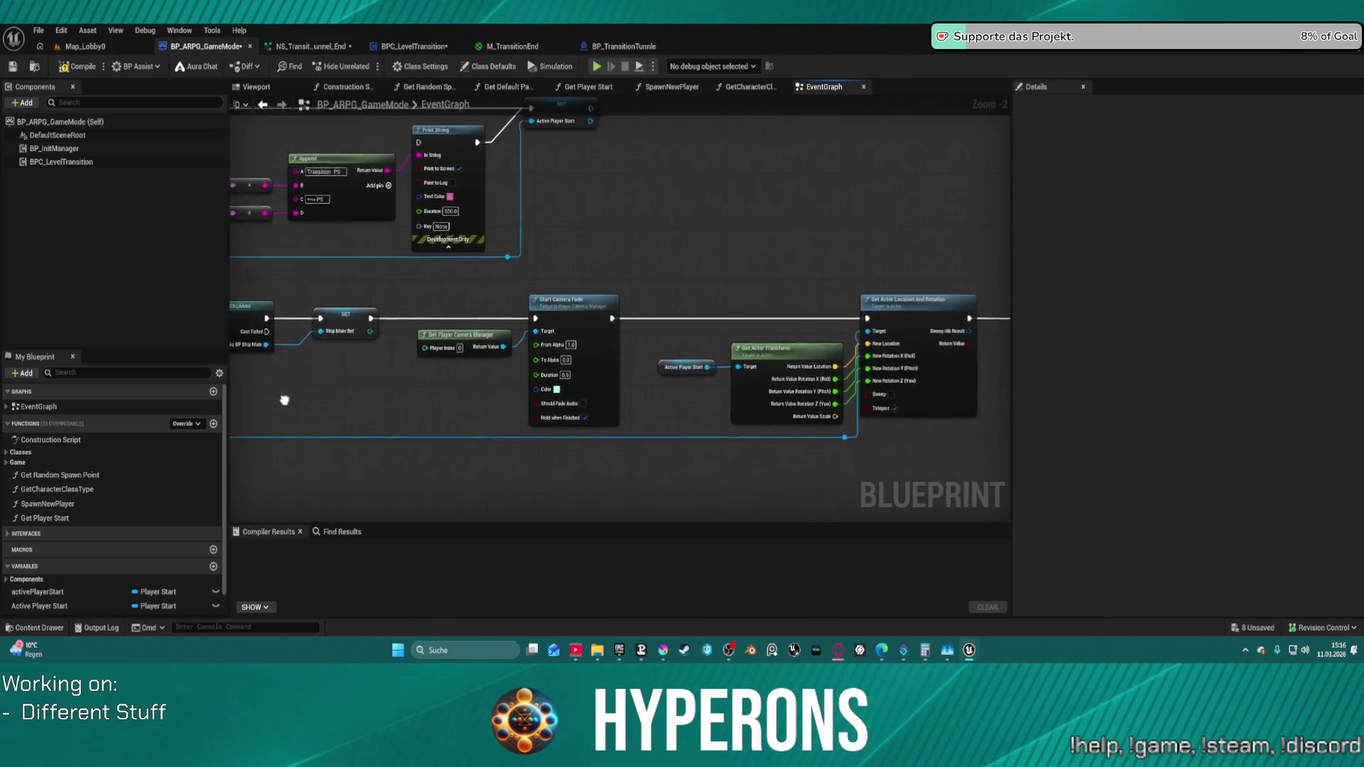
{"action": "left_click_drag", "start_coordinate": [618, 416], "coordinate": [338, 407]}
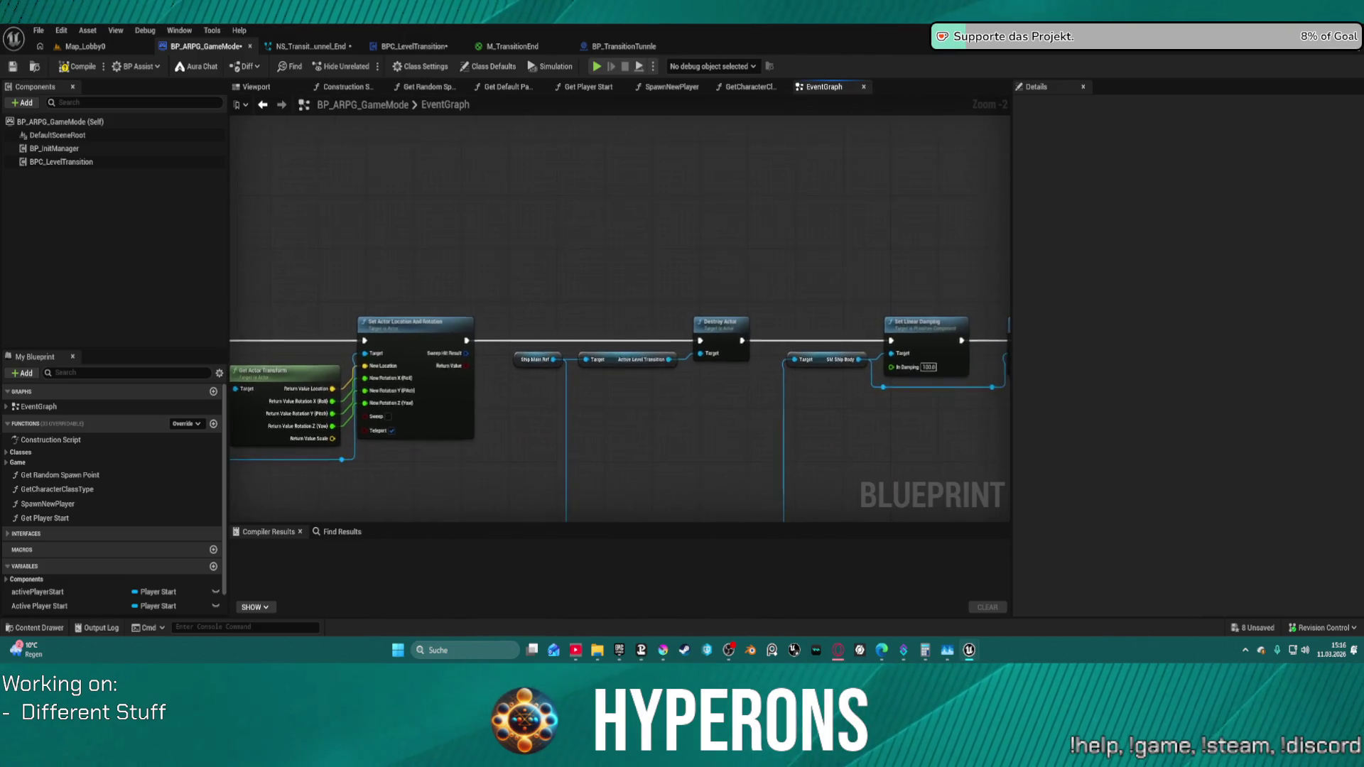
{"action": "mouse_move", "coordinate": [245, 395]}
{"action": "left_mouse_down"}
{"action": "mouse_move", "coordinate": [713, 371]}
{"action": "mouse_move", "coordinate": [602, 393]}
{"action": "left_mouse_up"}
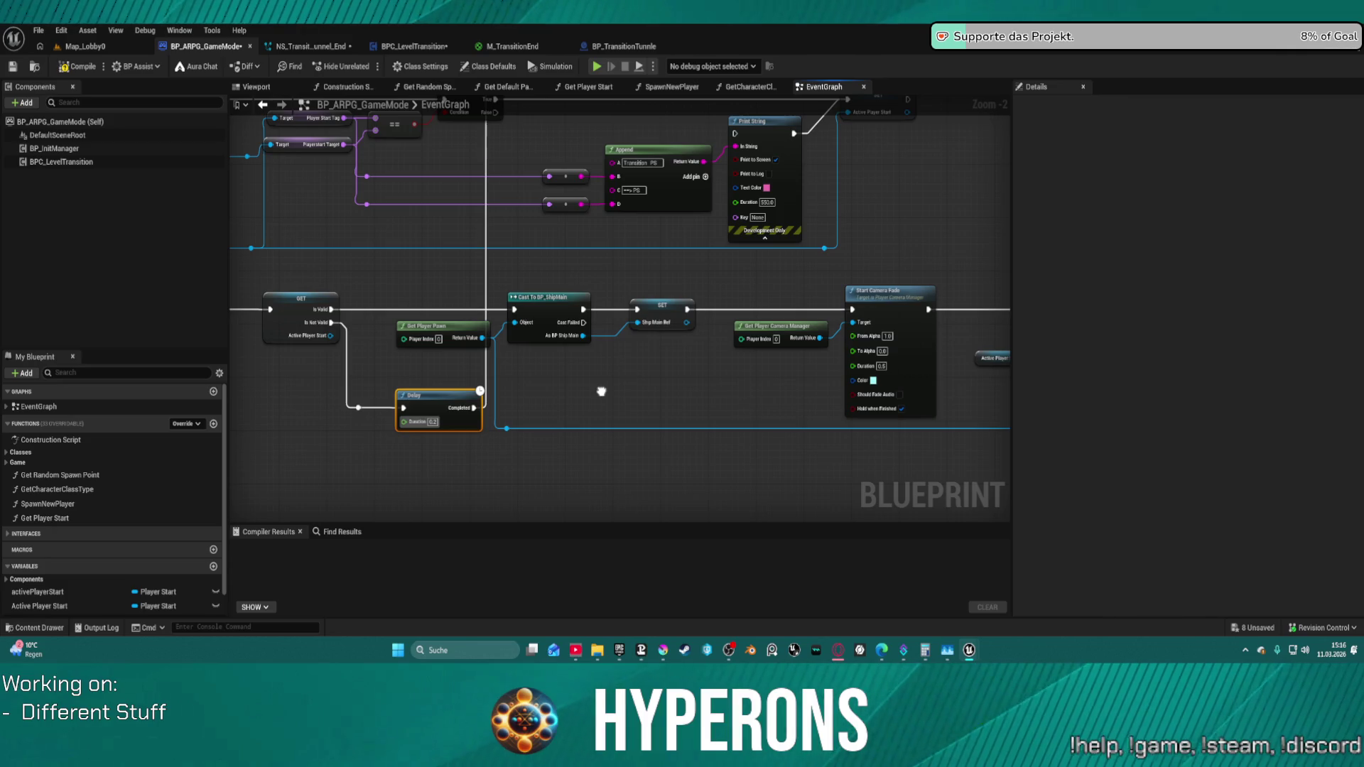
{"action": "mouse_move", "coordinate": [601, 391]}
{"action": "left_mouse_down"}
{"action": "mouse_move", "coordinate": [394, 398]}
{"action": "mouse_move", "coordinate": [0, 381]}
{"action": "left_mouse_up"}
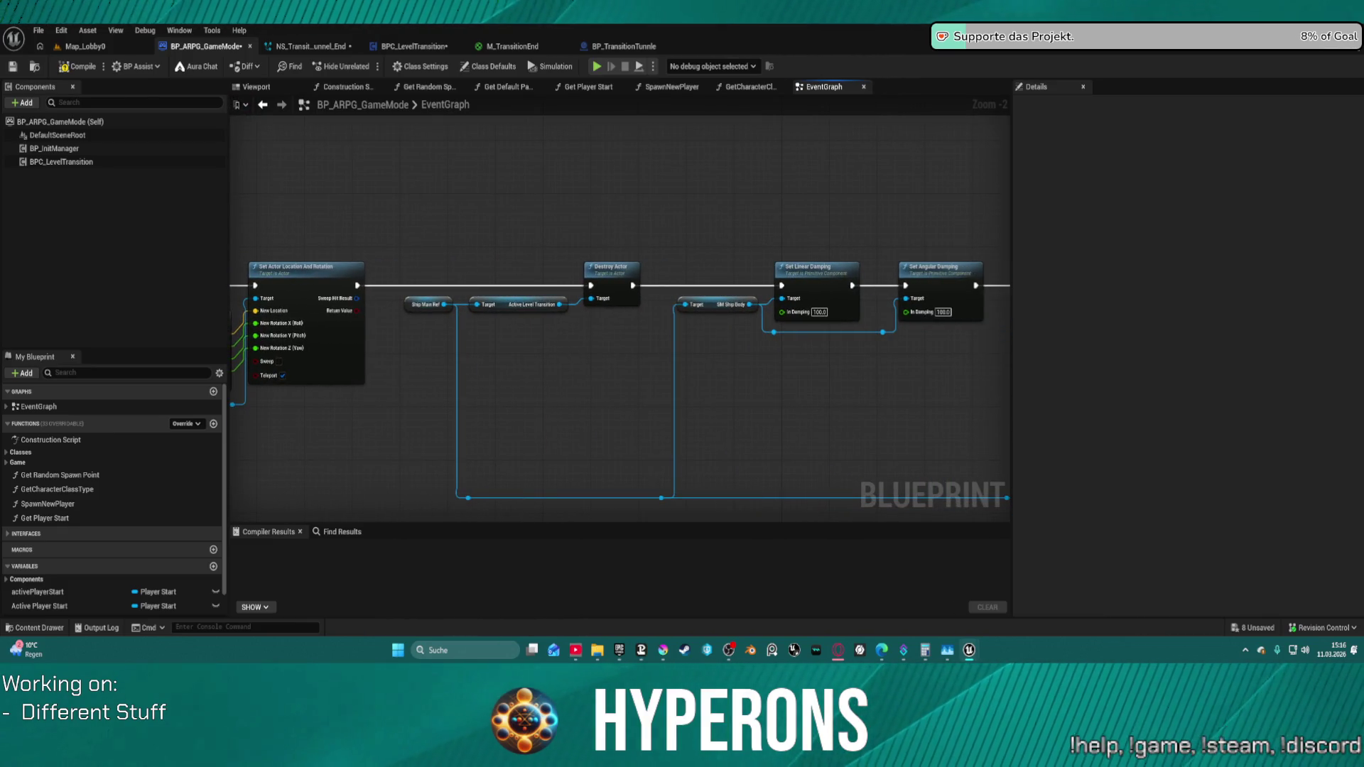
{"action": "mouse_move", "coordinate": [431, 211]}
{"action": "left_mouse_down"}
{"action": "mouse_move", "coordinate": [697, 371]}
{"action": "mouse_move", "coordinate": [441, 395]}
{"action": "mouse_move", "coordinate": [756, 386]}
{"action": "mouse_move", "coordinate": [313, 363]}
{"action": "mouse_move", "coordinate": [660, 345]}
{"action": "mouse_move", "coordinate": [739, 359]}
{"action": "left_mouse_up"}
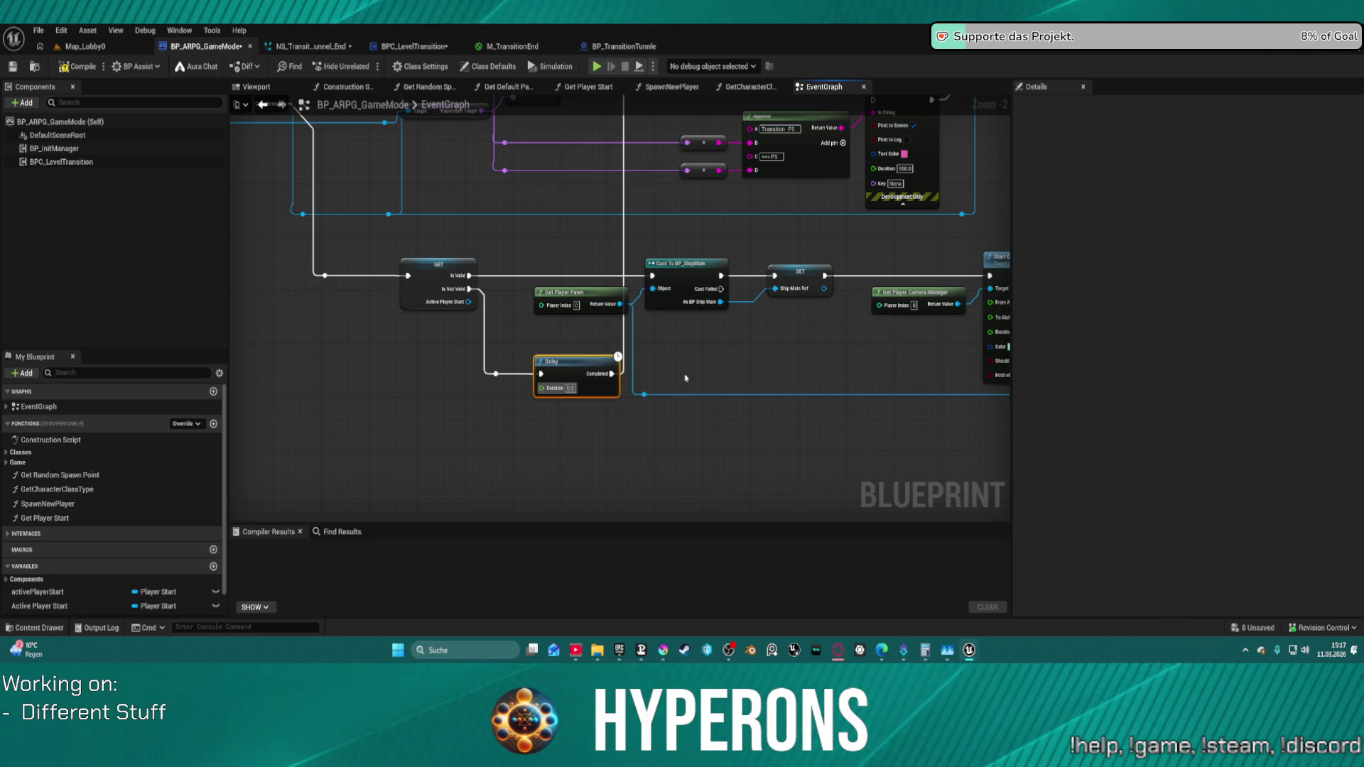
{"action": "mouse_move", "coordinate": [514, 404]}
{"action": "left_mouse_down"}
{"action": "mouse_move", "coordinate": [424, 369]}
{"action": "mouse_move", "coordinate": [613, 162]}
{"action": "left_mouse_up"}
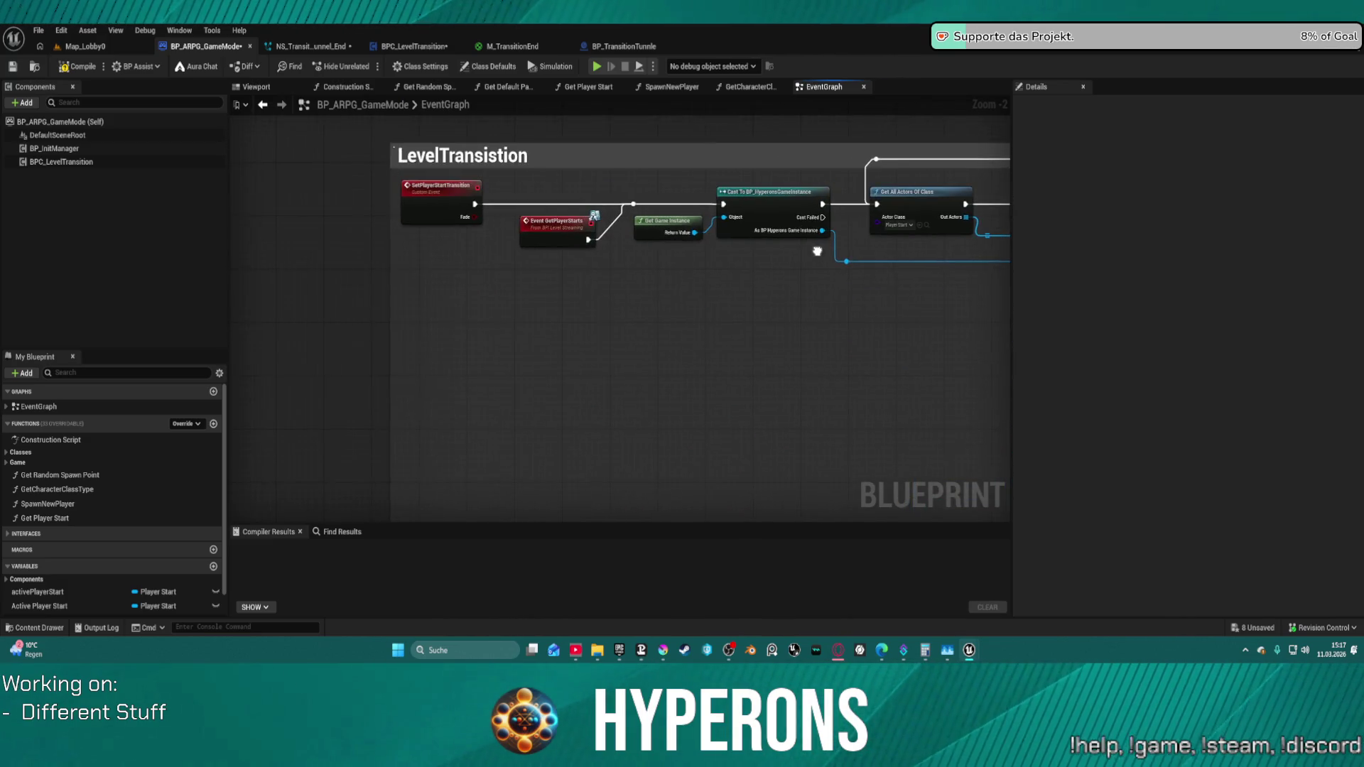
{"action": "scroll", "coordinate": [764, 243], "scroll_direction": "down", "scroll_amount": 4}
{"action": "scroll", "coordinate": [764, 244], "scroll_direction": "up", "scroll_amount": 2}
{"action": "scroll", "coordinate": [378, 209], "scroll_direction": "up", "scroll_amount": 1}
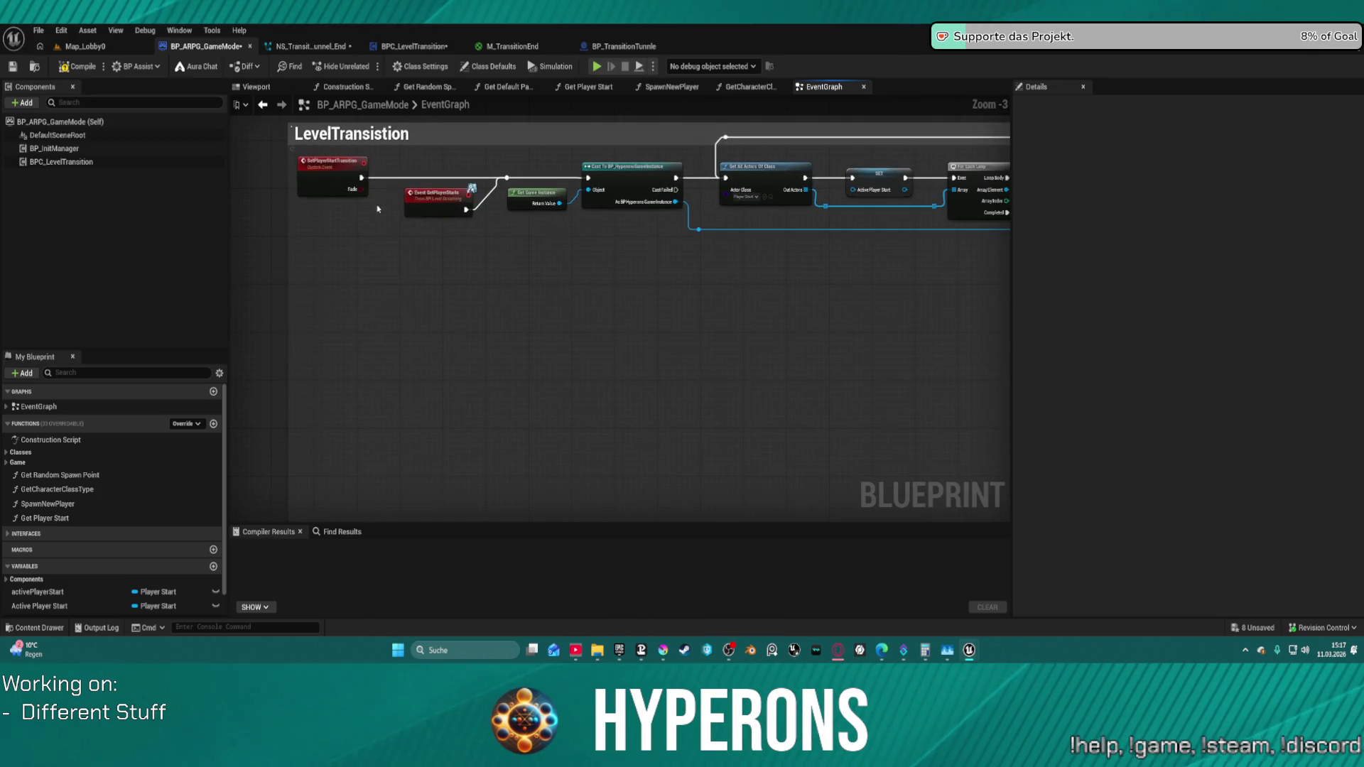
{"action": "mouse_move", "coordinate": [310, 165]}
{"action": "left_mouse_down"}
{"action": "mouse_move", "coordinate": [339, 168]}
{"action": "mouse_move", "coordinate": [296, 171]}
{"action": "left_mouse_up"}
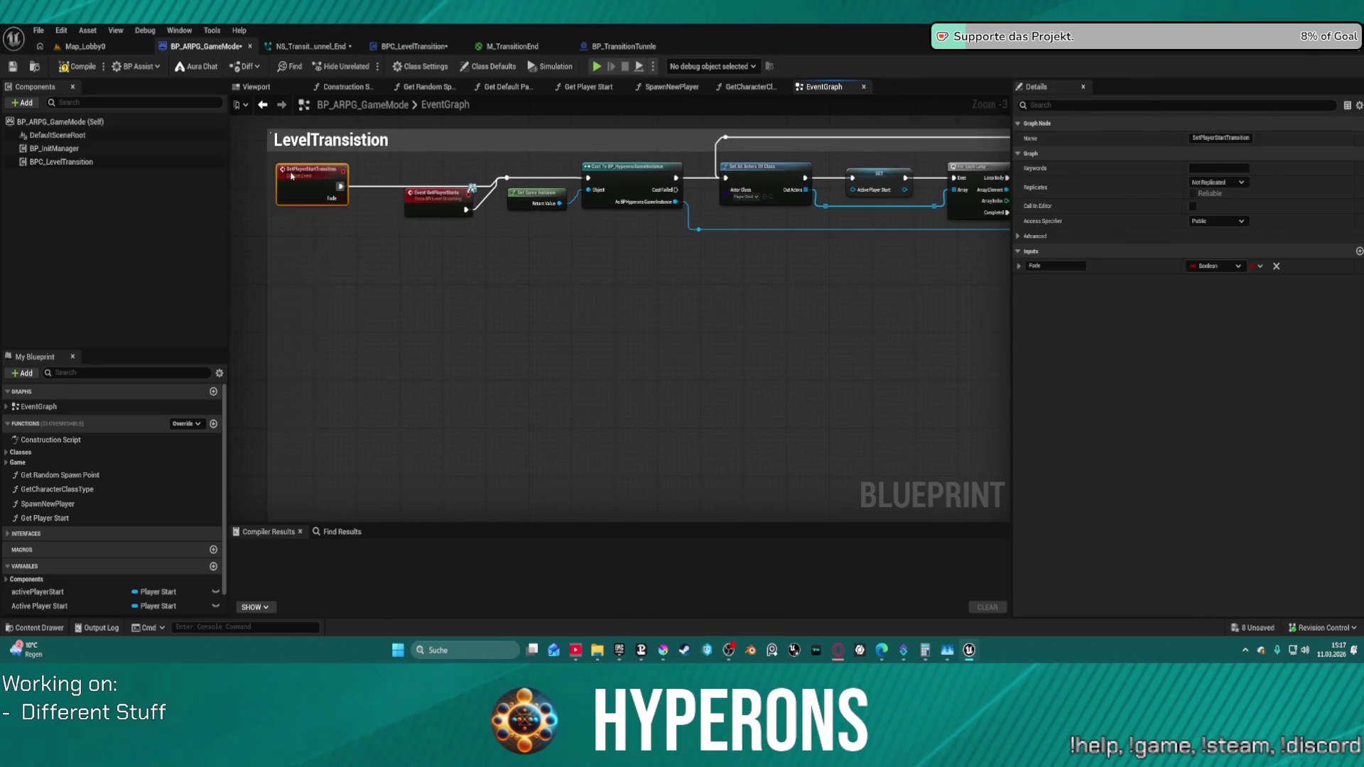
{"action": "scroll", "coordinate": [299, 172], "scroll_direction": "down", "scroll_amount": 4}
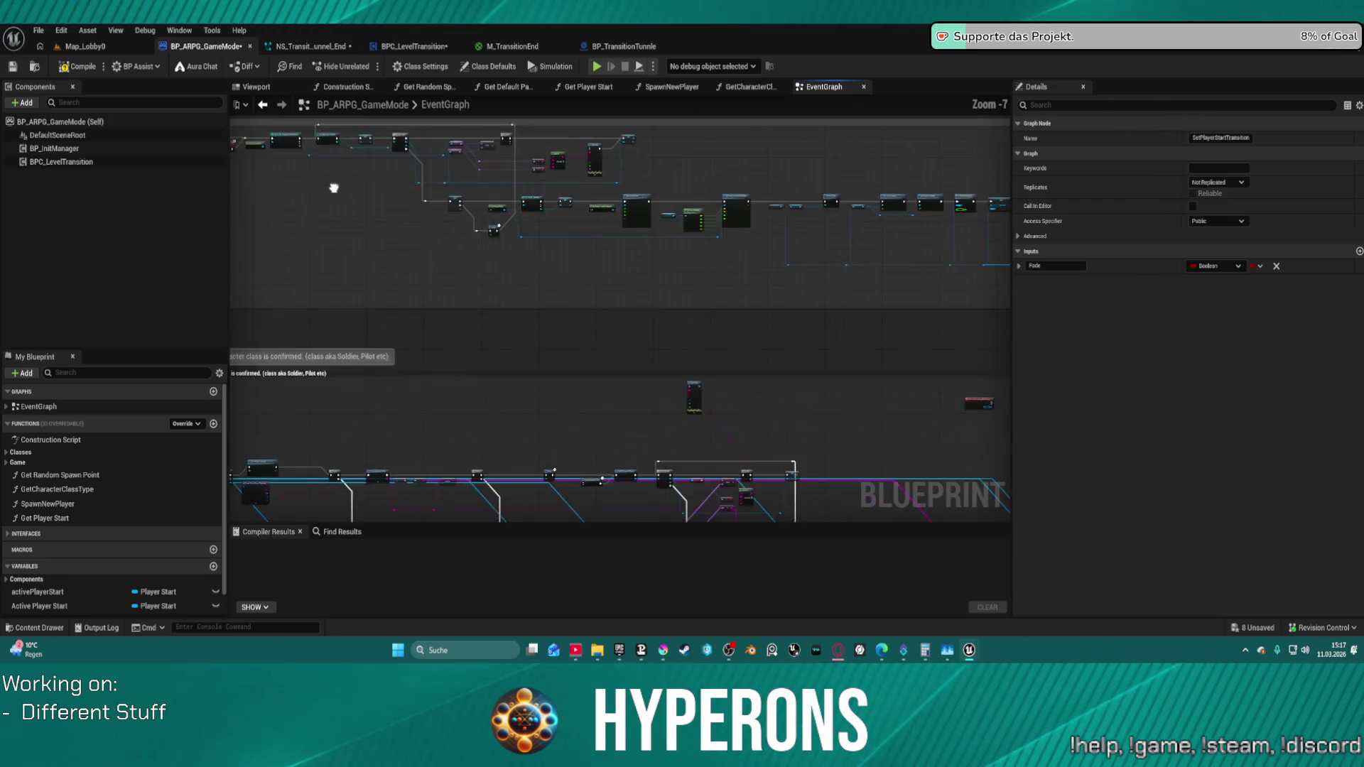
{"action": "scroll", "coordinate": [563, 179], "scroll_direction": "up", "scroll_amount": 3}
{"action": "mouse_move", "coordinate": [747, 305]}
{"action": "left_mouse_down"}
{"action": "mouse_move", "coordinate": [411, 306]}
{"action": "mouse_move", "coordinate": [651, 305]}
{"action": "left_mouse_up"}
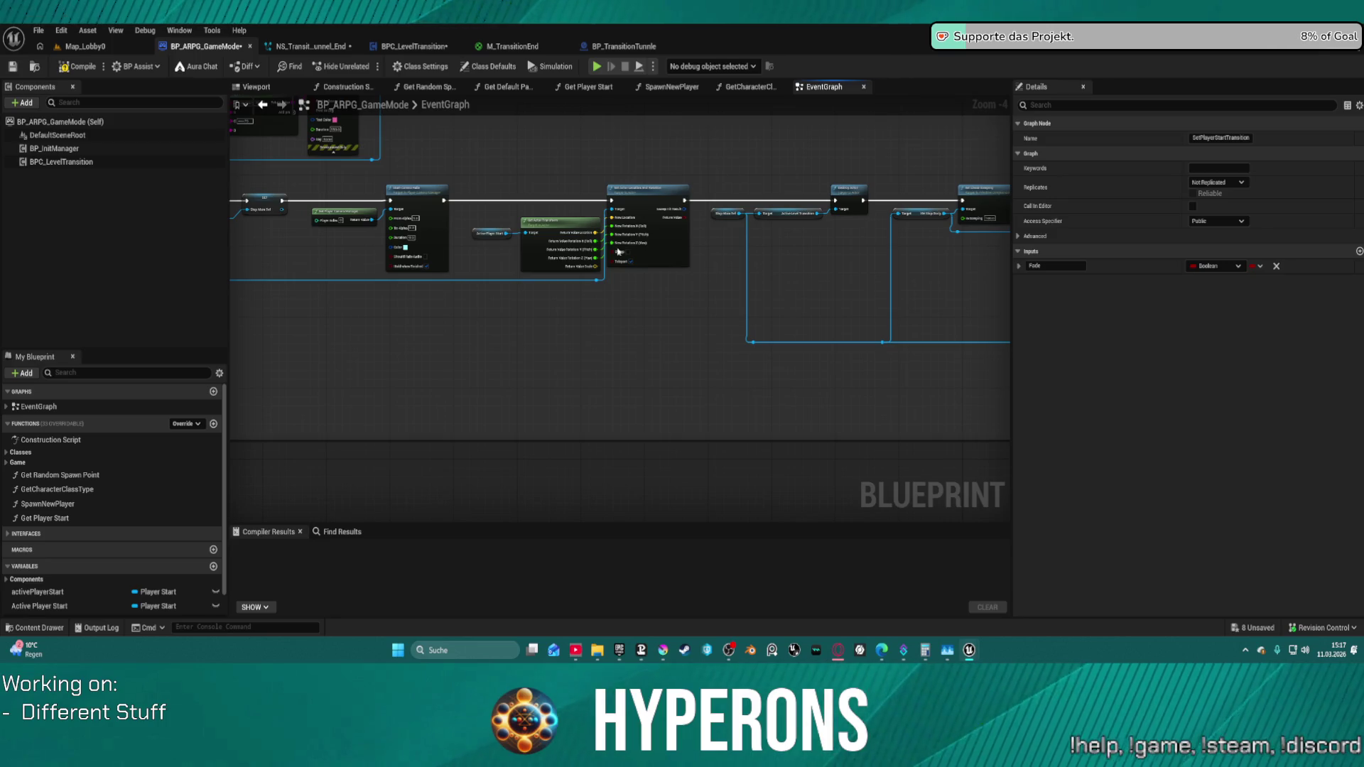
{"action": "mouse_move", "coordinate": [684, 191]}
{"action": "left_mouse_down"}
{"action": "mouse_move", "coordinate": [372, 250]}
{"action": "mouse_move", "coordinate": [835, 209]}
{"action": "mouse_move", "coordinate": [815, 117]}
{"action": "mouse_move", "coordinate": [656, 206]}
{"action": "left_mouse_up"}
{"action": "scroll", "coordinate": [842, 213], "scroll_direction": "down", "scroll_amount": 3}
{"action": "scroll", "coordinate": [856, 220], "scroll_direction": "down", "scroll_amount": 2}
{"action": "scroll", "coordinate": [814, 116], "scroll_direction": "up", "scroll_amount": 2}
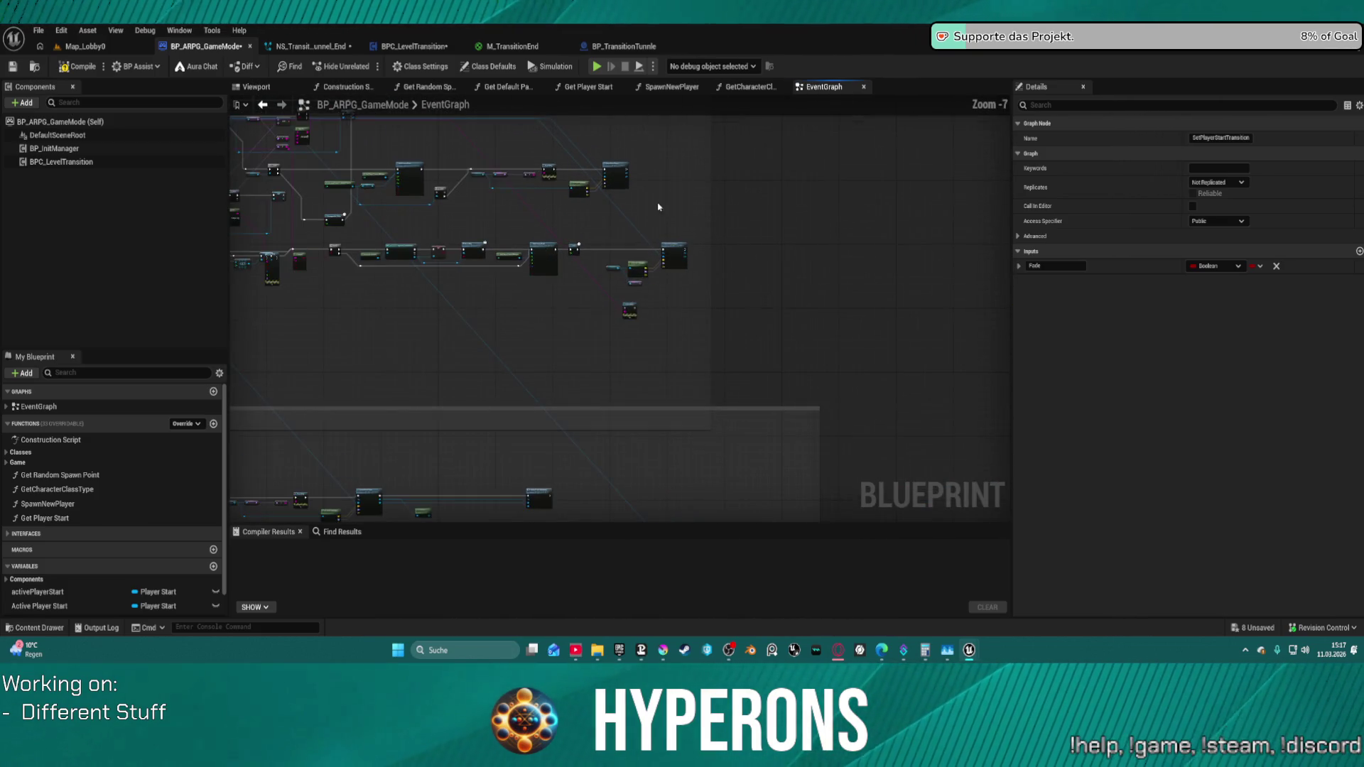
{"action": "scroll", "coordinate": [572, 262], "scroll_direction": "up", "scroll_amount": 4}
{"action": "scroll", "coordinate": [789, 372], "scroll_direction": "down", "scroll_amount": 5}
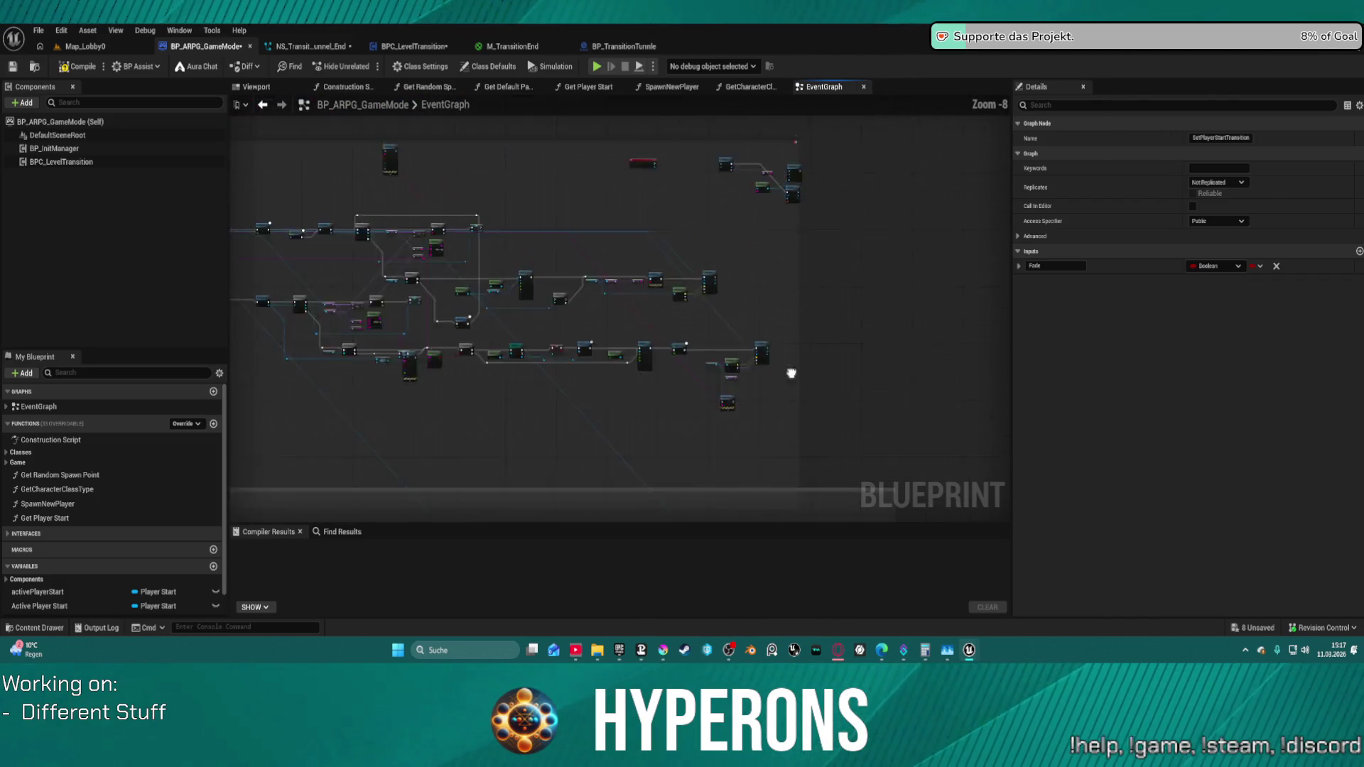
{"action": "scroll", "coordinate": [790, 372], "scroll_direction": "up", "scroll_amount": 2}
{"action": "left_click_drag", "start_coordinate": [789, 373], "coordinate": [777, 457]}
{"action": "scroll", "coordinate": [661, 268], "scroll_direction": "up", "scroll_amount": 4}
{"action": "left_click_drag", "start_coordinate": [661, 268], "coordinate": [369, 140]}
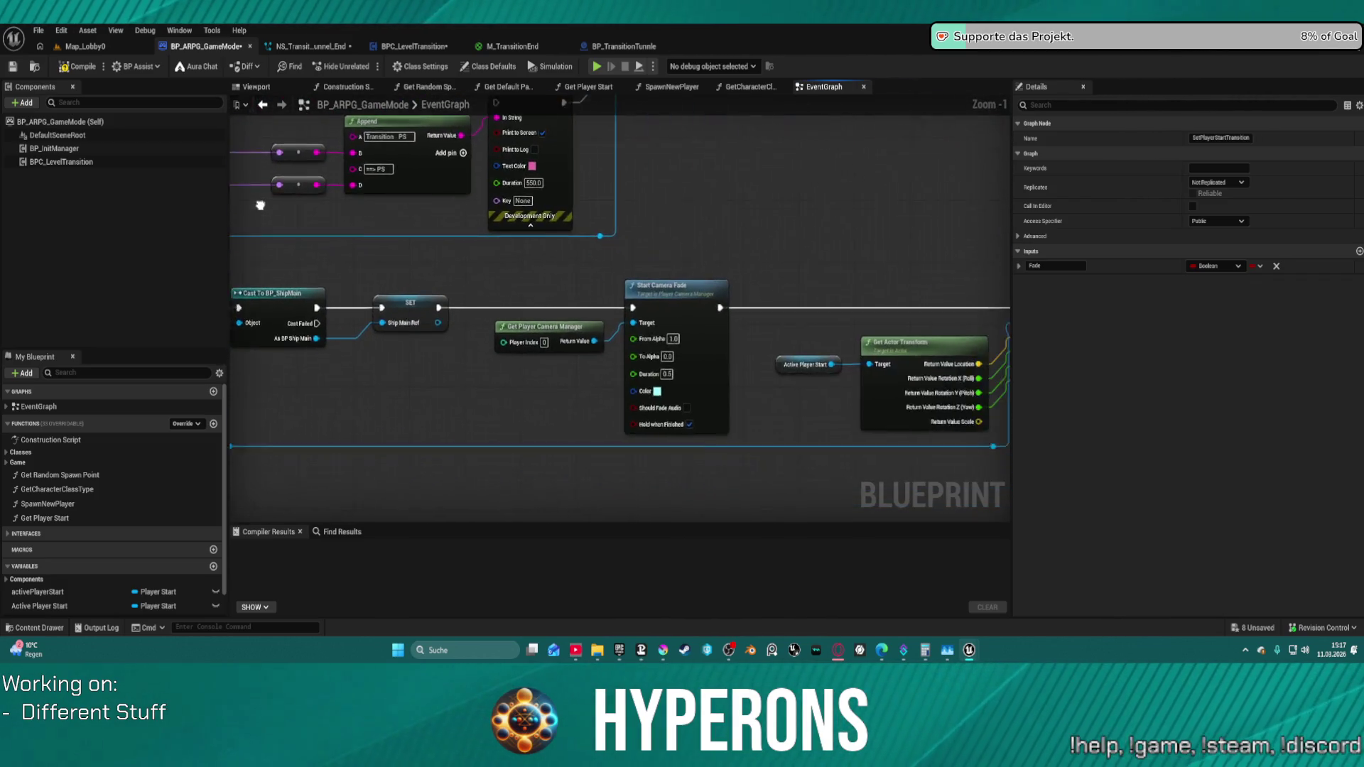
{"action": "scroll", "coordinate": [707, 304], "scroll_direction": "down", "scroll_amount": 2}
{"action": "mouse_move", "coordinate": [707, 304]}
{"action": "left_mouse_down"}
{"action": "mouse_move", "coordinate": [817, 178]}
{"action": "mouse_move", "coordinate": [952, 351]}
{"action": "left_mouse_up"}
{"action": "scroll", "coordinate": [999, 400], "scroll_direction": "up", "scroll_amount": 2}
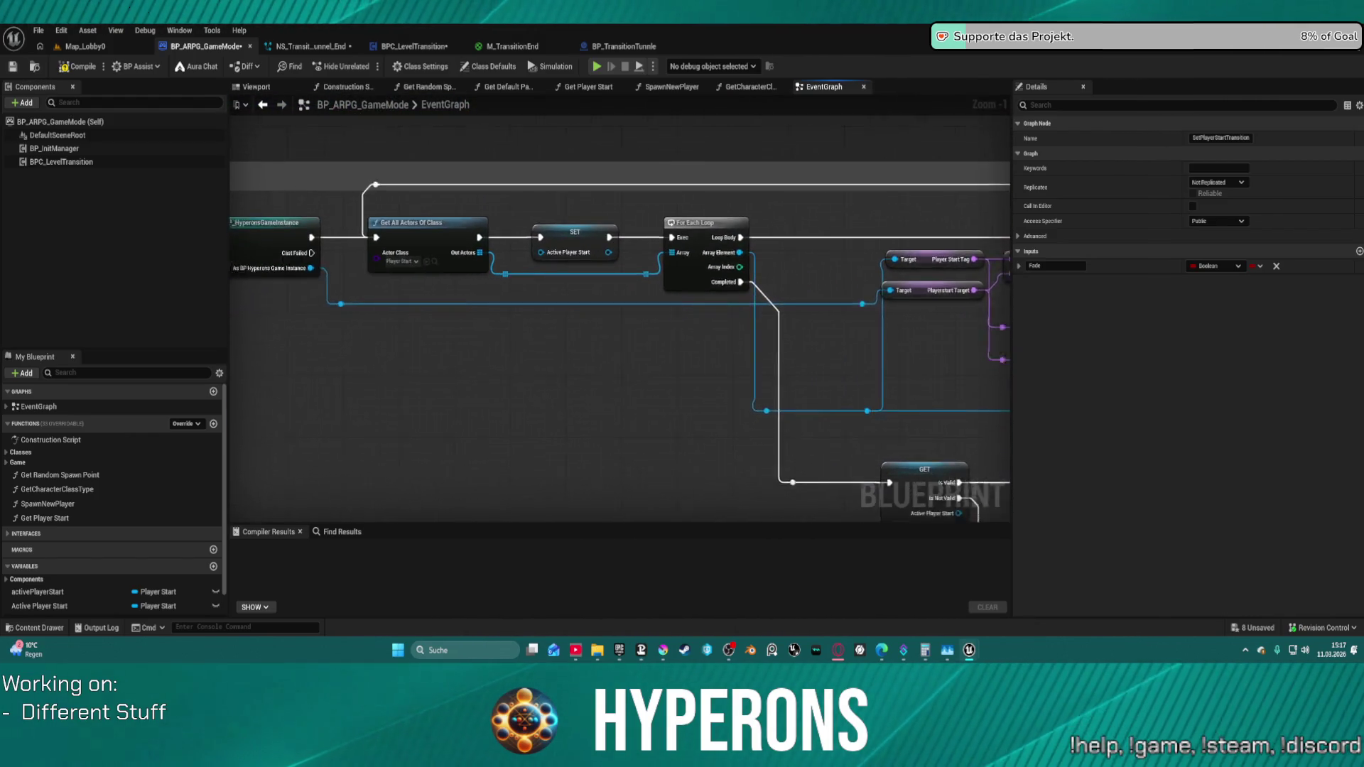
{"action": "left_click_drag", "start_coordinate": [533, 405], "coordinate": [959, 394]}
{"action": "left_click_drag", "start_coordinate": [278, 266], "coordinate": [278, 260]}
{"action": "left_click_drag", "start_coordinate": [533, 405], "coordinate": [816, 391]}
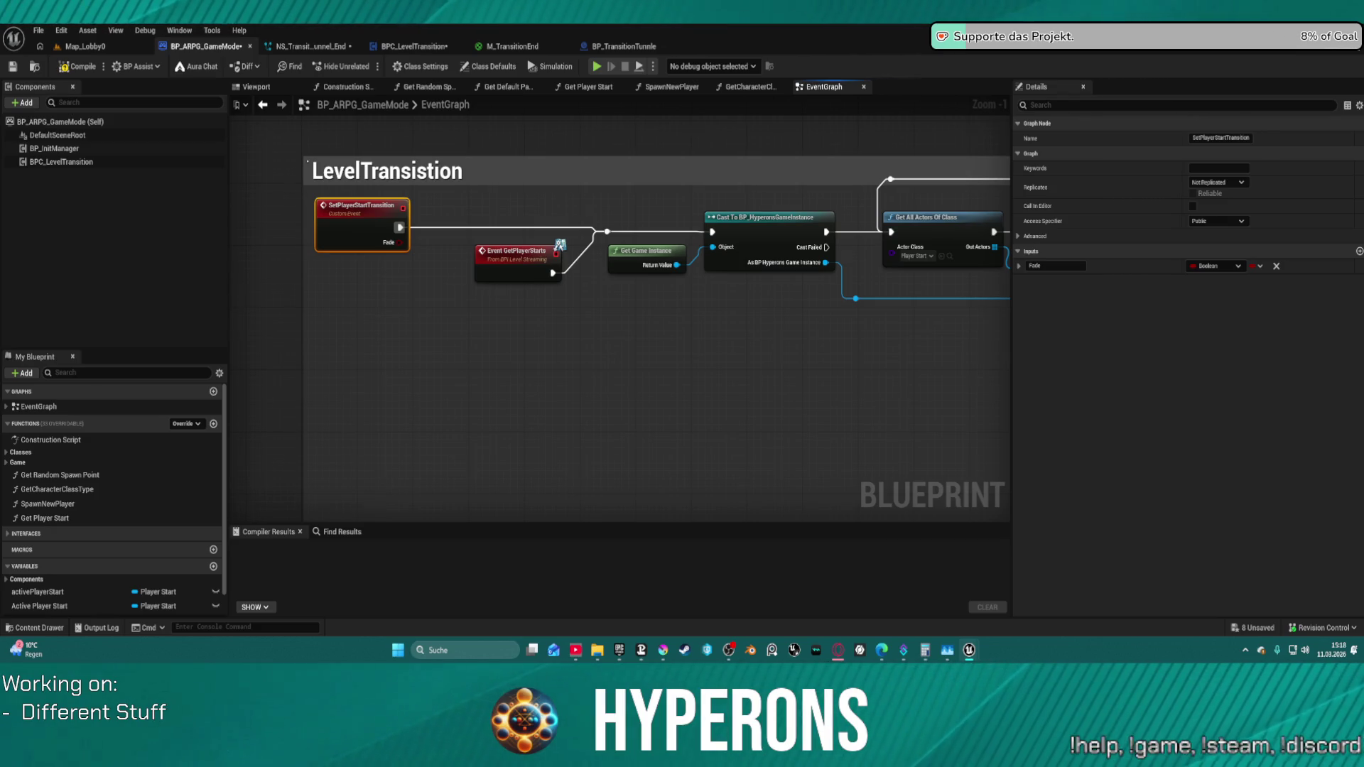
{"action": "mouse_move", "coordinate": [618, 405]}
{"action": "left_mouse_down"}
{"action": "mouse_move", "coordinate": [692, 417]}
{"action": "mouse_move", "coordinate": [316, 421]}
{"action": "mouse_move", "coordinate": [542, 400]}
{"action": "mouse_move", "coordinate": [512, 397]}
{"action": "mouse_move", "coordinate": [256, 235]}
{"action": "left_mouse_up"}
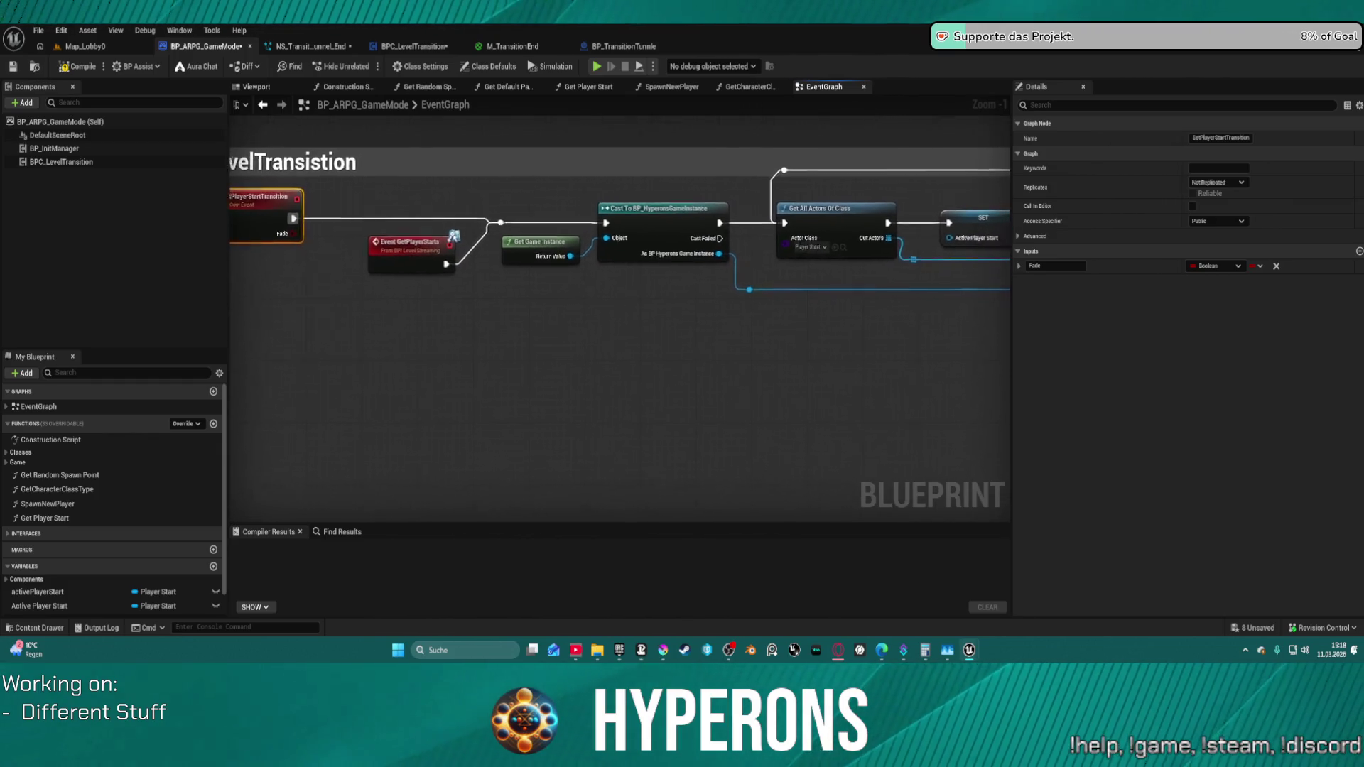
{"action": "left_click_drag", "start_coordinate": [816, 352], "coordinate": [266, 368]}
{"action": "left_click_drag", "start_coordinate": [612, 257], "coordinate": [549, 155]}
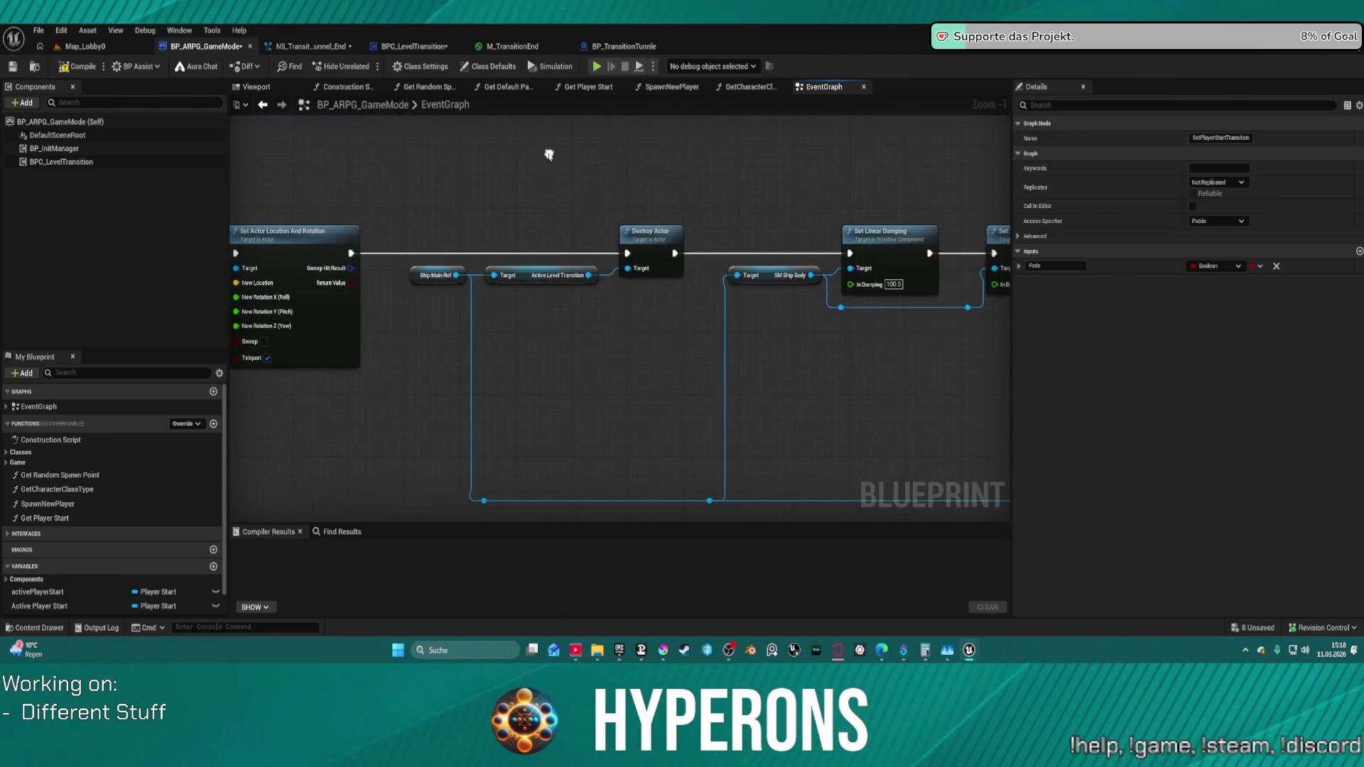
{"action": "mouse_move", "coordinate": [902, 329]}
{"action": "left_mouse_down"}
{"action": "mouse_move", "coordinate": [740, 309]}
{"action": "mouse_move", "coordinate": [86, 331]}
{"action": "left_mouse_up"}
{"action": "left_click_drag", "start_coordinate": [1003, 312], "coordinate": [274, 341]}
{"action": "left_click_drag", "start_coordinate": [693, 342], "coordinate": [480, 341]}
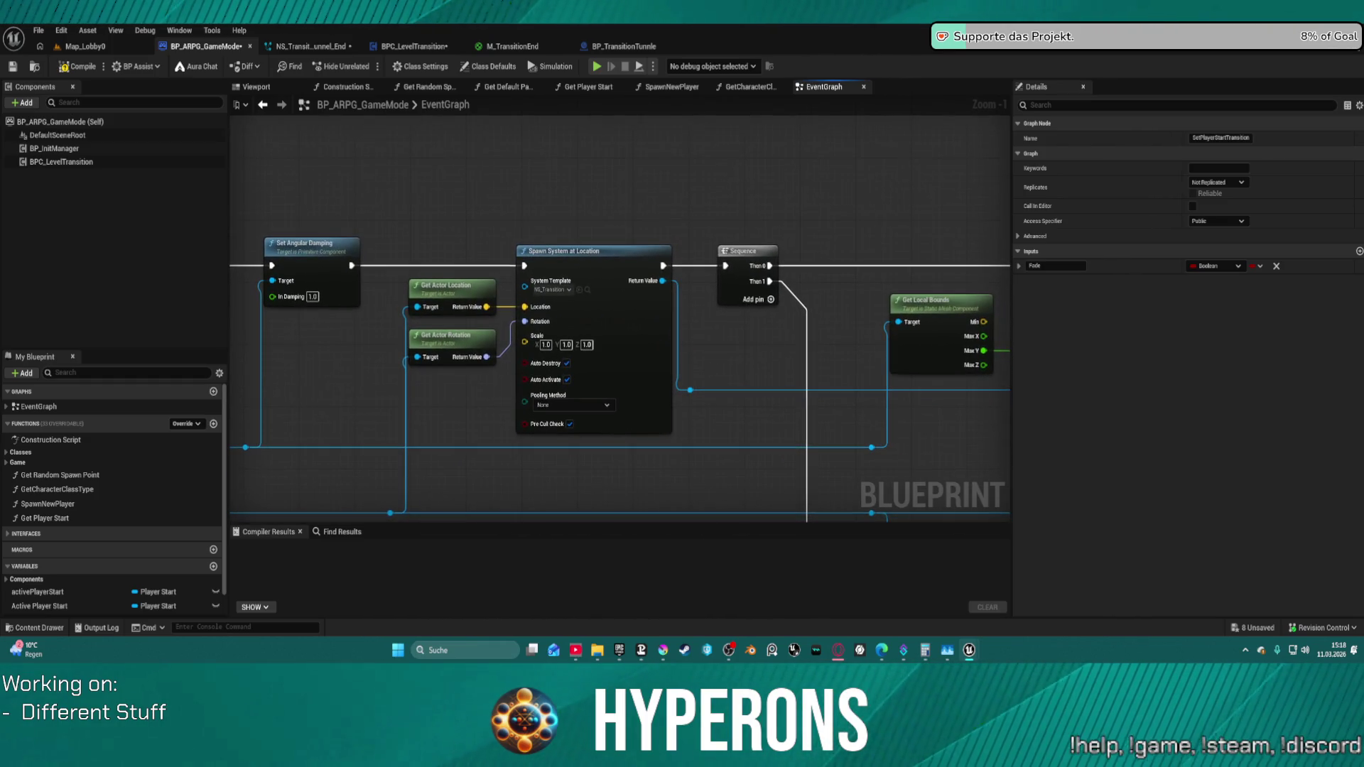
- Set the Delay before Set Linear Damping to 0.1 and wire the AxisForward setter into the damping node
{"action": "left_click_drag", "start_coordinate": [746, 352], "coordinate": [592, 320]}
{"action": "left_click_drag", "start_coordinate": [246, 316], "coordinate": [498, 312]}
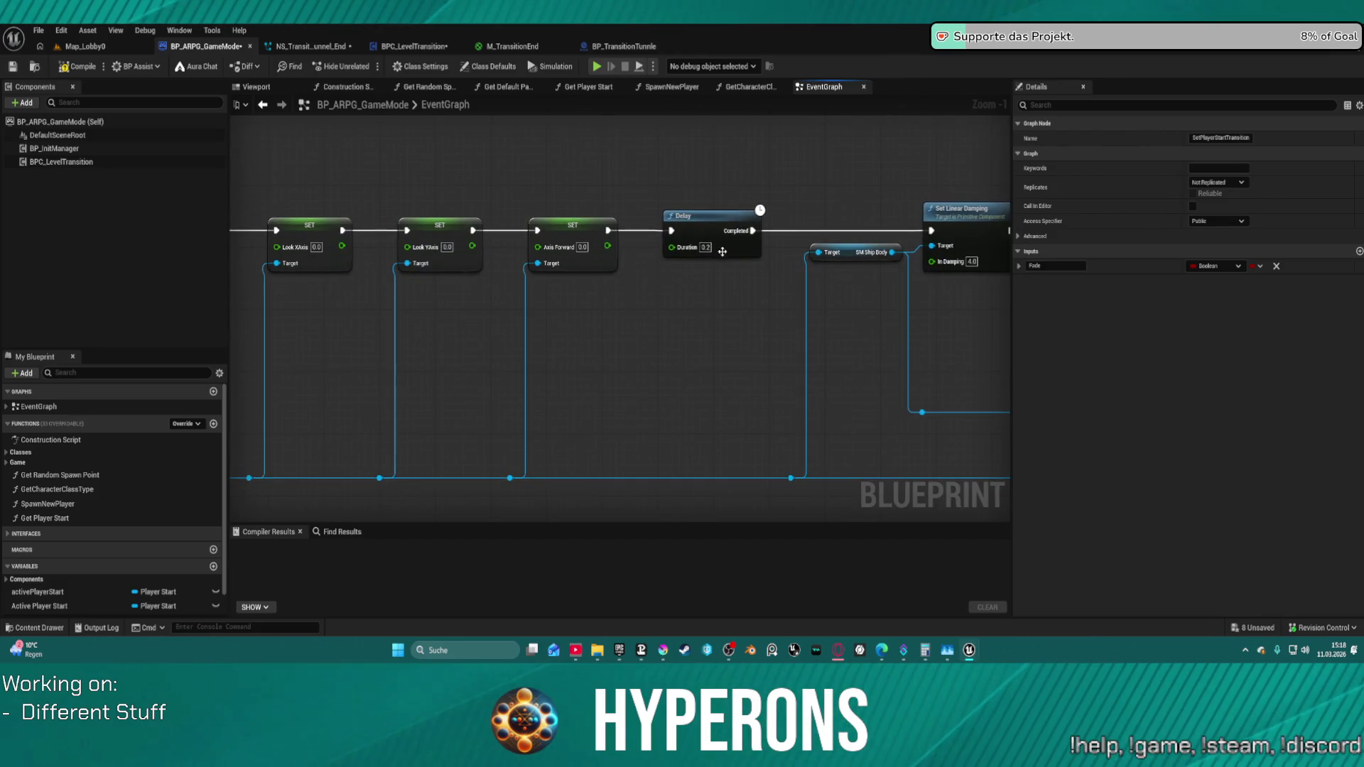
{"action": "left_click", "coordinate": [708, 248]}
{"action": "left_click_drag", "start_coordinate": [613, 231], "coordinate": [915, 234]}
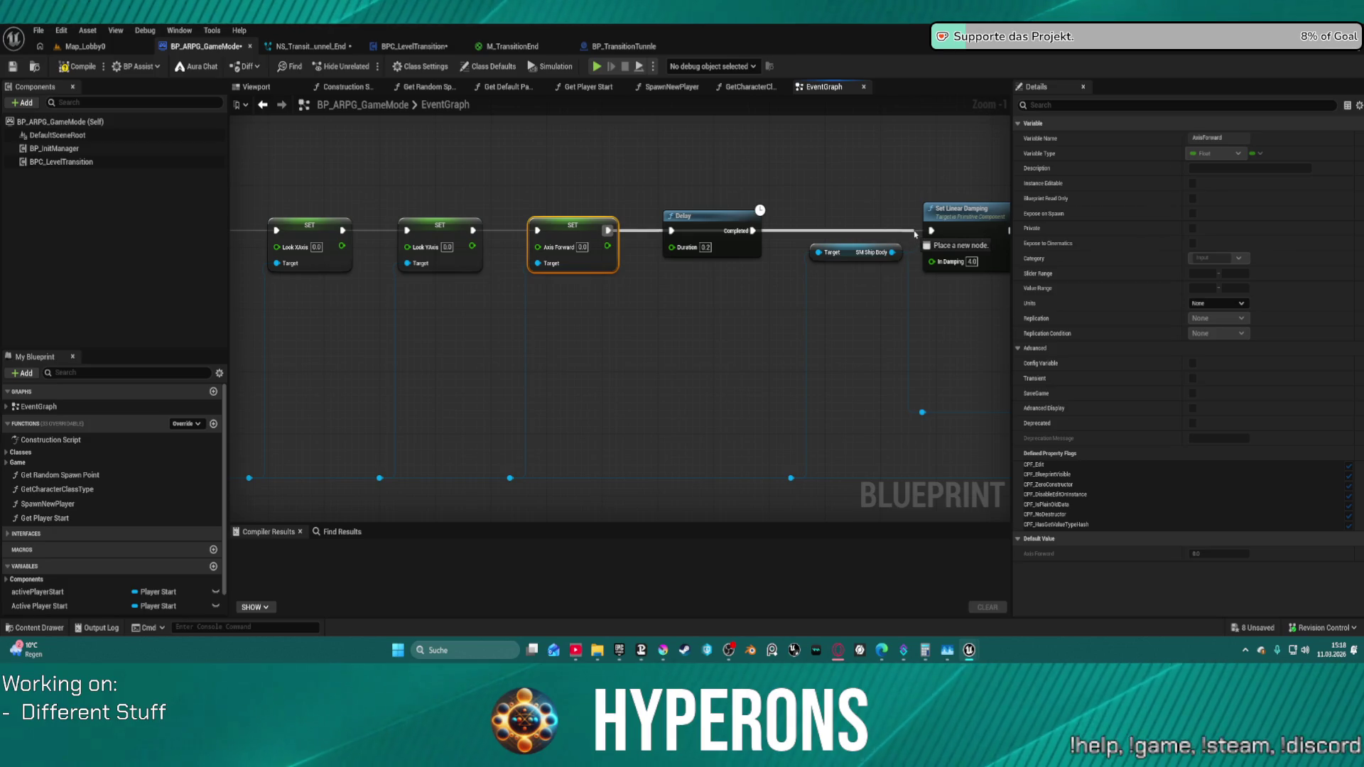
{"action": "left_click_drag", "start_coordinate": [915, 234], "coordinate": [931, 230]}
{"action": "left_click", "coordinate": [703, 247]}
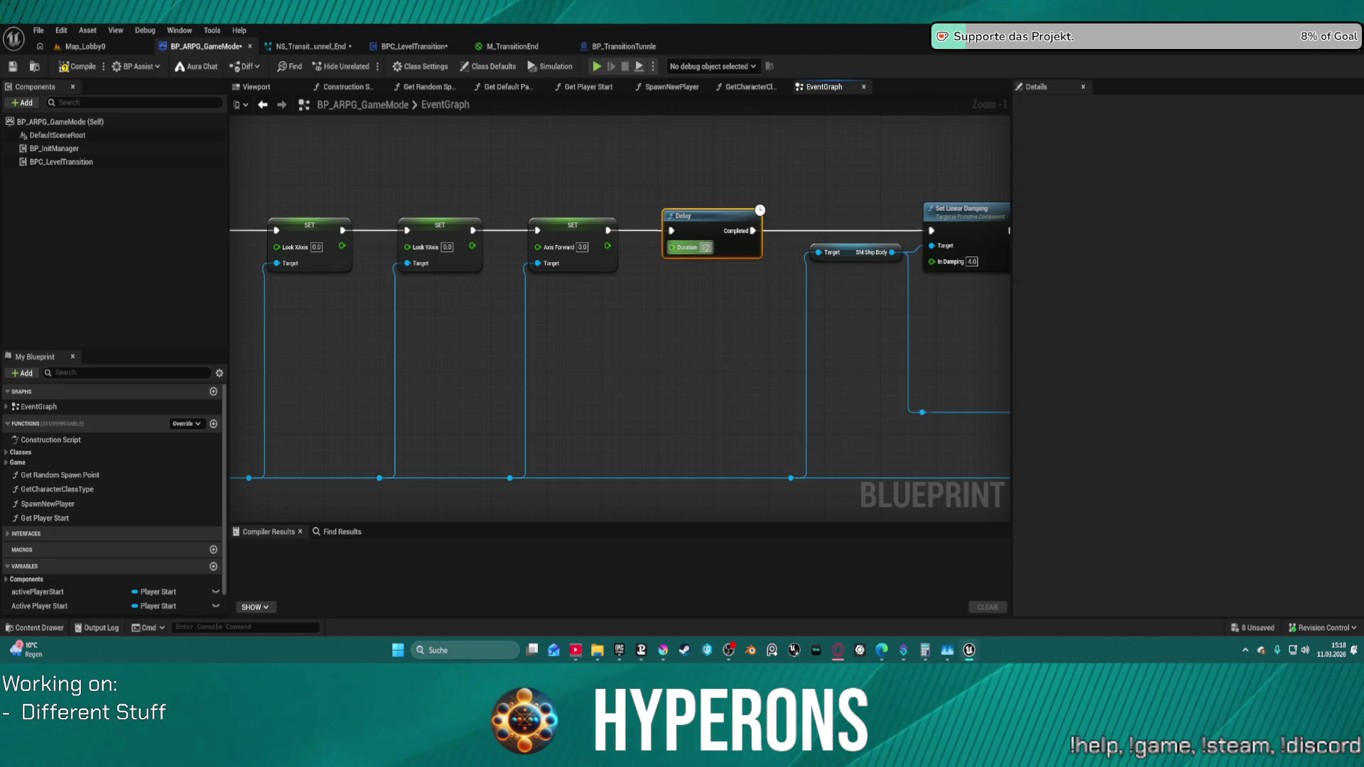
{"action": "key", "text": "Return"}
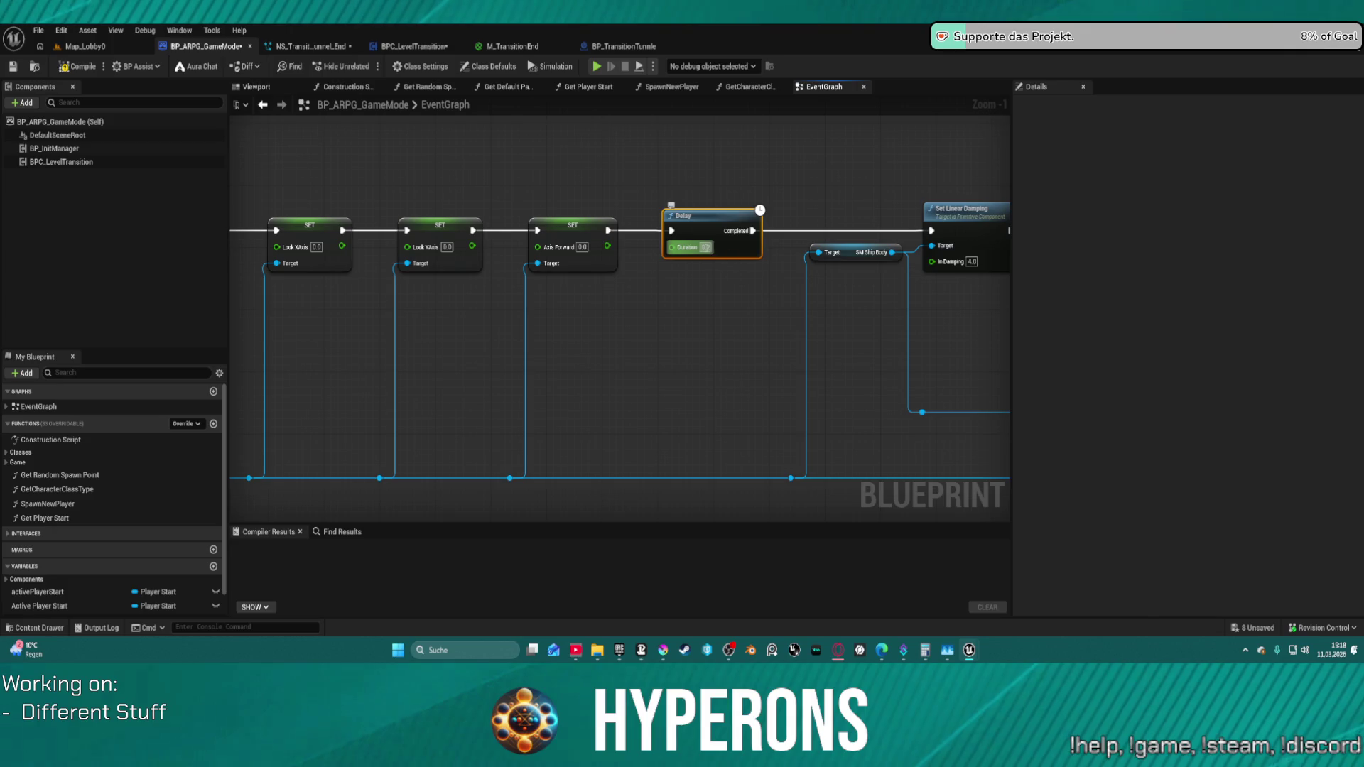
{"action": "left_click", "coordinate": [704, 333]}
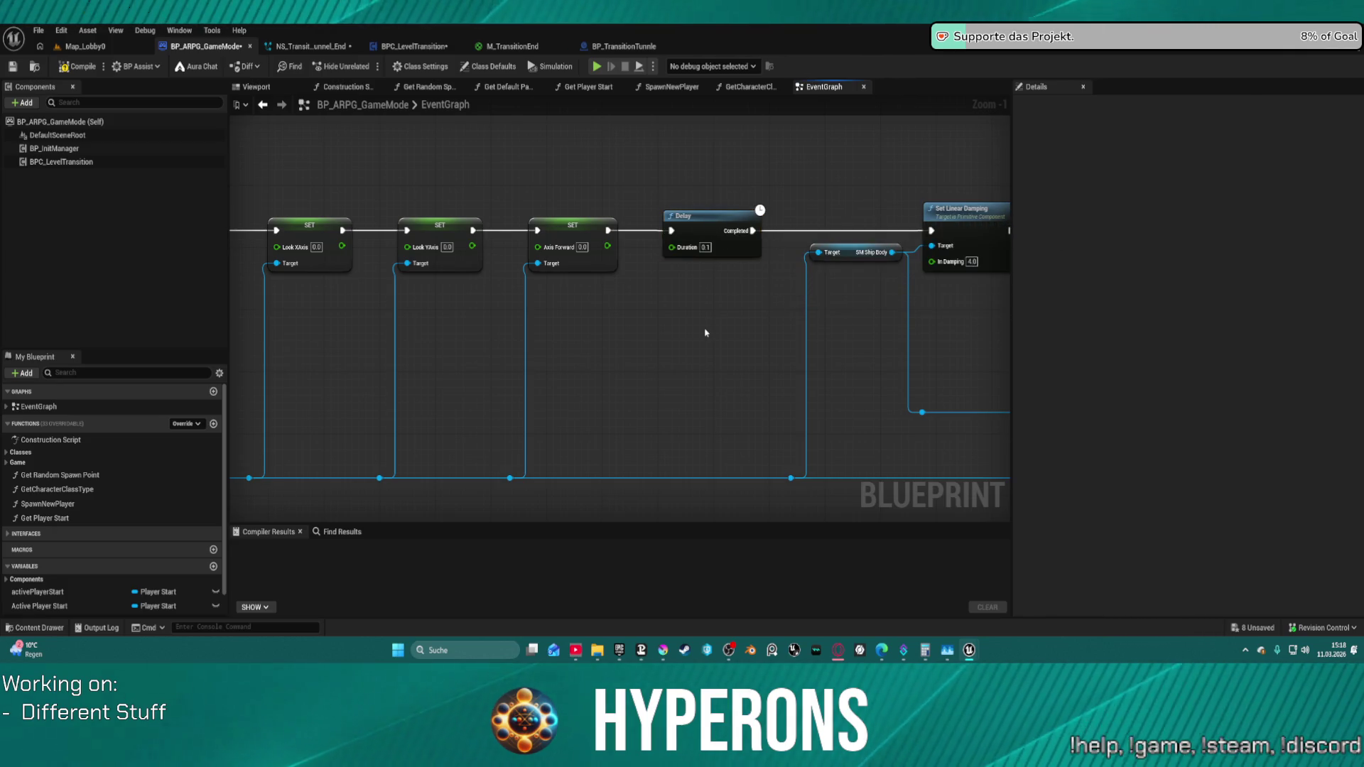
- Step through the GetCharacterClassType, SpawnNewPlayer and Get Player Start graphs, then switch to M_TransitionEnd
{"action": "left_click", "coordinate": [738, 87]}
{"action": "left_click", "coordinate": [690, 93]}
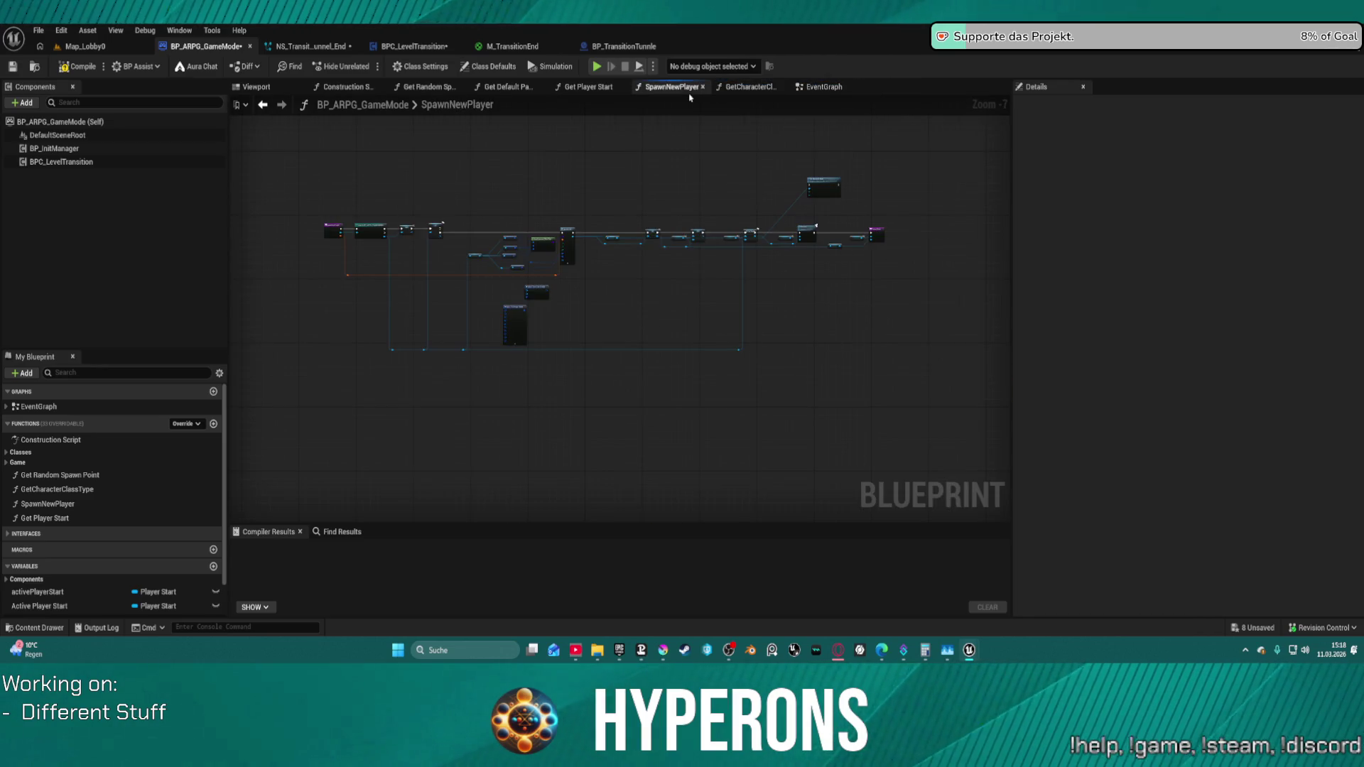
{"action": "left_click", "coordinate": [575, 90]}
{"action": "left_click", "coordinate": [516, 48]}
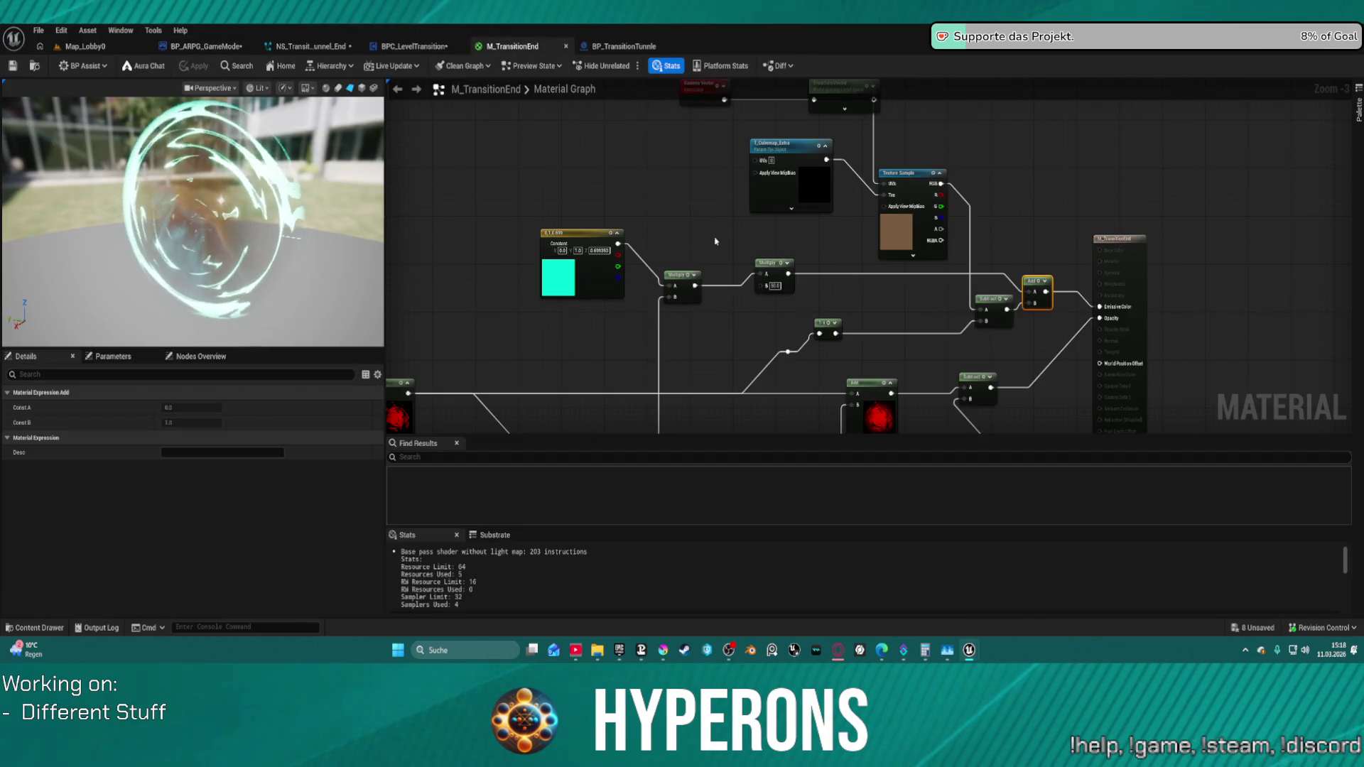
- Set the Multiply node's B constant to 300 in M_TransitionEnd and pan to the noise texture samples
{"action": "left_click", "coordinate": [414, 47]}
{"action": "left_click", "coordinate": [513, 48]}
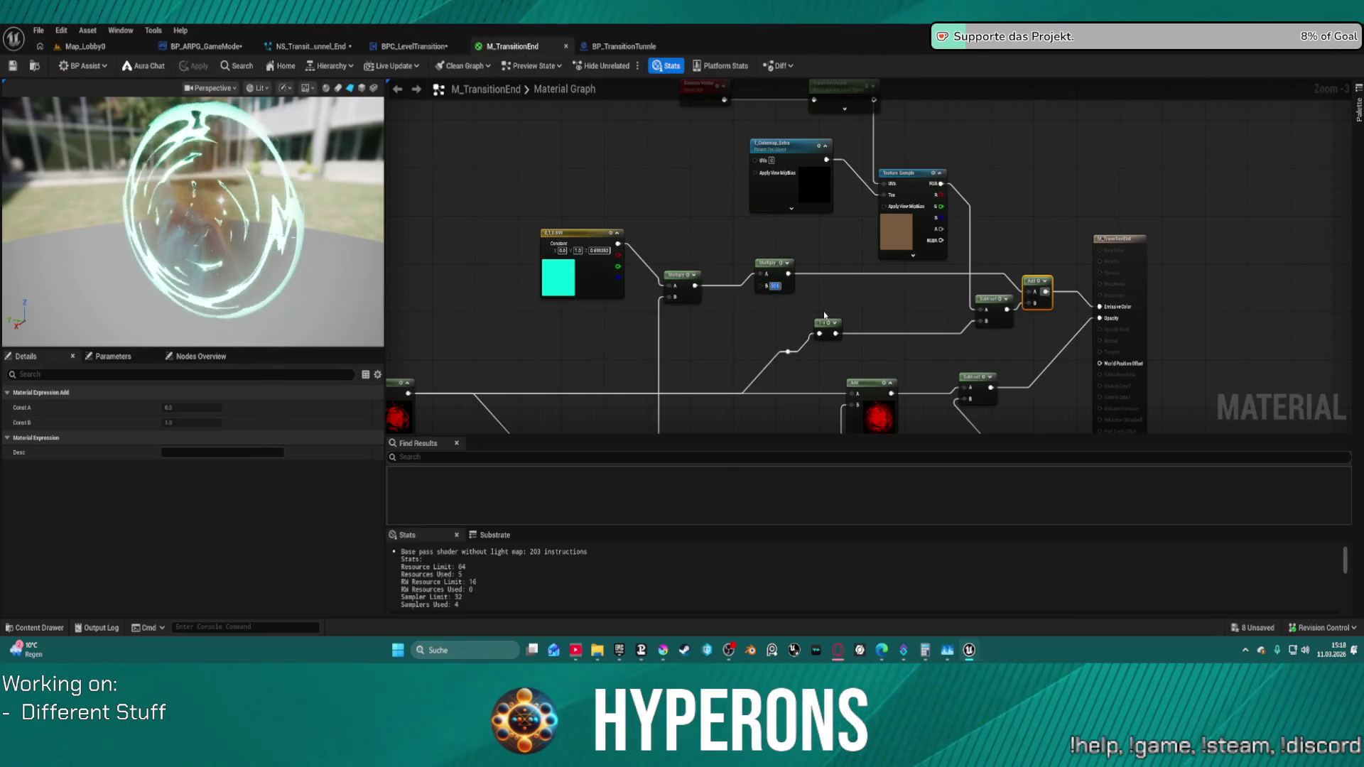
{"action": "key", "text": "Return"}
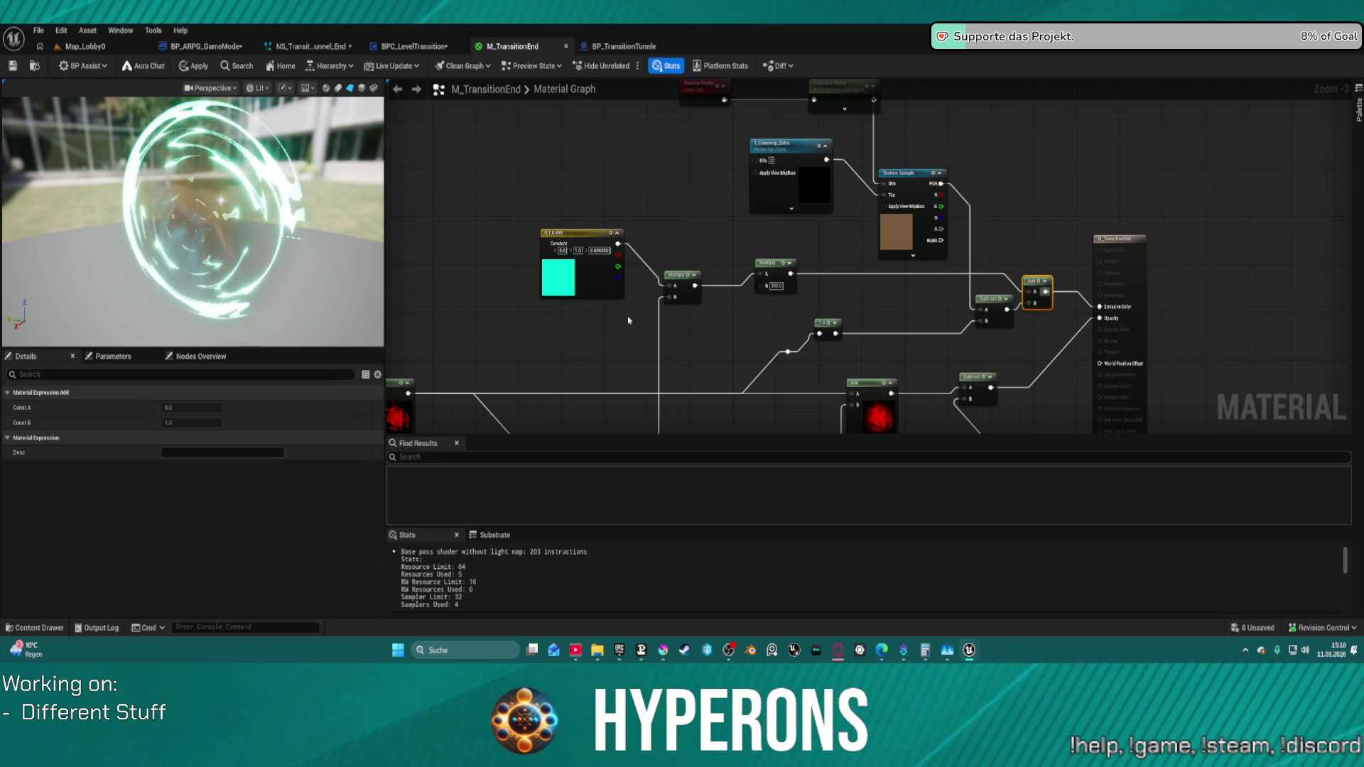
{"action": "left_click", "coordinate": [775, 290]}
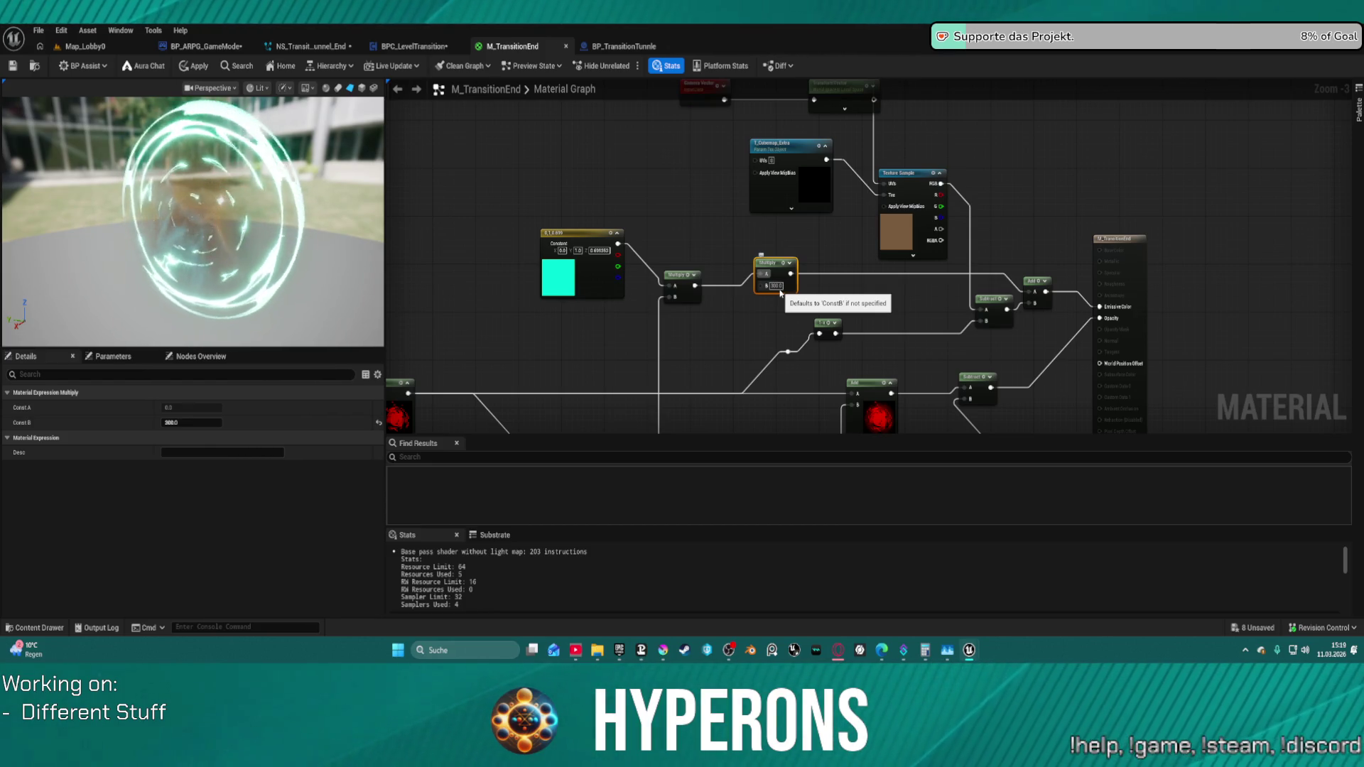
{"action": "left_click_drag", "start_coordinate": [759, 366], "coordinate": [745, 292]}
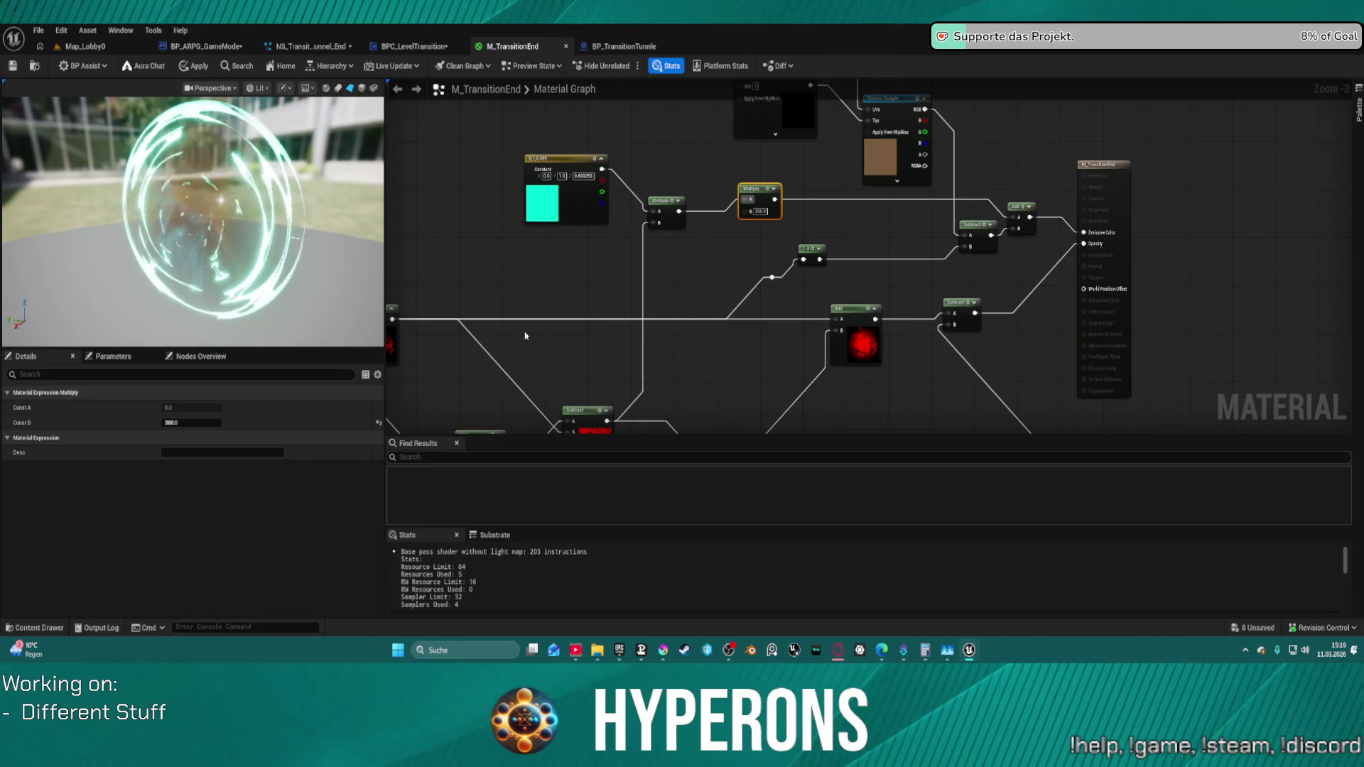
{"action": "mouse_move", "coordinate": [611, 307]}
{"action": "left_mouse_down"}
{"action": "mouse_move", "coordinate": [603, 178]}
{"action": "mouse_move", "coordinate": [1085, 203]}
{"action": "mouse_move", "coordinate": [965, 202]}
{"action": "left_mouse_up"}
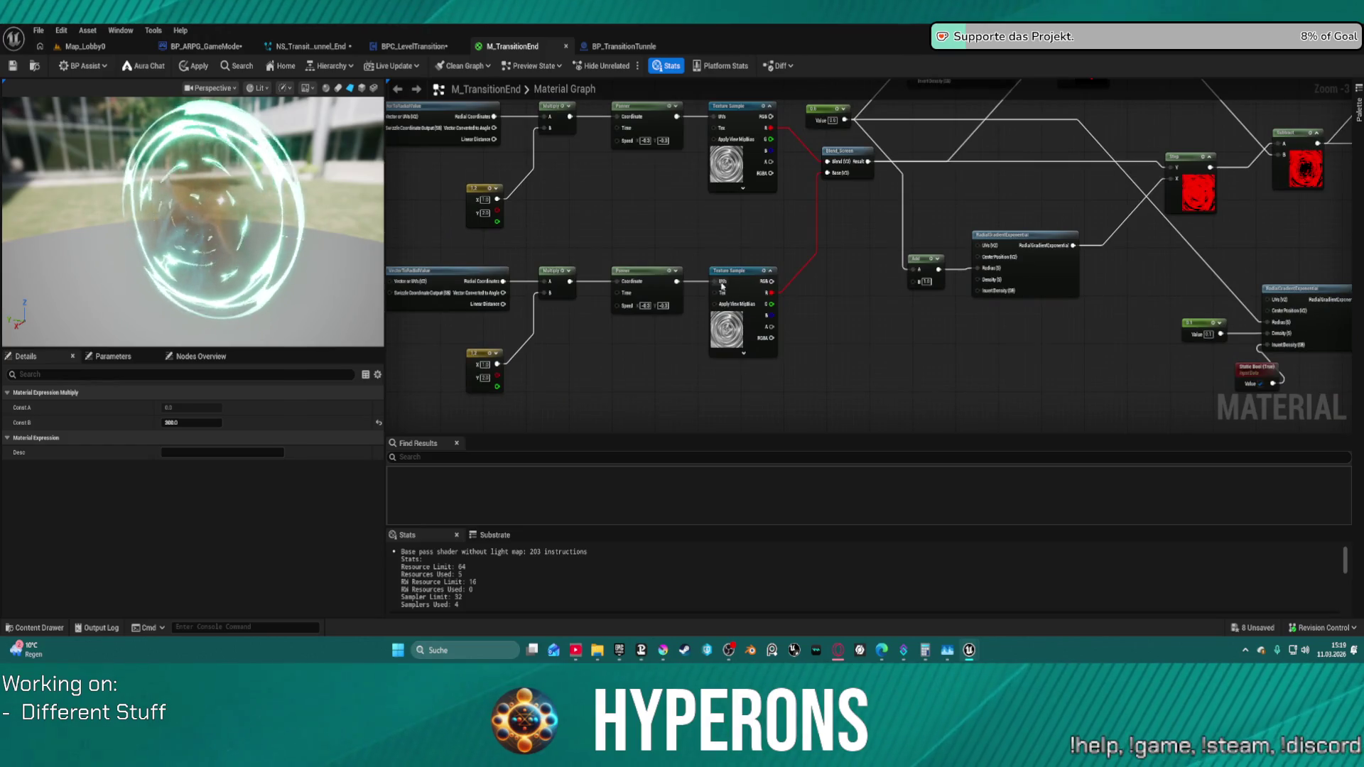
- Select both panning Texture Sample nodes and cycle their texture through several noise options
{"action": "left_click", "coordinate": [722, 285]}
{"action": "left_click", "coordinate": [747, 115], "text": "shift"}
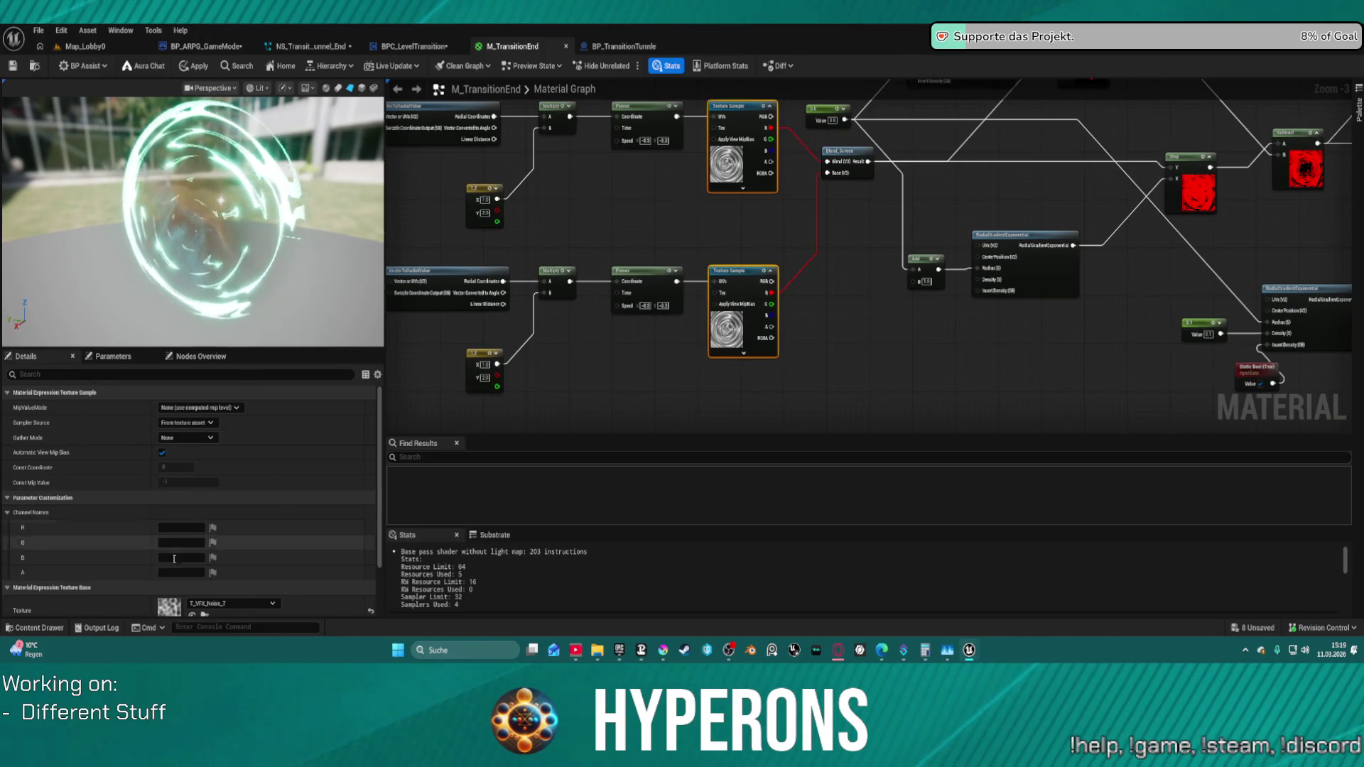
{"action": "scroll", "coordinate": [231, 502], "scroll_direction": "down", "scroll_amount": 3}
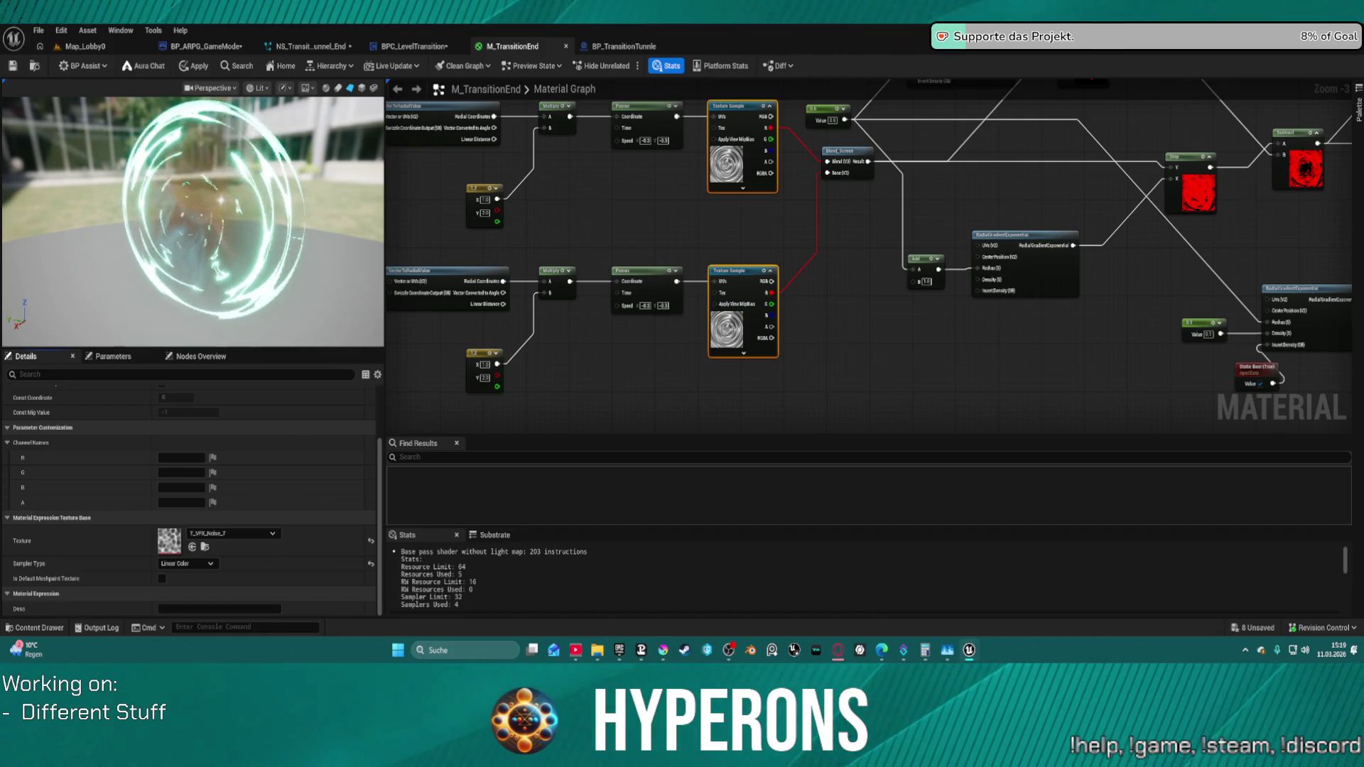
{"action": "left_click", "coordinate": [192, 547]}
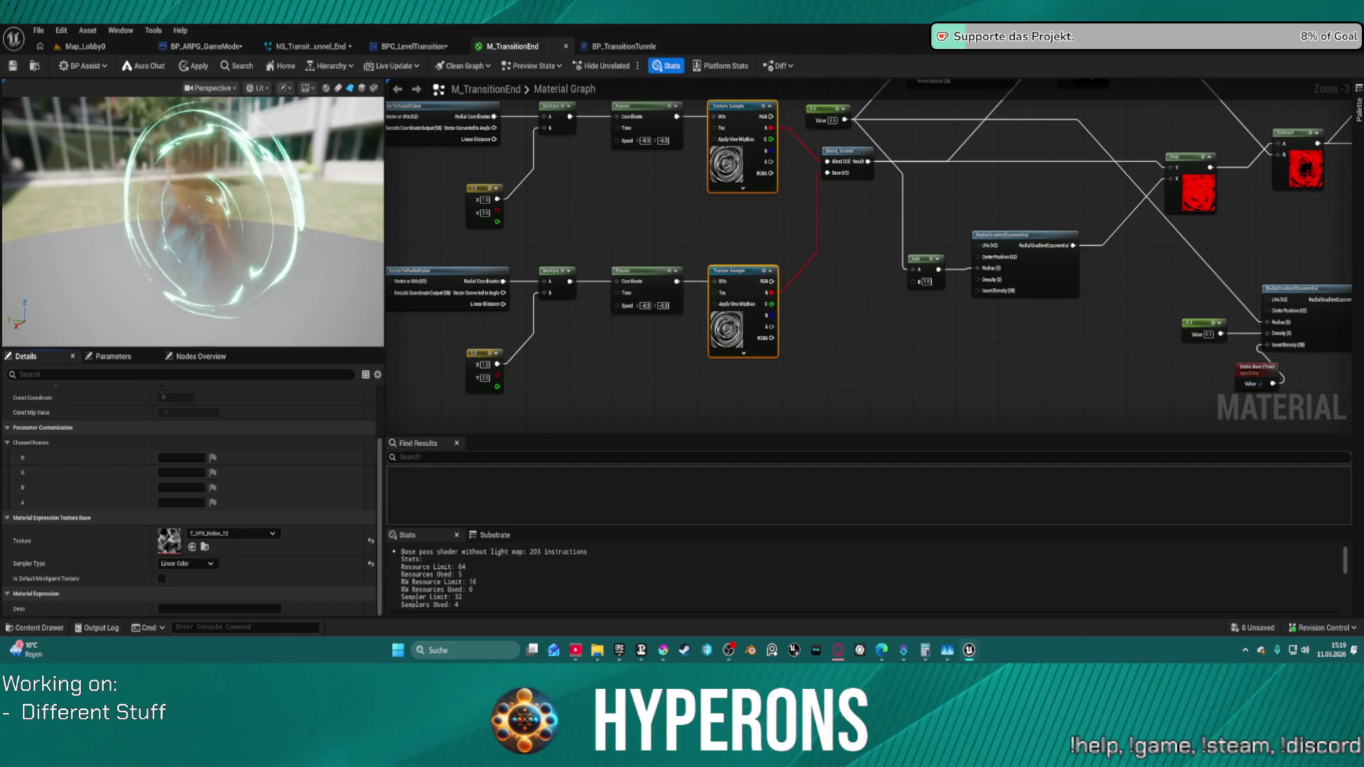
{"action": "left_click", "coordinate": [193, 547]}
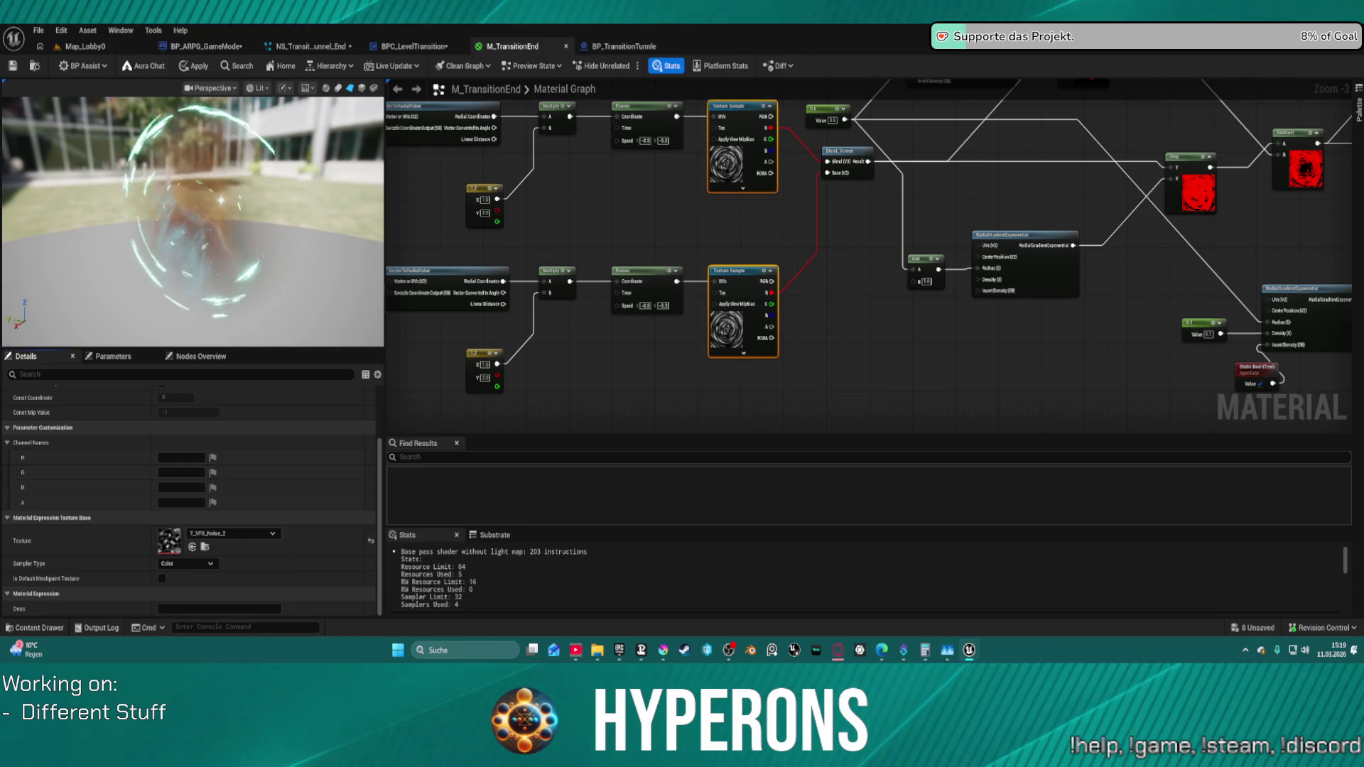
{"action": "left_click", "coordinate": [192, 547]}
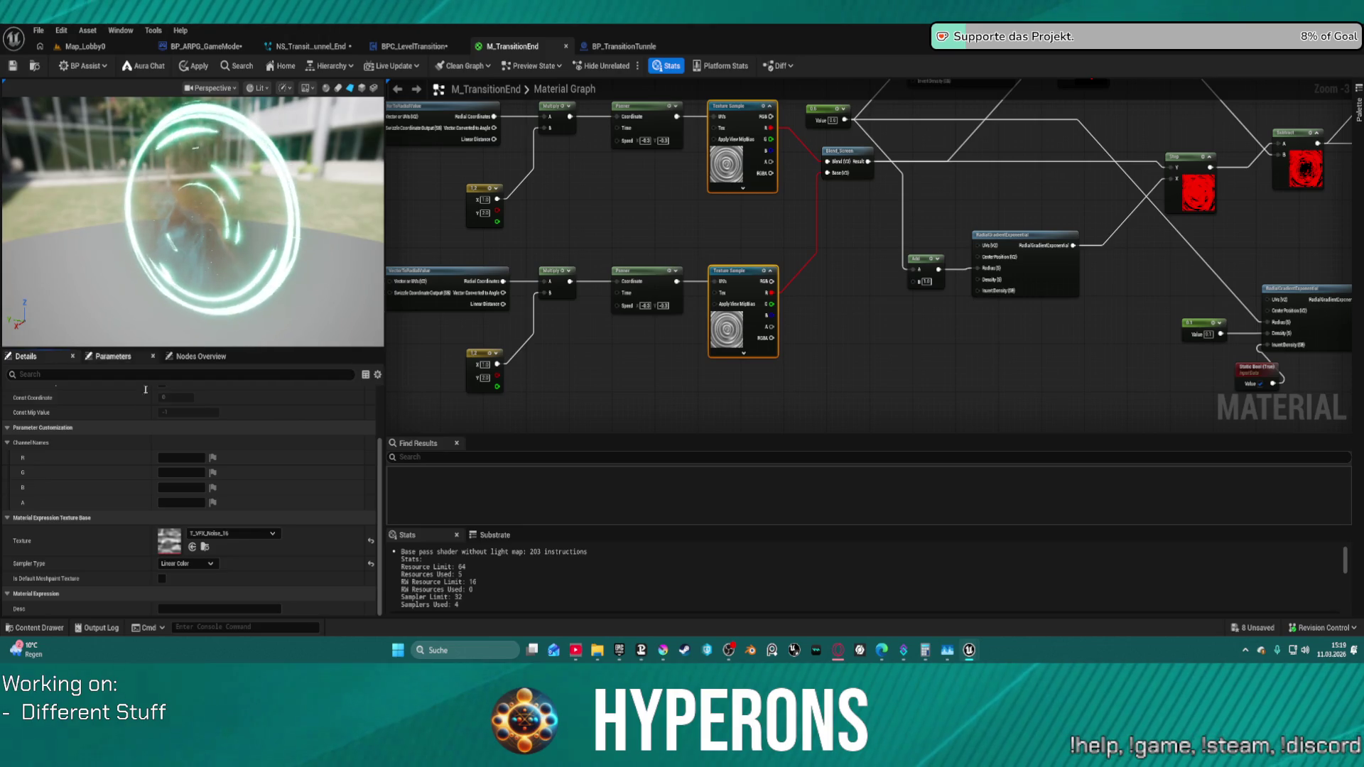
{"action": "left_click", "coordinate": [192, 547]}
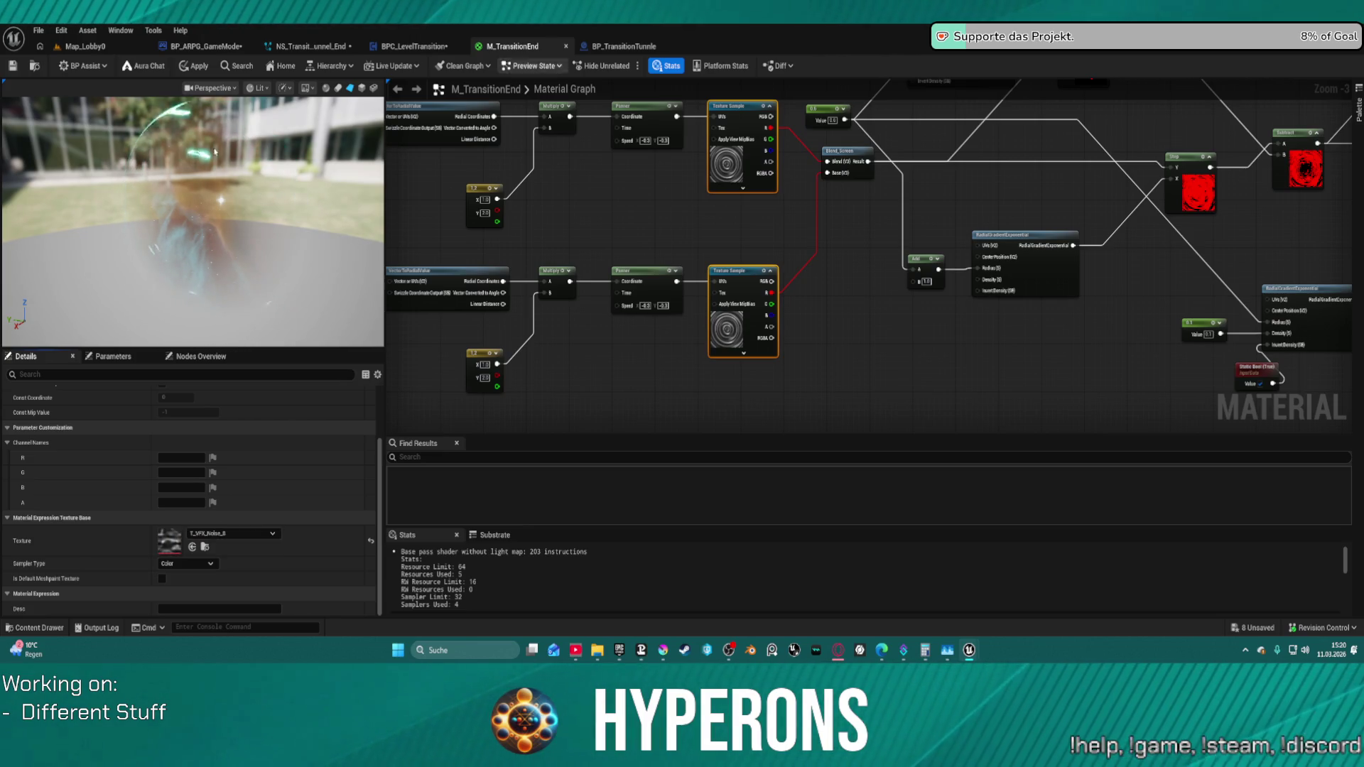
- Keep cycling VFX noise textures on both samples, landing on the T_MarbleNoise texture
{"action": "left_click", "coordinate": [192, 546]}
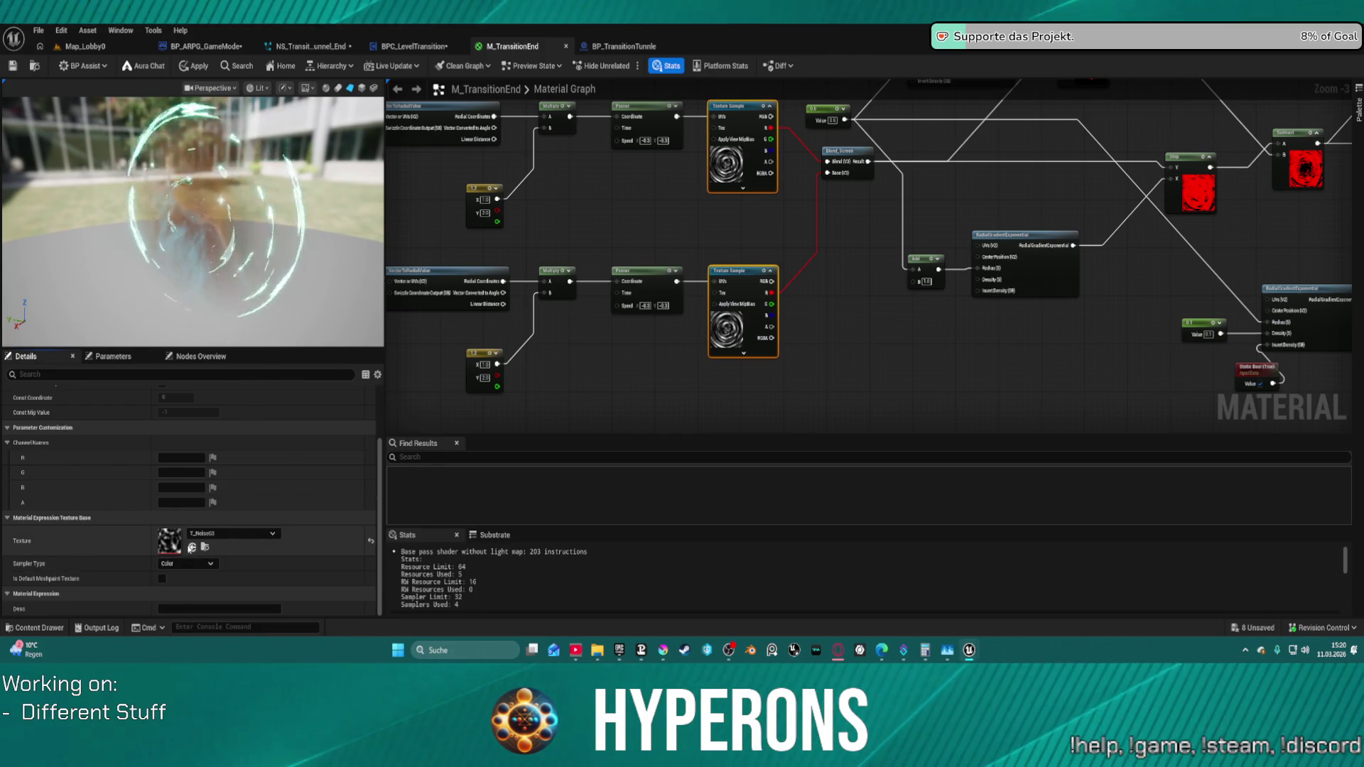
{"action": "left_click", "coordinate": [192, 547]}
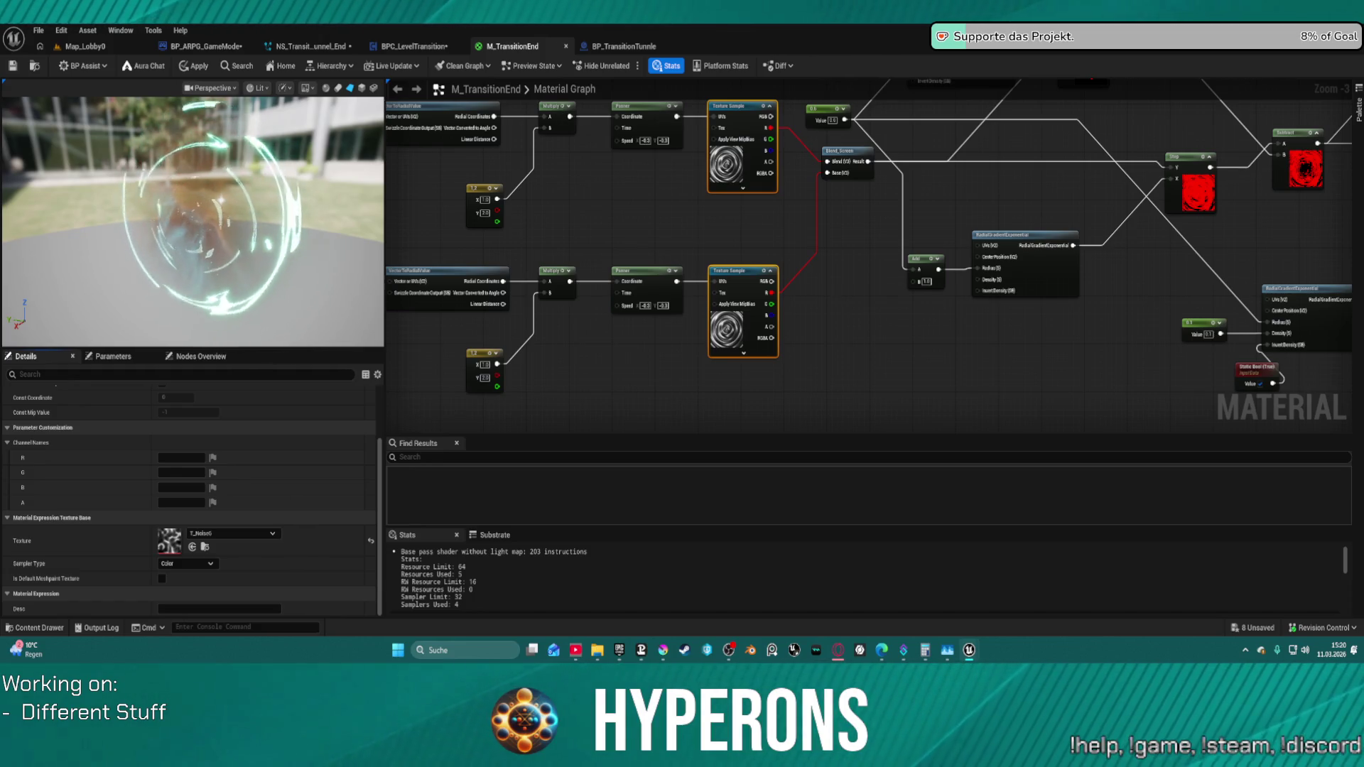
{"action": "left_click", "coordinate": [193, 546]}
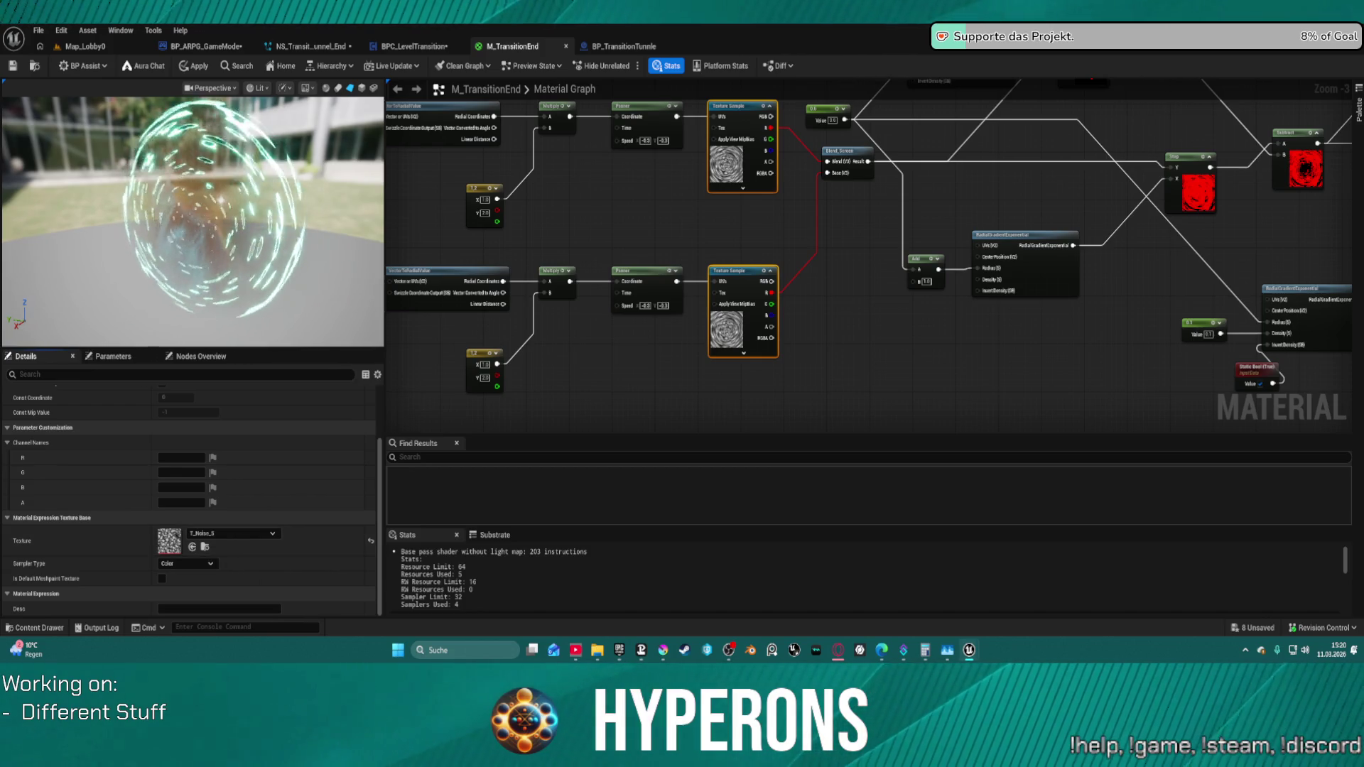
{"action": "left_click", "coordinate": [192, 546]}
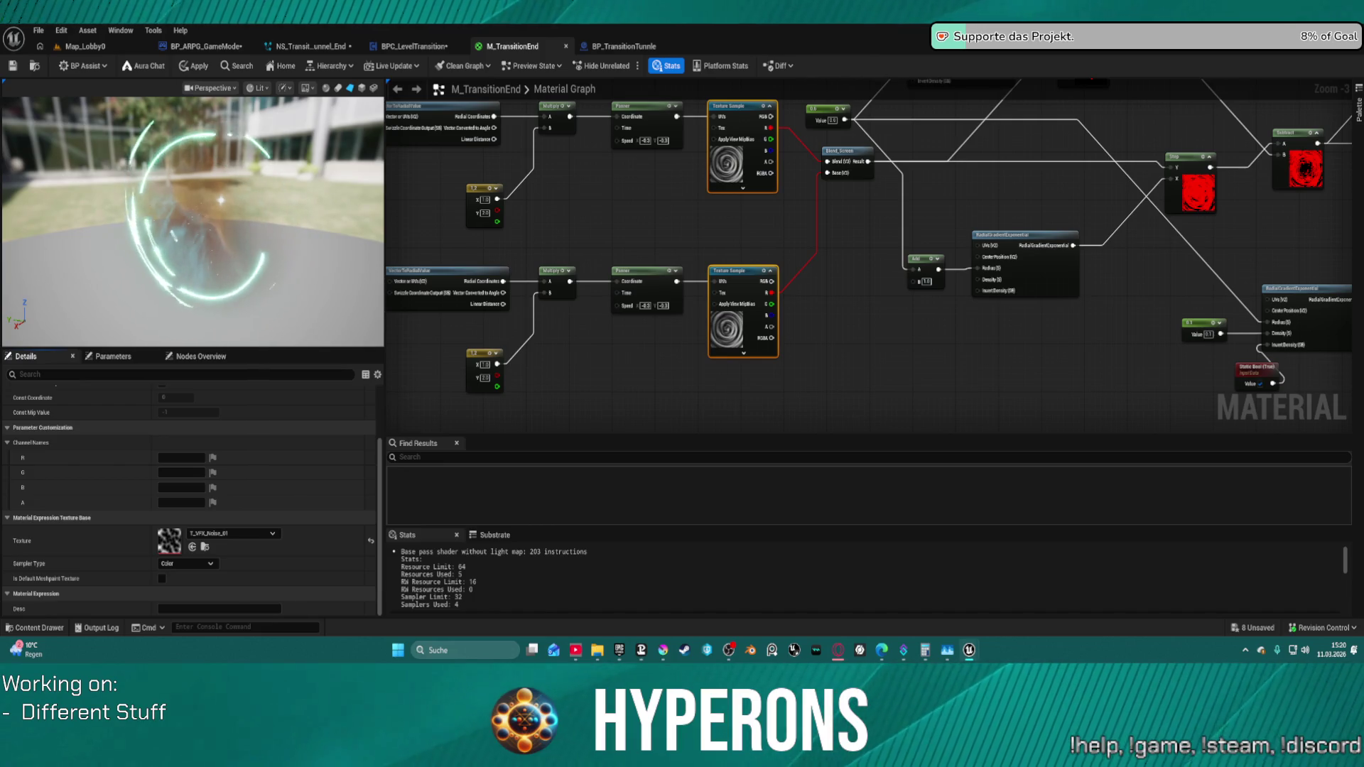
{"action": "left_click", "coordinate": [192, 547]}
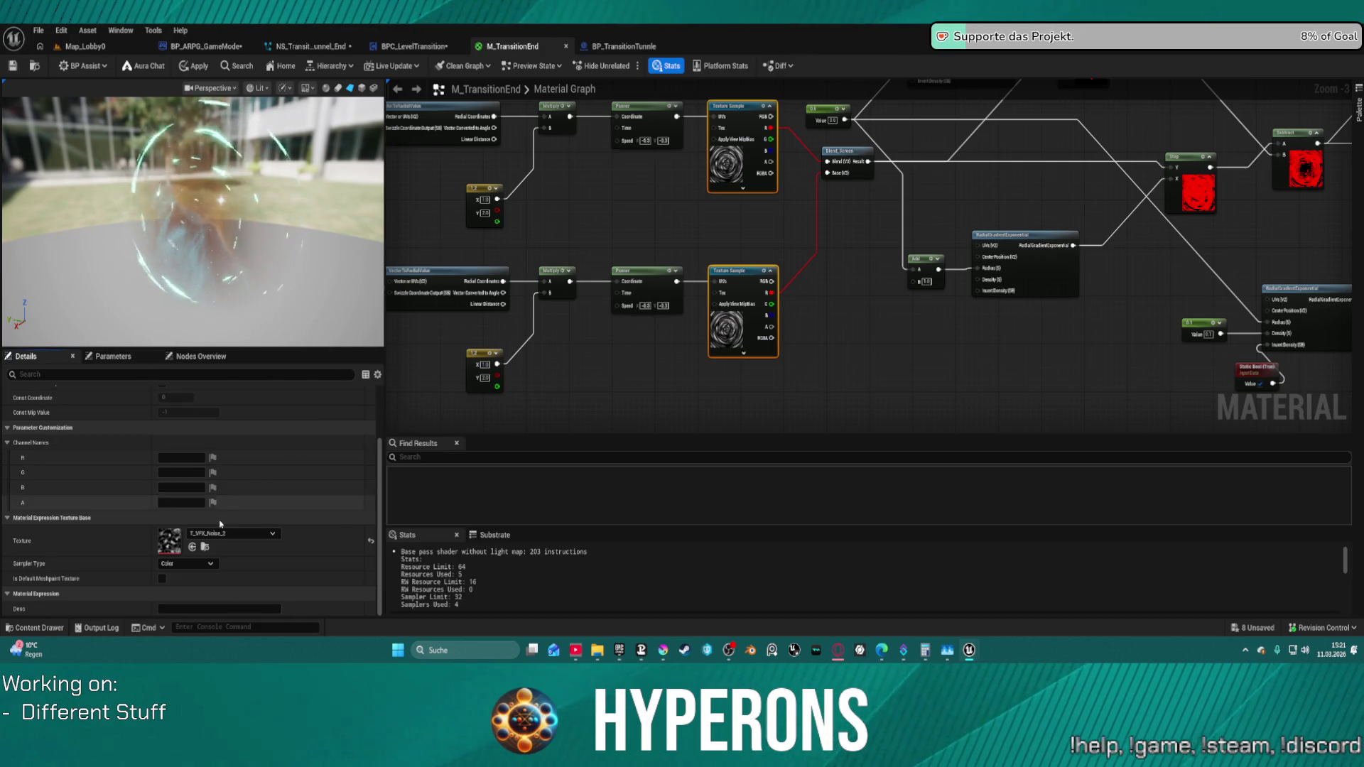
{"action": "left_click", "coordinate": [192, 546]}
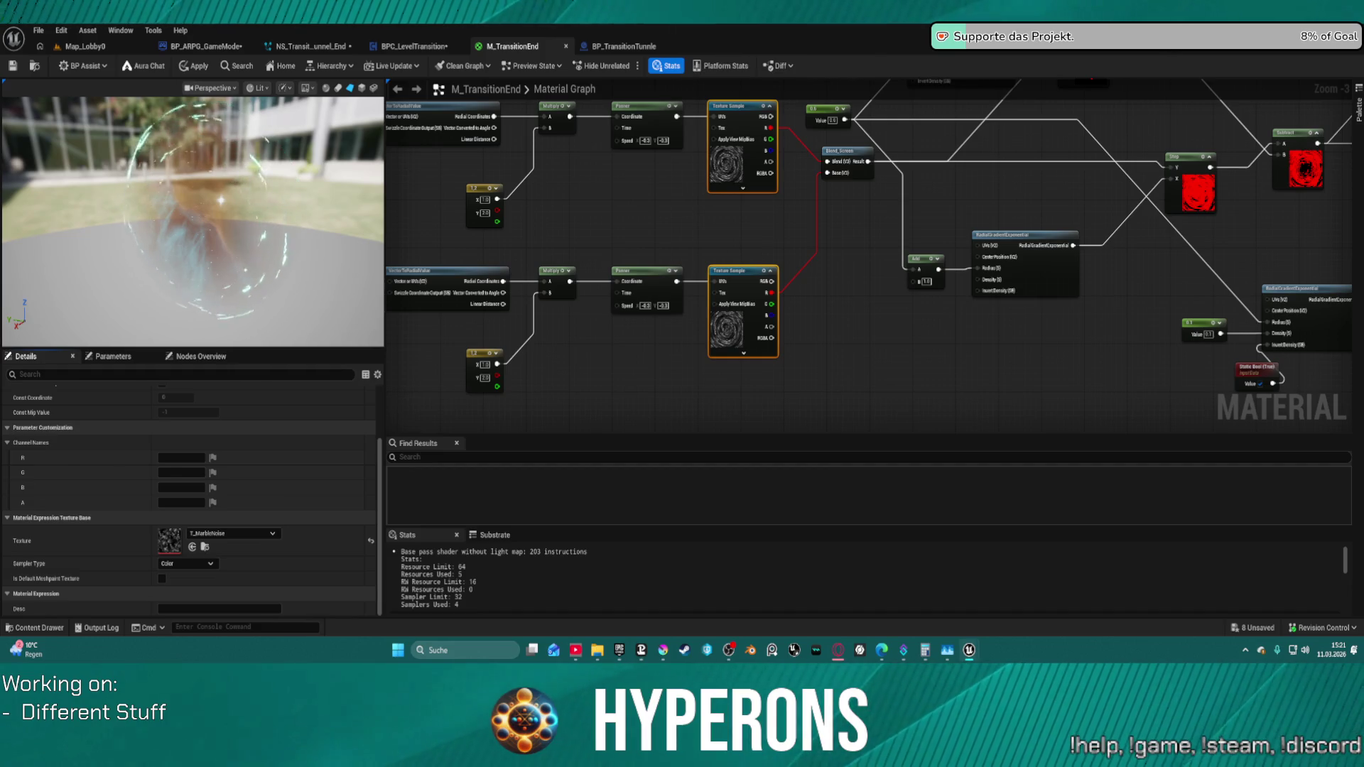
{"action": "scroll", "coordinate": [435, 398], "scroll_direction": "down", "scroll_amount": 2}
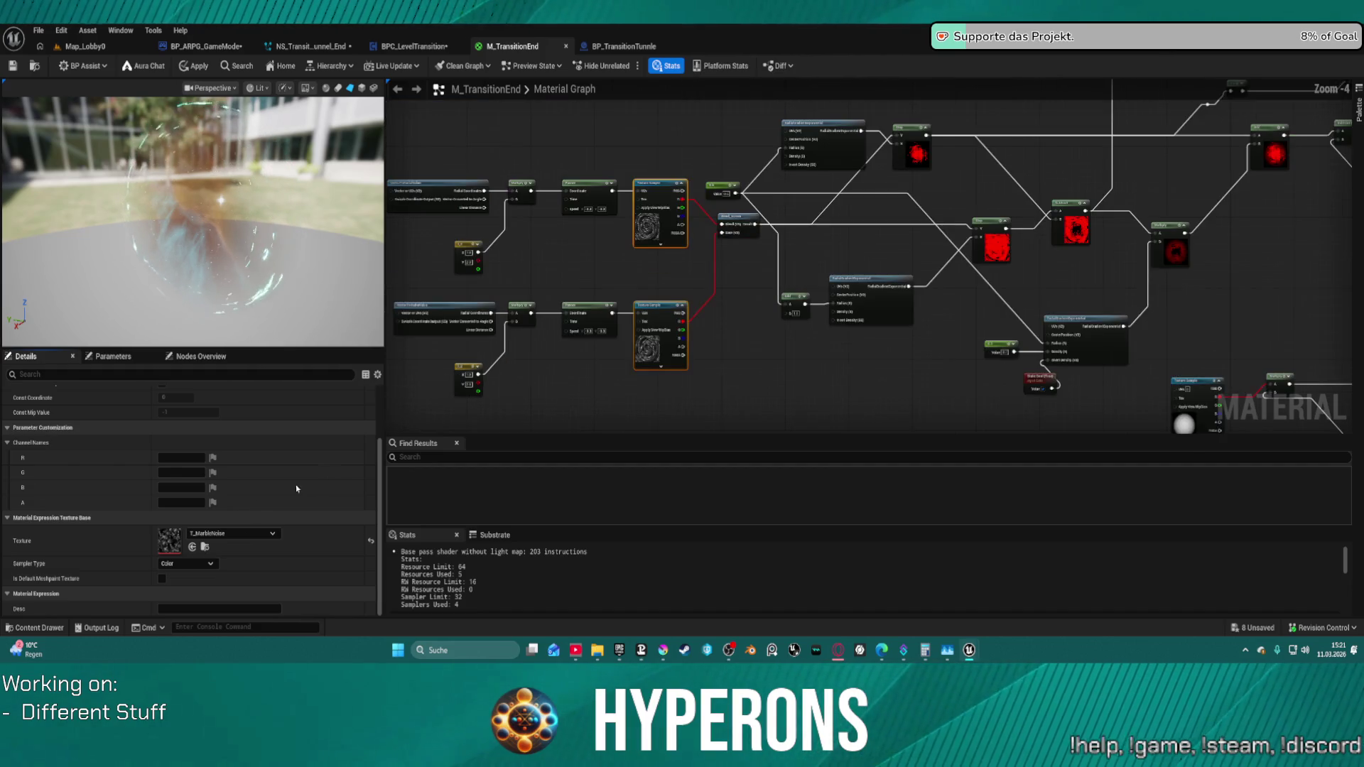
- Cycle the samples through more noise textures, including T_Noise_2
{"action": "left_click", "coordinate": [192, 547]}
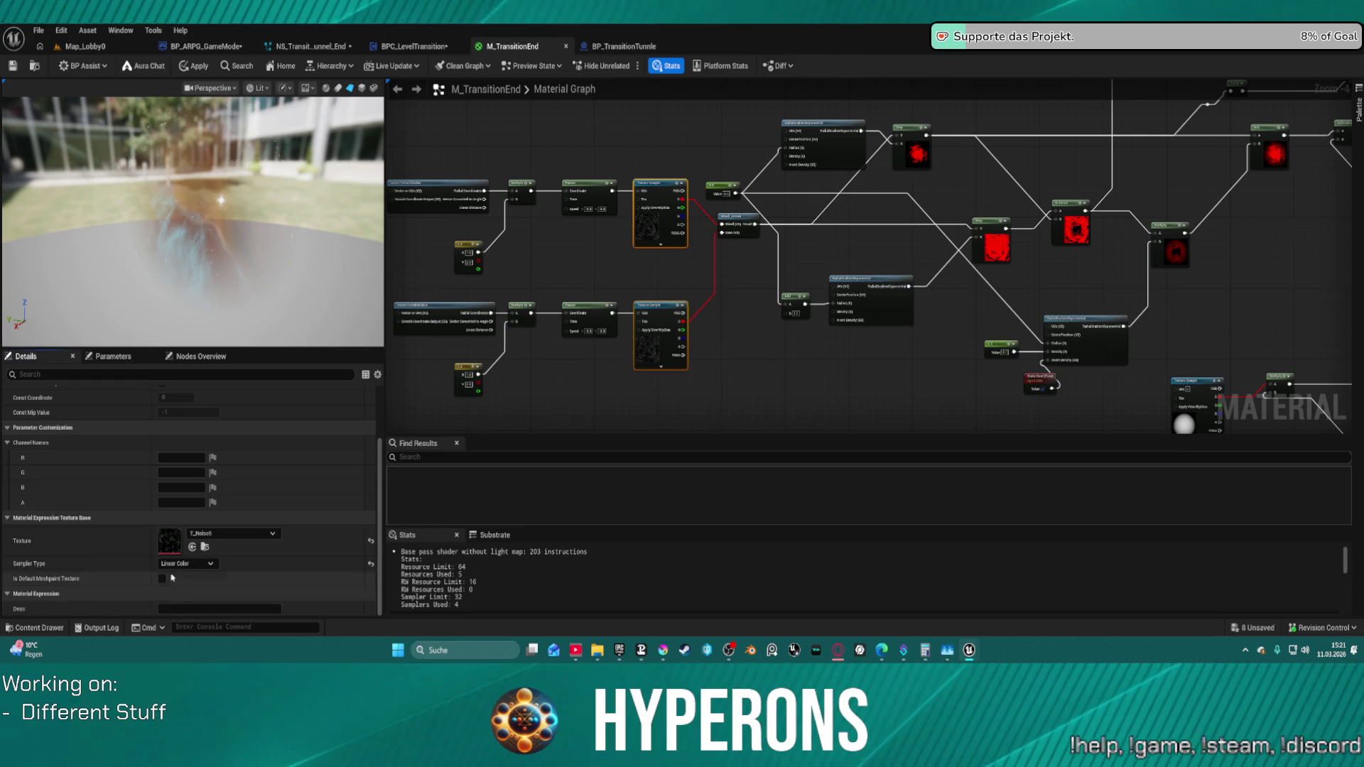
{"action": "left_click", "coordinate": [192, 547]}
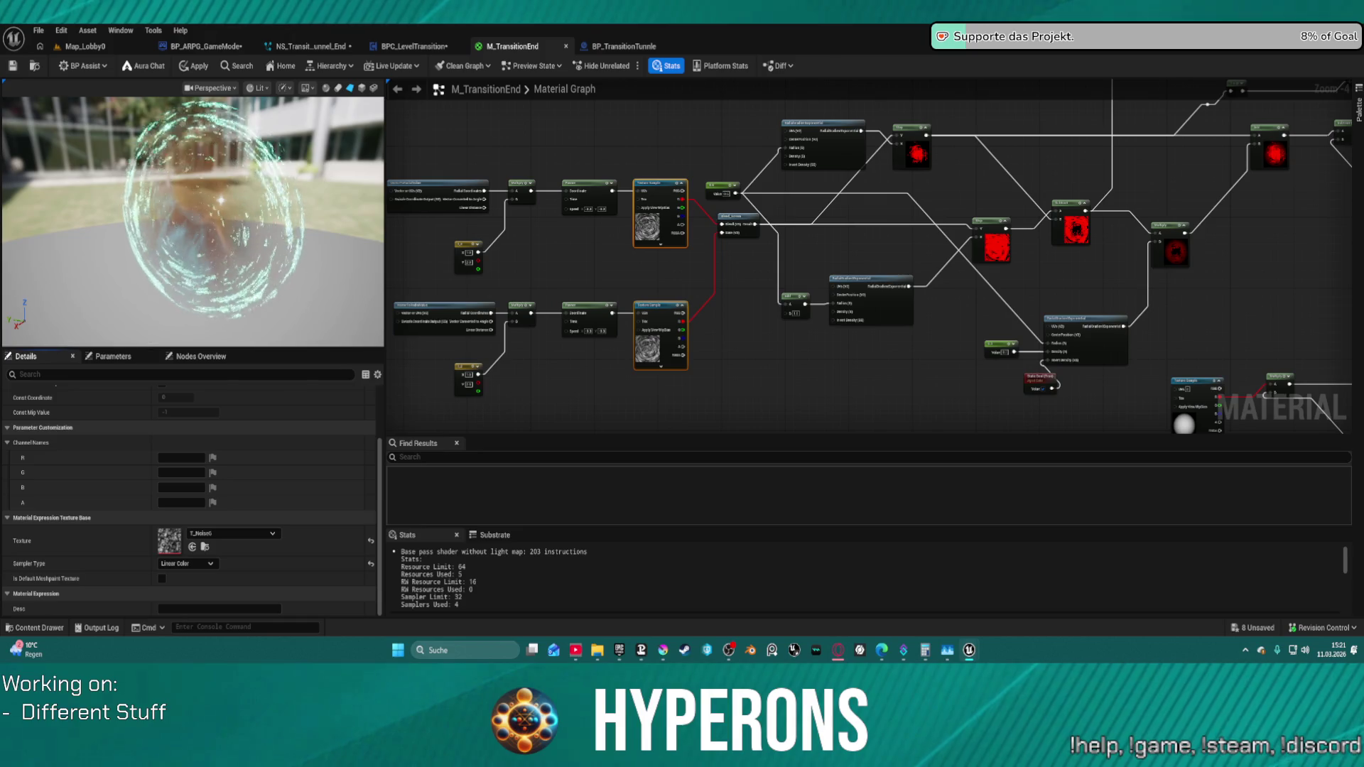
{"action": "left_click", "coordinate": [192, 547]}
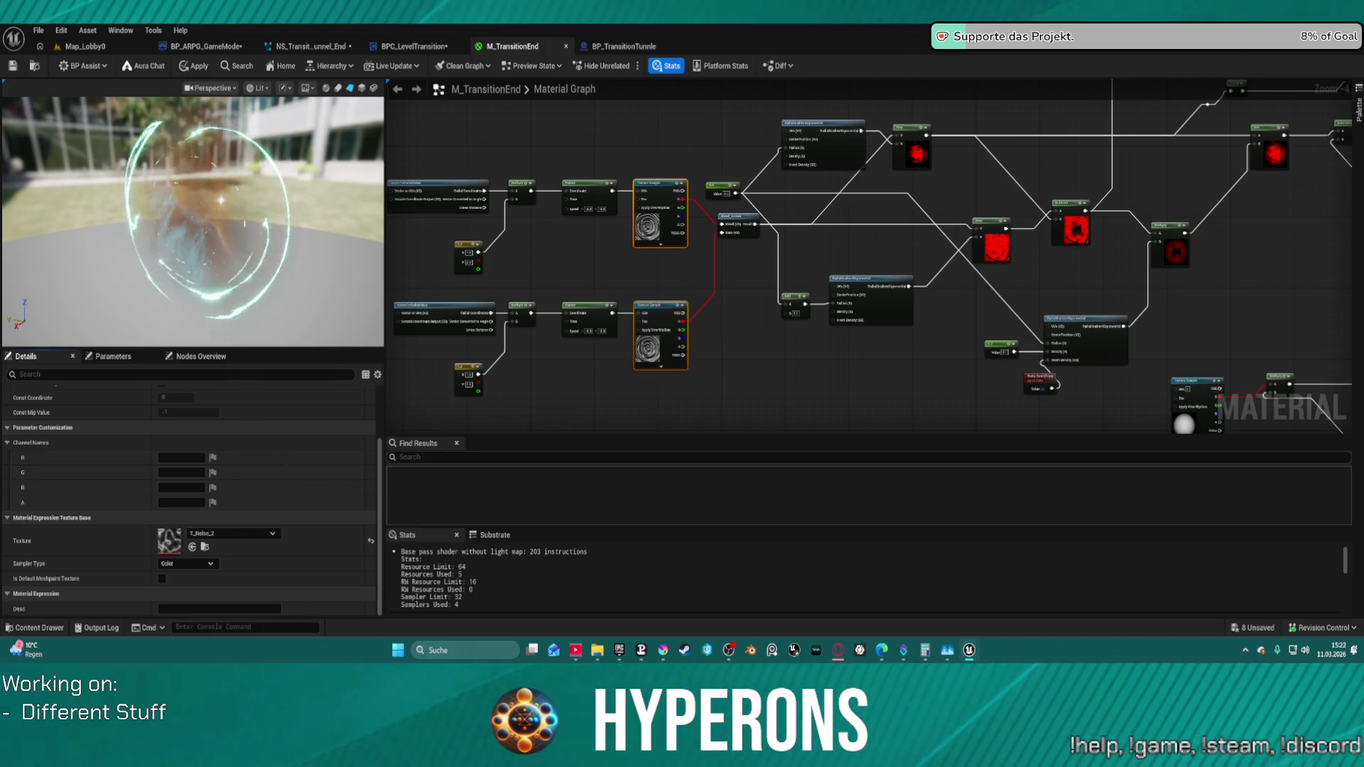
{"action": "left_click", "coordinate": [194, 547]}
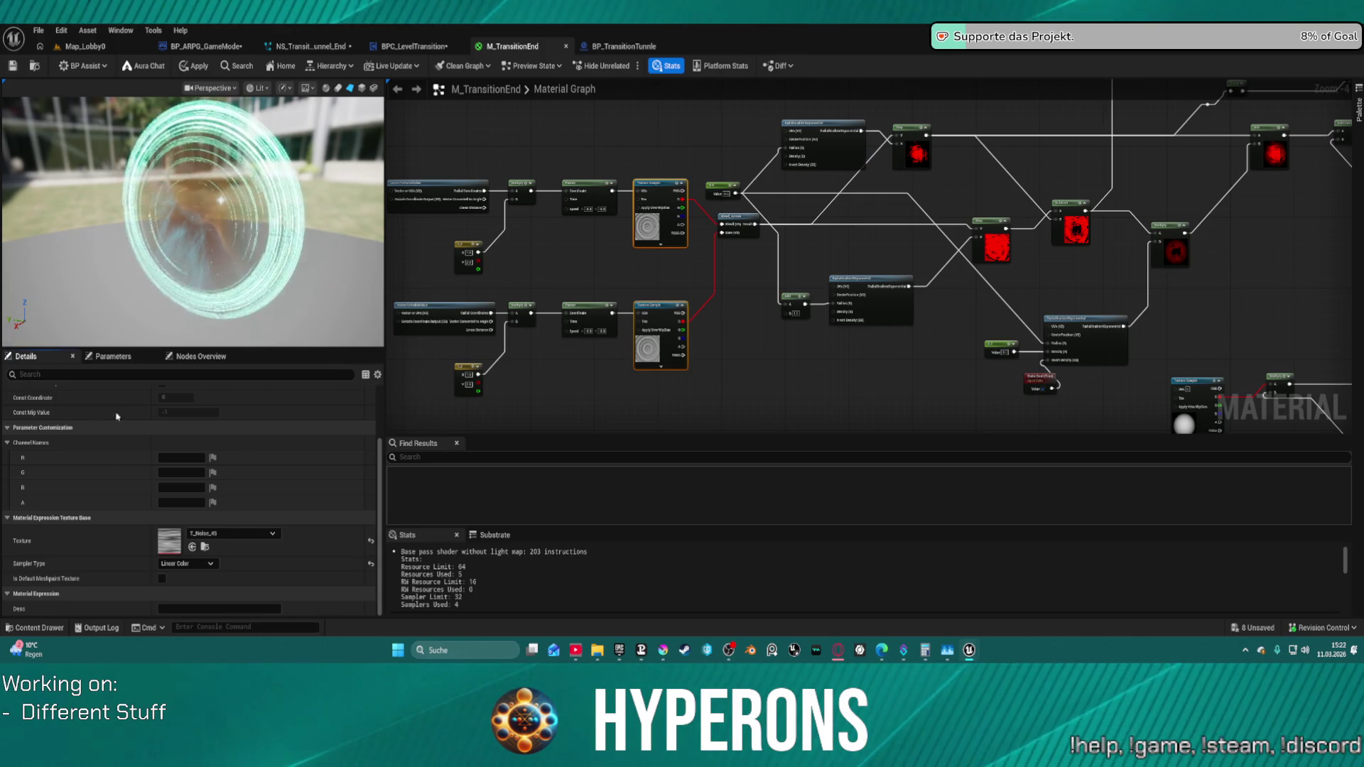
{"action": "left_click", "coordinate": [193, 547]}
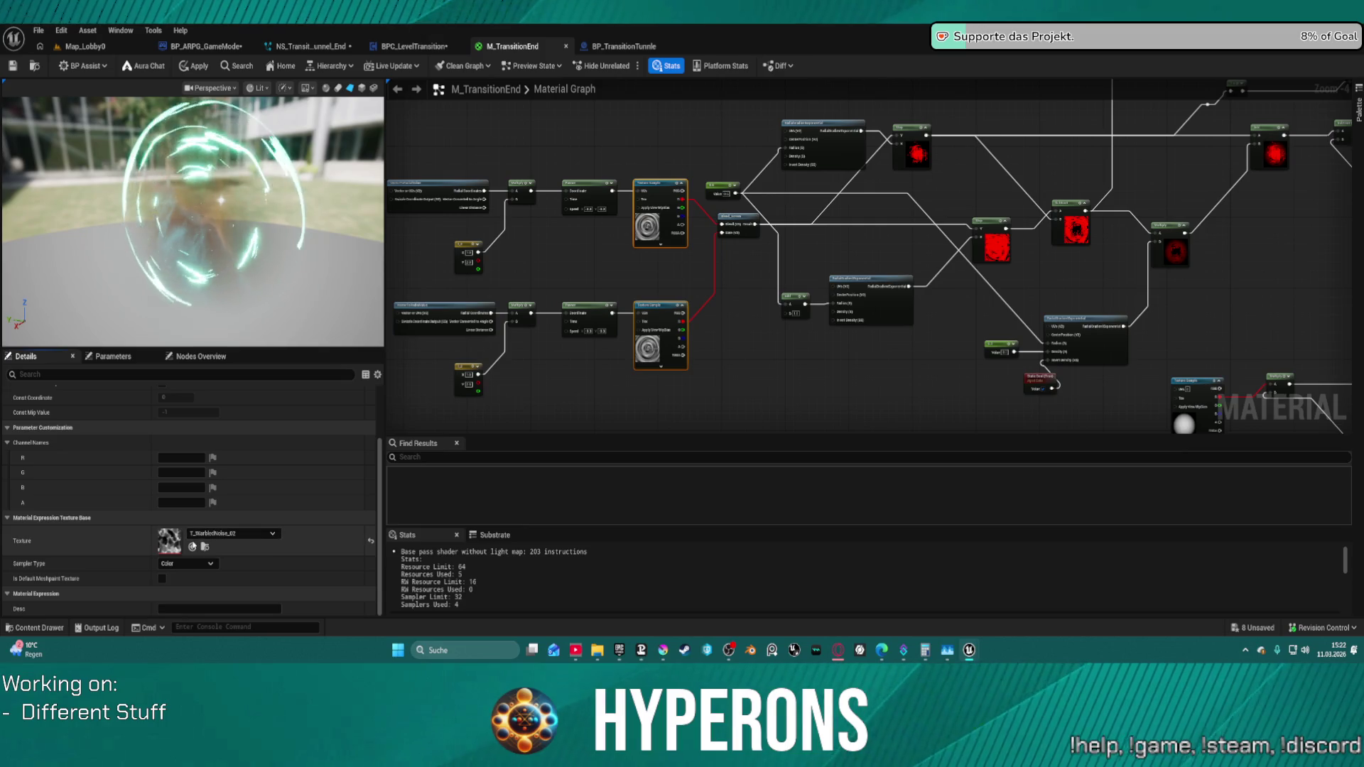
- Try T_Noise_Terrain and T_Noise5, settle on T_MarbleNoise_7, apply the material and go to the lobby level
{"action": "left_click", "coordinate": [192, 549]}
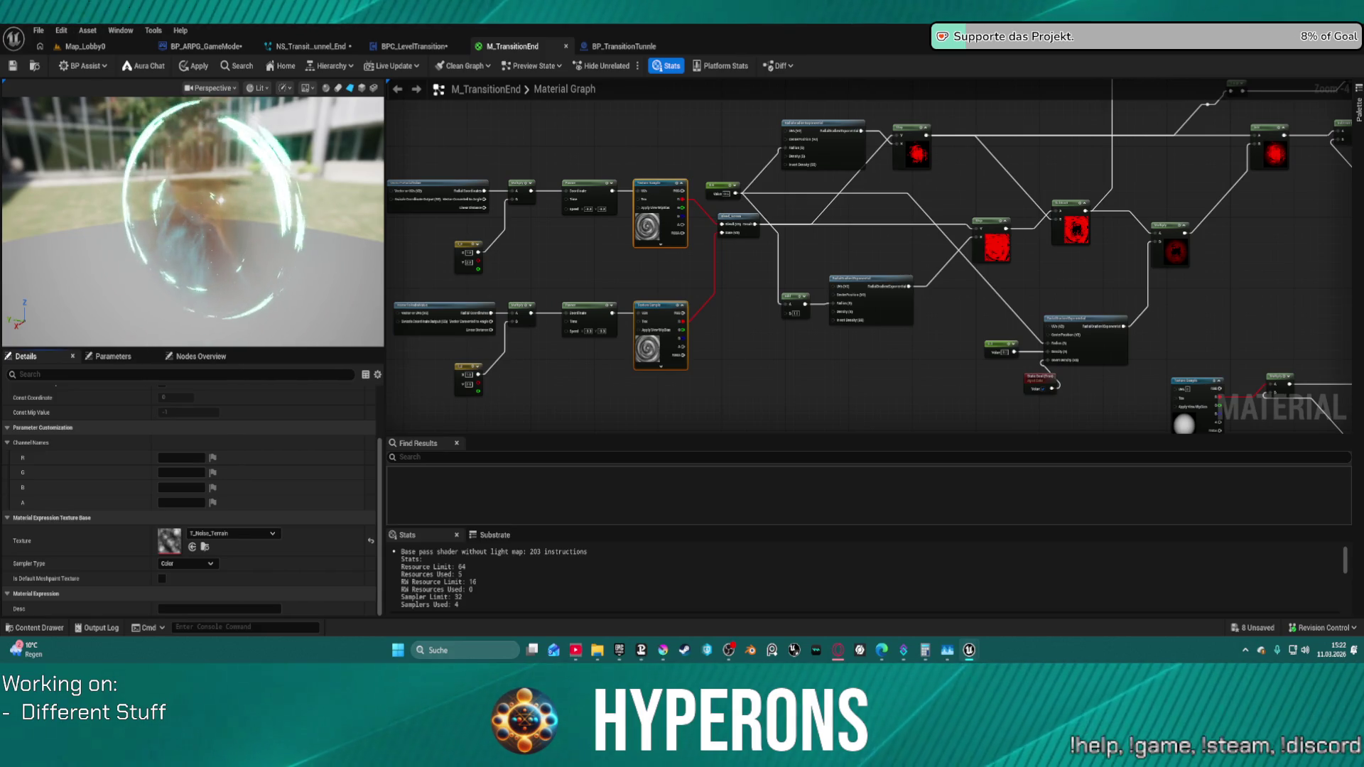
{"action": "left_click", "coordinate": [192, 546]}
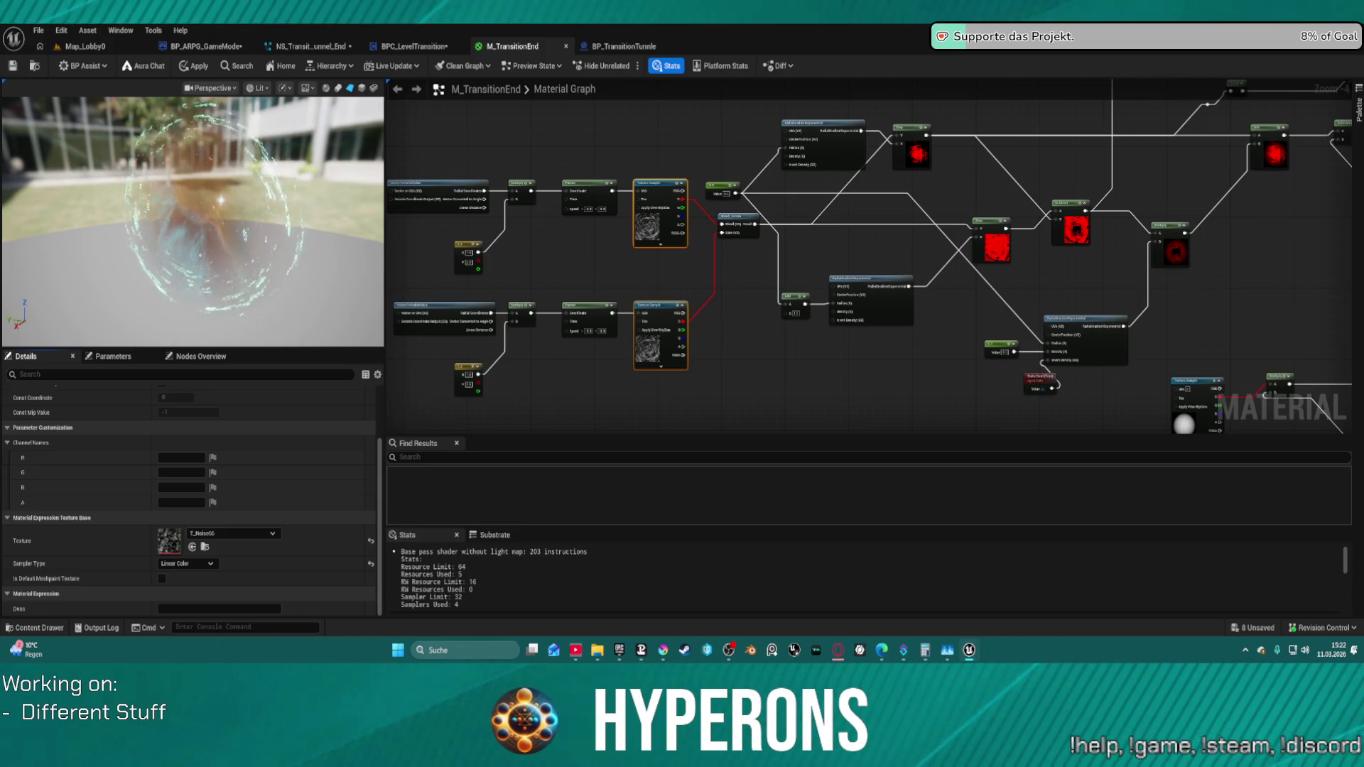
{"action": "left_click", "coordinate": [193, 547]}
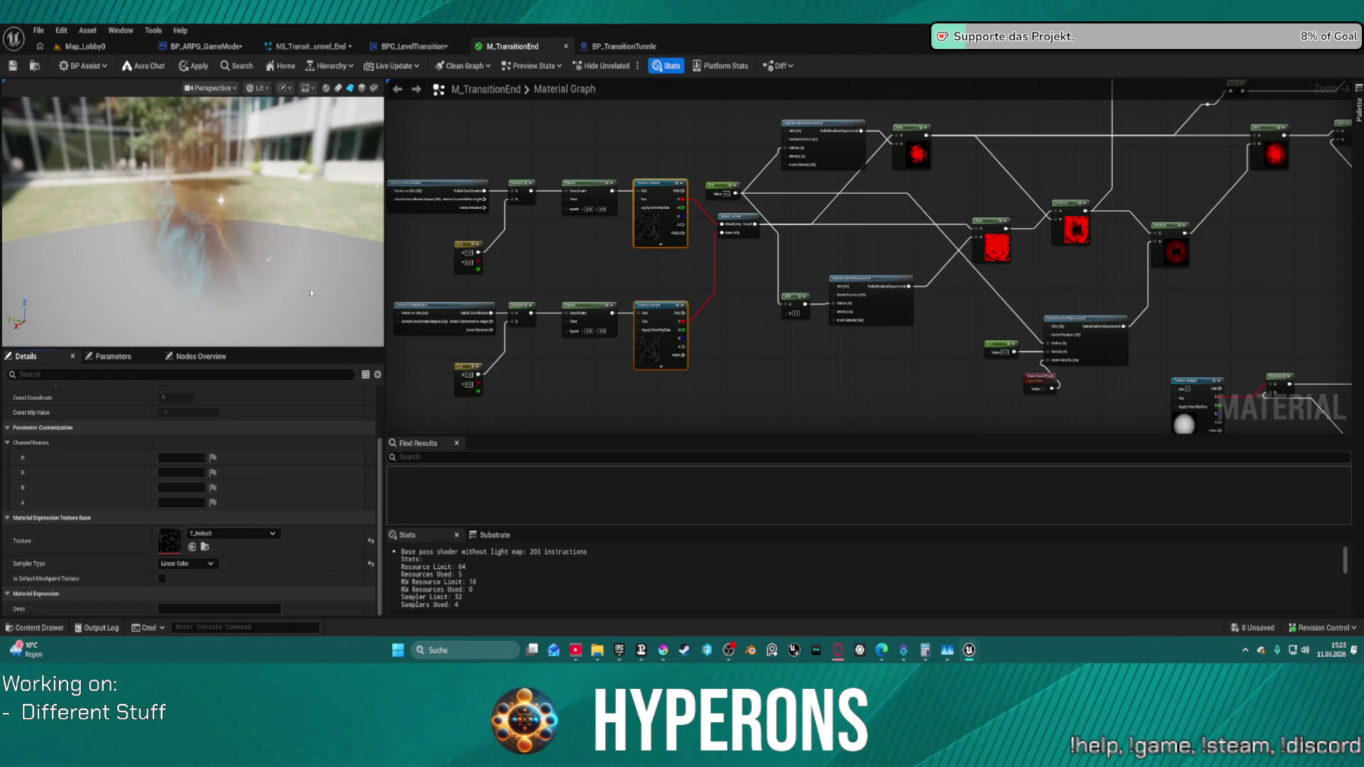
{"action": "left_click", "coordinate": [192, 548]}
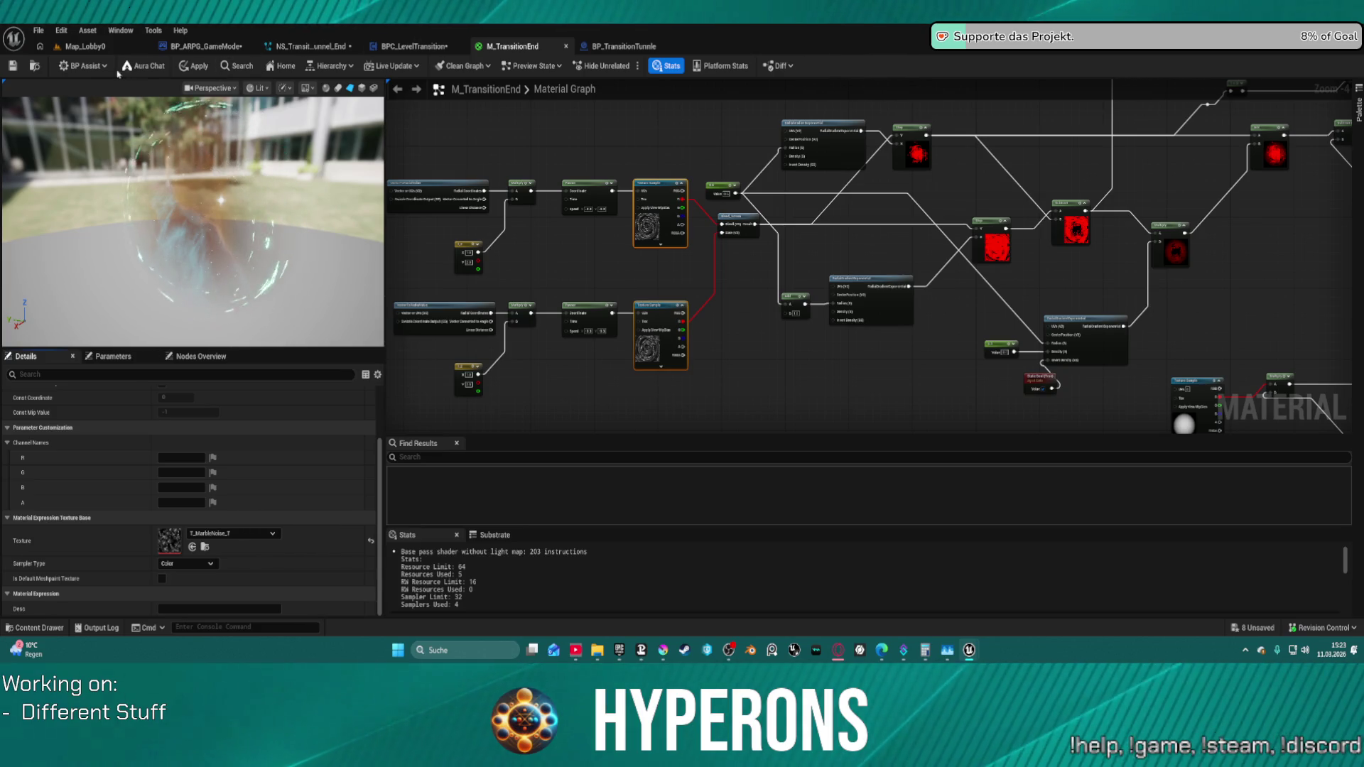
{"action": "left_click", "coordinate": [189, 66]}
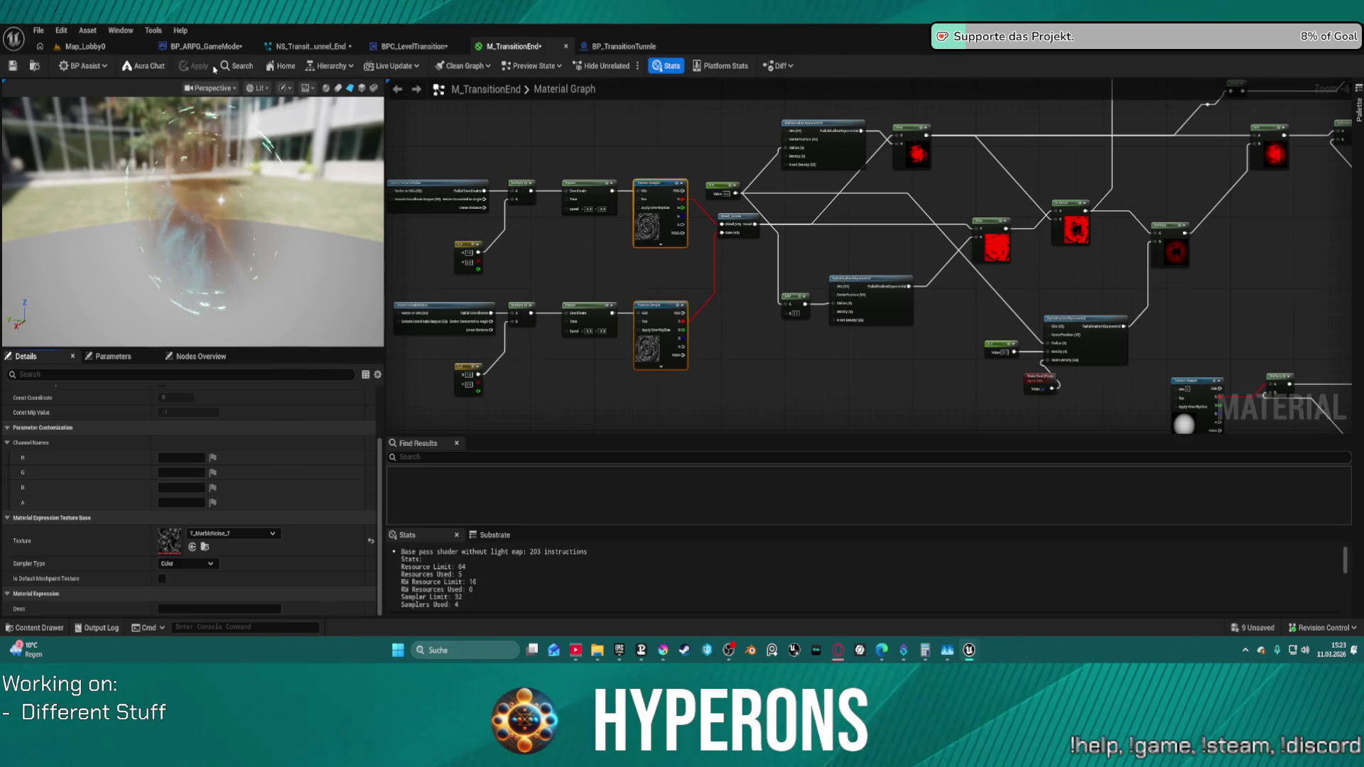
{"action": "left_click", "coordinate": [99, 47]}
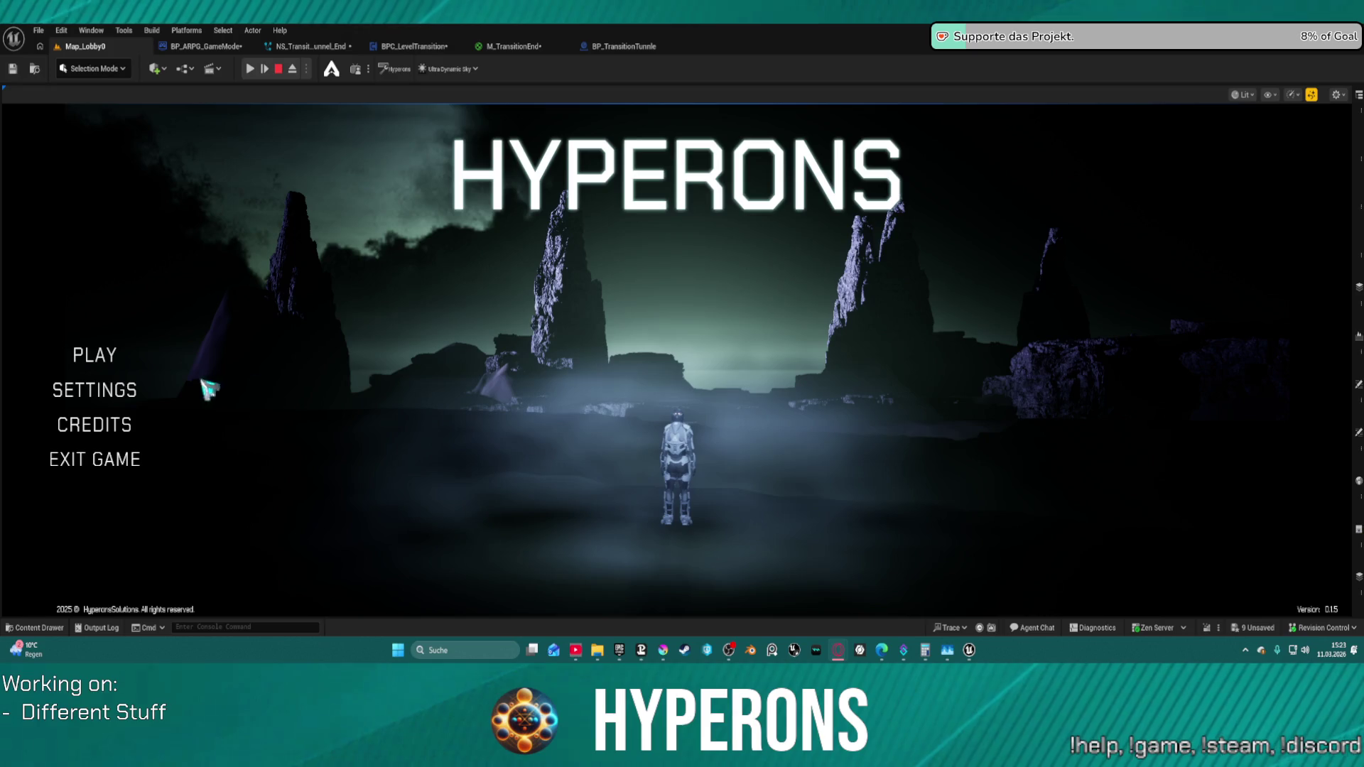
- Choose PLAY on the Hyperons main menu to reach character selection
{"action": "left_click", "coordinate": [95, 358]}
- Start the game with the existing character, then stop the play session
{"action": "left_click", "coordinate": [565, 309]}
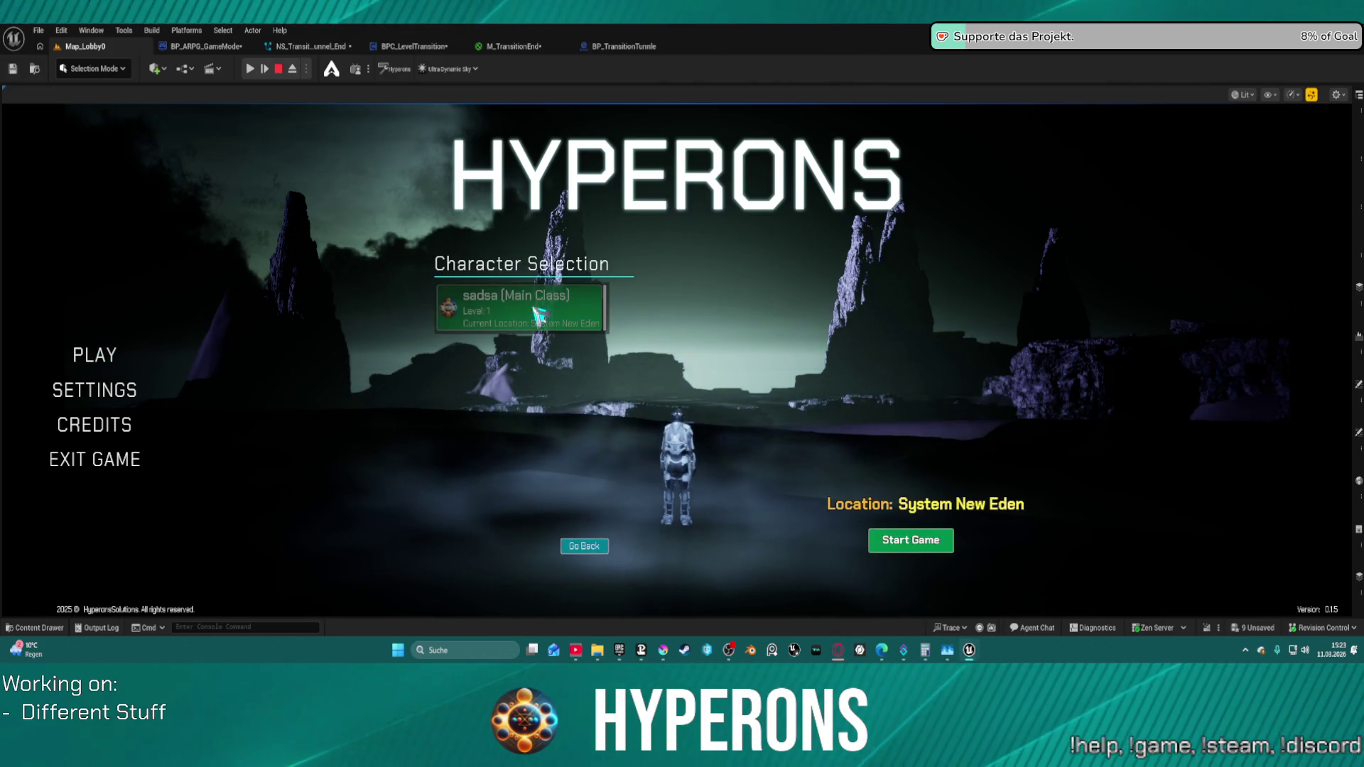
{"action": "left_click", "coordinate": [924, 538]}
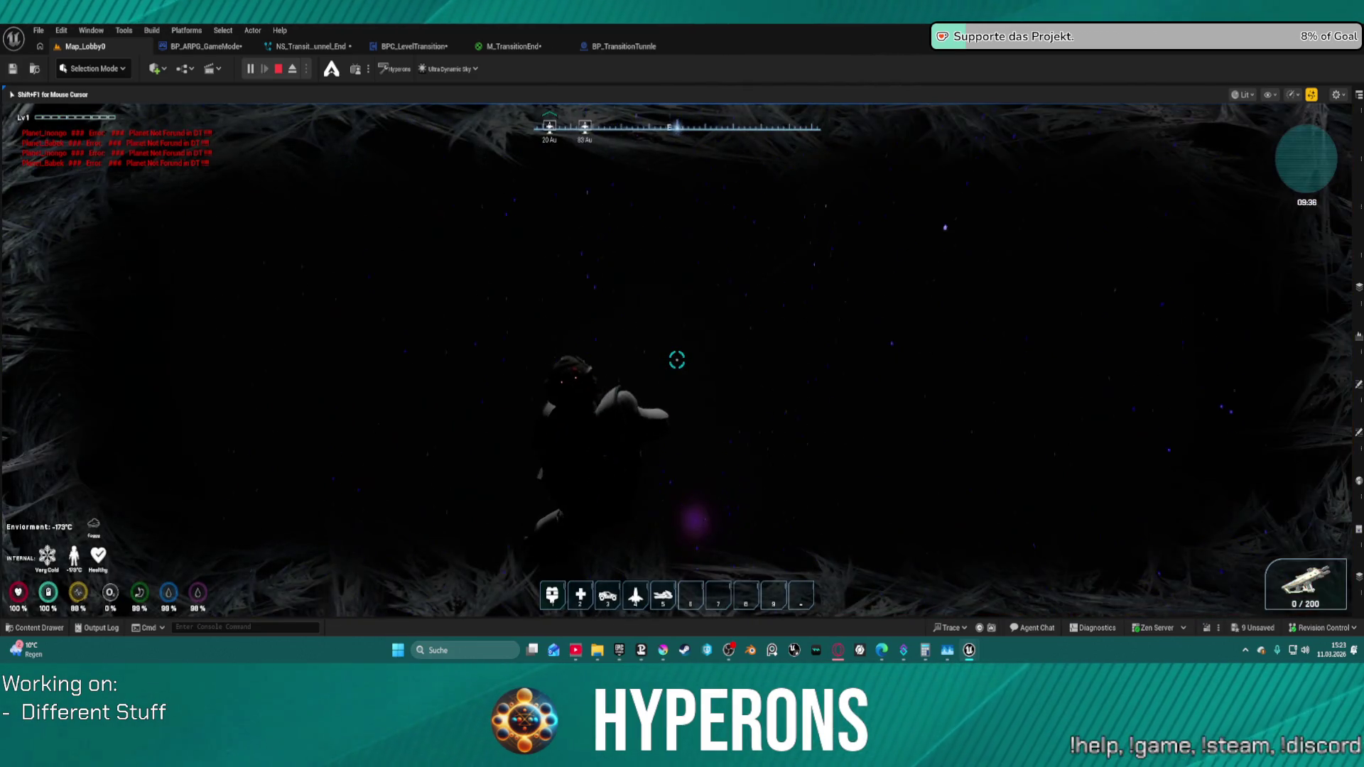
{"action": "key", "text": "Escape"}
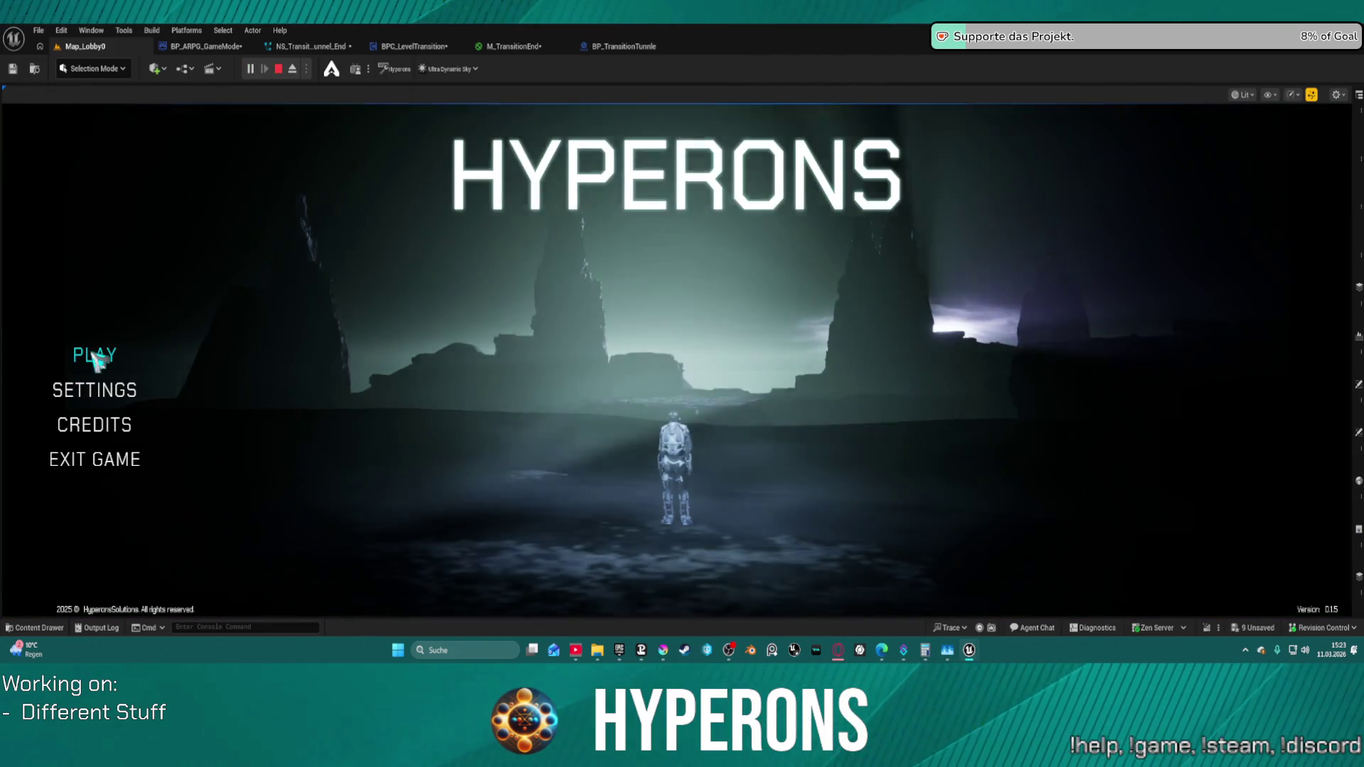
- Re-select the existing character, confirm it and start the game in System New Eden
{"action": "left_click", "coordinate": [96, 357]}
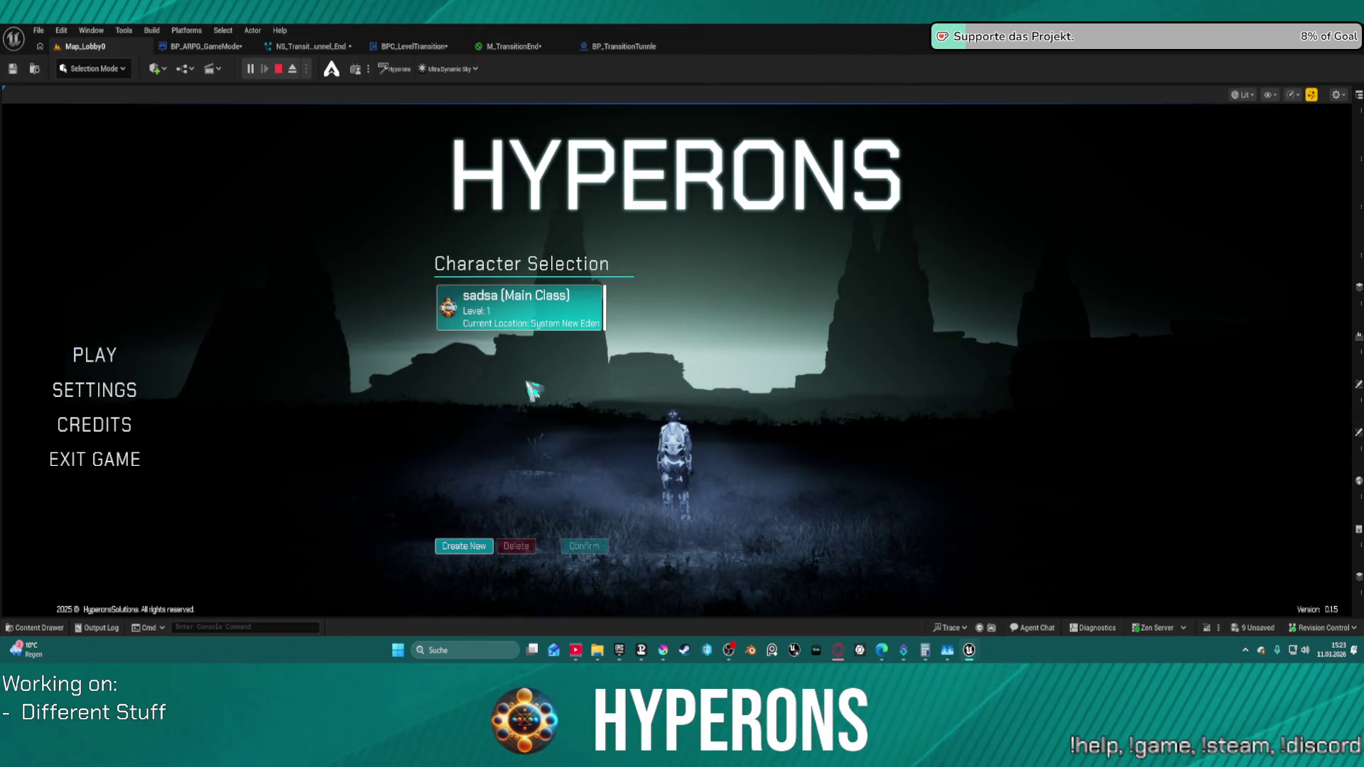
{"action": "left_click", "coordinate": [572, 322]}
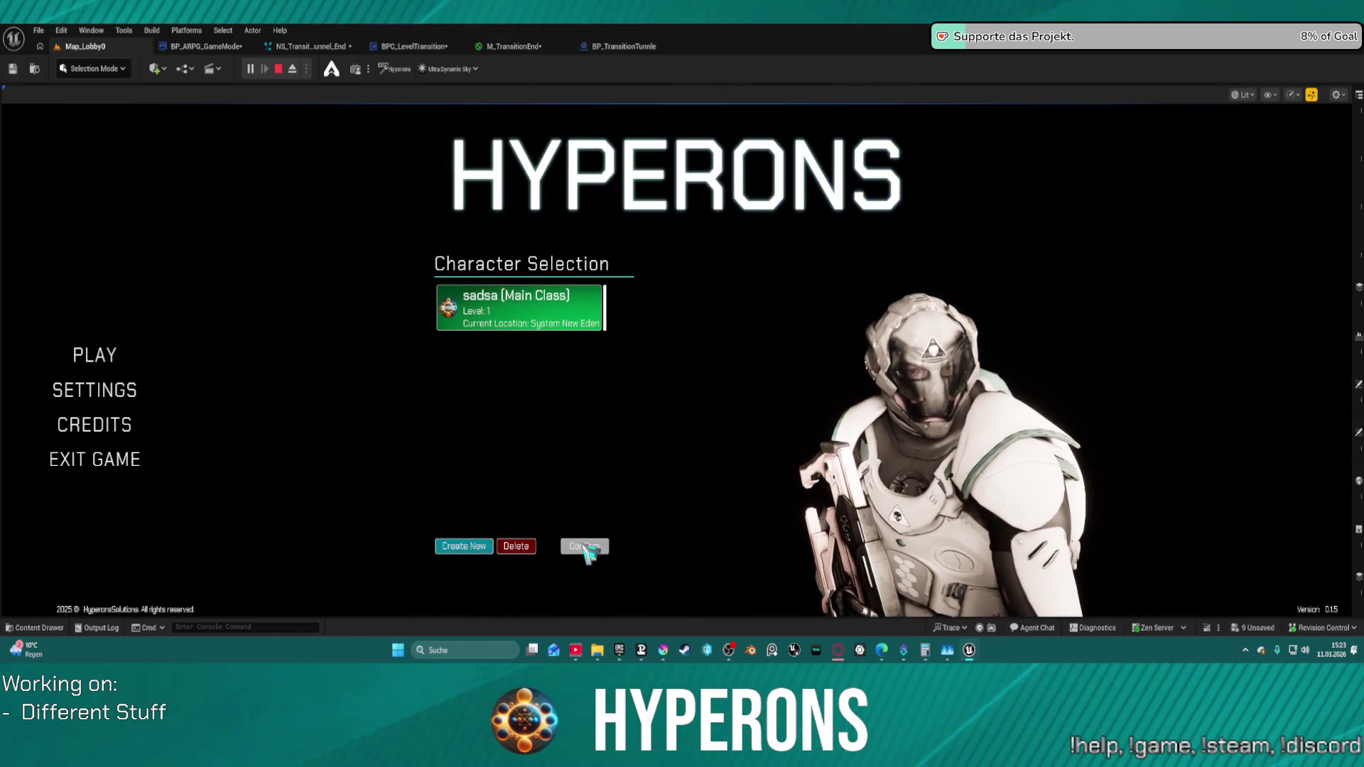
{"action": "left_click", "coordinate": [584, 547]}
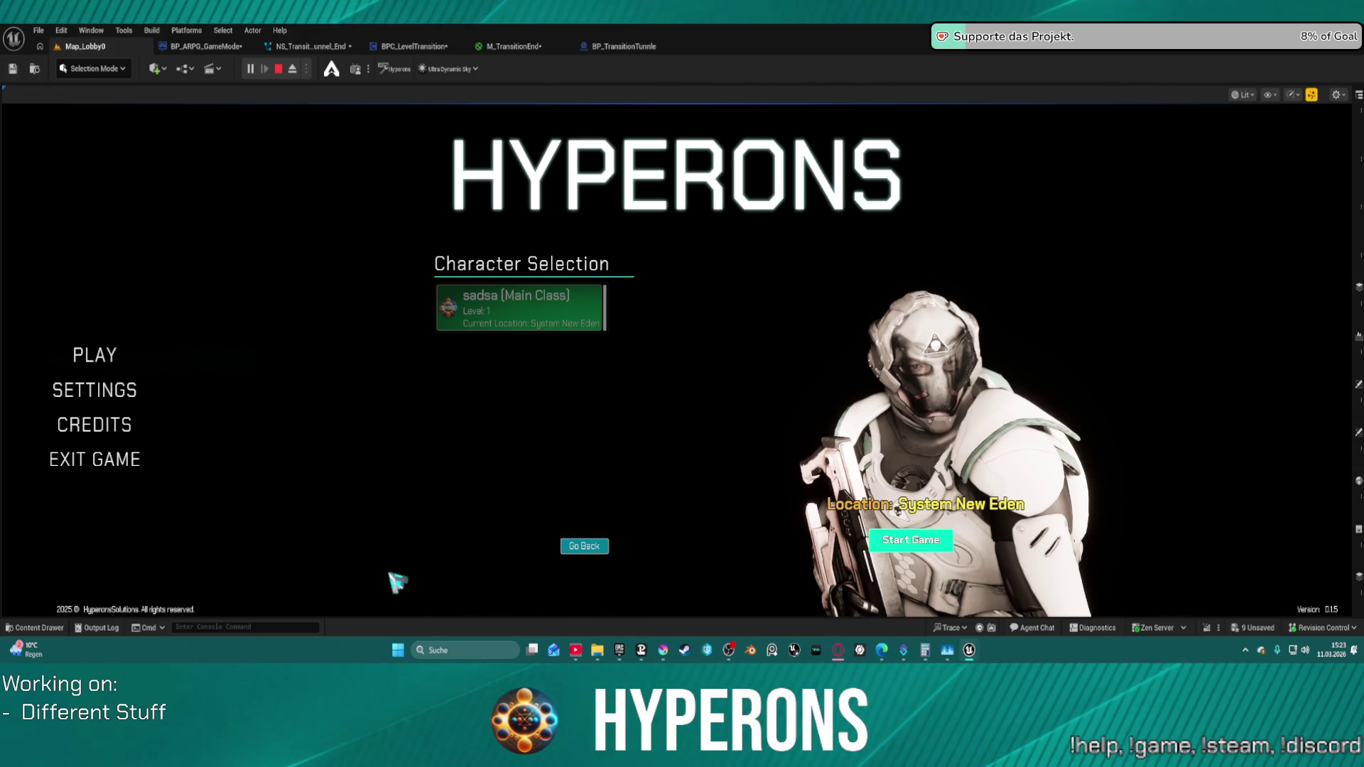
{"action": "left_click", "coordinate": [910, 540]}
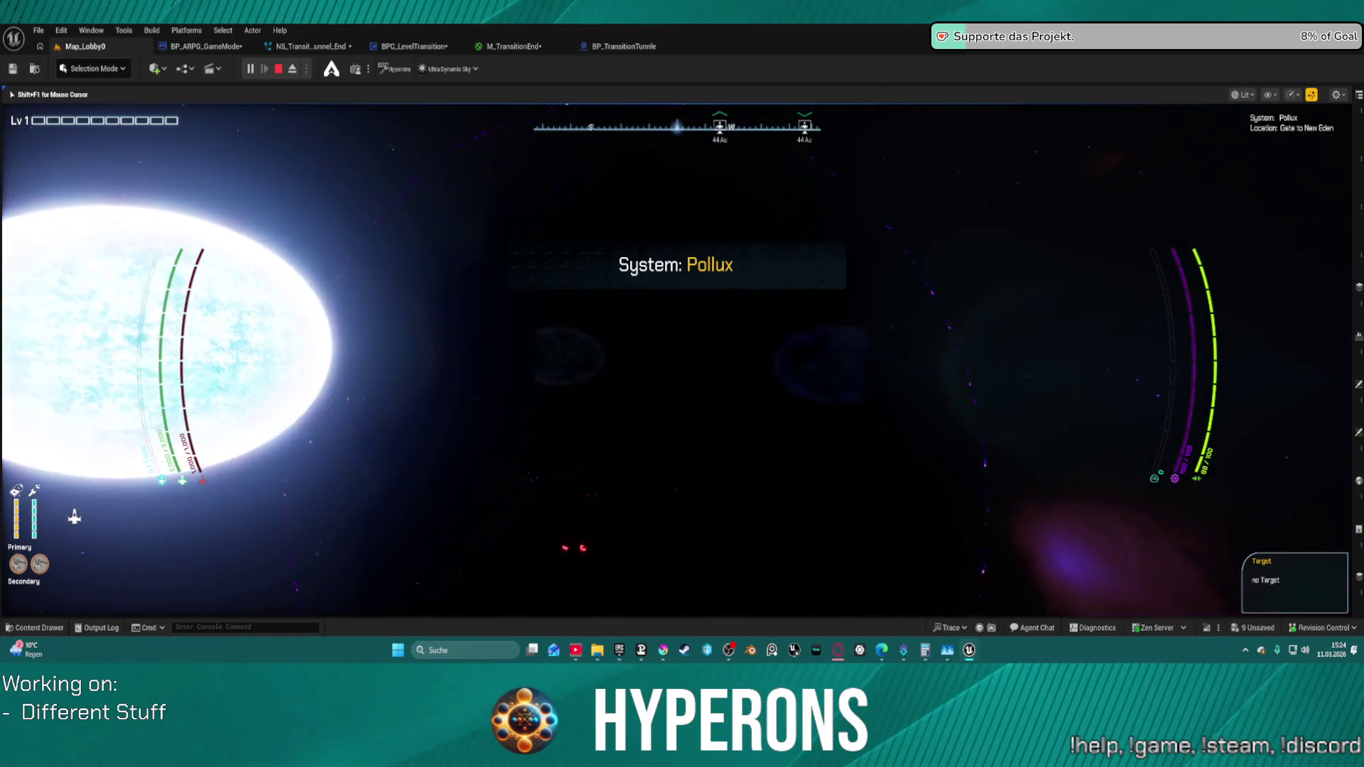
- Restart play (Alt+P), confirm the character and start the game to watch the gate transition
{"action": "key", "text": "Escape"}
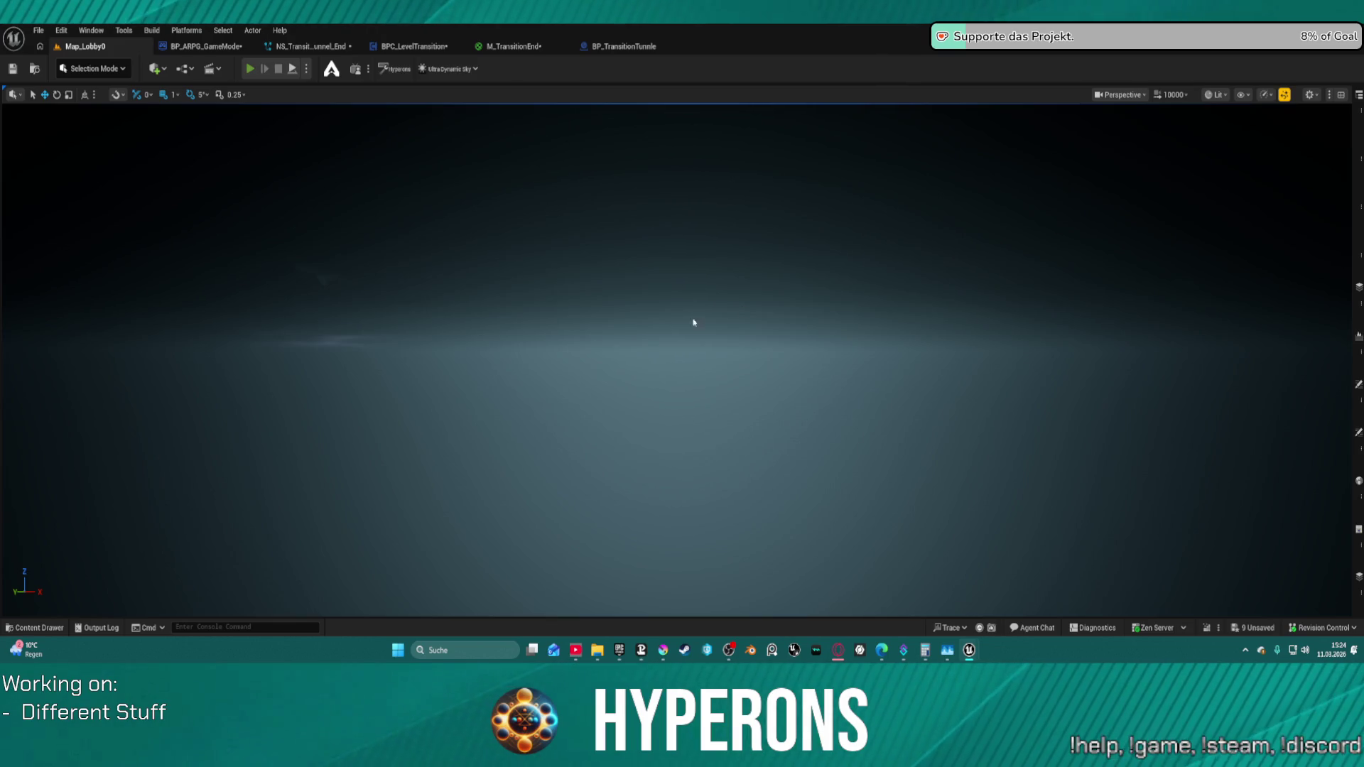
{"action": "key", "text": "alt+p"}
{"action": "left_click", "coordinate": [94, 356]}
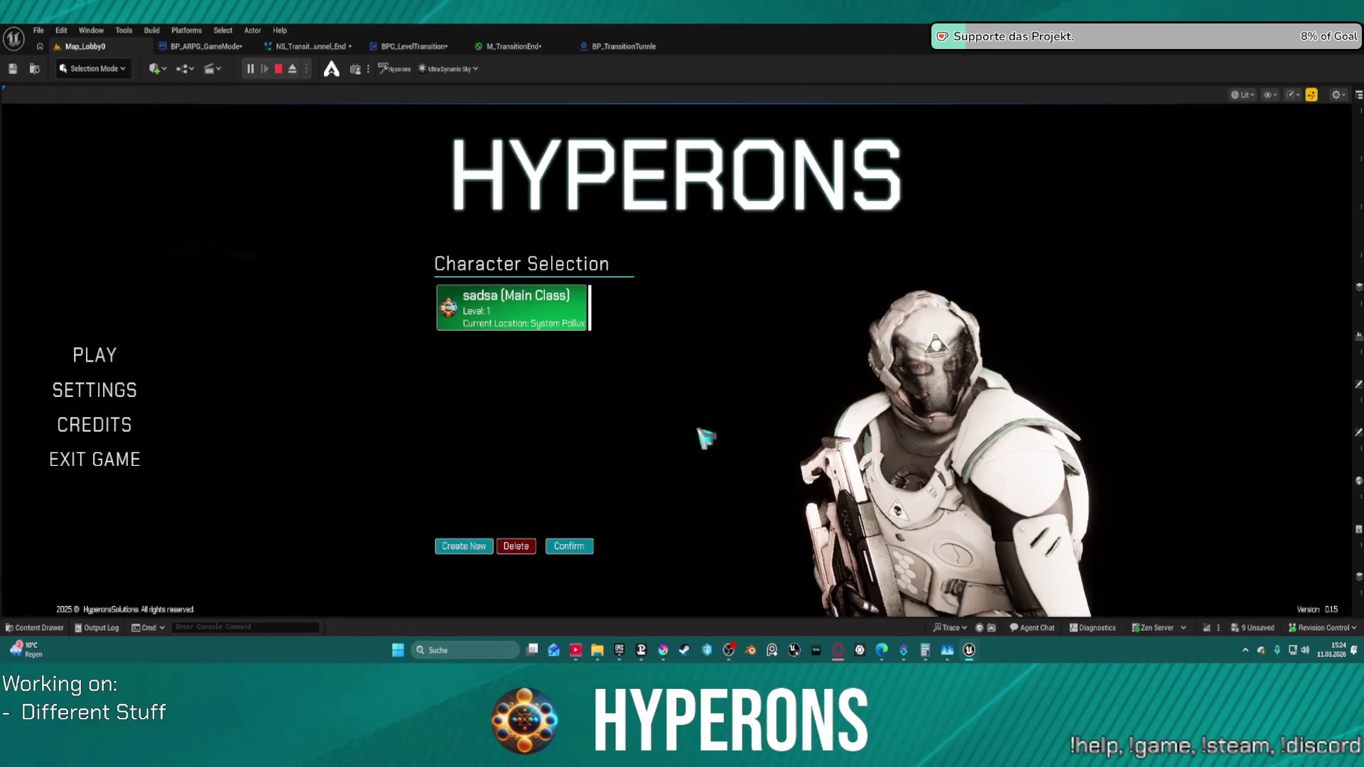
{"action": "left_click", "coordinate": [570, 546]}
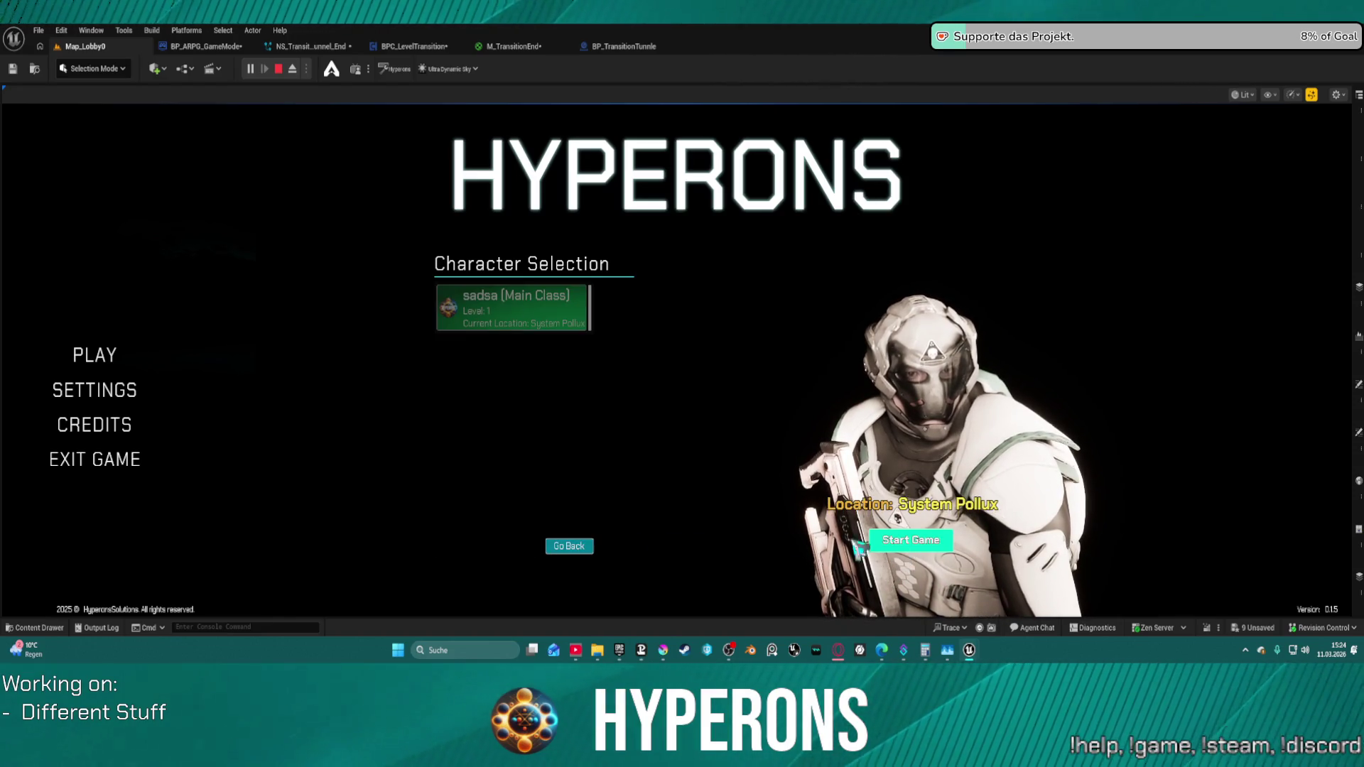
{"action": "left_click", "coordinate": [896, 540]}
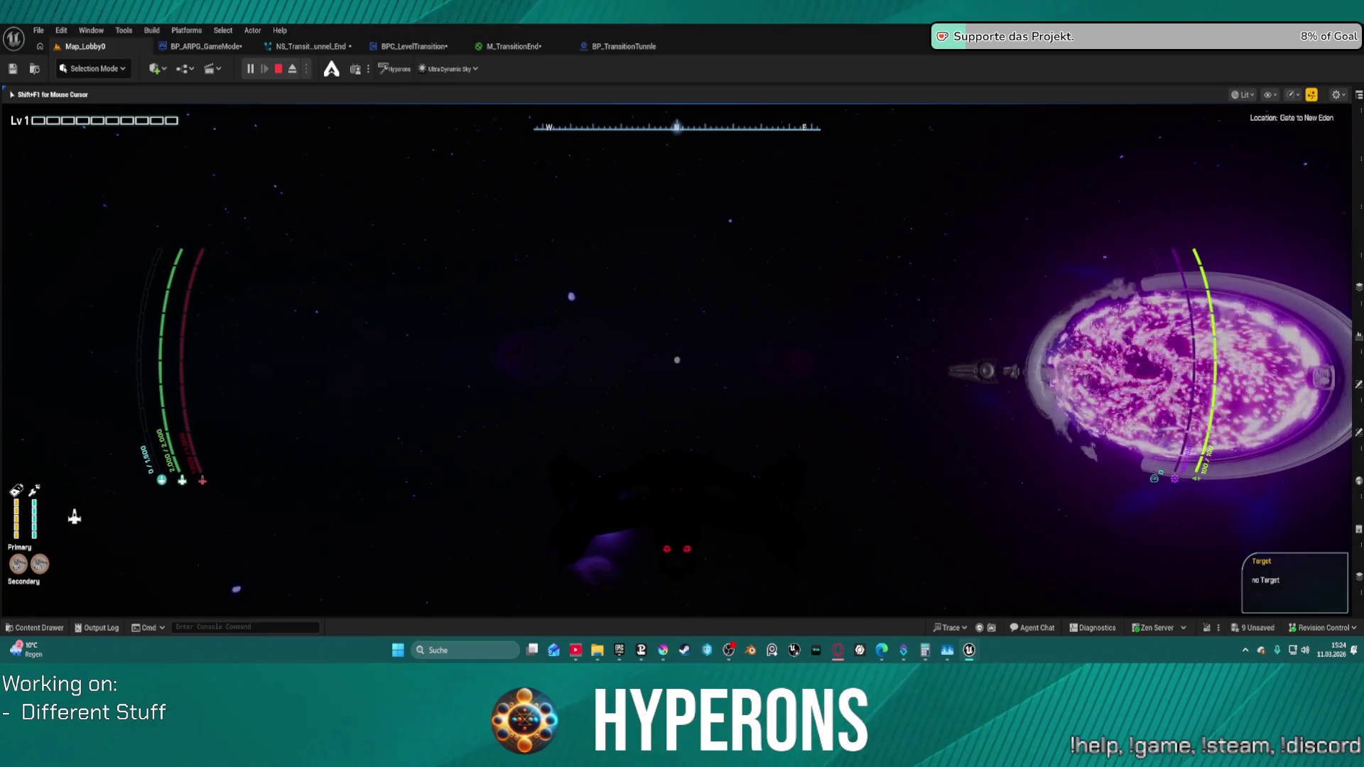
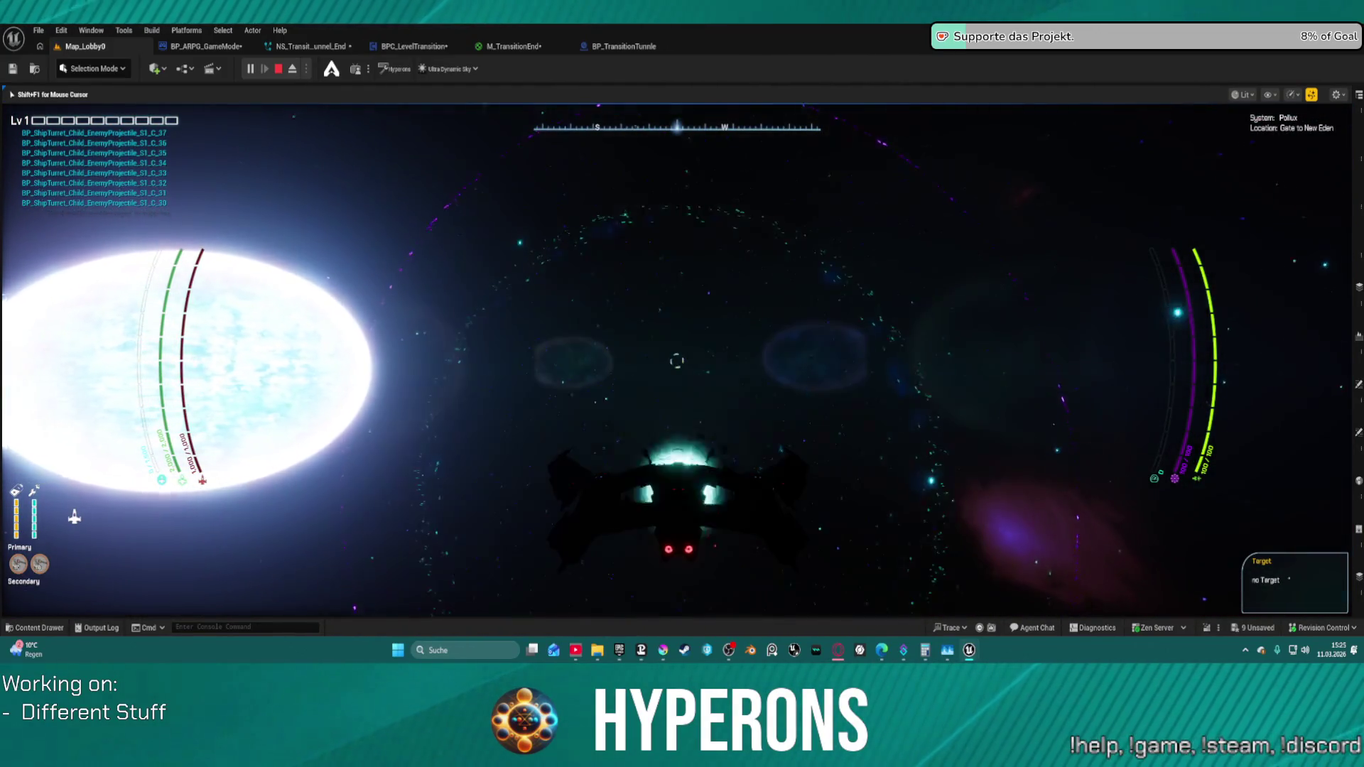
- Stop play, wire SpawnActor straight to Call Level Ready and move the old Delay aside
{"action": "key", "text": "Escape"}
{"action": "left_click", "coordinate": [458, 46]}
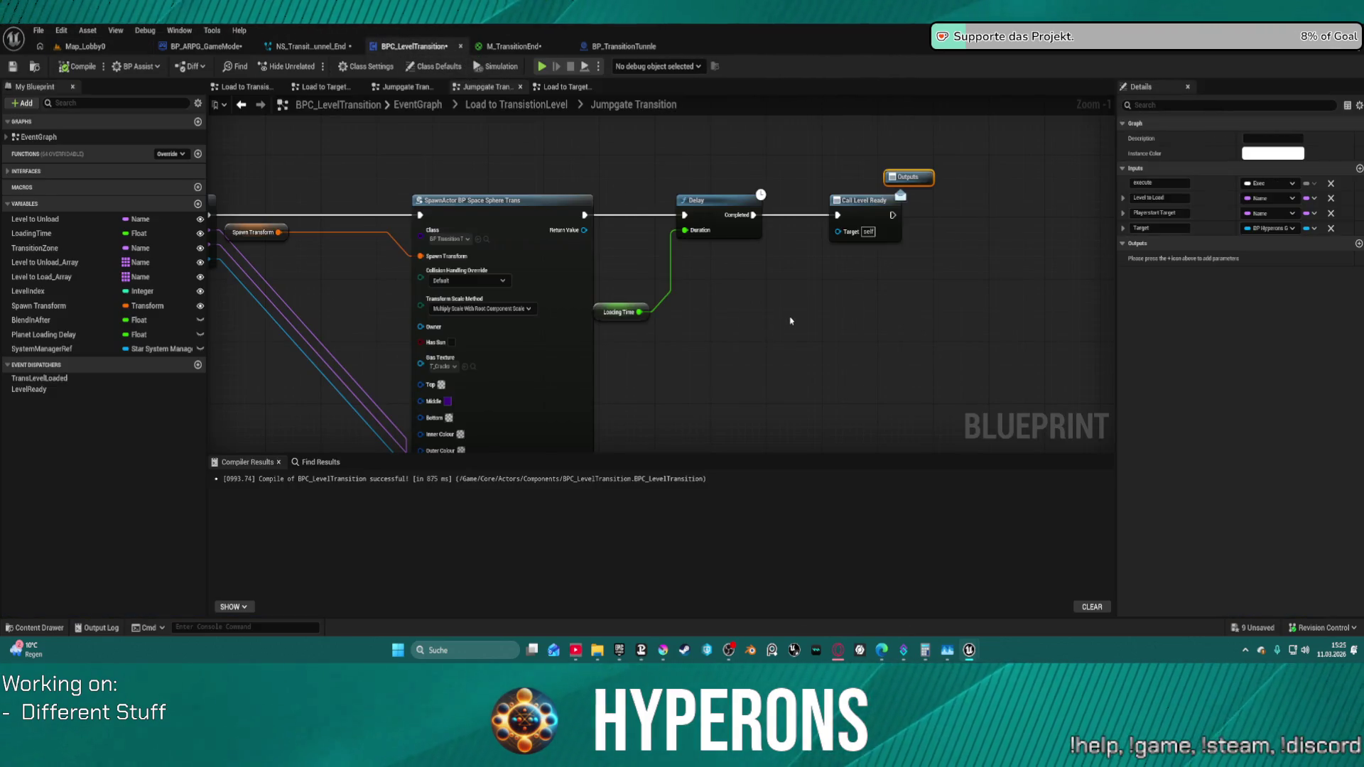
{"action": "left_click", "coordinate": [602, 311]}
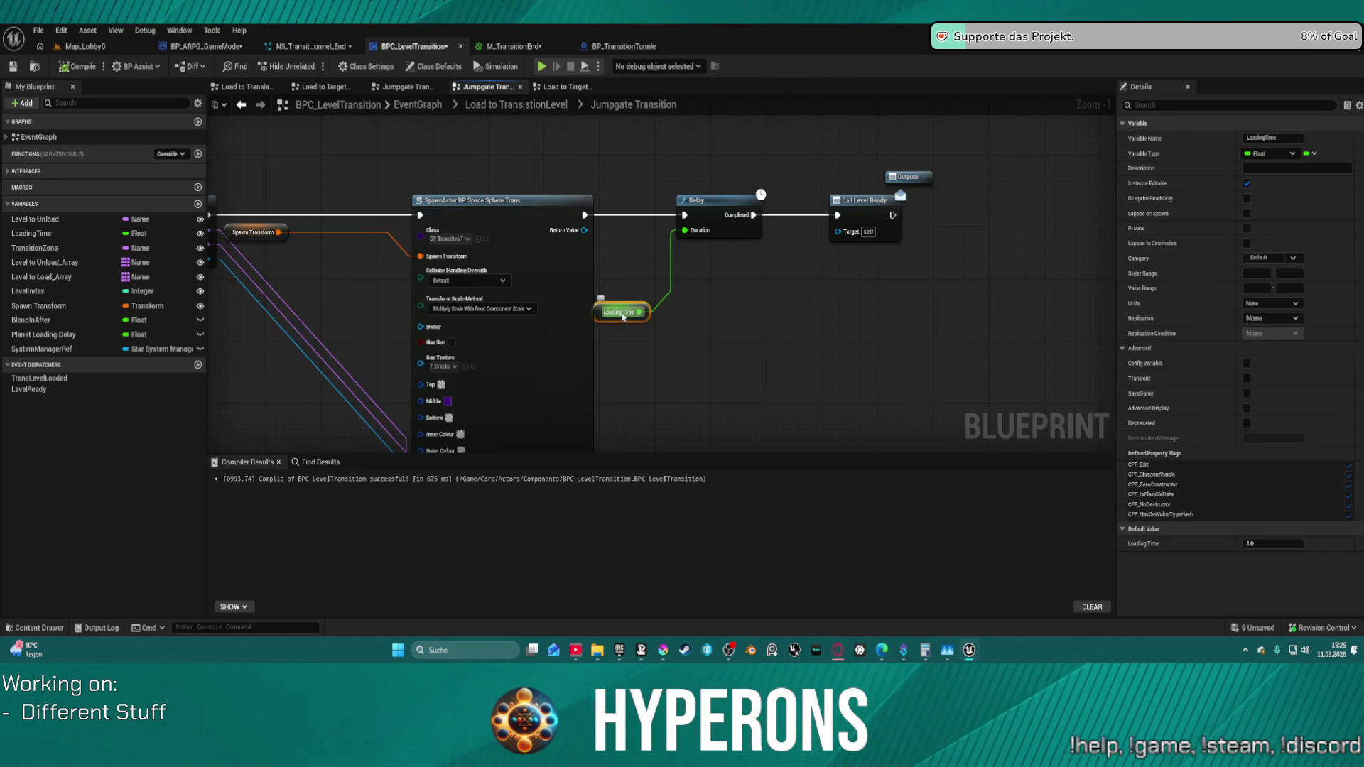
{"action": "left_click", "coordinate": [528, 223]}
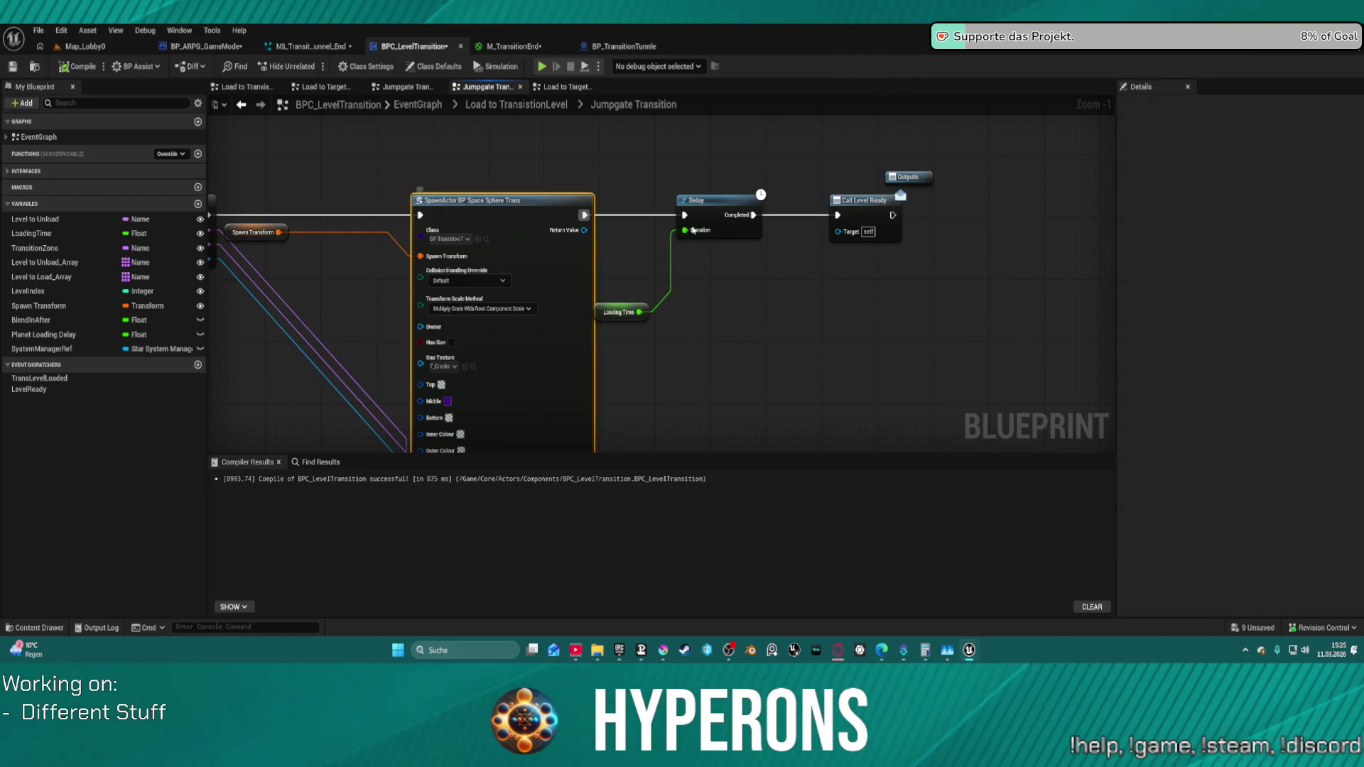
{"action": "left_click_drag", "start_coordinate": [584, 214], "coordinate": [839, 216]}
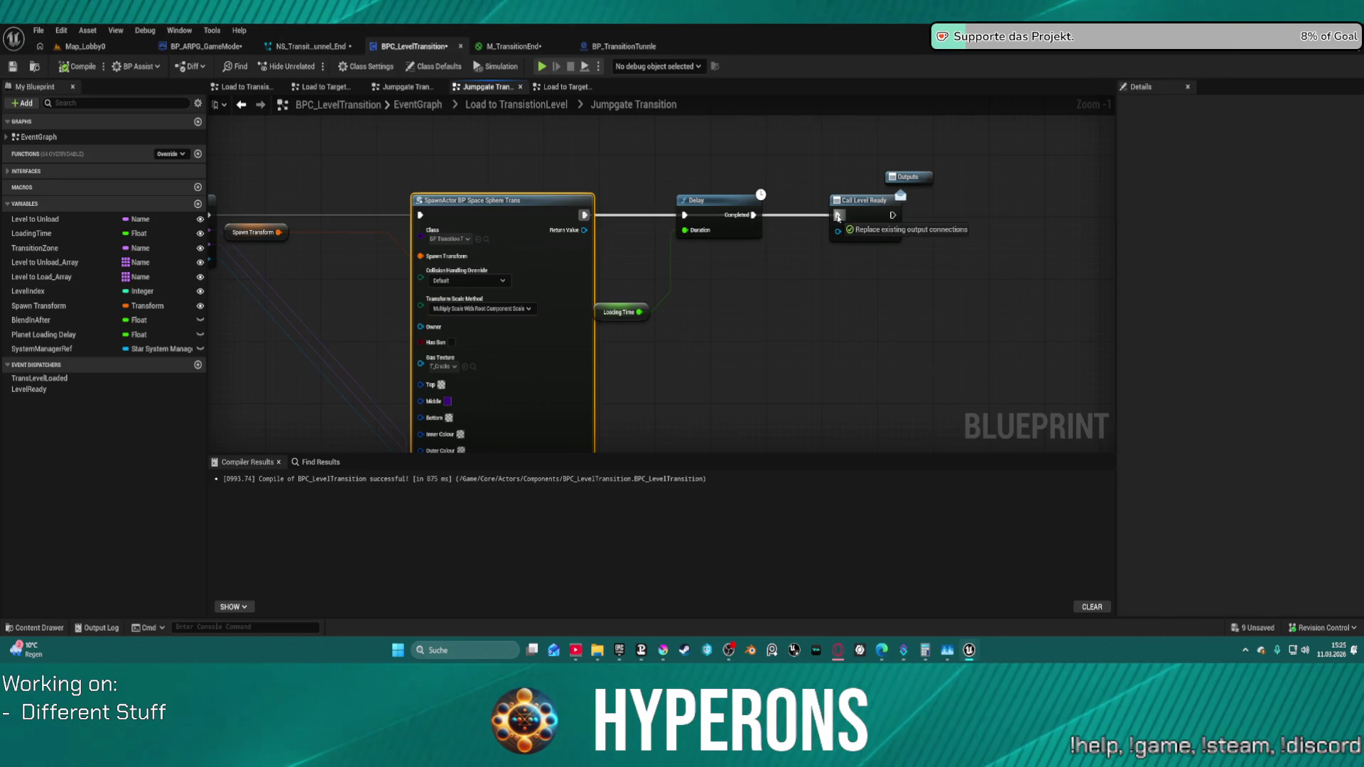
{"action": "left_click_drag", "start_coordinate": [704, 200], "coordinate": [713, 318]}
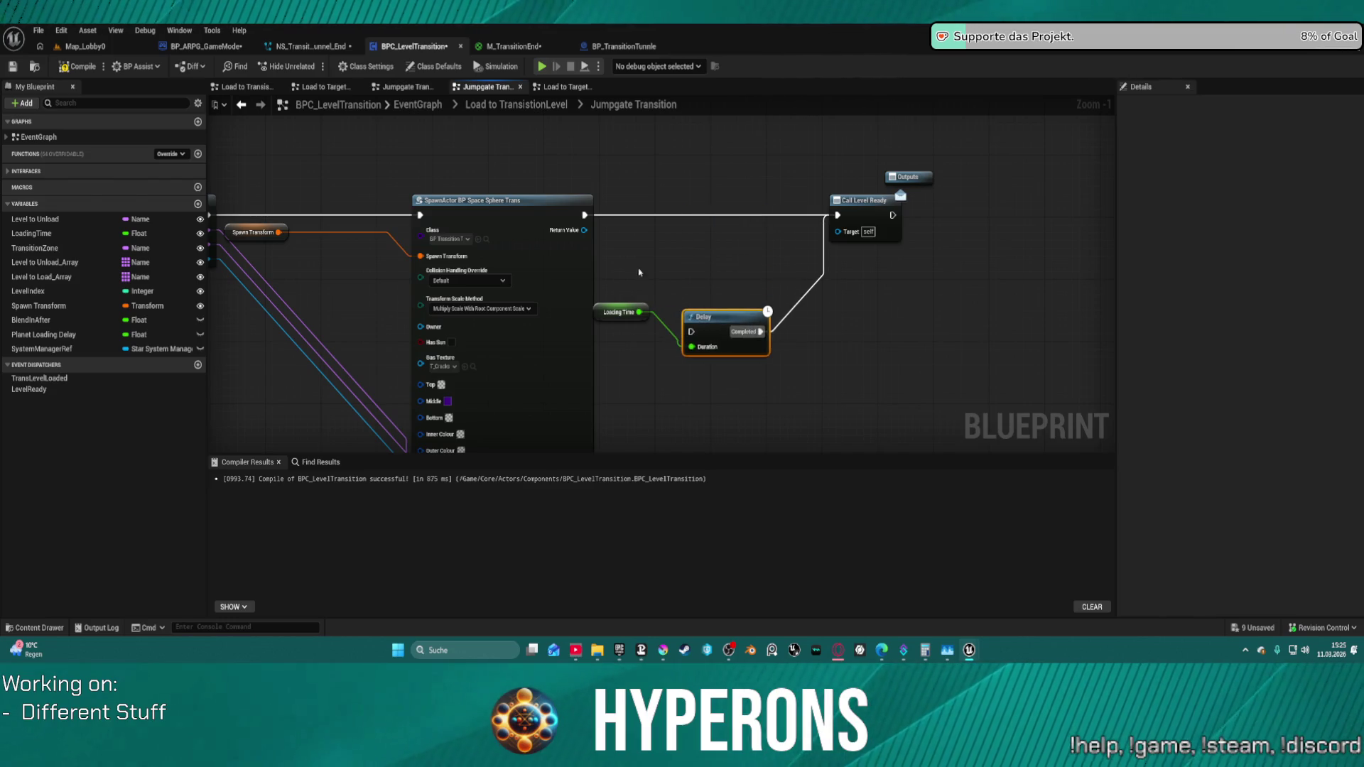
- Insert a Delay Until Next Tick node off SpawnActor's exec output, lined up with the chain
{"action": "left_click_drag", "start_coordinate": [584, 216], "coordinate": [715, 220]}
{"action": "type", "text": "n"}
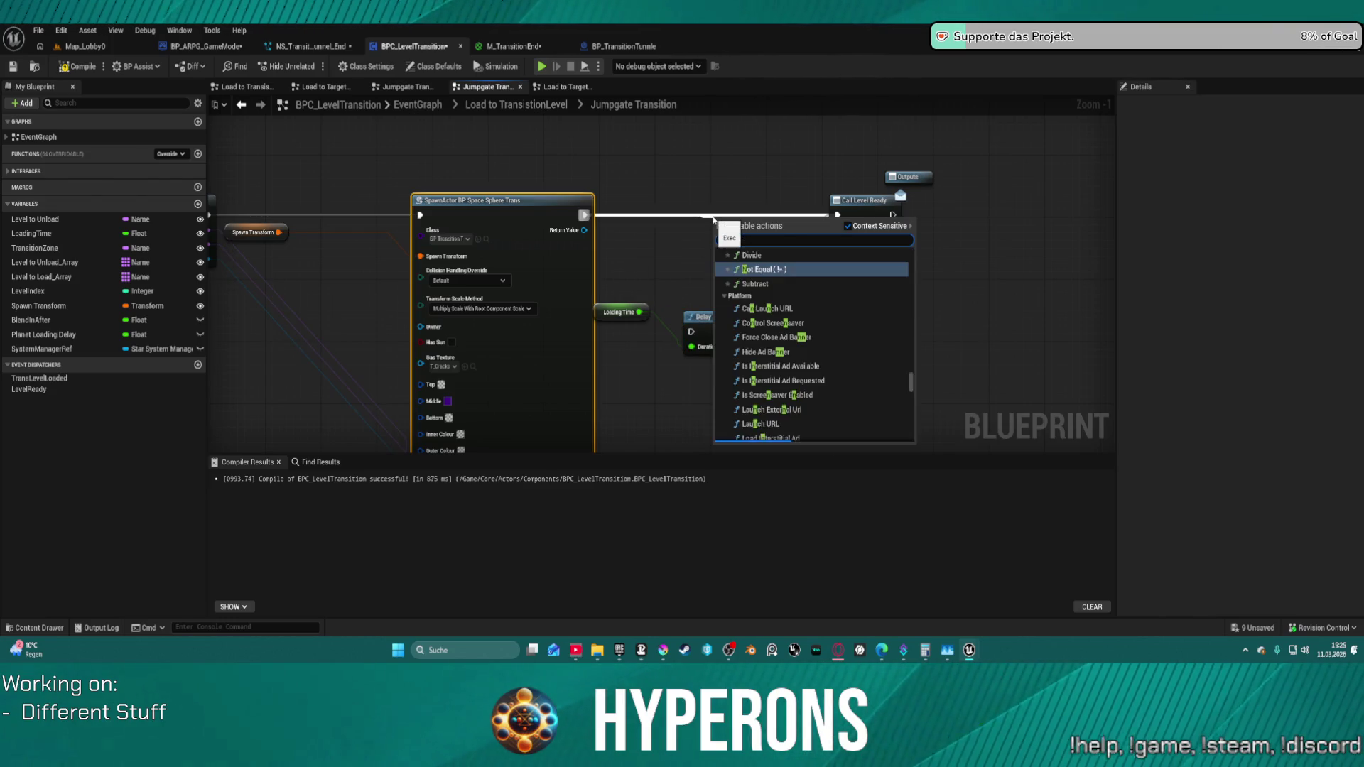
{"action": "type", "text": "ix"}
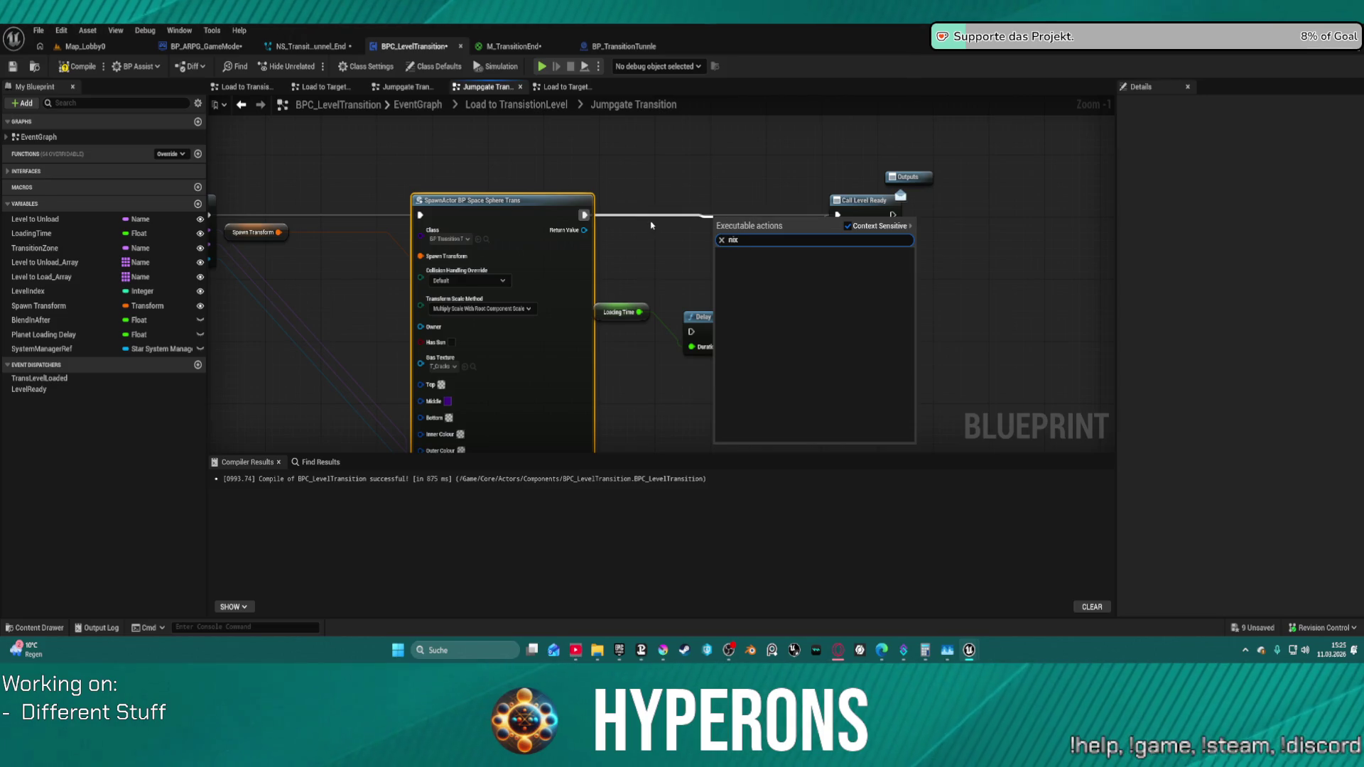
{"action": "key", "text": "BackSpace"}
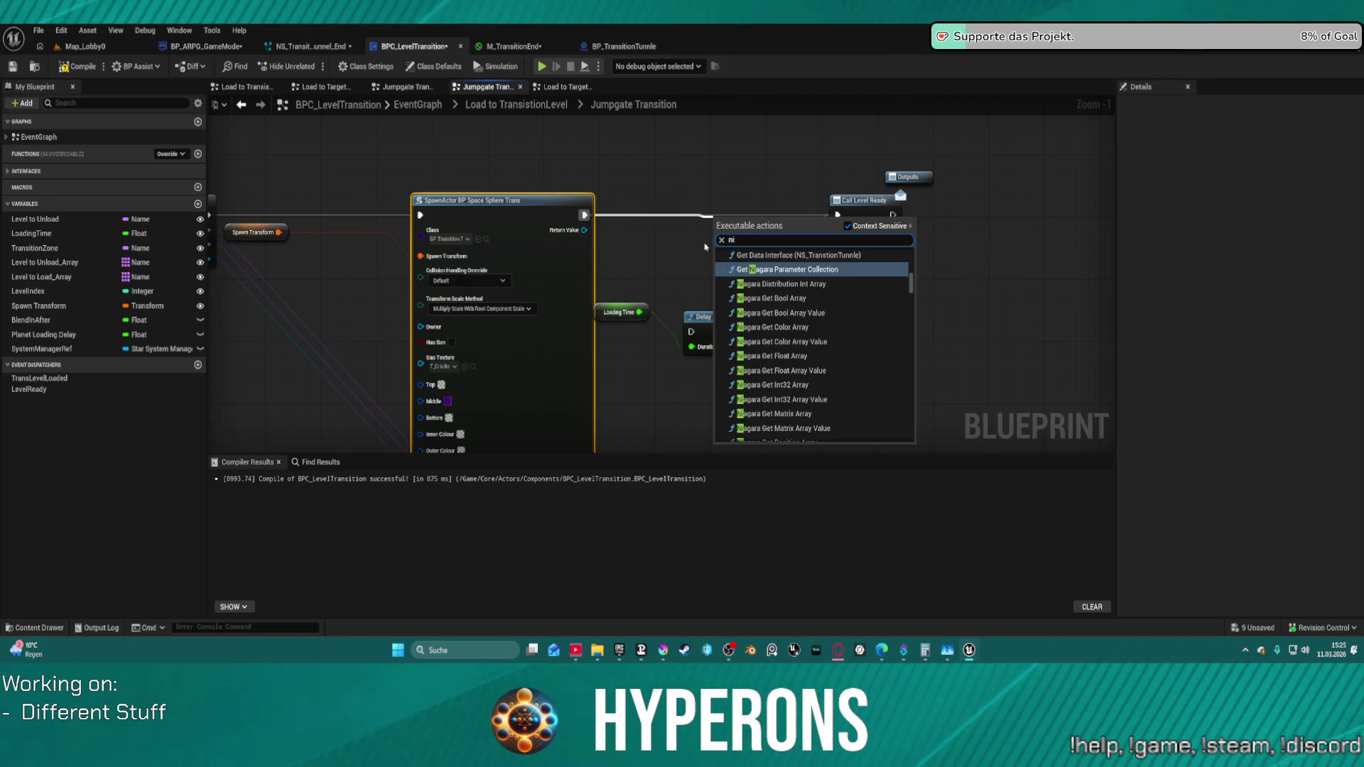
{"action": "type", "text": "ex"}
{"action": "left_click", "coordinate": [792, 277]}
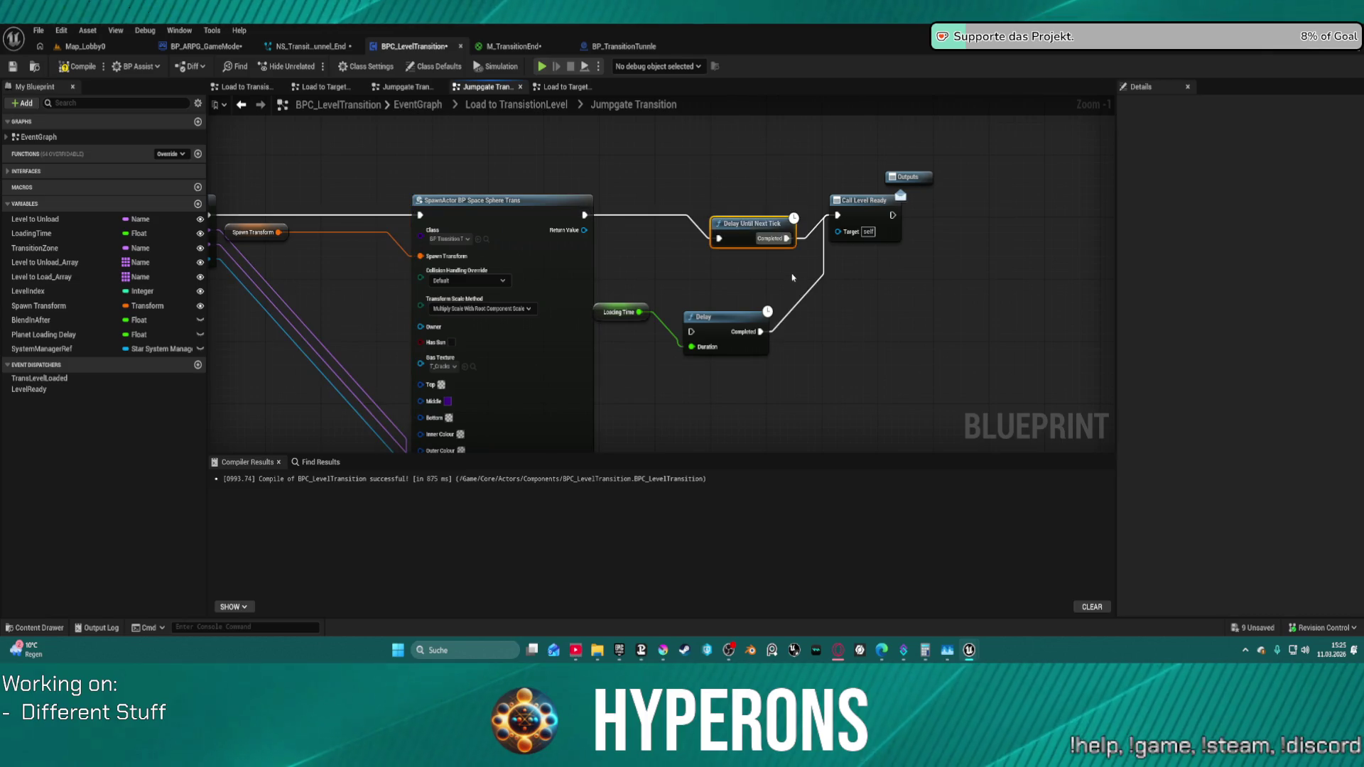
{"action": "left_click_drag", "start_coordinate": [752, 225], "coordinate": [732, 201]}
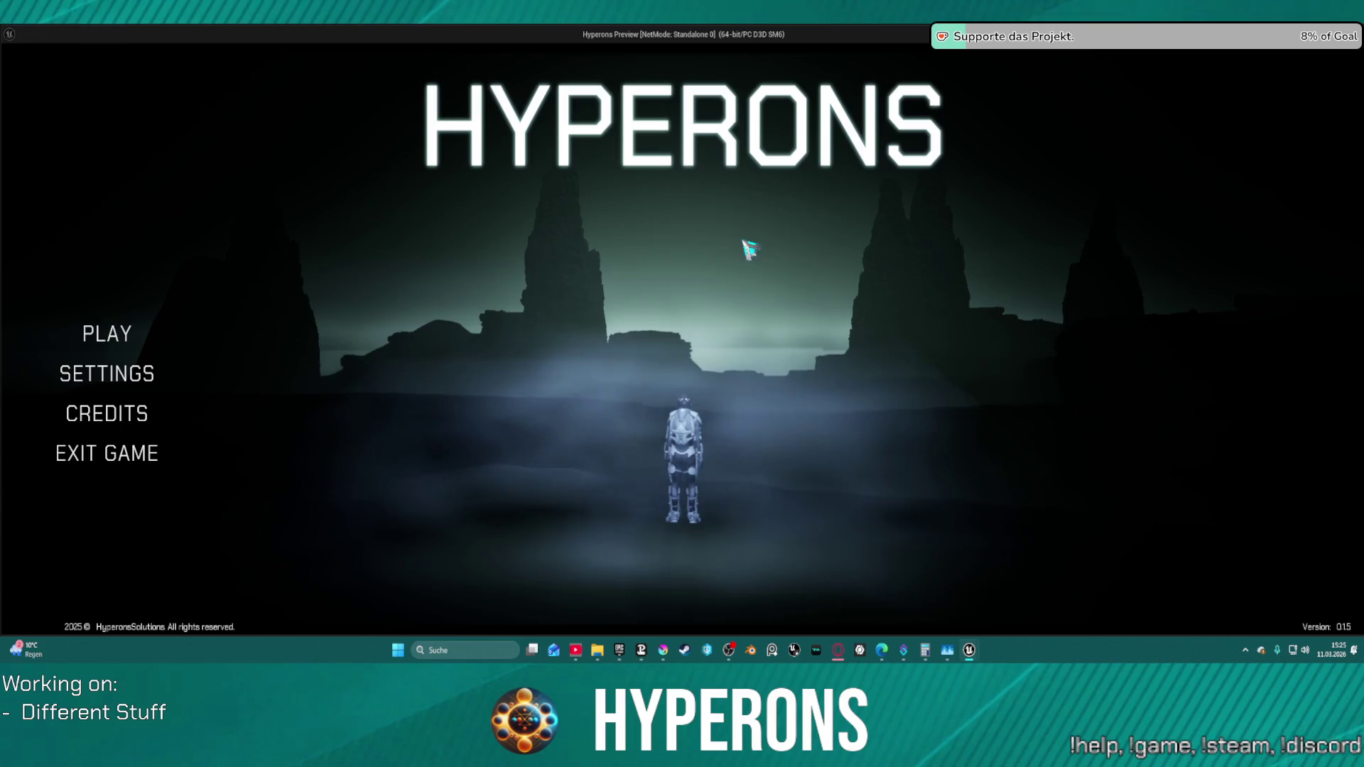
{"action": "left_click", "coordinate": [119, 340]}
{"action": "left_click", "coordinate": [495, 282]}
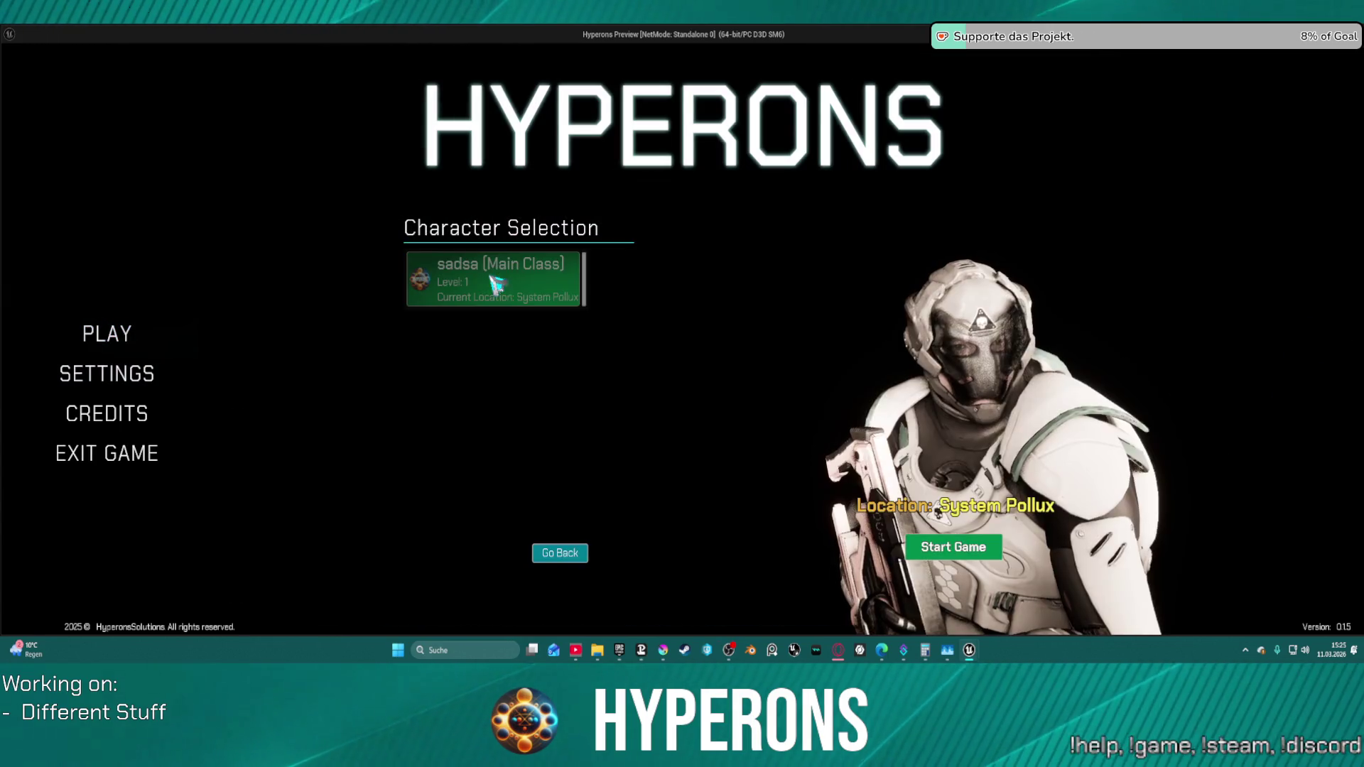
{"action": "left_click", "coordinate": [954, 547]}
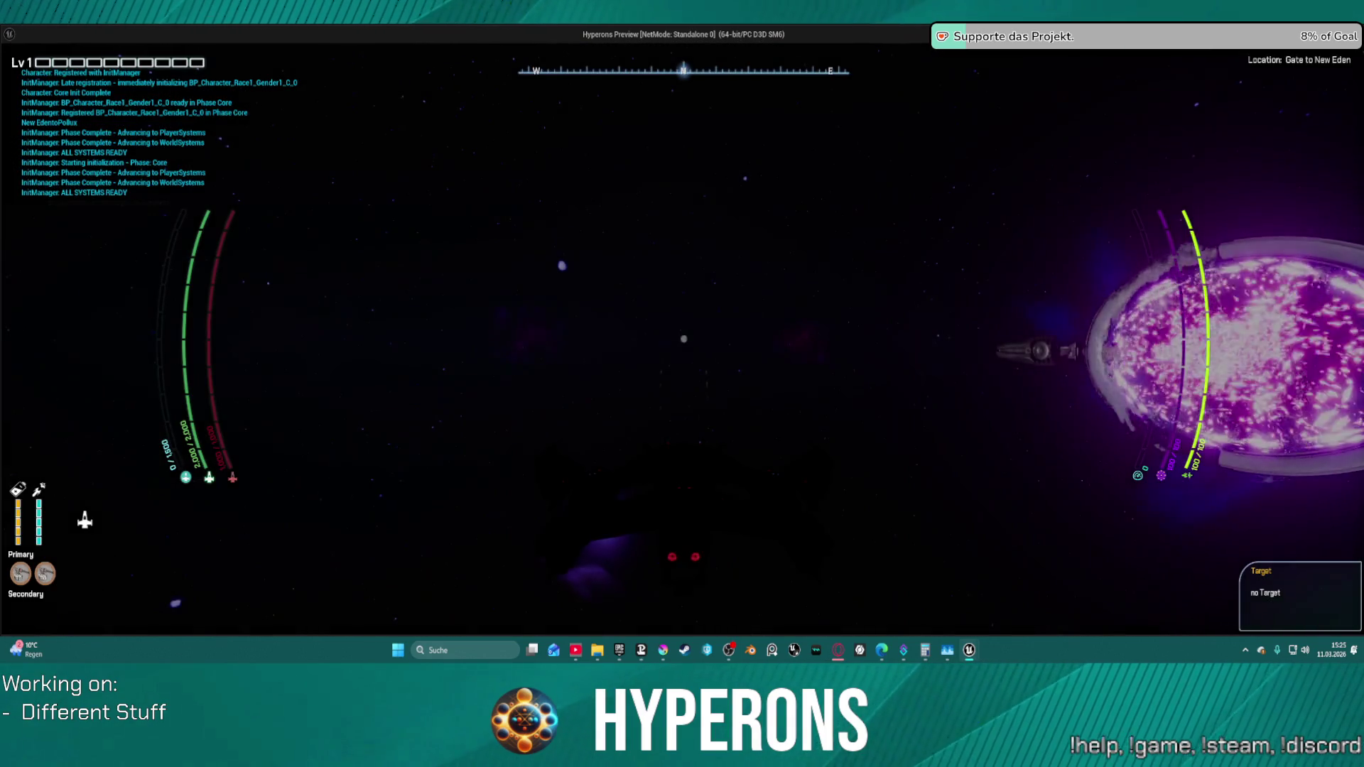
{"action": "key", "text": "Escape"}
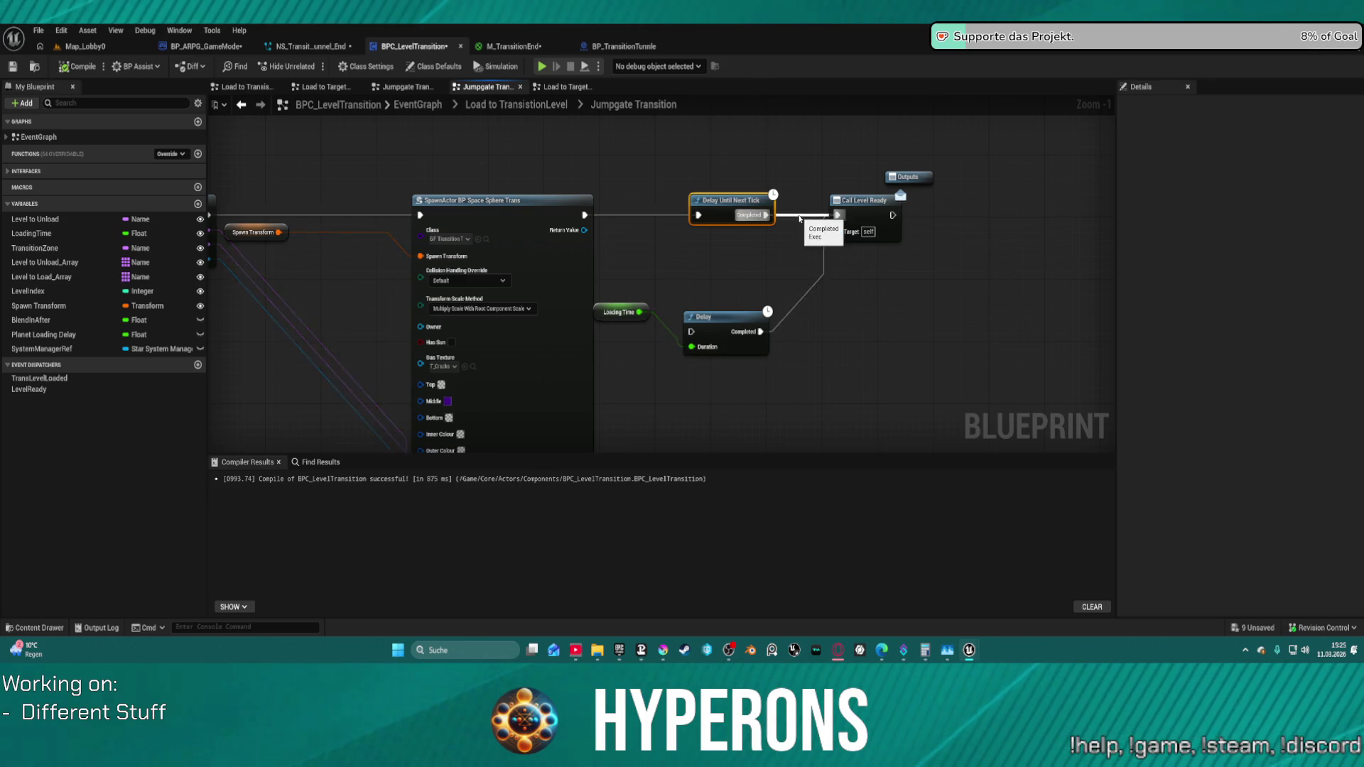
- Delete Call Level Ready, both Delay nodes and the Loading Time getter from Jumpgate Transition
{"action": "left_click", "coordinate": [800, 217], "text": "alt"}
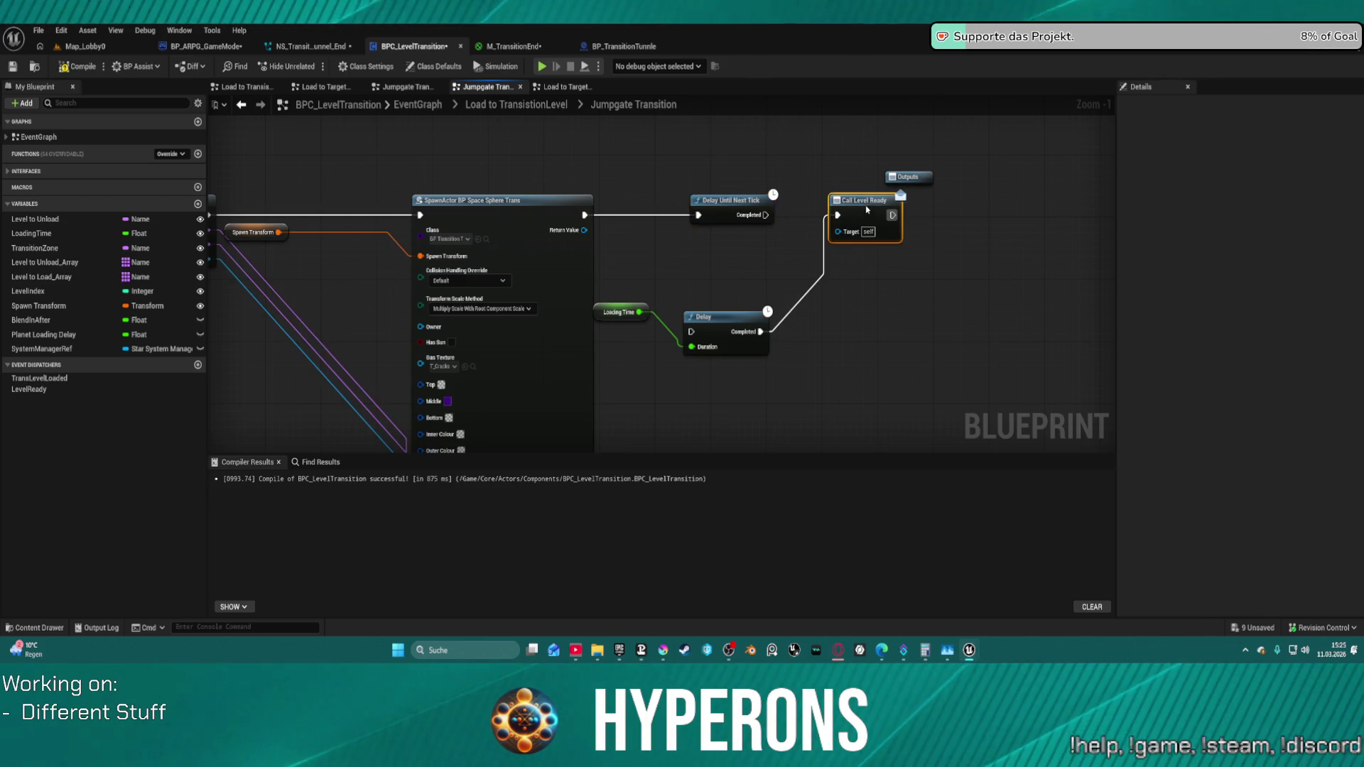
{"action": "key", "text": "Delete"}
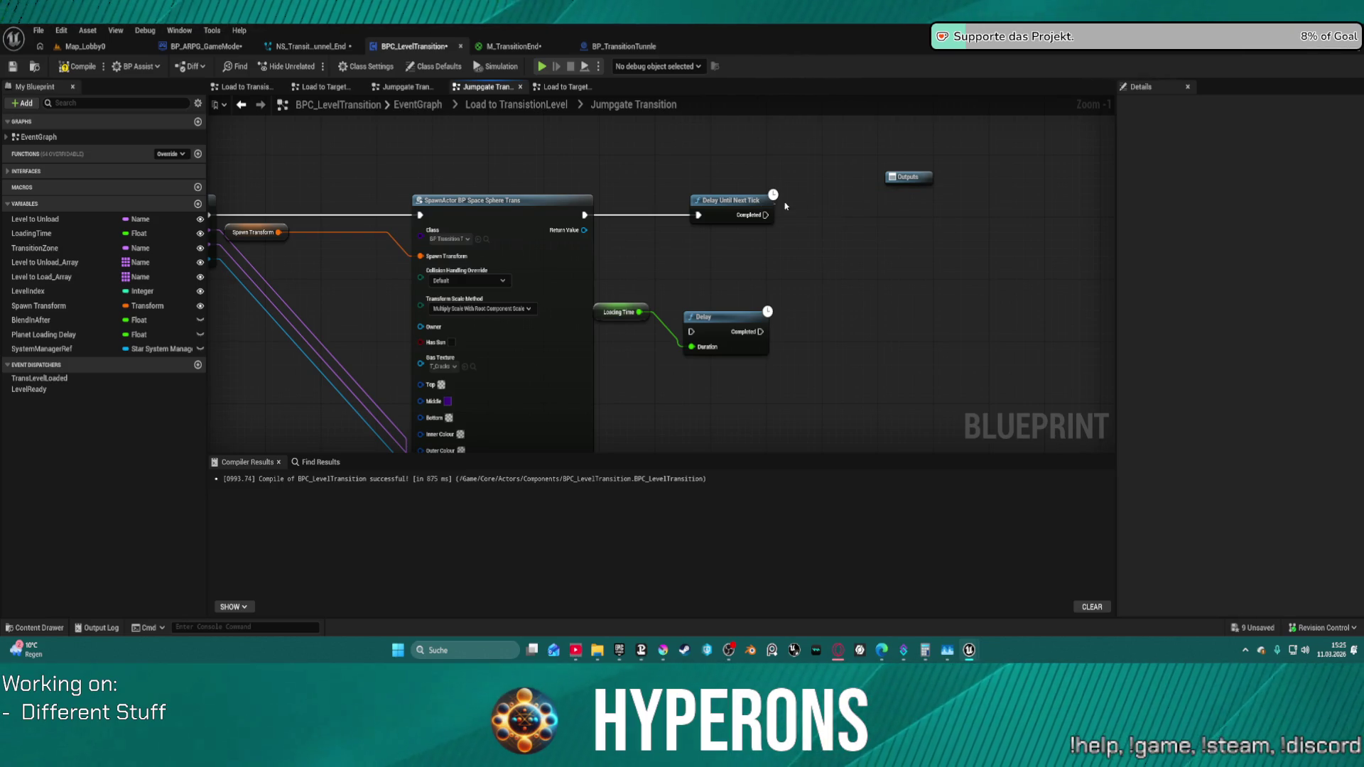
{"action": "left_click_drag", "start_coordinate": [741, 286], "coordinate": [752, 358]}
{"action": "key", "text": "Delete"}
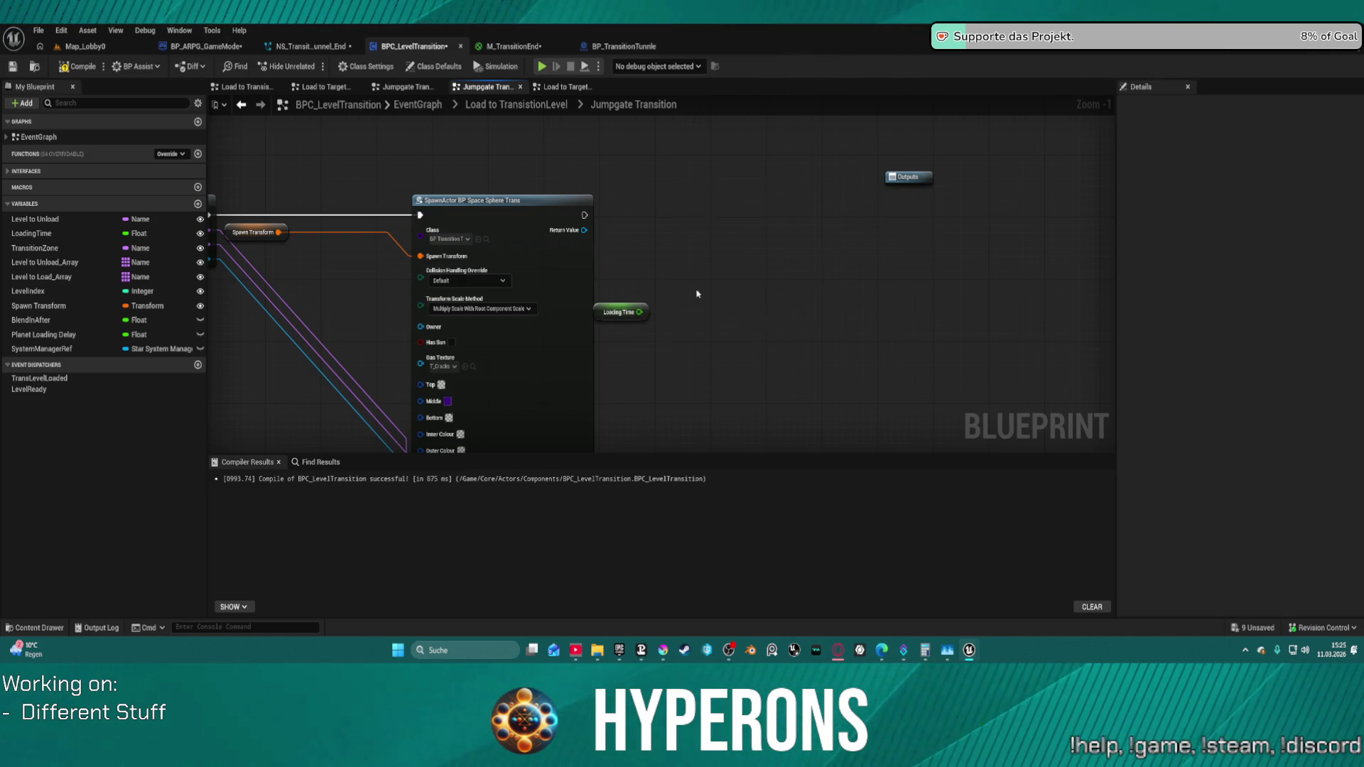
{"action": "left_click", "coordinate": [638, 312]}
{"action": "key", "text": "Delete"}
- Paste Call Level Ready into Load to TransistionLevel and wire it after Unload Stream Level
{"action": "left_click", "coordinate": [516, 105]}
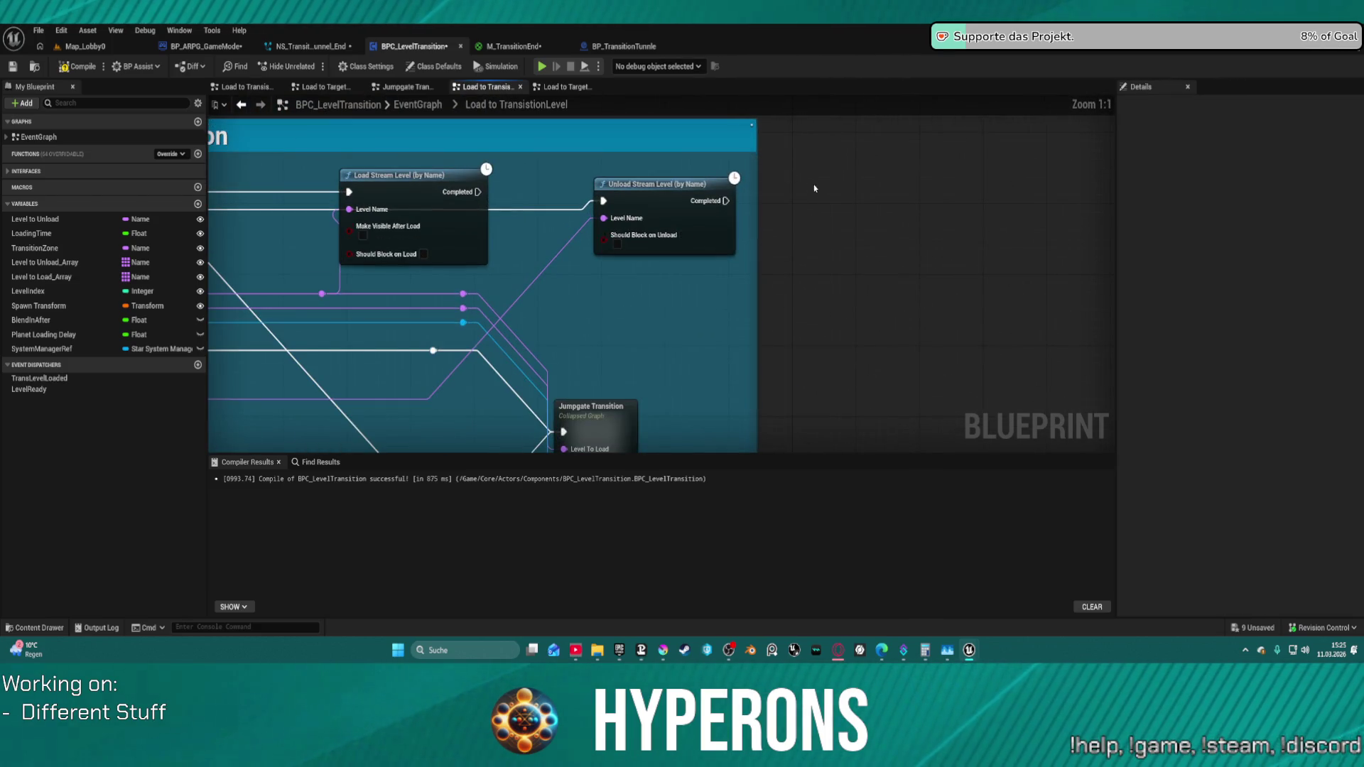
{"action": "key", "text": "ctrl+v"}
{"action": "left_click_drag", "start_coordinate": [726, 201], "coordinate": [812, 201]}
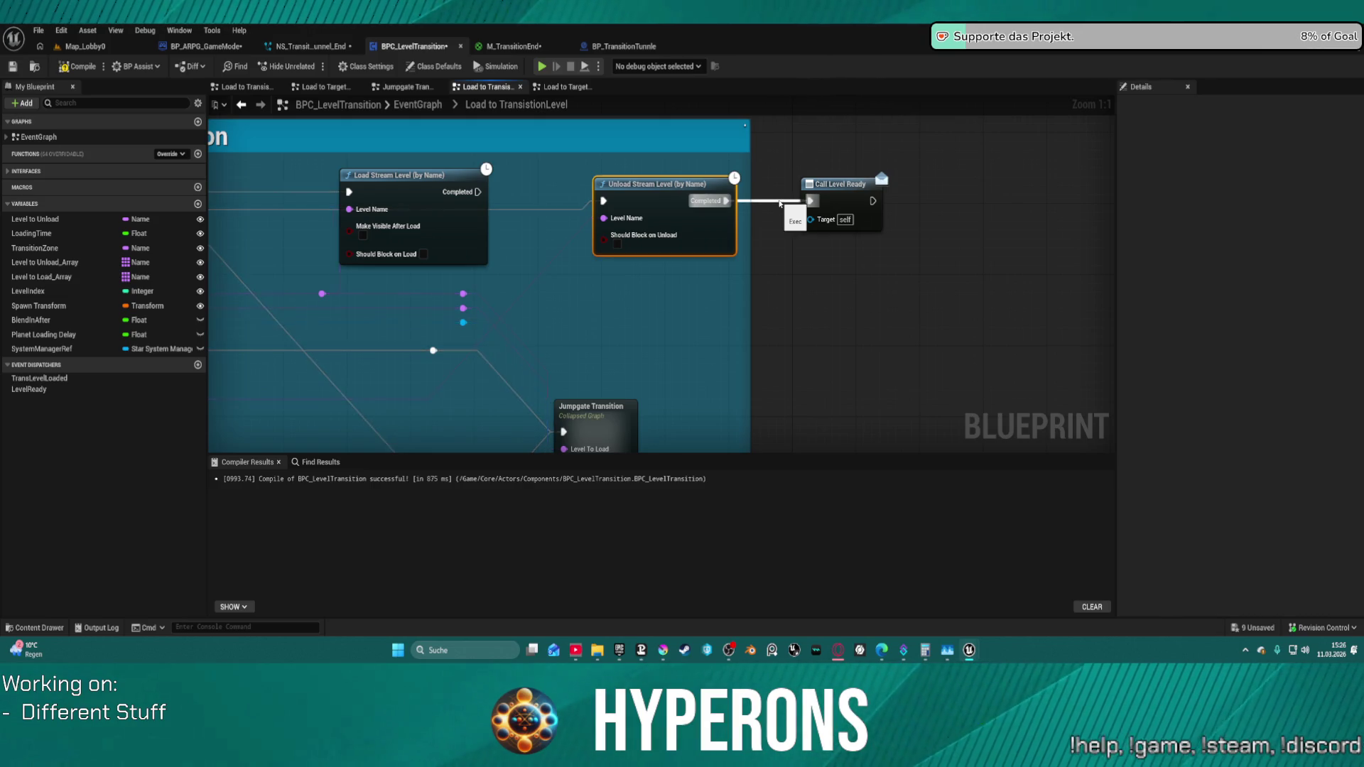
{"action": "key", "text": "ctrl+z"}
{"action": "left_click_drag", "start_coordinate": [474, 198], "coordinate": [811, 201]}
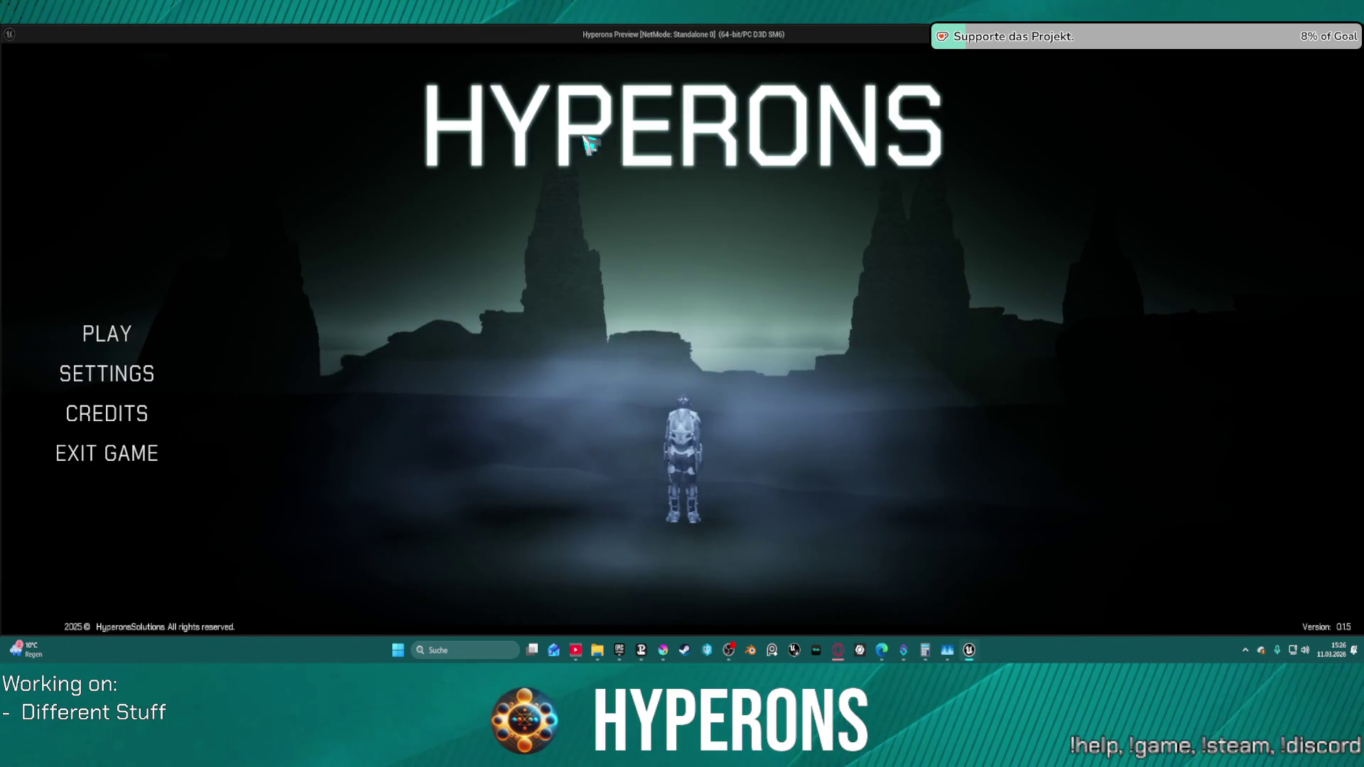
{"action": "left_click", "coordinate": [107, 334]}
{"action": "left_click", "coordinate": [493, 279]}
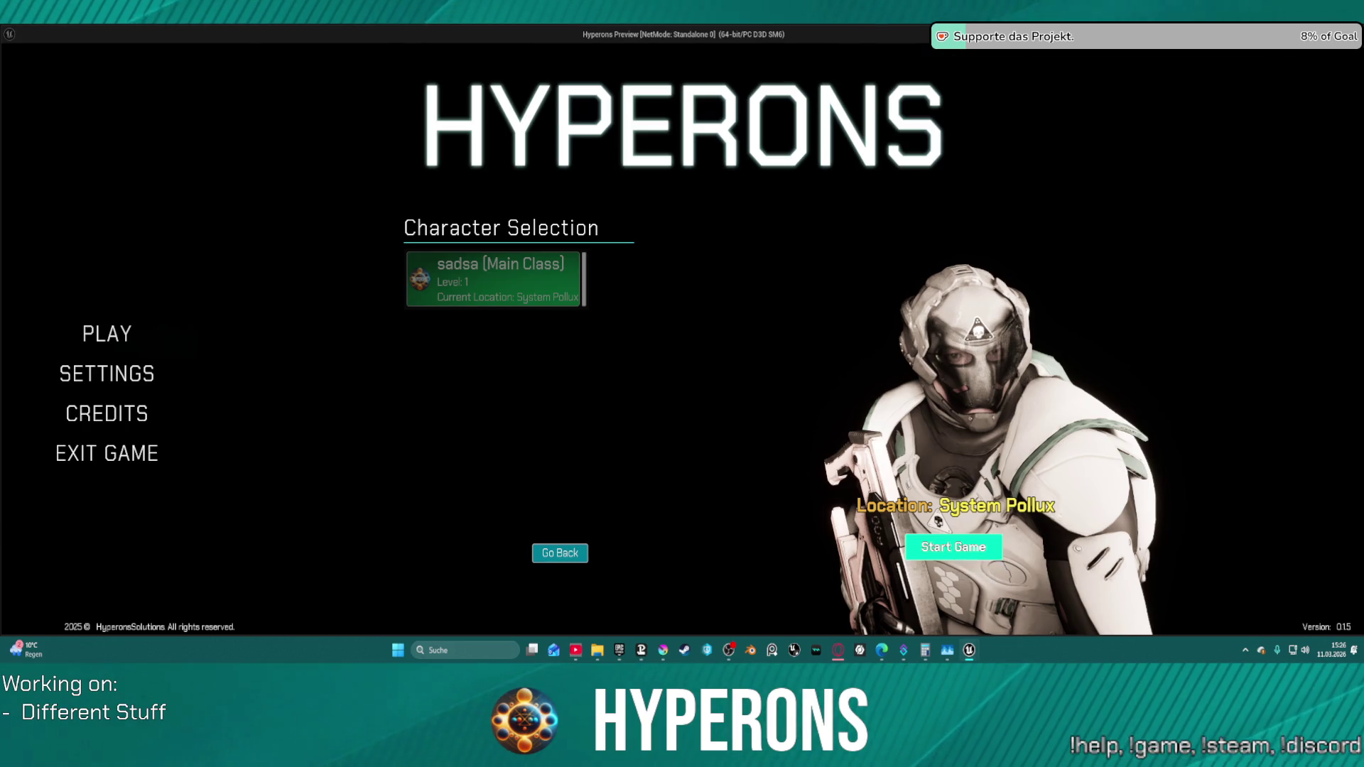
{"action": "left_click", "coordinate": [954, 548]}
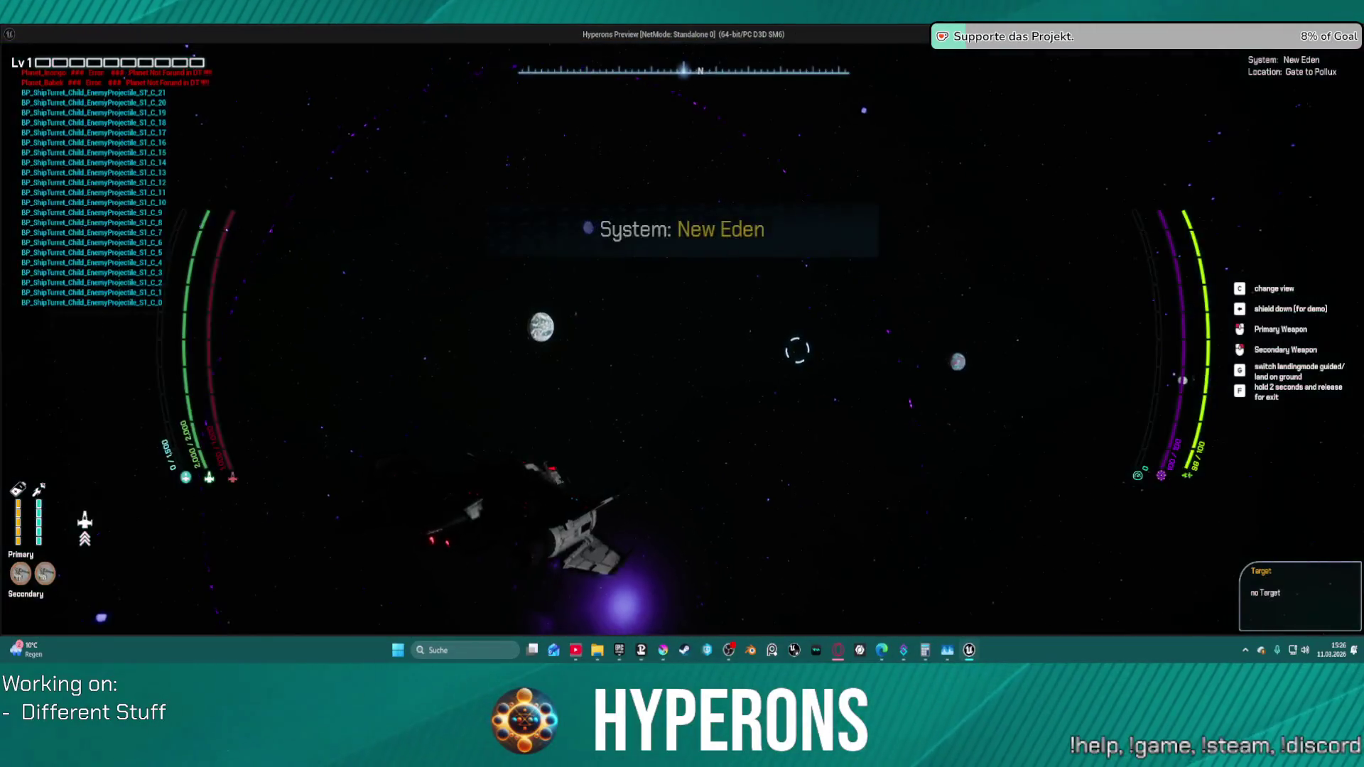
{"action": "key", "text": "Escape"}
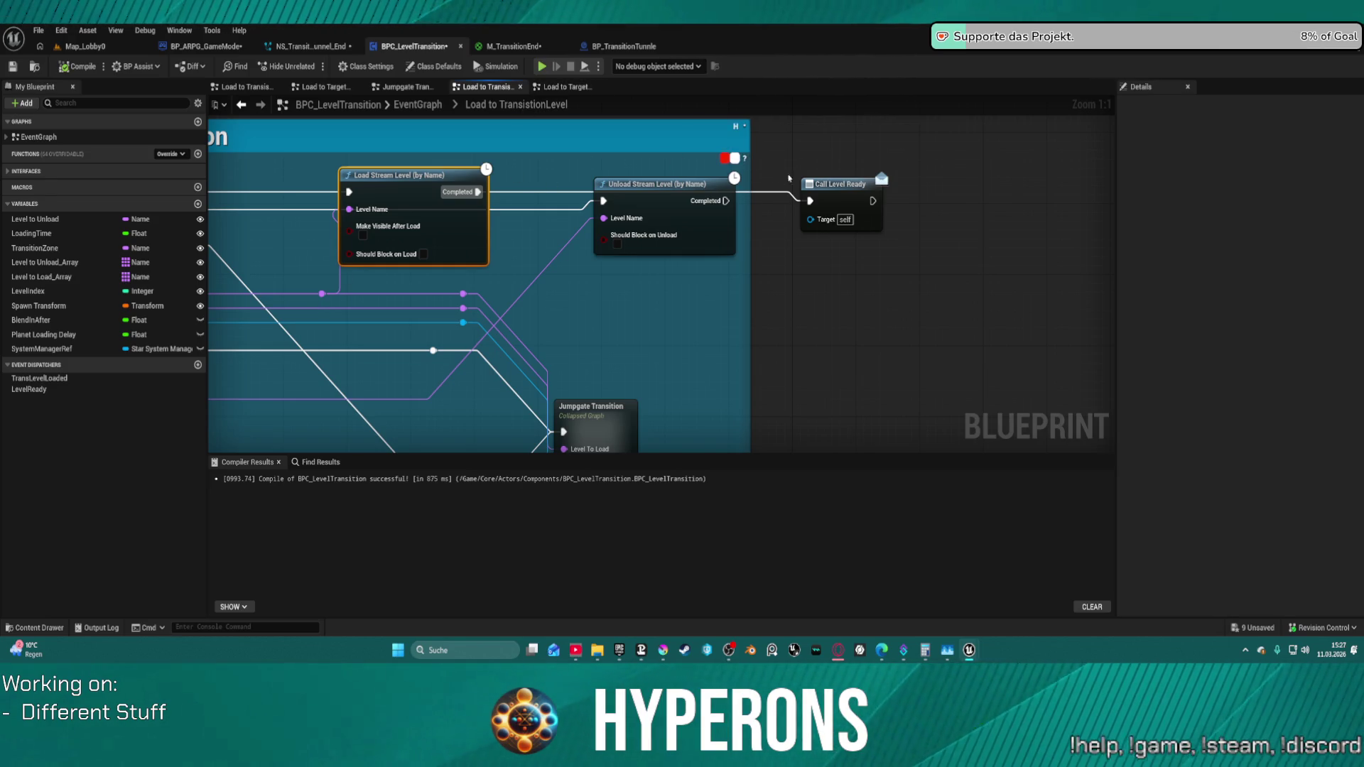
- Insert a Delay of 4.0 between Unload Stream Level's Completed pin and Call Level Ready
{"action": "left_click_drag", "start_coordinate": [875, 173], "coordinate": [967, 184]}
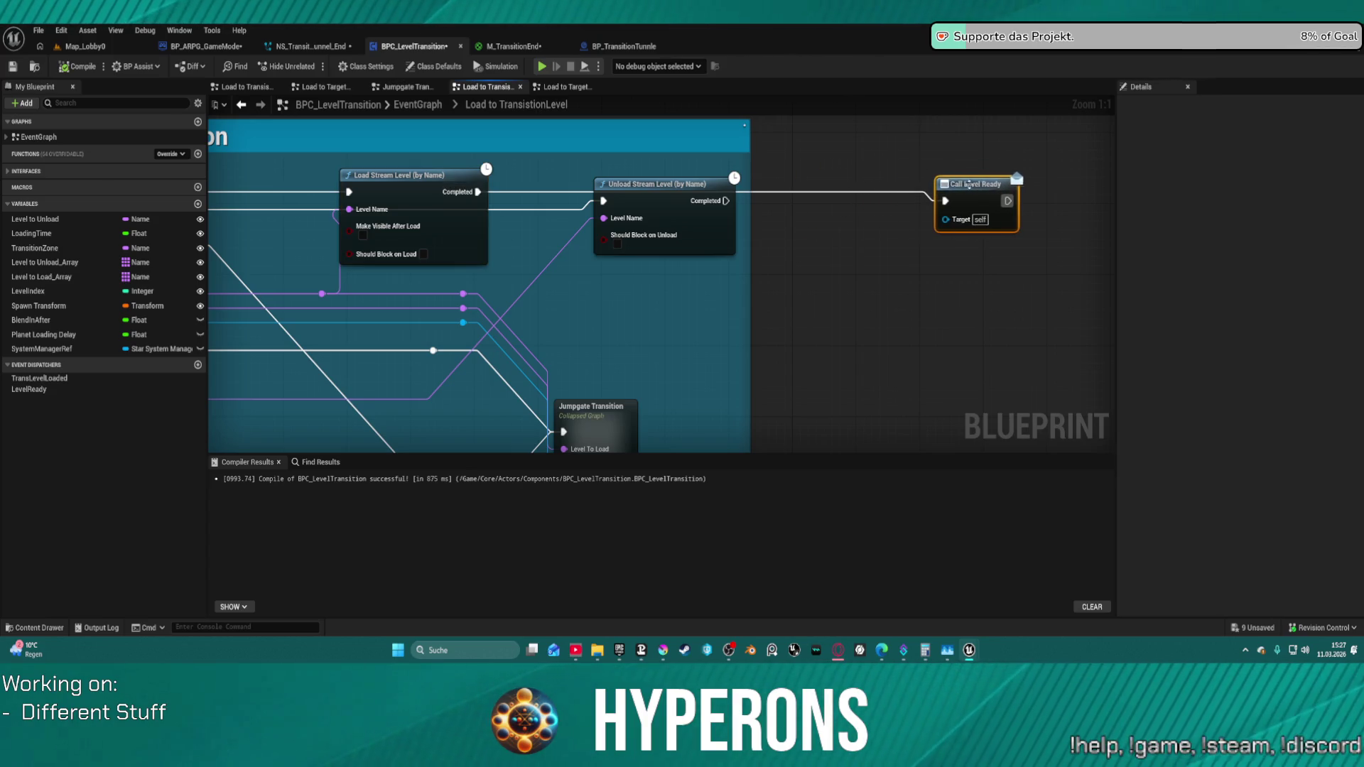
{"action": "mouse_move", "coordinate": [477, 192]}
{"action": "left_mouse_down"}
{"action": "mouse_move", "coordinate": [583, 186]}
{"action": "mouse_move", "coordinate": [603, 200]}
{"action": "left_mouse_up"}
{"action": "left_click_drag", "start_coordinate": [726, 201], "coordinate": [828, 207]}
{"action": "type", "text": "Delay"}
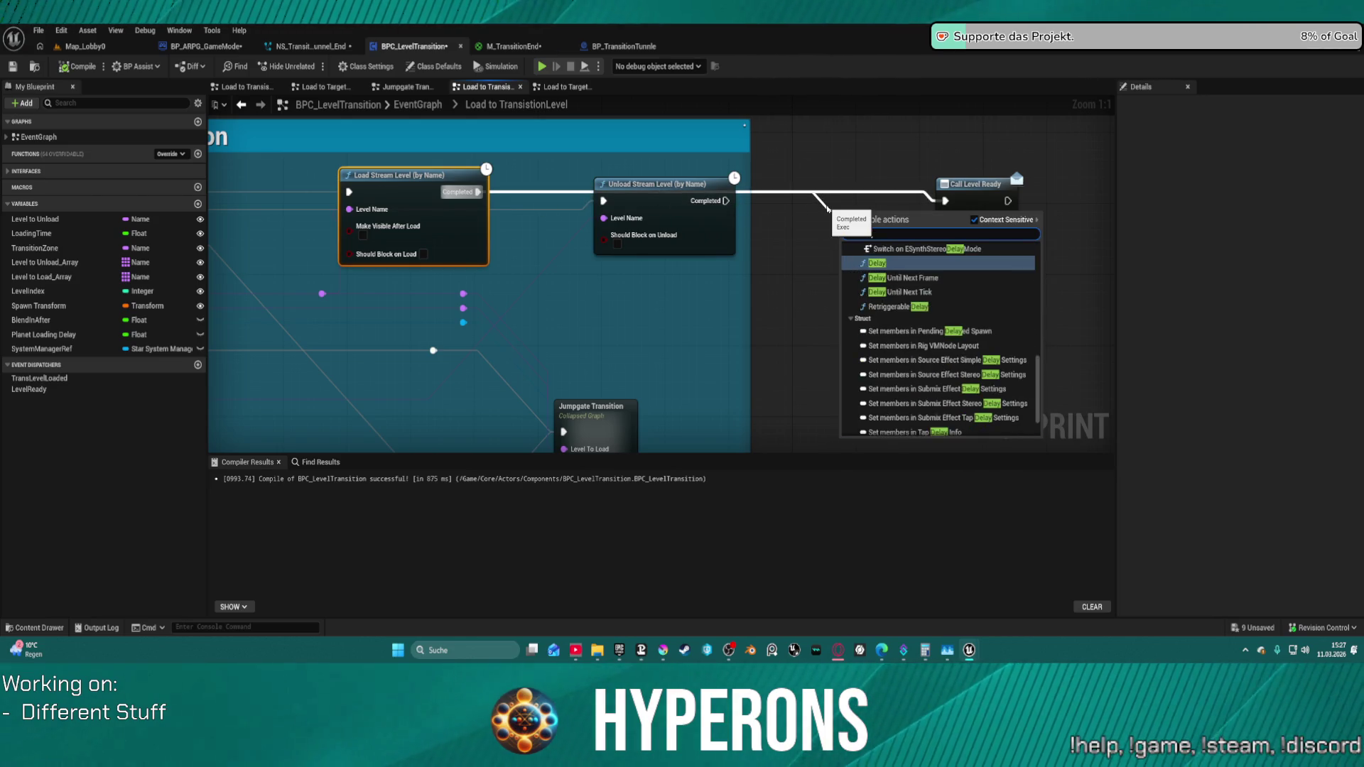
{"action": "key", "text": "Return"}
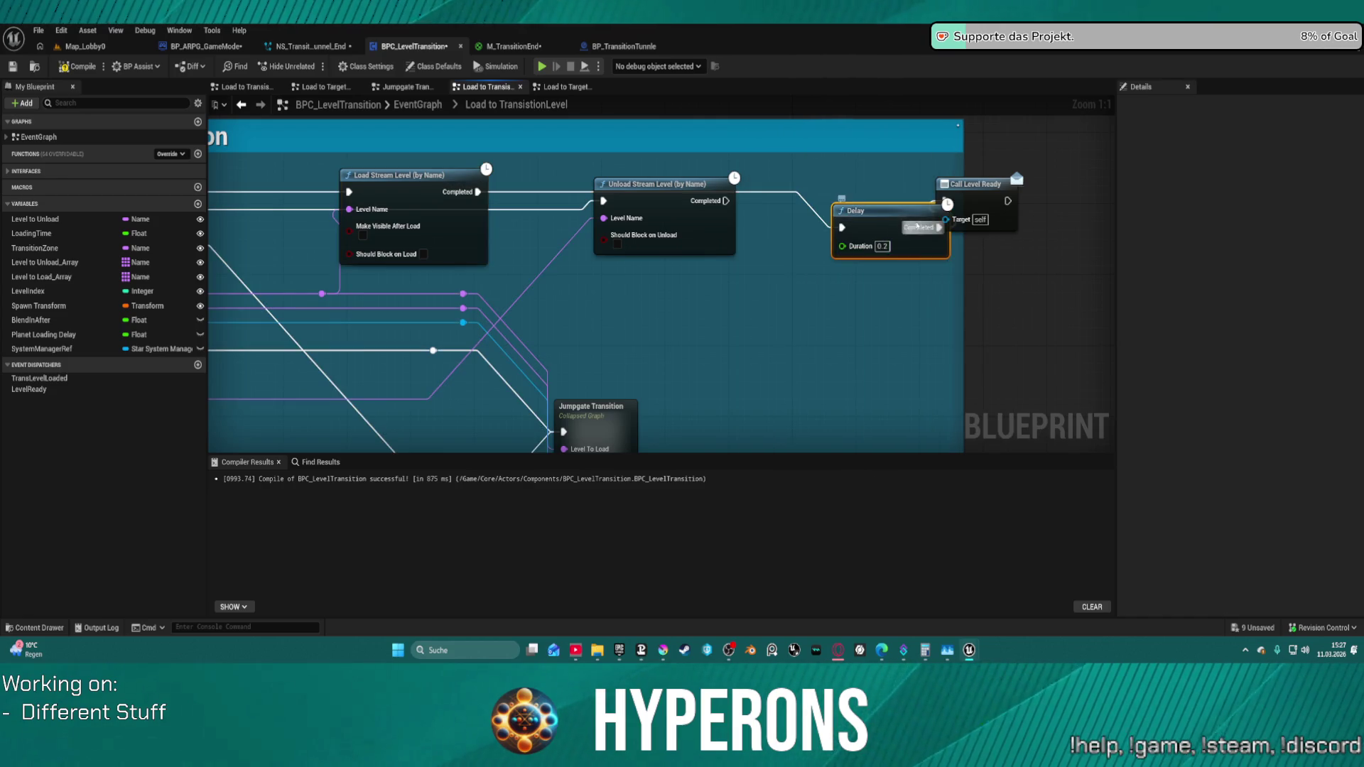
{"action": "left_click_drag", "start_coordinate": [903, 204], "coordinate": [865, 187]}
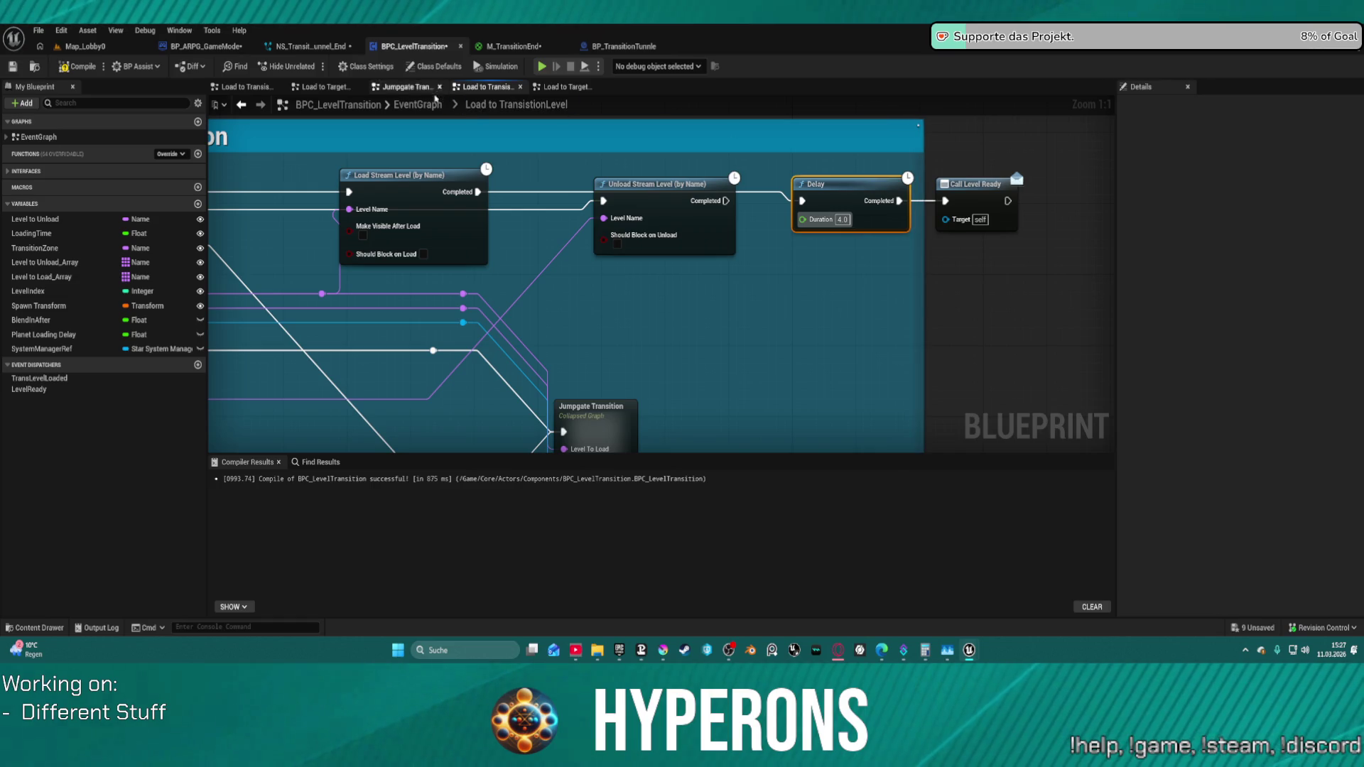
{"action": "mouse_move", "coordinate": [907, 158]}
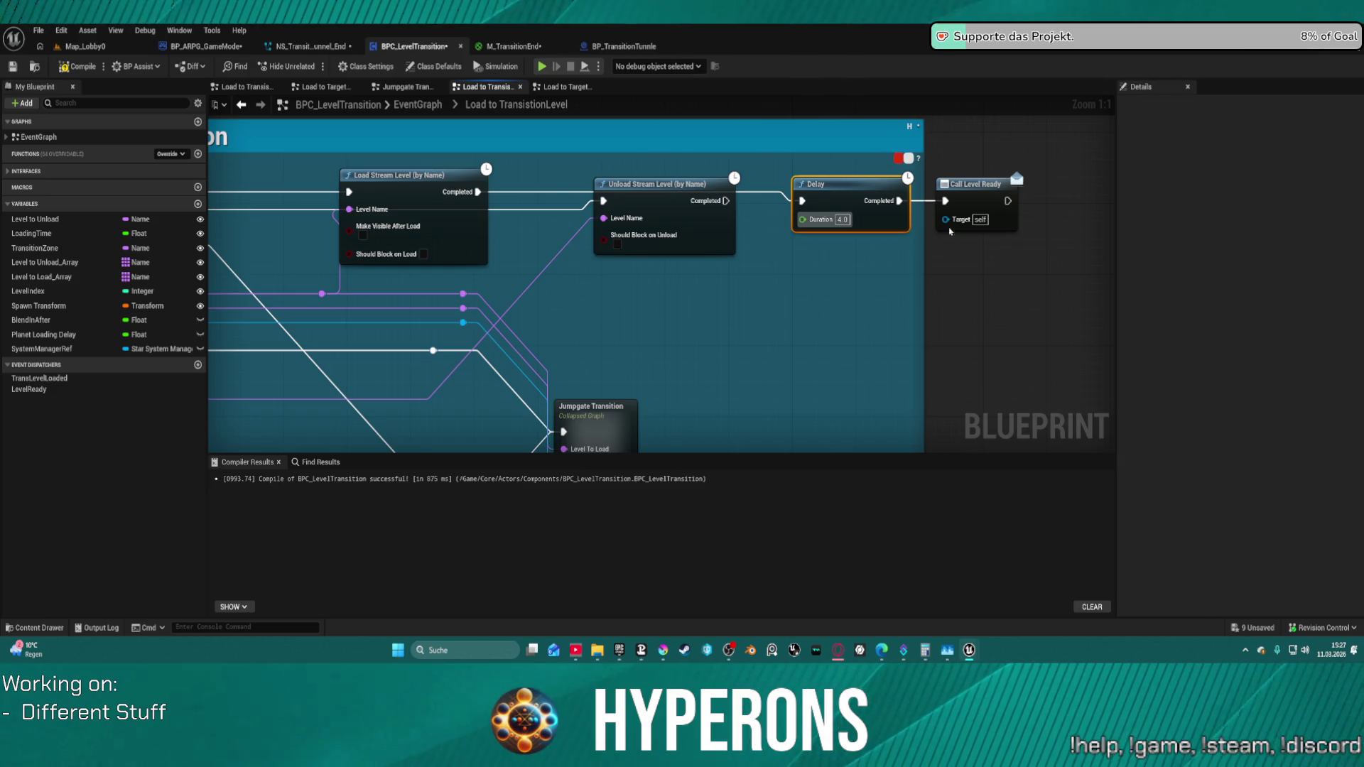
- Return to the top-level EventGraph and switch to the BP_TransitionTunnle blueprint
{"action": "left_click", "coordinate": [419, 104]}
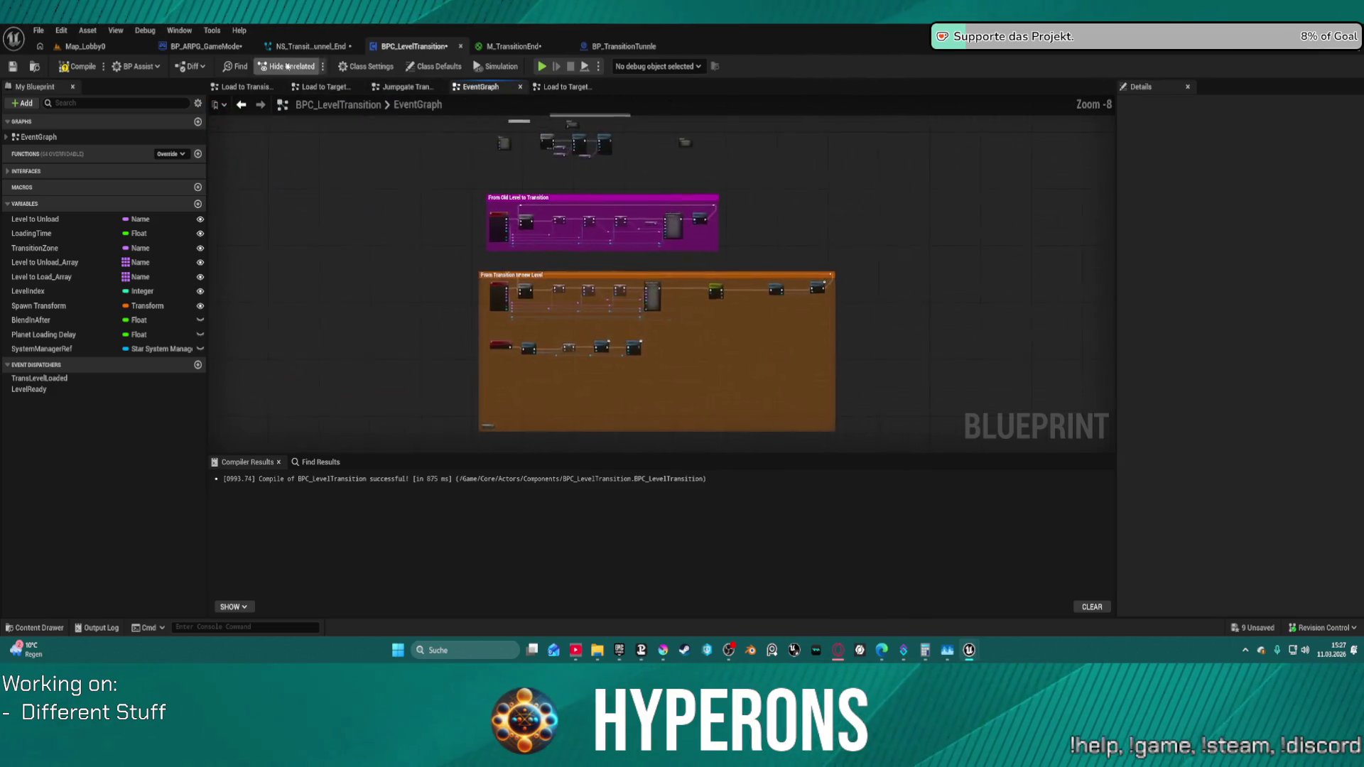
{"action": "left_click", "coordinate": [624, 46]}
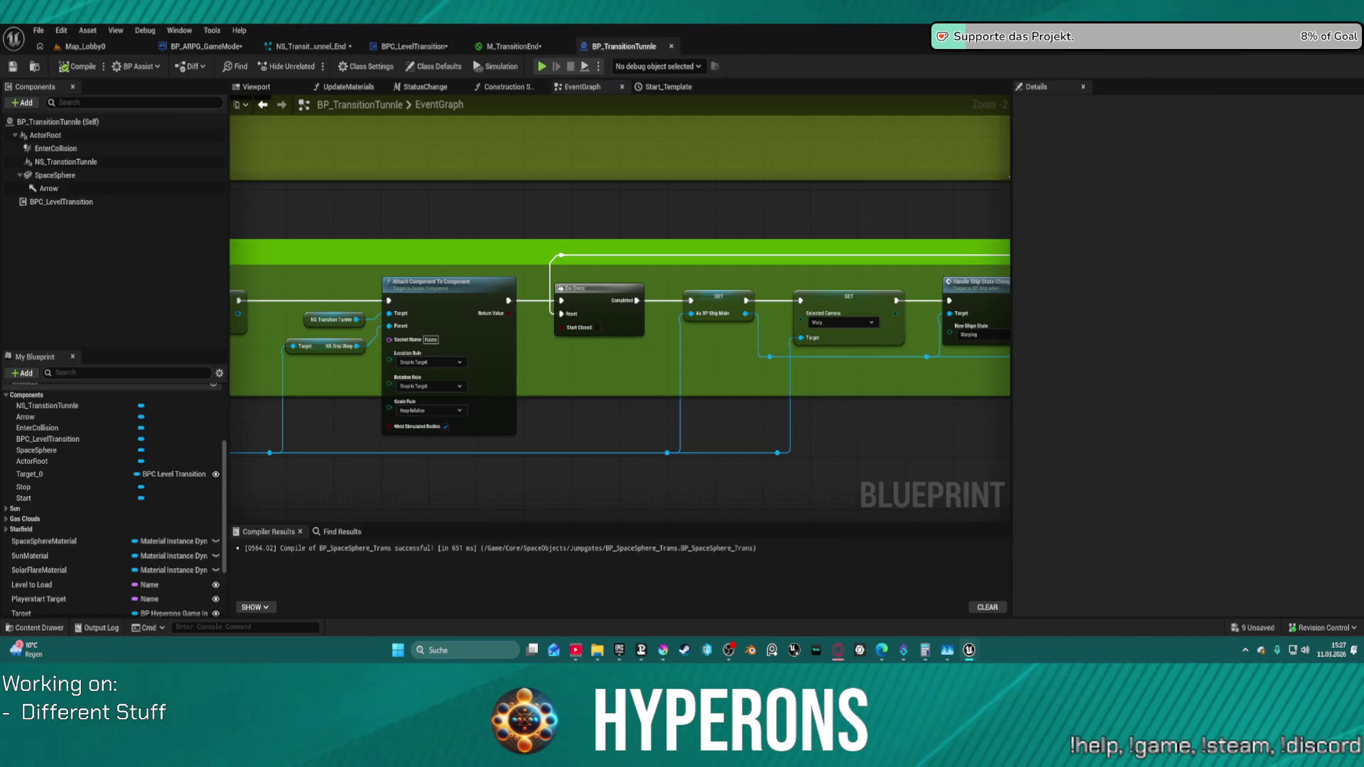
{"action": "scroll", "coordinate": [810, 320], "scroll_direction": "down", "scroll_amount": 2}
{"action": "scroll", "coordinate": [811, 320], "scroll_direction": "down", "scroll_amount": 2}
{"action": "scroll", "coordinate": [898, 341], "scroll_direction": "up", "scroll_amount": 2}
{"action": "scroll", "coordinate": [812, 284], "scroll_direction": "down", "scroll_amount": 4}
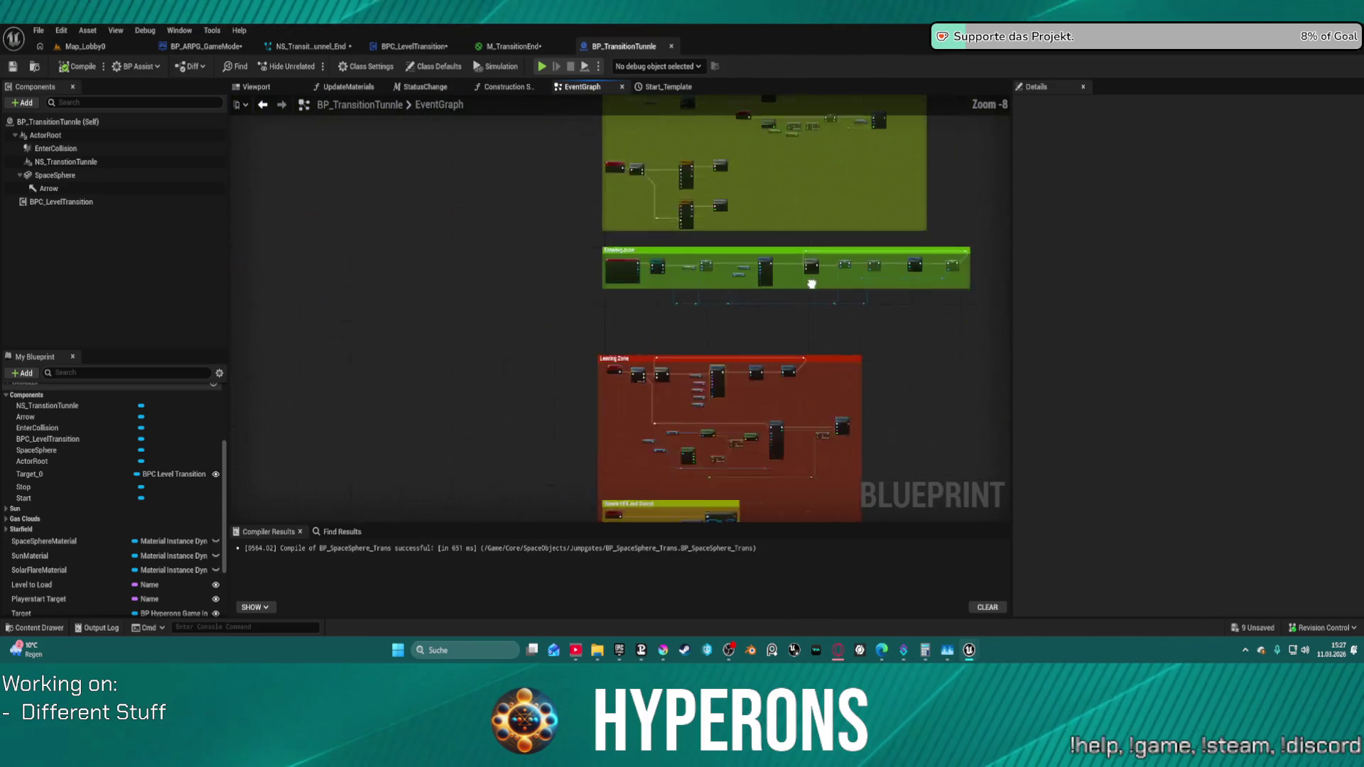
{"action": "scroll", "coordinate": [639, 266], "scroll_direction": "up", "scroll_amount": 5}
{"action": "scroll", "coordinate": [532, 214], "scroll_direction": "up", "scroll_amount": 2}
{"action": "scroll", "coordinate": [497, 197], "scroll_direction": "up", "scroll_amount": 1}
- Delete the Do Once node and connect Sequence Then 0 directly to Transition to Level
{"action": "mouse_move", "coordinate": [498, 197]}
{"action": "left_mouse_down"}
{"action": "mouse_move", "coordinate": [397, 87]}
{"action": "mouse_move", "coordinate": [375, 213]}
{"action": "left_mouse_up"}
{"action": "scroll", "coordinate": [375, 102], "scroll_direction": "down", "scroll_amount": 2}
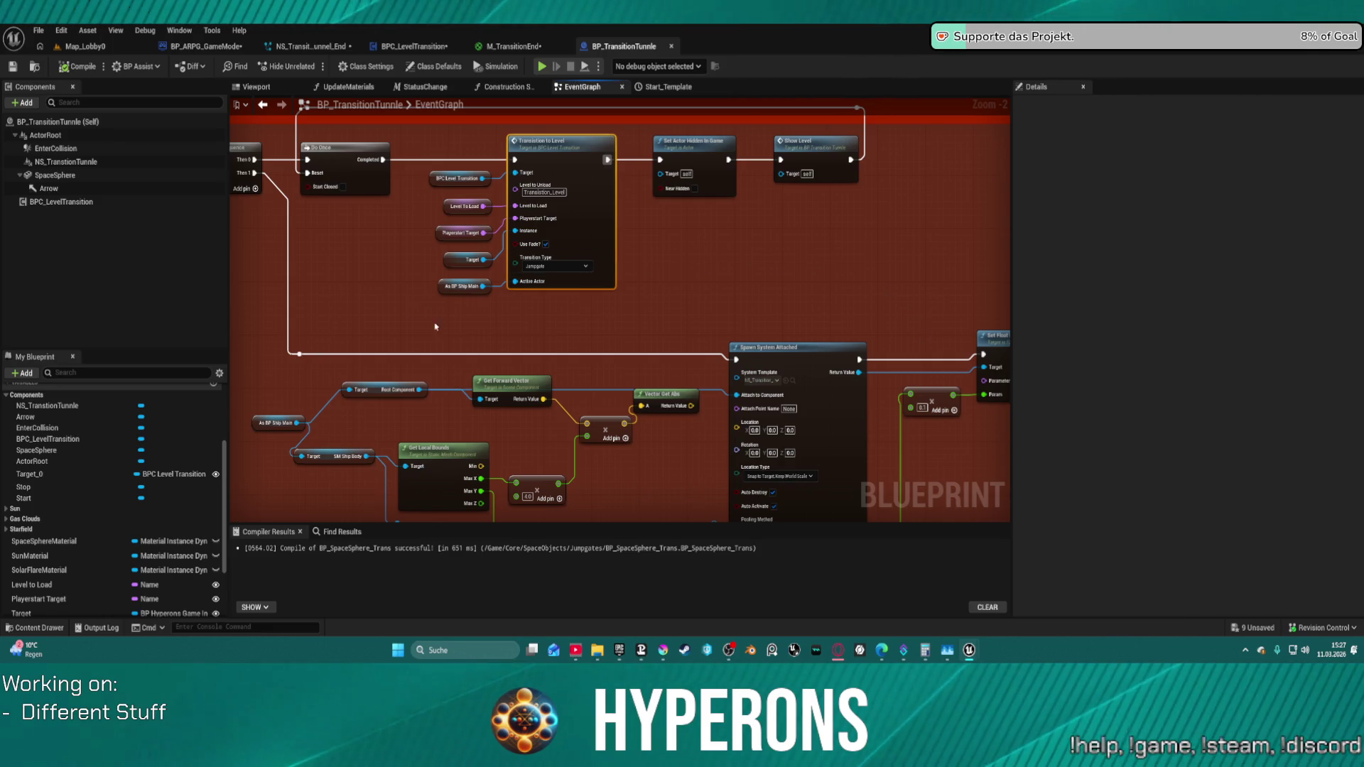
{"action": "left_click_drag", "start_coordinate": [435, 327], "coordinate": [494, 345]}
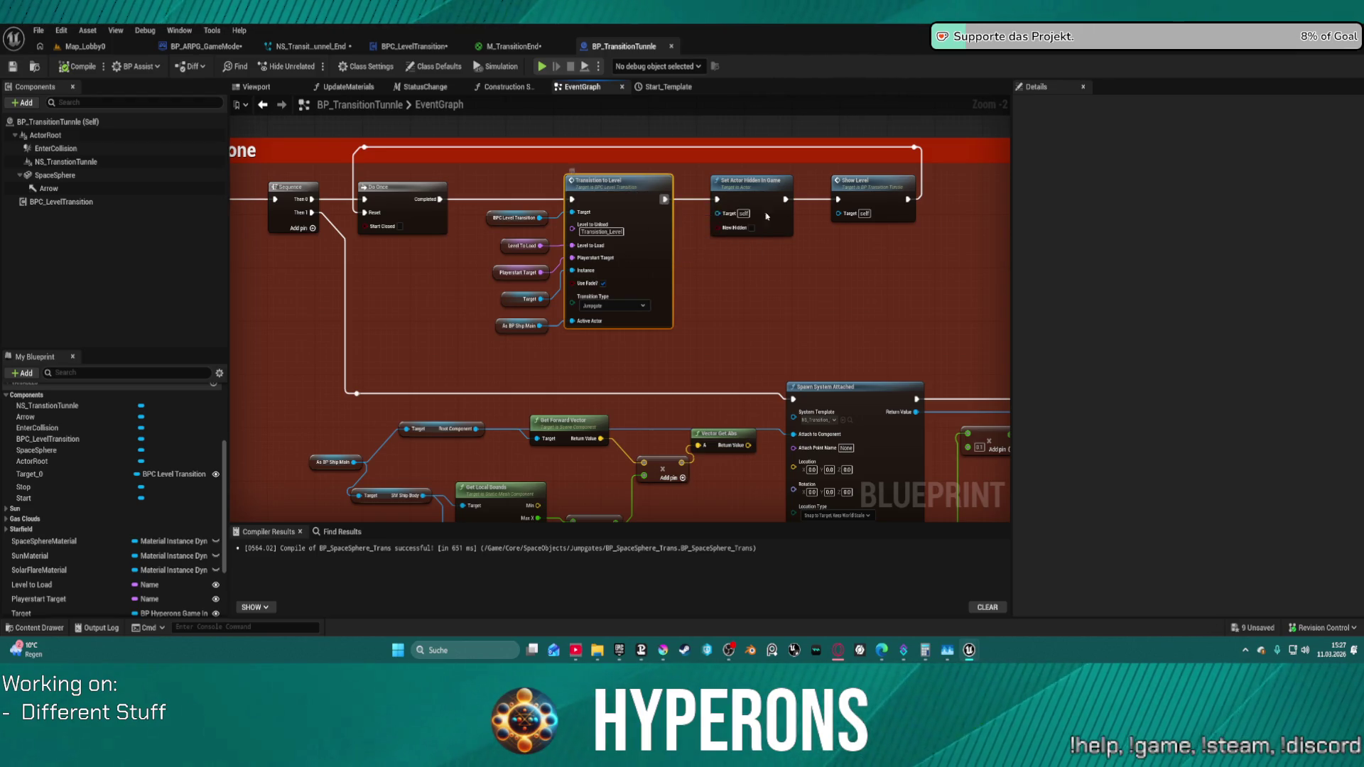
{"action": "double_click", "coordinate": [875, 193]}
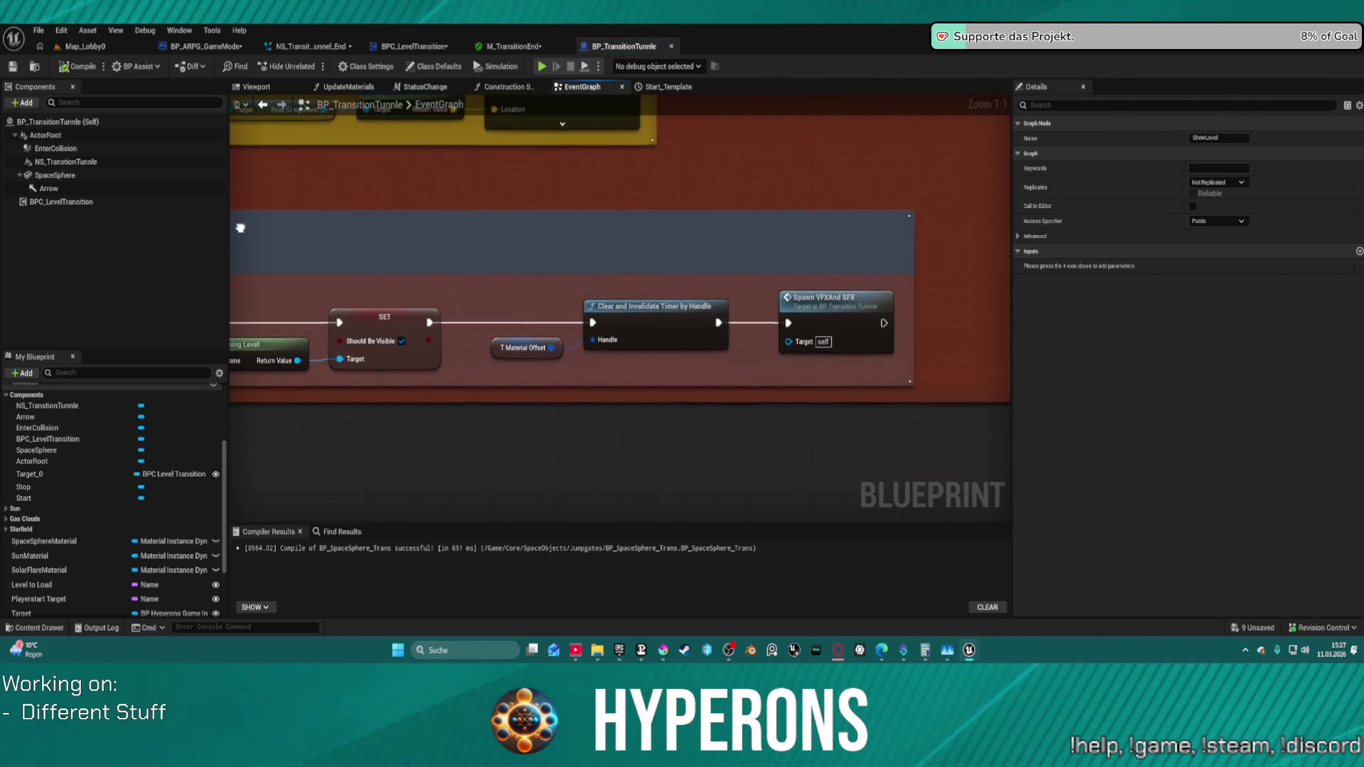
{"action": "scroll", "coordinate": [894, 279], "scroll_direction": "down", "scroll_amount": 3}
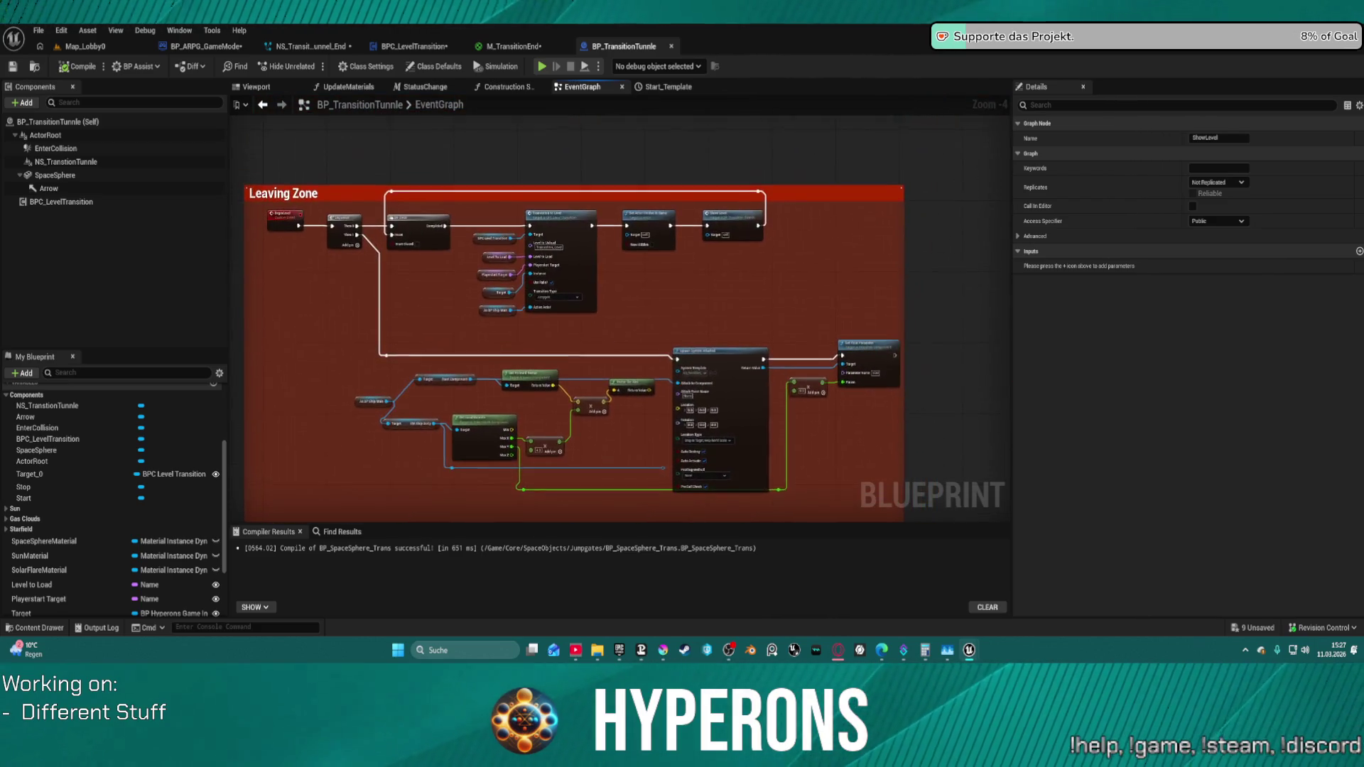
{"action": "scroll", "coordinate": [669, 203], "scroll_direction": "up", "scroll_amount": 2}
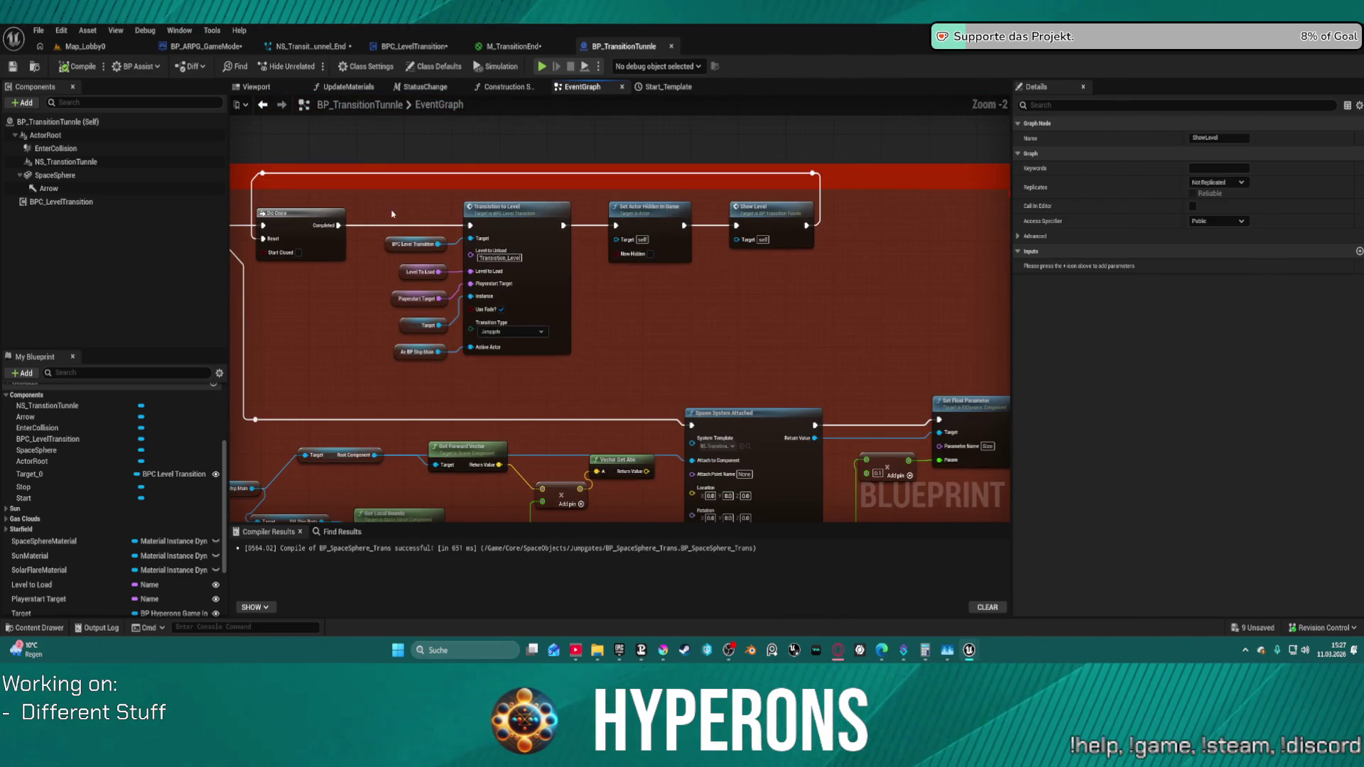
{"action": "left_click_drag", "start_coordinate": [331, 281], "coordinate": [507, 289]}
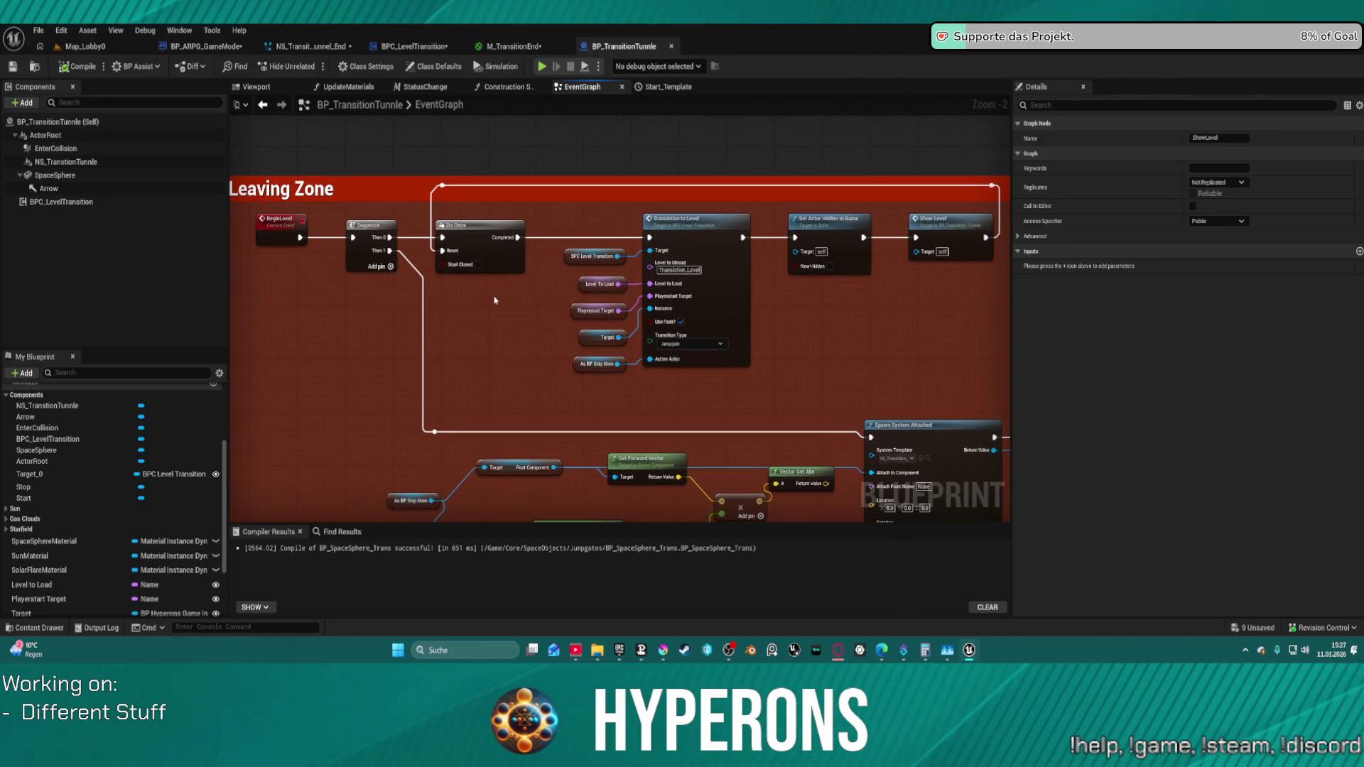
{"action": "key", "text": "Delete"}
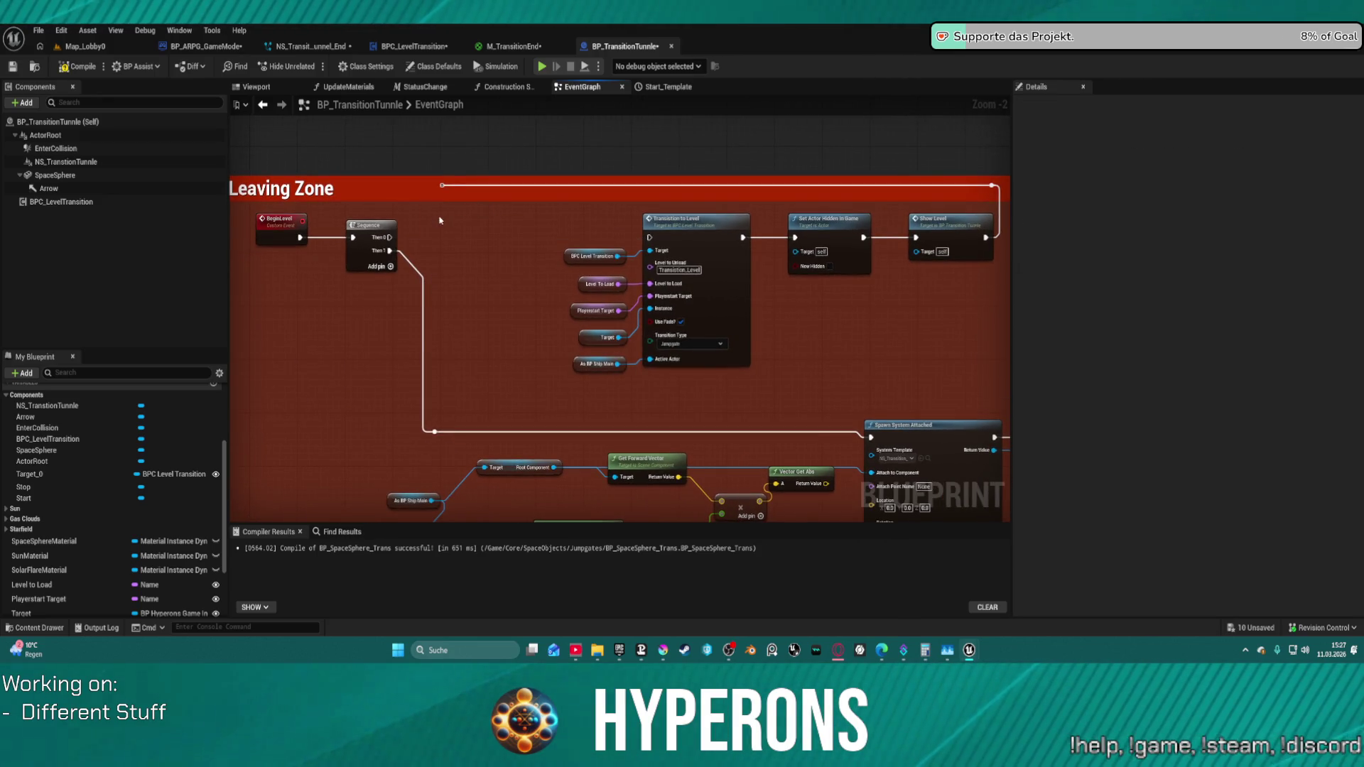
{"action": "left_click_drag", "start_coordinate": [391, 236], "coordinate": [648, 237]}
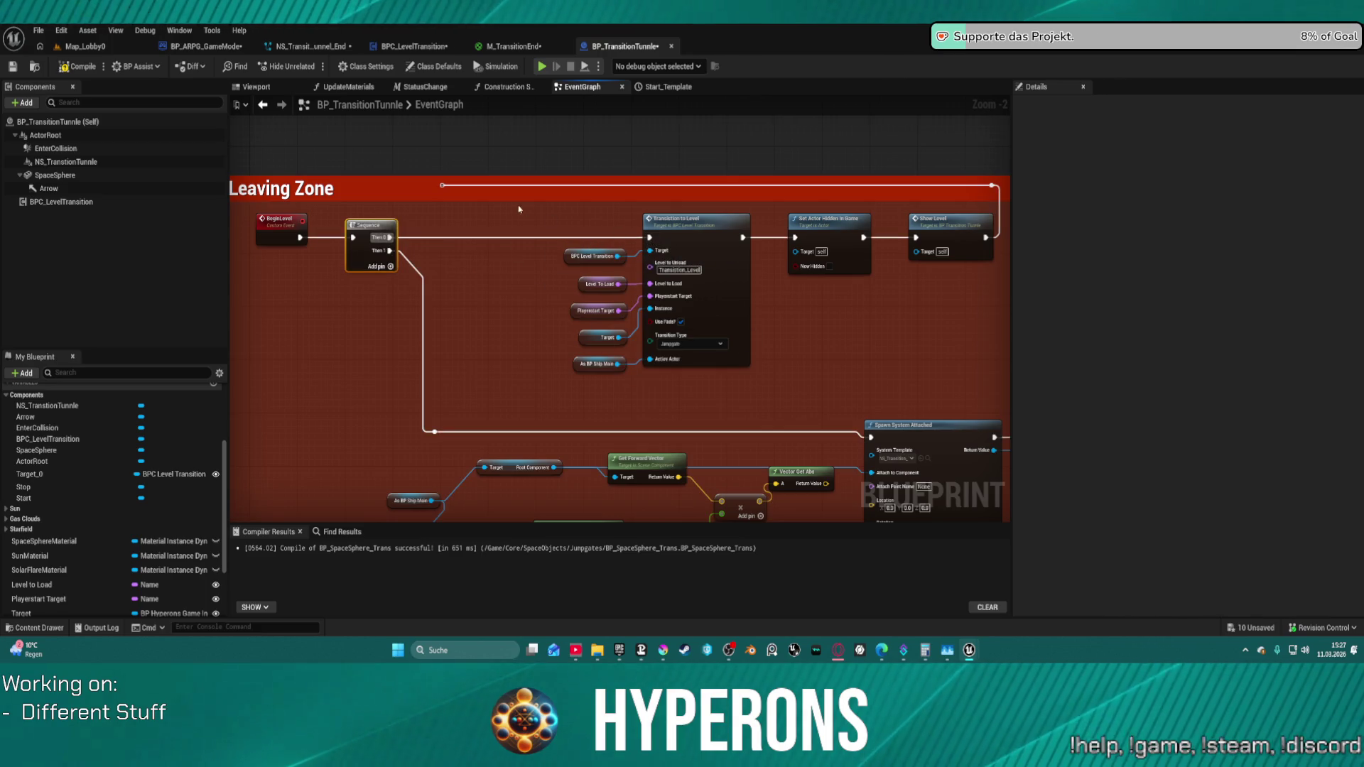
- Remove the Leaving Zone comment box, undo a stray deletion, and select Show Level
{"action": "left_click", "coordinate": [445, 201]}
{"action": "key", "text": "Delete"}
{"action": "left_click_drag", "start_coordinate": [969, 168], "coordinate": [996, 199]}
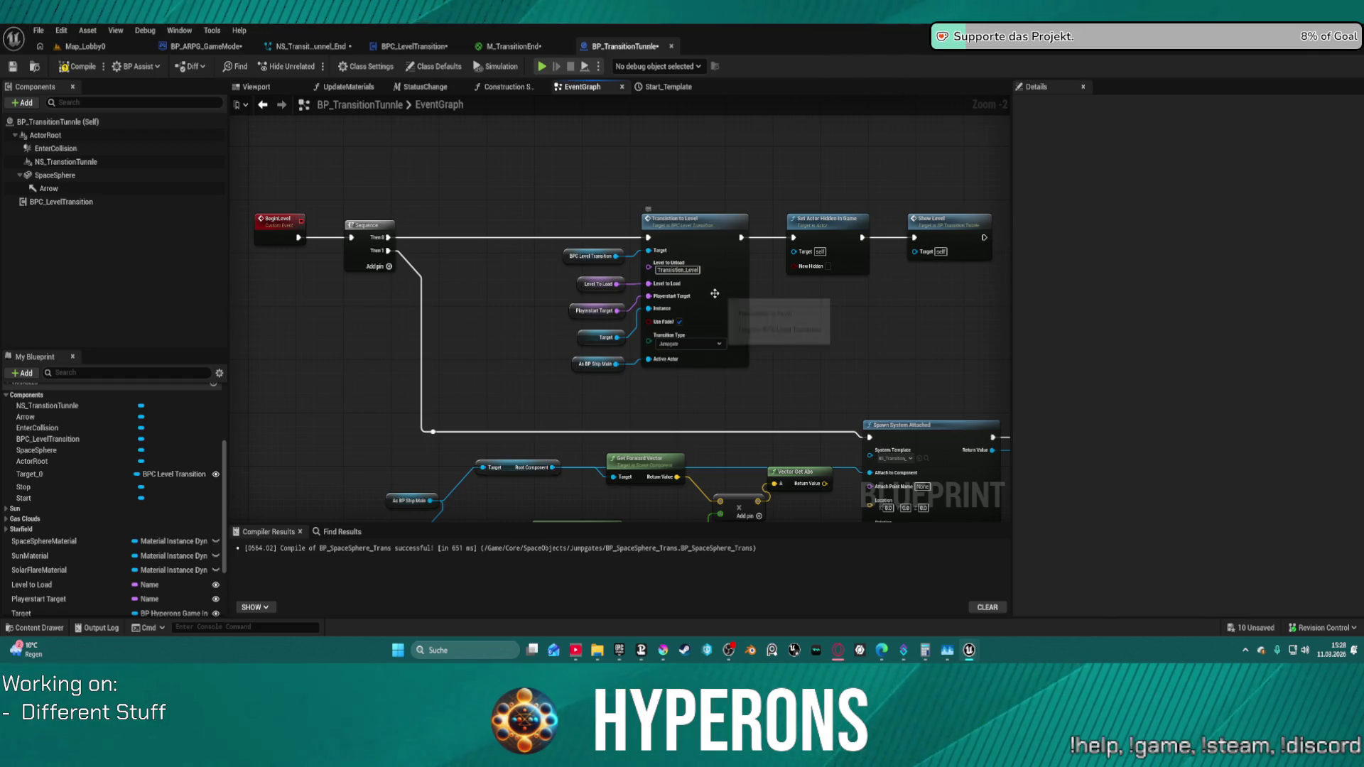
{"action": "key", "text": "ctrl+z"}
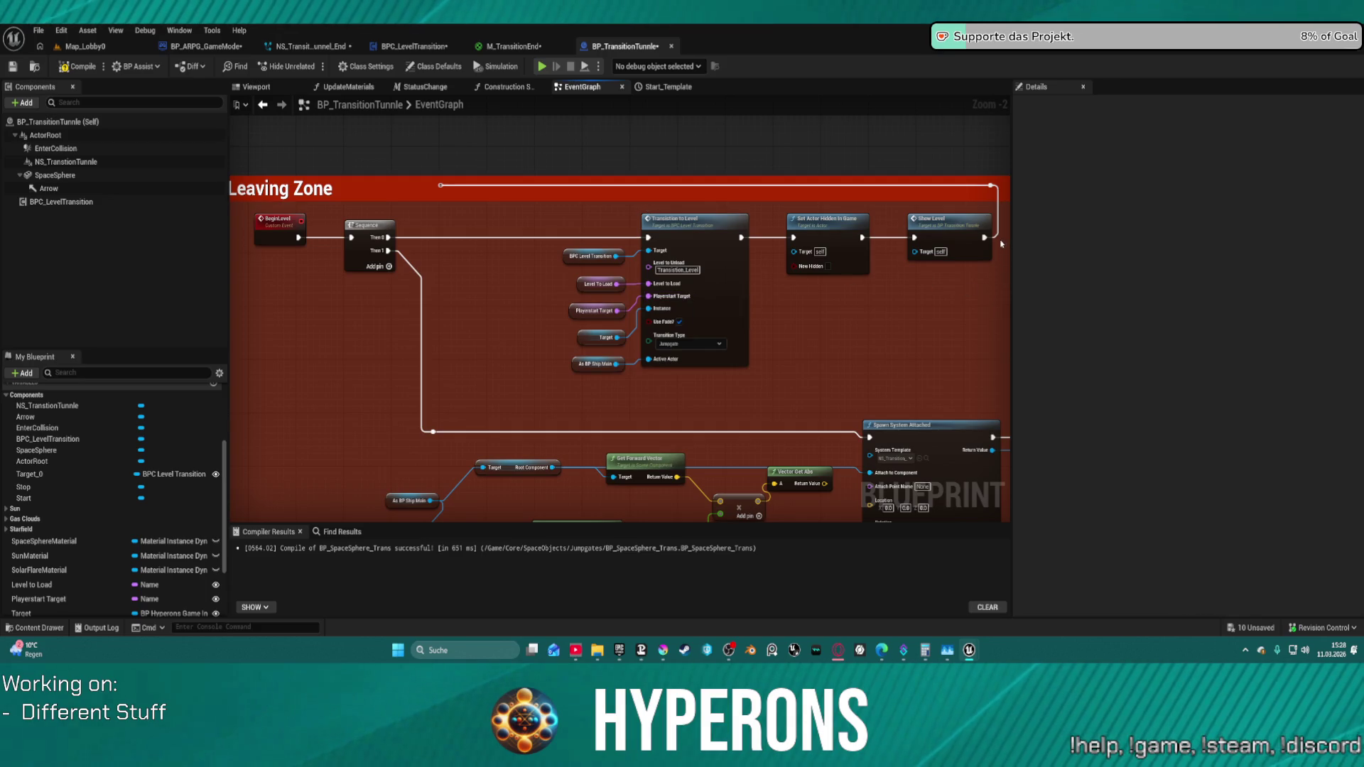
{"action": "left_click", "coordinate": [997, 239]}
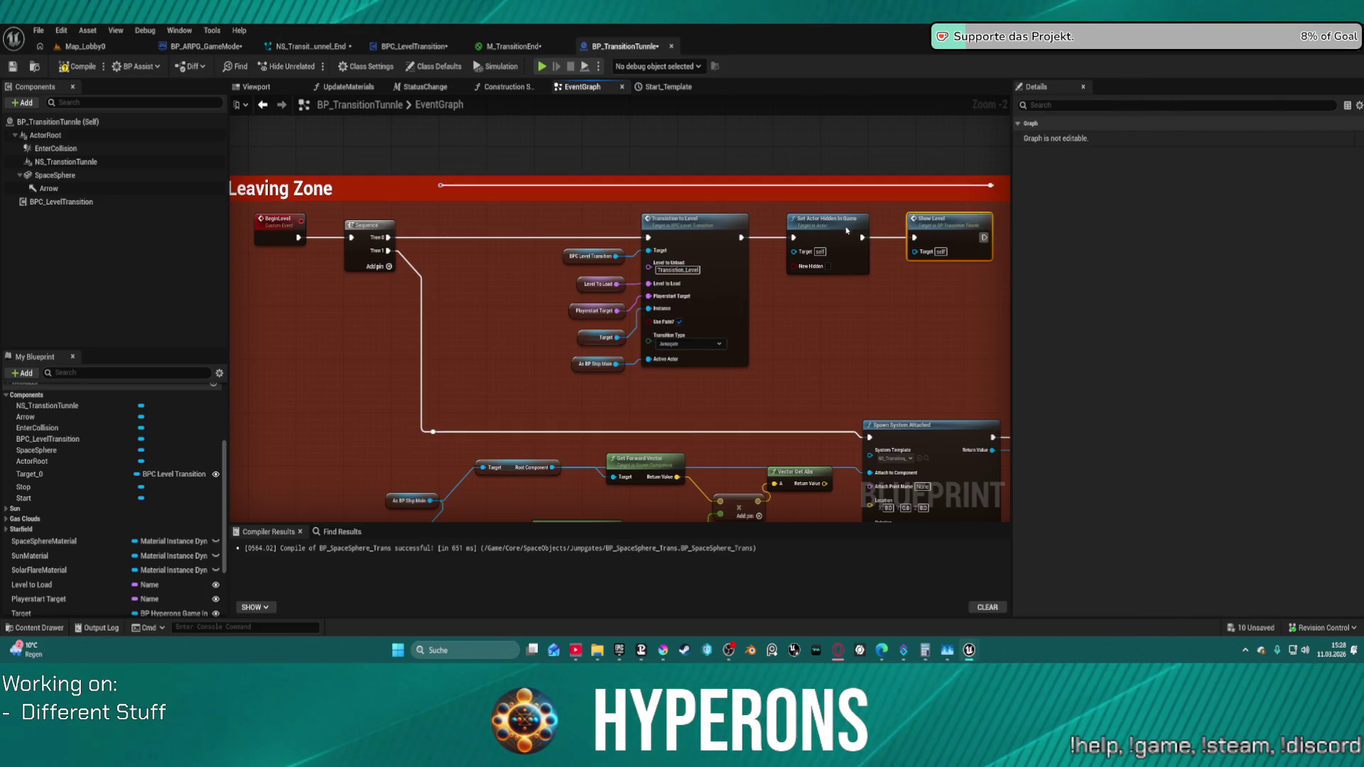
{"action": "left_click_drag", "start_coordinate": [464, 210], "coordinate": [577, 210]}
{"action": "left_click_drag", "start_coordinate": [813, 173], "coordinate": [802, 174]}
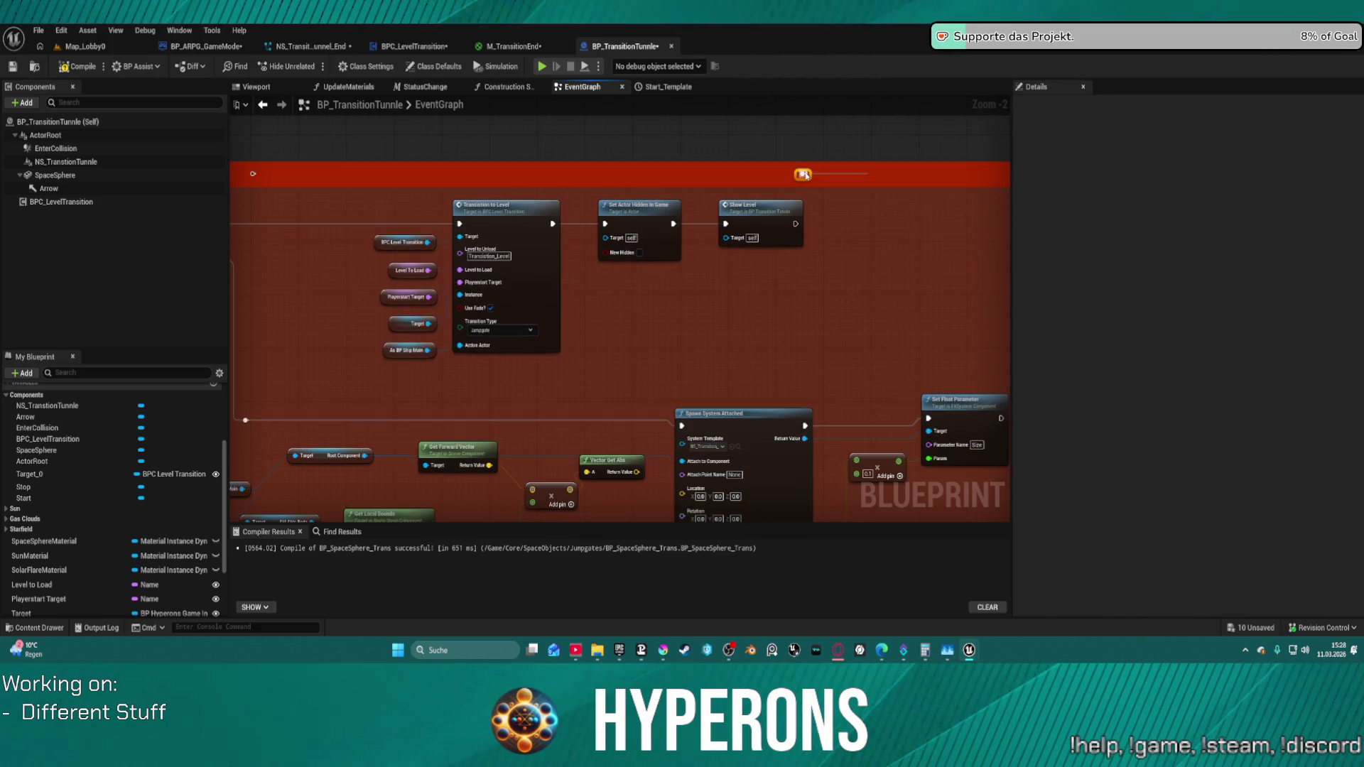
- Try rerouting Show Level's exec output, then delete the stray reroute and undo the broken wires
{"action": "left_click_drag", "start_coordinate": [713, 161], "coordinate": [749, 182]}
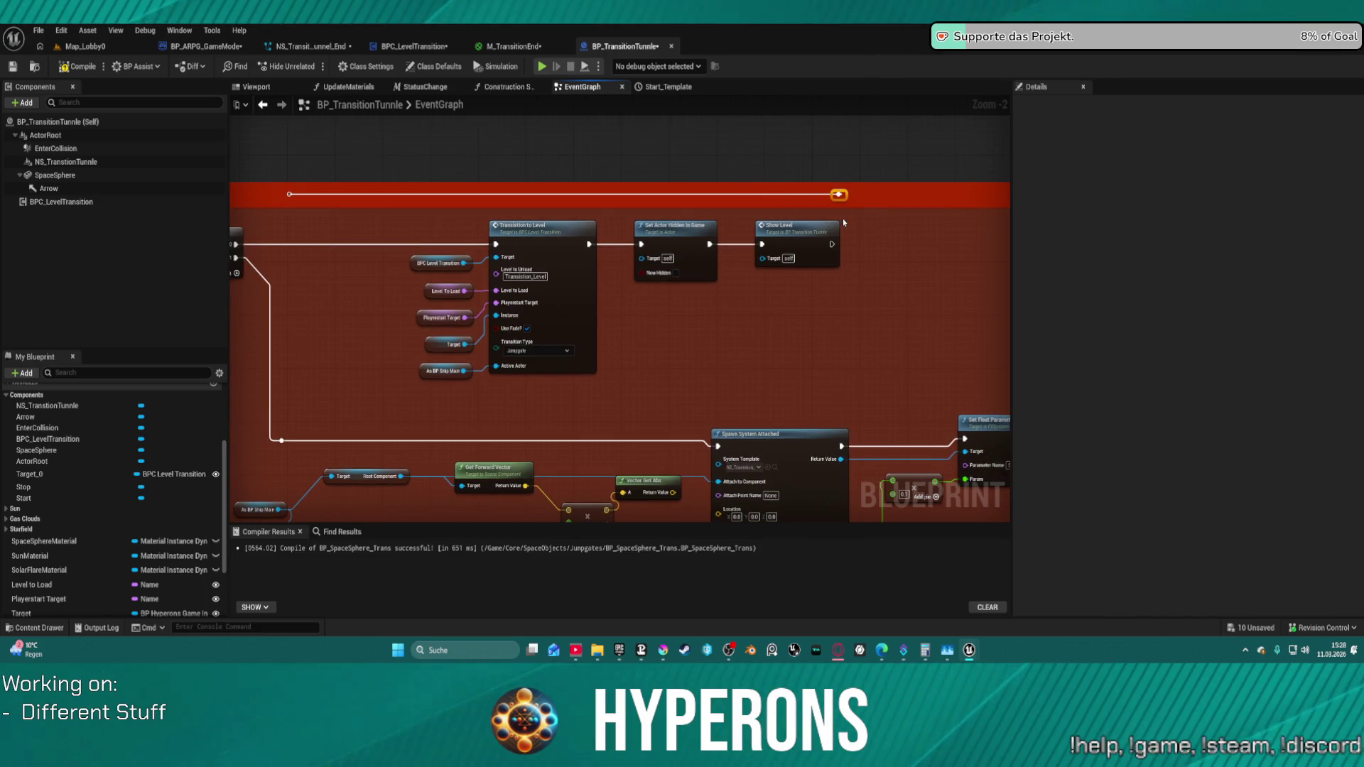
{"action": "left_click_drag", "start_coordinate": [839, 192], "coordinate": [840, 193]}
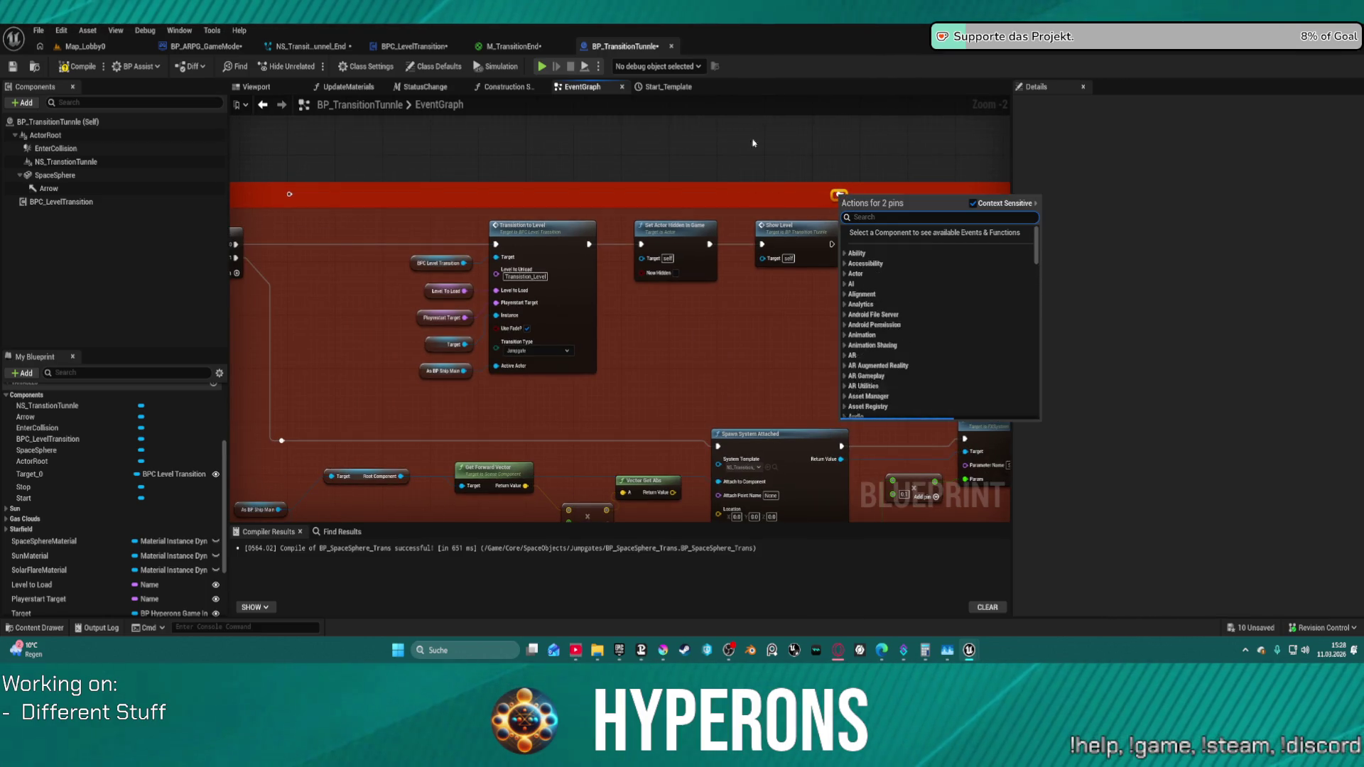
{"action": "left_click", "coordinate": [884, 229]}
{"action": "key", "text": "Delete"}
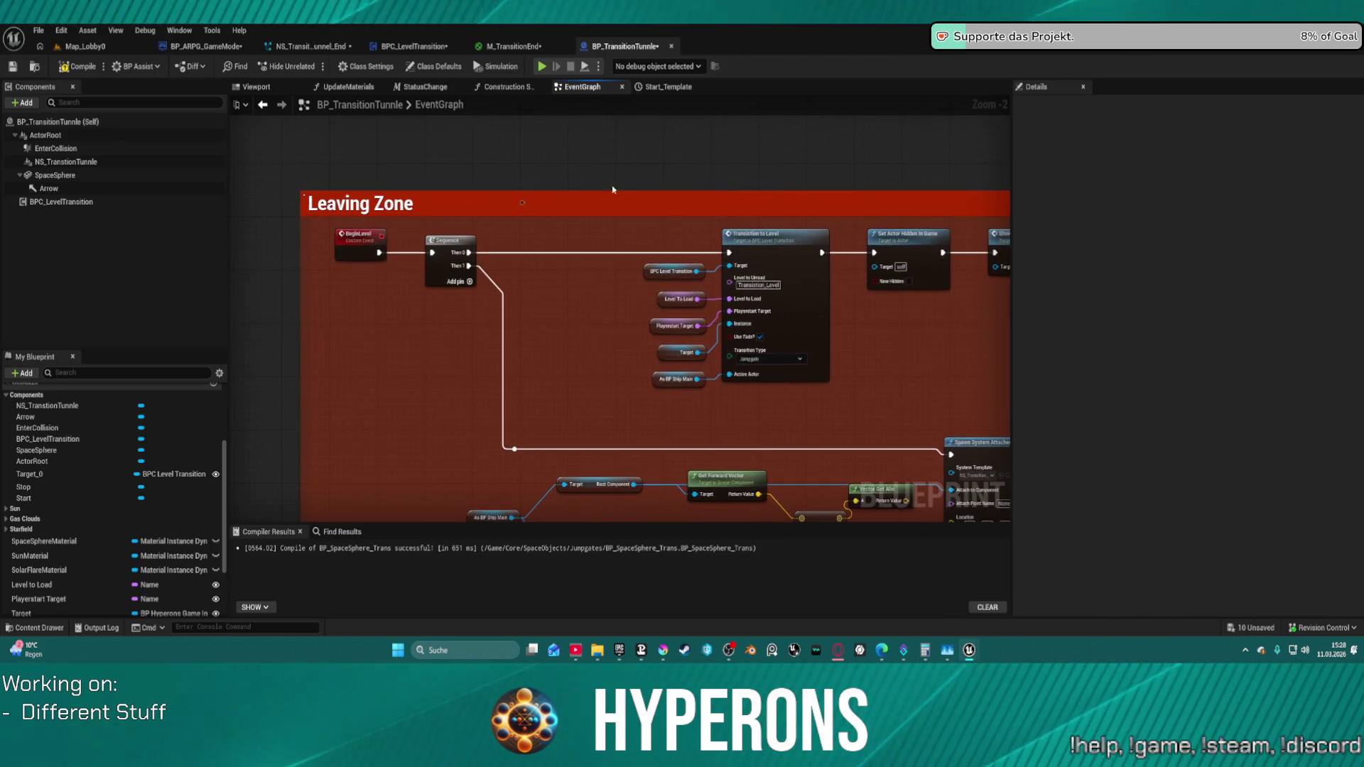
{"action": "mouse_move", "coordinate": [572, 188]}
{"action": "left_mouse_down"}
{"action": "mouse_move", "coordinate": [563, 139]}
{"action": "mouse_move", "coordinate": [626, 202]}
{"action": "left_mouse_up"}
{"action": "left_click_drag", "start_coordinate": [705, 155], "coordinate": [406, 350]}
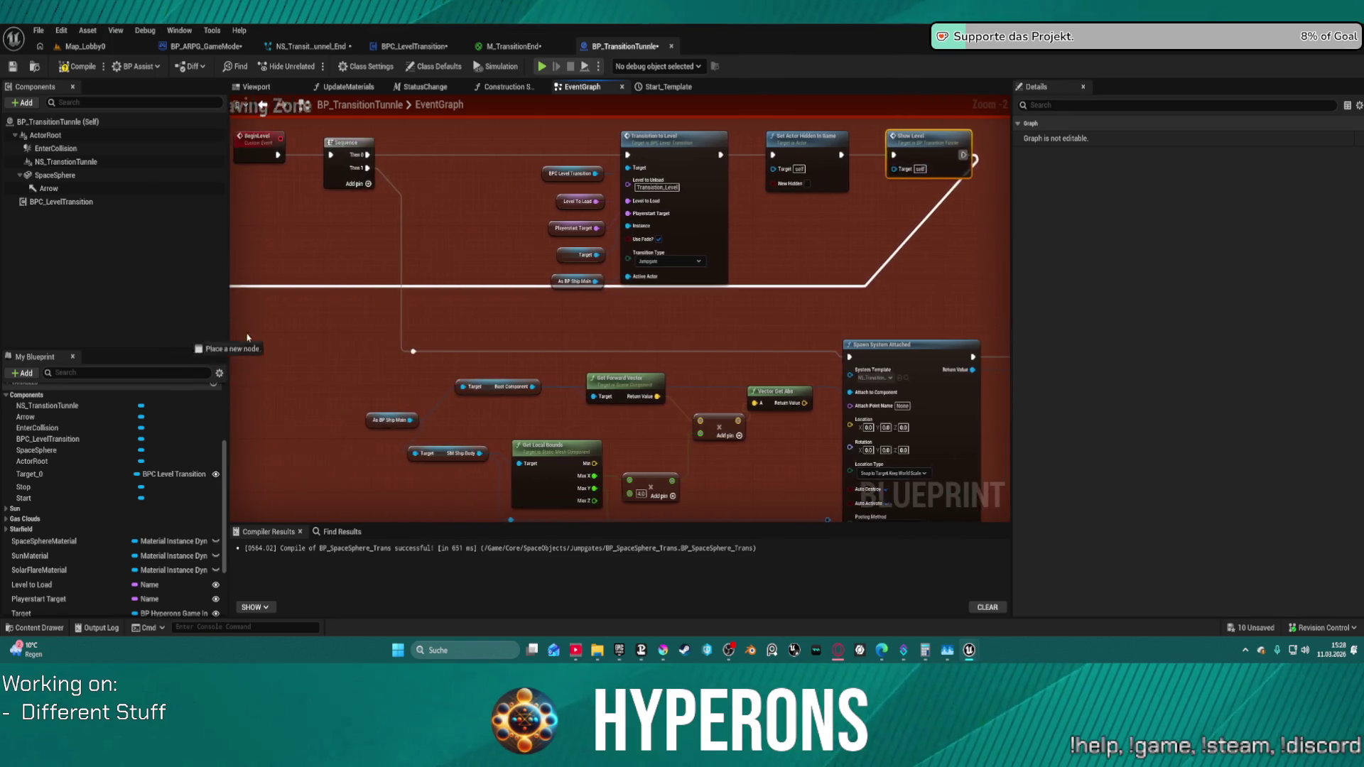
{"action": "key", "text": "ctrl+z"}
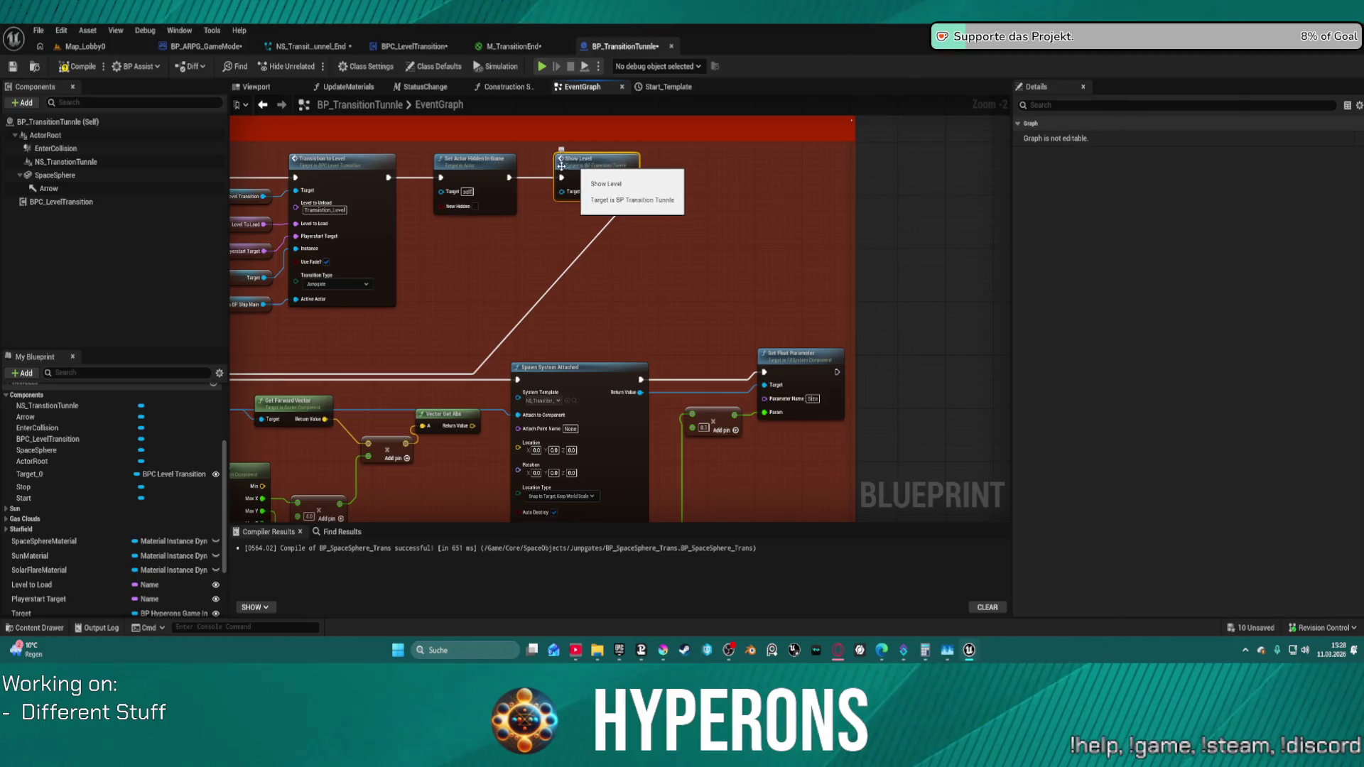
- Place Set Float Parameter on the main exec wire between Spawn System Attached and Show Level
{"action": "double_click", "coordinate": [599, 171]}
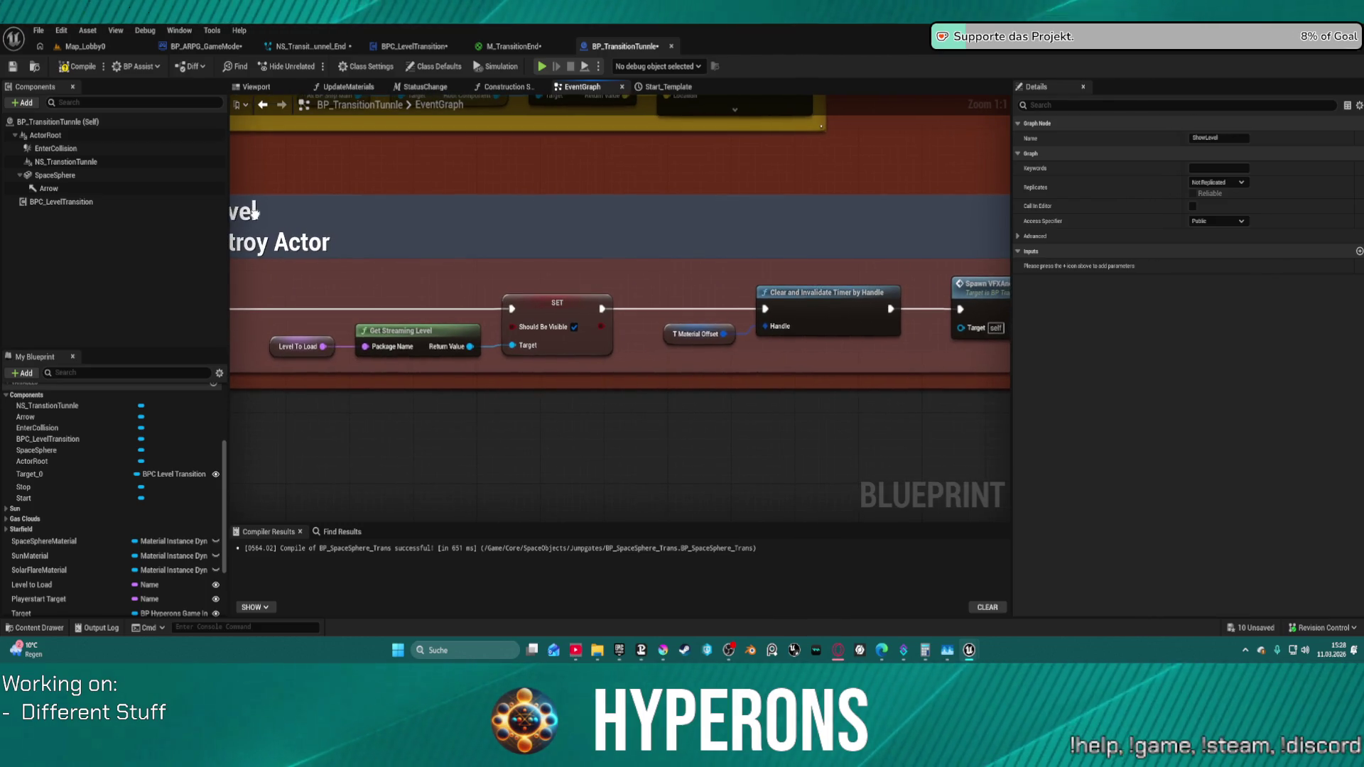
{"action": "scroll", "coordinate": [255, 212], "scroll_direction": "down", "scroll_amount": 3}
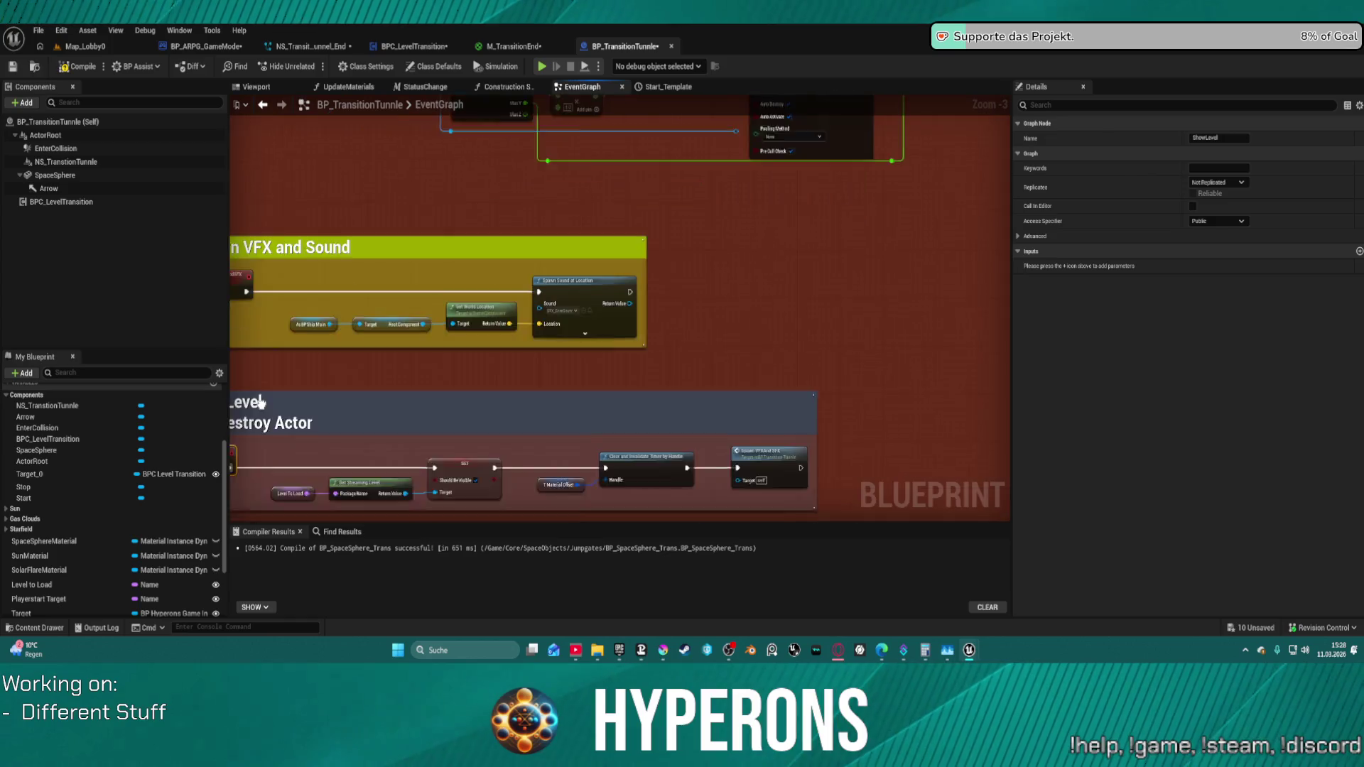
{"action": "left_click_drag", "start_coordinate": [259, 402], "coordinate": [330, 285]}
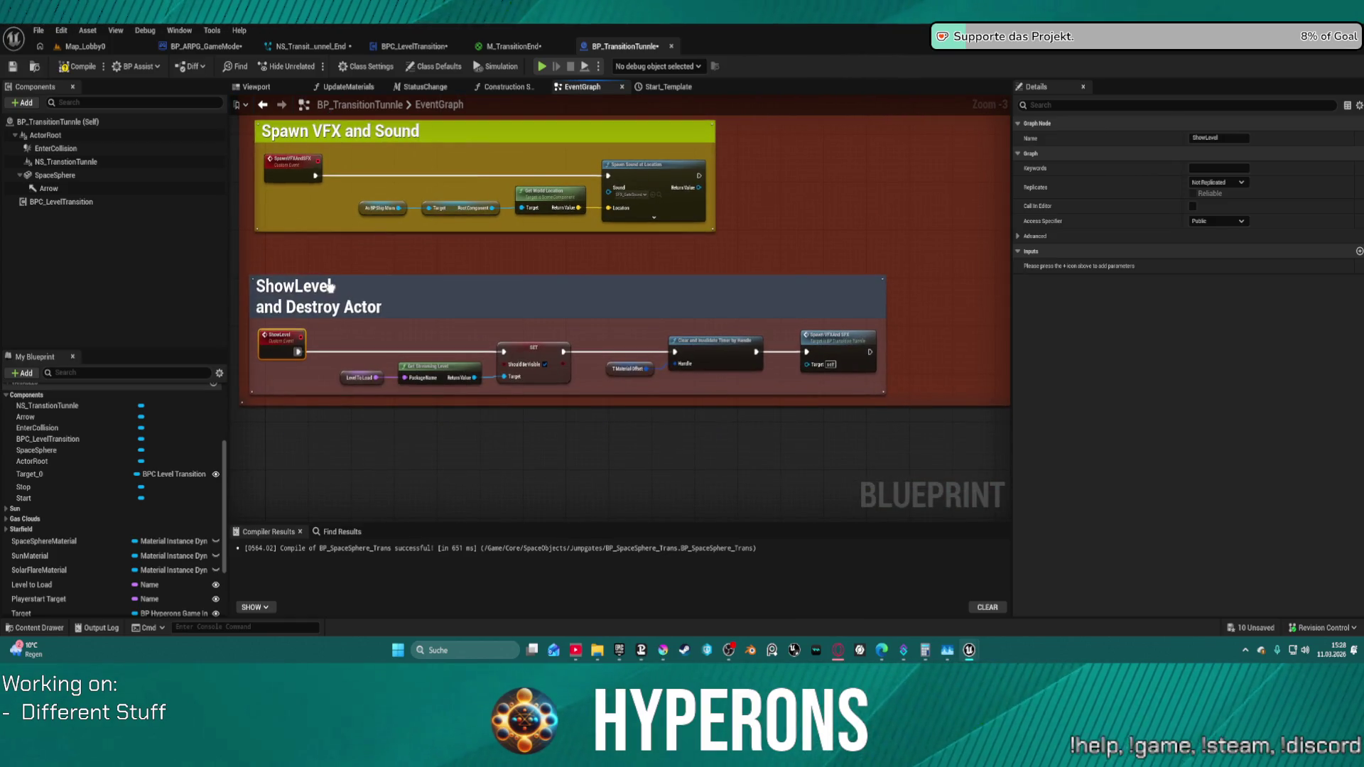
{"action": "left_click_drag", "start_coordinate": [331, 286], "coordinate": [235, 527]}
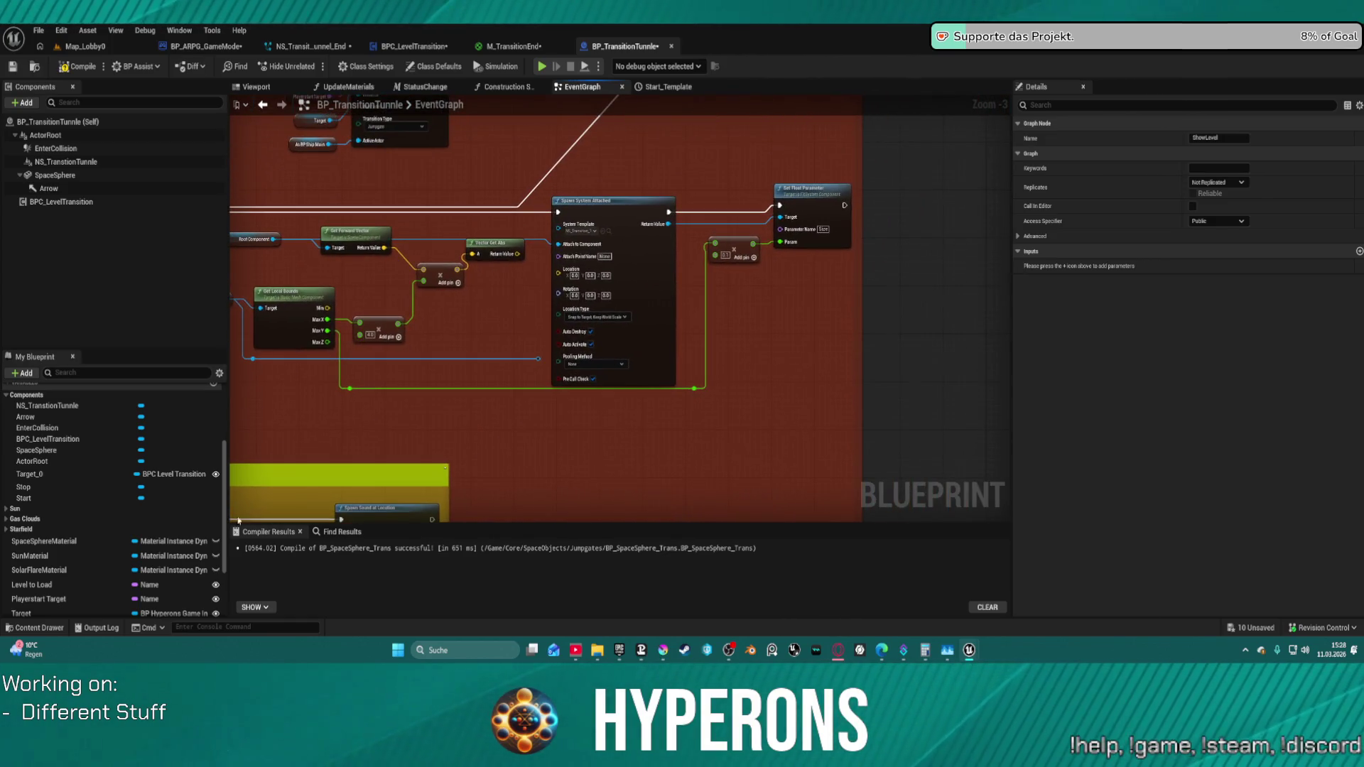
{"action": "left_click_drag", "start_coordinate": [558, 409], "coordinate": [534, 344]}
{"action": "left_click_drag", "start_coordinate": [469, 258], "coordinate": [481, 446]}
{"action": "mouse_move", "coordinate": [765, 432]}
{"action": "left_mouse_down"}
{"action": "mouse_move", "coordinate": [519, 256]}
{"action": "mouse_move", "coordinate": [939, 331]}
{"action": "left_mouse_up"}
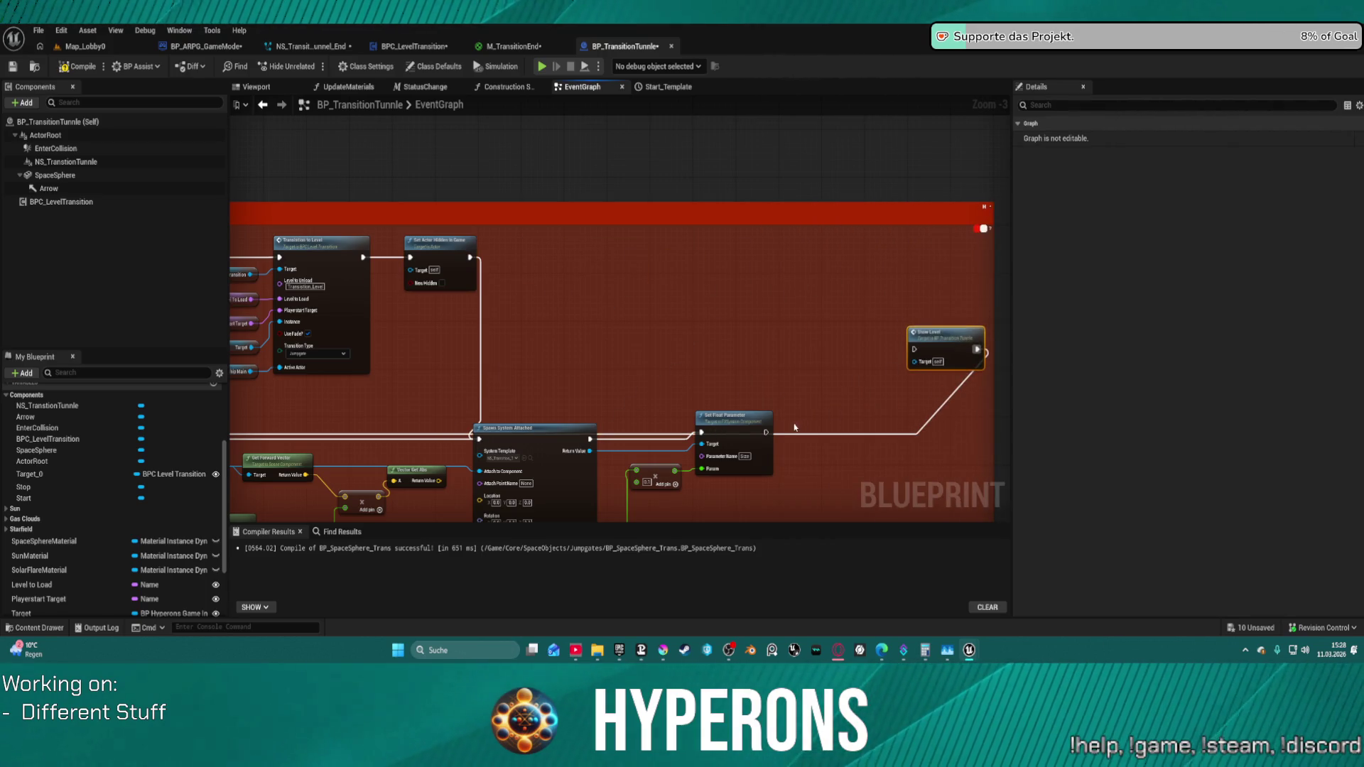
{"action": "left_click_drag", "start_coordinate": [767, 432], "coordinate": [914, 351]}
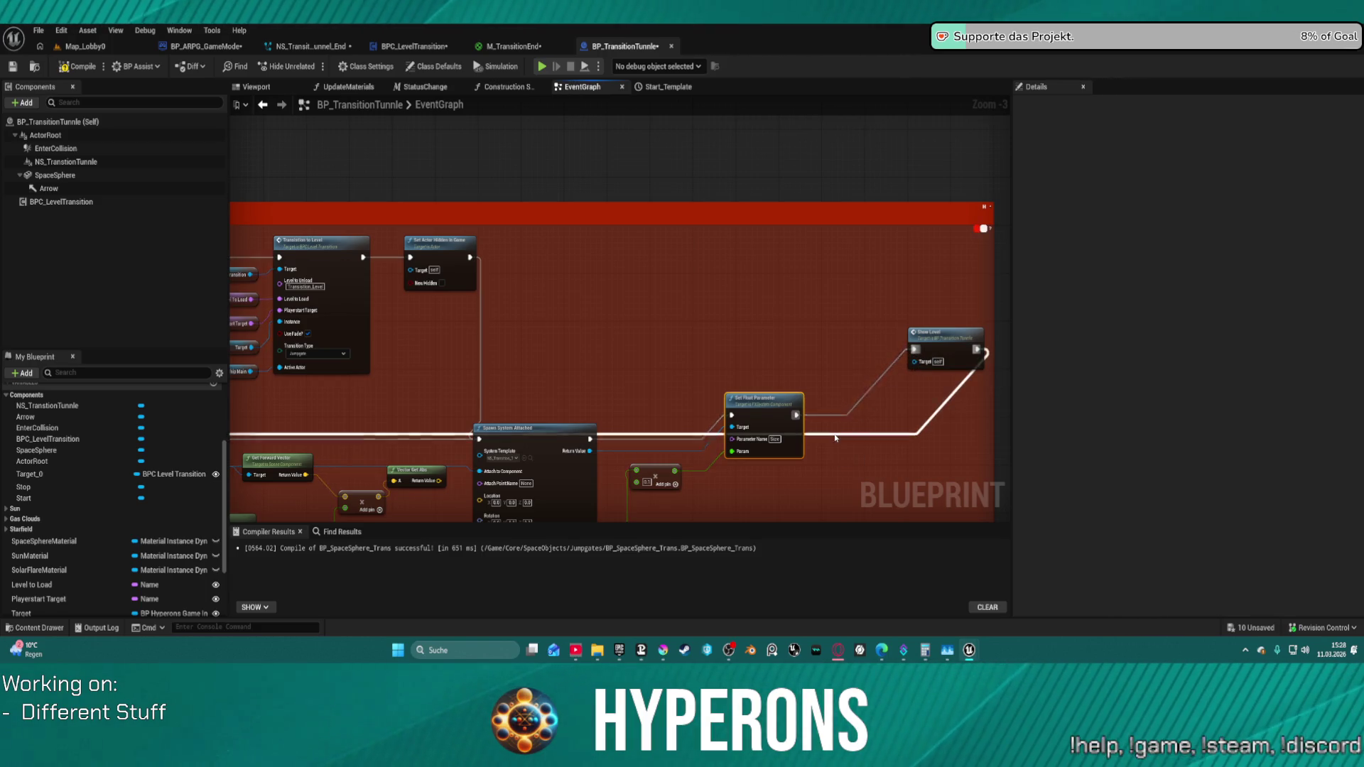
{"action": "mouse_move", "coordinate": [770, 412]}
{"action": "left_mouse_down"}
{"action": "mouse_move", "coordinate": [753, 436]}
{"action": "mouse_move", "coordinate": [627, 348]}
{"action": "left_mouse_up"}
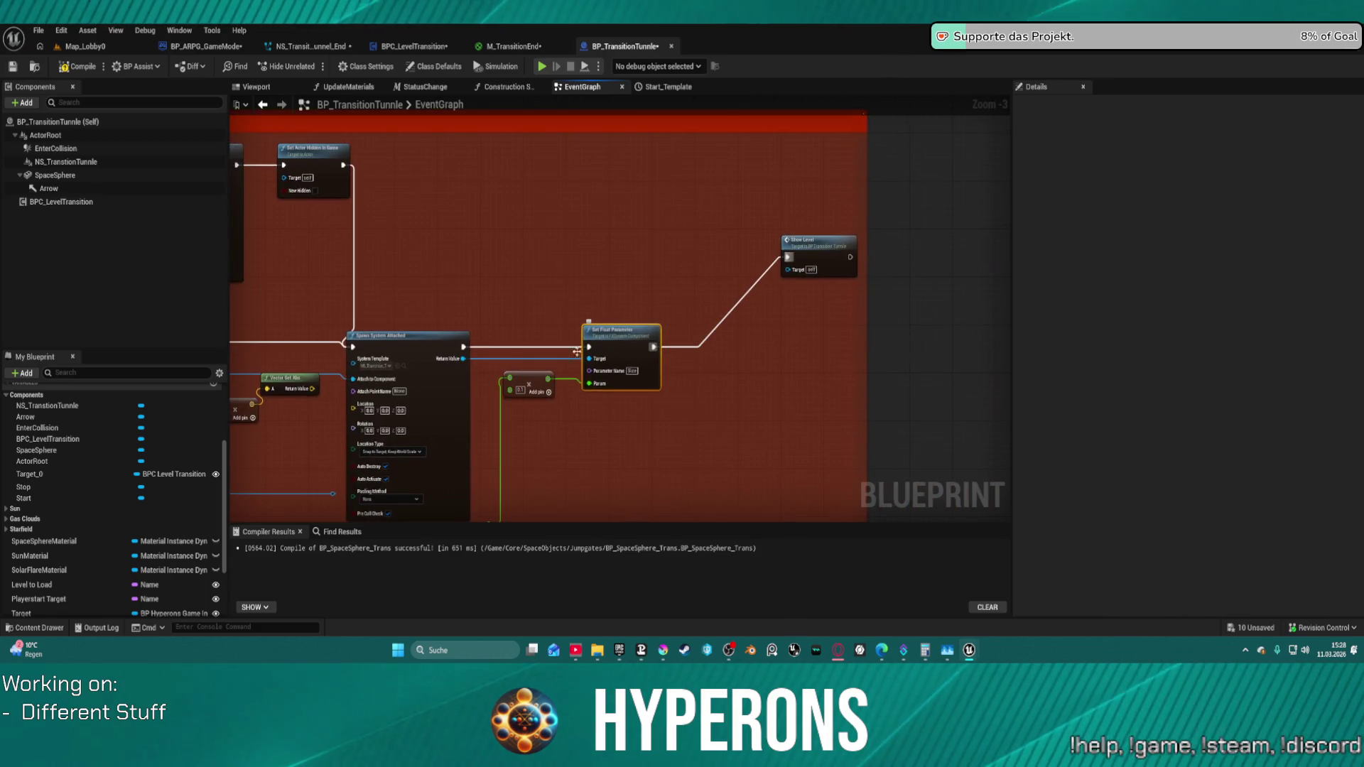
{"action": "mouse_move", "coordinate": [464, 346]}
{"action": "left_mouse_down"}
{"action": "mouse_move", "coordinate": [674, 415]}
{"action": "mouse_move", "coordinate": [658, 418]}
{"action": "left_mouse_up"}
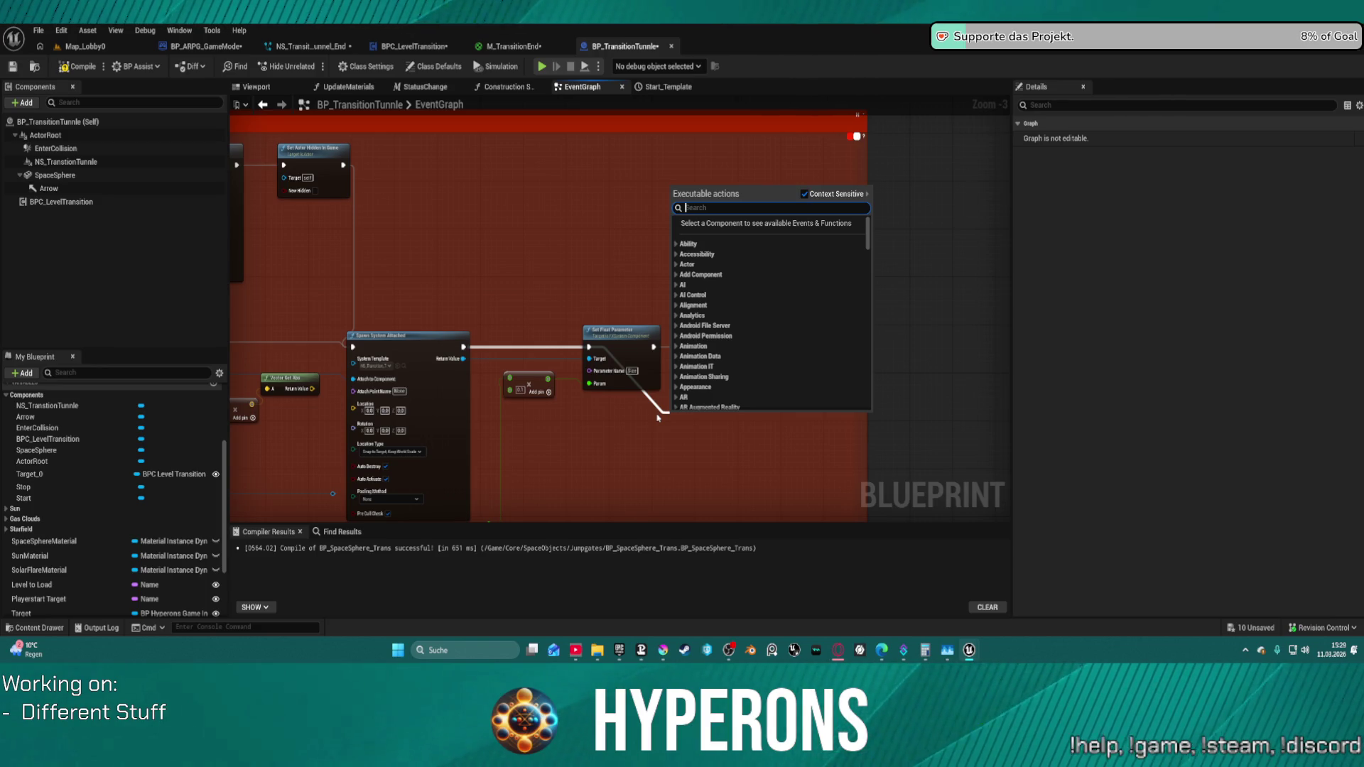
{"action": "type", "text": "age"}
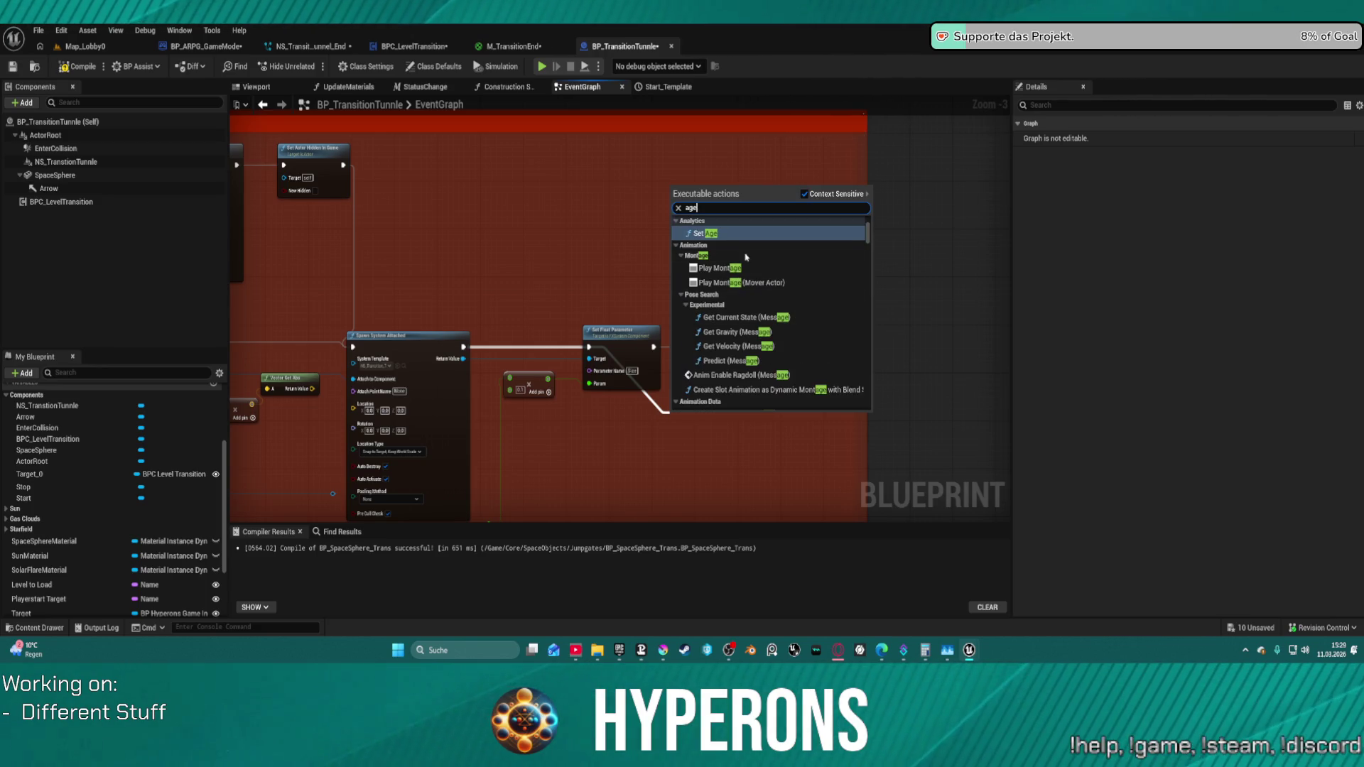
{"action": "scroll", "coordinate": [773, 311], "scroll_direction": "up", "scroll_amount": 2}
{"action": "scroll", "coordinate": [774, 311], "scroll_direction": "up", "scroll_amount": 2}
{"action": "scroll", "coordinate": [774, 311], "scroll_direction": "up", "scroll_amount": 1}
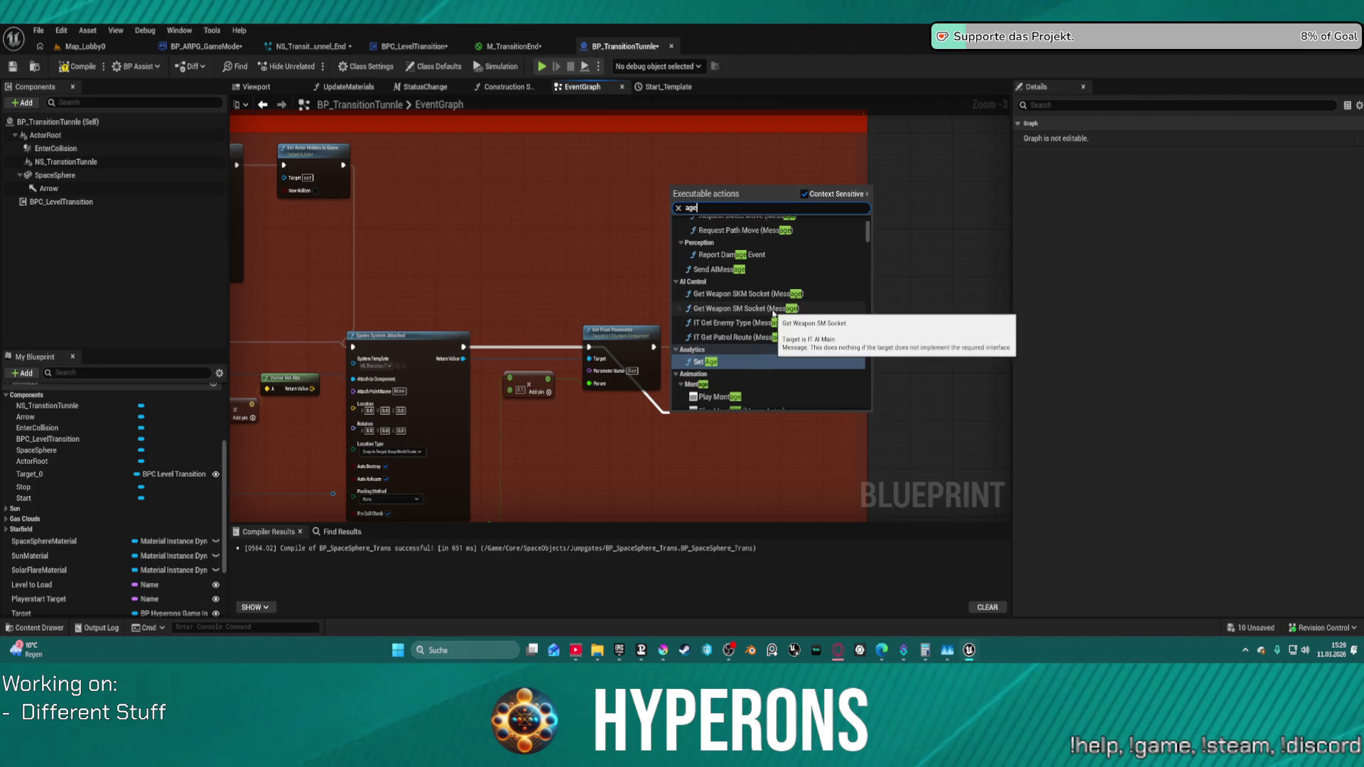
{"action": "key", "text": "Home"}
{"action": "type", "text": "get"}
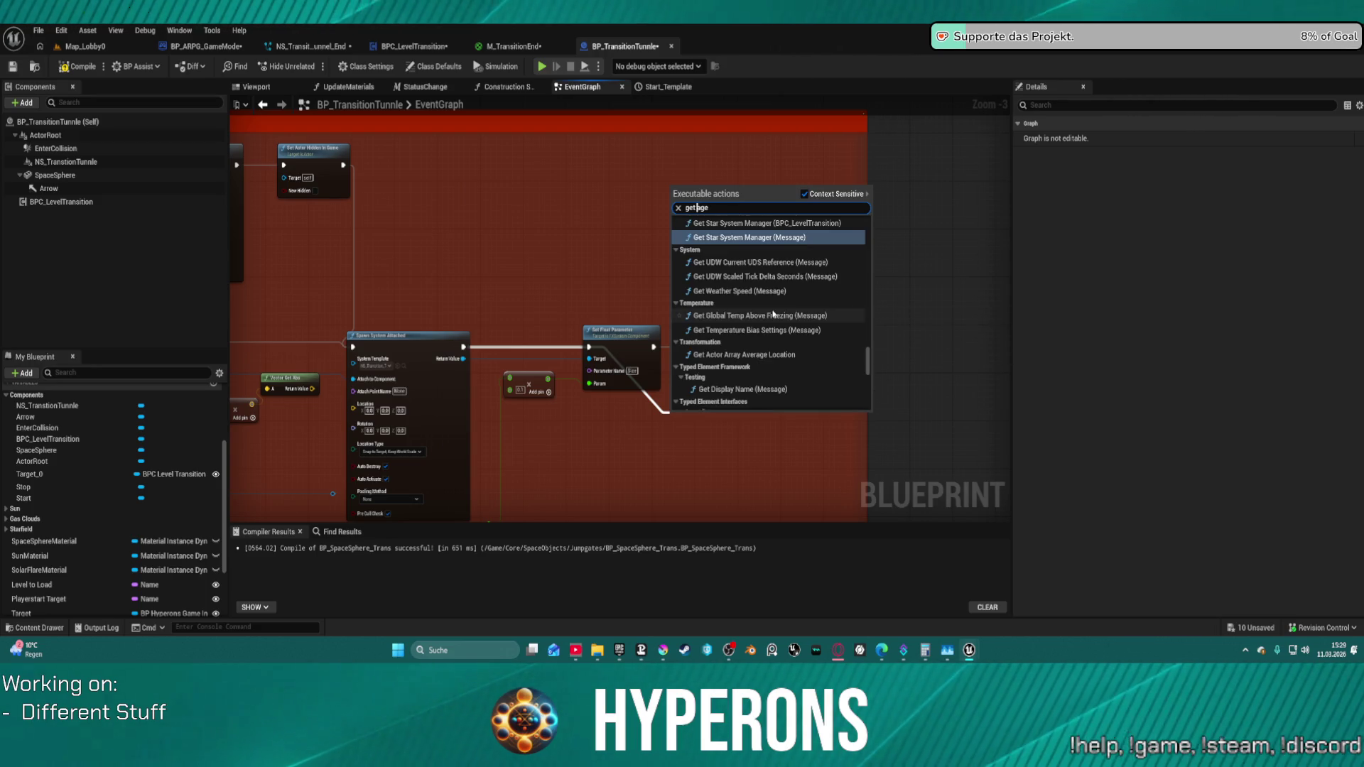
{"action": "scroll", "coordinate": [910, 324], "scroll_direction": "down", "scroll_amount": 5}
{"action": "scroll", "coordinate": [834, 365], "scroll_direction": "down", "scroll_amount": 3}
{"action": "scroll", "coordinate": [835, 366], "scroll_direction": "down", "scroll_amount": 3}
{"action": "scroll", "coordinate": [835, 366], "scroll_direction": "down", "scroll_amount": 3}
{"action": "scroll", "coordinate": [835, 366], "scroll_direction": "up", "scroll_amount": 3}
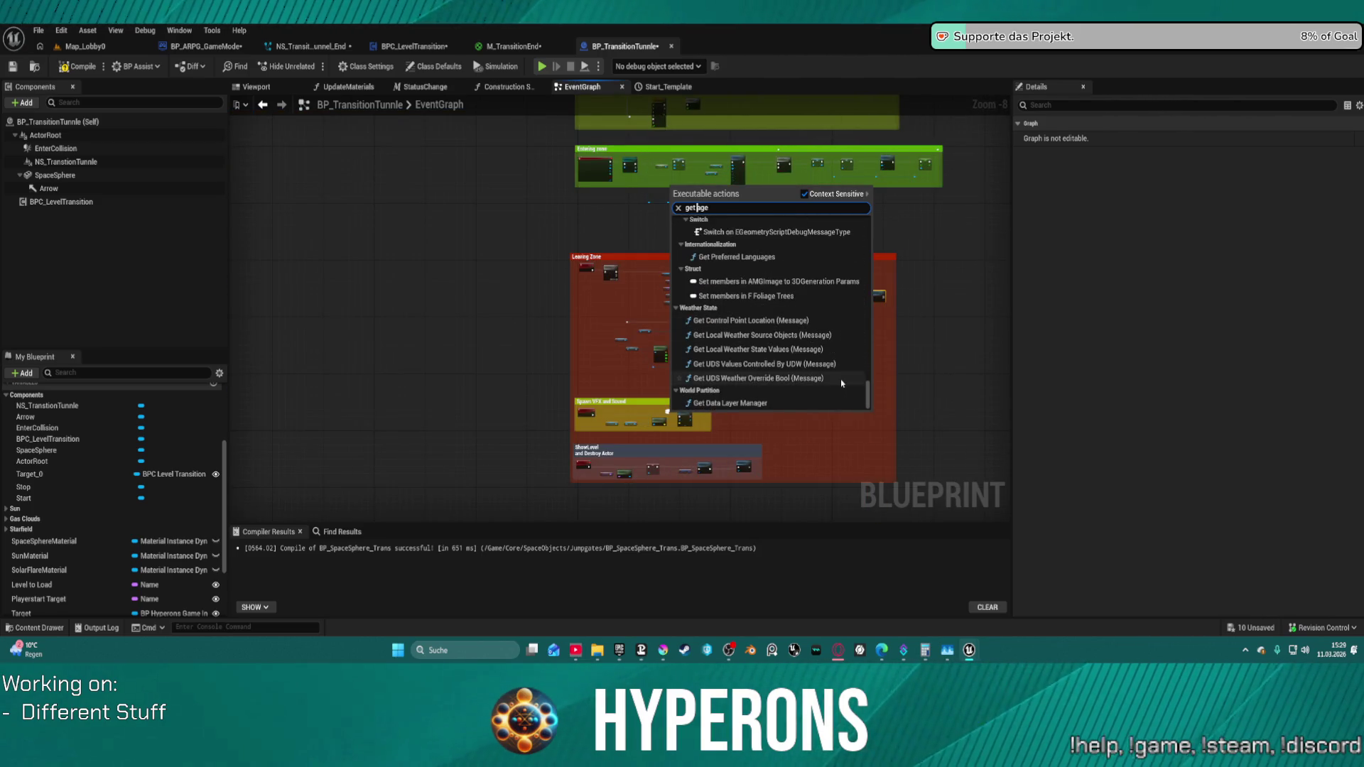
{"action": "scroll", "coordinate": [837, 363], "scroll_direction": "up", "scroll_amount": 3}
{"action": "scroll", "coordinate": [837, 332], "scroll_direction": "up", "scroll_amount": 3}
{"action": "scroll", "coordinate": [832, 309], "scroll_direction": "up", "scroll_amount": 2}
{"action": "scroll", "coordinate": [832, 308], "scroll_direction": "up", "scroll_amount": 2}
{"action": "scroll", "coordinate": [832, 309], "scroll_direction": "up", "scroll_amount": 2}
{"action": "scroll", "coordinate": [833, 307], "scroll_direction": "up", "scroll_amount": 2}
{"action": "scroll", "coordinate": [832, 308], "scroll_direction": "up", "scroll_amount": 2}
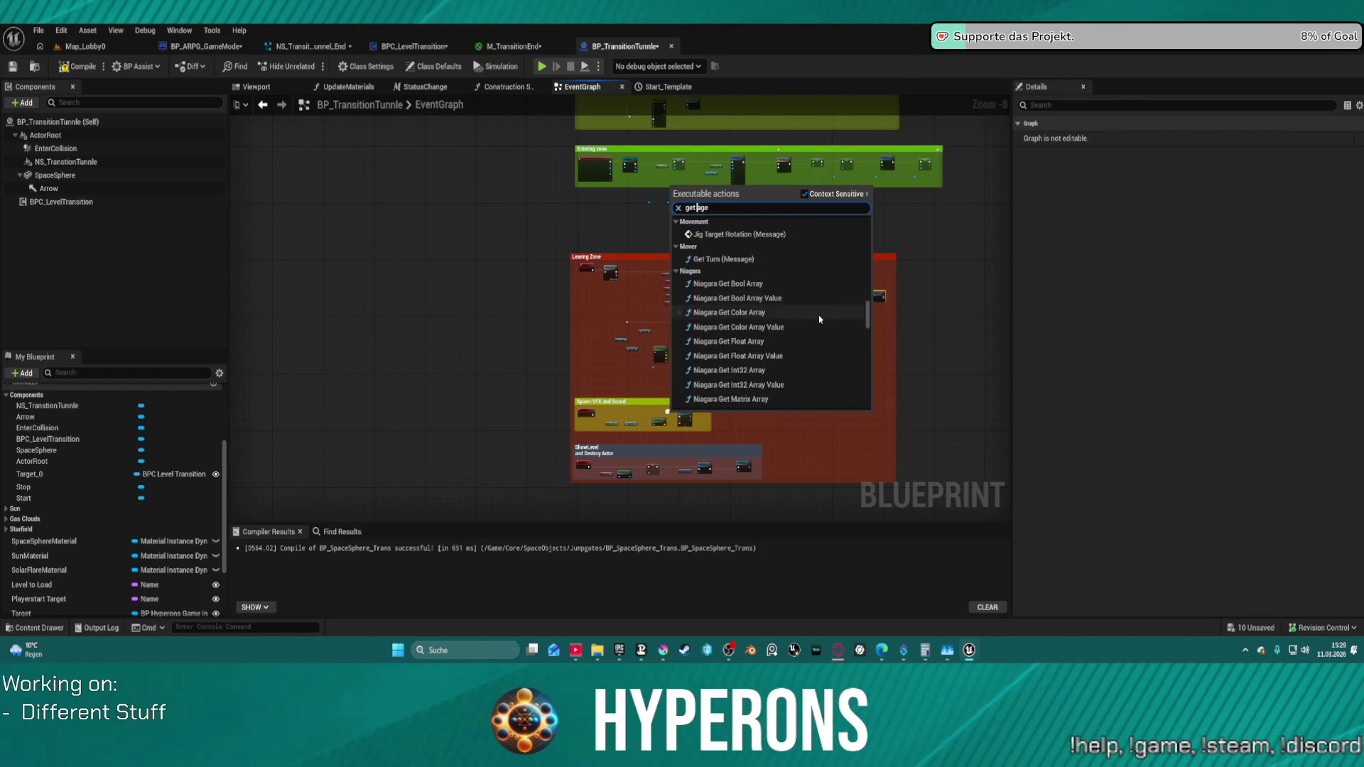
{"action": "scroll", "coordinate": [820, 319], "scroll_direction": "down", "scroll_amount": 2}
{"action": "scroll", "coordinate": [817, 329], "scroll_direction": "down", "scroll_amount": 2}
{"action": "scroll", "coordinate": [815, 334], "scroll_direction": "down", "scroll_amount": 2}
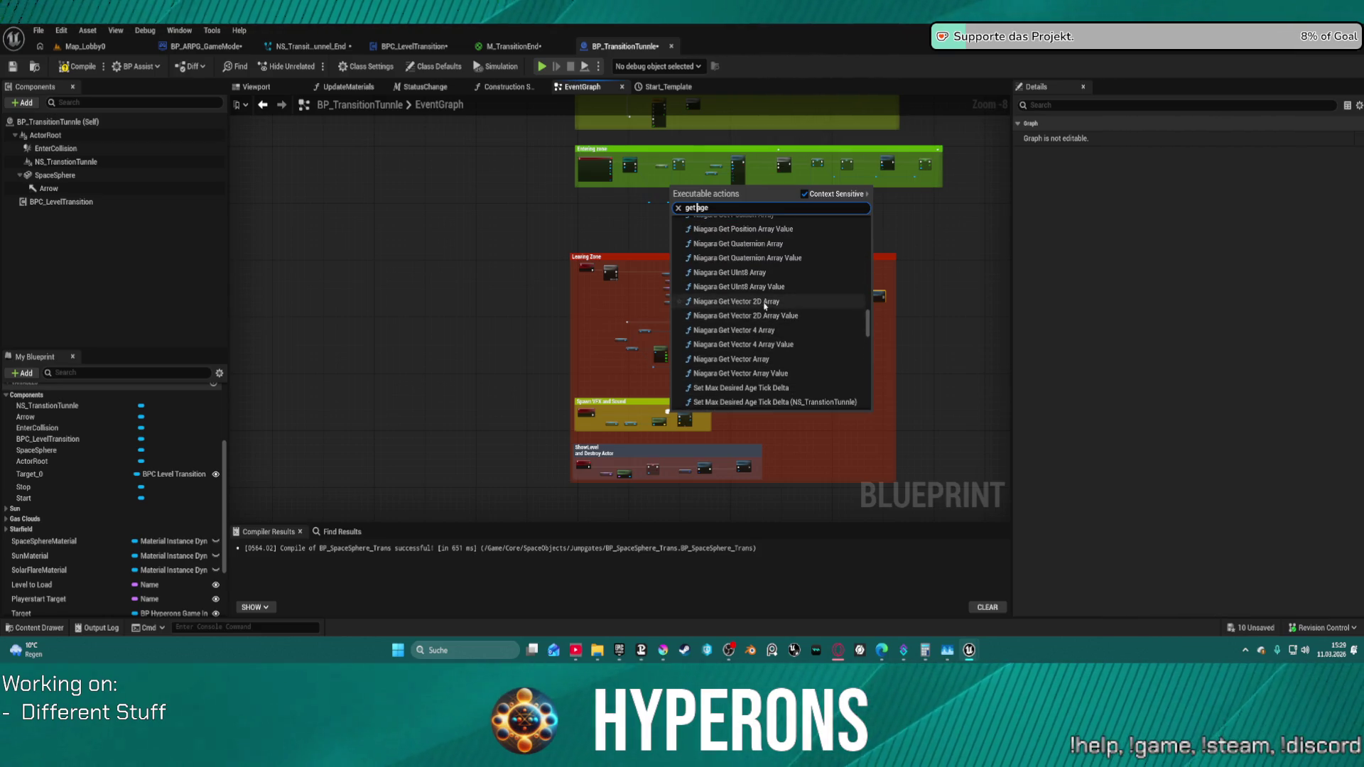
{"action": "scroll", "coordinate": [763, 342], "scroll_direction": "up", "scroll_amount": 1}
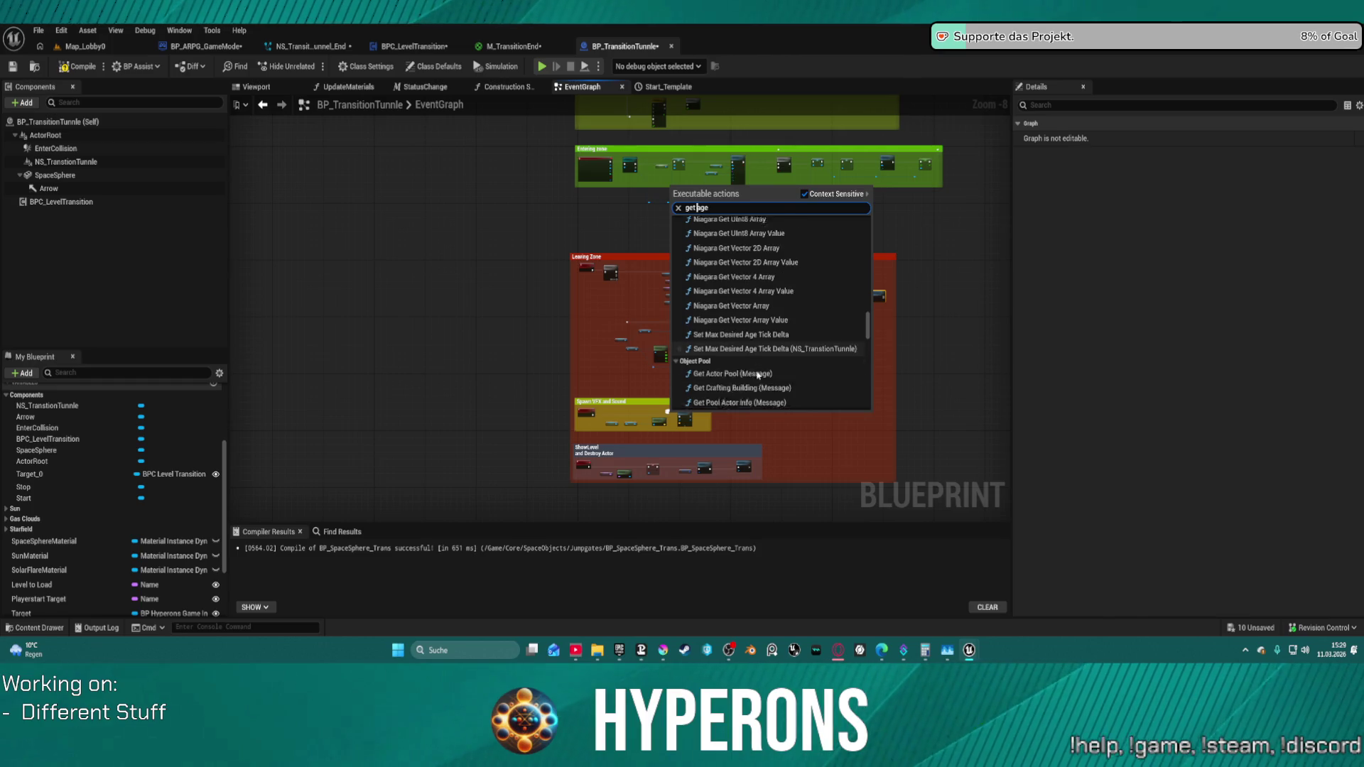
{"action": "scroll", "coordinate": [757, 367], "scroll_direction": "up", "scroll_amount": 2}
{"action": "scroll", "coordinate": [758, 357], "scroll_direction": "up", "scroll_amount": 3}
{"action": "scroll", "coordinate": [758, 347], "scroll_direction": "up", "scroll_amount": 3}
{"action": "scroll", "coordinate": [760, 335], "scroll_direction": "up", "scroll_amount": 2}
{"action": "scroll", "coordinate": [759, 334], "scroll_direction": "up", "scroll_amount": 1}
{"action": "scroll", "coordinate": [760, 328], "scroll_direction": "up", "scroll_amount": 1}
{"action": "scroll", "coordinate": [759, 323], "scroll_direction": "up", "scroll_amount": 1}
{"action": "scroll", "coordinate": [759, 318], "scroll_direction": "up", "scroll_amount": 2}
{"action": "scroll", "coordinate": [759, 316], "scroll_direction": "up", "scroll_amount": 3}
{"action": "scroll", "coordinate": [762, 318], "scroll_direction": "up", "scroll_amount": 3}
{"action": "scroll", "coordinate": [773, 321], "scroll_direction": "up", "scroll_amount": 3}
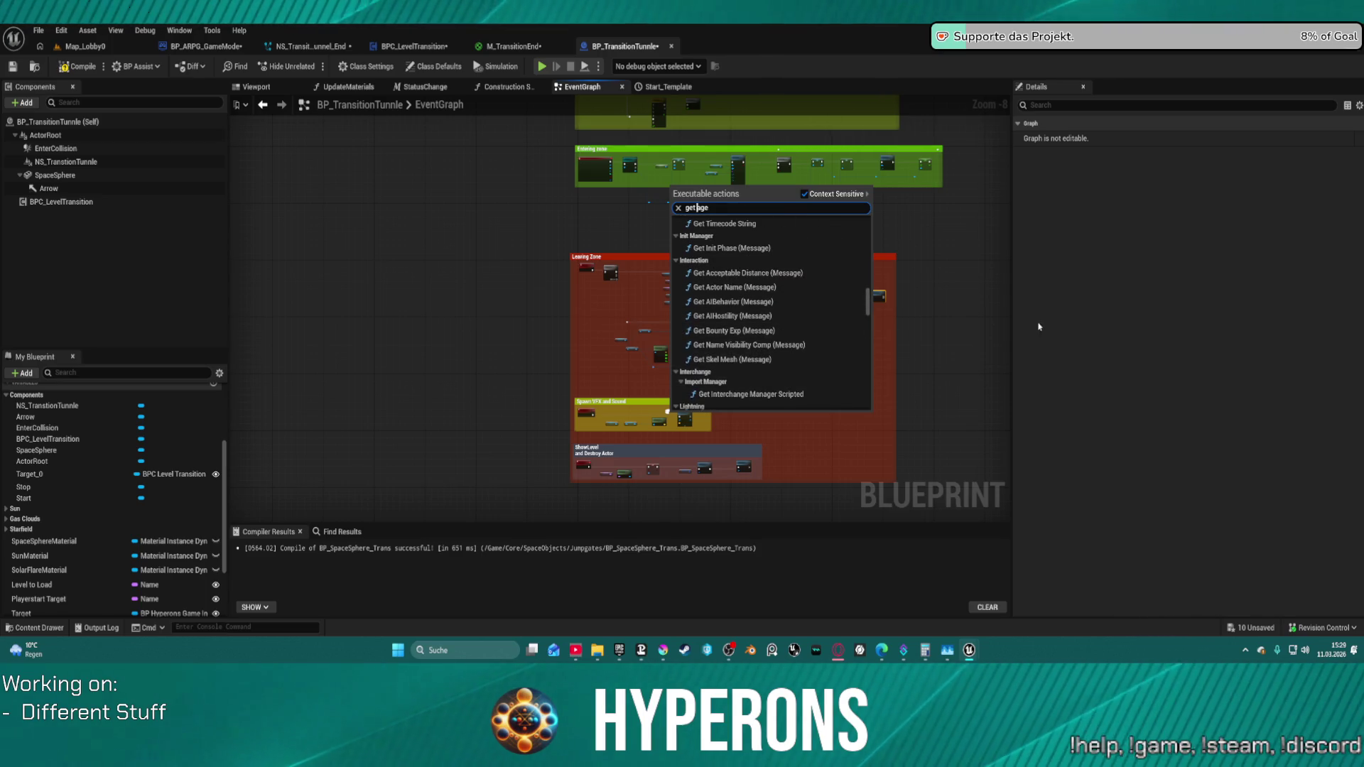
{"action": "left_click", "coordinate": [975, 358]}
{"action": "scroll", "coordinate": [906, 383], "scroll_direction": "up", "scroll_amount": 3}
{"action": "scroll", "coordinate": [832, 411], "scroll_direction": "up", "scroll_amount": 2}
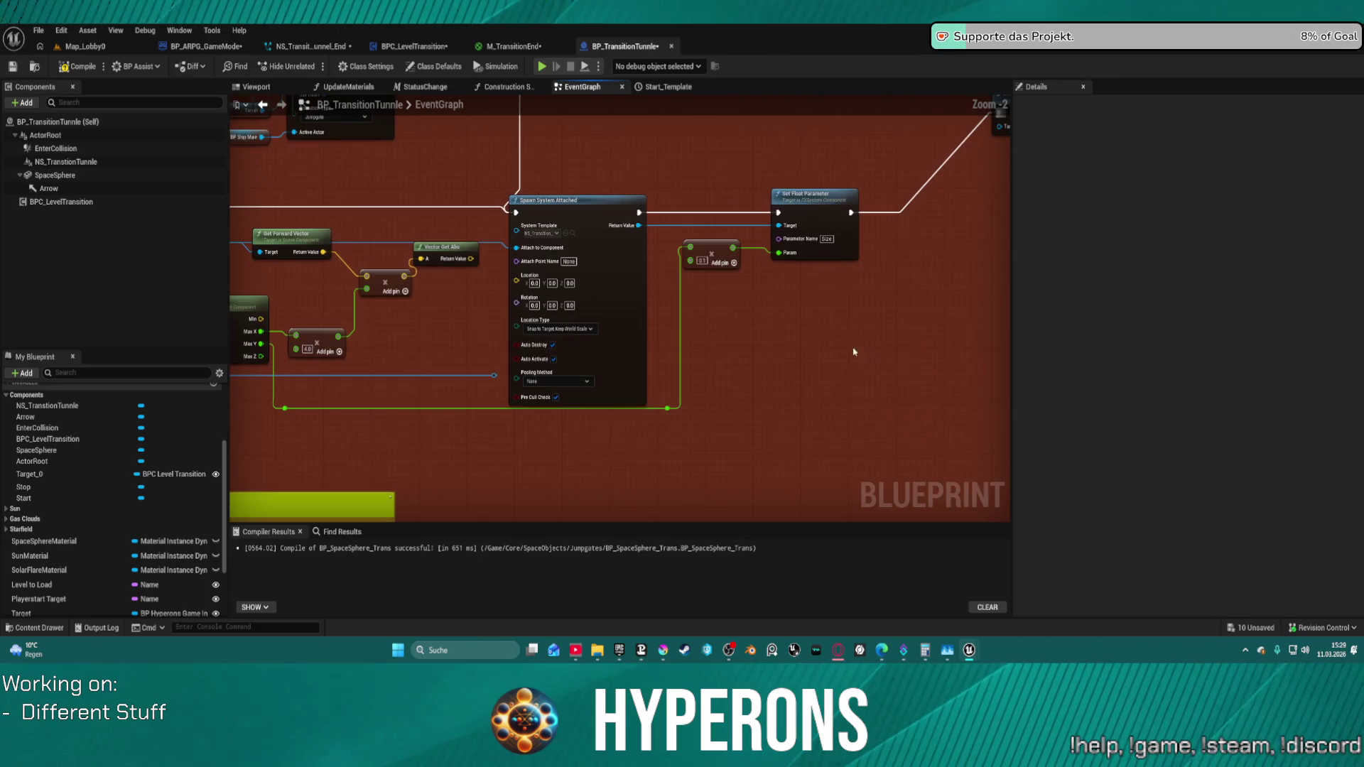
{"action": "scroll", "coordinate": [779, 424], "scroll_direction": "up", "scroll_amount": 3}
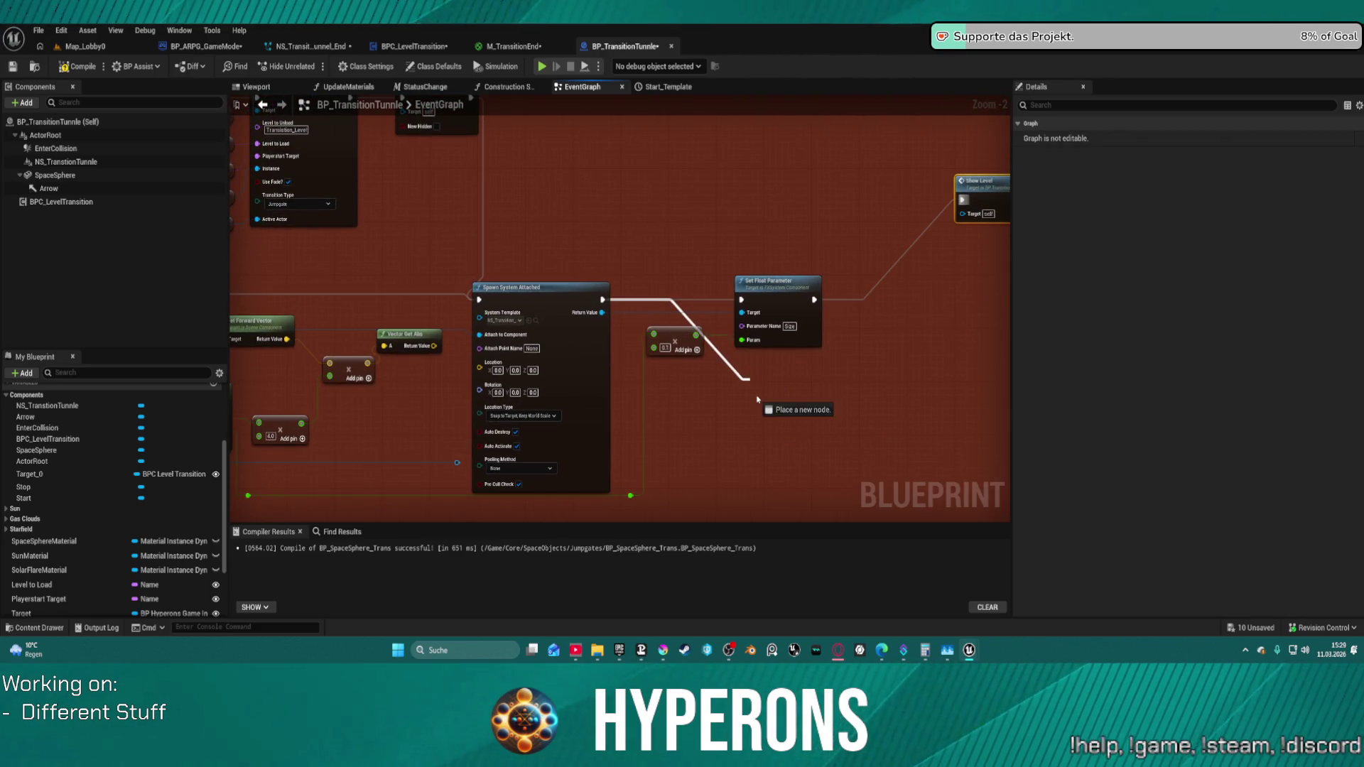
- Add an Is Valid check on the spawned particle system beside Set Float Parameter
{"action": "left_click_drag", "start_coordinate": [603, 300], "coordinate": [757, 397]}
{"action": "type", "text": "get ac"}
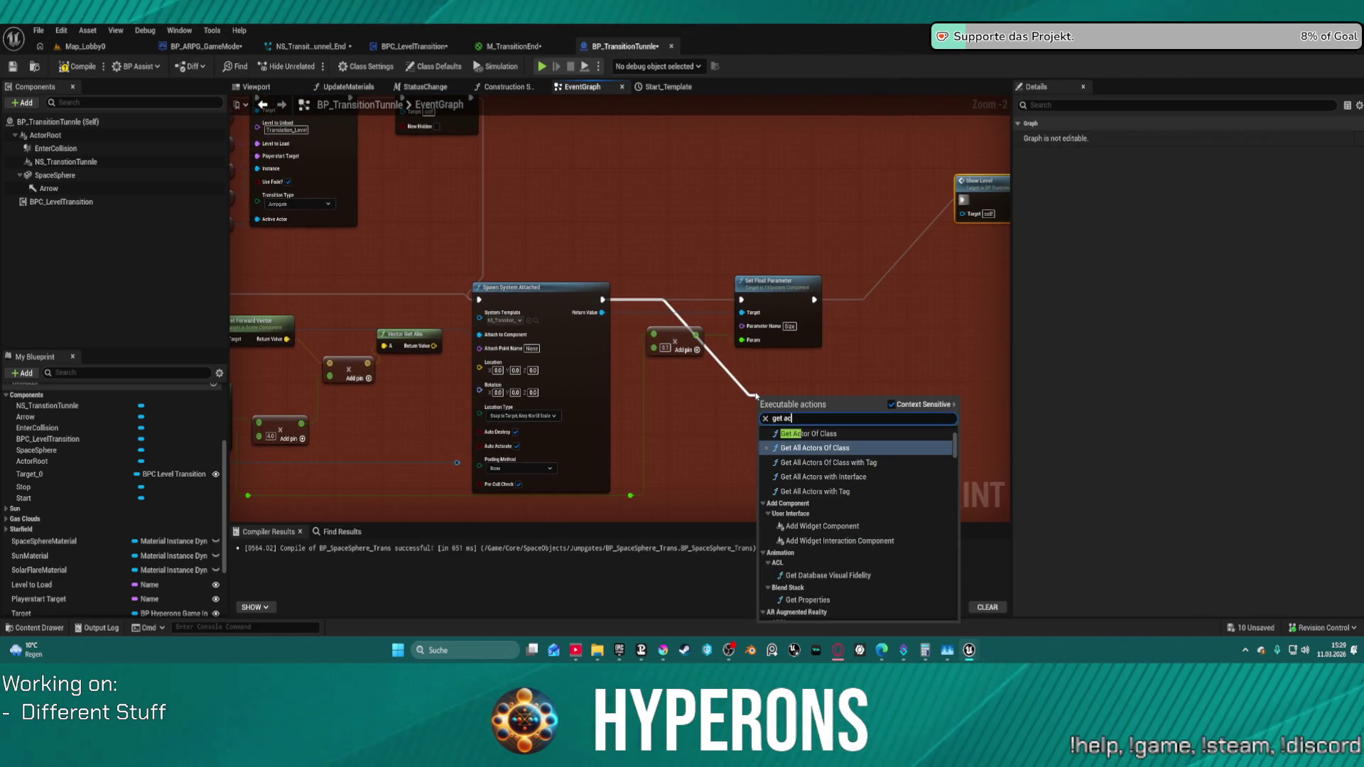
{"action": "type", "text": "tiv"}
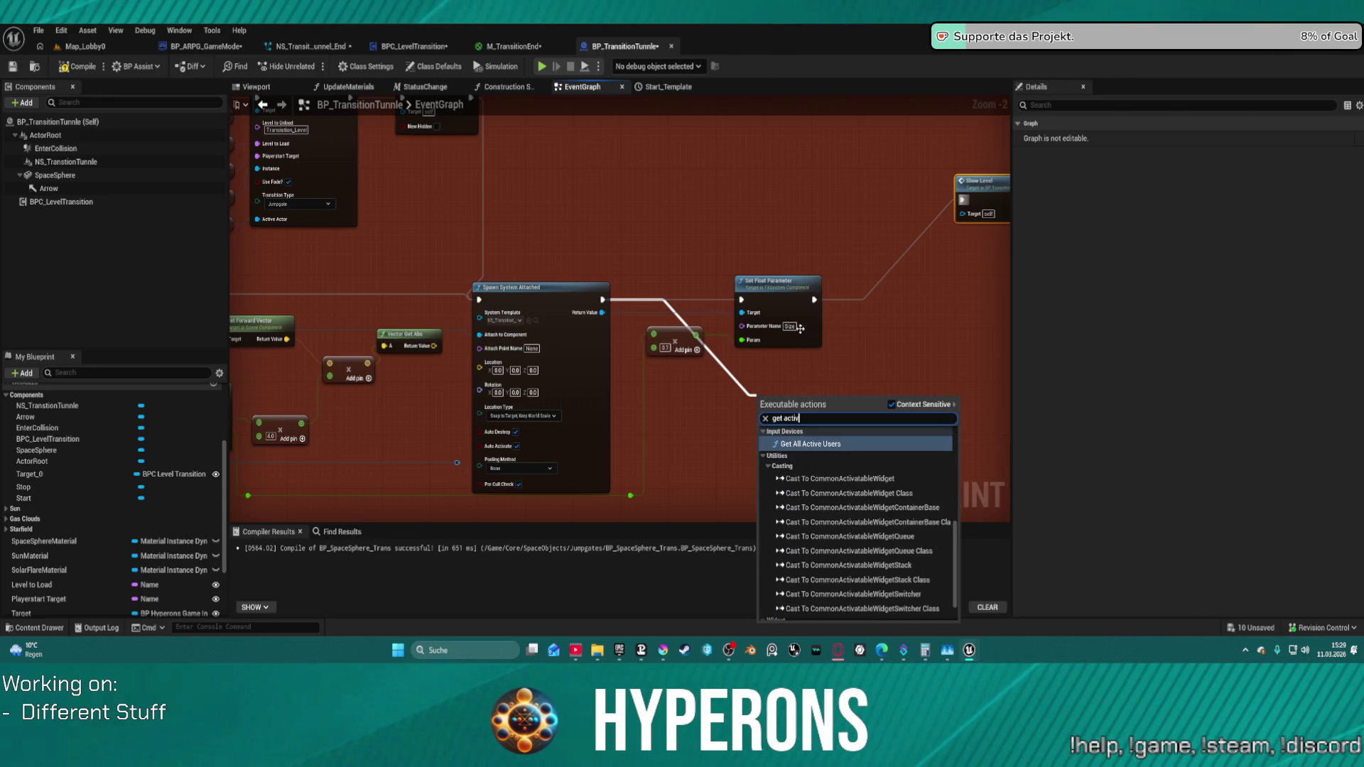
{"action": "left_click", "coordinate": [858, 327]}
{"action": "left_click_drag", "start_coordinate": [601, 313], "coordinate": [842, 409]}
{"action": "type", "text": "is"}
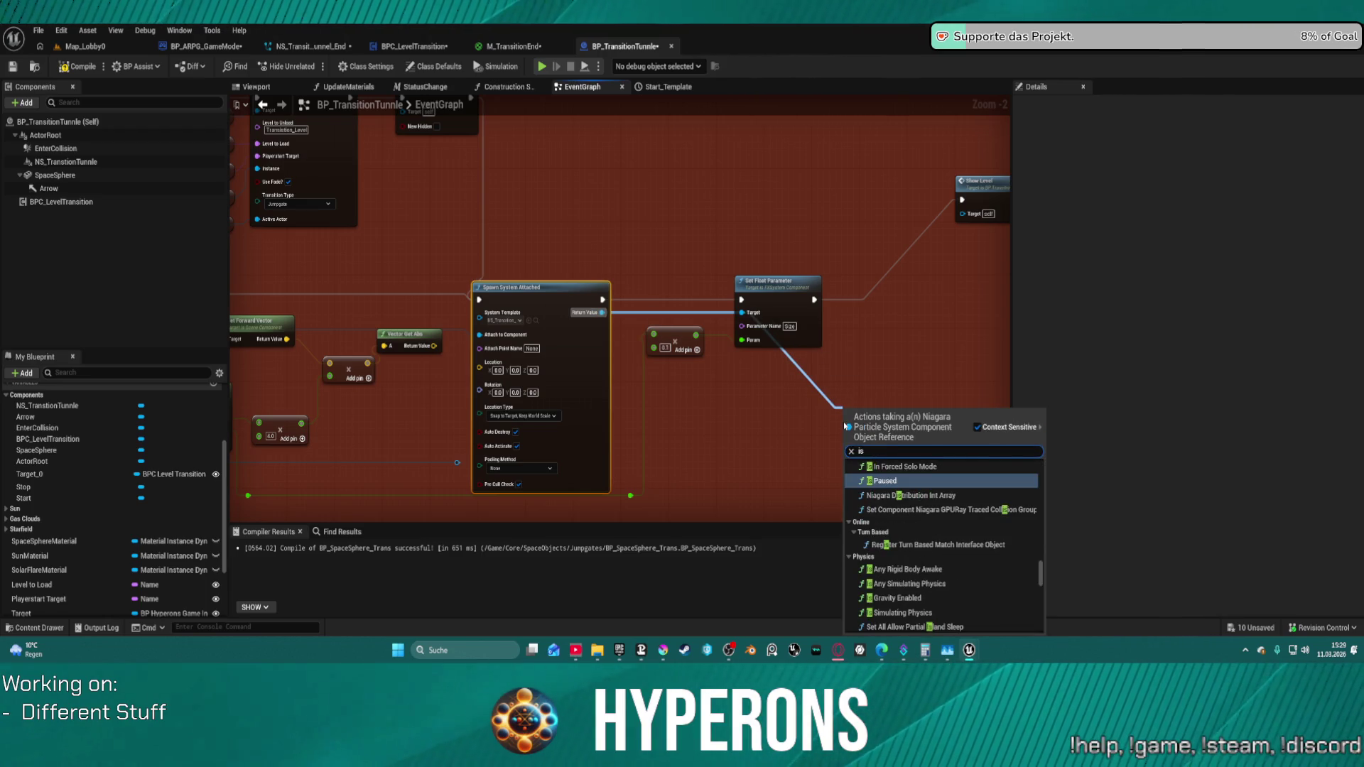
{"action": "type", "text": " val"}
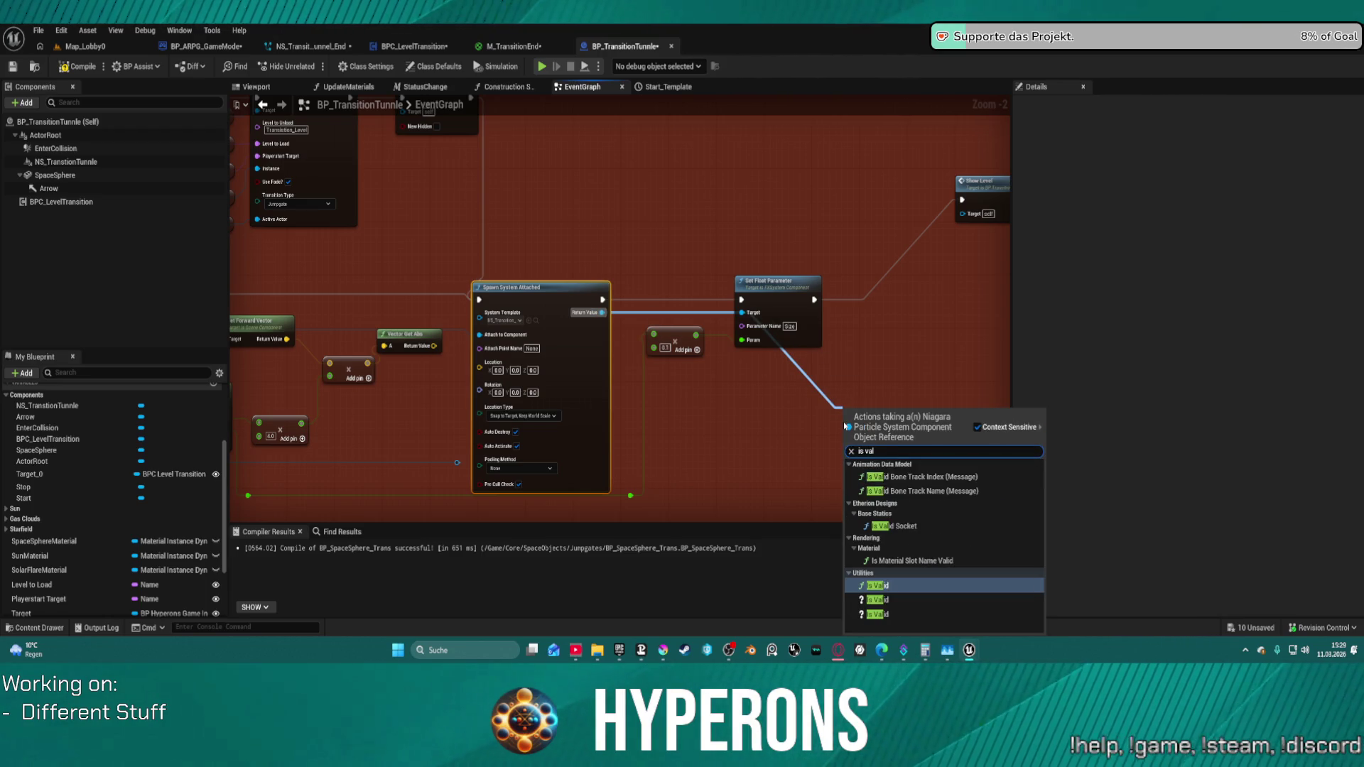
{"action": "left_click", "coordinate": [898, 601]}
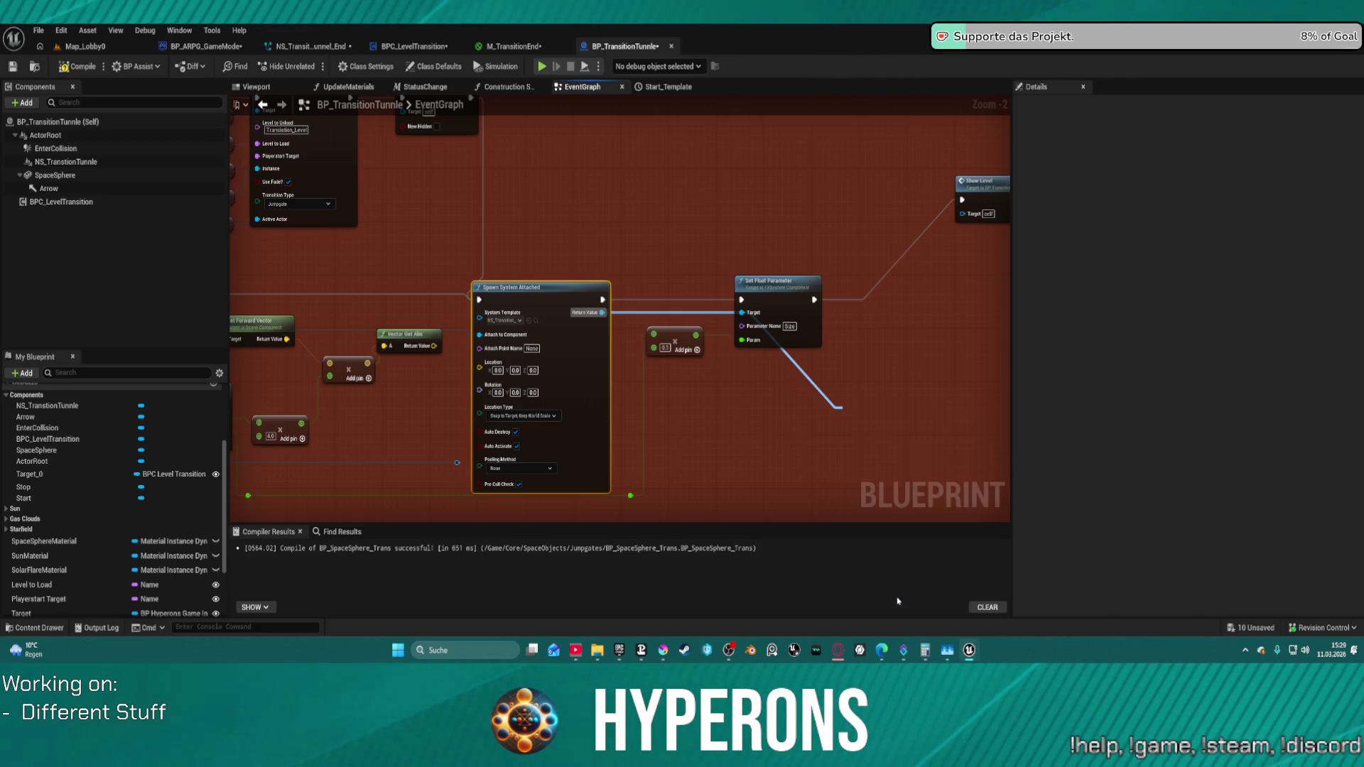
{"action": "left_click_drag", "start_coordinate": [749, 387], "coordinate": [626, 307]}
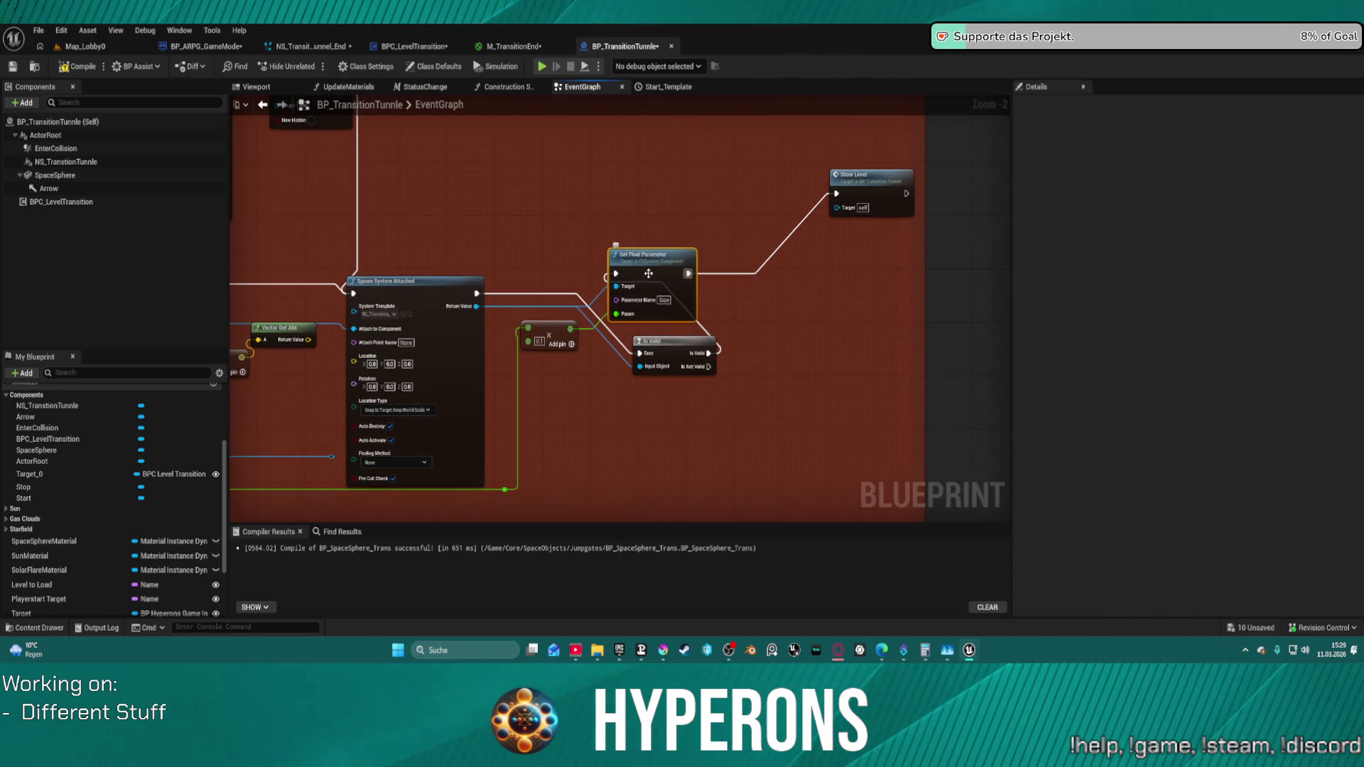
- Run Set Float Parameter after Spawn System Attached and move Show Level up beside Is Valid
{"action": "mouse_move", "coordinate": [718, 348]}
{"action": "left_mouse_down"}
{"action": "mouse_move", "coordinate": [637, 339]}
{"action": "mouse_move", "coordinate": [640, 353]}
{"action": "left_mouse_up"}
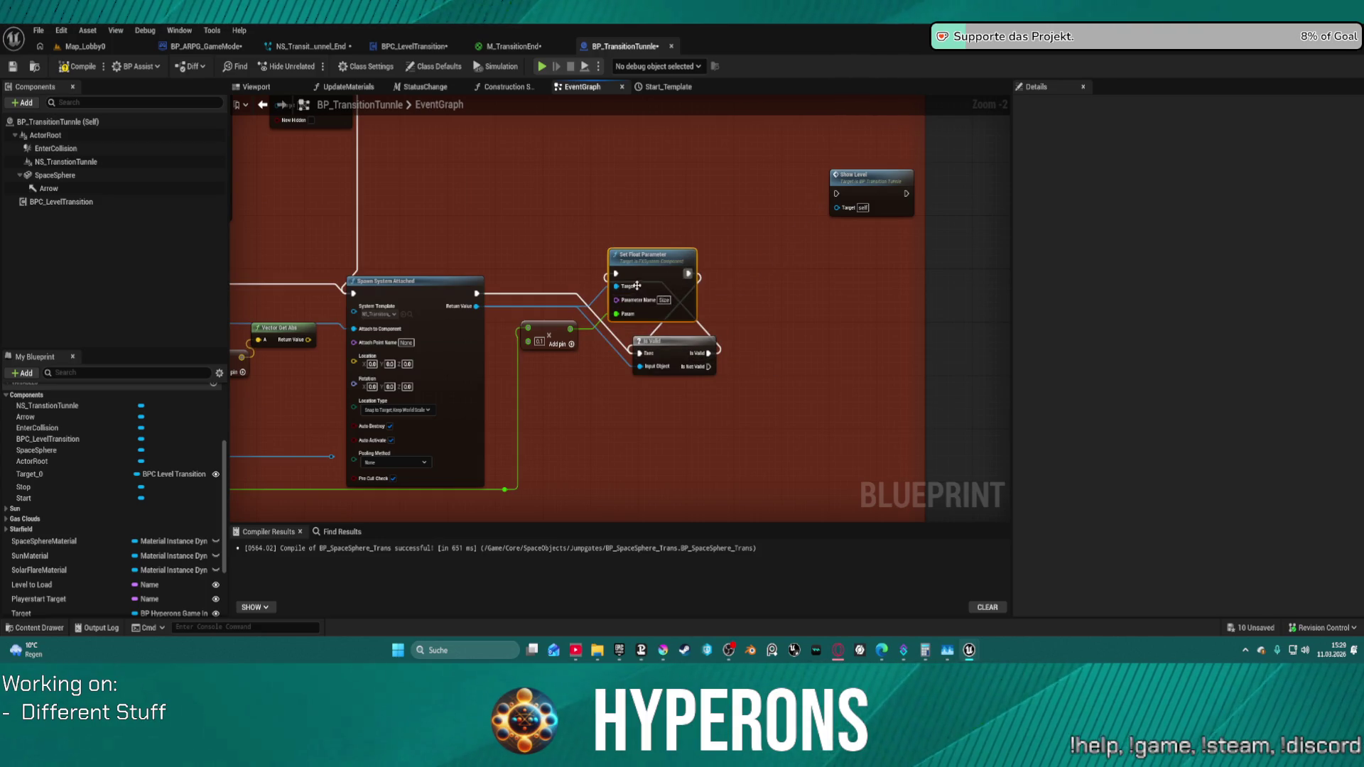
{"action": "left_click_drag", "start_coordinate": [615, 275], "coordinate": [476, 294]}
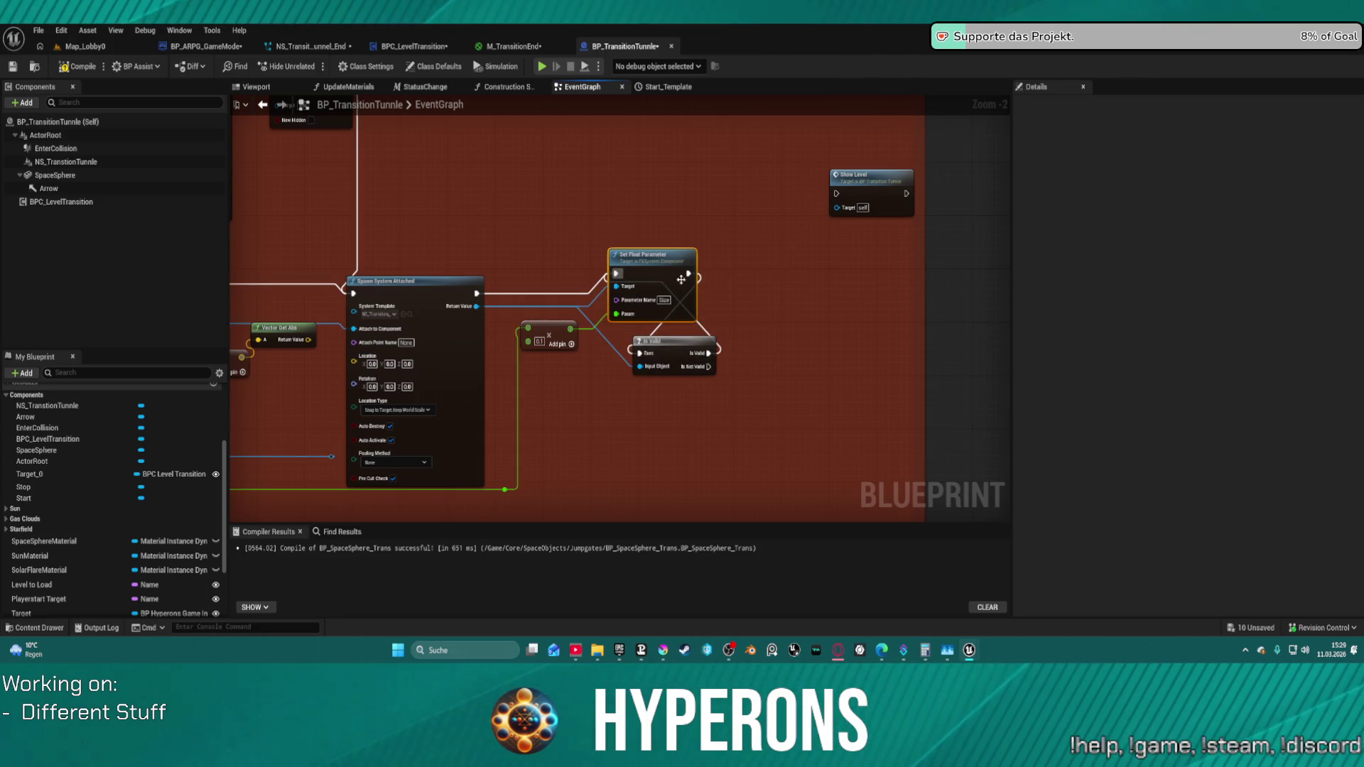
{"action": "scroll", "coordinate": [804, 330], "scroll_direction": "down", "scroll_amount": 1}
{"action": "scroll", "coordinate": [666, 157], "scroll_direction": "up", "scroll_amount": 2}
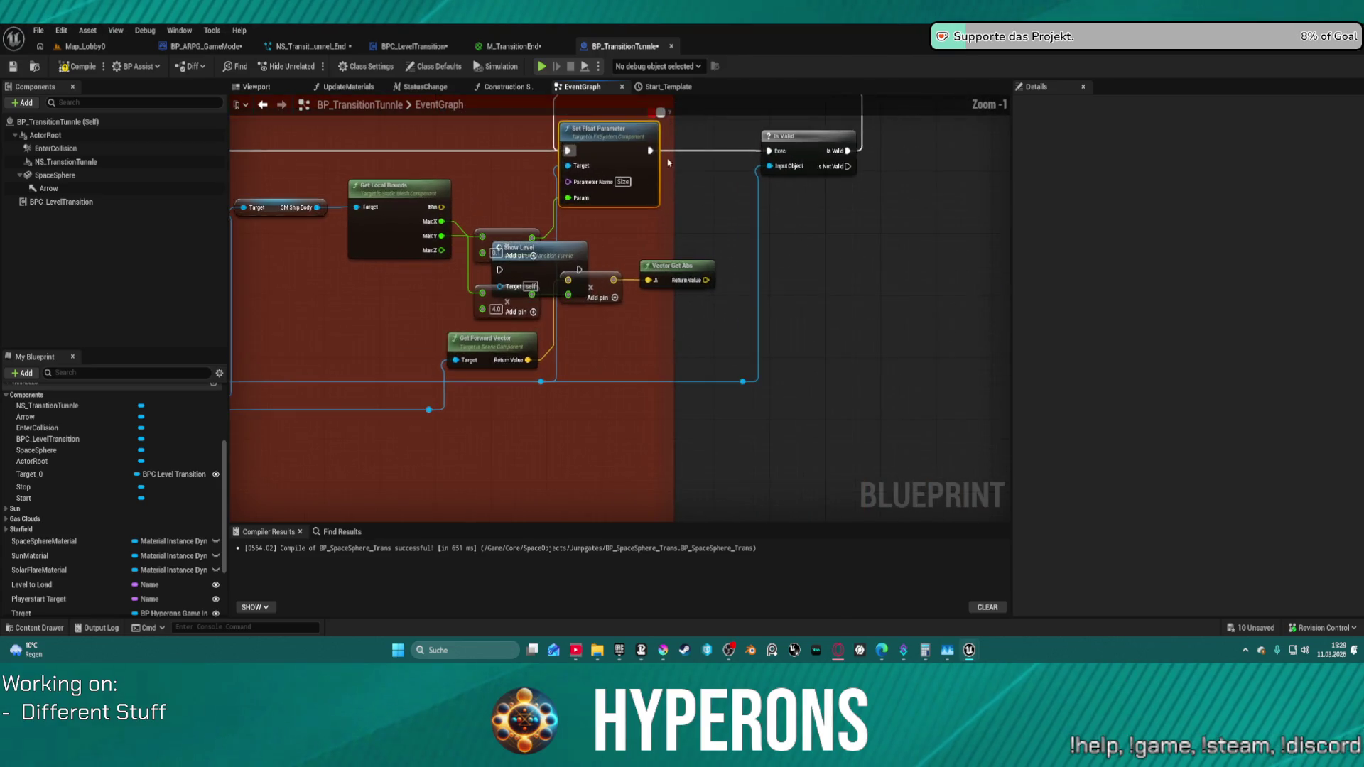
{"action": "scroll", "coordinate": [665, 155], "scroll_direction": "down", "scroll_amount": 2}
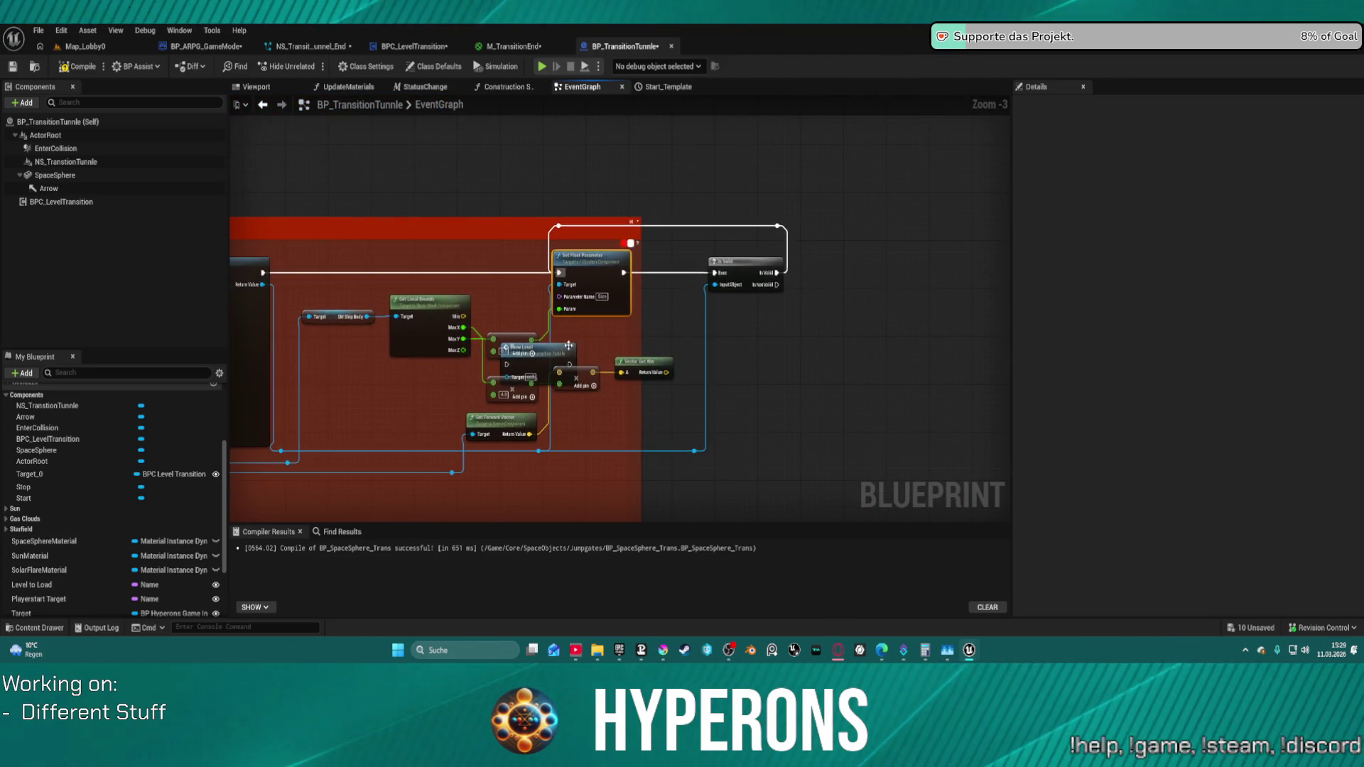
{"action": "left_click_drag", "start_coordinate": [569, 345], "coordinate": [867, 266]}
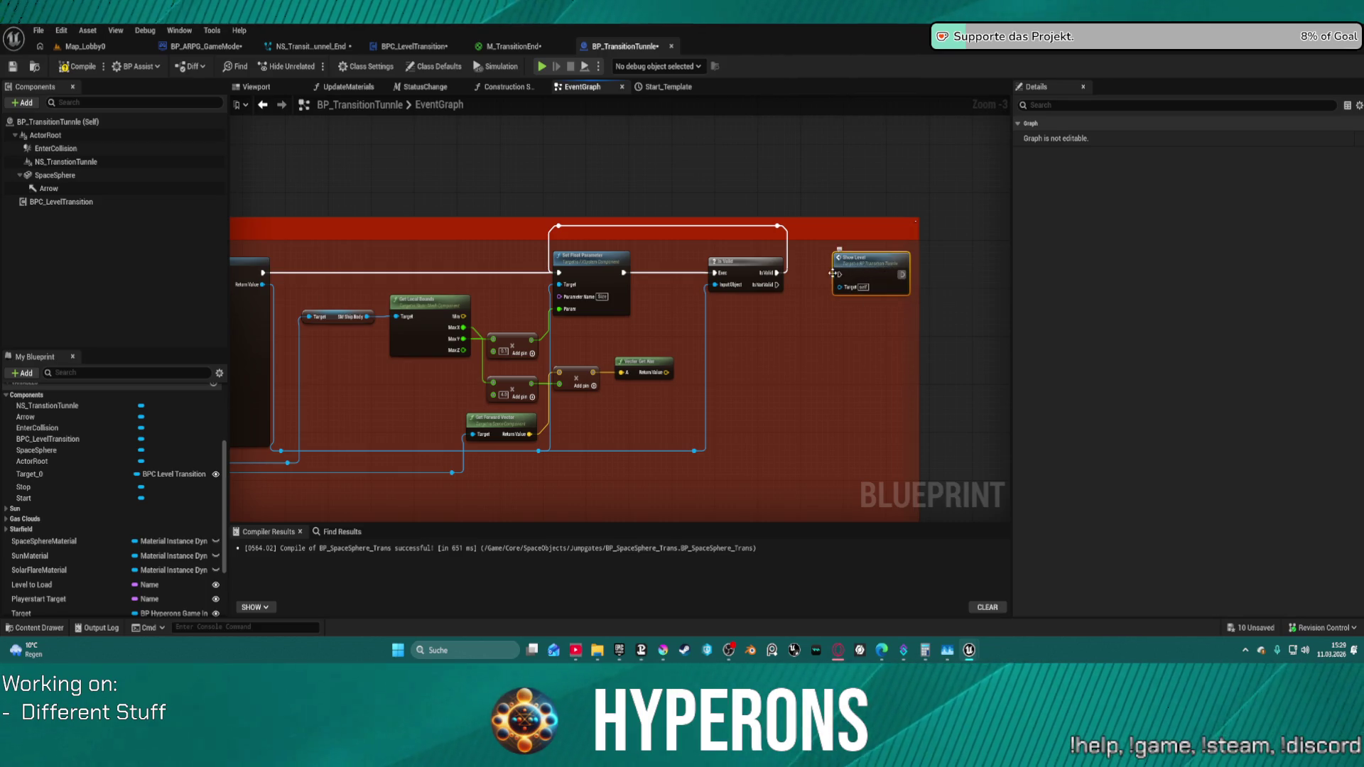
{"action": "mouse_move", "coordinate": [772, 286]}
{"action": "left_mouse_down"}
{"action": "mouse_move", "coordinate": [851, 273]}
{"action": "mouse_move", "coordinate": [796, 258]}
{"action": "mouse_move", "coordinate": [795, 269]}
{"action": "left_mouse_up"}
{"action": "type", "text": "retrigge"}
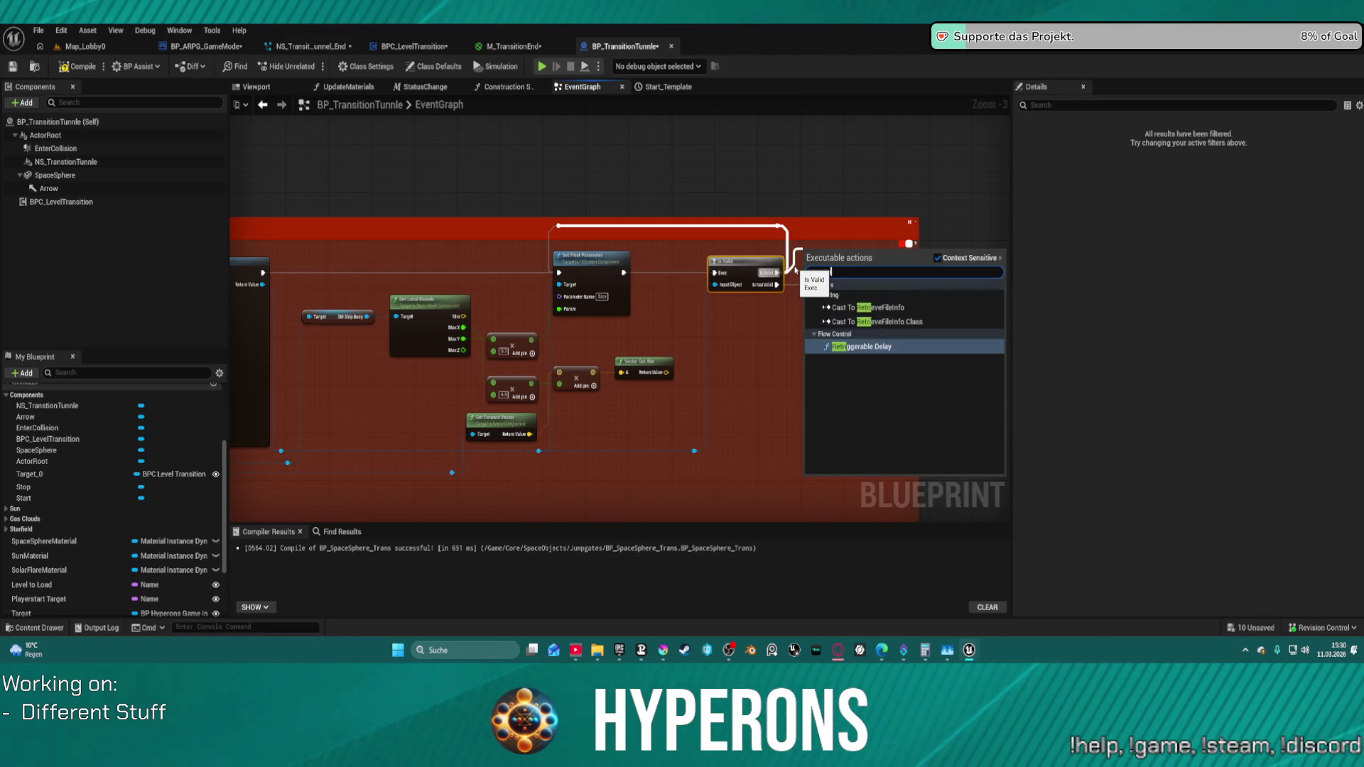
- Add a Retriggerable Delay off Is Not Valid and connect it into the Show Level chain
{"action": "key", "text": "Return"}
{"action": "left_click_drag", "start_coordinate": [836, 298], "coordinate": [797, 262]}
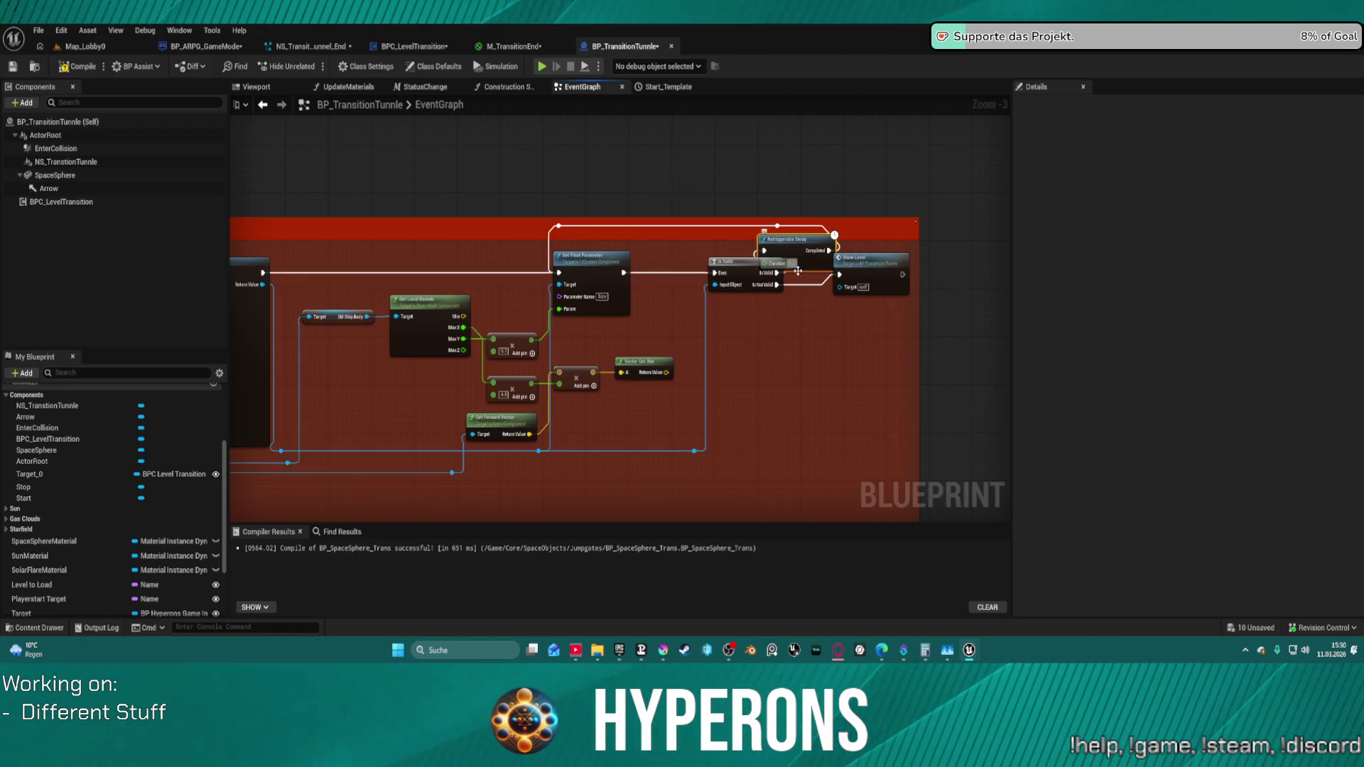
{"action": "left_click_drag", "start_coordinate": [776, 285], "coordinate": [858, 271]}
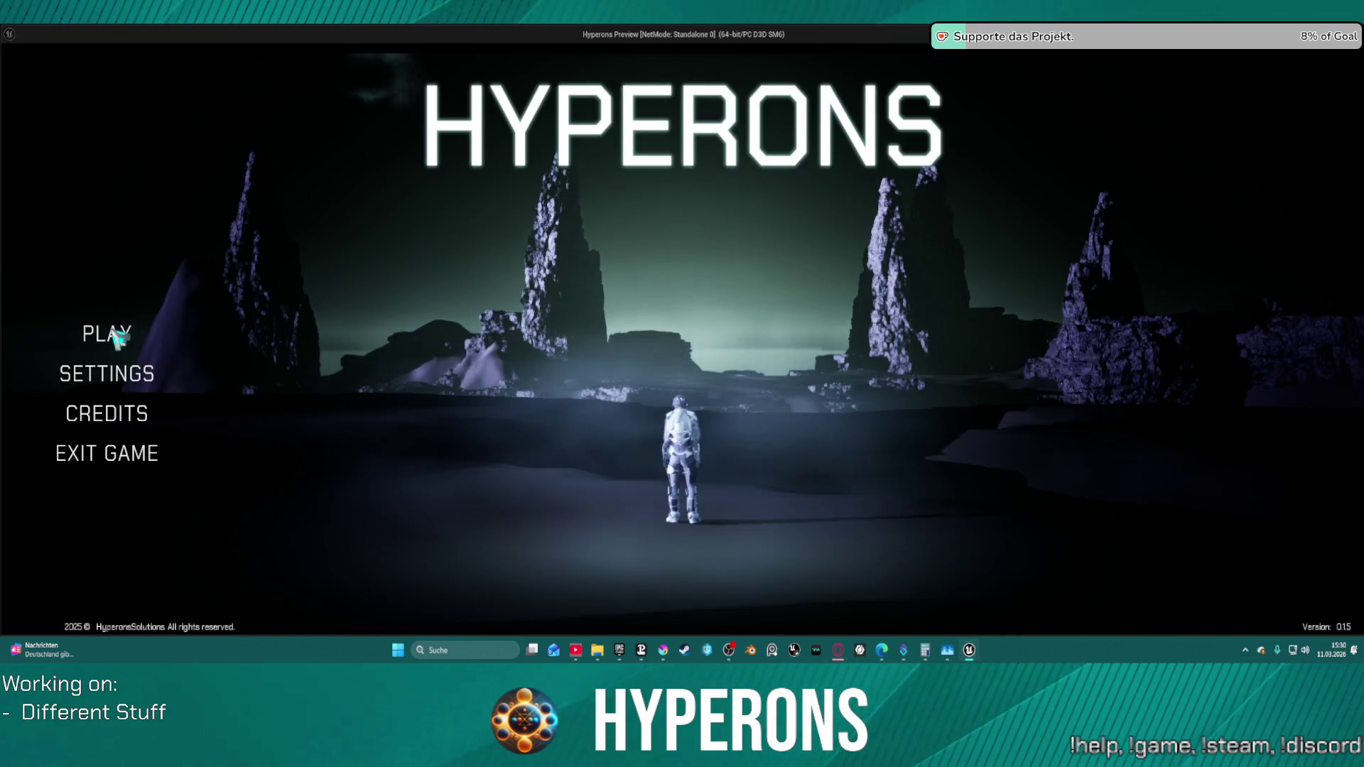
- Start a game at System New Eden with the existing character, fly toward the sun, then end the session
{"action": "left_click", "coordinate": [115, 335]}
{"action": "left_click", "coordinate": [501, 280]}
{"action": "left_click", "coordinate": [578, 552]}
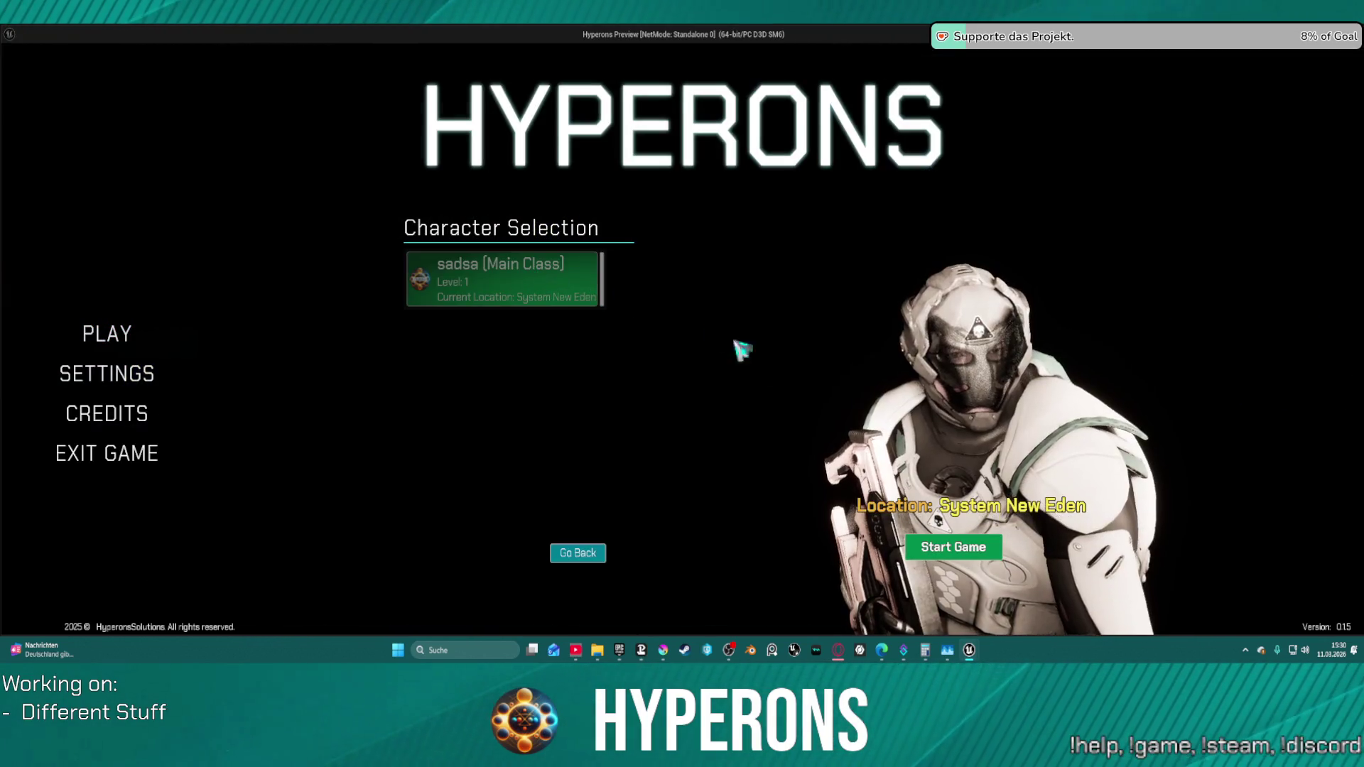
{"action": "left_click", "coordinate": [954, 547]}
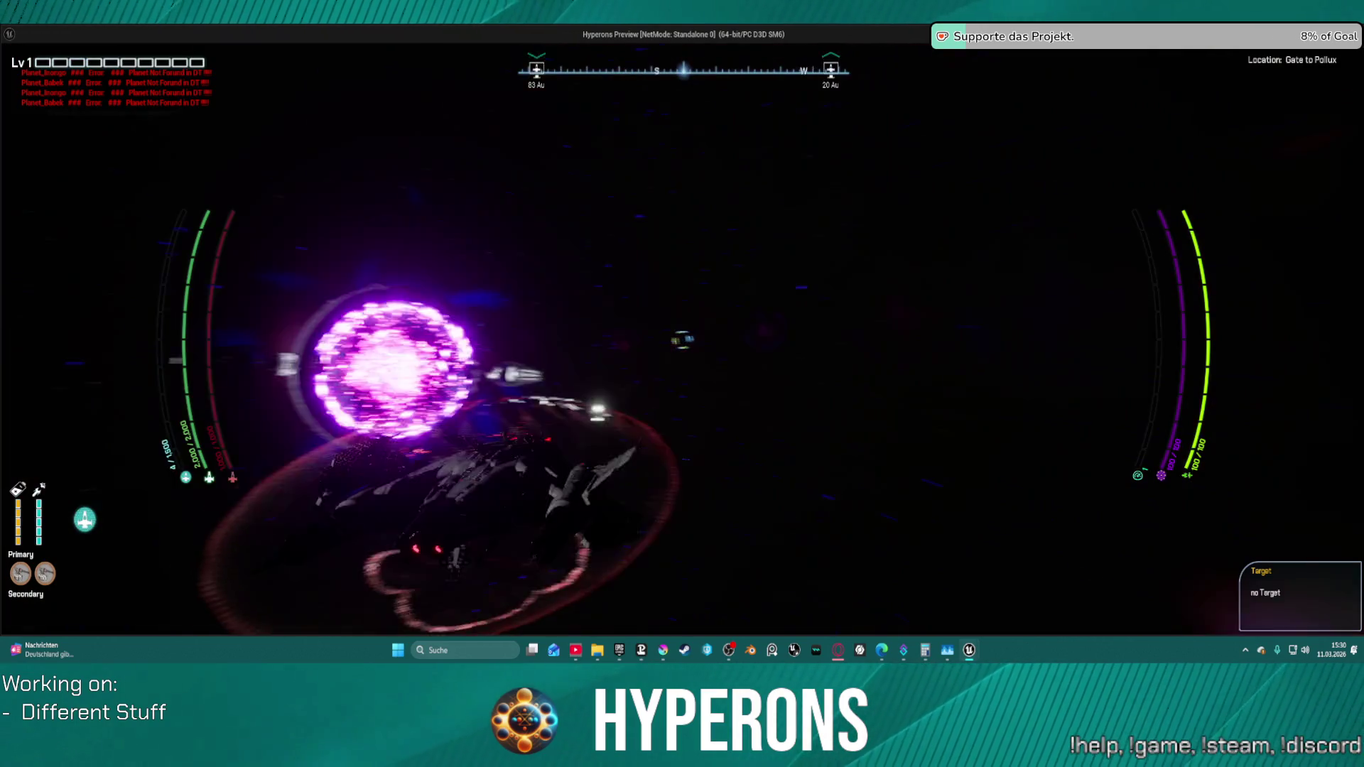
{"action": "key", "text": "w"}
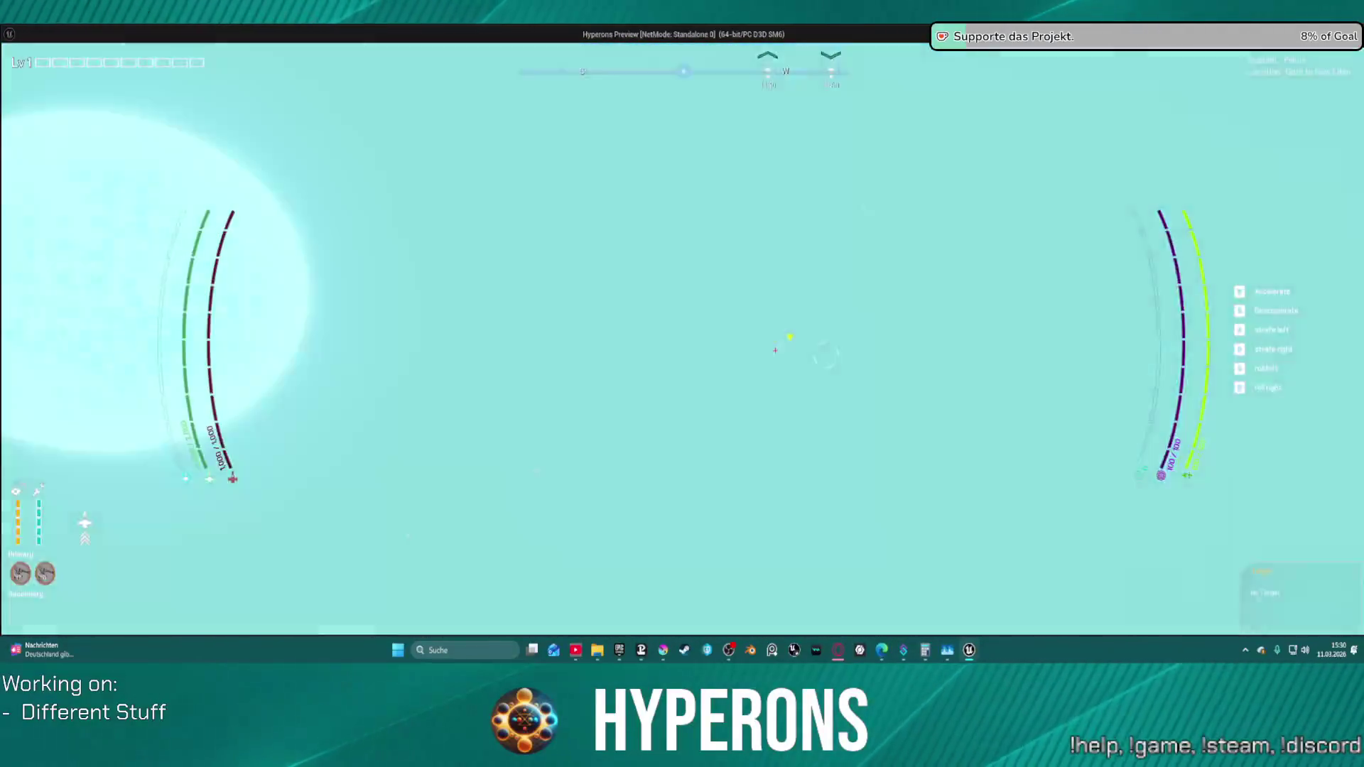
{"action": "key", "text": "Escape"}
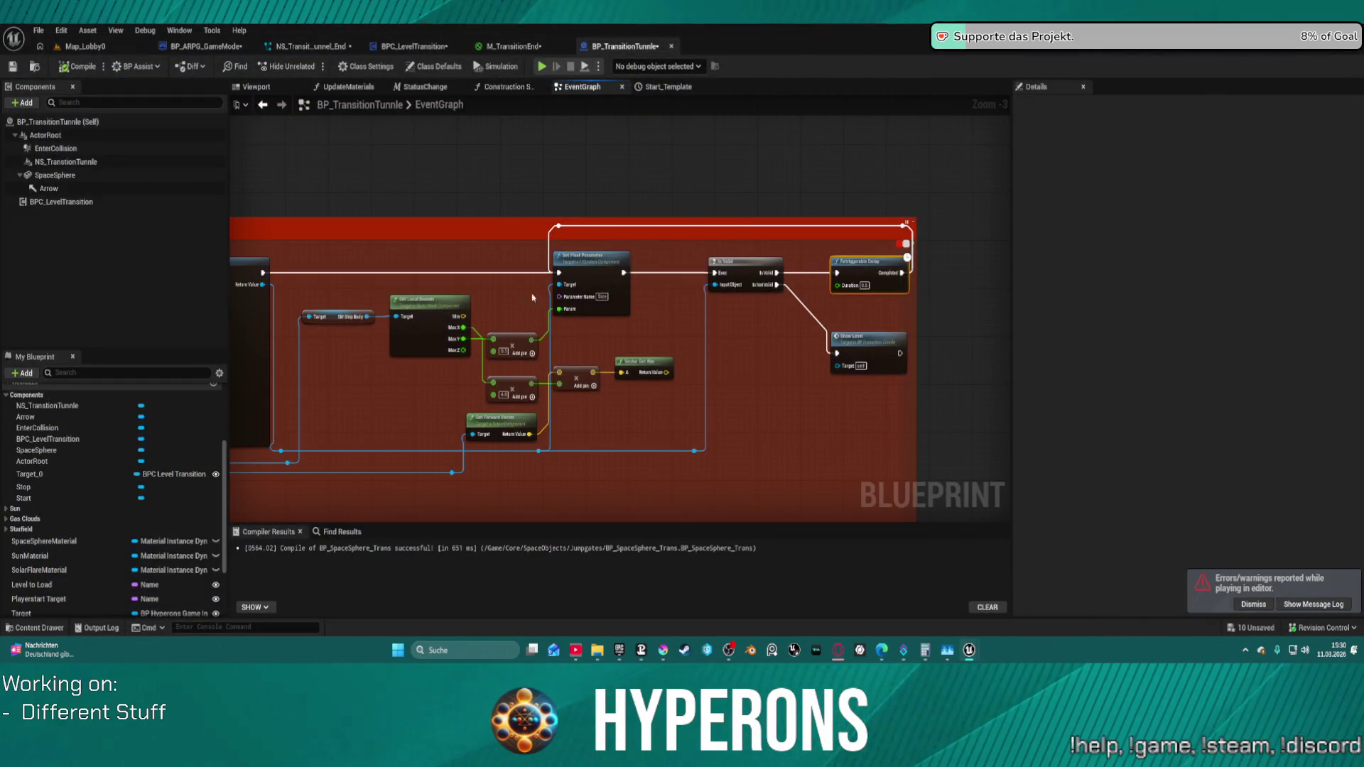
- Move the Is Valid node down below Retriggerable Delay beside Show Level
{"action": "left_click", "coordinate": [837, 352]}
{"action": "left_click_drag", "start_coordinate": [624, 271], "coordinate": [638, 281]}
{"action": "left_click_drag", "start_coordinate": [734, 276], "coordinate": [867, 307]}
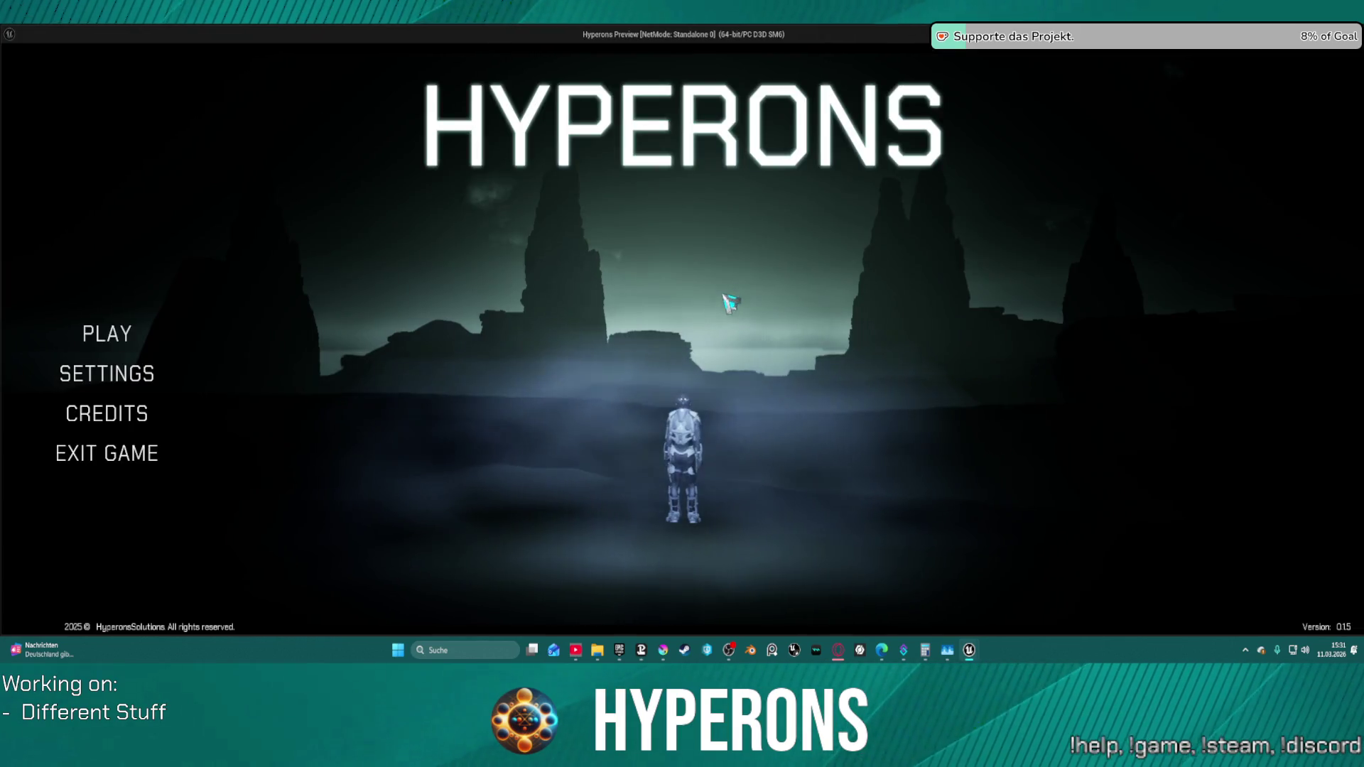
- Start a game with the existing character, fly into the gate tunnel, then return and move Show Level lower
{"action": "left_click", "coordinate": [117, 336]}
{"action": "left_click", "coordinate": [446, 283]}
{"action": "left_click", "coordinate": [571, 553]}
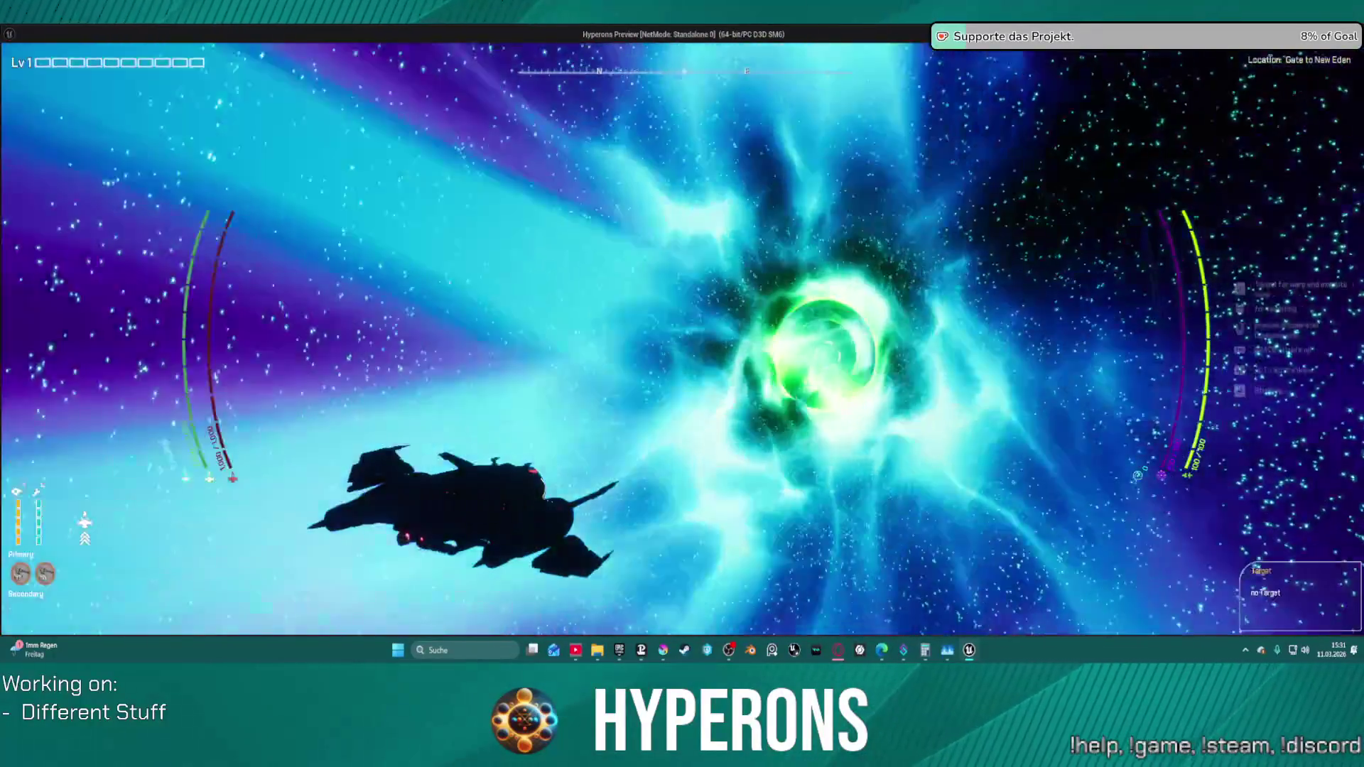
{"action": "key", "text": "alt+Tab"}
{"action": "mouse_move", "coordinate": [871, 342]}
{"action": "left_mouse_down"}
{"action": "mouse_move", "coordinate": [921, 387]}
{"action": "mouse_move", "coordinate": [835, 404]}
{"action": "mouse_move", "coordinate": [797, 392]}
{"action": "mouse_move", "coordinate": [945, 399]}
{"action": "left_mouse_up"}
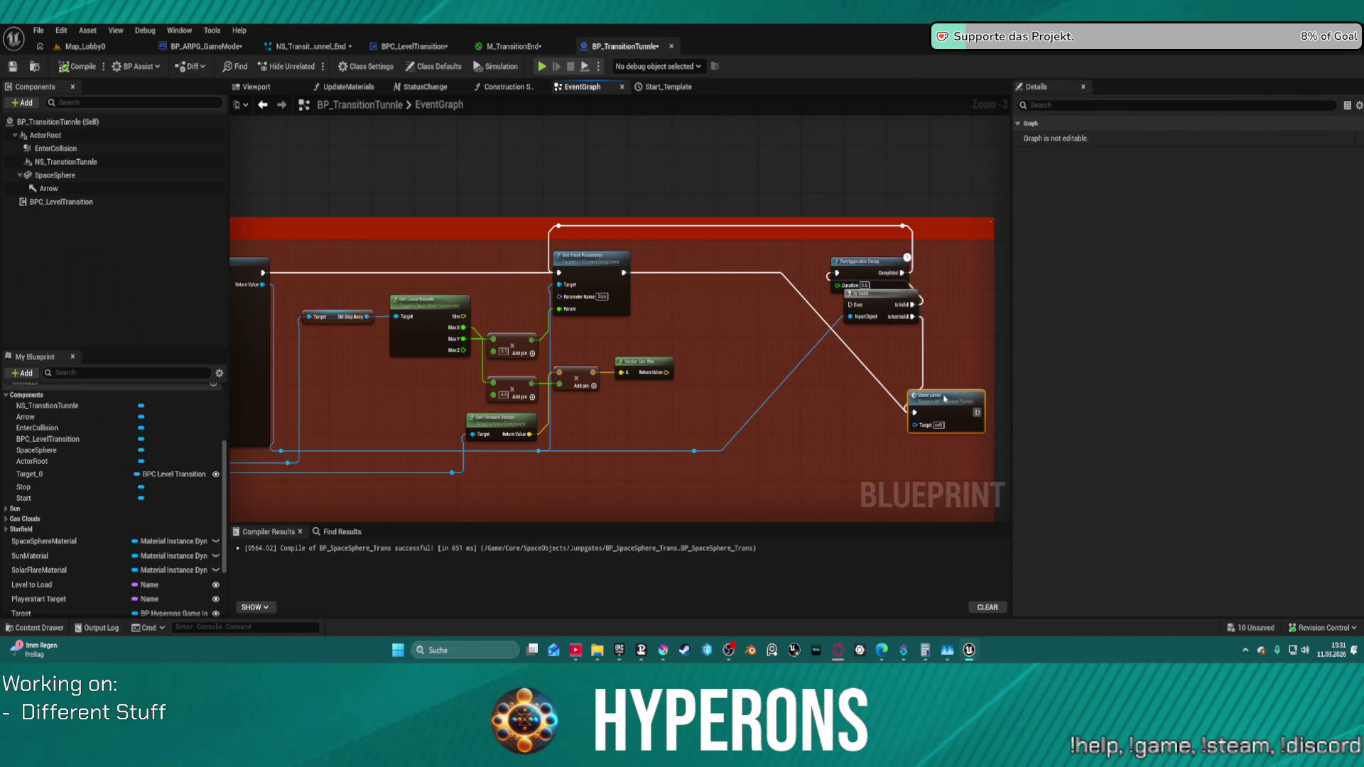
- Inspect the ShowLevel custom event's chain, then return to the transition tunnel graph
{"action": "double_click", "coordinate": [939, 398]}
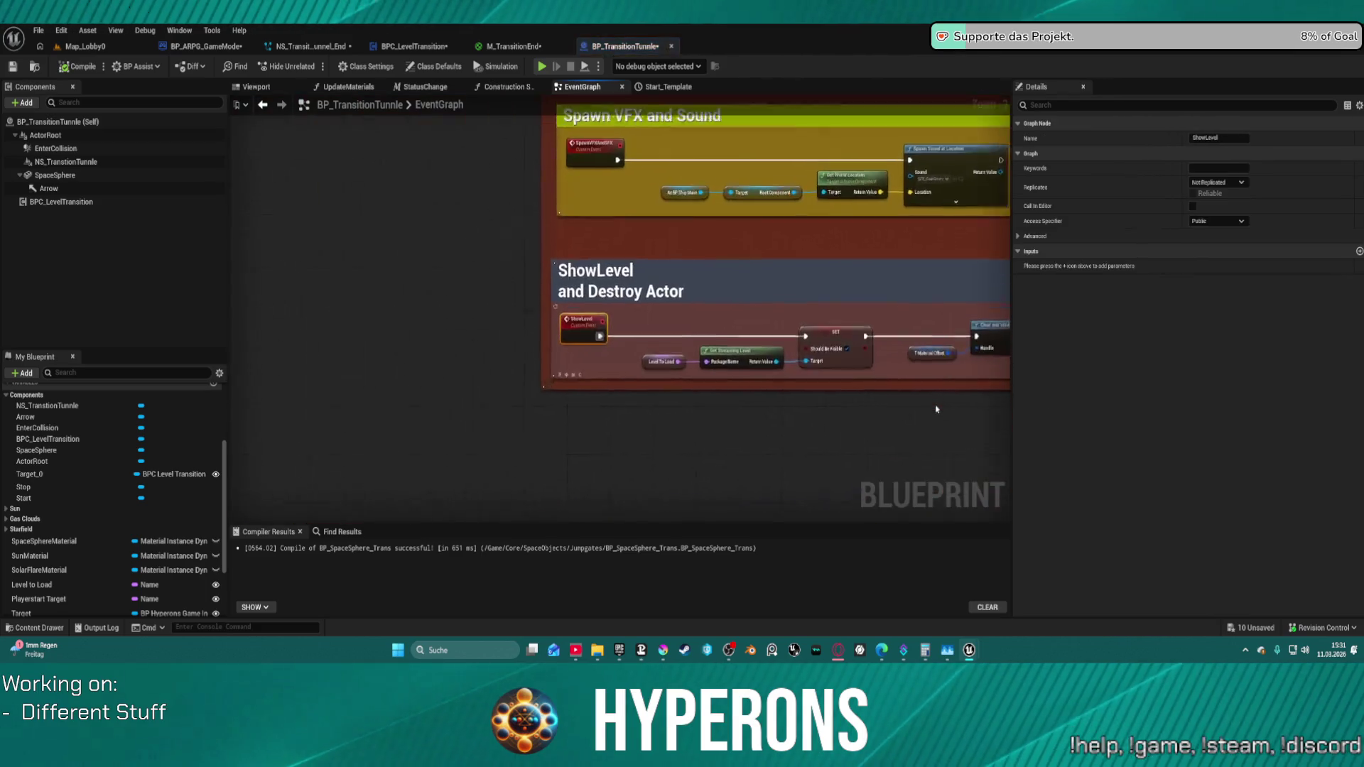
{"action": "left_click_drag", "start_coordinate": [900, 334], "coordinate": [510, 305]}
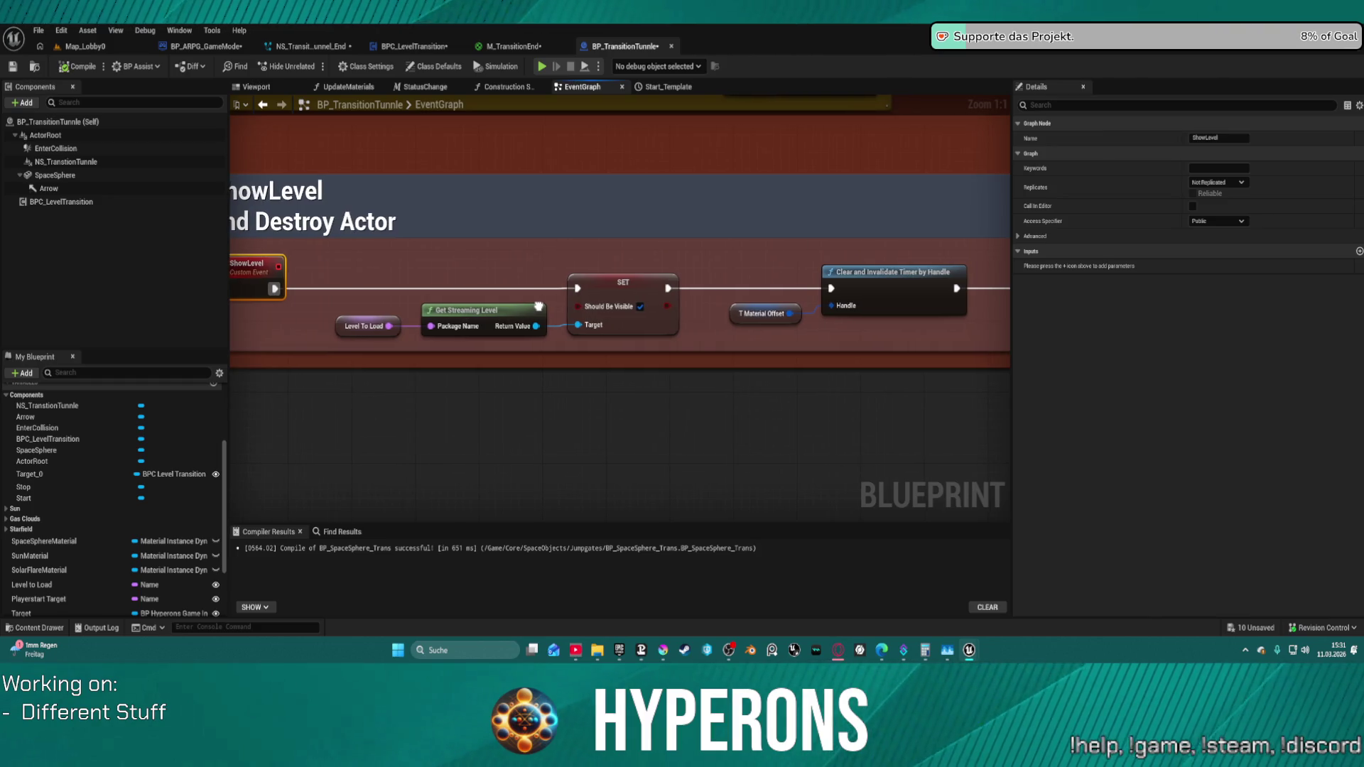
{"action": "mouse_move", "coordinate": [538, 306]}
{"action": "left_mouse_down"}
{"action": "mouse_move", "coordinate": [234, 314]}
{"action": "mouse_move", "coordinate": [414, 317]}
{"action": "left_mouse_up"}
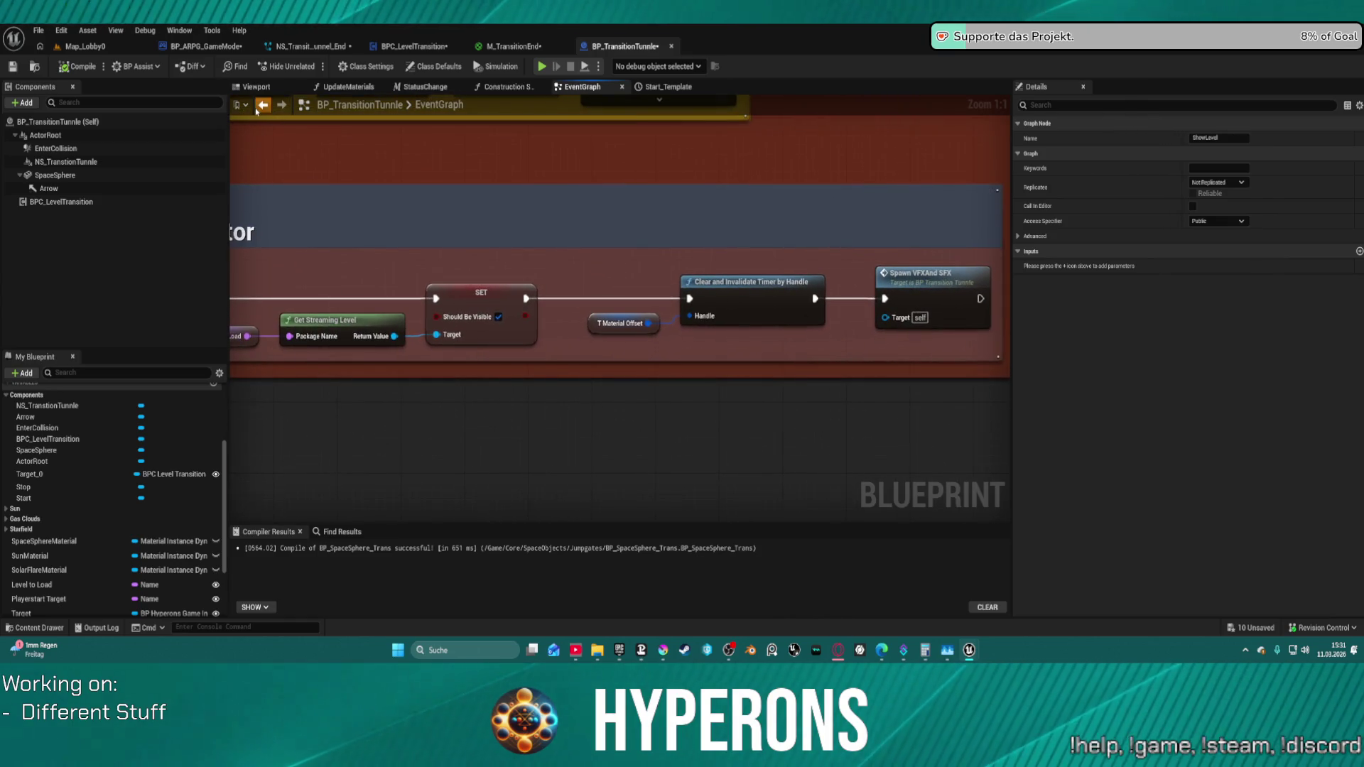
{"action": "left_click", "coordinate": [261, 104]}
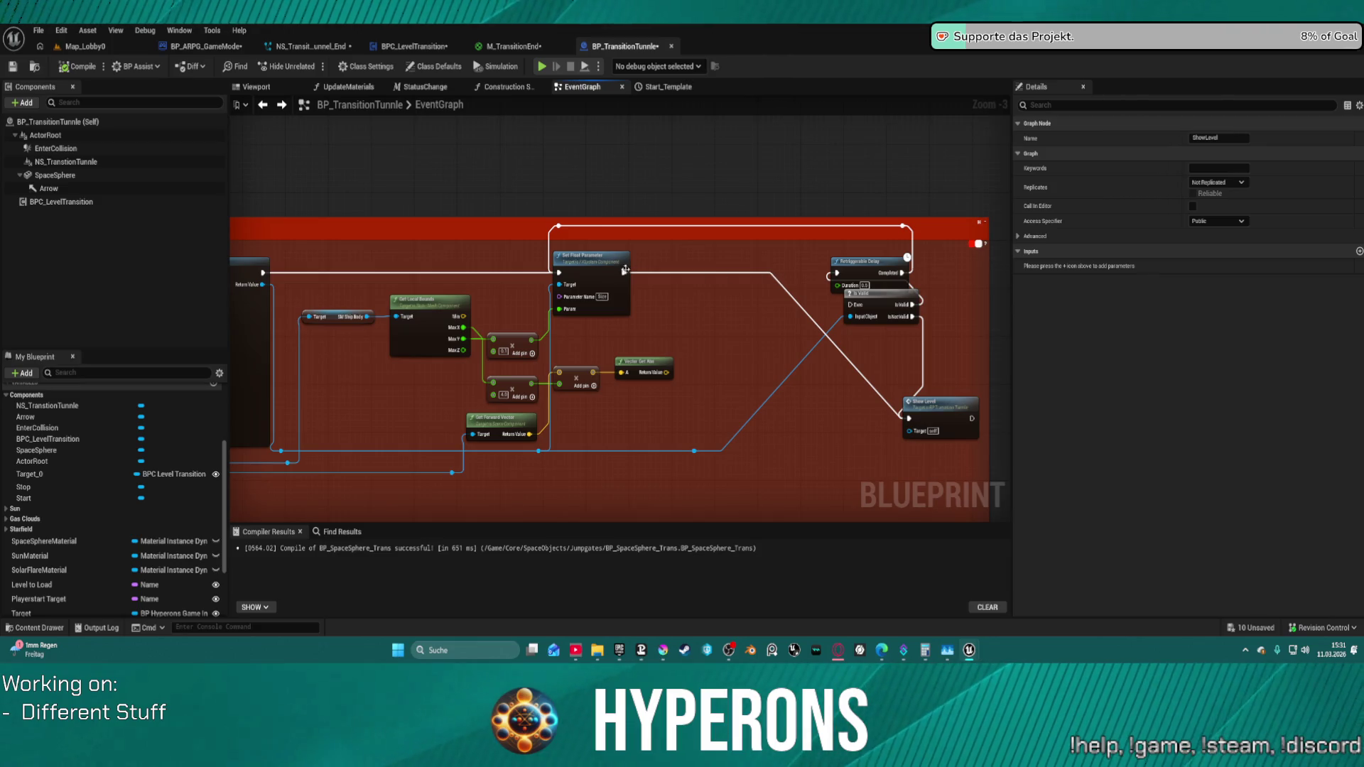
- Add a Delay Until Next Tick node off Set Float Parameter's exec output
{"action": "left_click_drag", "start_coordinate": [633, 272], "coordinate": [688, 334]}
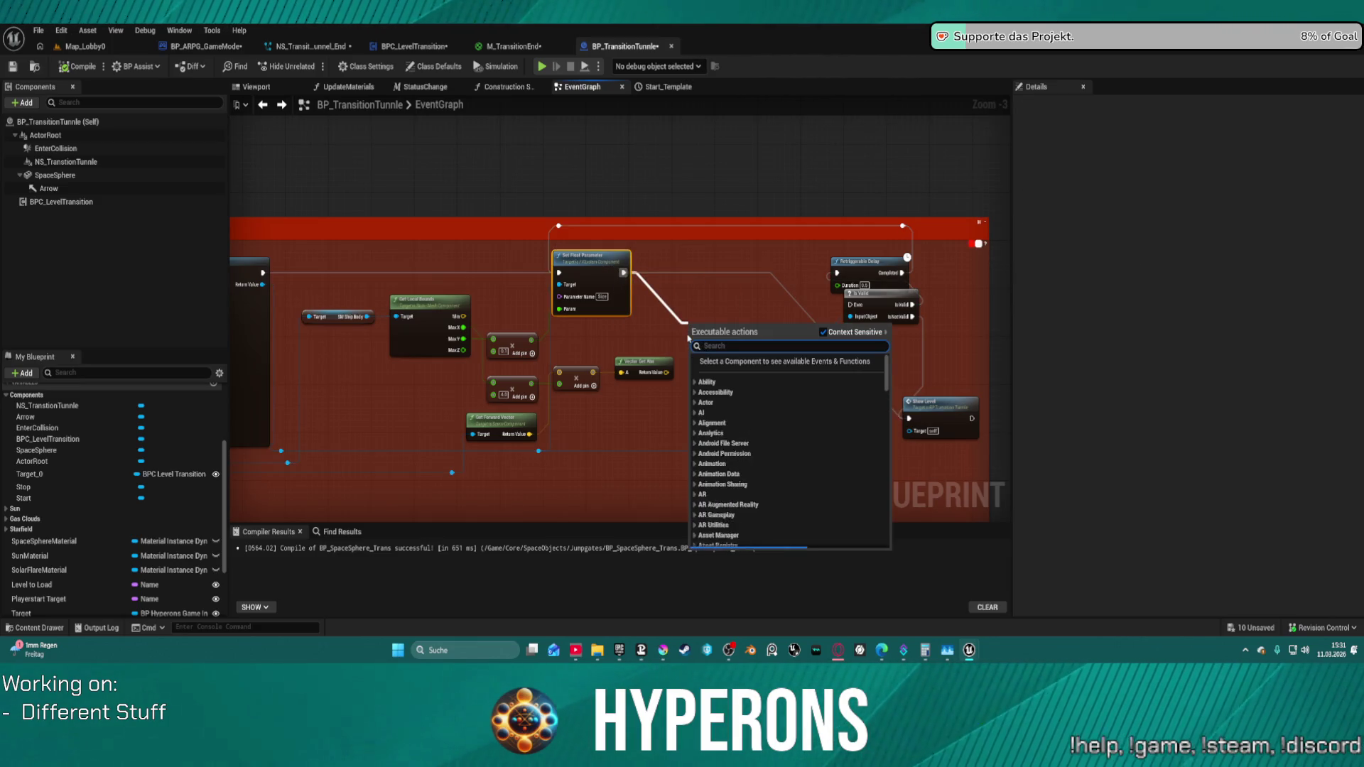
{"action": "type", "text": "next tic"}
{"action": "key", "text": "Return"}
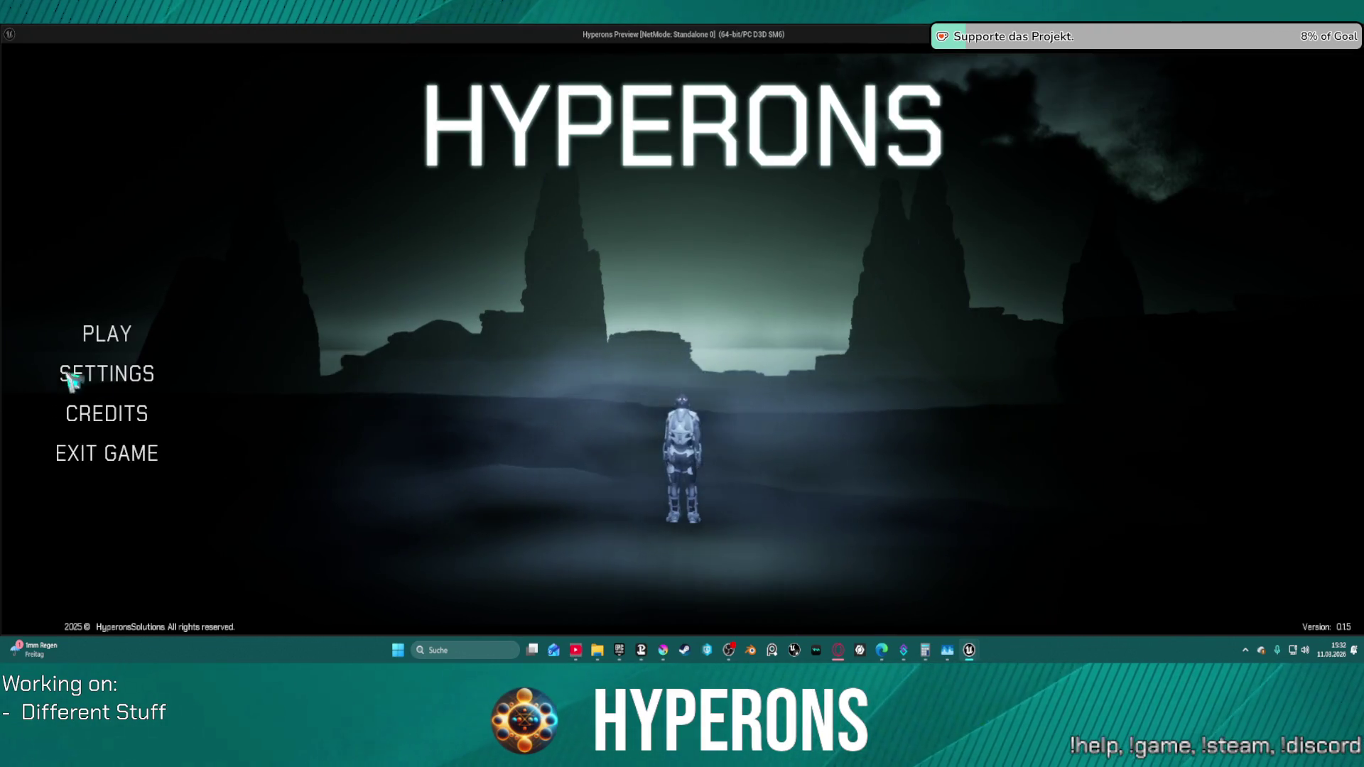
- Start a Hyperons game session with the existing character selected and confirmed
{"action": "left_click", "coordinate": [102, 334]}
{"action": "left_click", "coordinate": [485, 285]}
{"action": "left_click", "coordinate": [579, 554]}
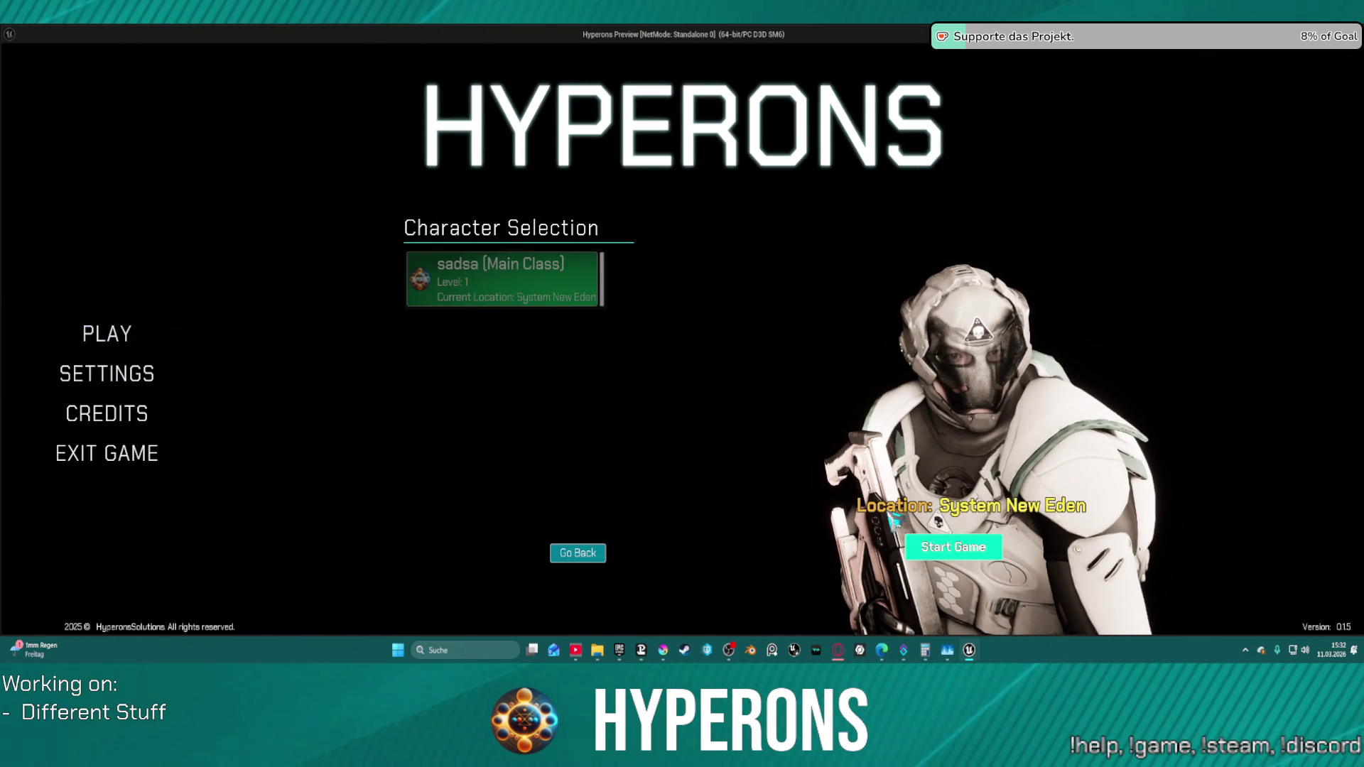
{"action": "left_click", "coordinate": [953, 547]}
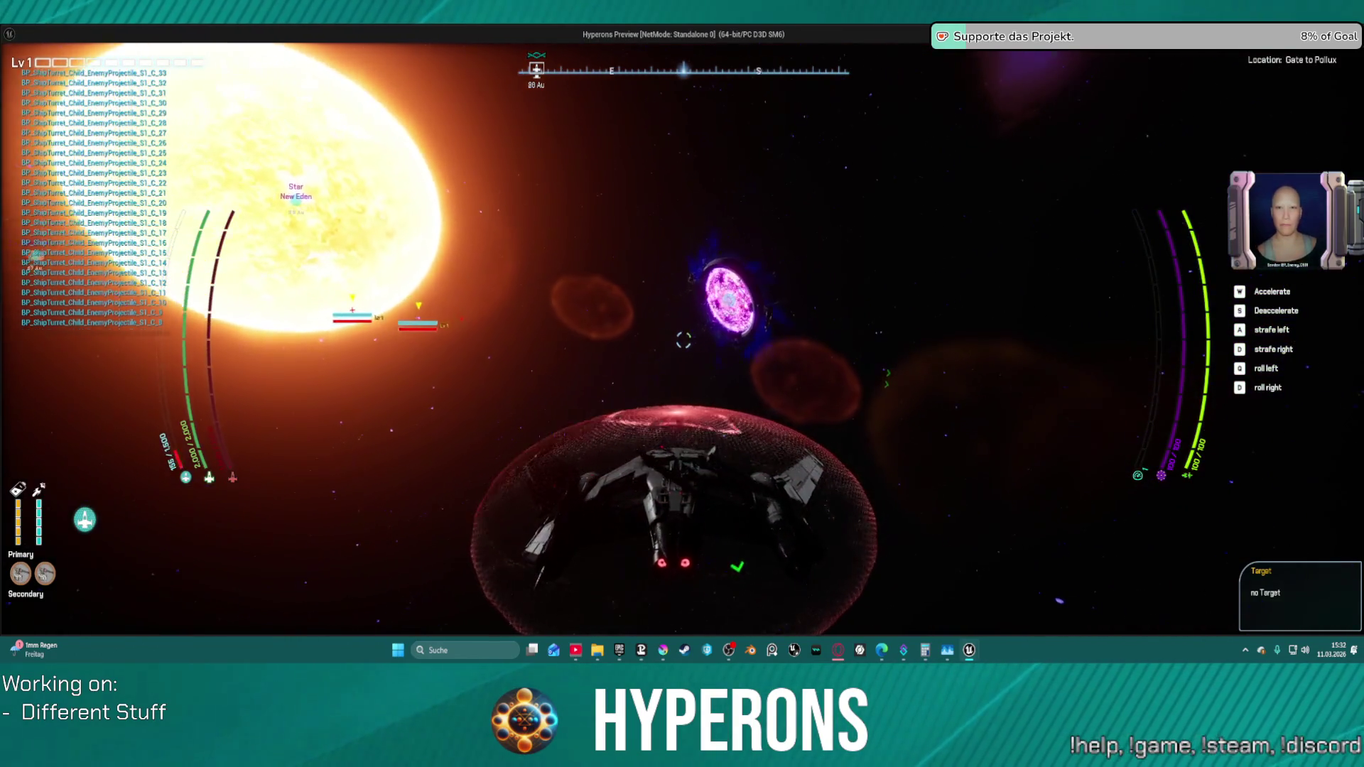
- Fly the ship into the portal at Gate to Pollux, then end the preview
{"action": "key", "text": "a"}
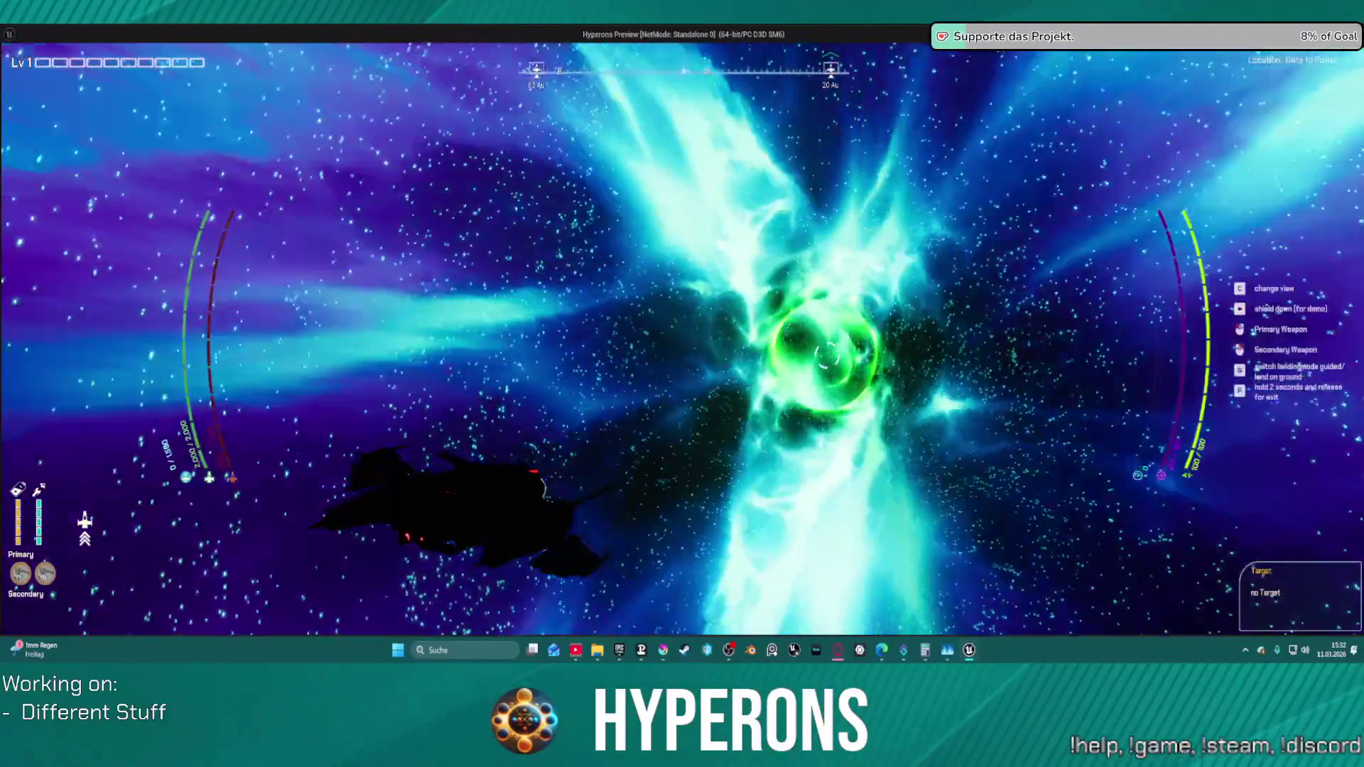
{"action": "key", "text": "Escape"}
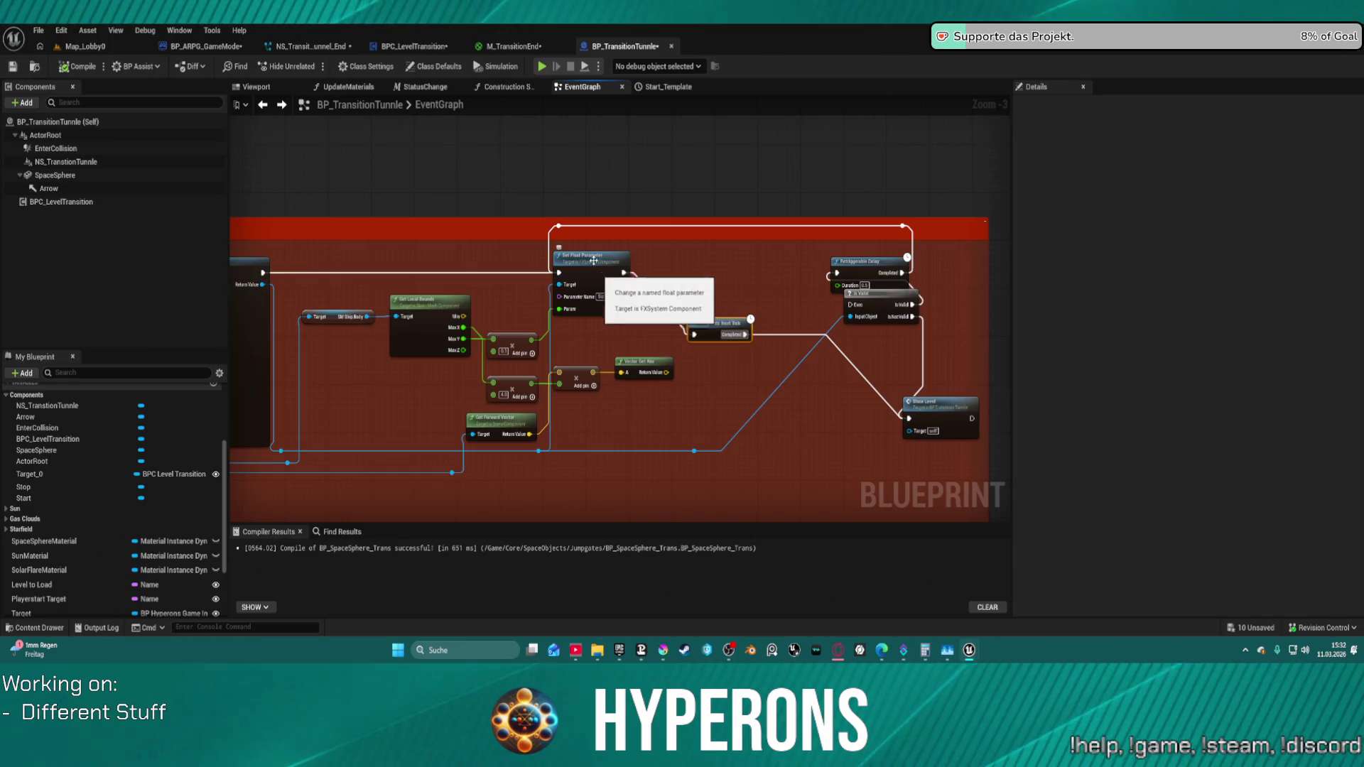
- Enter the collapsed Load to TransitionLevel graph in BPC_LevelTransition
{"action": "left_click", "coordinate": [414, 47]}
{"action": "scroll", "coordinate": [714, 267], "scroll_direction": "up", "scroll_amount": 2}
{"action": "scroll", "coordinate": [744, 260], "scroll_direction": "up", "scroll_amount": 2}
{"action": "left_click_drag", "start_coordinate": [765, 268], "coordinate": [863, 355]}
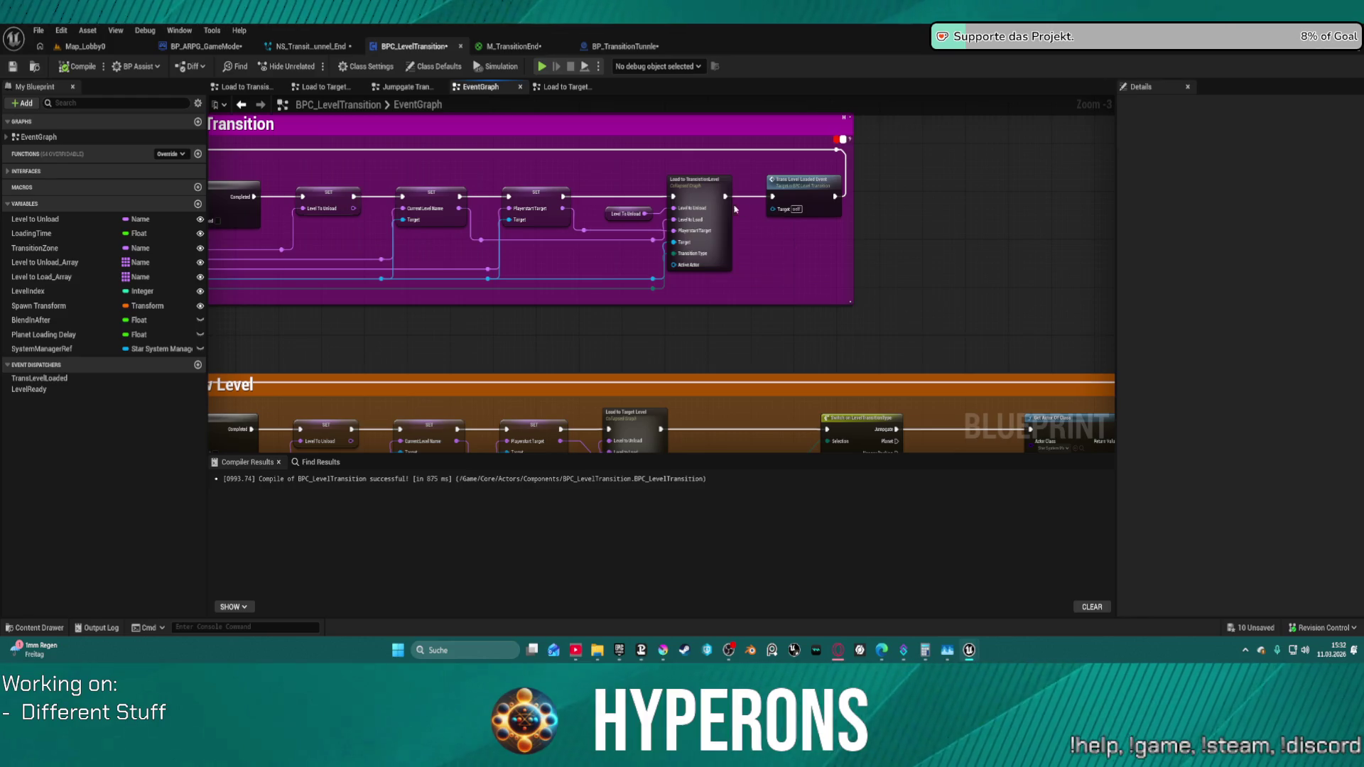
{"action": "double_click", "coordinate": [703, 191]}
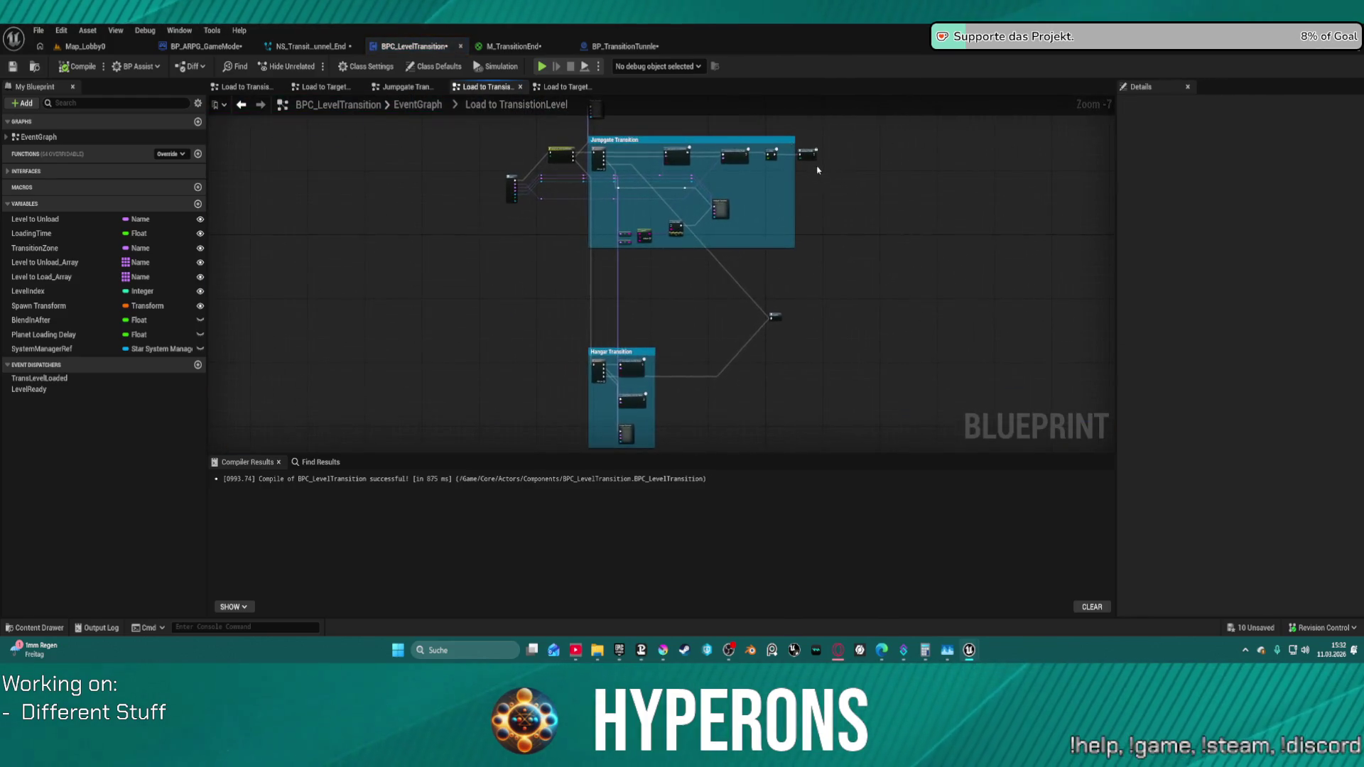
{"action": "scroll", "coordinate": [813, 156], "scroll_direction": "up", "scroll_amount": 2}
{"action": "left_click_drag", "start_coordinate": [815, 244], "coordinate": [810, 270]}
{"action": "scroll", "coordinate": [802, 187], "scroll_direction": "up", "scroll_amount": 3}
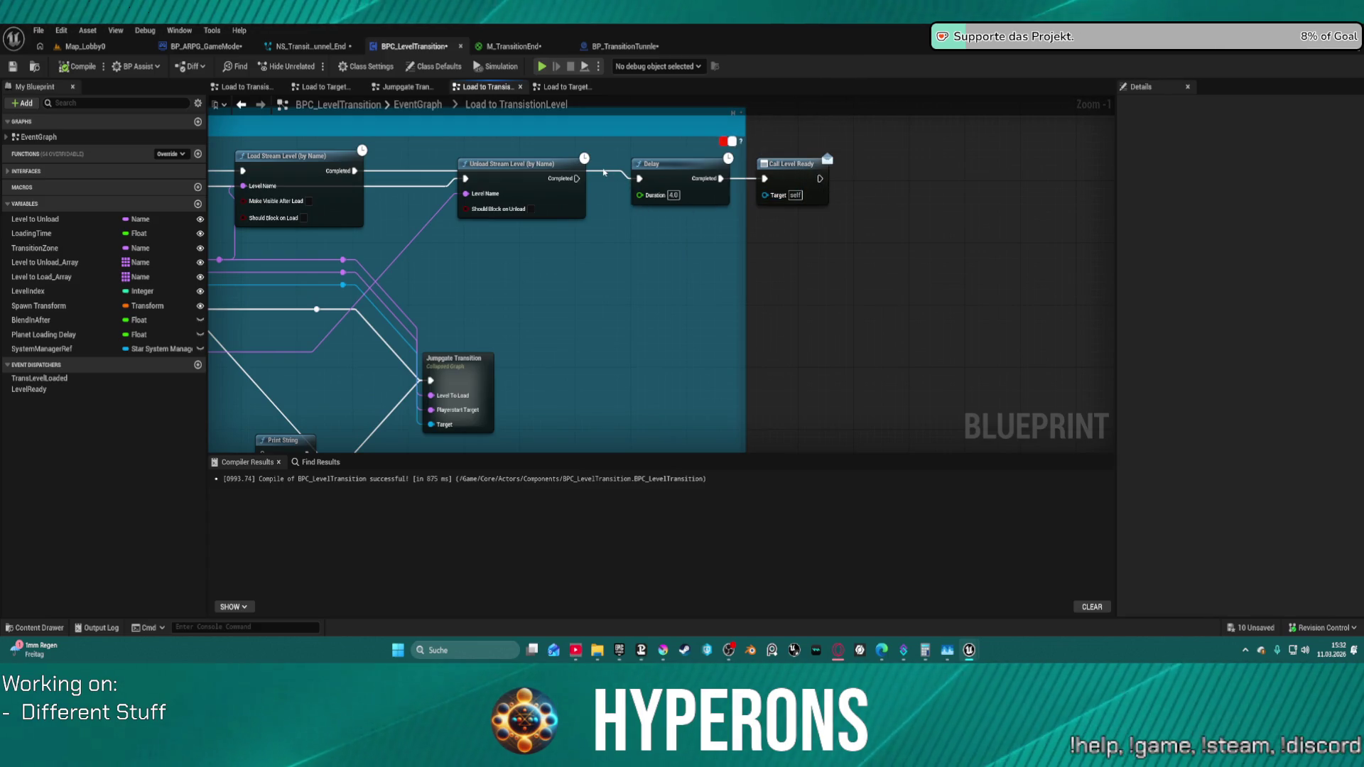
- Remove the Delay and Call Level Ready nodes from it and return to EventGraph
{"action": "left_click_drag", "start_coordinate": [611, 173], "coordinate": [795, 203]}
{"action": "key", "text": "Delete"}
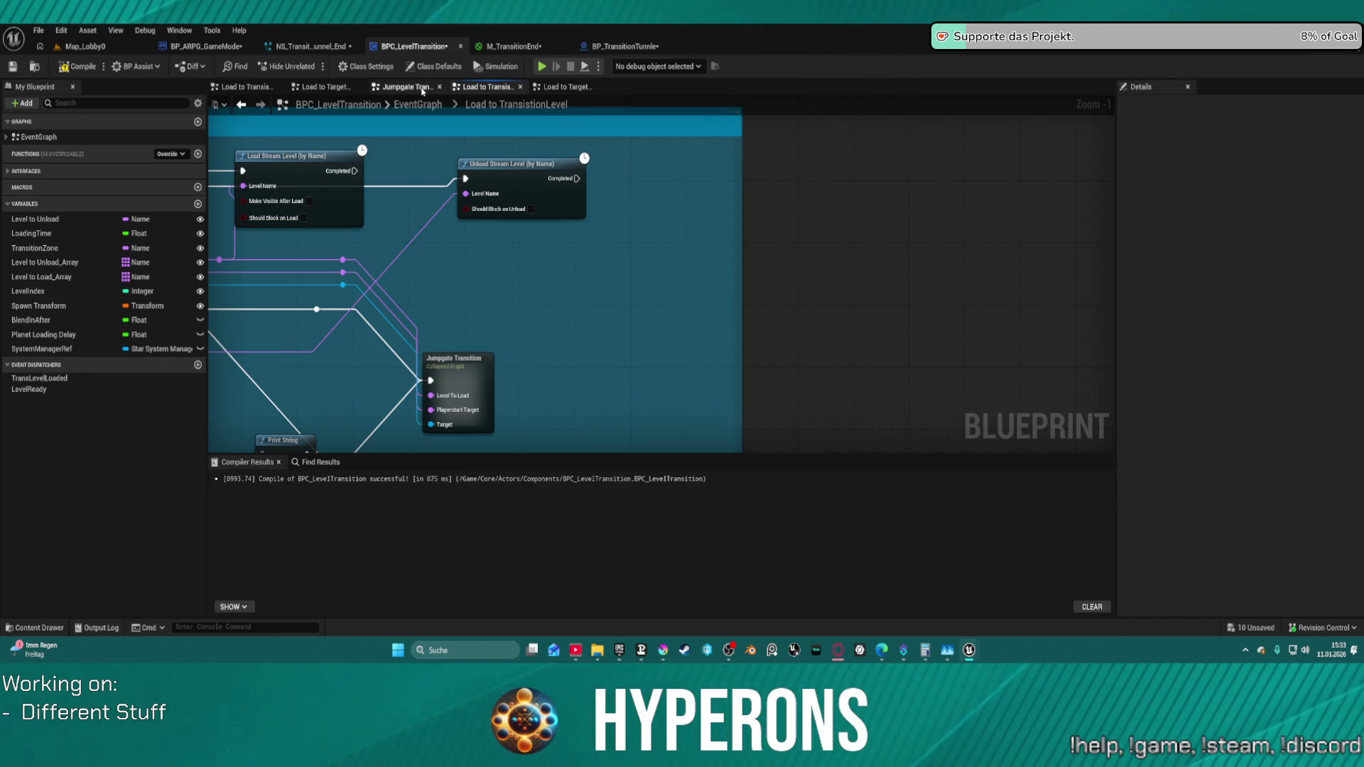
{"action": "left_click", "coordinate": [423, 105]}
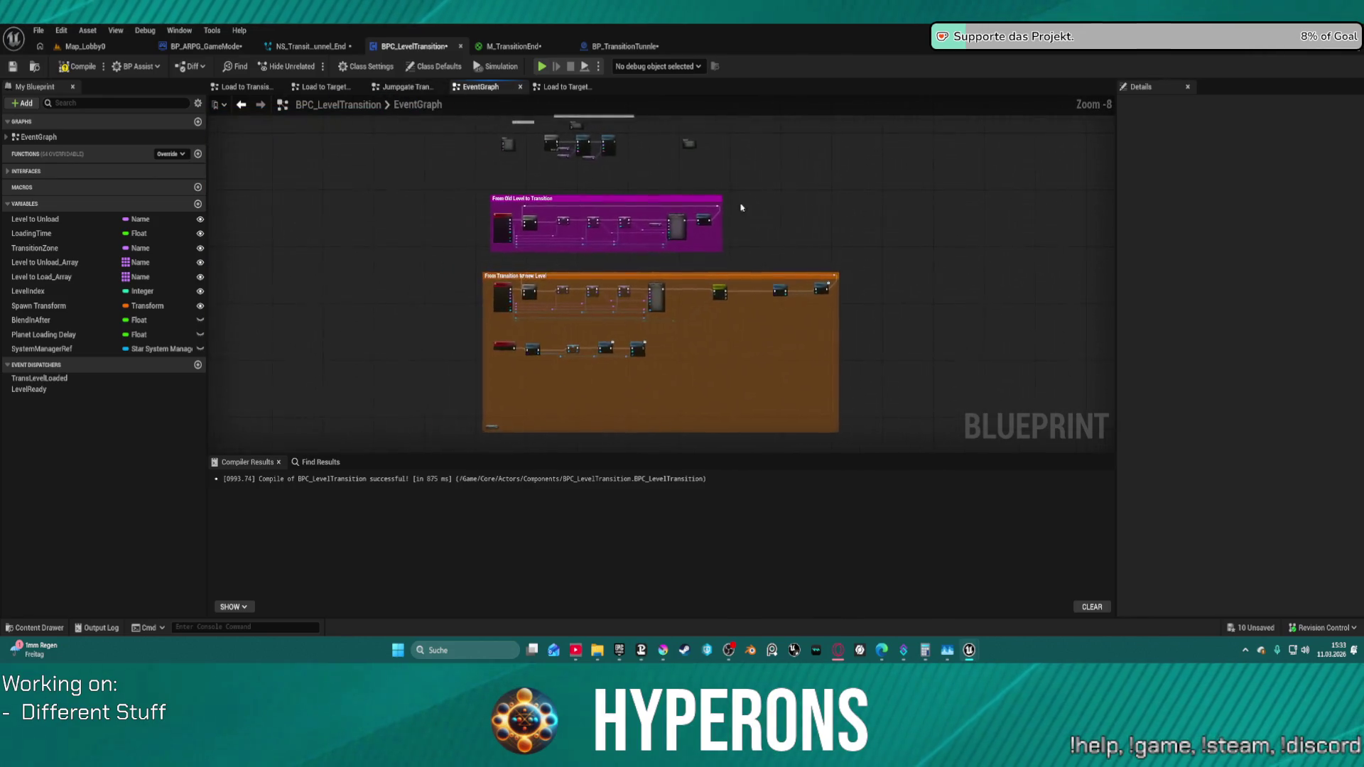
- Bring the Delay and Call Level Ready nodes into EventGraph near Trans Level Loaded Event
{"action": "key", "text": "ctrl+z"}
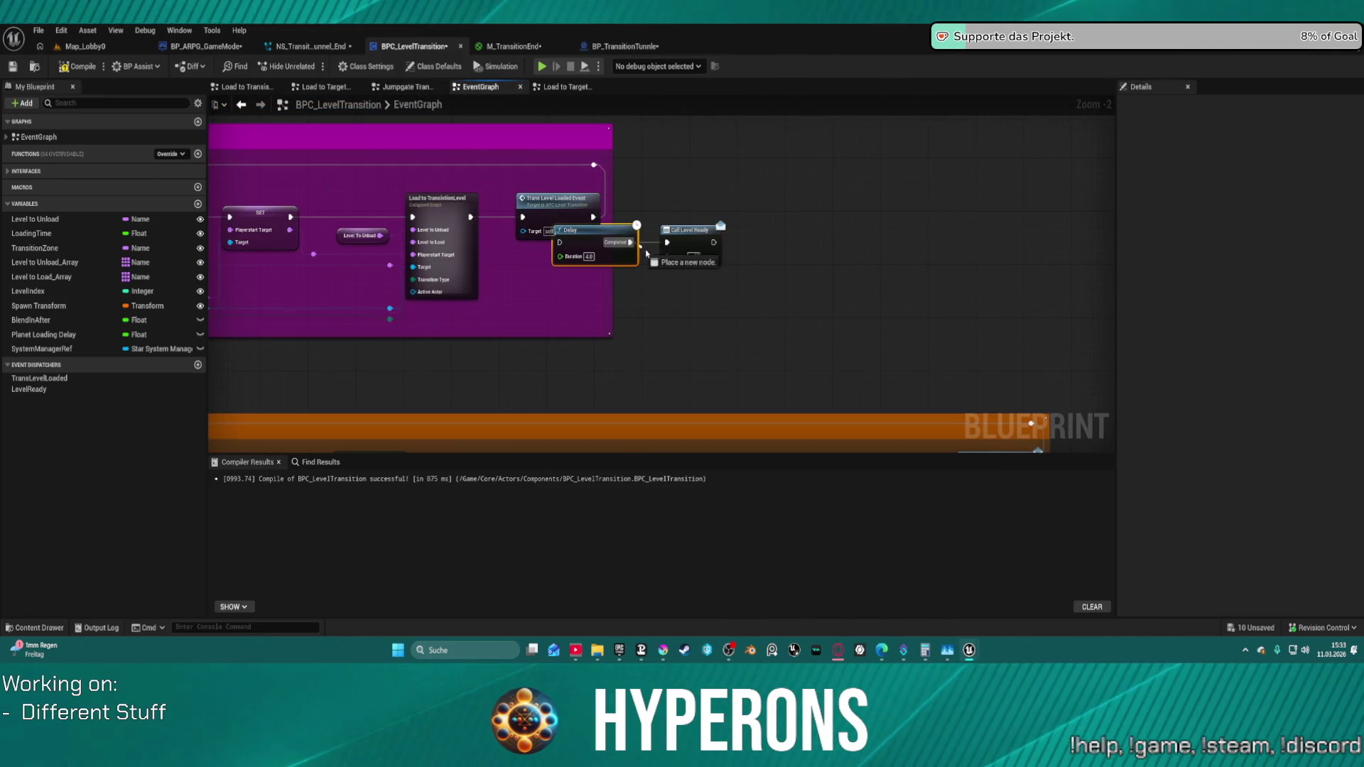
{"action": "left_click_drag", "start_coordinate": [608, 230], "coordinate": [686, 219]}
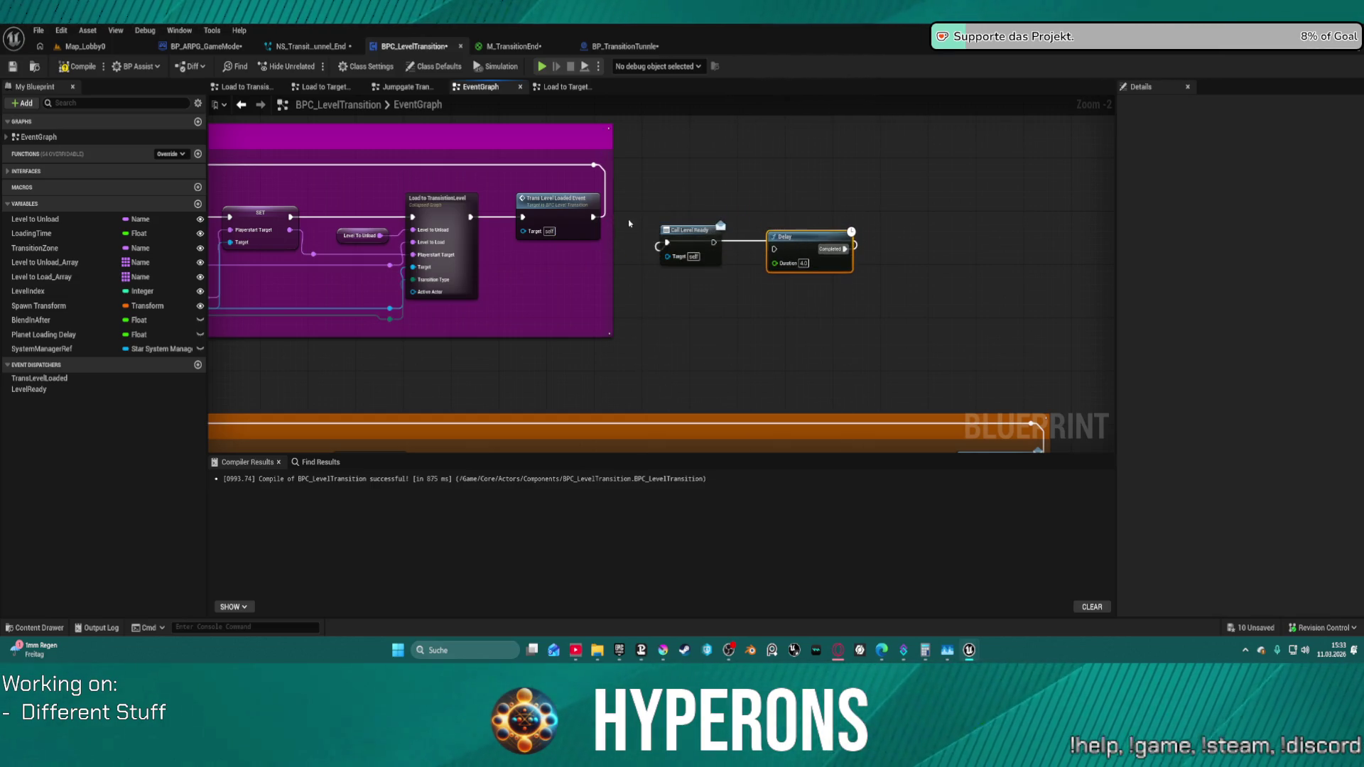
{"action": "double_click", "coordinate": [563, 211]}
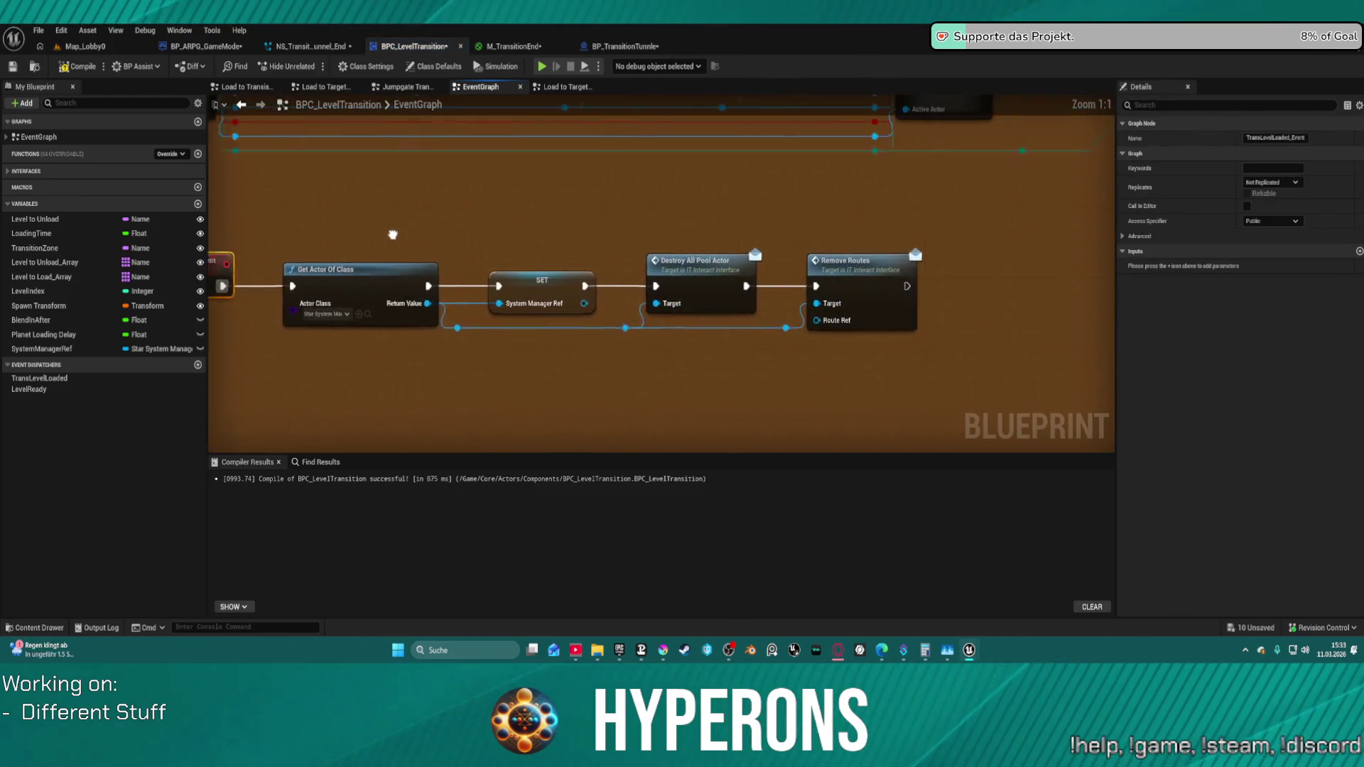
{"action": "scroll", "coordinate": [466, 224], "scroll_direction": "down", "scroll_amount": 1}
{"action": "mouse_move", "coordinate": [307, 241]}
{"action": "left_mouse_down"}
{"action": "mouse_move", "coordinate": [466, 225]}
{"action": "mouse_move", "coordinate": [689, 252]}
{"action": "left_mouse_up"}
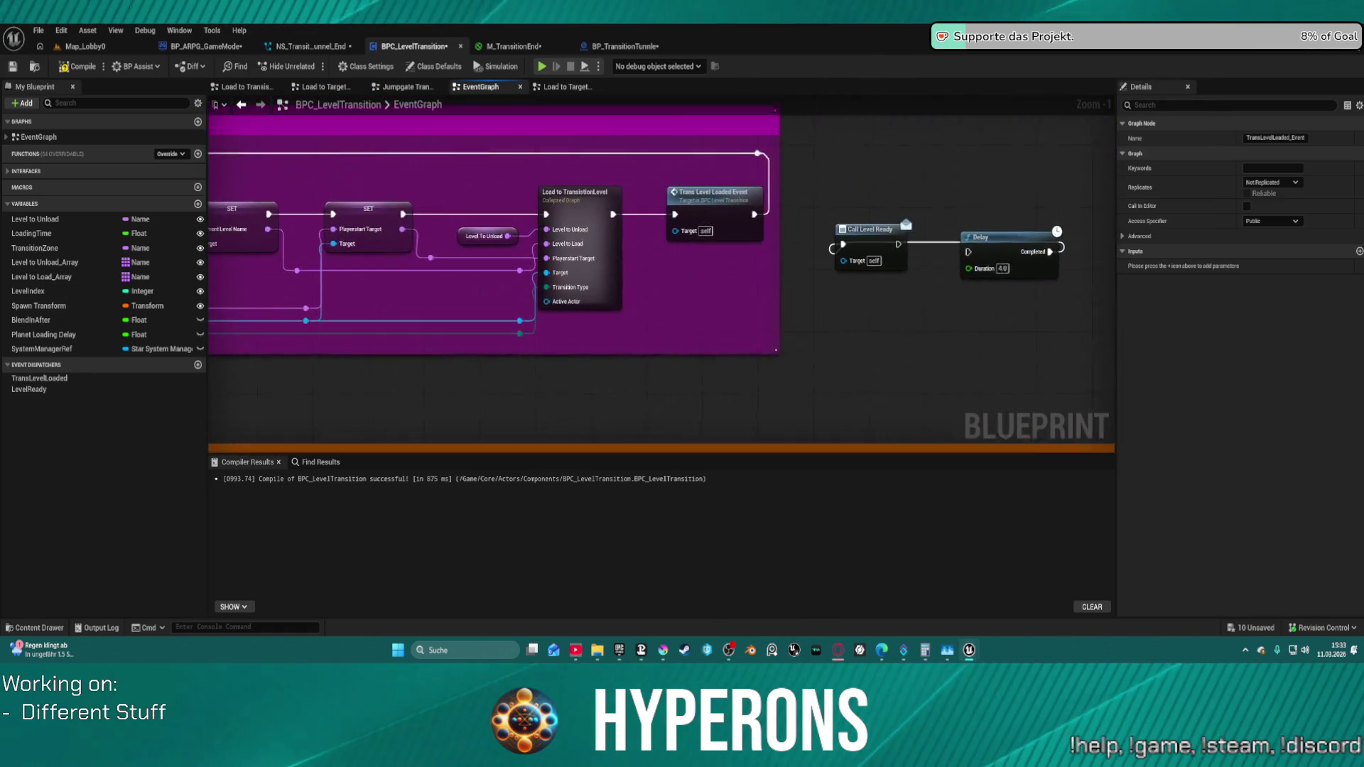
- Chain Trans Level Loaded Event into Delay, with Call Level Ready after Delay's Completed pin
{"action": "left_click_drag", "start_coordinate": [758, 198], "coordinate": [1058, 239]}
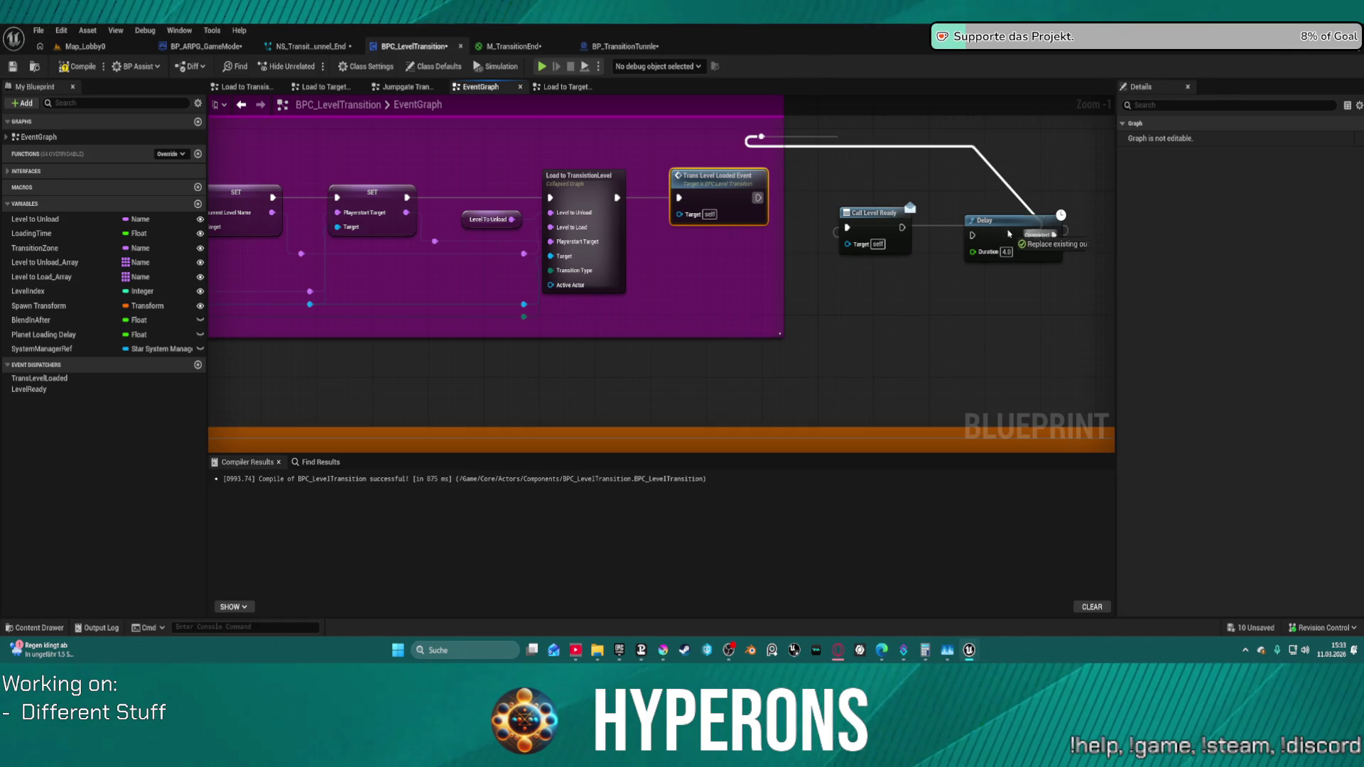
{"action": "left_click_drag", "start_coordinate": [965, 246], "coordinate": [764, 192]}
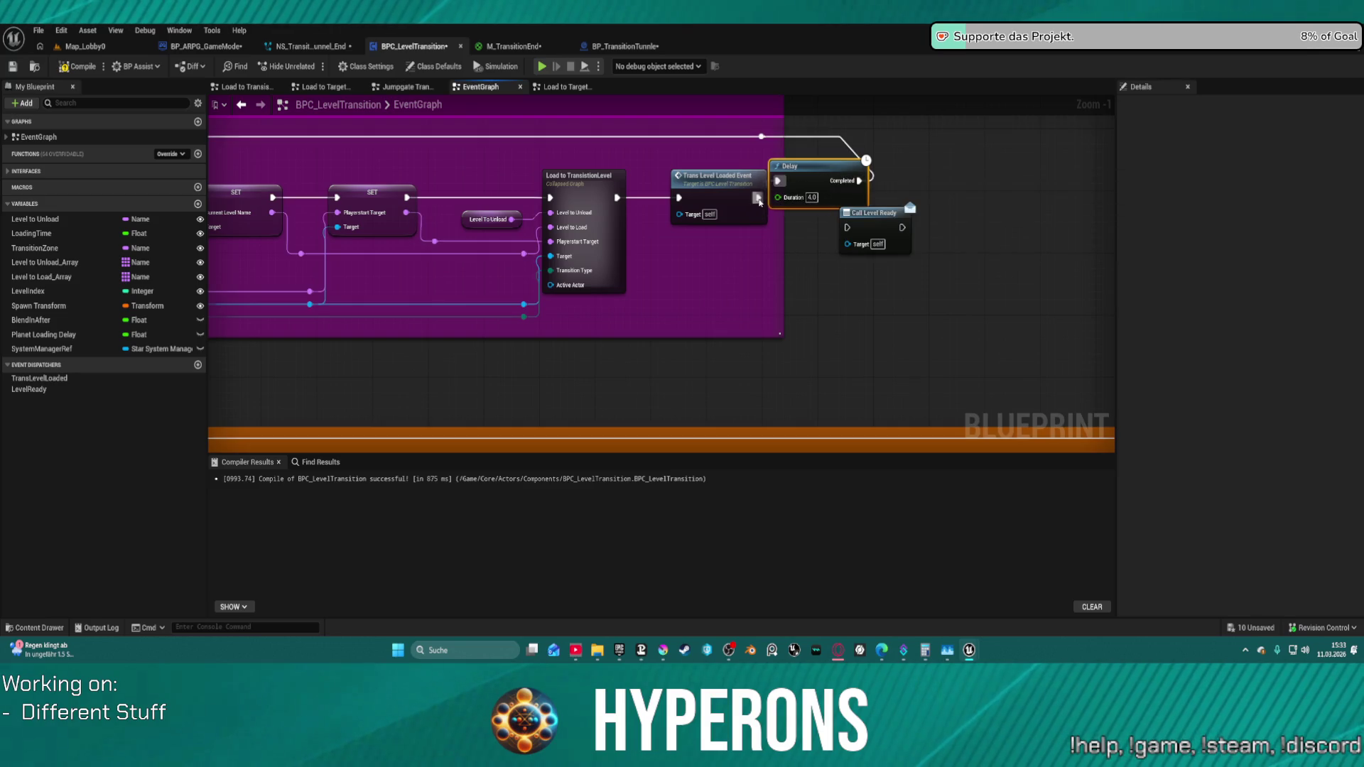
{"action": "left_click_drag", "start_coordinate": [862, 184], "coordinate": [897, 200]}
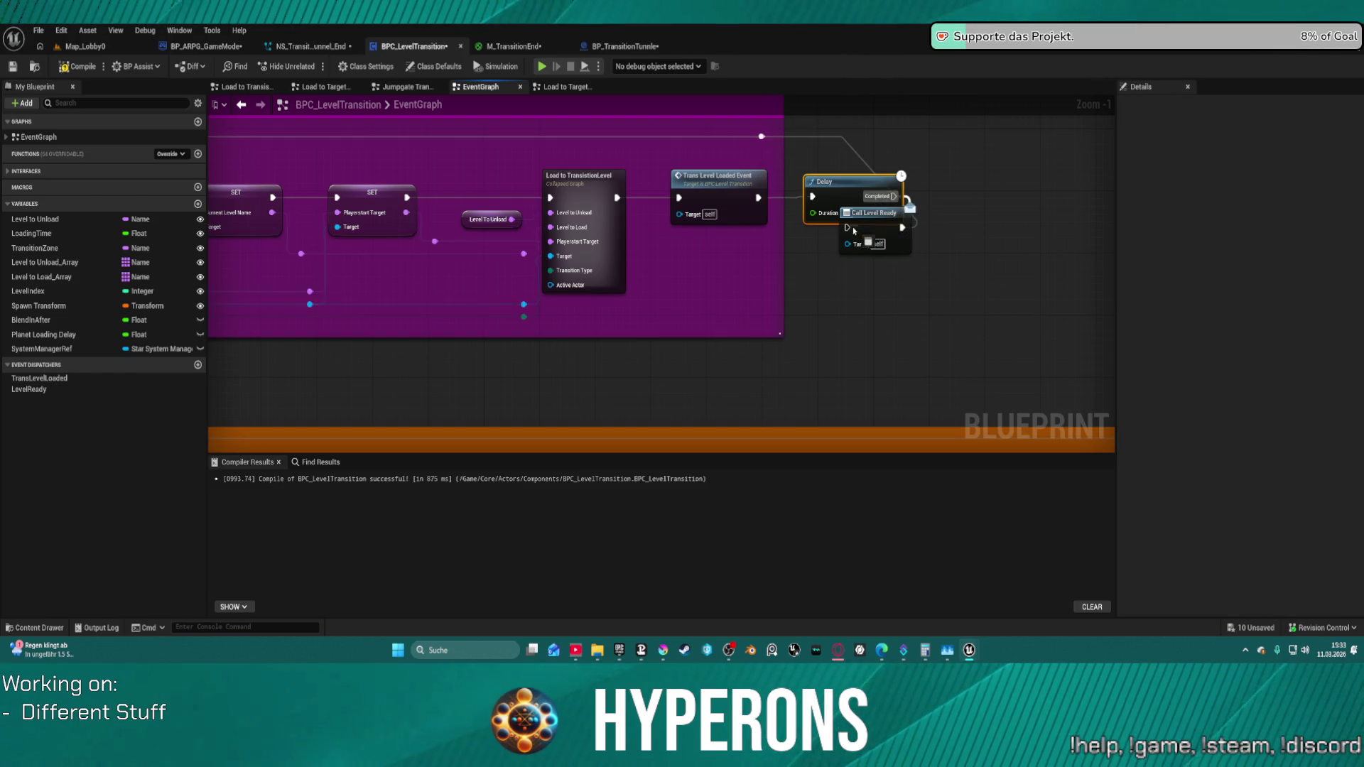
{"action": "left_click_drag", "start_coordinate": [863, 213], "coordinate": [997, 182]}
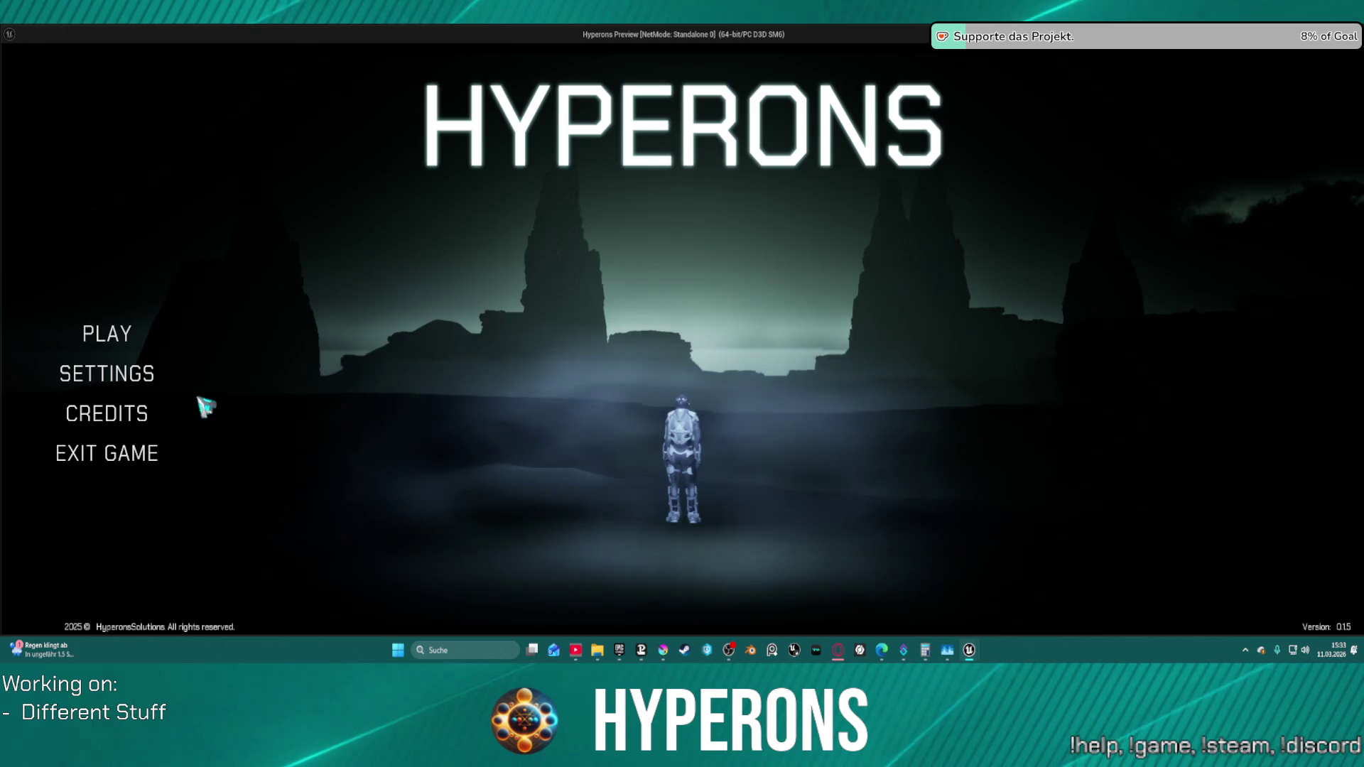
{"action": "left_click", "coordinate": [132, 342]}
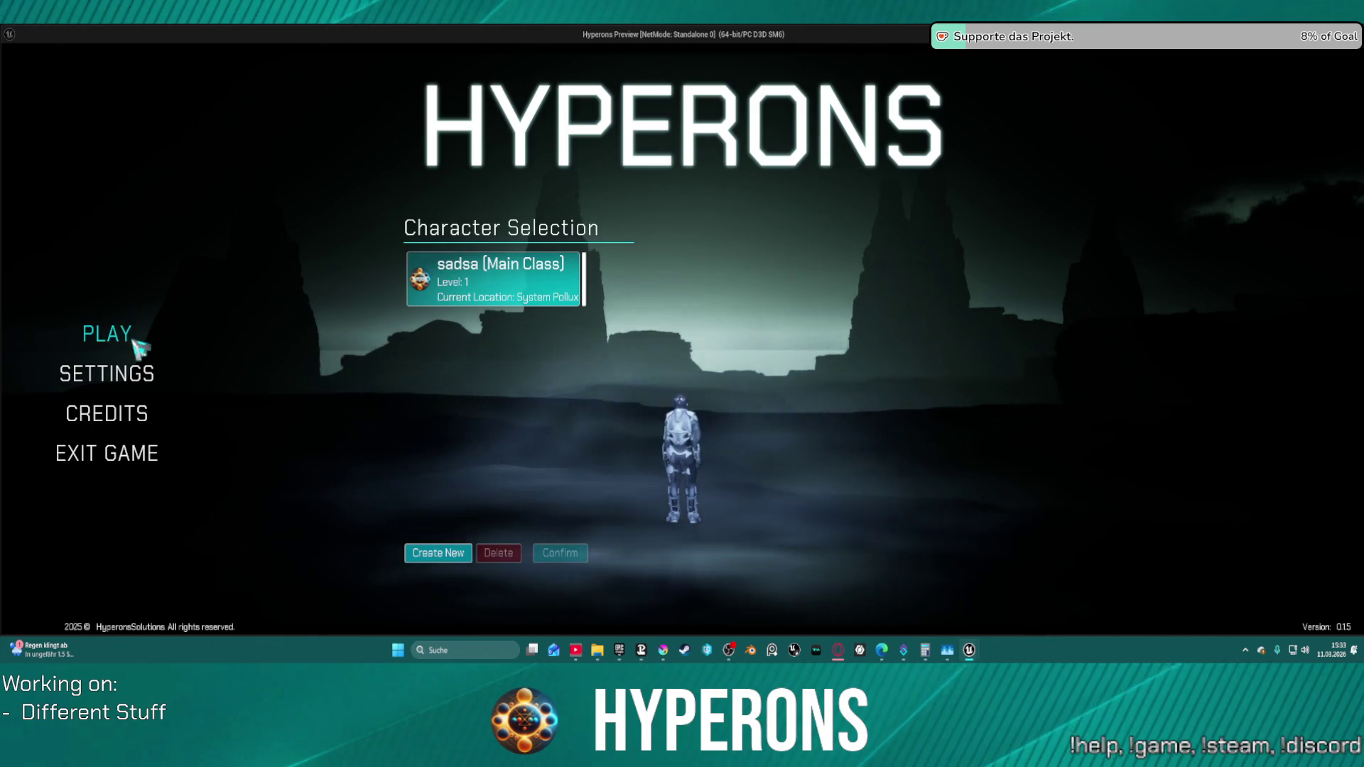
- Play as the existing character, fly through the gate to System Pollux, then stop the session
{"action": "left_click", "coordinate": [432, 275]}
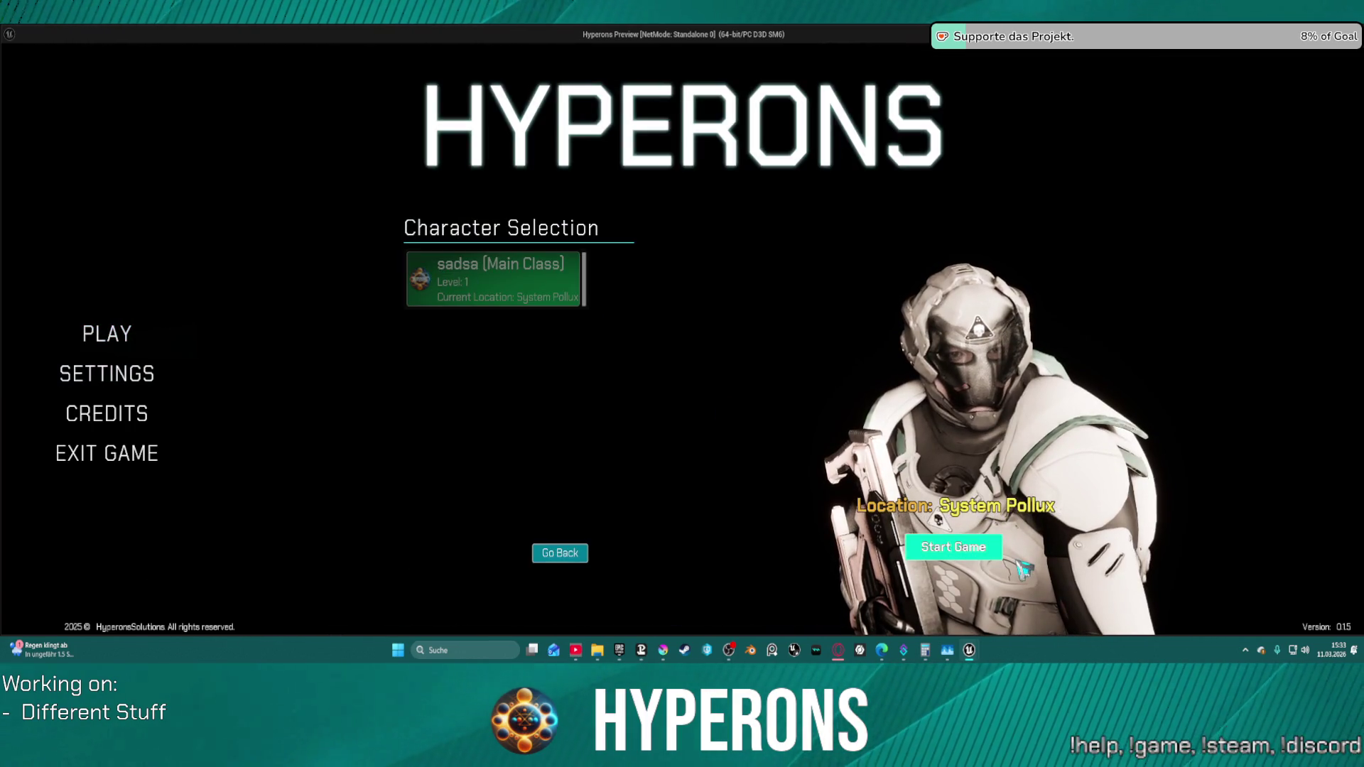
{"action": "left_click", "coordinate": [953, 547]}
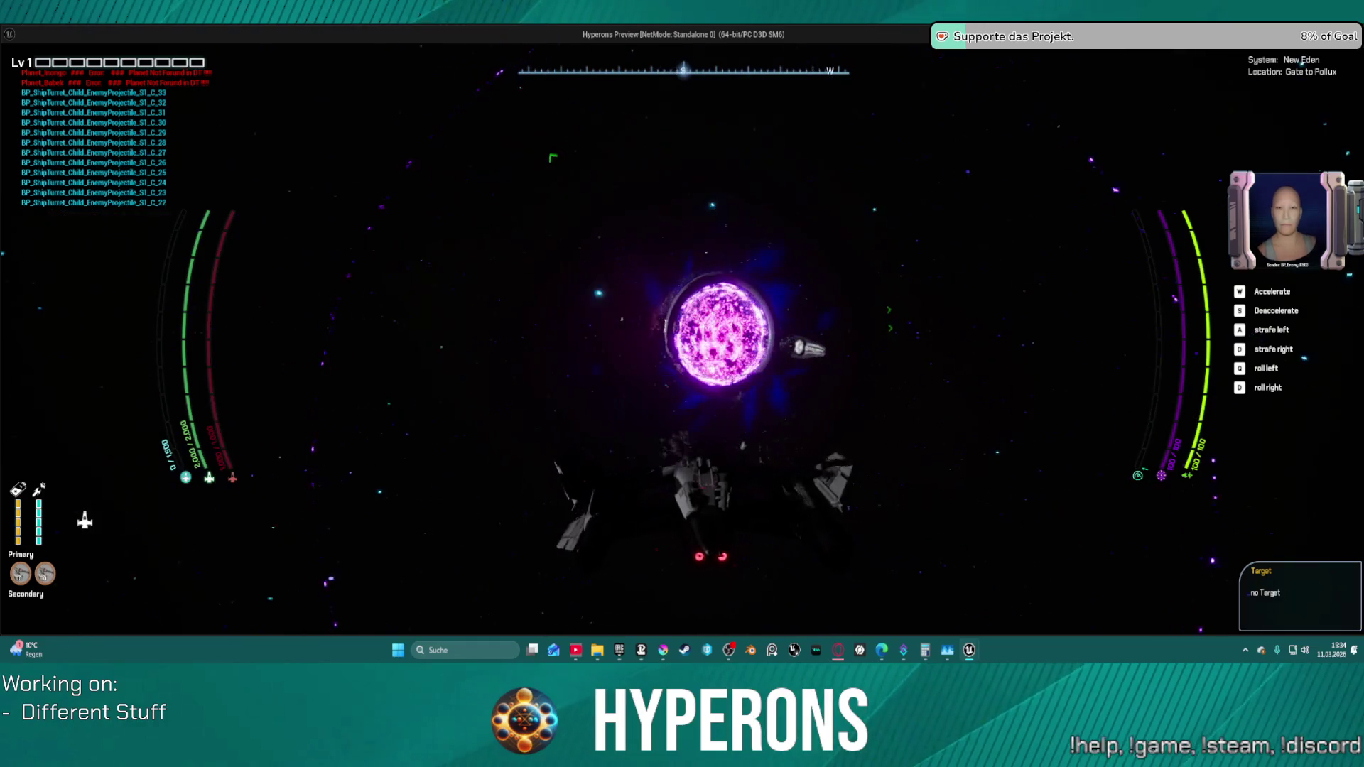
{"action": "key", "text": "w"}
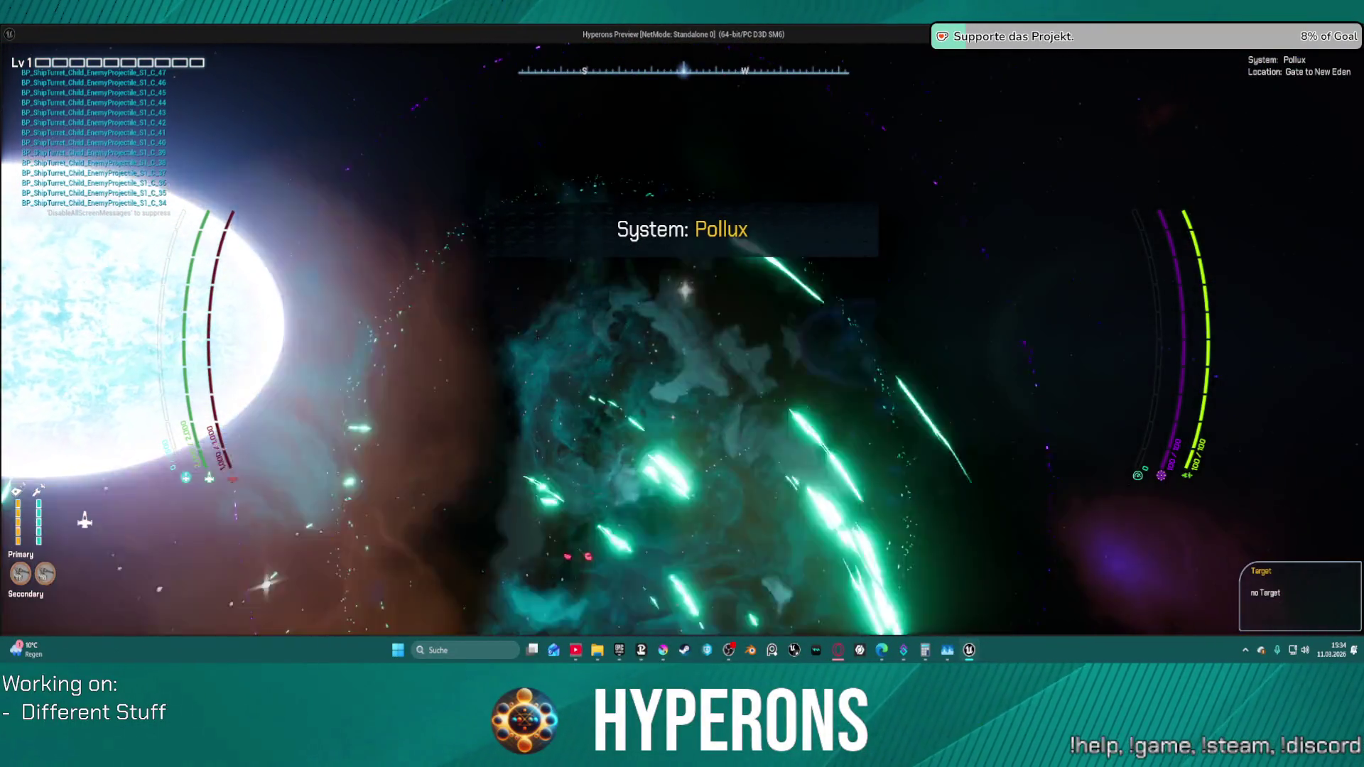
{"action": "key", "text": "Escape"}
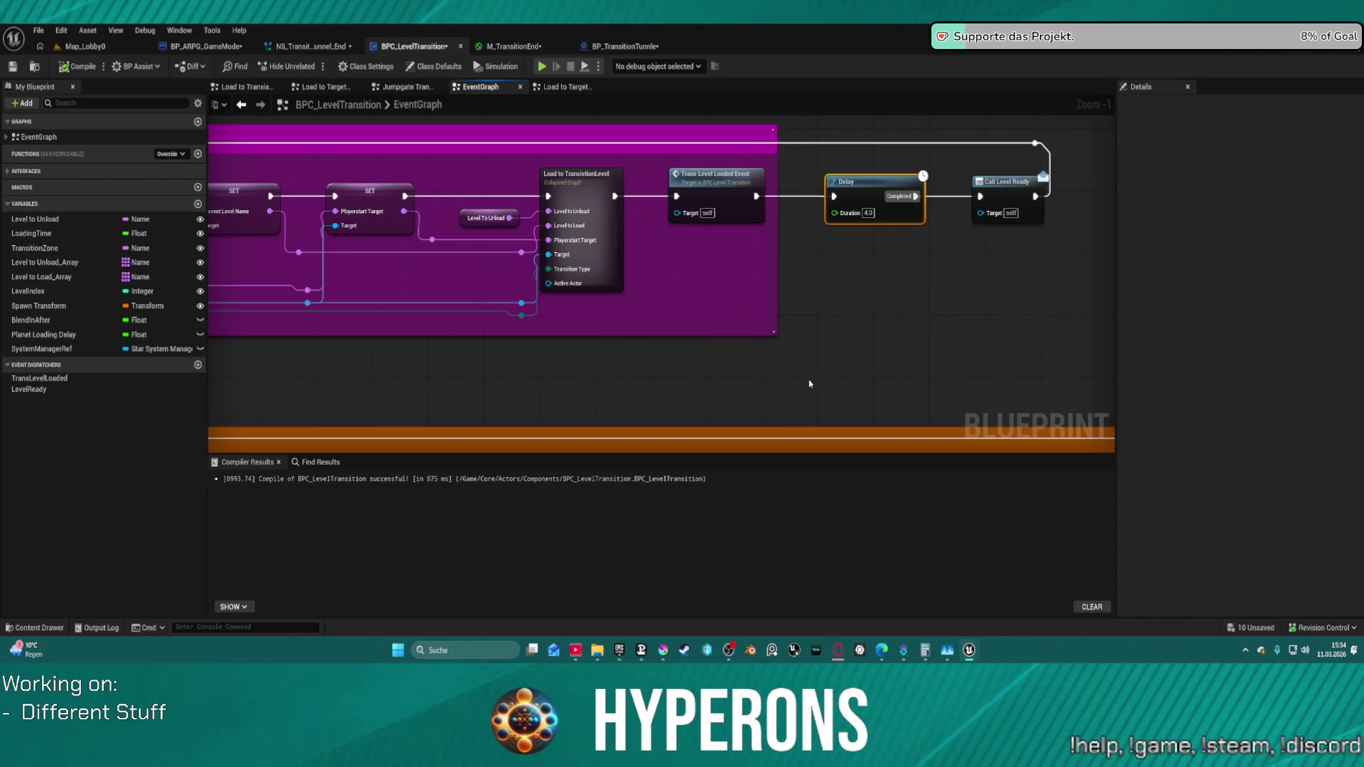
{"action": "scroll", "coordinate": [809, 384], "scroll_direction": "down", "scroll_amount": 3}
{"action": "scroll", "coordinate": [941, 185], "scroll_direction": "up", "scroll_amount": 3}
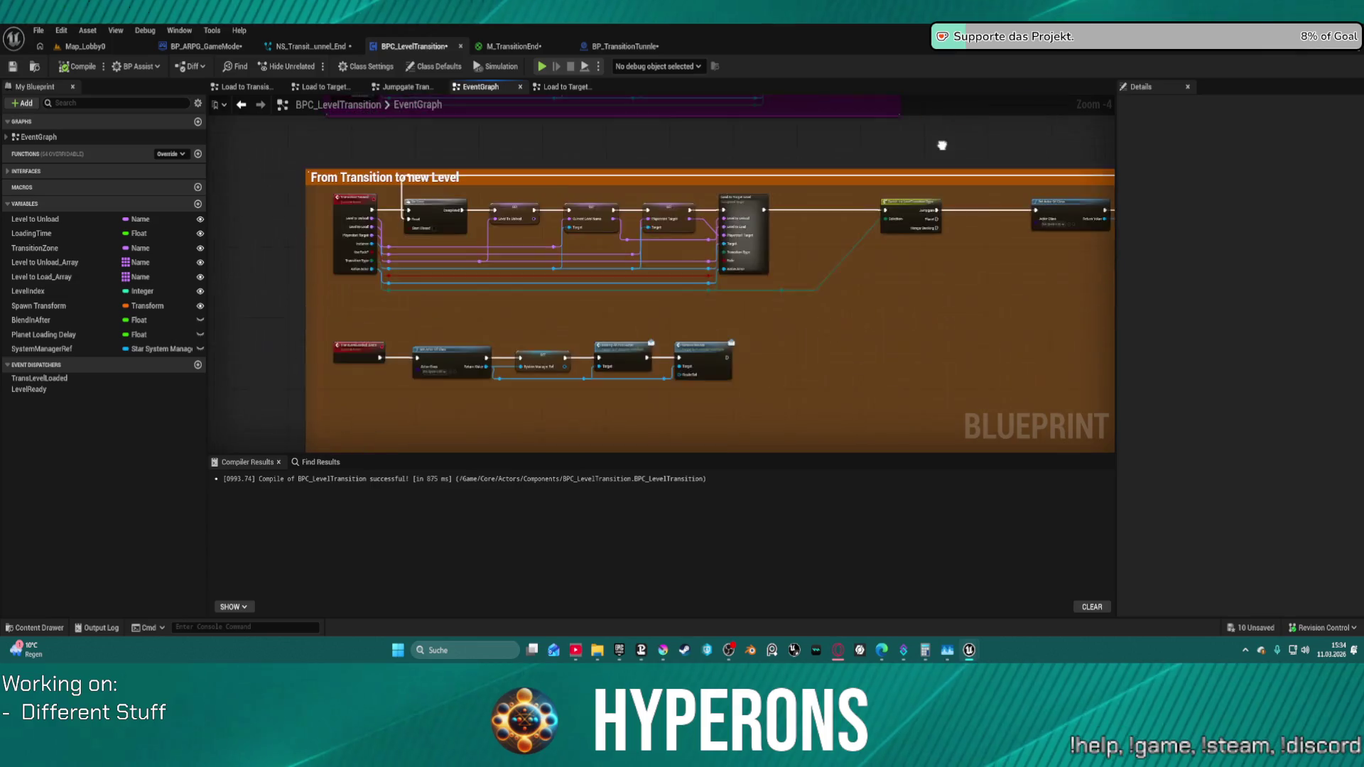
{"action": "scroll", "coordinate": [798, 243], "scroll_direction": "down", "scroll_amount": 3}
- Switch from the BPC_LevelTransition graph to the BP_TransitionTunnle blueprint
{"action": "left_click_drag", "start_coordinate": [797, 244], "coordinate": [787, 335]}
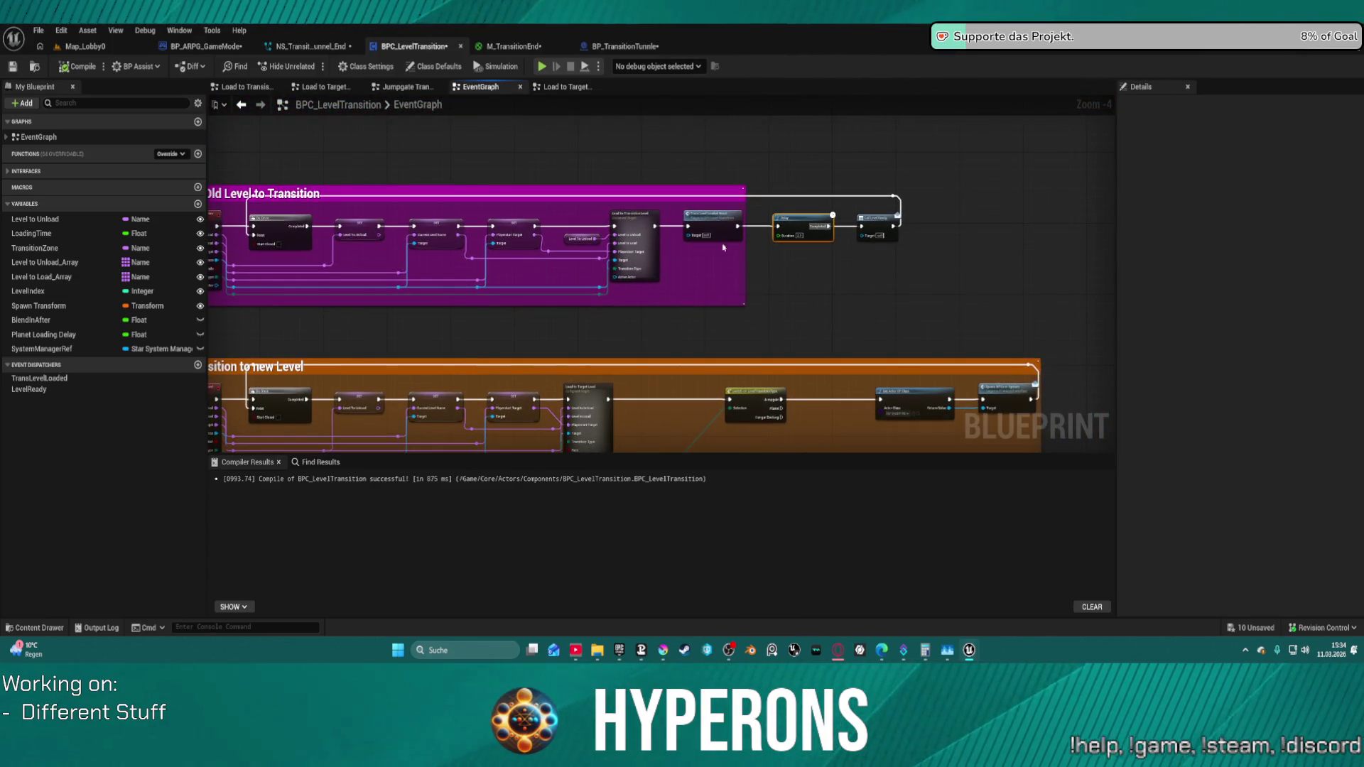
{"action": "left_click", "coordinate": [639, 47]}
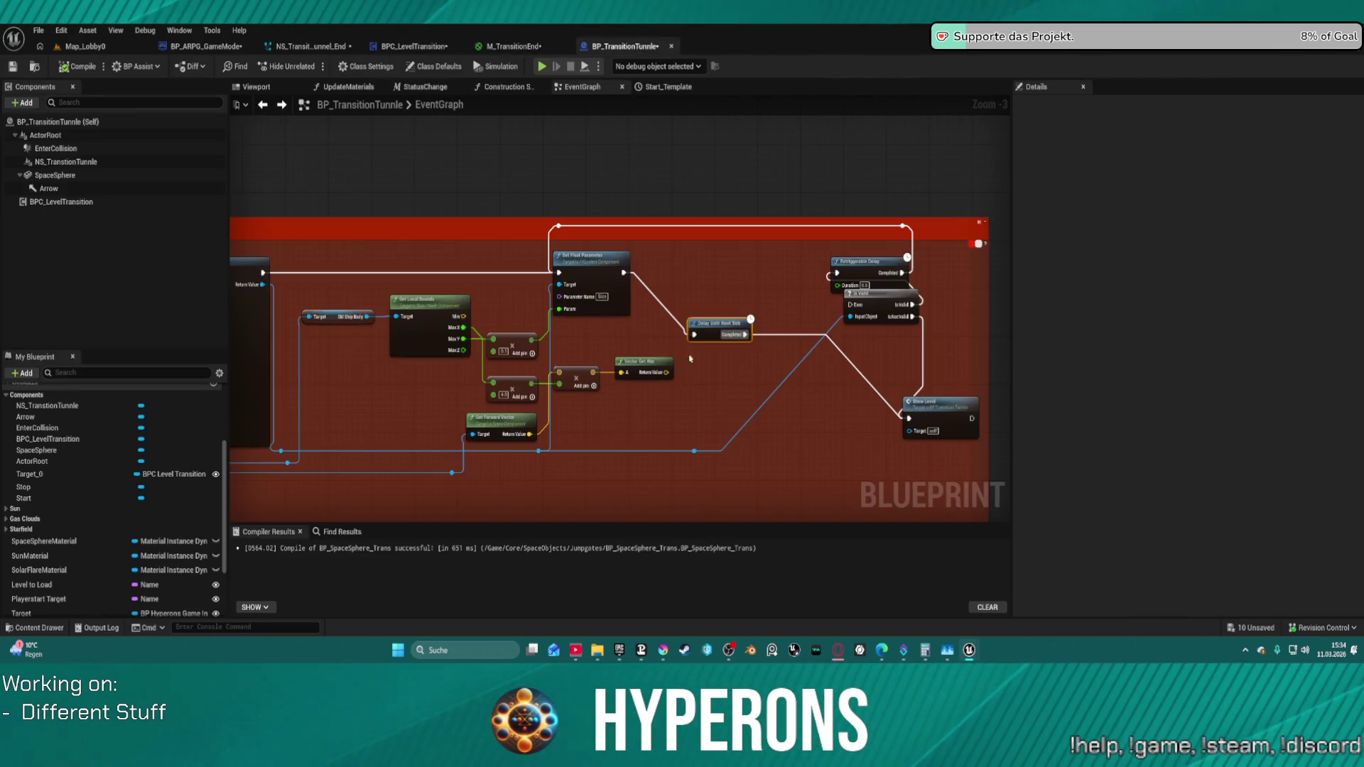
- Delete the Retriggerable Delay and Is Valid nodes, keeping the red comment box
{"action": "key", "text": "Delete"}
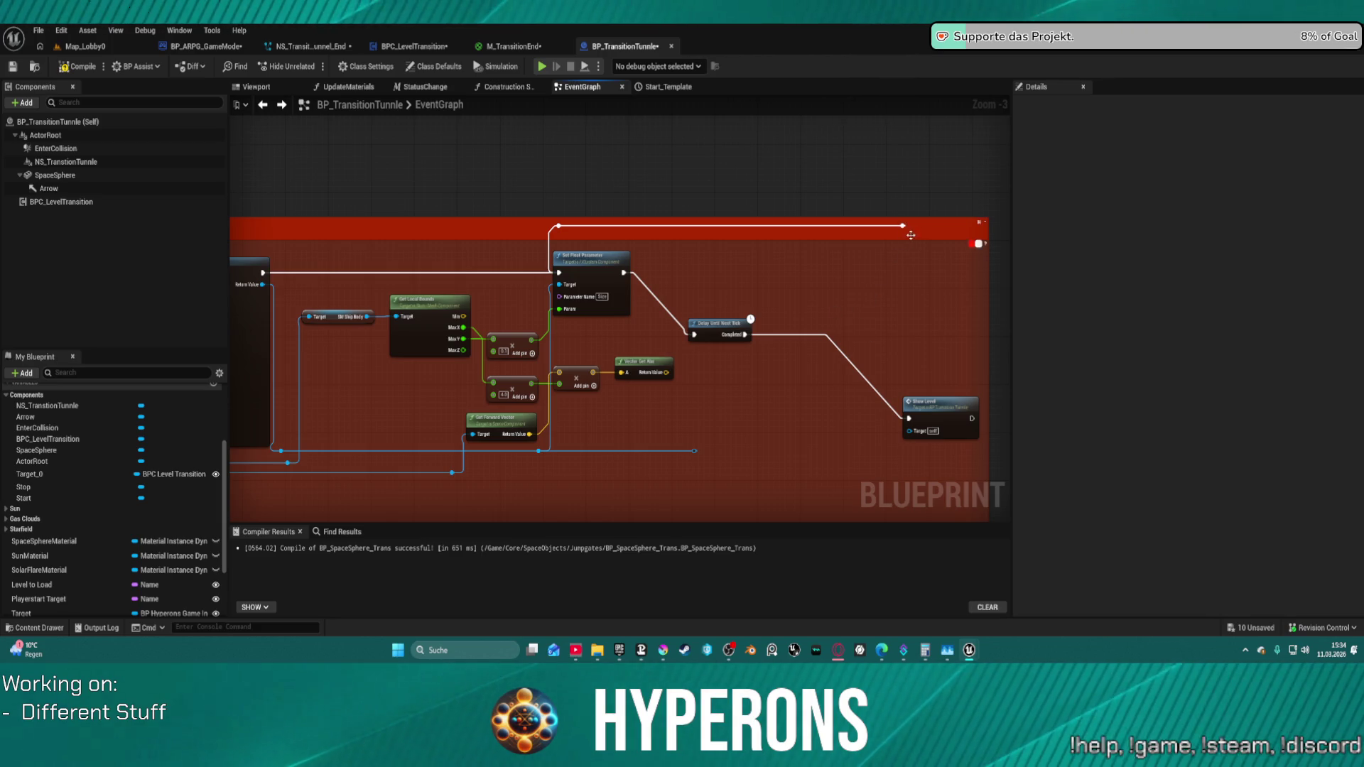
{"action": "left_click_drag", "start_coordinate": [911, 235], "coordinate": [932, 229]}
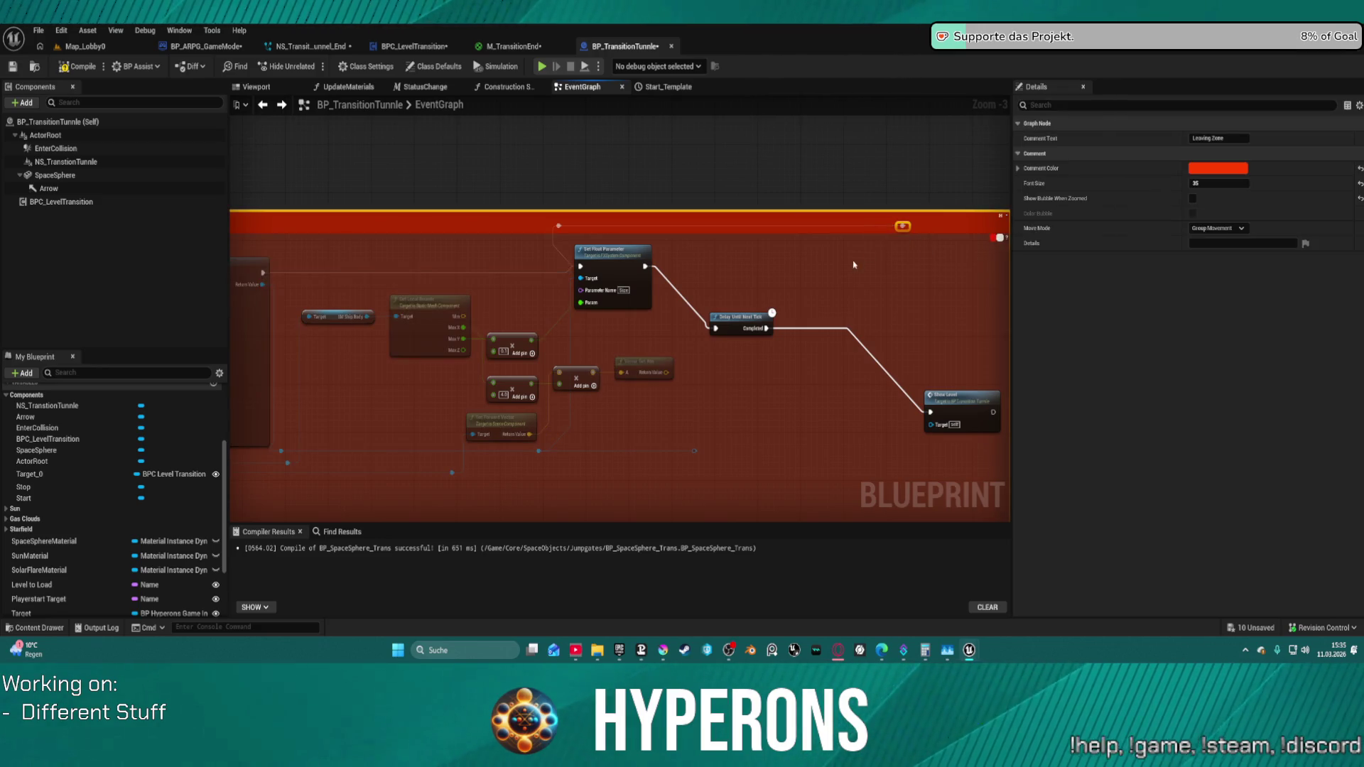
{"action": "key", "text": "Delete"}
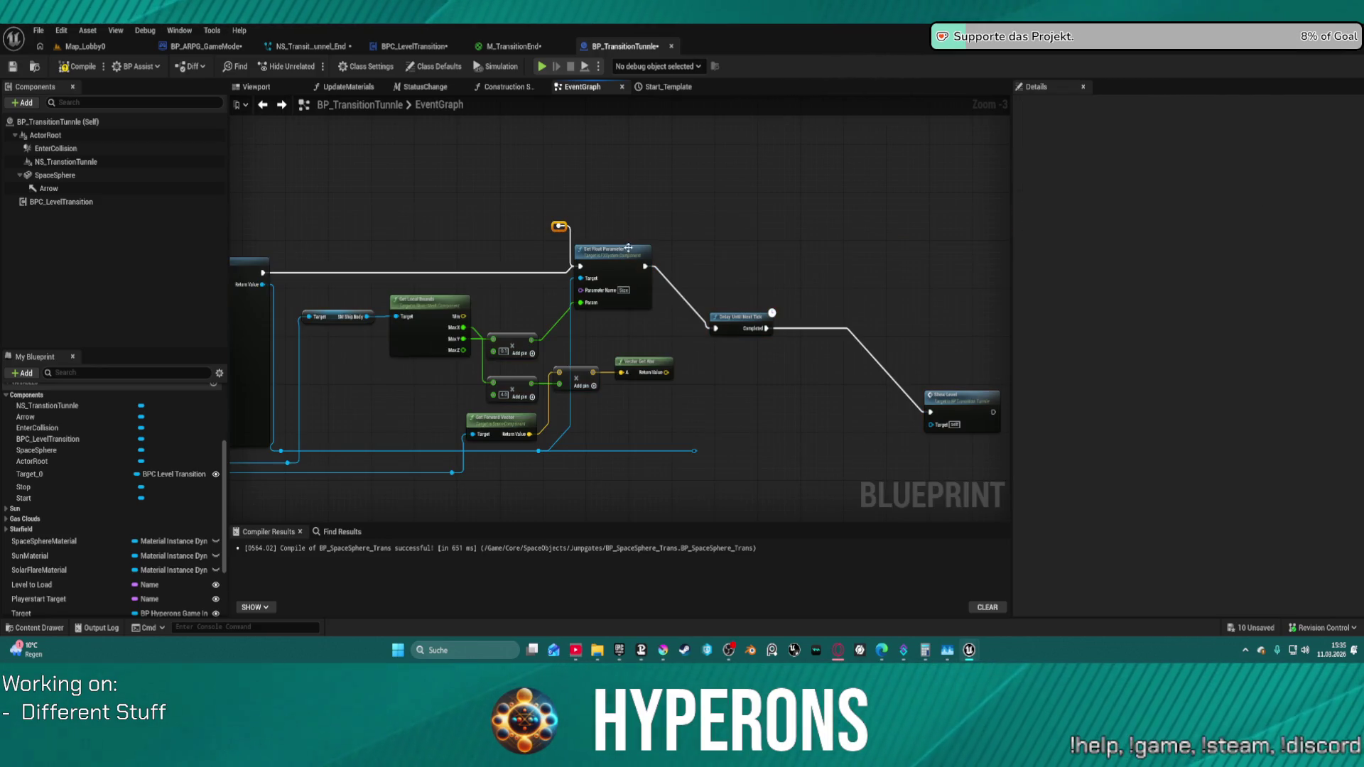
{"action": "key", "text": "ctrl+z"}
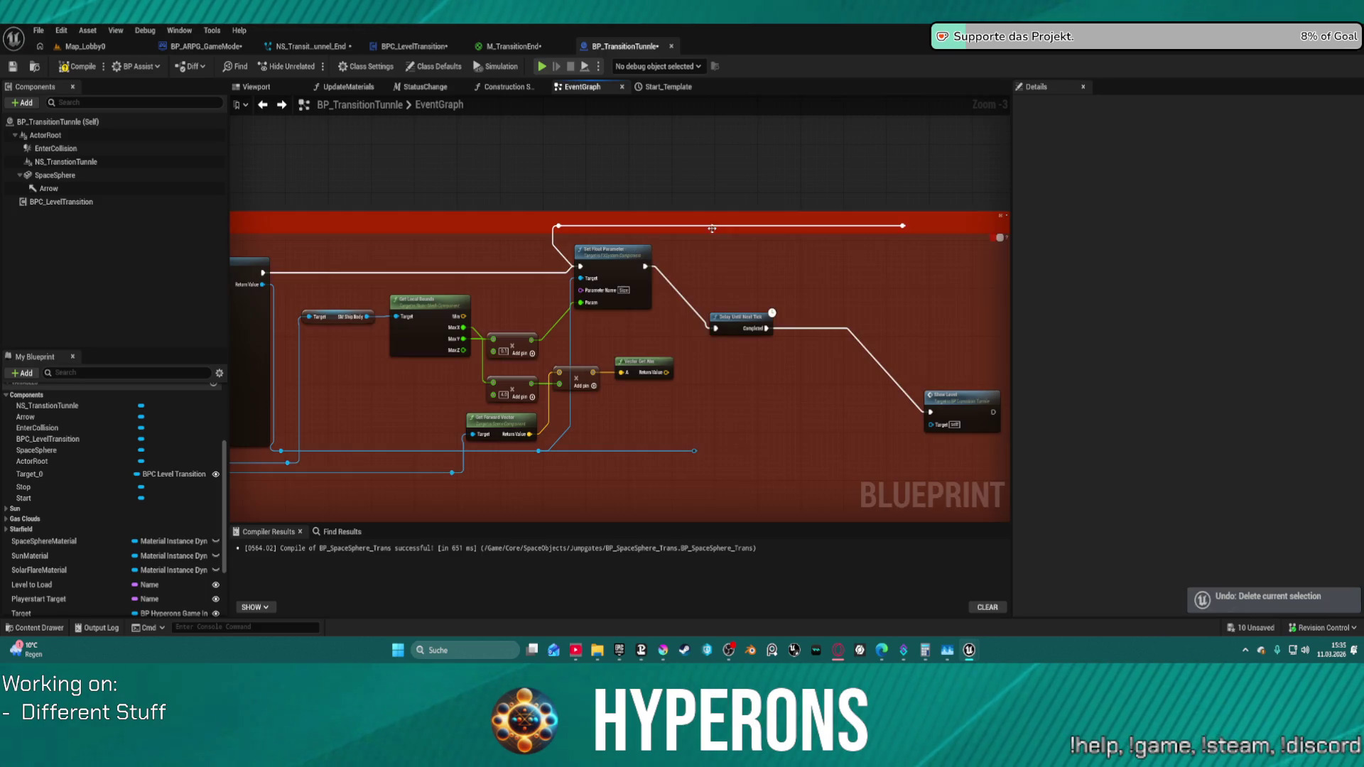
- Remove the leftover long execution wire from its pin
{"action": "left_click_drag", "start_coordinate": [903, 226], "coordinate": [904, 227]}
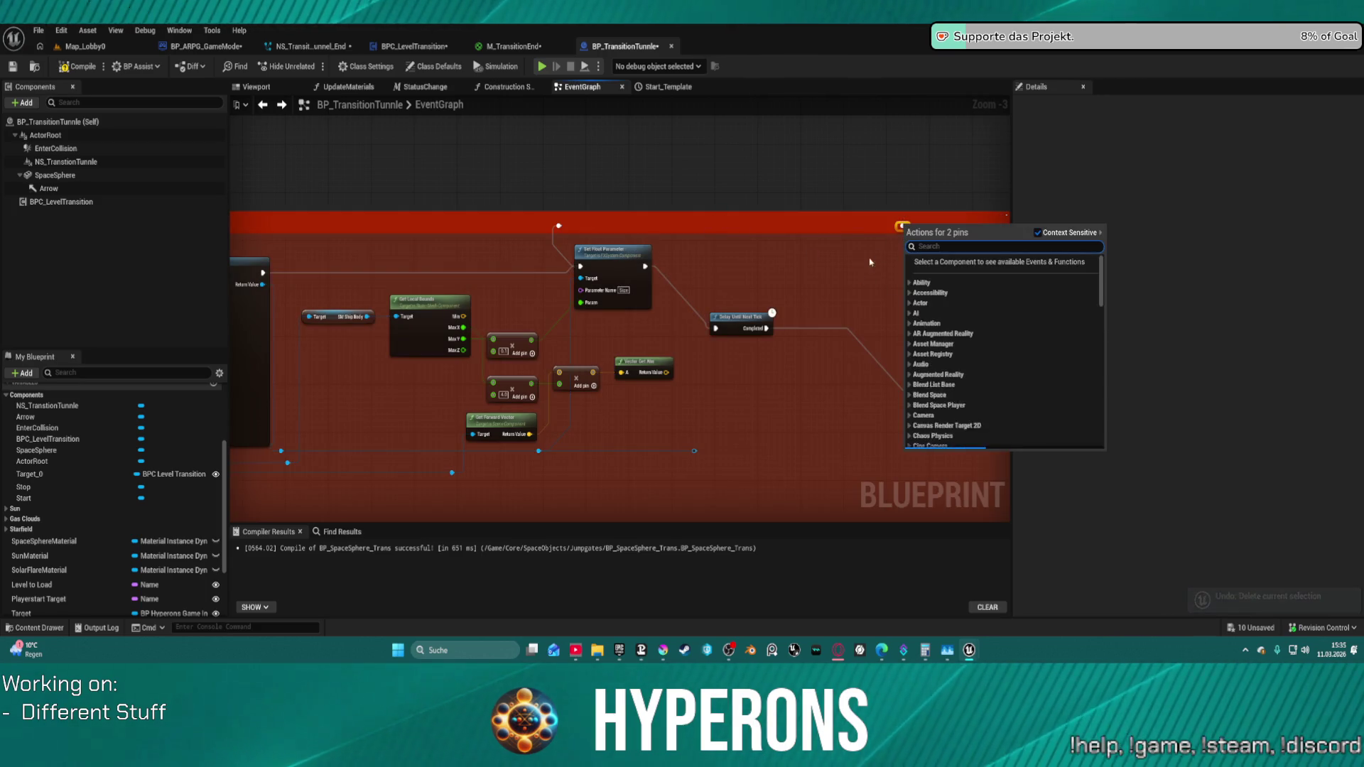
{"action": "left_click", "coordinate": [843, 287]}
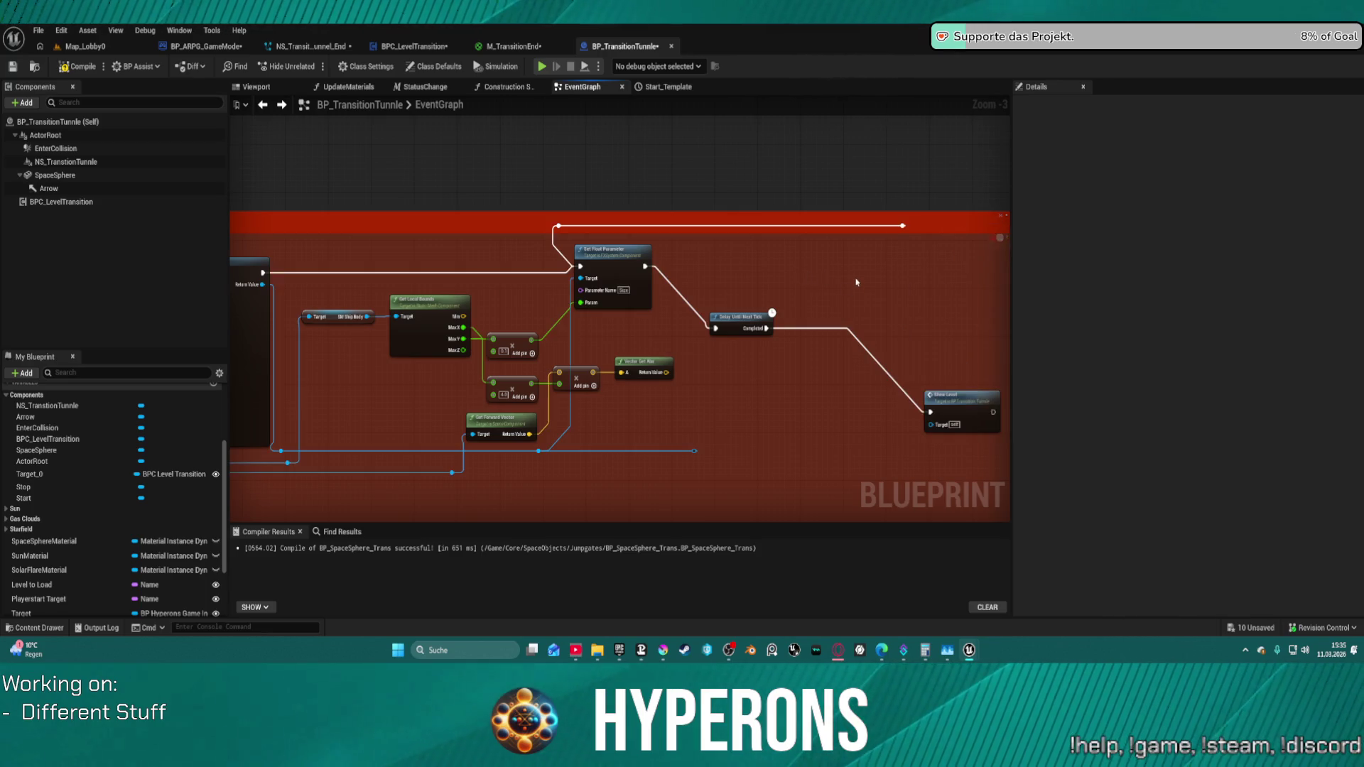
{"action": "left_click_drag", "start_coordinate": [903, 226], "coordinate": [906, 227]}
{"action": "left_click", "coordinate": [884, 277]}
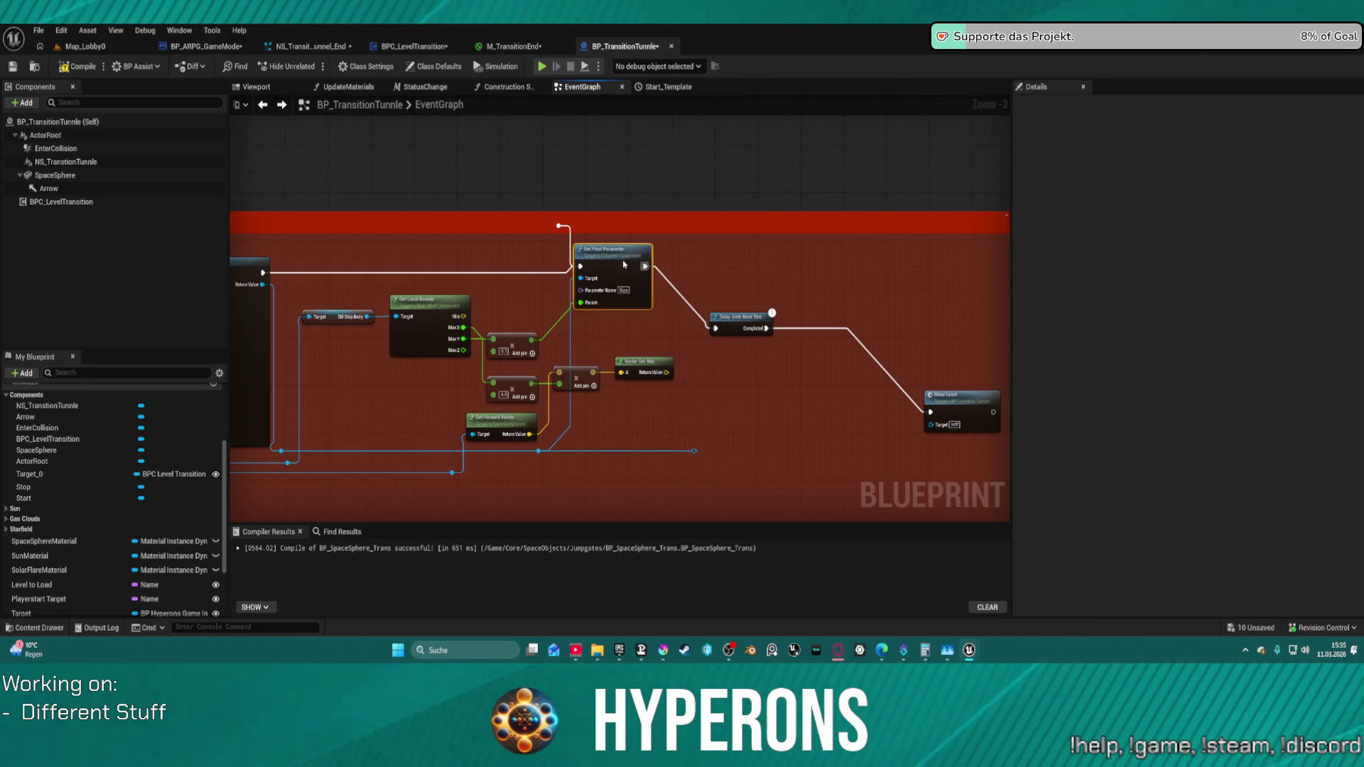
- Go to the Leaving Zone section and open the Transition to Level event's definition
{"action": "left_click_drag", "start_coordinate": [512, 314], "coordinate": [814, 311]}
{"action": "mouse_move", "coordinate": [534, 319]}
{"action": "left_mouse_down"}
{"action": "mouse_move", "coordinate": [1002, 319]}
{"action": "mouse_move", "coordinate": [714, 308]}
{"action": "mouse_move", "coordinate": [652, 314]}
{"action": "mouse_move", "coordinate": [621, 335]}
{"action": "left_mouse_up"}
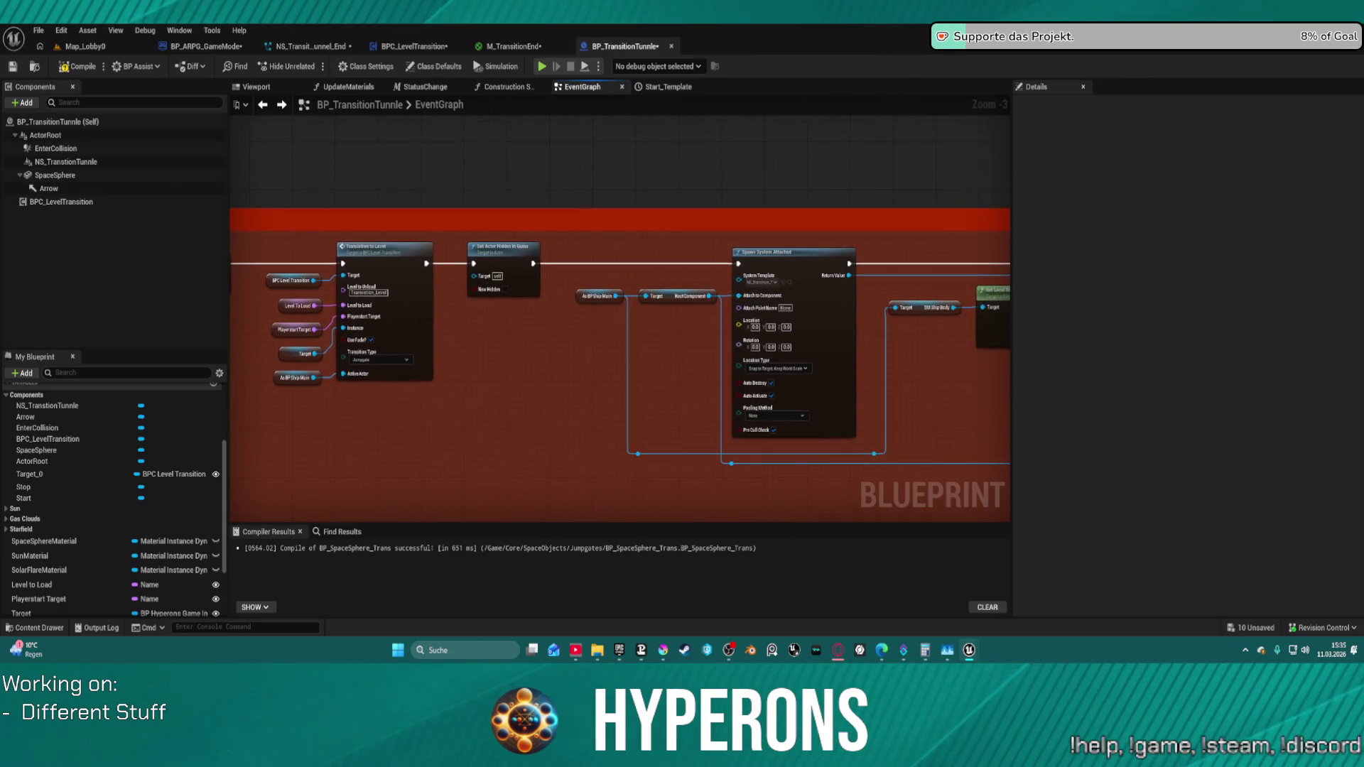
{"action": "left_click", "coordinate": [475, 249]}
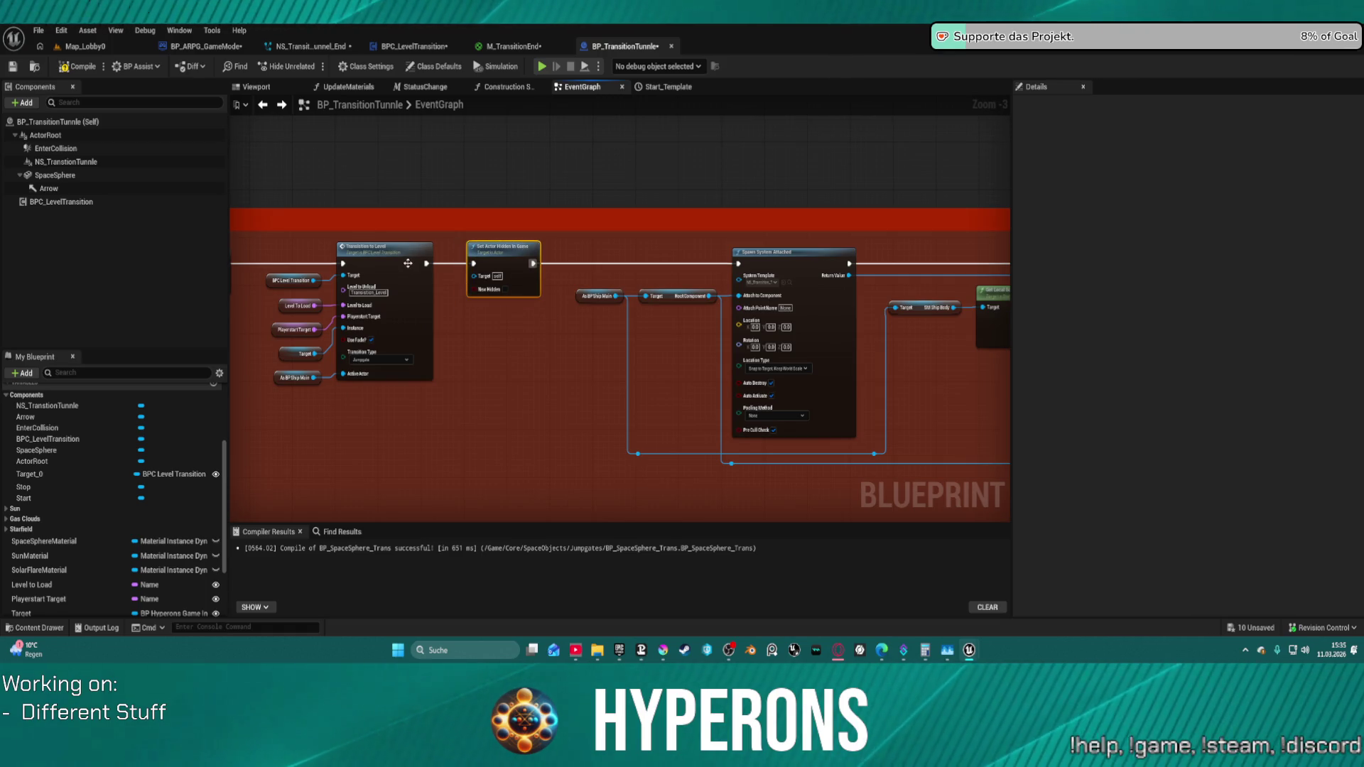
{"action": "mouse_move", "coordinate": [427, 264]}
{"action": "left_mouse_down"}
{"action": "mouse_move", "coordinate": [768, 267]}
{"action": "mouse_move", "coordinate": [658, 255]}
{"action": "left_mouse_up"}
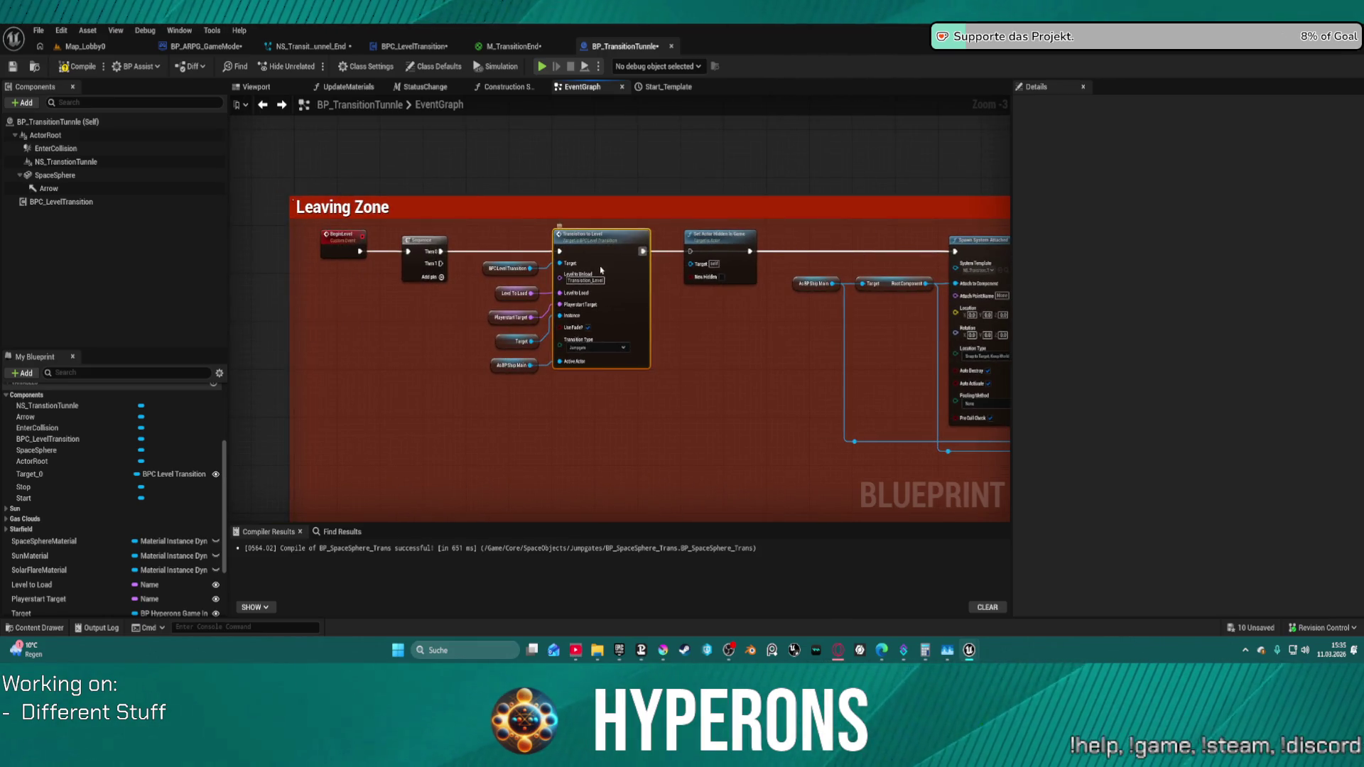
{"action": "double_click", "coordinate": [600, 270]}
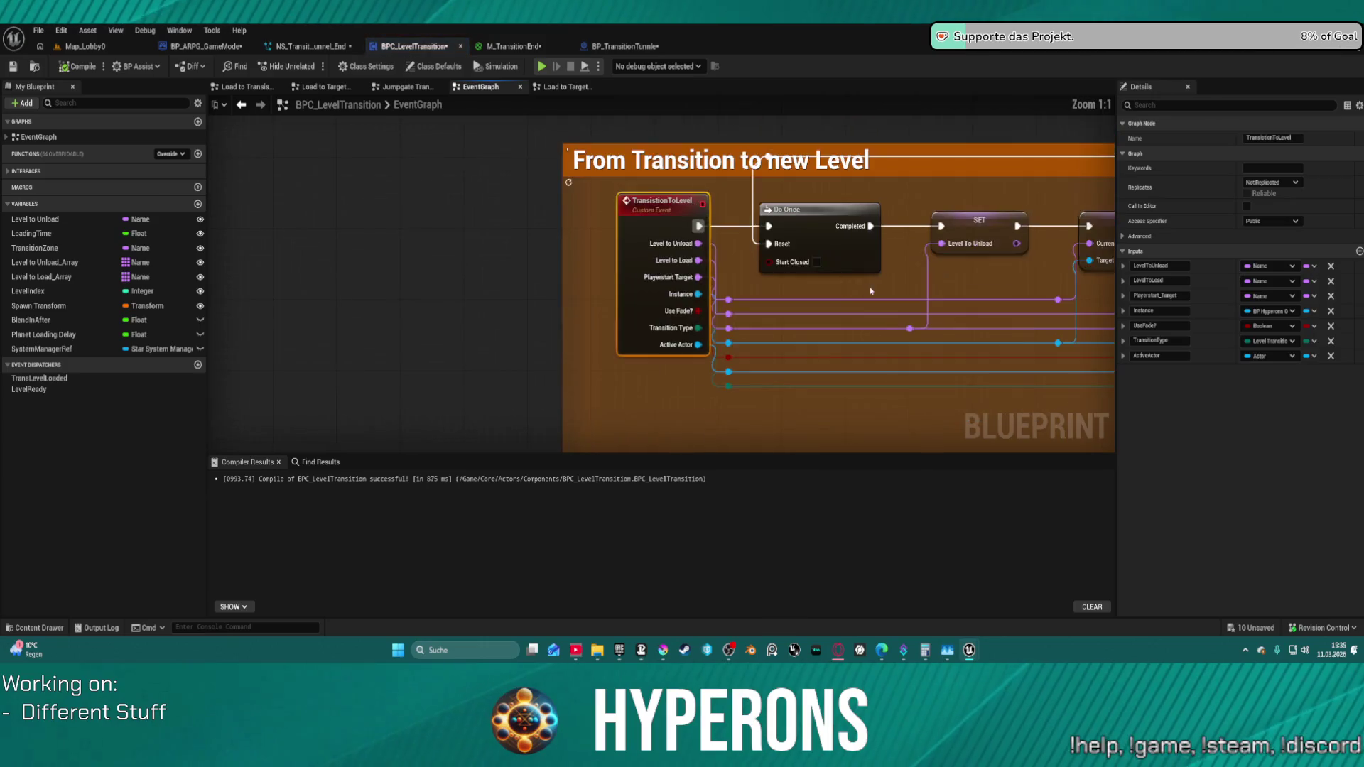
- Review the SET, Load to Target Level and From Transition to new Level nodes
{"action": "left_click_drag", "start_coordinate": [872, 290], "coordinate": [323, 376]}
{"action": "scroll", "coordinate": [323, 376], "scroll_direction": "down", "scroll_amount": 2}
{"action": "scroll", "coordinate": [322, 377], "scroll_direction": "up", "scroll_amount": 2}
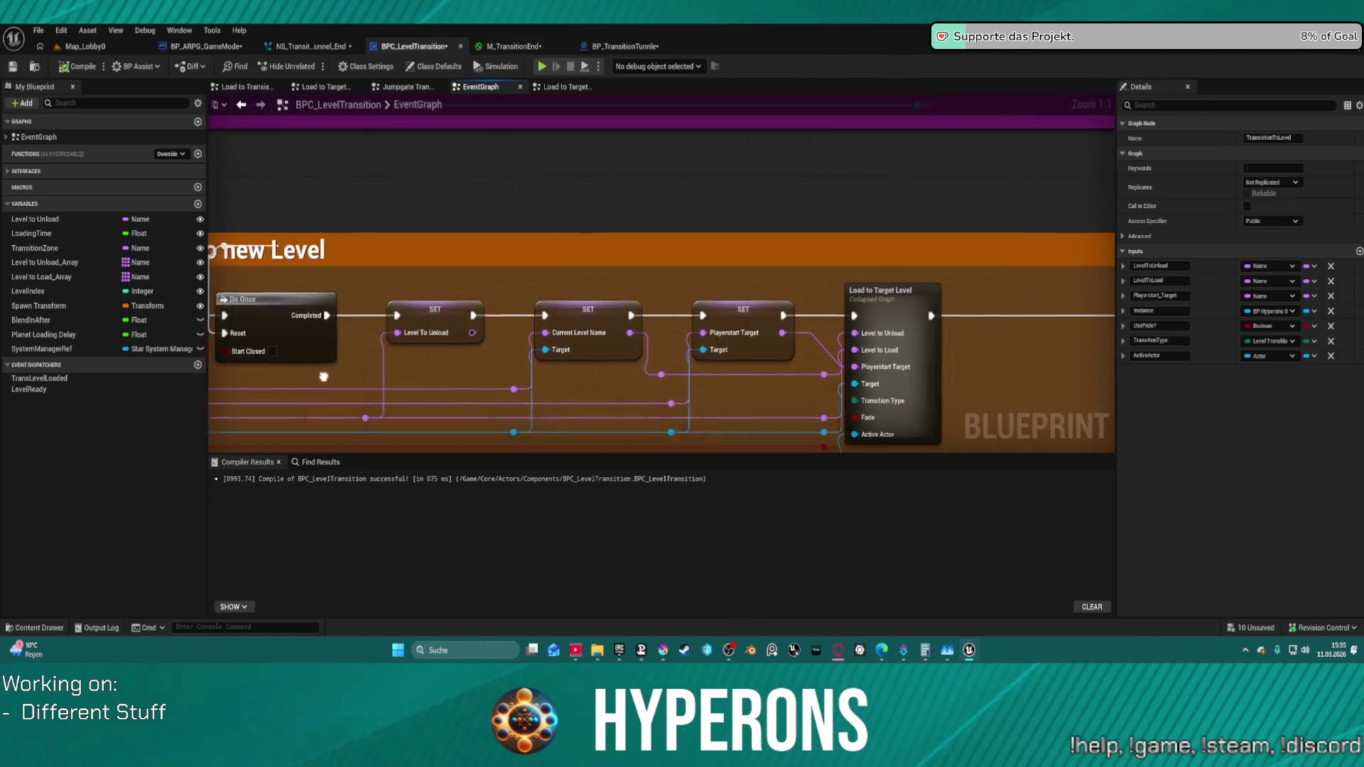
{"action": "scroll", "coordinate": [323, 376], "scroll_direction": "down", "scroll_amount": 2}
{"action": "scroll", "coordinate": [287, 352], "scroll_direction": "down", "scroll_amount": 2}
{"action": "scroll", "coordinate": [265, 339], "scroll_direction": "up", "scroll_amount": 1}
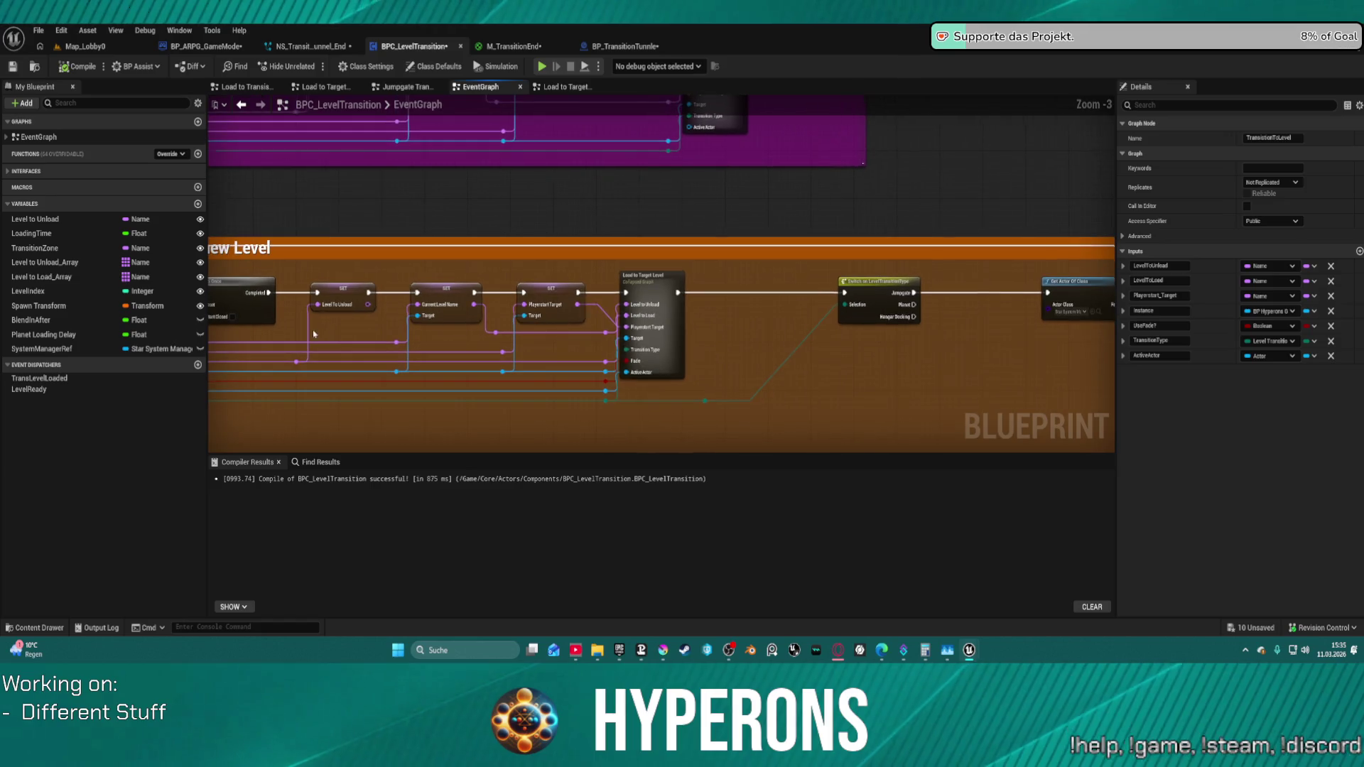
{"action": "left_click", "coordinate": [650, 286]}
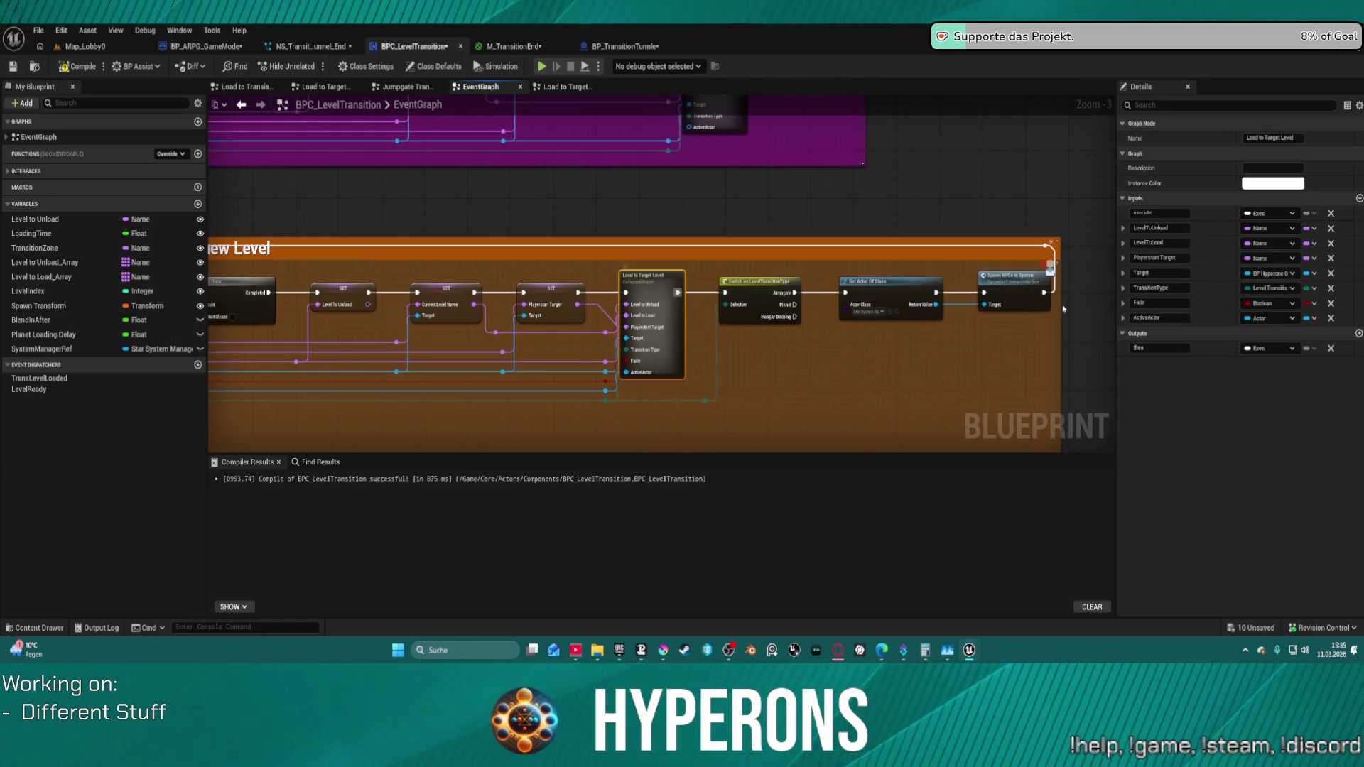
{"action": "left_click_drag", "start_coordinate": [1077, 259], "coordinate": [728, 284]}
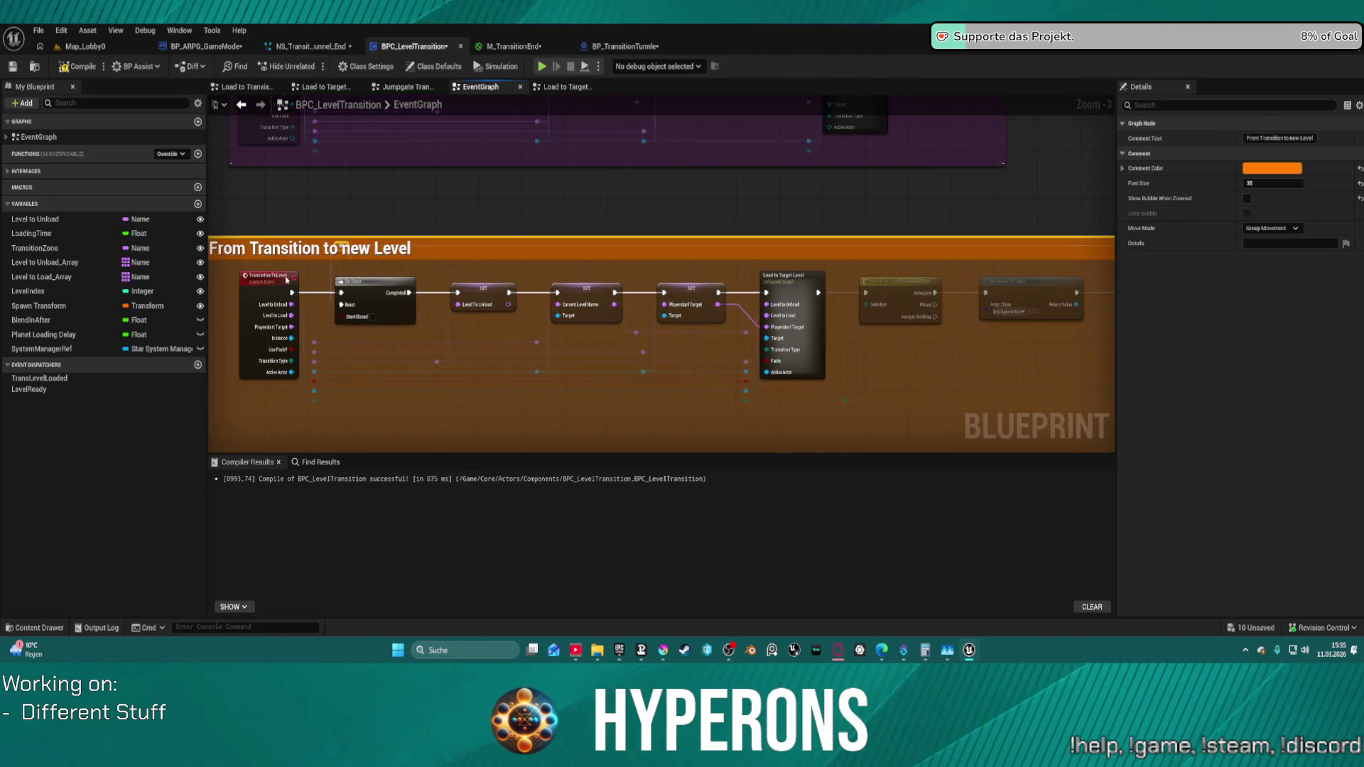
{"action": "scroll", "coordinate": [727, 284], "scroll_direction": "up", "scroll_amount": 3}
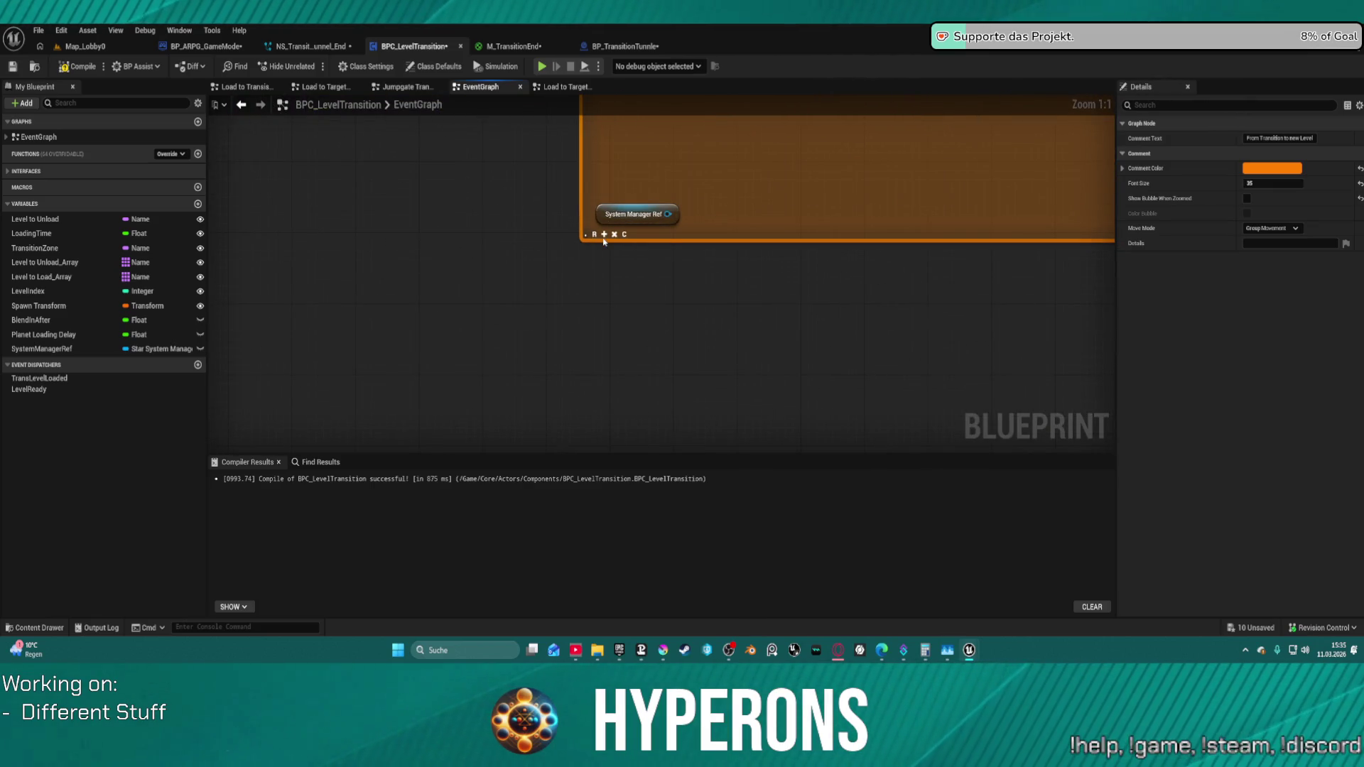
{"action": "left_click", "coordinate": [791, 206]}
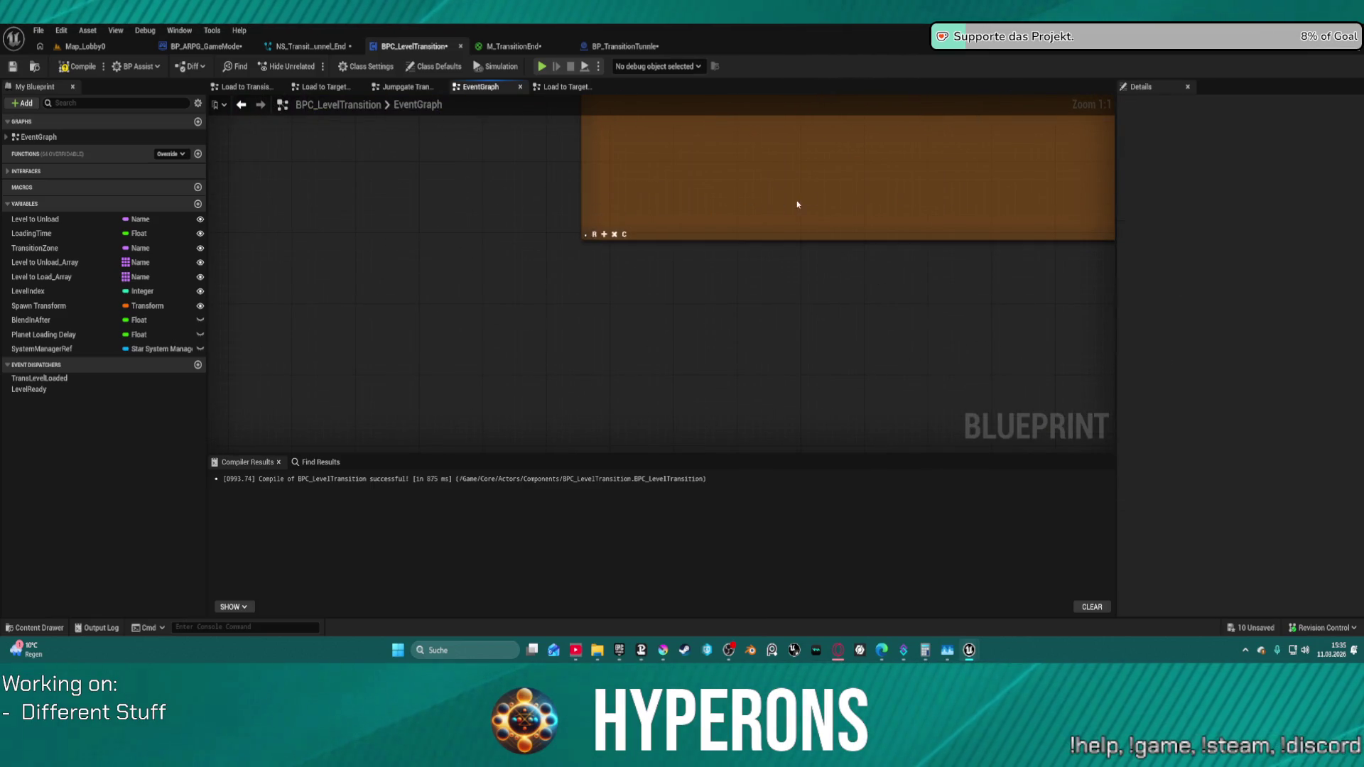
{"action": "scroll", "coordinate": [722, 327], "scroll_direction": "down", "scroll_amount": 6}
{"action": "scroll", "coordinate": [633, 375], "scroll_direction": "up", "scroll_amount": 4}
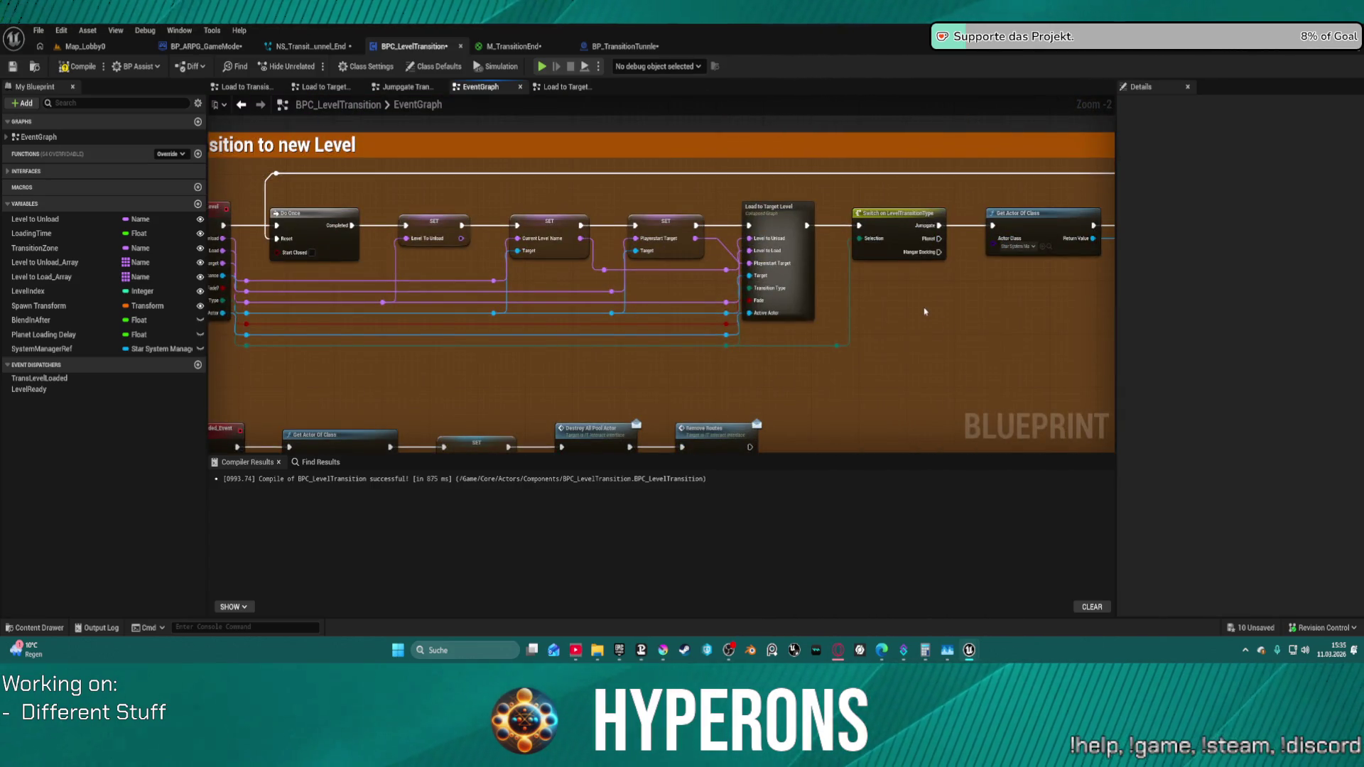
{"action": "left_click_drag", "start_coordinate": [924, 312], "coordinate": [1009, 317]}
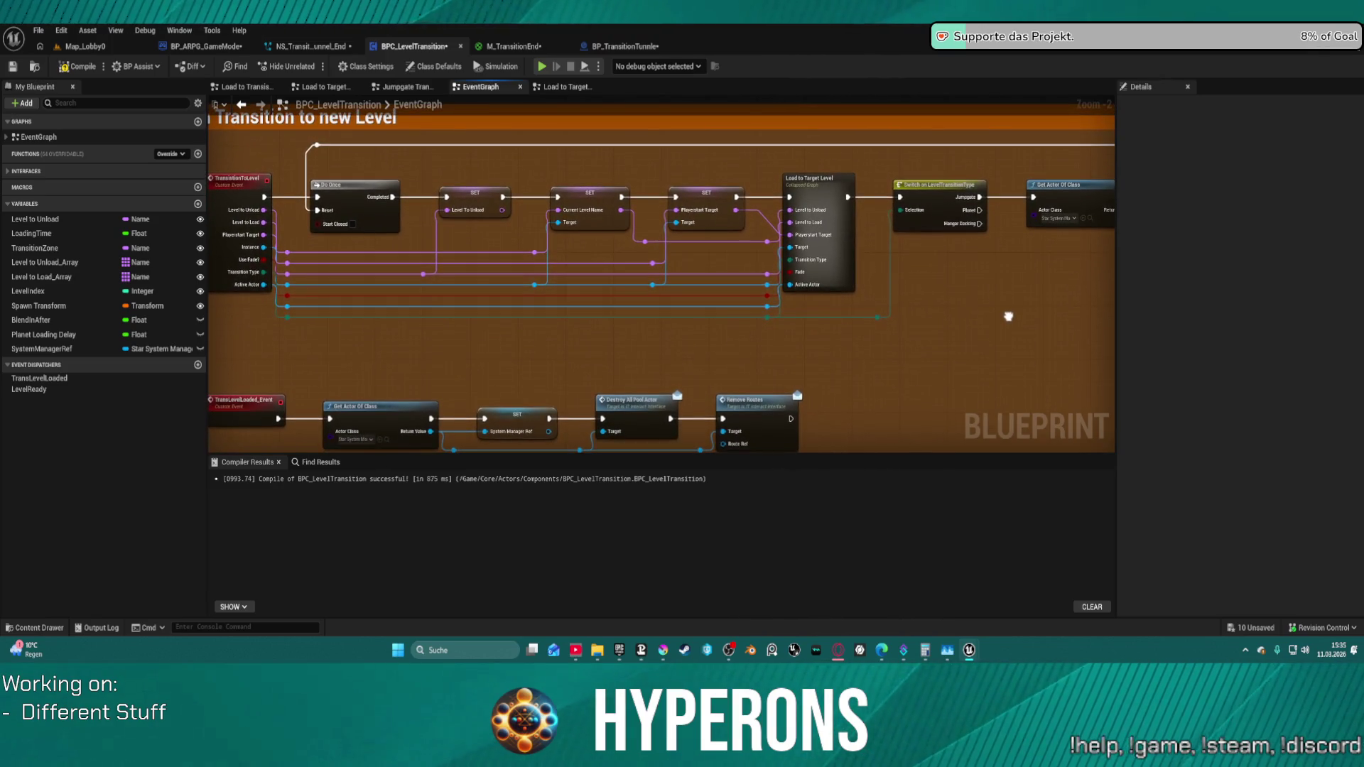
- Inspect the collapsed Load to Target Level graph, then return to BP_TransitionTunnle
{"action": "double_click", "coordinate": [829, 221]}
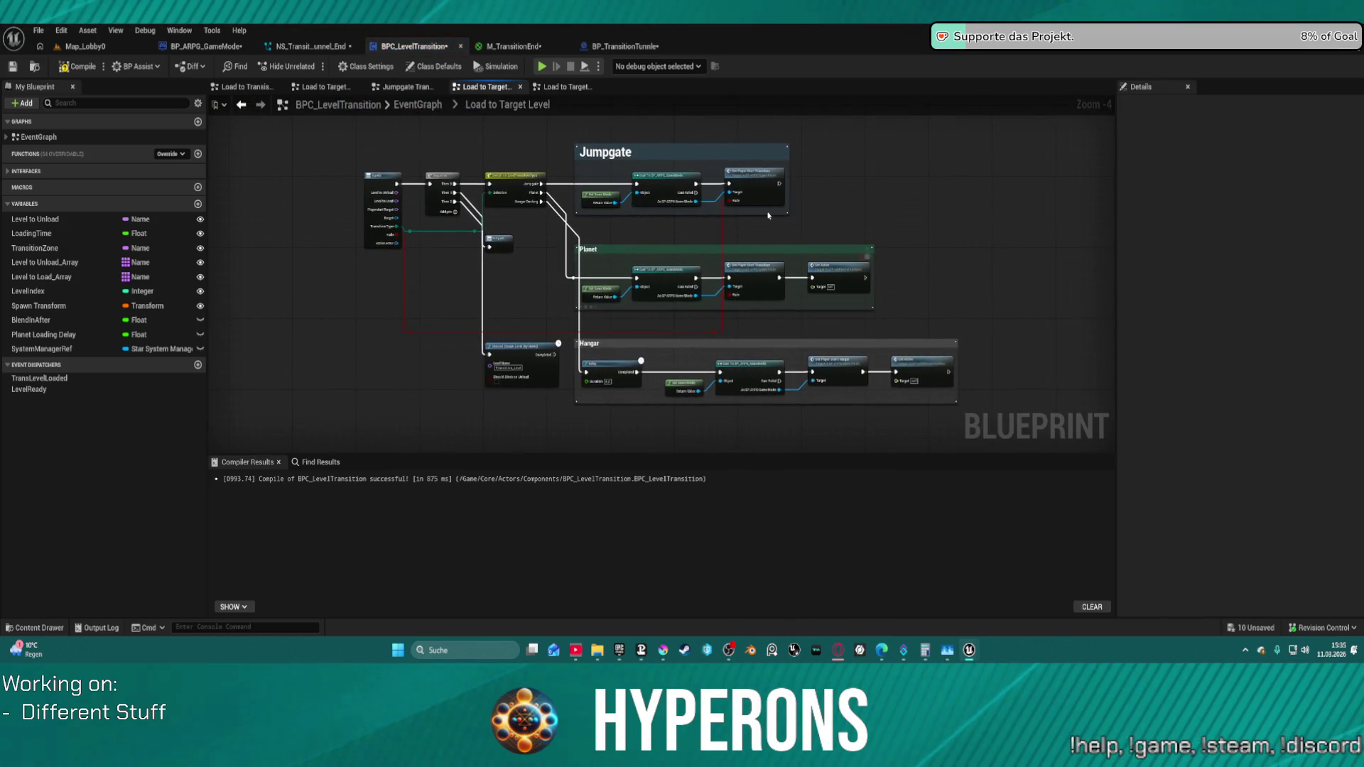
{"action": "scroll", "coordinate": [767, 217], "scroll_direction": "up", "scroll_amount": 1}
{"action": "scroll", "coordinate": [759, 177], "scroll_direction": "up", "scroll_amount": 2}
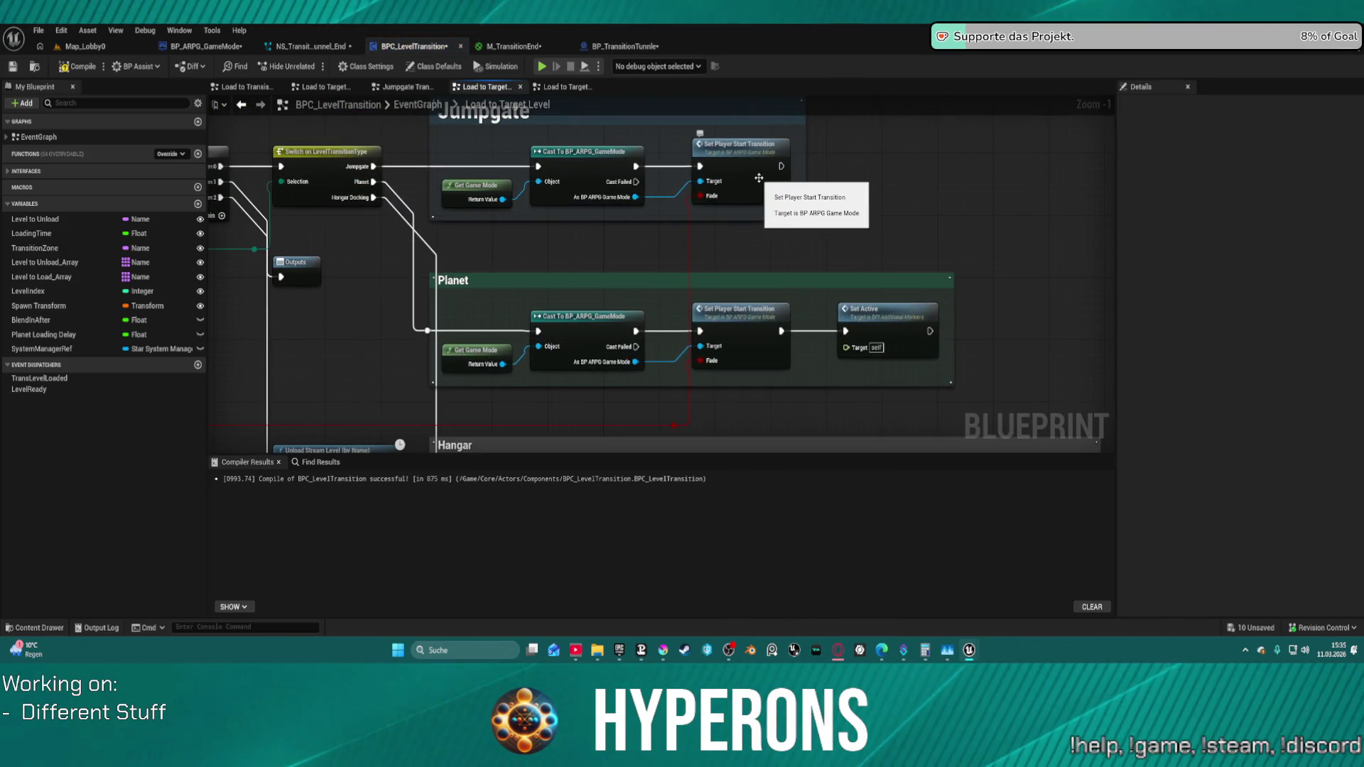
{"action": "left_click", "coordinate": [417, 106]}
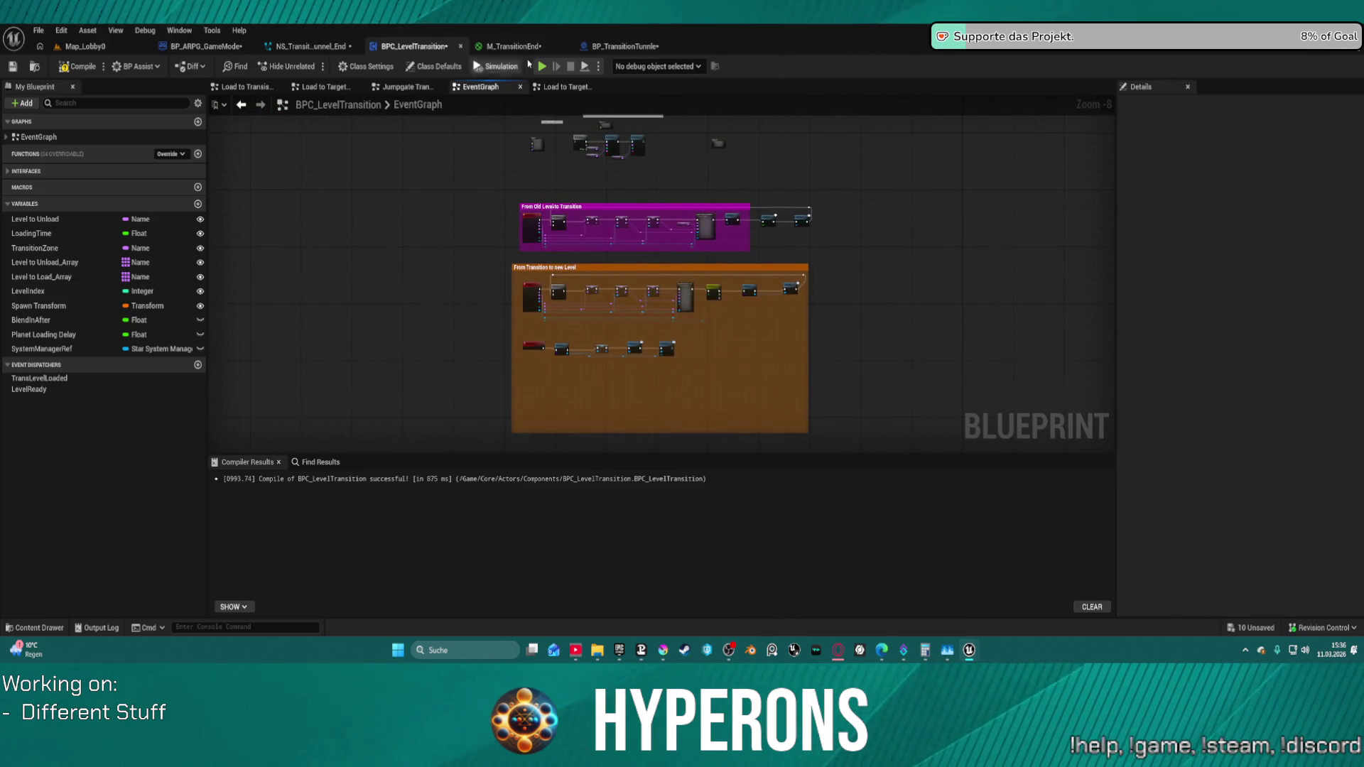
{"action": "left_click", "coordinate": [629, 47]}
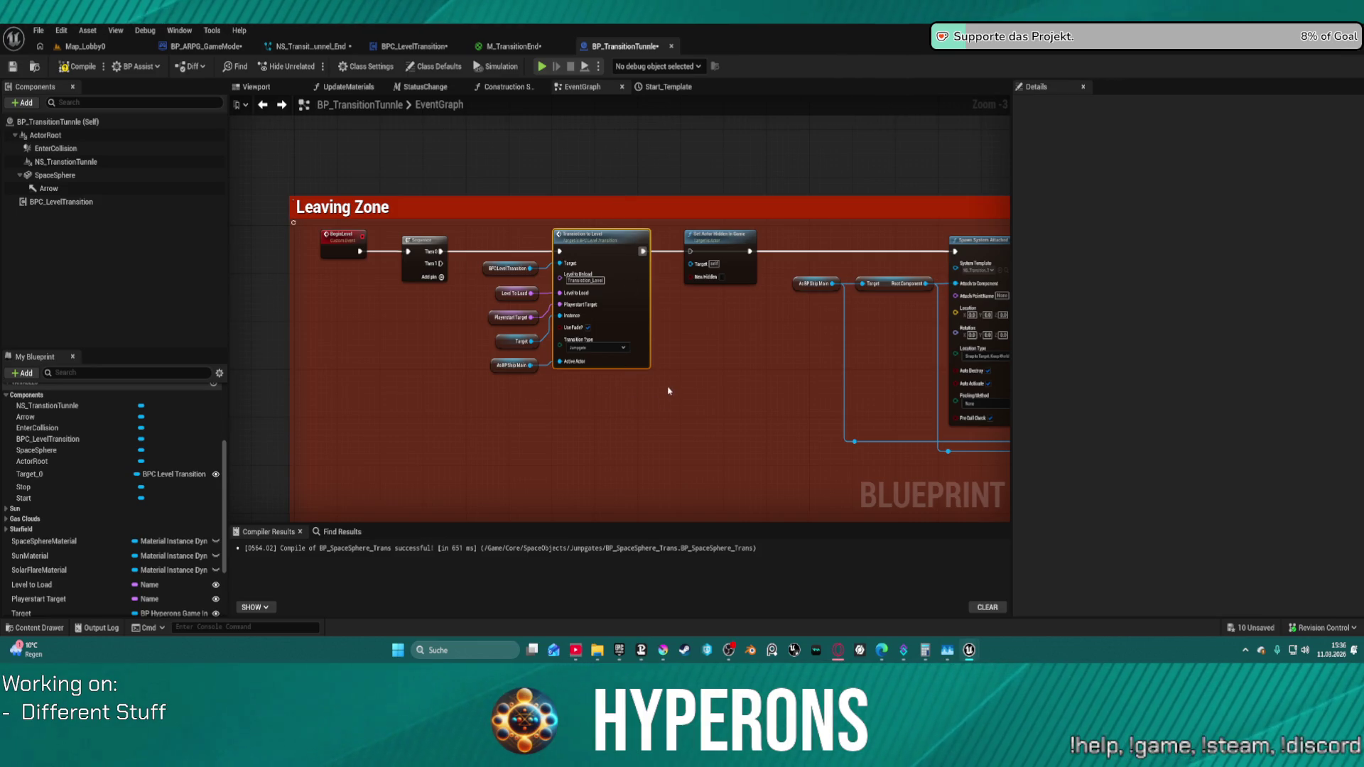
- Delete the Sequence after BeginLevel and move the Transition to Level group beside BeginLevel
{"action": "left_click", "coordinate": [358, 247]}
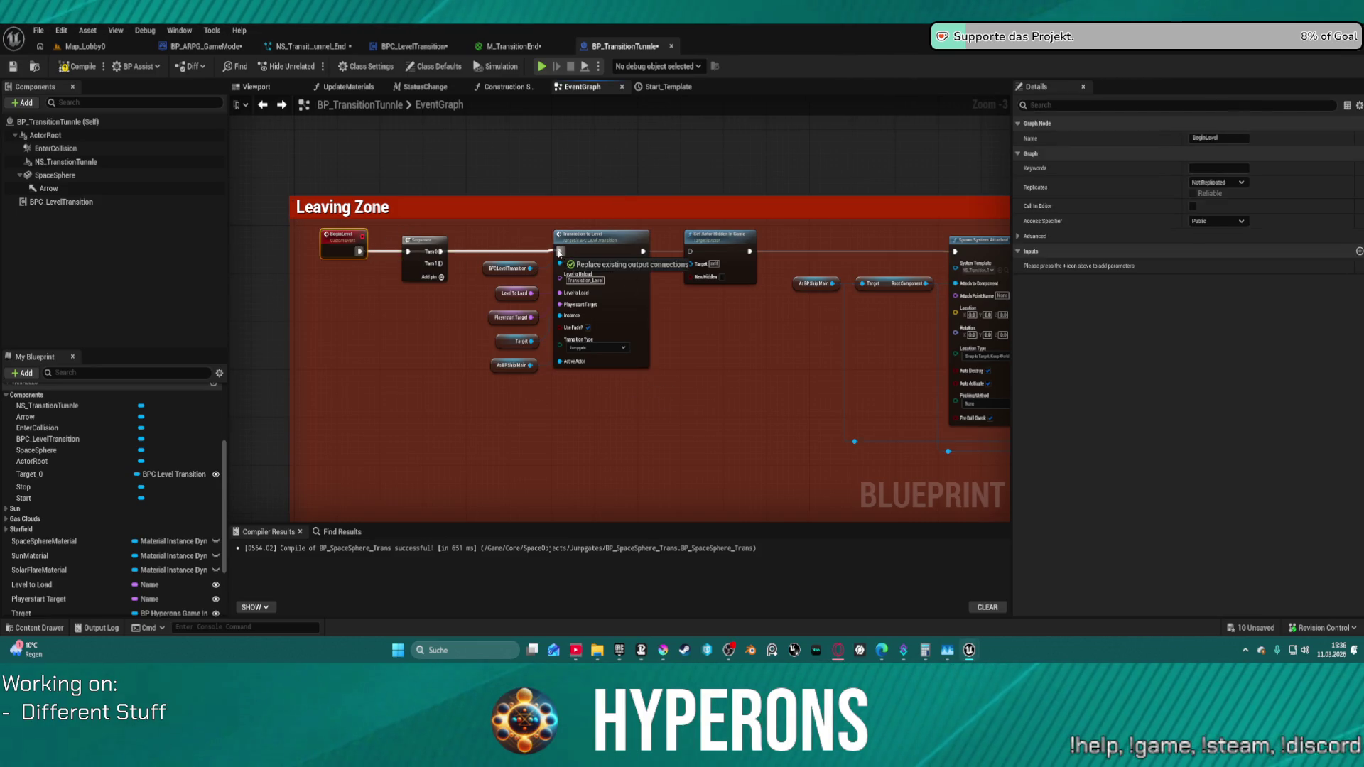
{"action": "left_click", "coordinate": [410, 243]}
{"action": "key", "text": "Delete"}
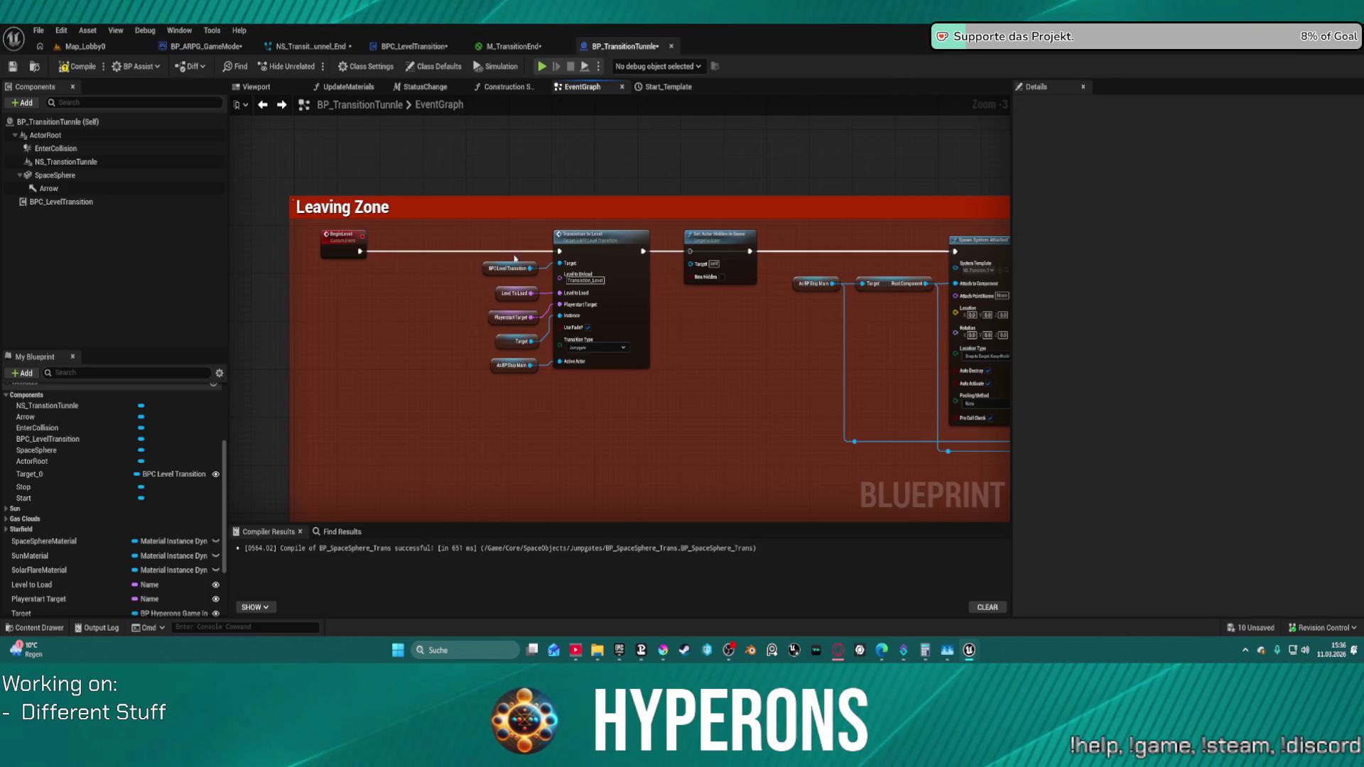
{"action": "left_click", "coordinate": [616, 257]}
{"action": "left_click_drag", "start_coordinate": [474, 252], "coordinate": [601, 402]}
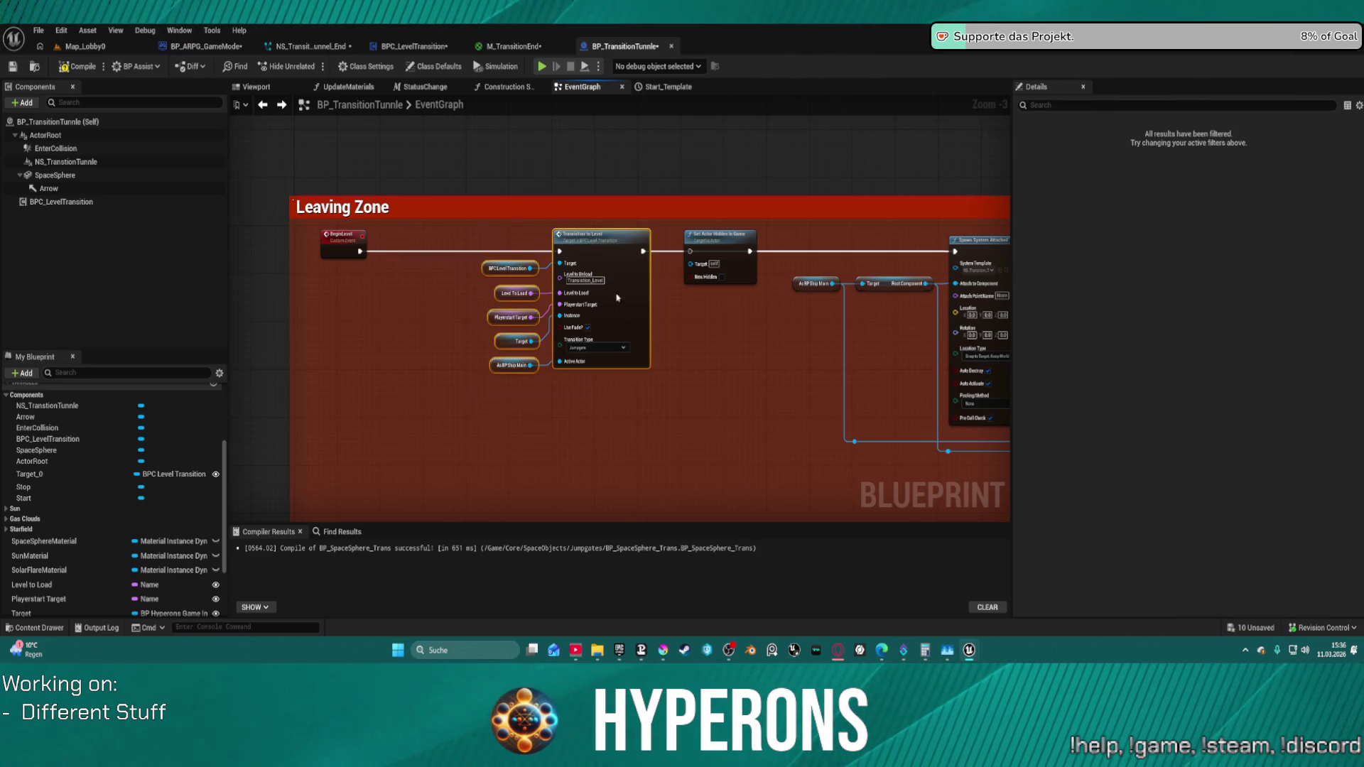
{"action": "left_click_drag", "start_coordinate": [626, 298], "coordinate": [517, 295]}
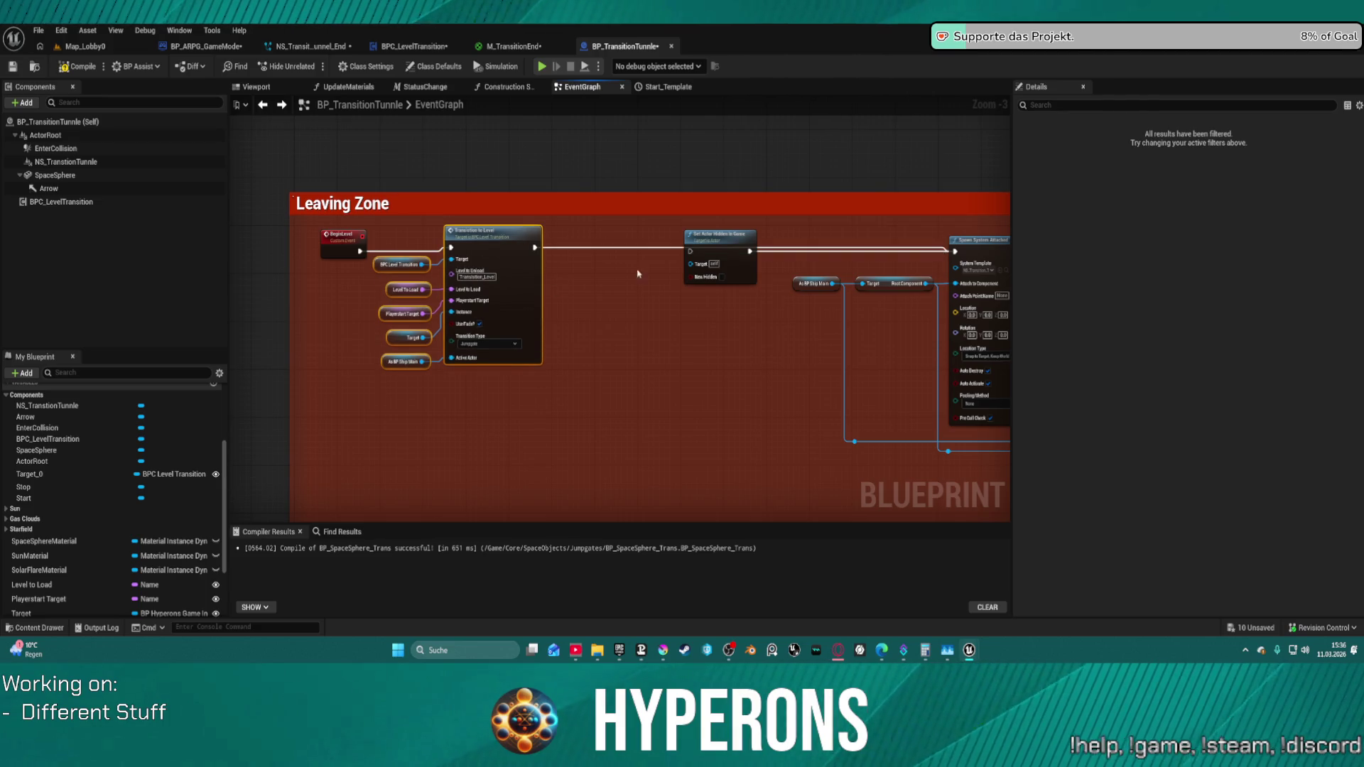
{"action": "left_click", "coordinate": [717, 235]}
- Insert a Delay node on the execution line after Transition to Level, before Spawn System Attached
{"action": "left_click_drag", "start_coordinate": [618, 255], "coordinate": [561, 229]}
{"action": "left_click_drag", "start_coordinate": [246, 213], "coordinate": [486, 218]}
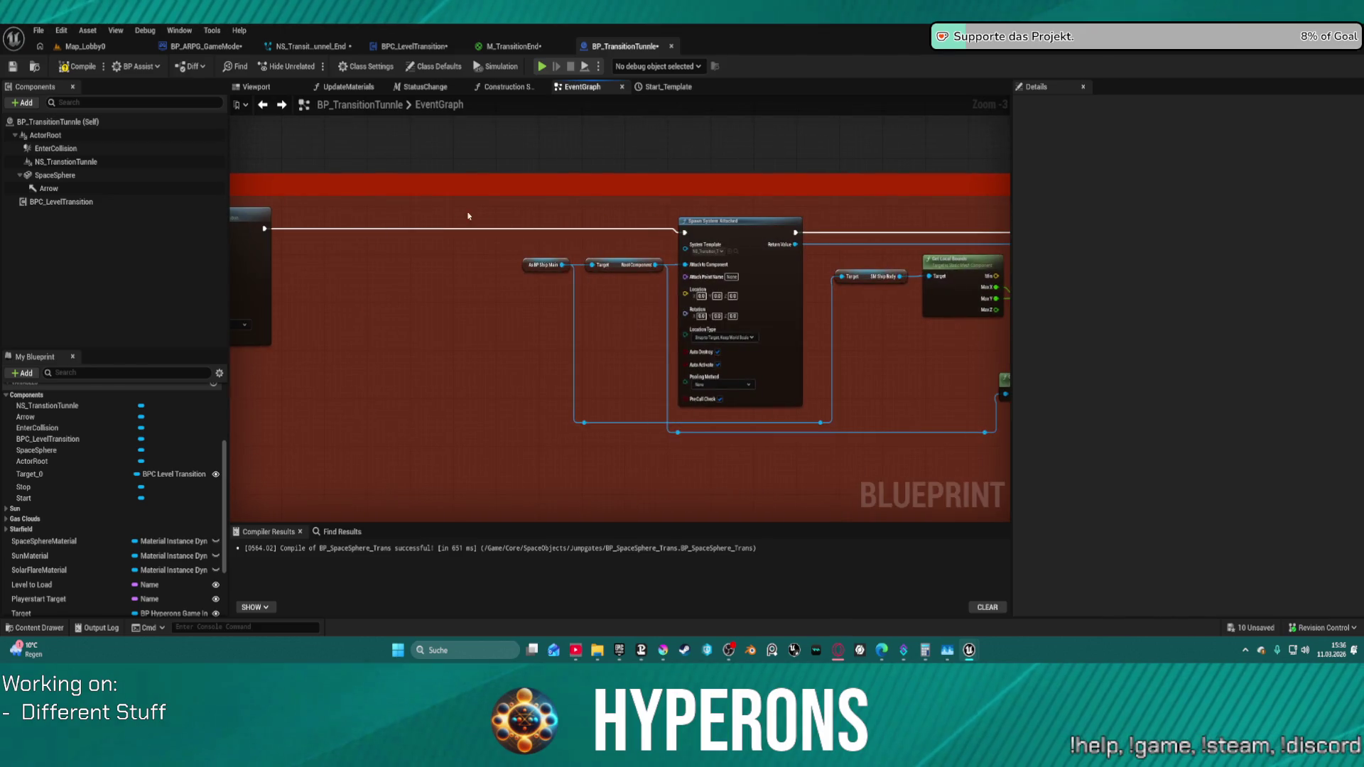
{"action": "left_click_drag", "start_coordinate": [266, 228], "coordinate": [344, 248]}
{"action": "type", "text": "delay"}
{"action": "key", "text": "Return"}
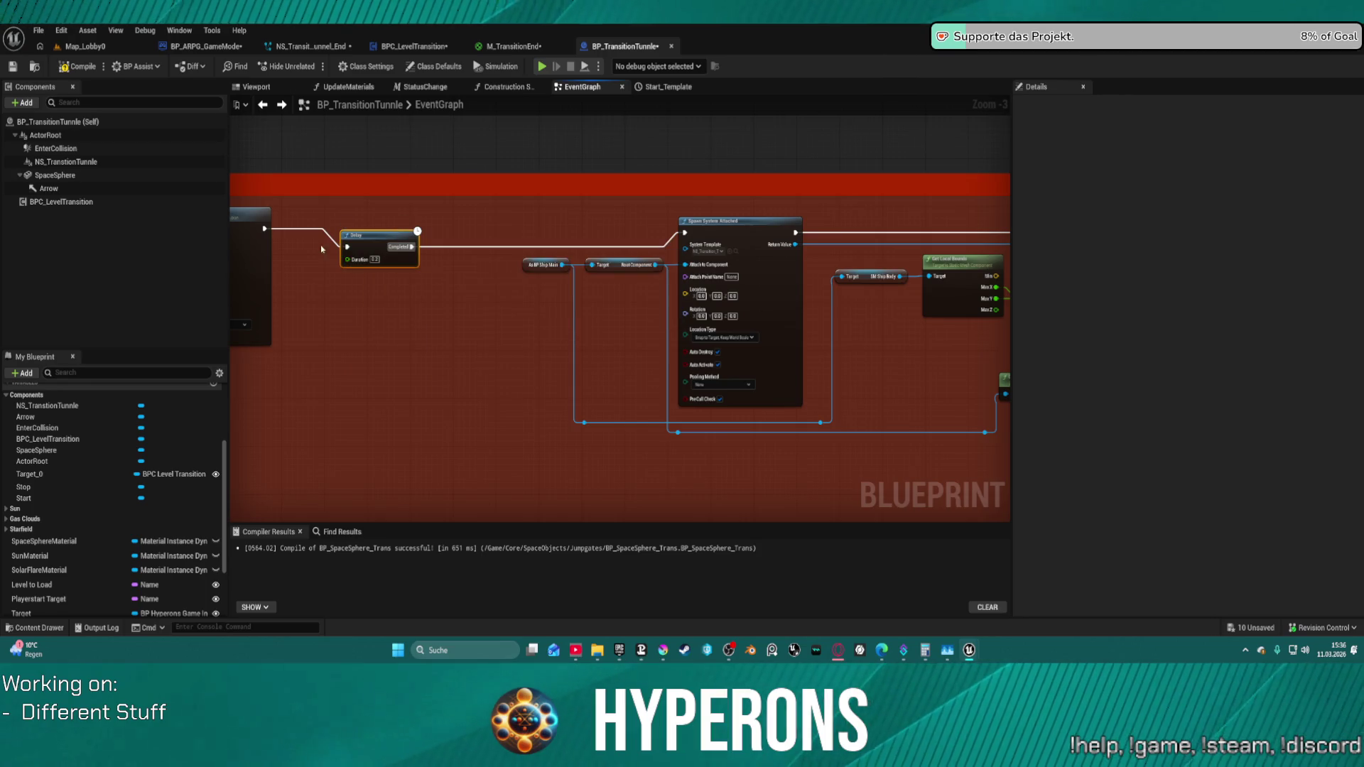
{"action": "mouse_move", "coordinate": [390, 260]}
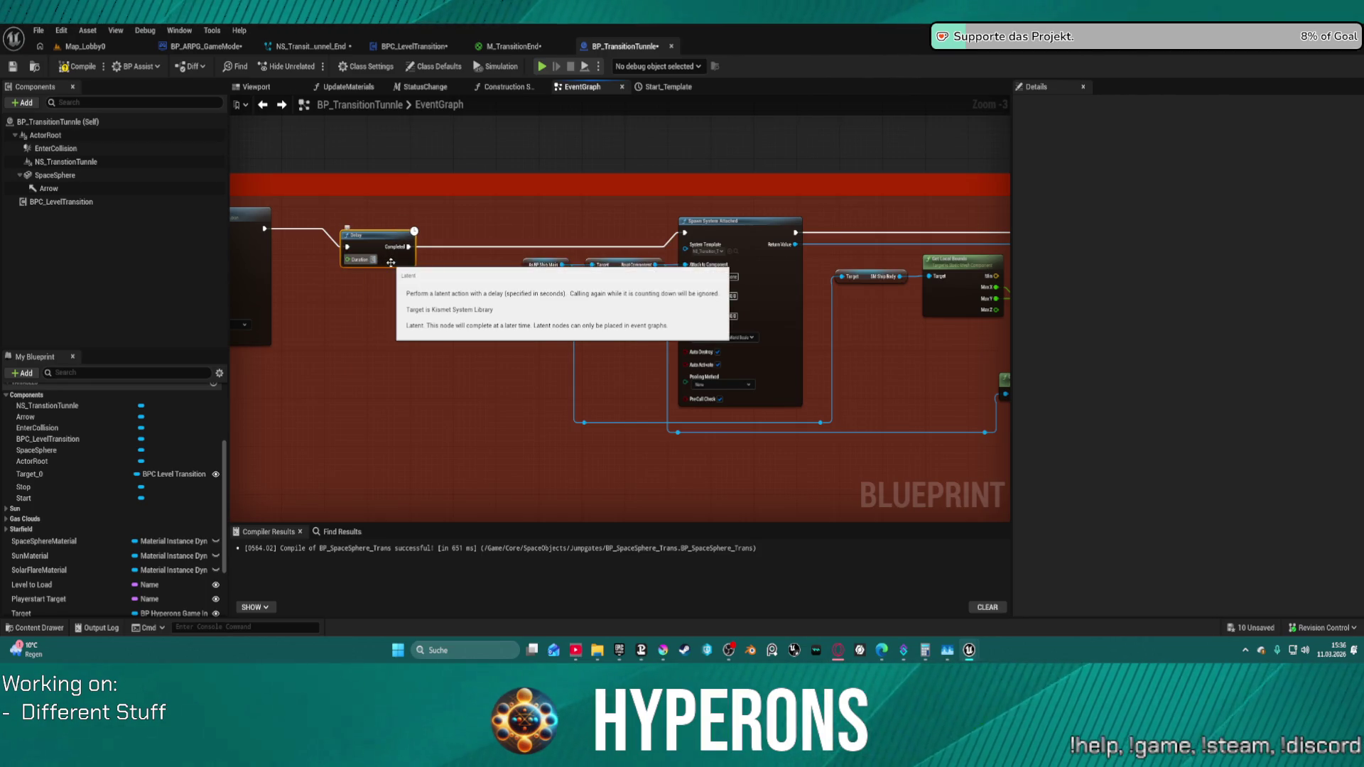
{"action": "left_click_drag", "start_coordinate": [386, 244], "coordinate": [366, 228]}
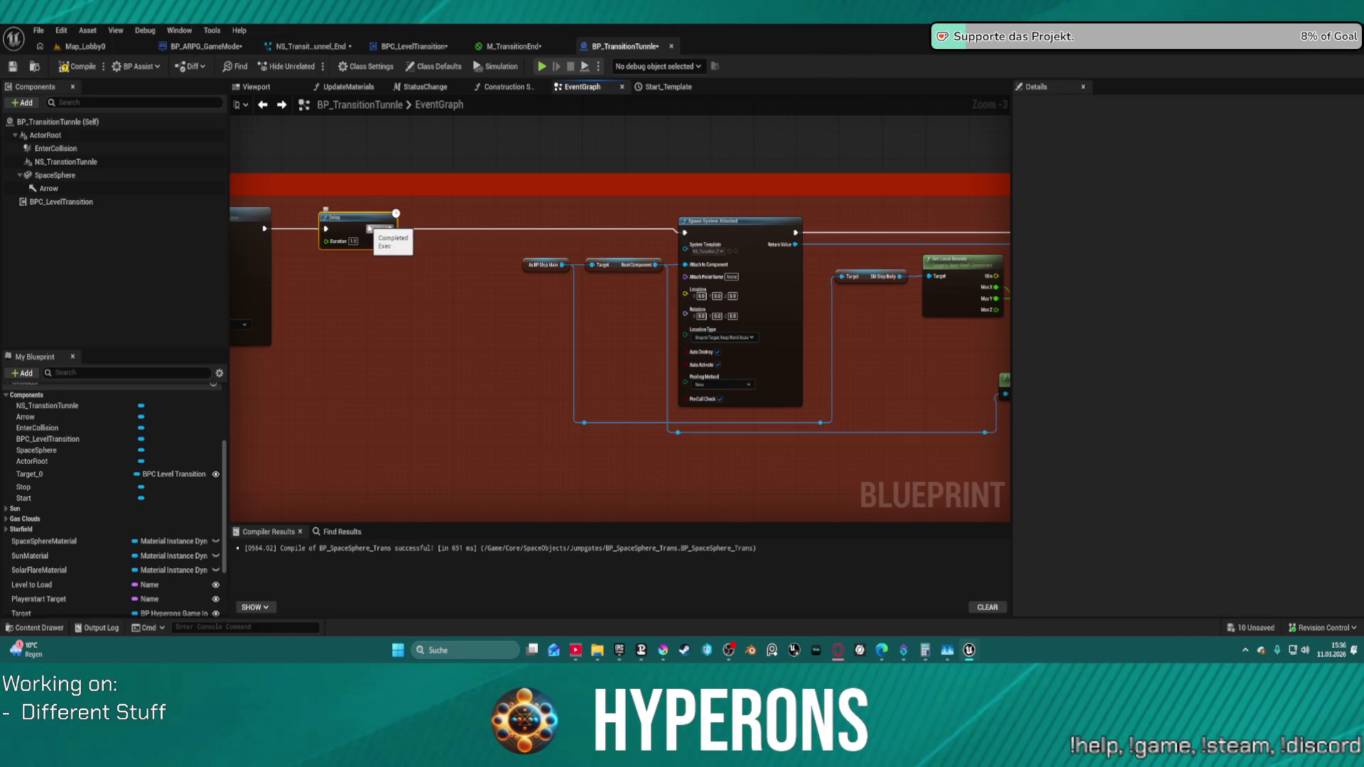
{"action": "left_click_drag", "start_coordinate": [369, 228], "coordinate": [560, 211]}
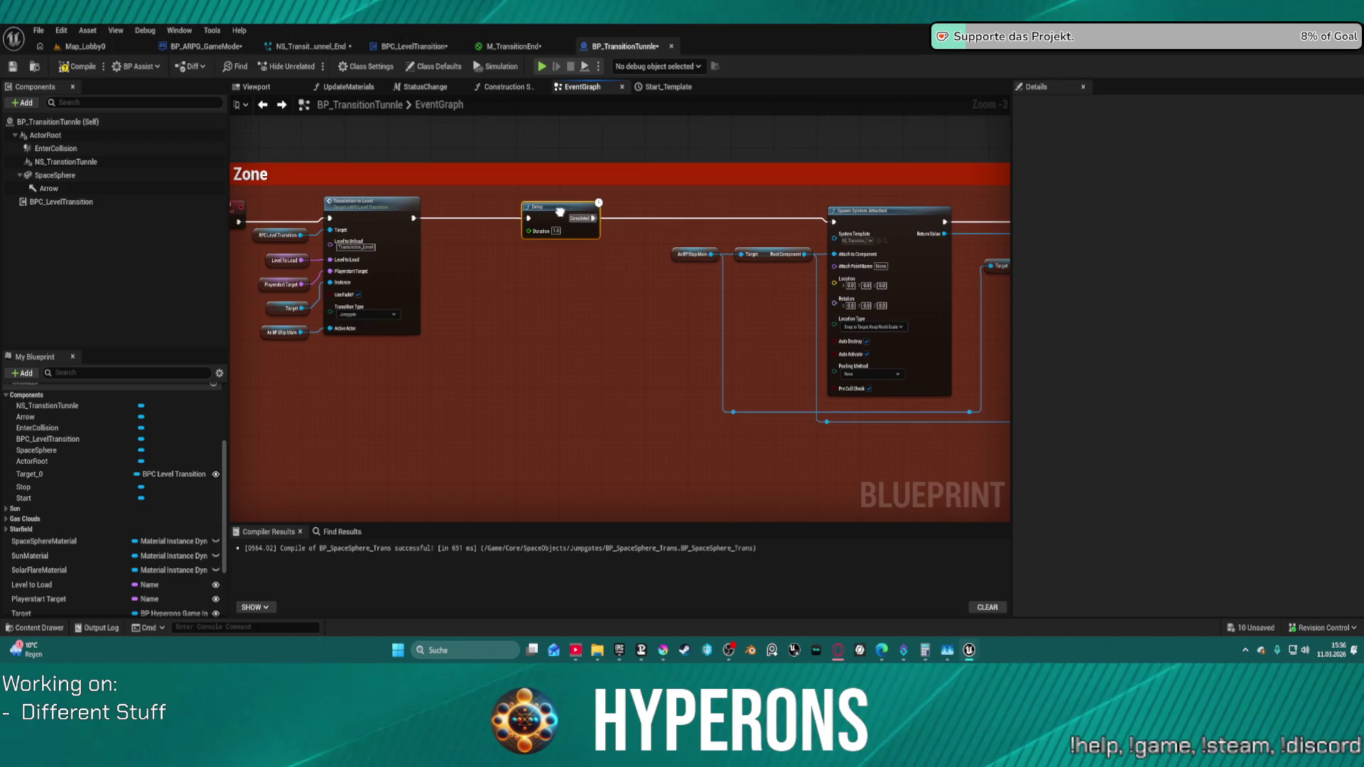
{"action": "mouse_move", "coordinate": [438, 226]}
{"action": "left_mouse_down"}
{"action": "mouse_move", "coordinate": [480, 296]}
{"action": "mouse_move", "coordinate": [451, 283]}
{"action": "mouse_move", "coordinate": [481, 302]}
{"action": "mouse_move", "coordinate": [466, 294]}
{"action": "left_mouse_up"}
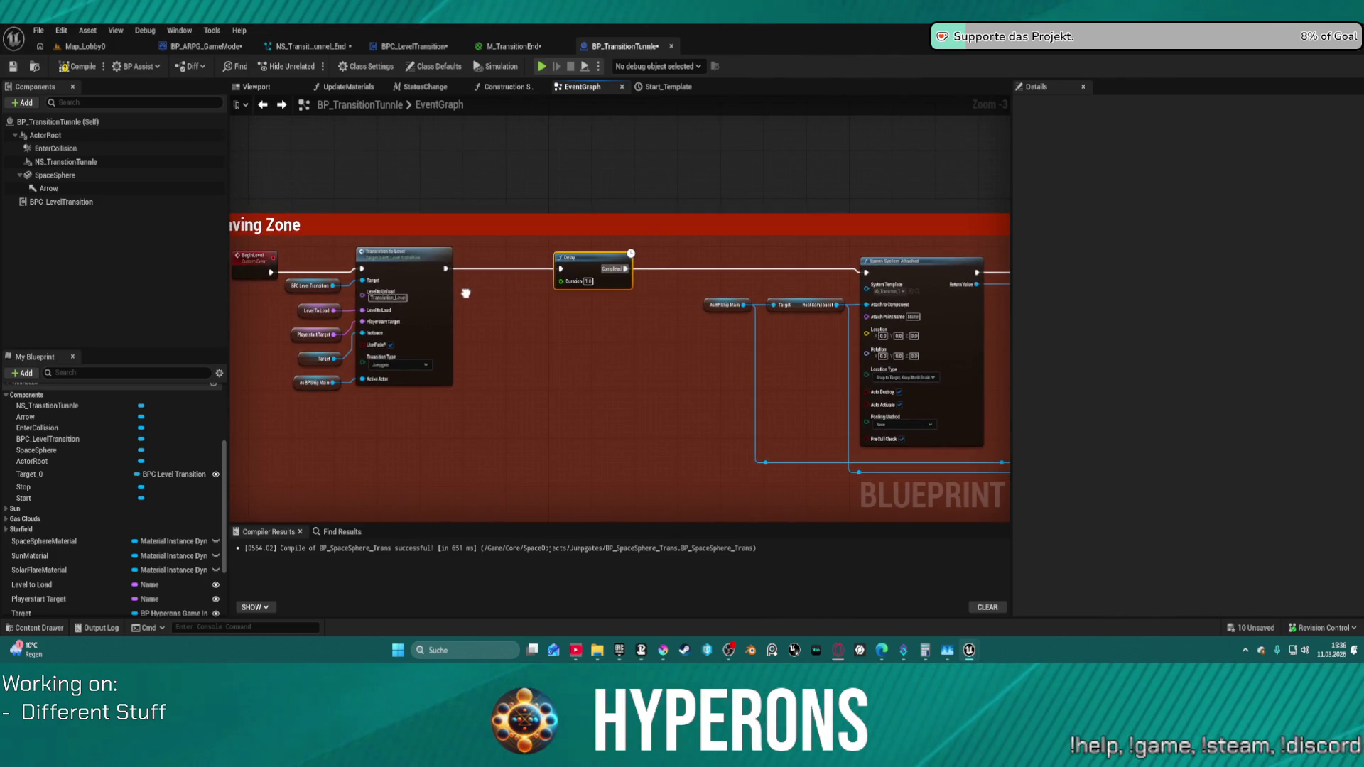
{"action": "scroll", "coordinate": [465, 293], "scroll_direction": "down", "scroll_amount": 3}
{"action": "scroll", "coordinate": [461, 285], "scroll_direction": "up", "scroll_amount": 1}
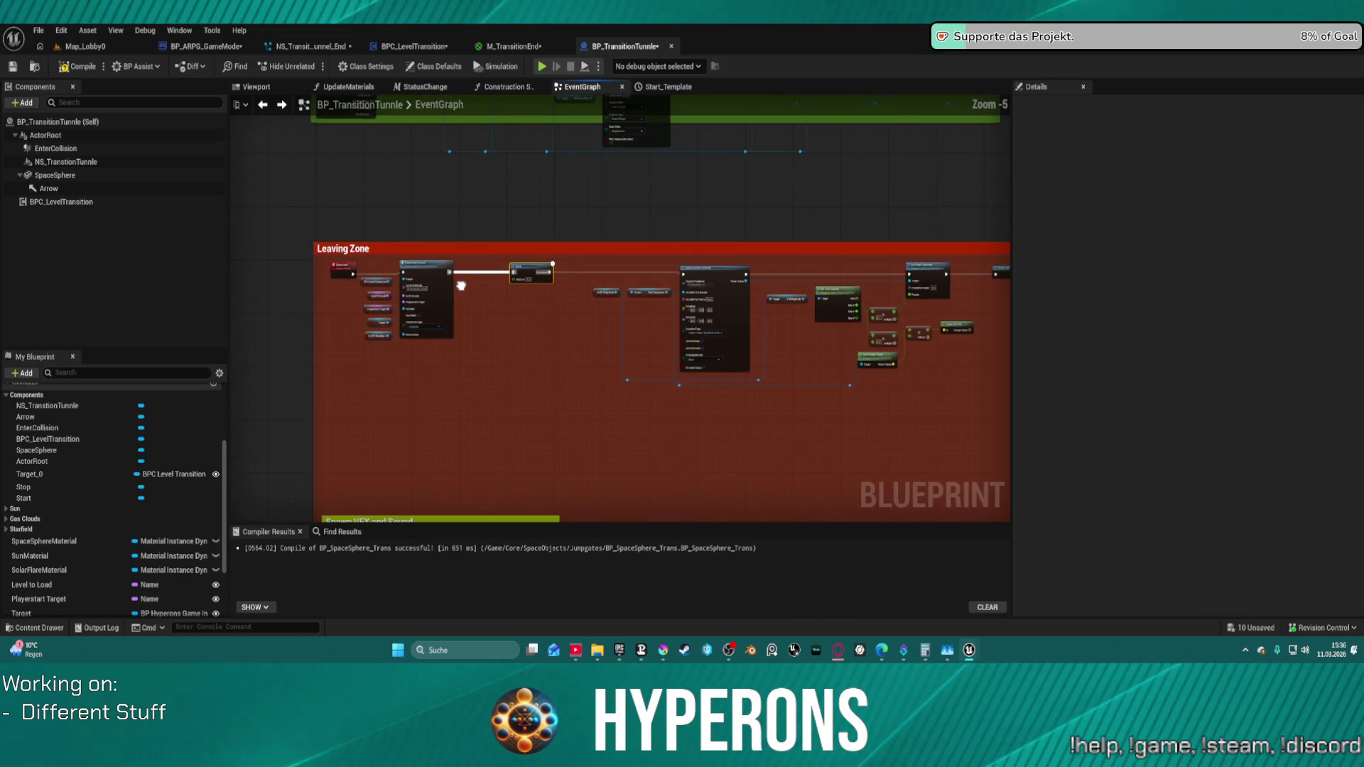
{"action": "scroll", "coordinate": [460, 286], "scroll_direction": "up", "scroll_amount": 1}
{"action": "scroll", "coordinate": [461, 286], "scroll_direction": "up", "scroll_amount": 1}
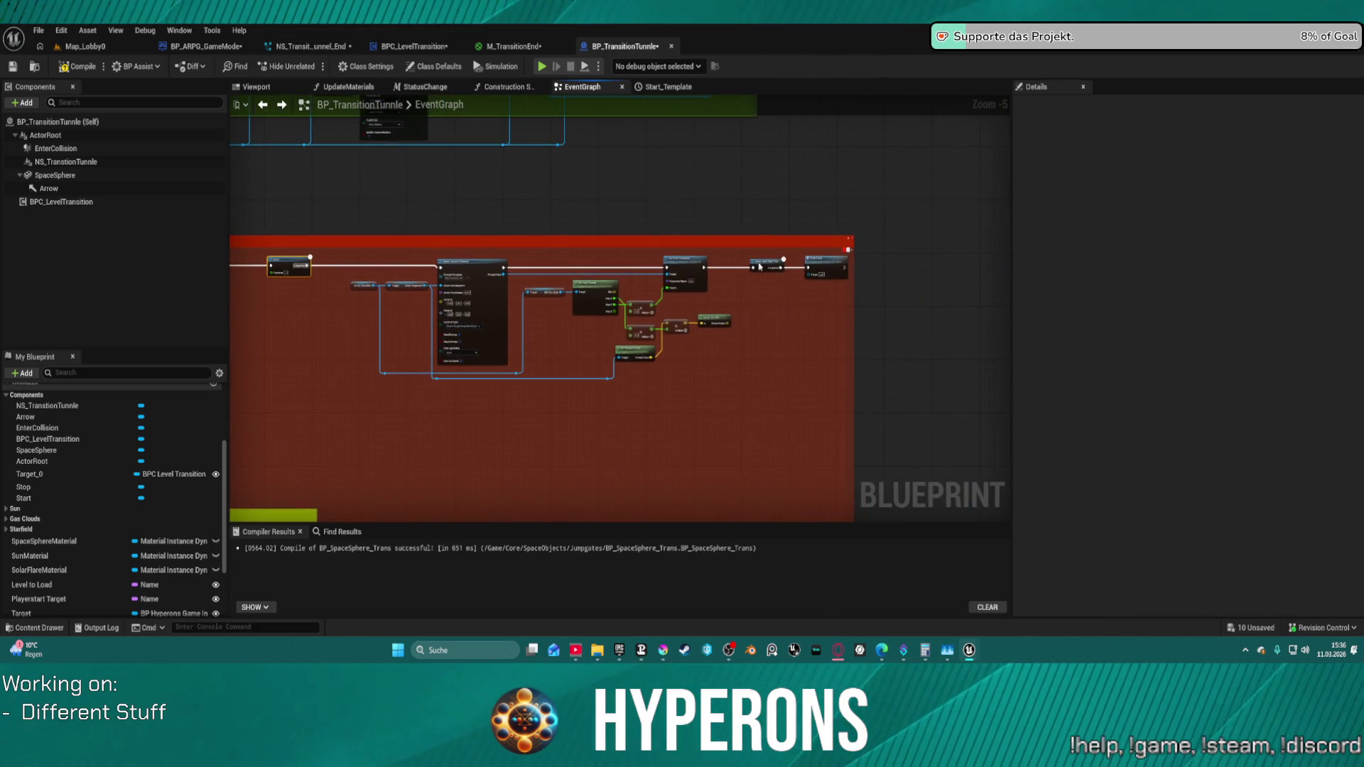
{"action": "scroll", "coordinate": [822, 260], "scroll_direction": "up", "scroll_amount": 1}
{"action": "scroll", "coordinate": [822, 258], "scroll_direction": "up", "scroll_amount": 2}
- Check the ShowLevel custom event definition and return to the Leaving Zone section
{"action": "left_click", "coordinate": [787, 280]}
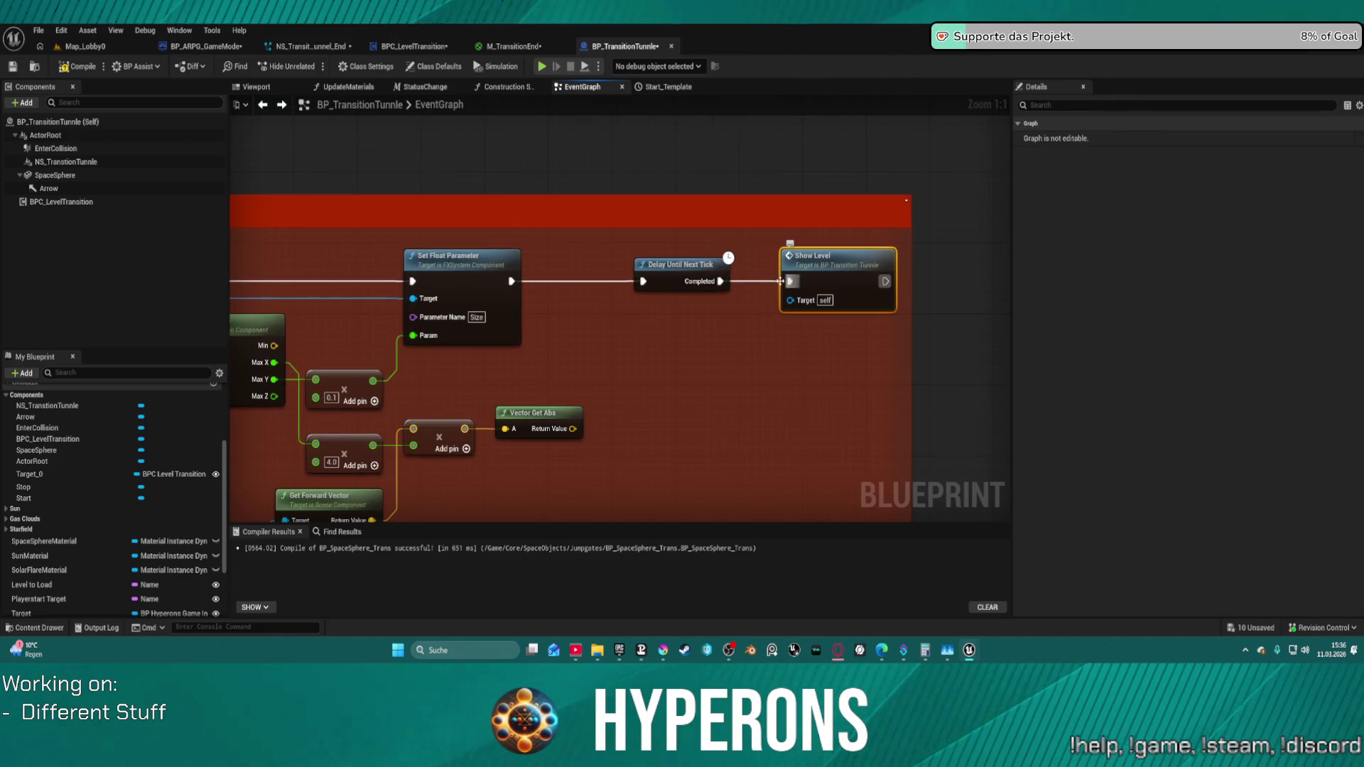
{"action": "double_click", "coordinate": [830, 278]}
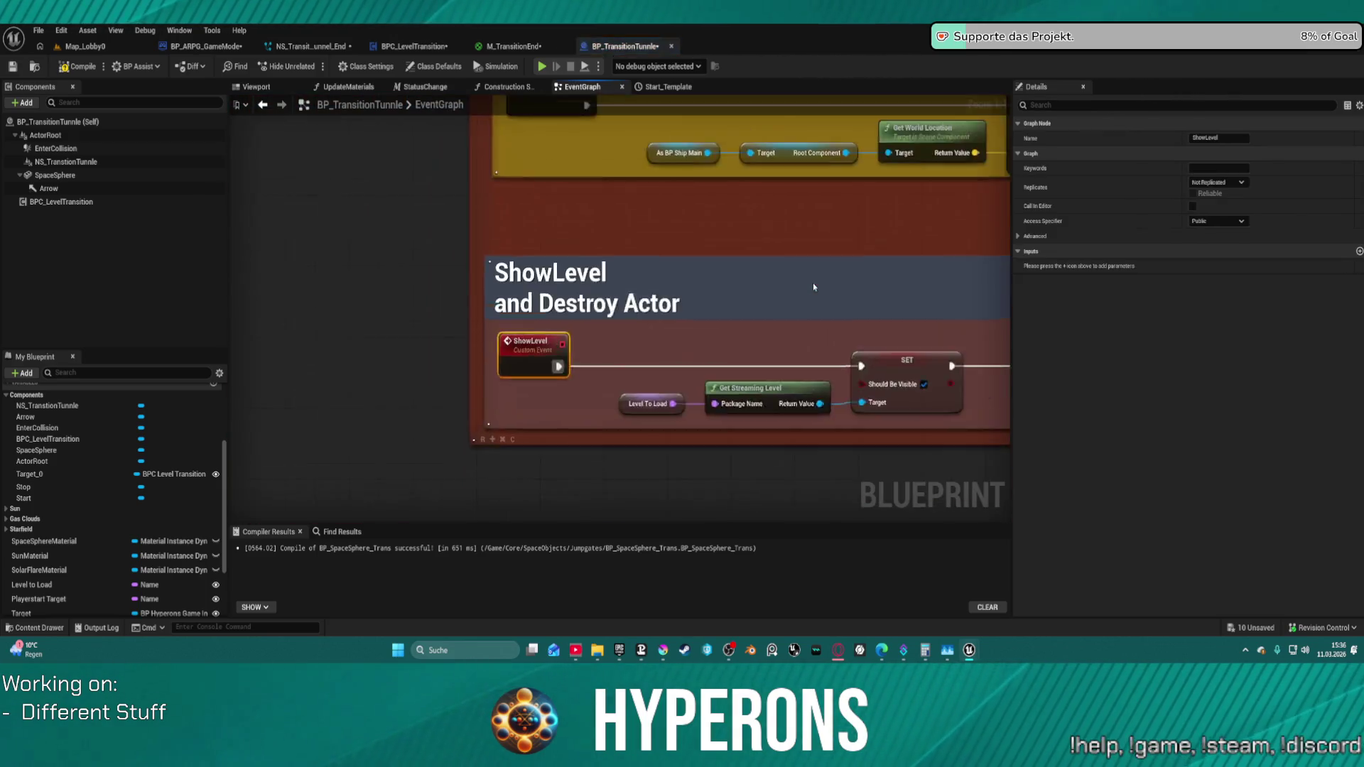
{"action": "scroll", "coordinate": [448, 291], "scroll_direction": "down", "scroll_amount": 2}
{"action": "left_click_drag", "start_coordinate": [448, 291], "coordinate": [387, 300]}
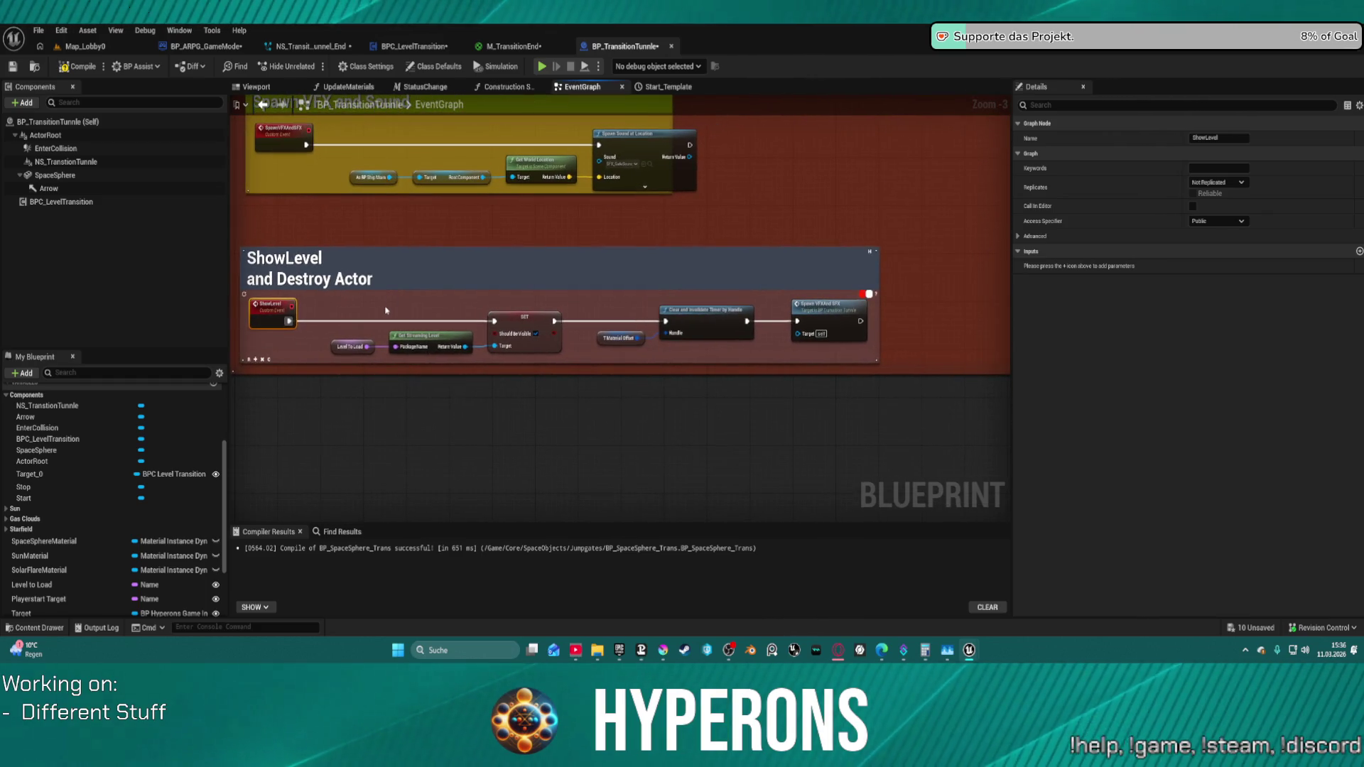
{"action": "left_click_drag", "start_coordinate": [837, 246], "coordinate": [582, 357]}
{"action": "scroll", "coordinate": [583, 358], "scroll_direction": "down", "scroll_amount": 2}
{"action": "scroll", "coordinate": [608, 341], "scroll_direction": "down", "scroll_amount": 1}
{"action": "scroll", "coordinate": [448, 214], "scroll_direction": "up", "scroll_amount": 3}
{"action": "mouse_move", "coordinate": [723, 186]}
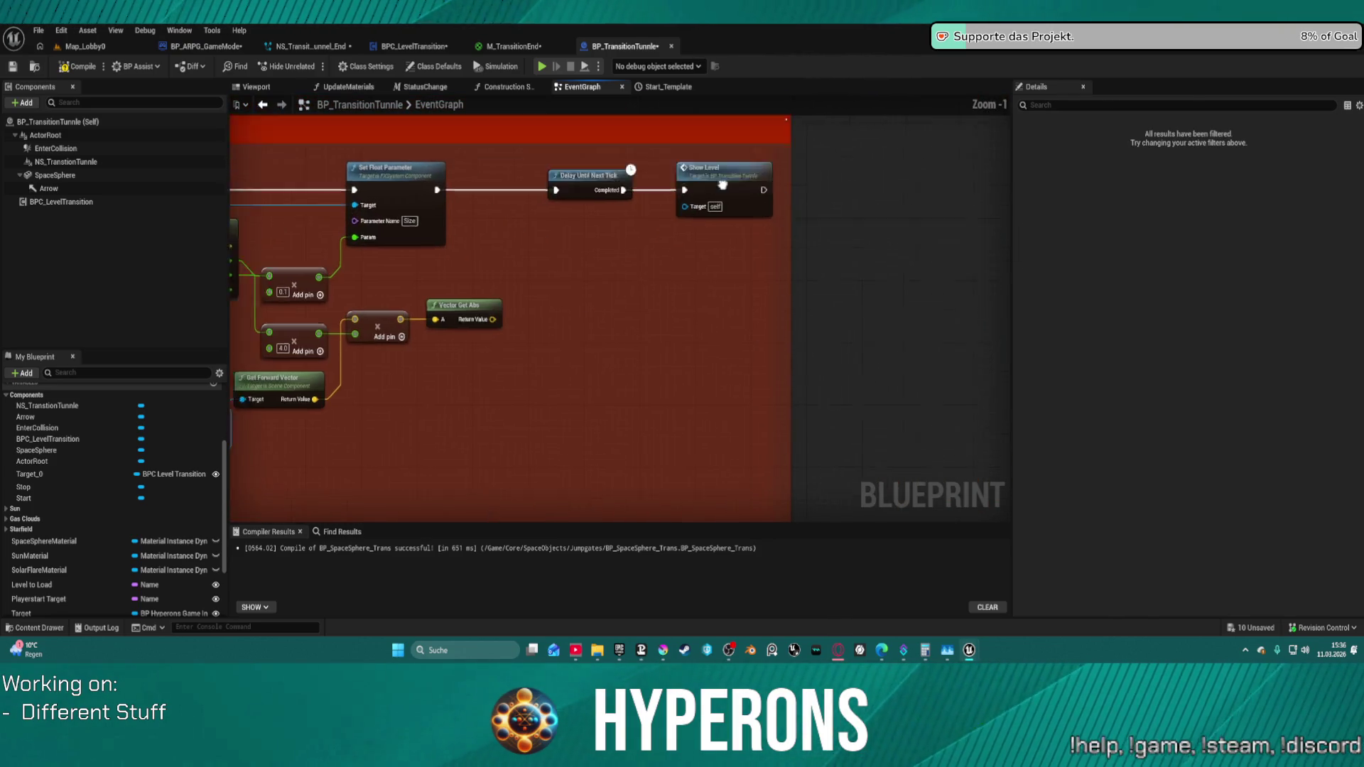
{"action": "scroll", "coordinate": [746, 230], "scroll_direction": "up", "scroll_amount": 1}
{"action": "left_click", "coordinate": [746, 263]}
{"action": "scroll", "coordinate": [735, 277], "scroll_direction": "down", "scroll_amount": 5}
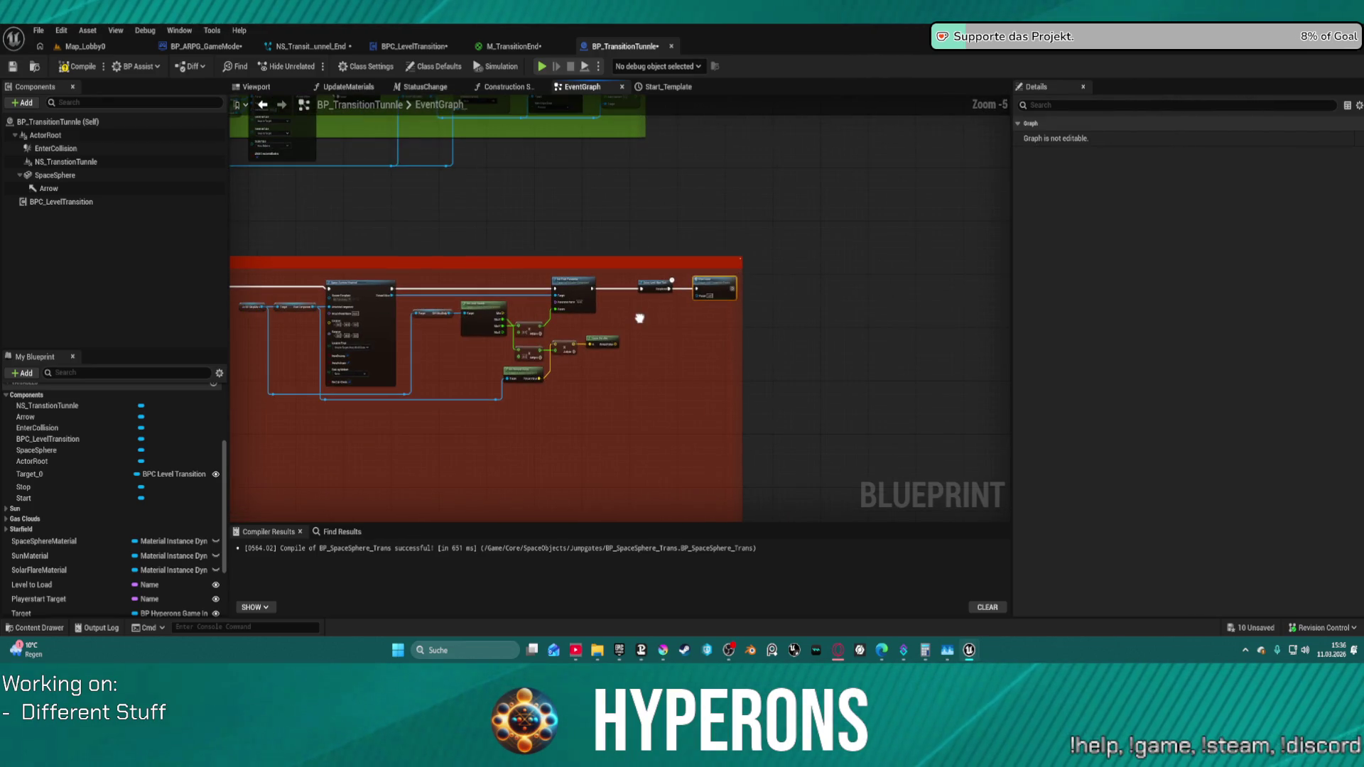
{"action": "left_click_drag", "start_coordinate": [608, 339], "coordinate": [481, 443]}
{"action": "scroll", "coordinate": [732, 214], "scroll_direction": "up", "scroll_amount": 3}
{"action": "scroll", "coordinate": [722, 201], "scroll_direction": "up", "scroll_amount": 1}
{"action": "scroll", "coordinate": [609, 287], "scroll_direction": "up", "scroll_amount": 1}
- Delete the Delay Until Next Tick after Set Float Parameter and switch to NS_Transition_Tunnel_End
{"action": "left_click", "coordinate": [608, 285]}
{"action": "key", "text": "Delete"}
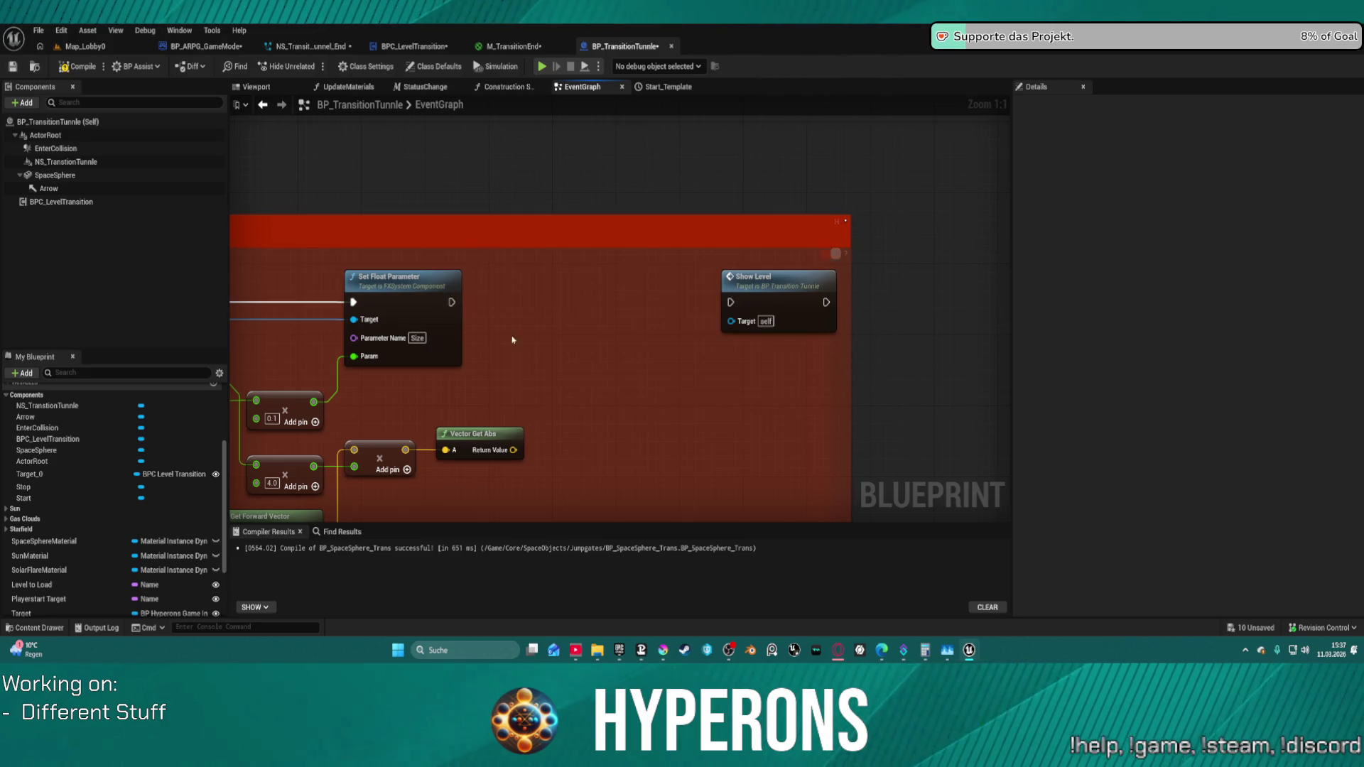
{"action": "scroll", "coordinate": [496, 337], "scroll_direction": "down", "scroll_amount": 2}
{"action": "mouse_move", "coordinate": [854, 236]}
{"action": "left_mouse_down"}
{"action": "mouse_move", "coordinate": [815, 265]}
{"action": "mouse_move", "coordinate": [619, 280]}
{"action": "left_mouse_up"}
{"action": "right_click", "coordinate": [816, 265]}
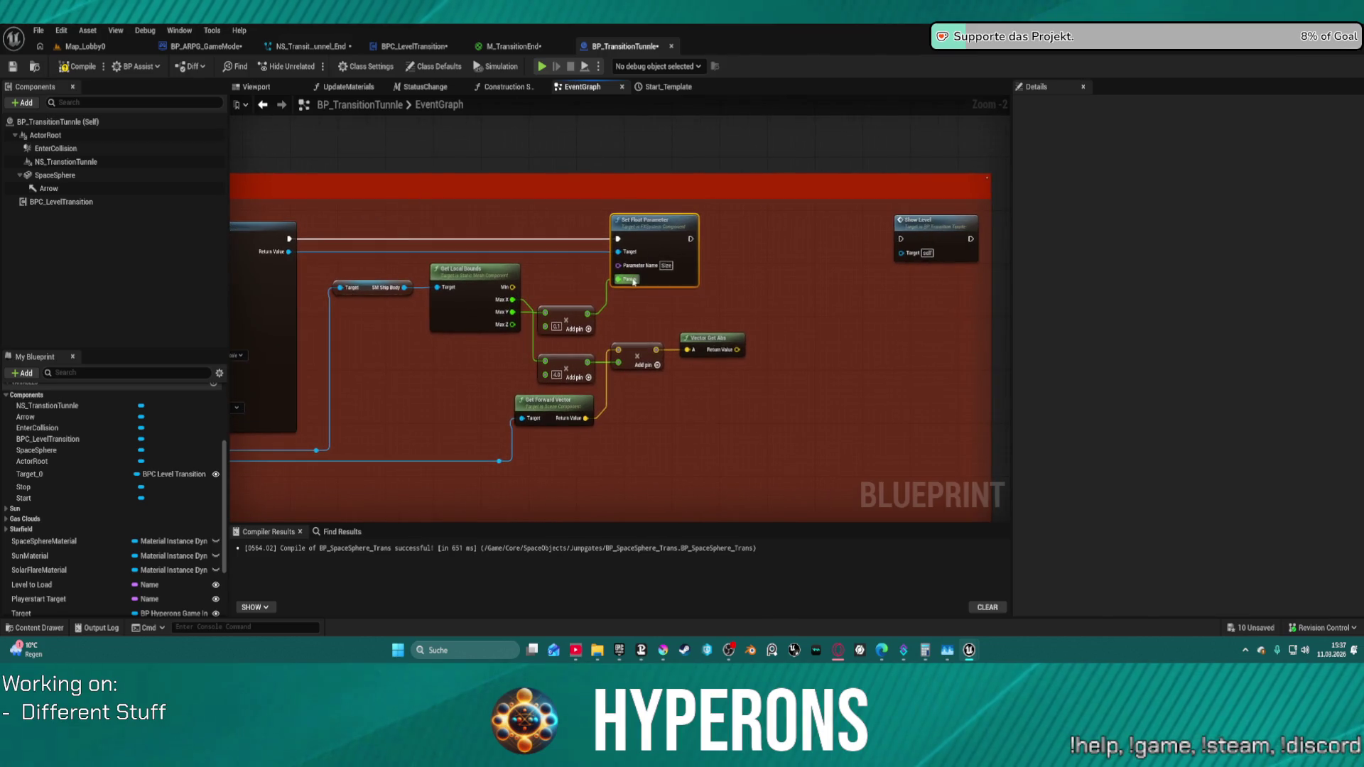
{"action": "left_click", "coordinate": [312, 46]}
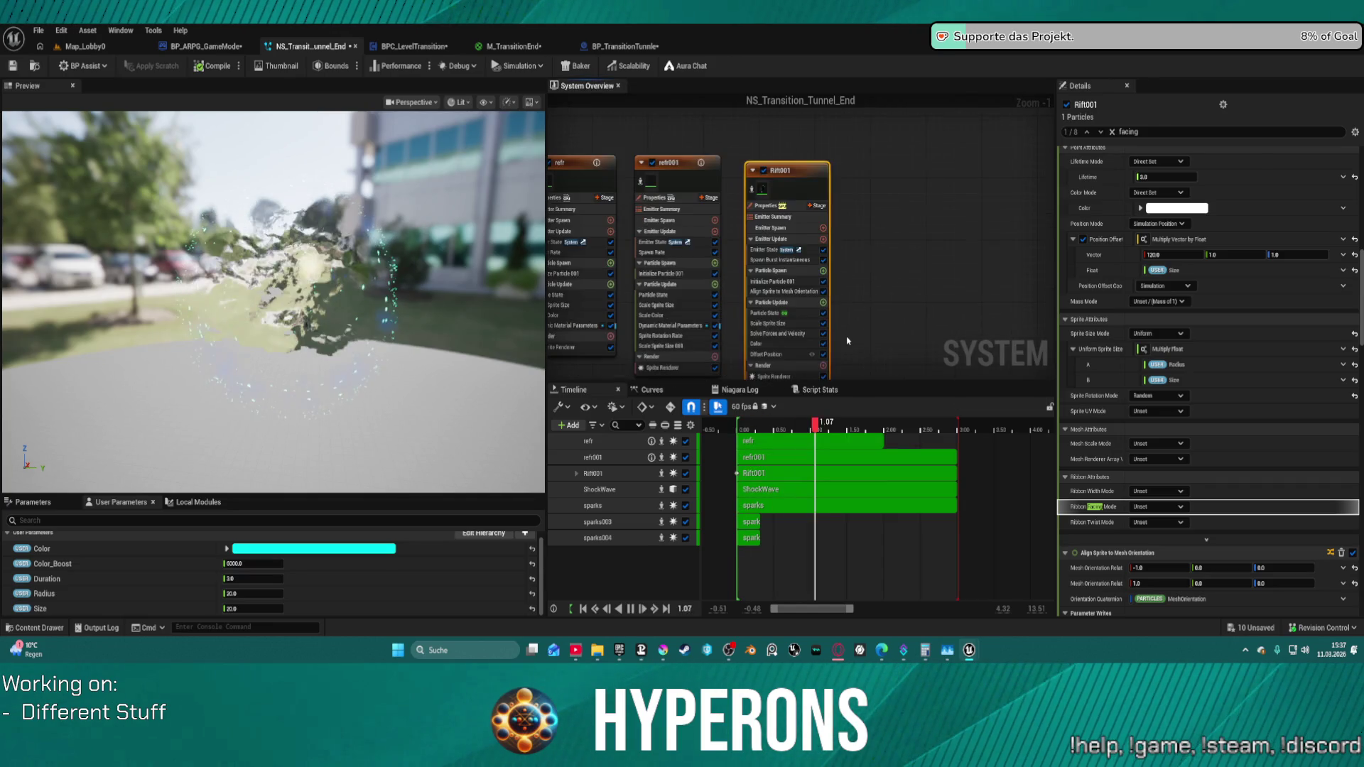
- Search the Niagara module list for 'event', 'call', 'bind' without adding, then return to BP_TransitionTunnle
{"action": "left_click_drag", "start_coordinate": [897, 231], "coordinate": [856, 69]}
{"action": "scroll", "coordinate": [714, 352], "scroll_direction": "up", "scroll_amount": 1}
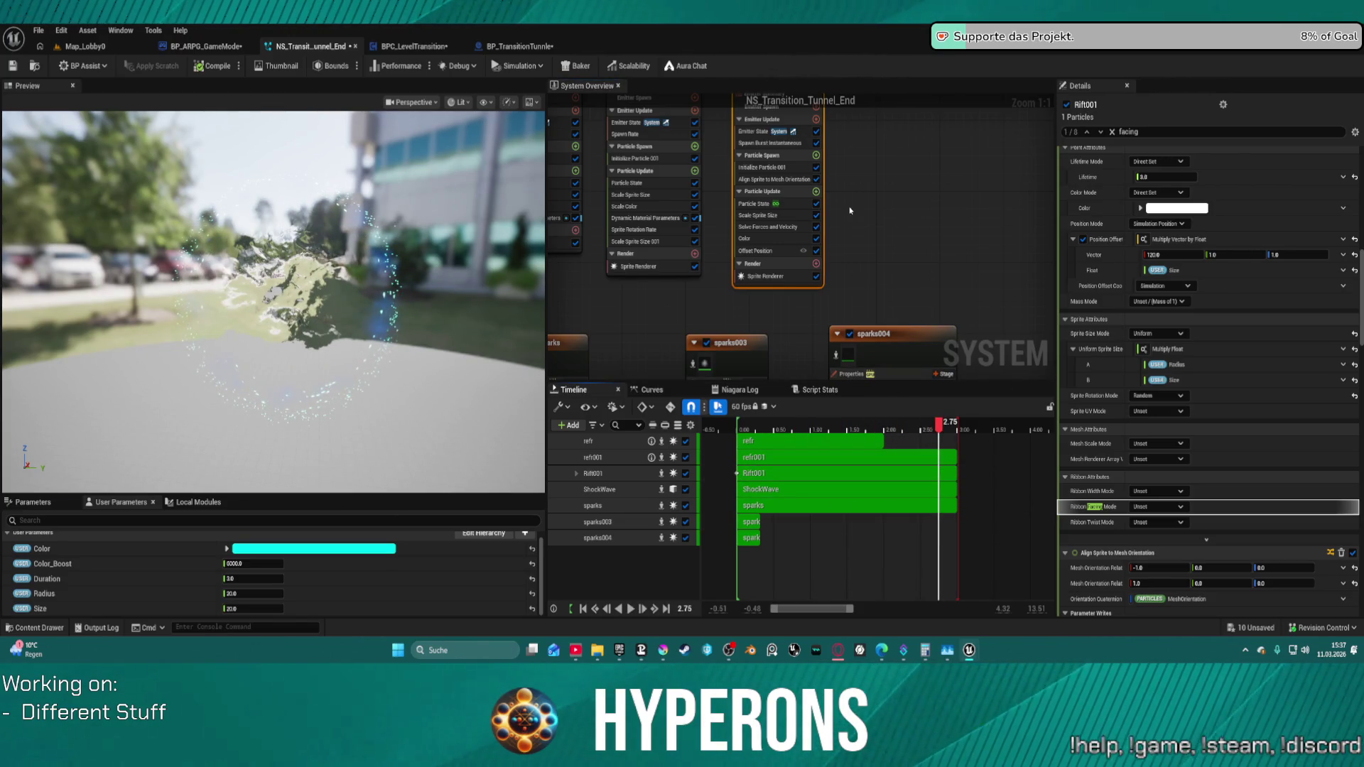
{"action": "left_click", "coordinate": [817, 191]}
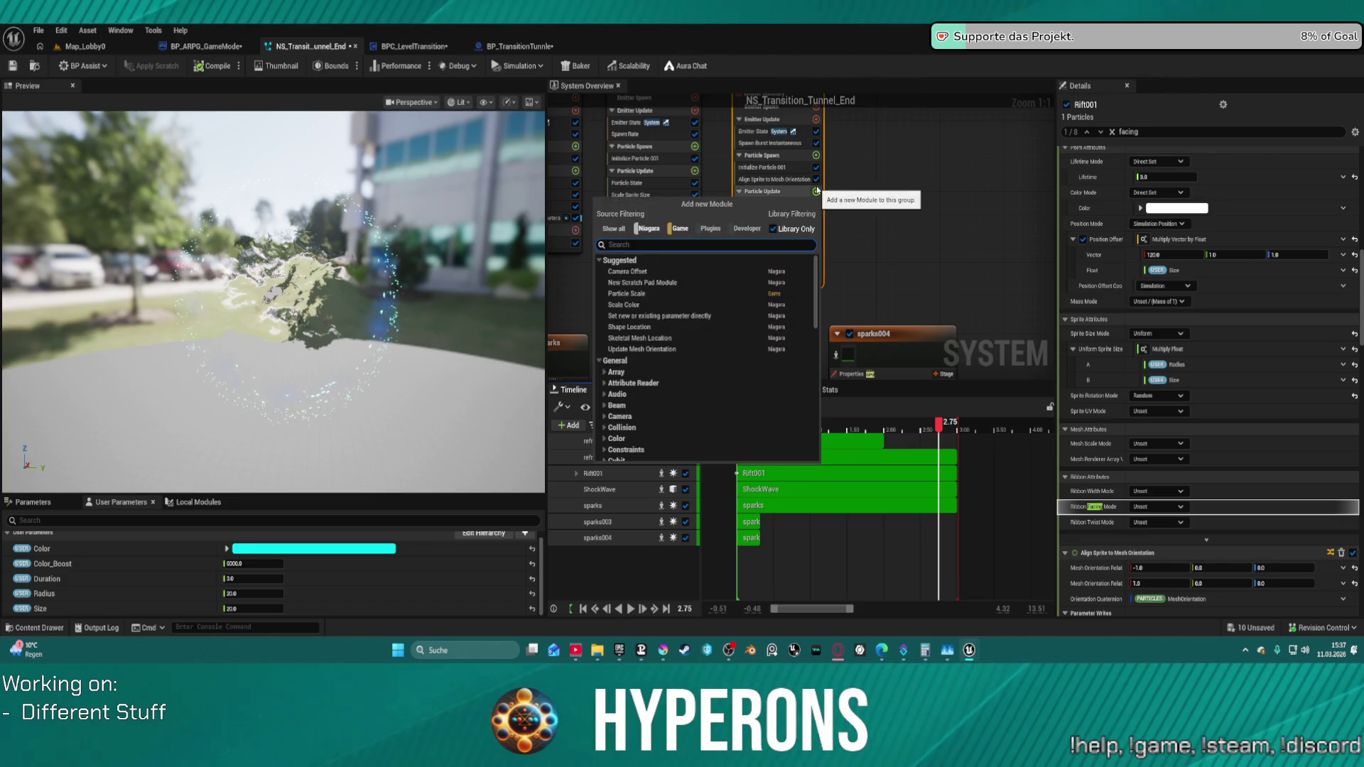
{"action": "type", "text": "event"}
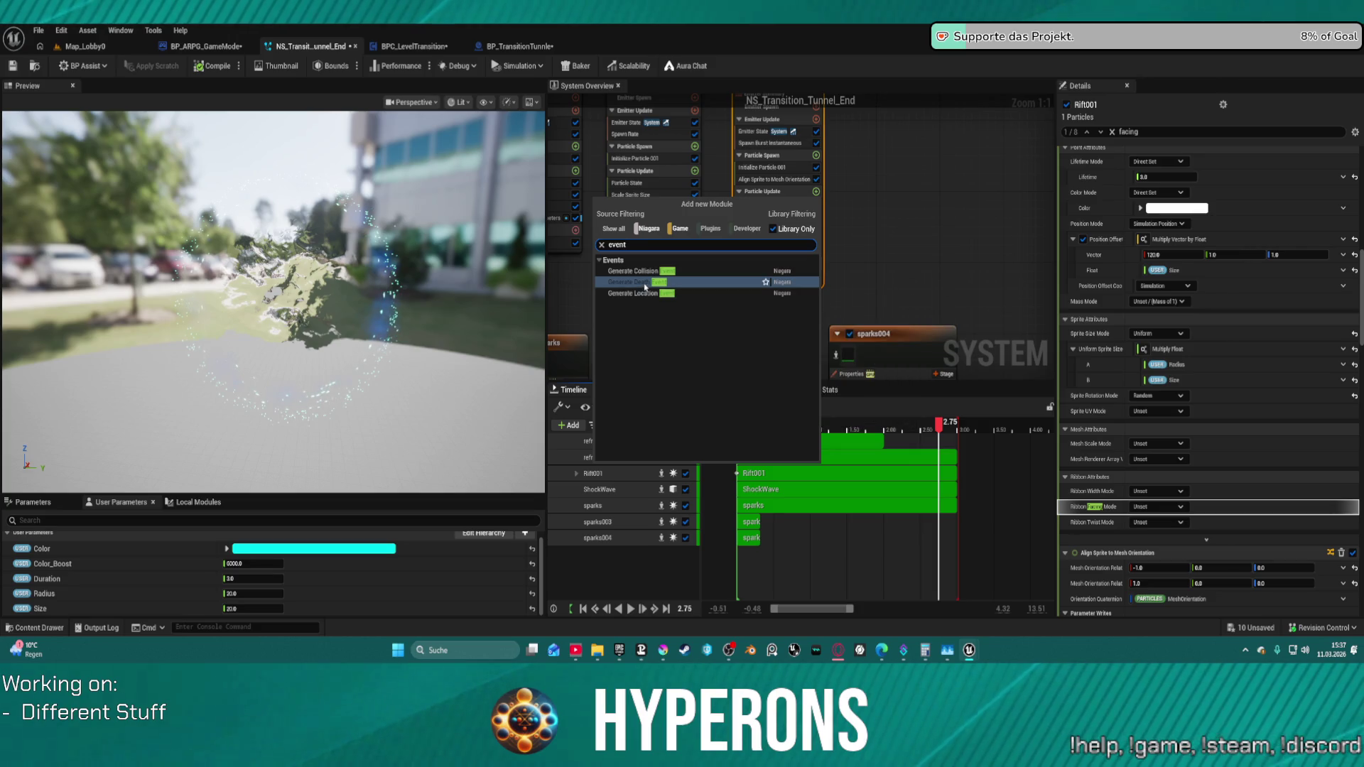
{"action": "mouse_move", "coordinate": [641, 282]}
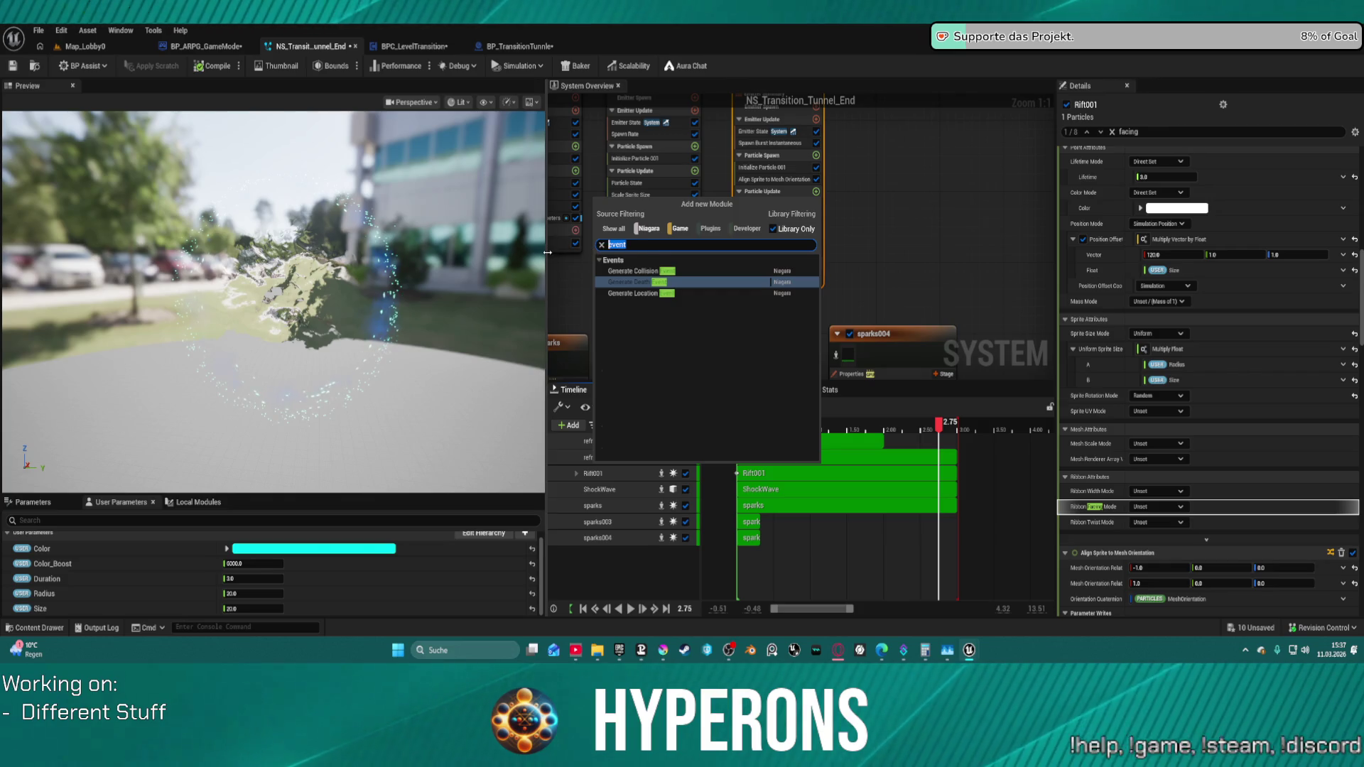
{"action": "key", "text": "ctrl+a"}
{"action": "type", "text": "call"}
{"action": "key", "text": "BackSpace"}
{"action": "key", "text": "BackSpace"}
{"action": "key", "text": "BackSpace"}
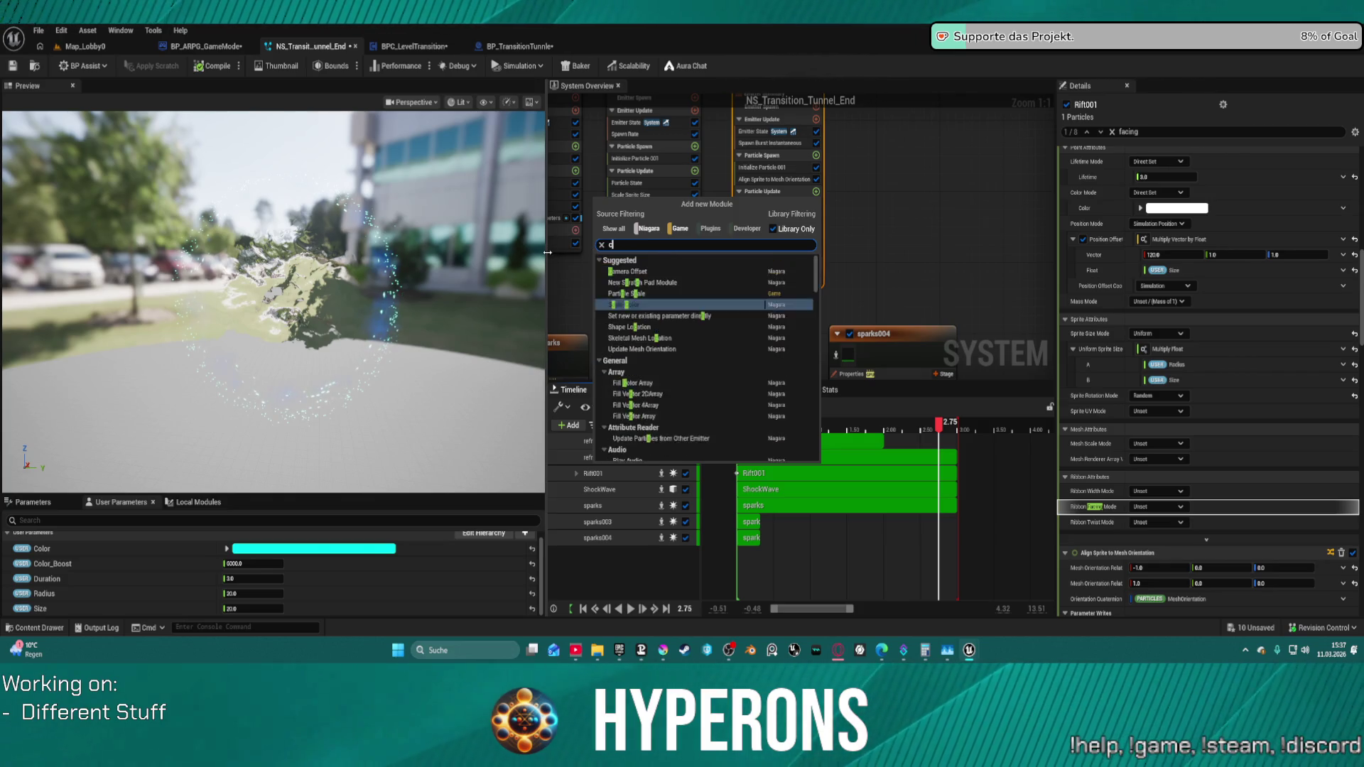
{"action": "type", "text": "bind"}
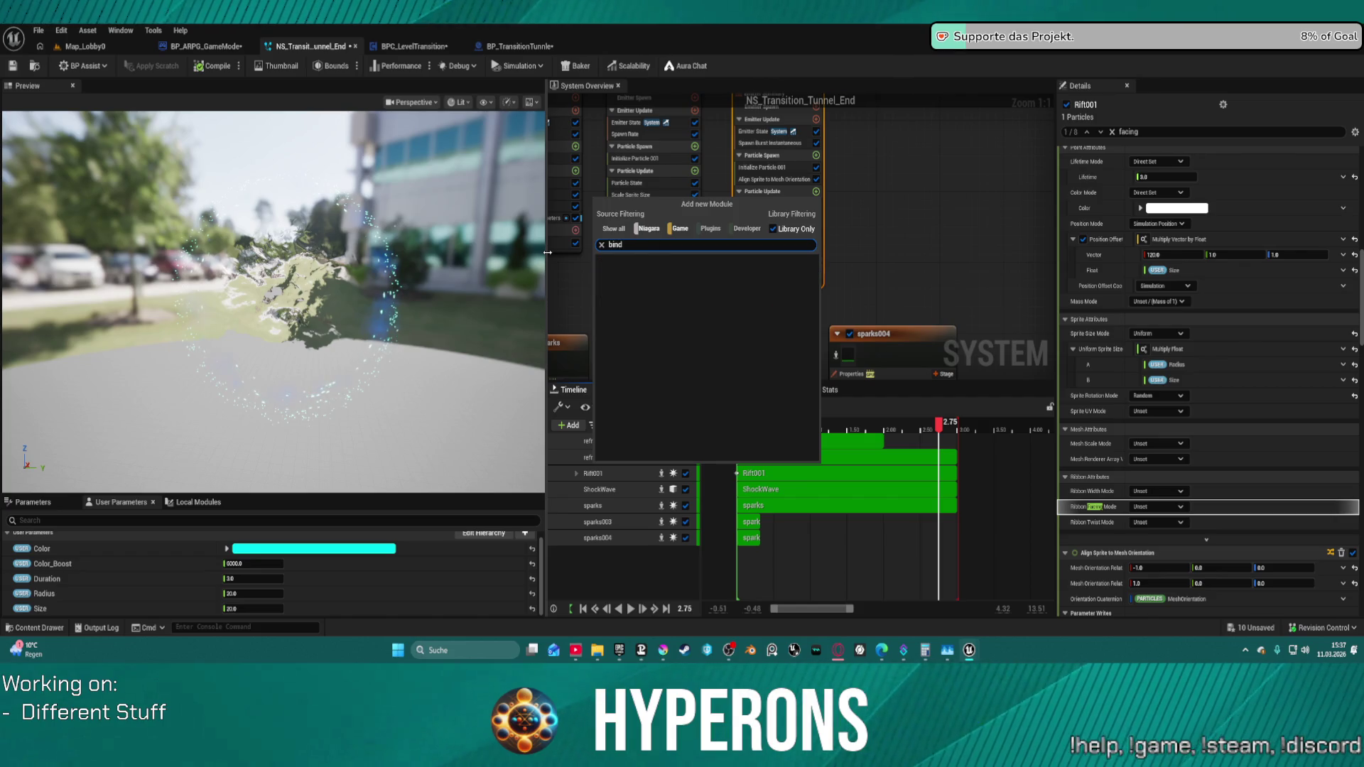
{"action": "key", "text": "BackSpace"}
{"action": "key", "text": "BackSpace"}
{"action": "key", "text": "BackSpace"}
{"action": "key", "text": "BackSpace"}
{"action": "key", "text": "Escape"}
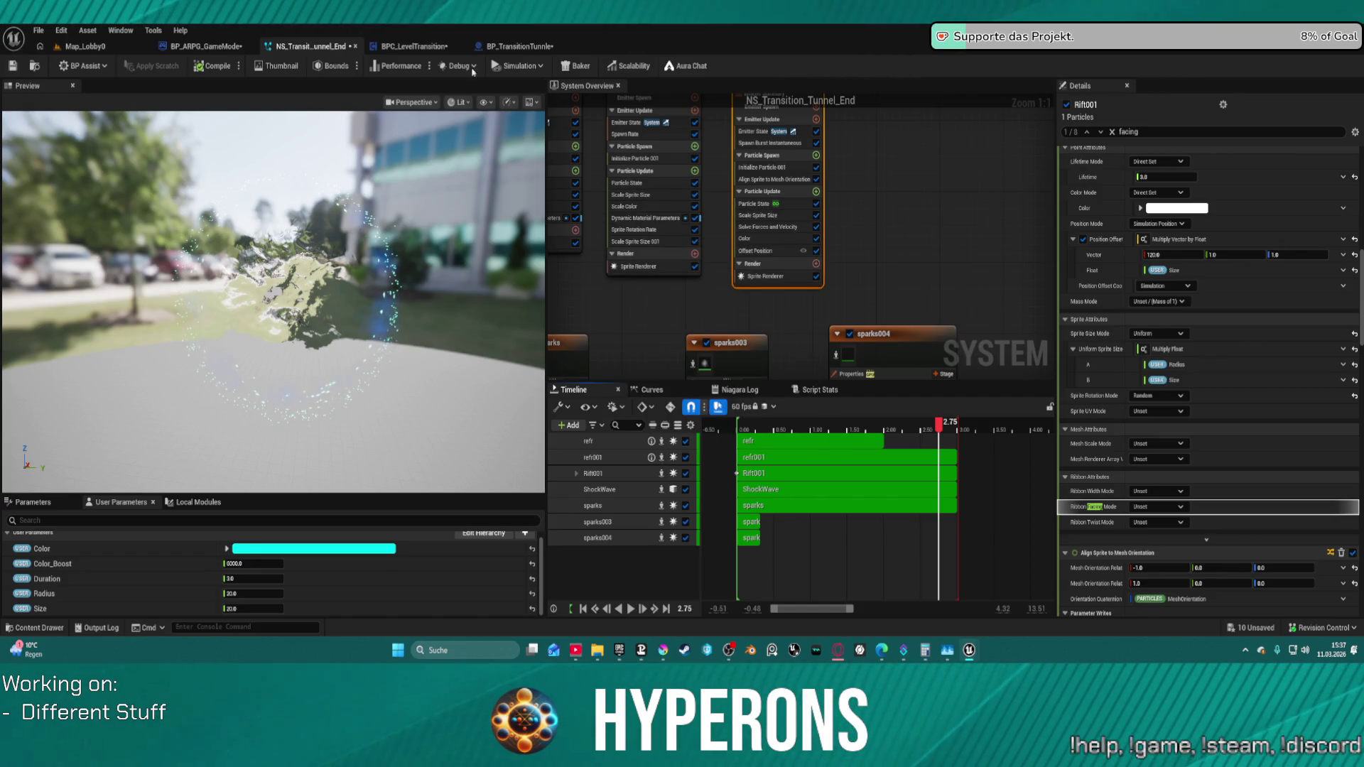
{"action": "left_click", "coordinate": [519, 46]}
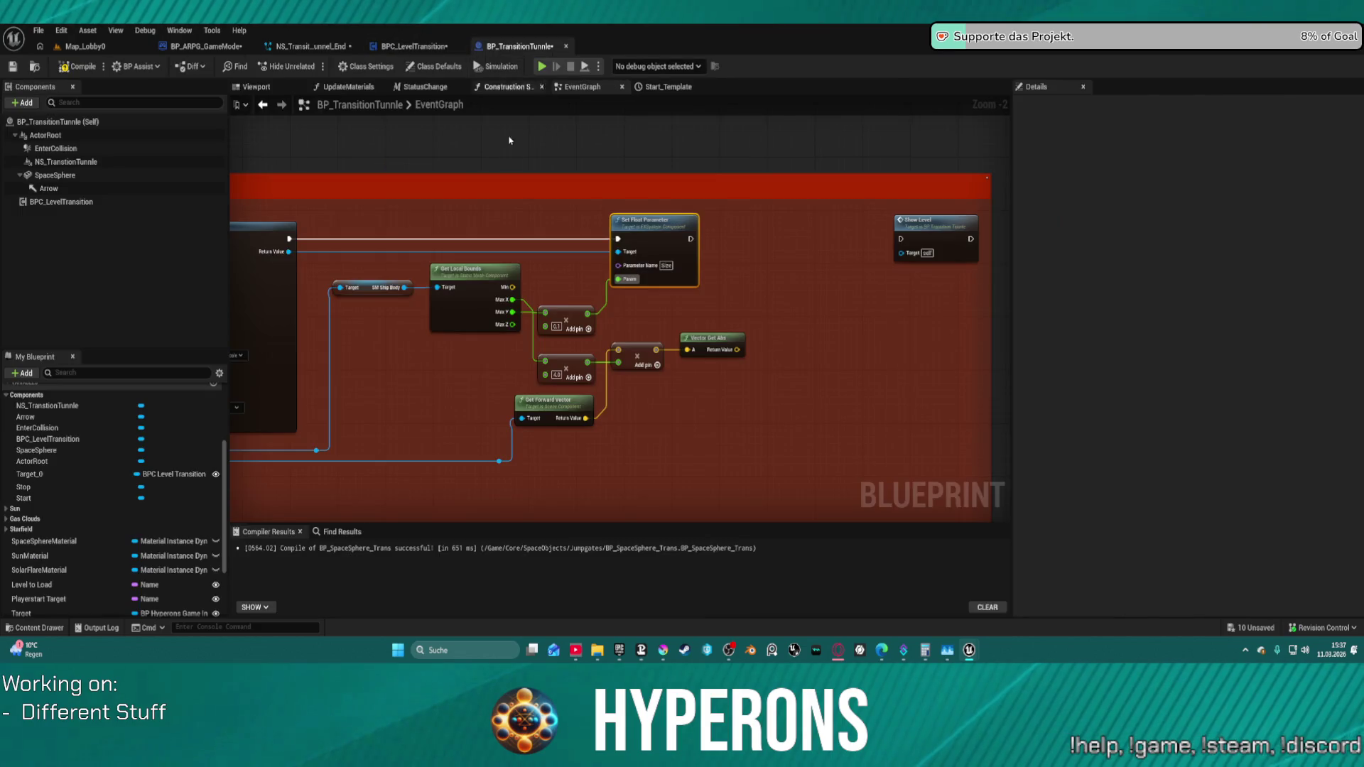
{"action": "left_click_drag", "start_coordinate": [291, 251], "coordinate": [344, 352]}
{"action": "type", "text": "d"}
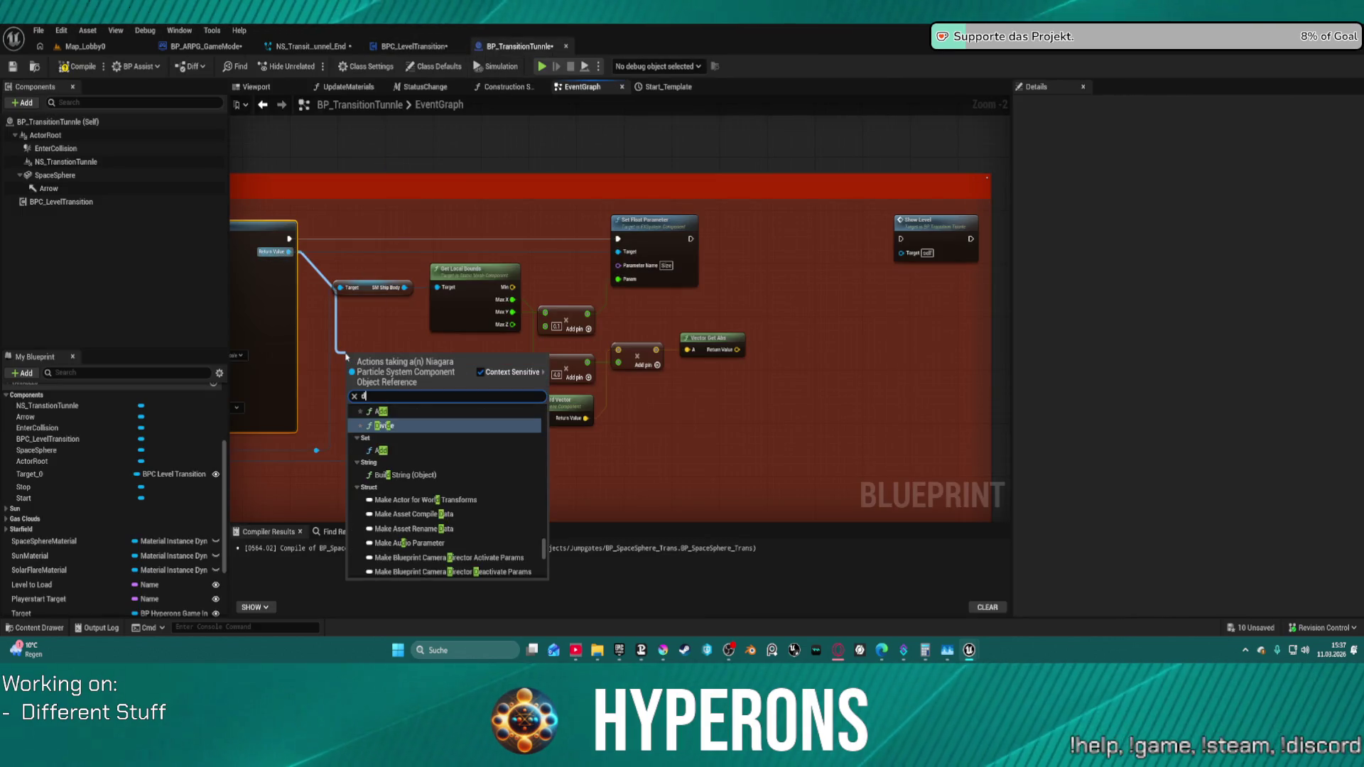
{"action": "type", "text": "ind"}
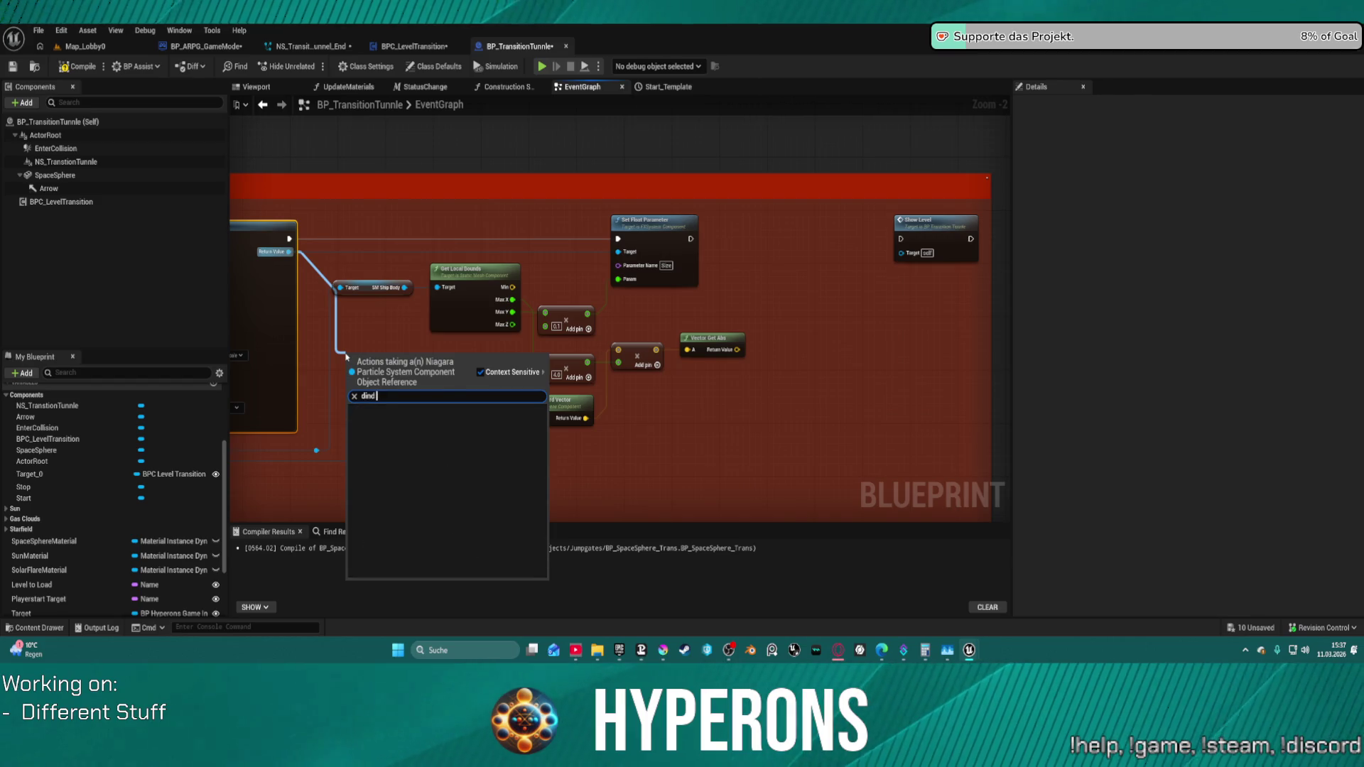
{"action": "key", "text": "BackSpace"}
{"action": "key", "text": "BackSpace"}
{"action": "key", "text": "BackSpace"}
{"action": "key", "text": "BackSpace"}
{"action": "type", "text": "b"}
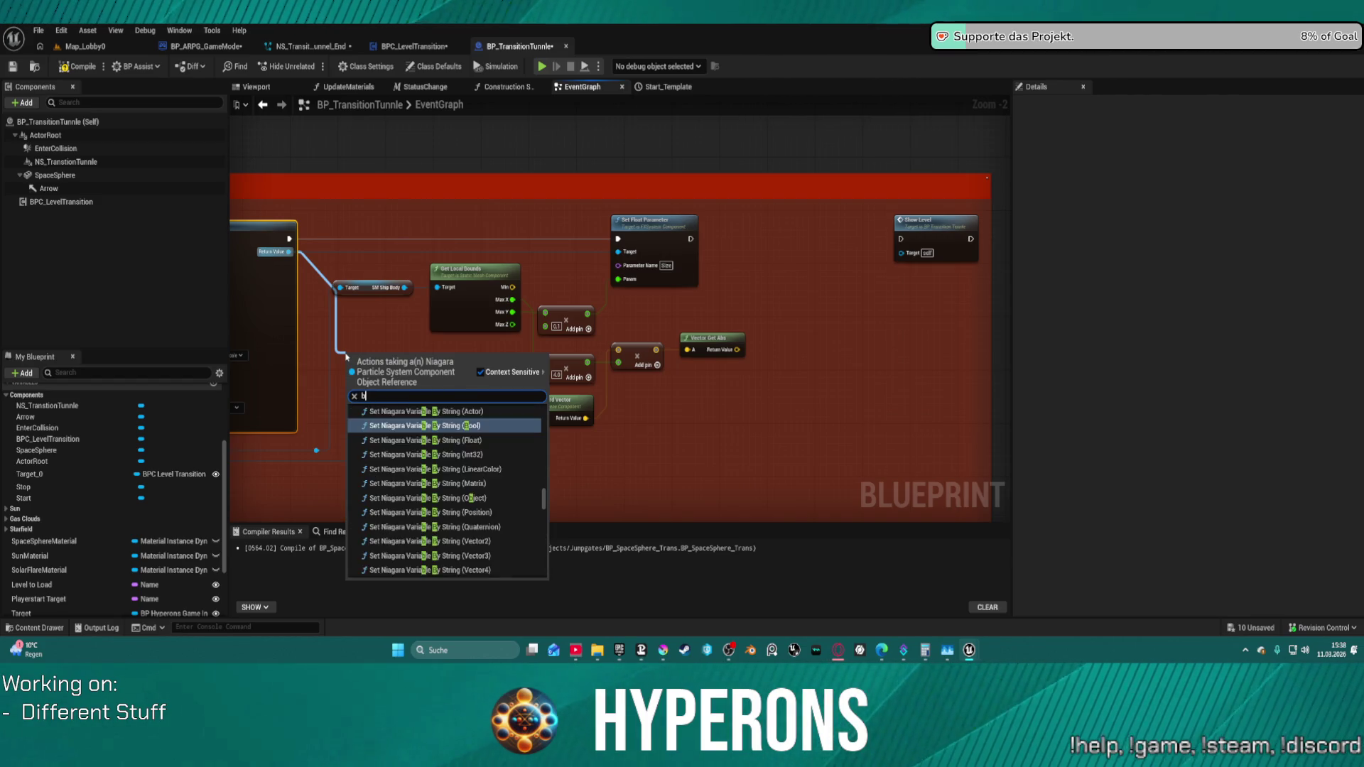
{"action": "type", "text": "ind o"}
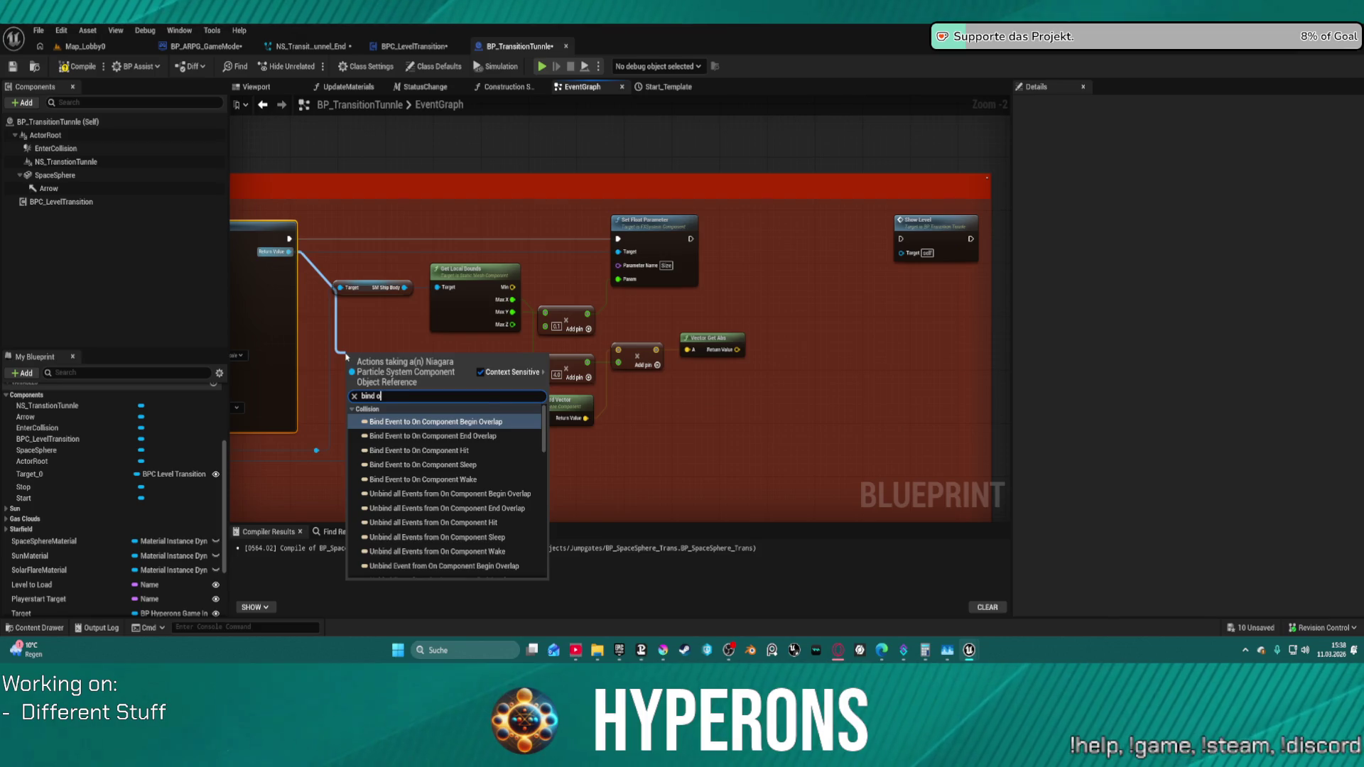
{"action": "type", "text": "n"}
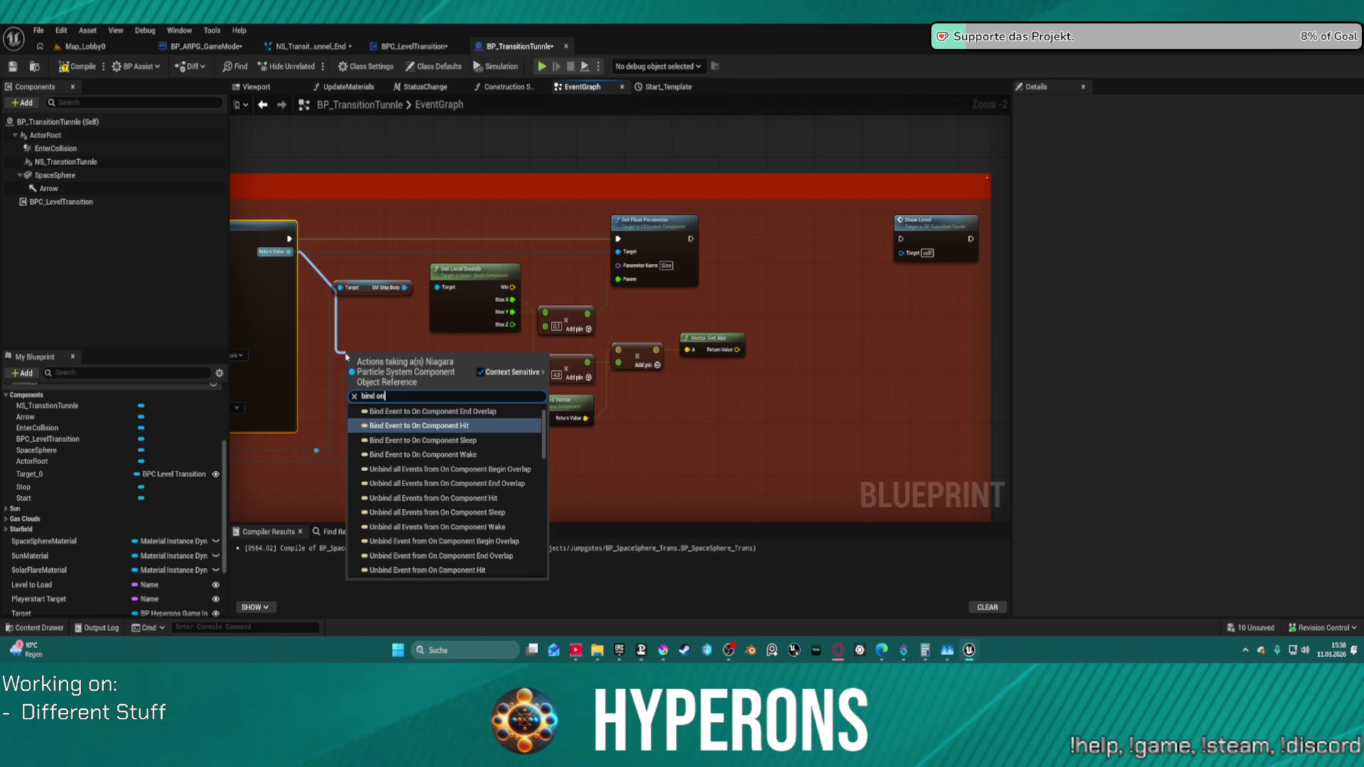
{"action": "type", "text": " des"}
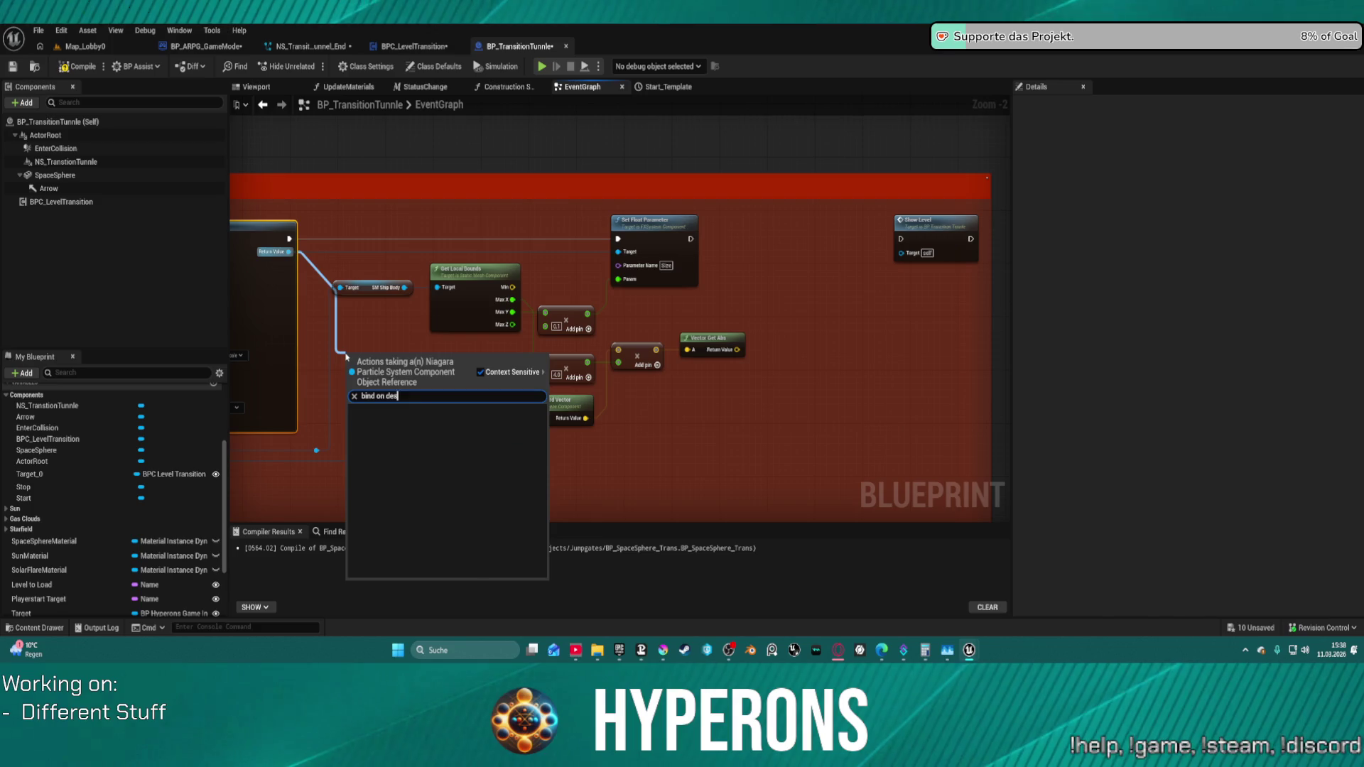
{"action": "key", "text": "BackSpace"}
{"action": "scroll", "coordinate": [488, 456], "scroll_direction": "down", "scroll_amount": 3}
{"action": "scroll", "coordinate": [498, 568], "scroll_direction": "down", "scroll_amount": 3}
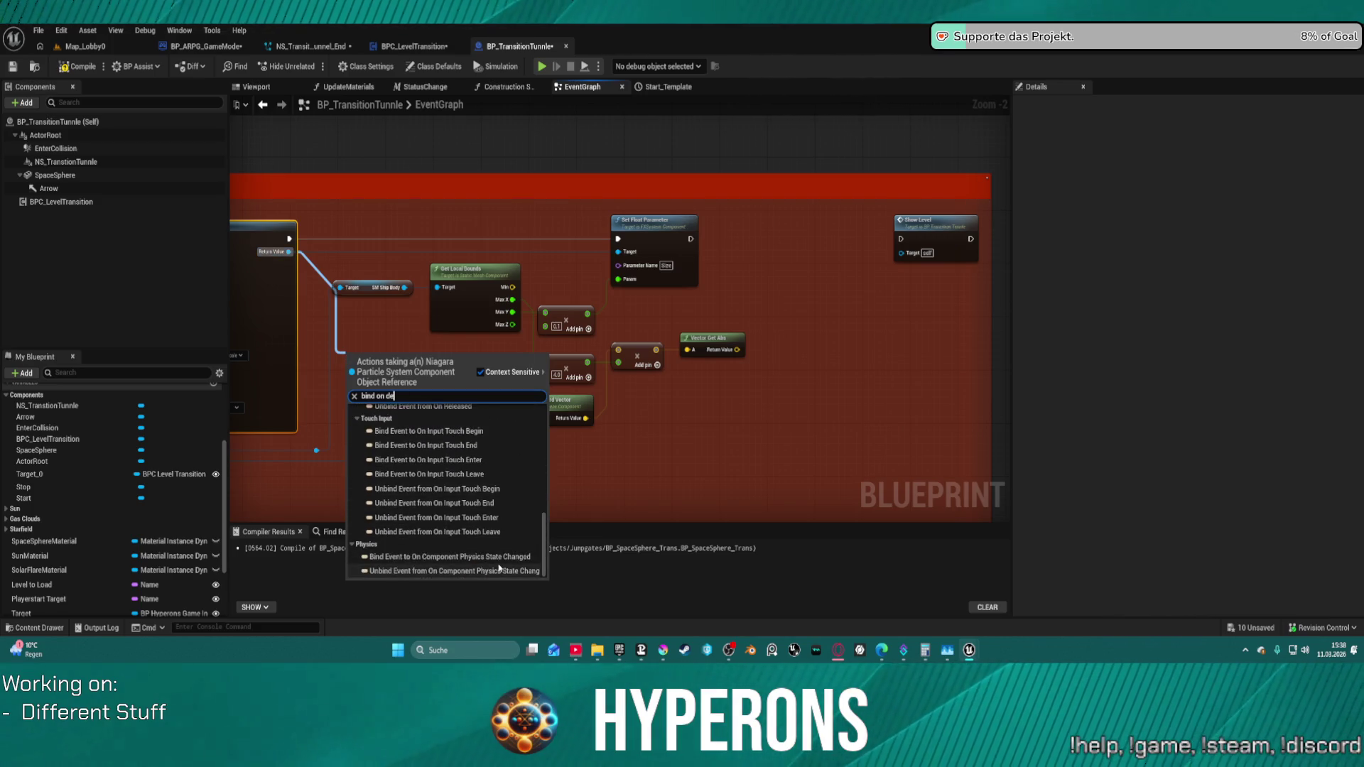
{"action": "scroll", "coordinate": [452, 518], "scroll_direction": "up", "scroll_amount": 3}
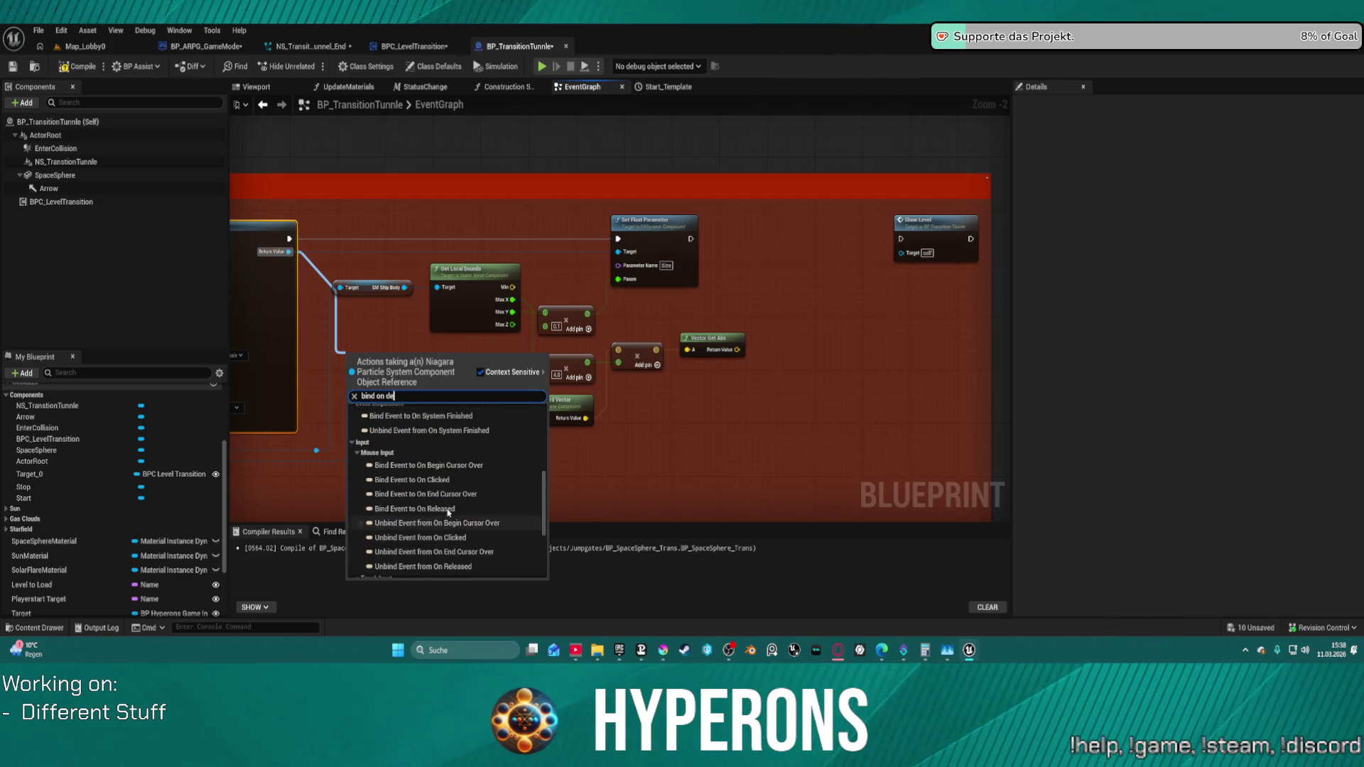
{"action": "scroll", "coordinate": [448, 514], "scroll_direction": "up", "scroll_amount": 3}
{"action": "scroll", "coordinate": [448, 513], "scroll_direction": "up", "scroll_amount": 3}
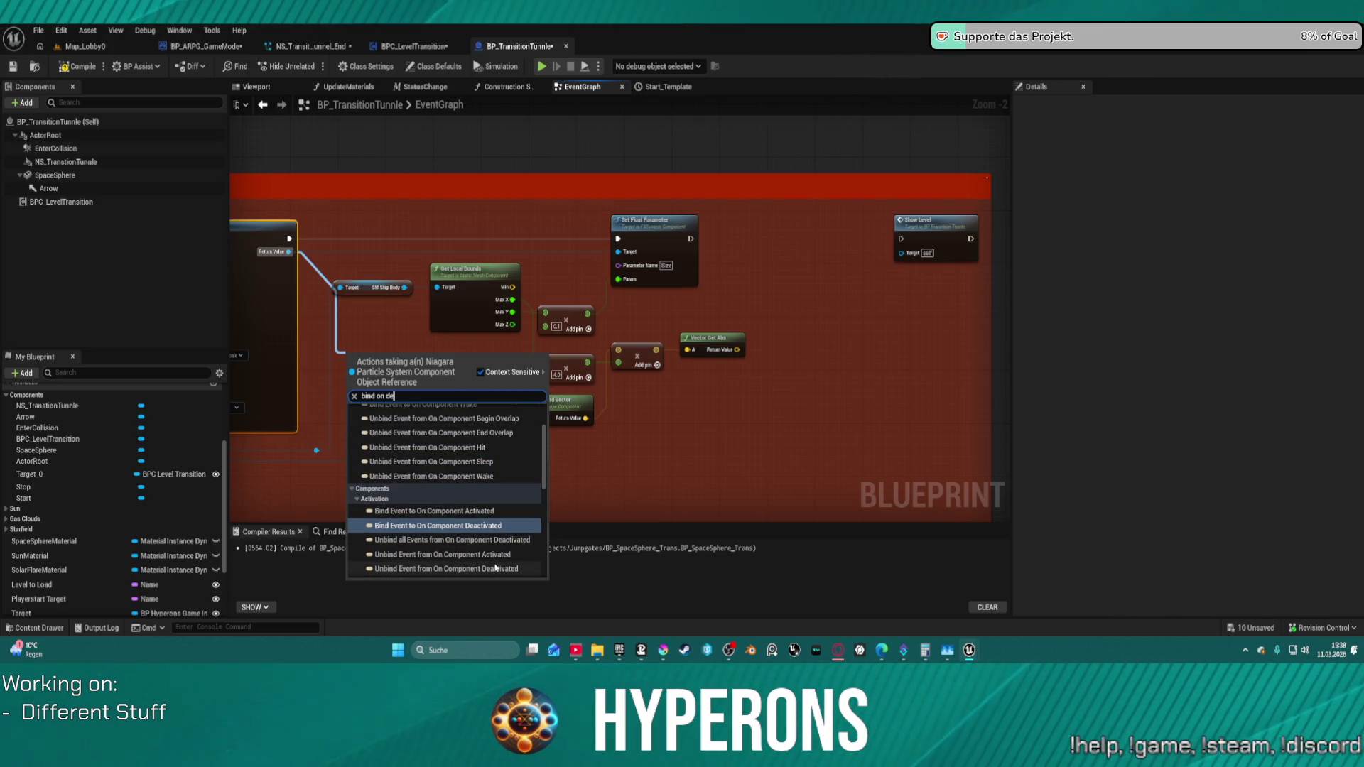
{"action": "scroll", "coordinate": [489, 542], "scroll_direction": "down", "scroll_amount": 2}
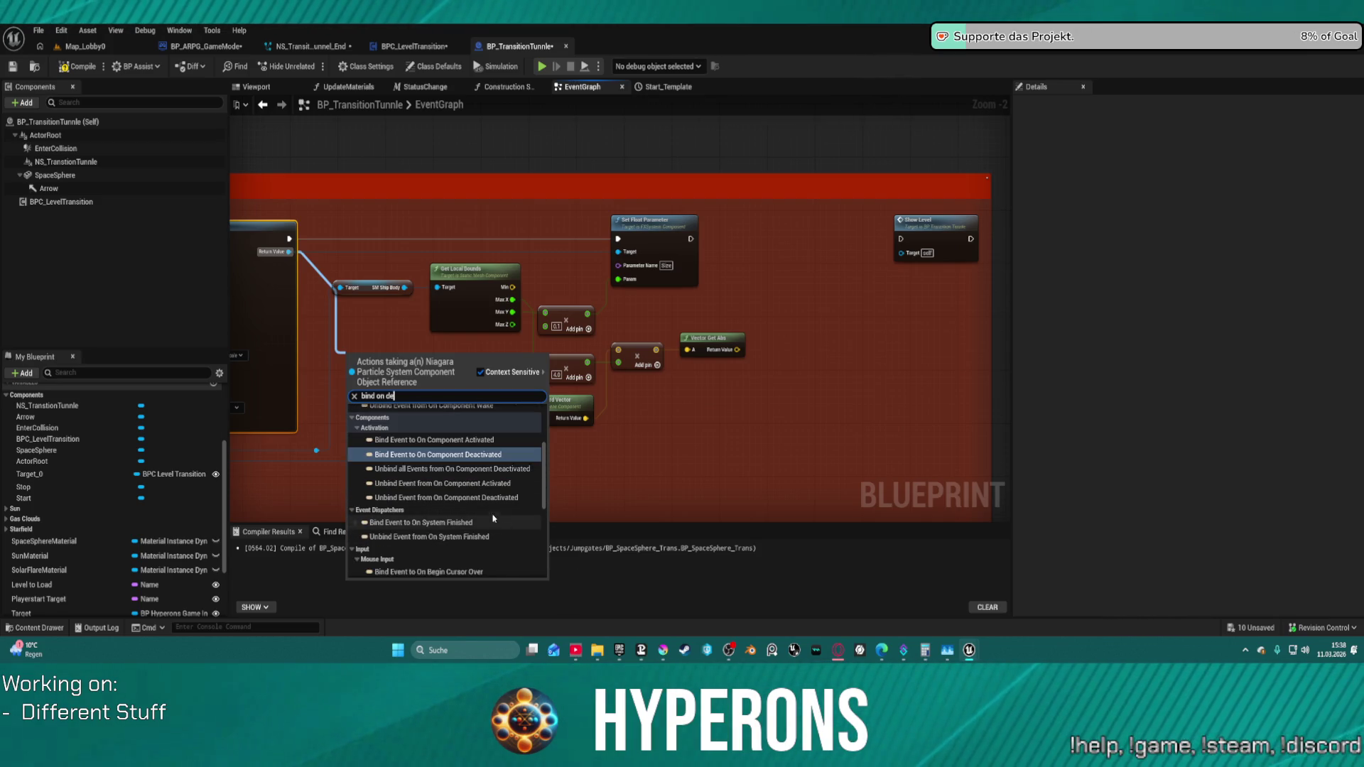
{"action": "scroll", "coordinate": [480, 512], "scroll_direction": "up", "scroll_amount": 2}
{"action": "scroll", "coordinate": [469, 483], "scroll_direction": "up", "scroll_amount": 2}
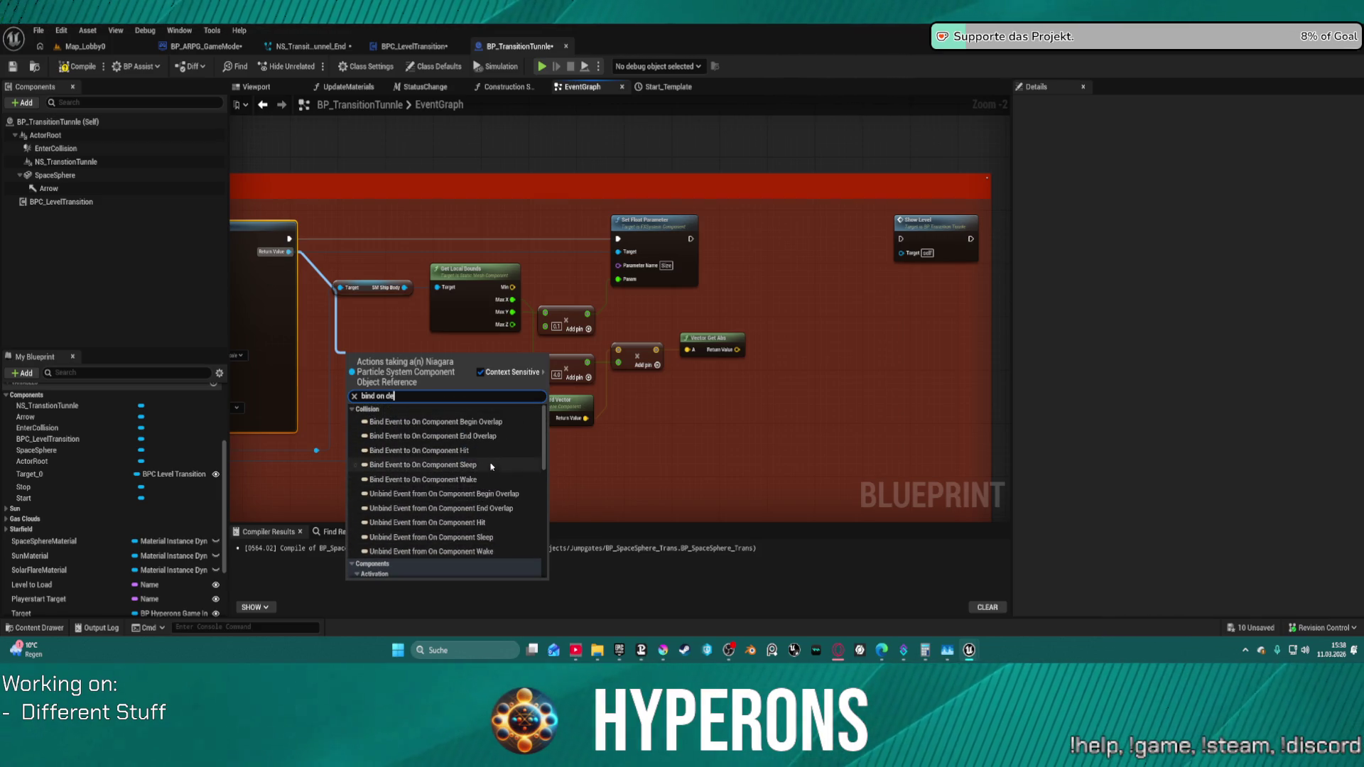
{"action": "scroll", "coordinate": [491, 525], "scroll_direction": "down", "scroll_amount": 2}
{"action": "mouse_move", "coordinate": [392, 249]}
{"action": "left_mouse_down"}
{"action": "mouse_move", "coordinate": [902, 267]}
{"action": "mouse_move", "coordinate": [378, 256]}
{"action": "mouse_move", "coordinate": [563, 259]}
{"action": "left_mouse_up"}
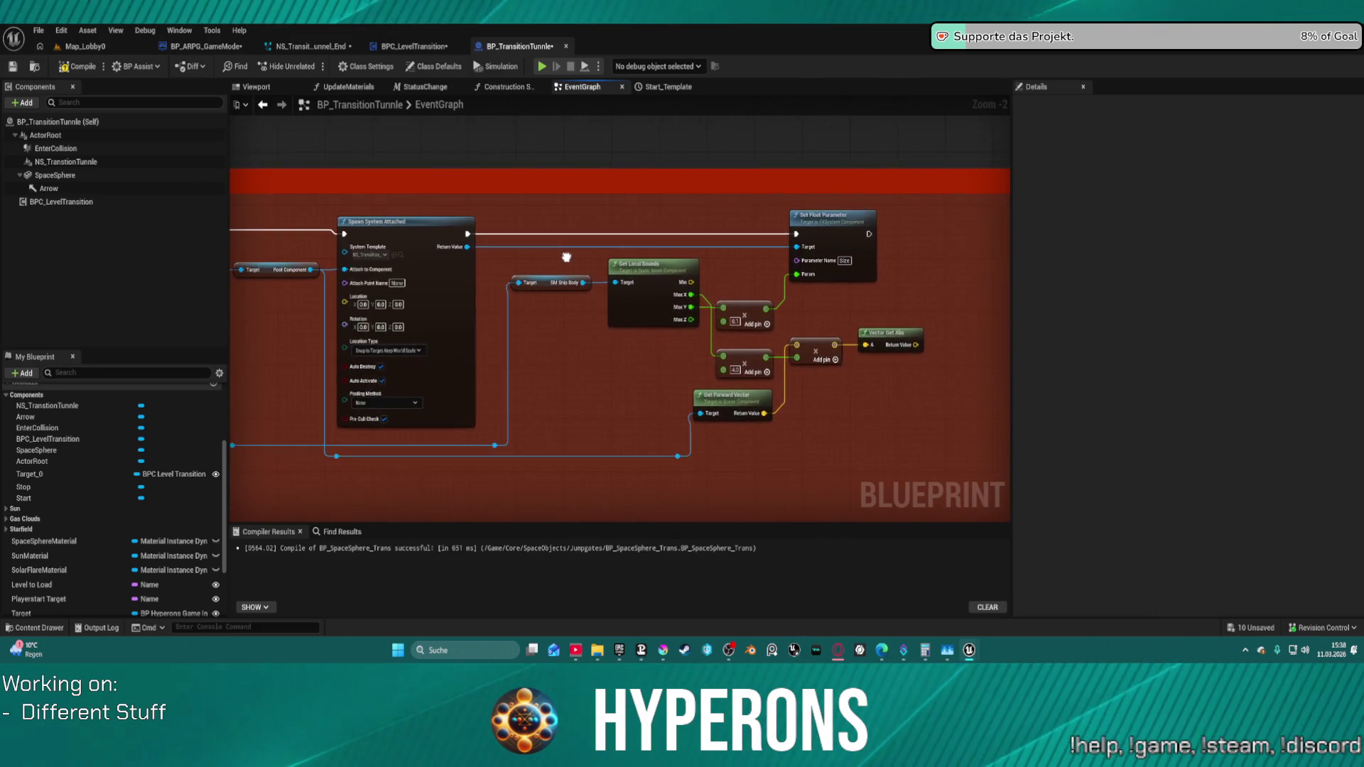
- Add an Is Active check on the spawned Niagara component feeding a Branch node beside Show Level
{"action": "mouse_move", "coordinate": [462, 253]}
{"action": "left_mouse_down"}
{"action": "mouse_move", "coordinate": [937, 282]}
{"action": "mouse_move", "coordinate": [746, 286]}
{"action": "left_mouse_up"}
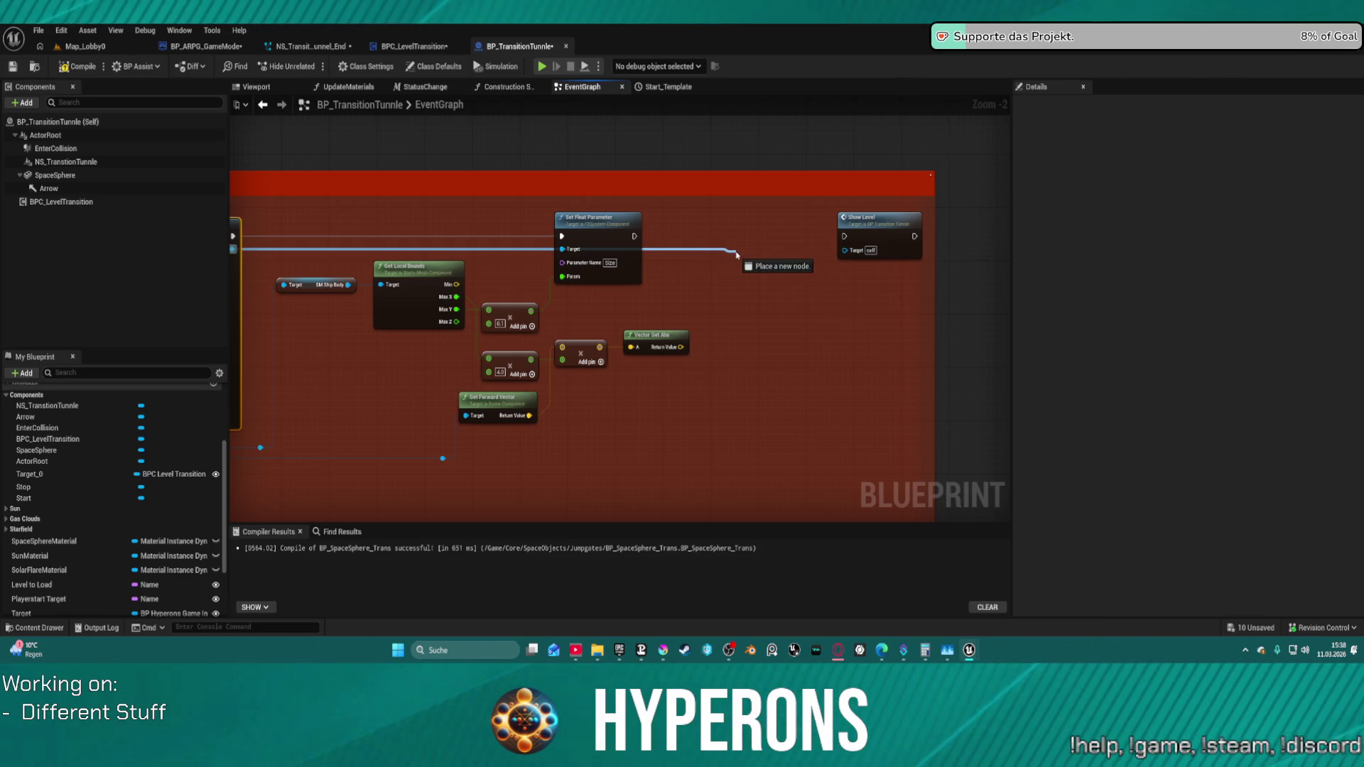
{"action": "left_click_drag", "start_coordinate": [735, 254], "coordinate": [736, 253]}
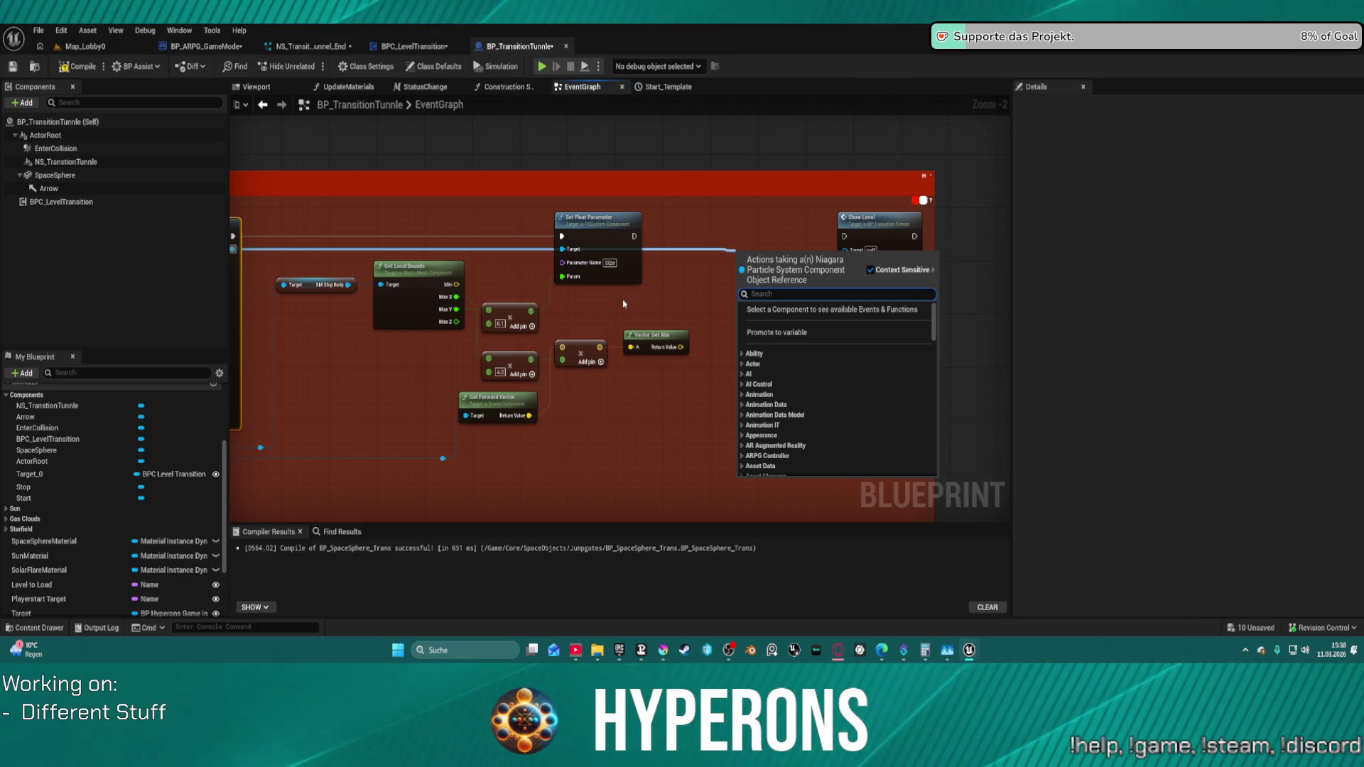
{"action": "type", "text": "activ"}
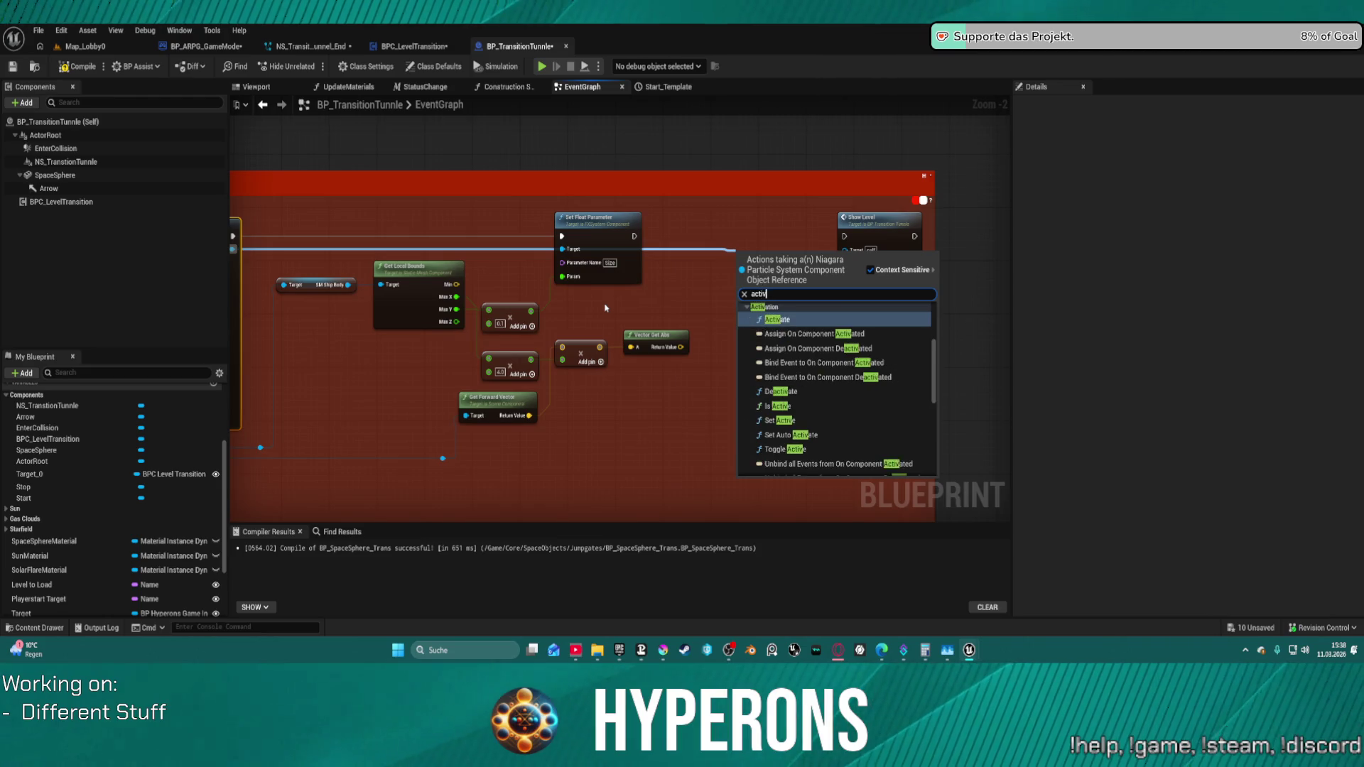
{"action": "left_click", "coordinate": [778, 407]}
{"action": "left_click_drag", "start_coordinate": [759, 269], "coordinate": [755, 317]}
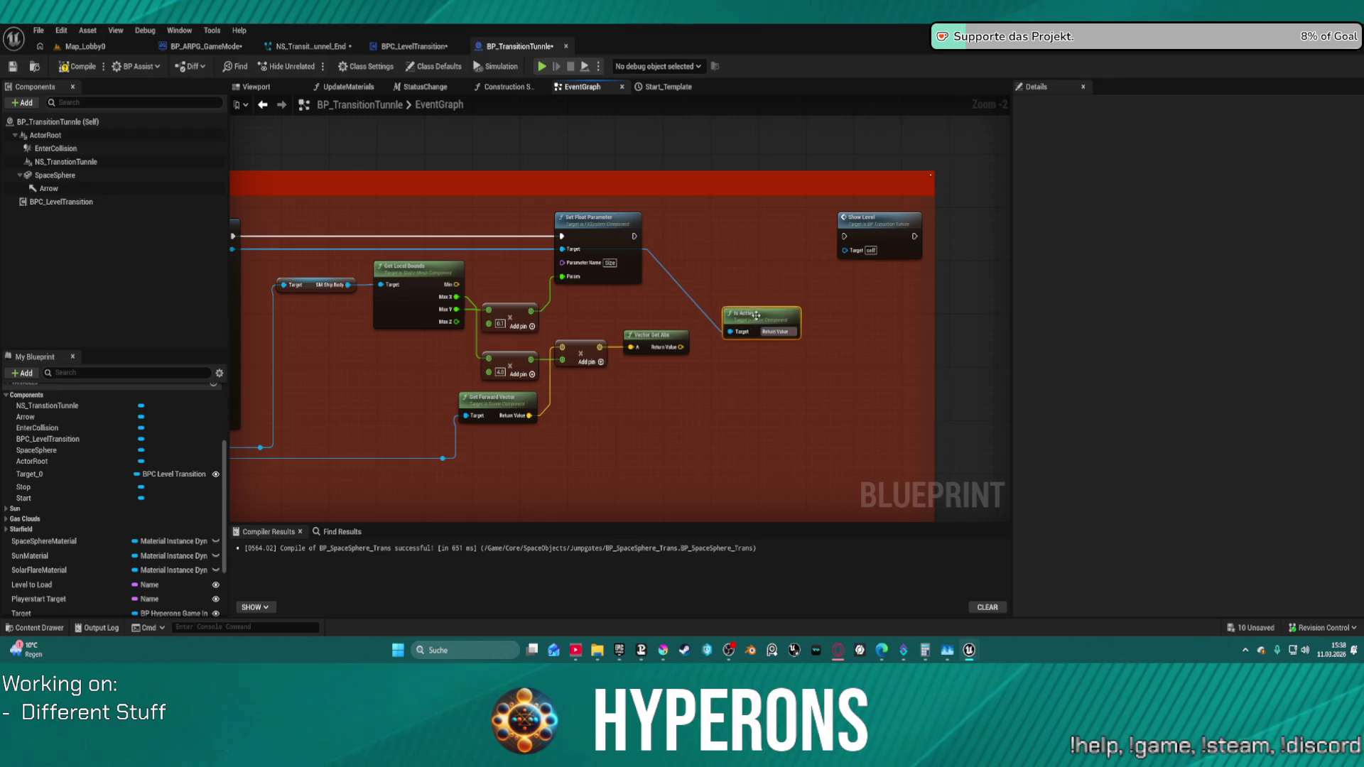
{"action": "left_click", "coordinate": [729, 253]}
{"action": "left_click_drag", "start_coordinate": [796, 331], "coordinate": [742, 282]}
{"action": "left_click_drag", "start_coordinate": [635, 237], "coordinate": [644, 240]}
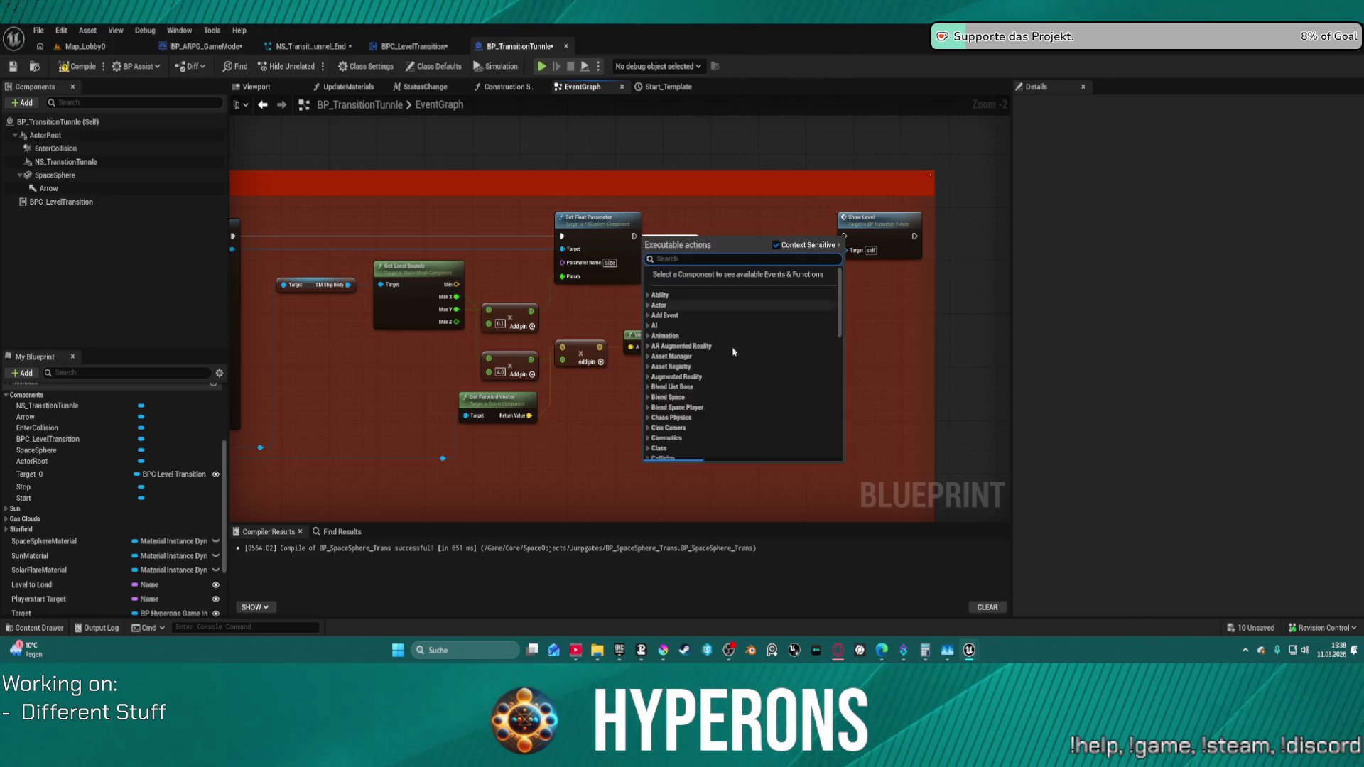
{"action": "left_click", "coordinate": [941, 388]}
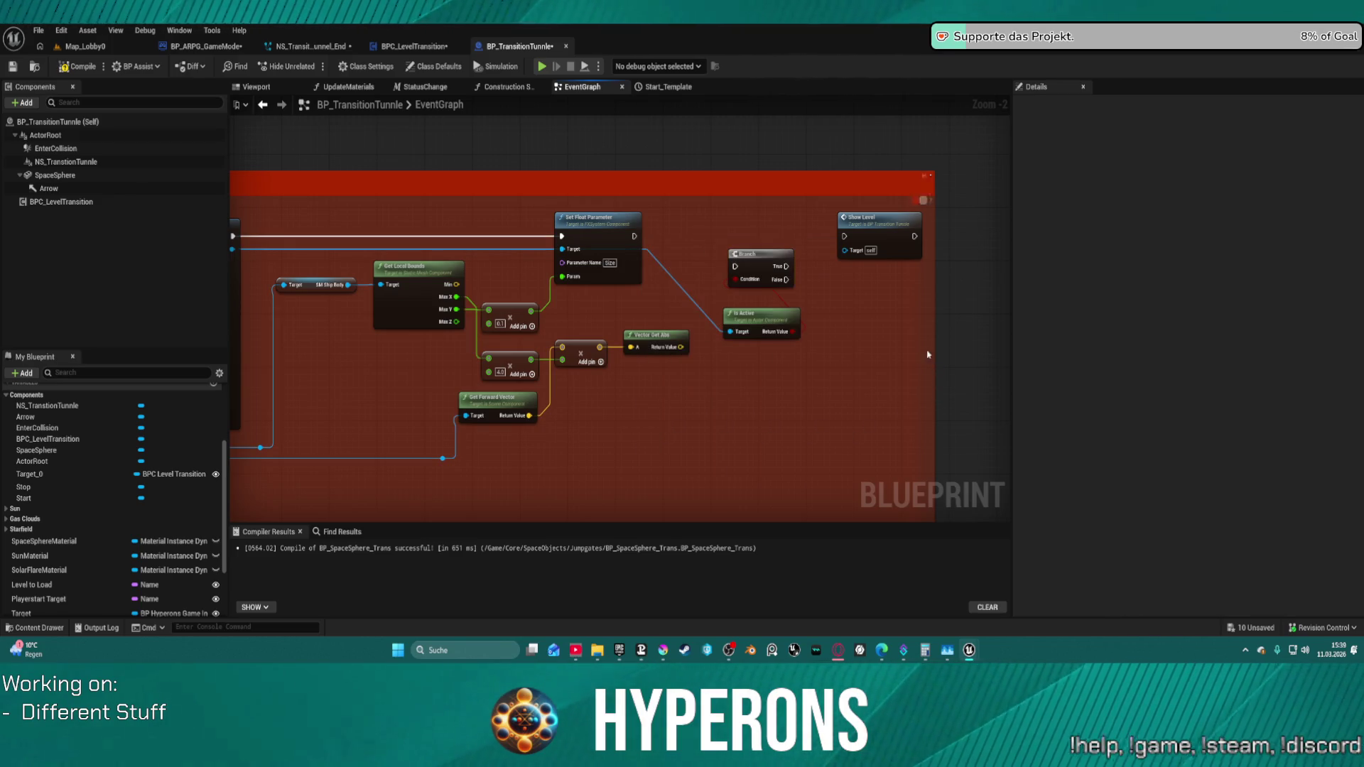
{"action": "scroll", "coordinate": [779, 337], "scroll_direction": "up", "scroll_amount": 2}
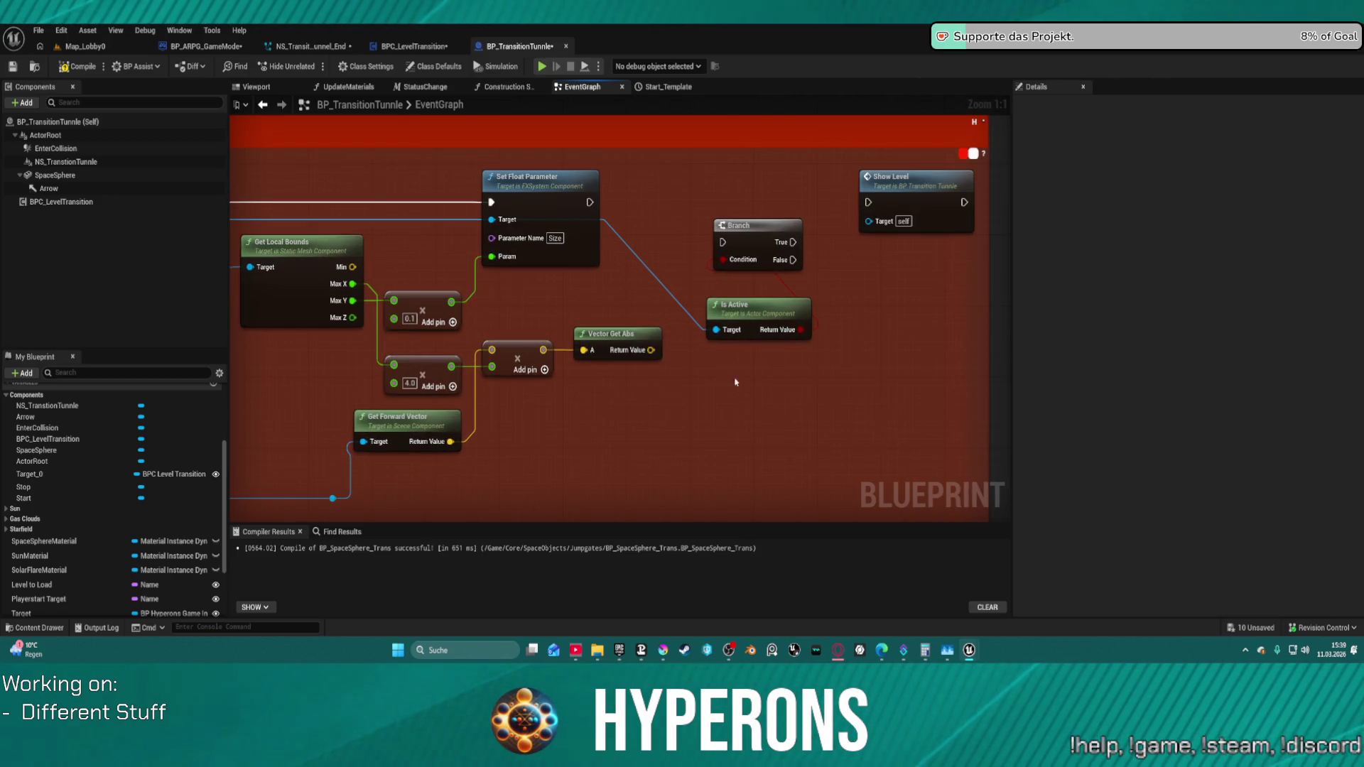
- Delete the trial Is Active node and leave Spawn System Attached's Pooling Method at None
{"action": "left_click", "coordinate": [713, 308]}
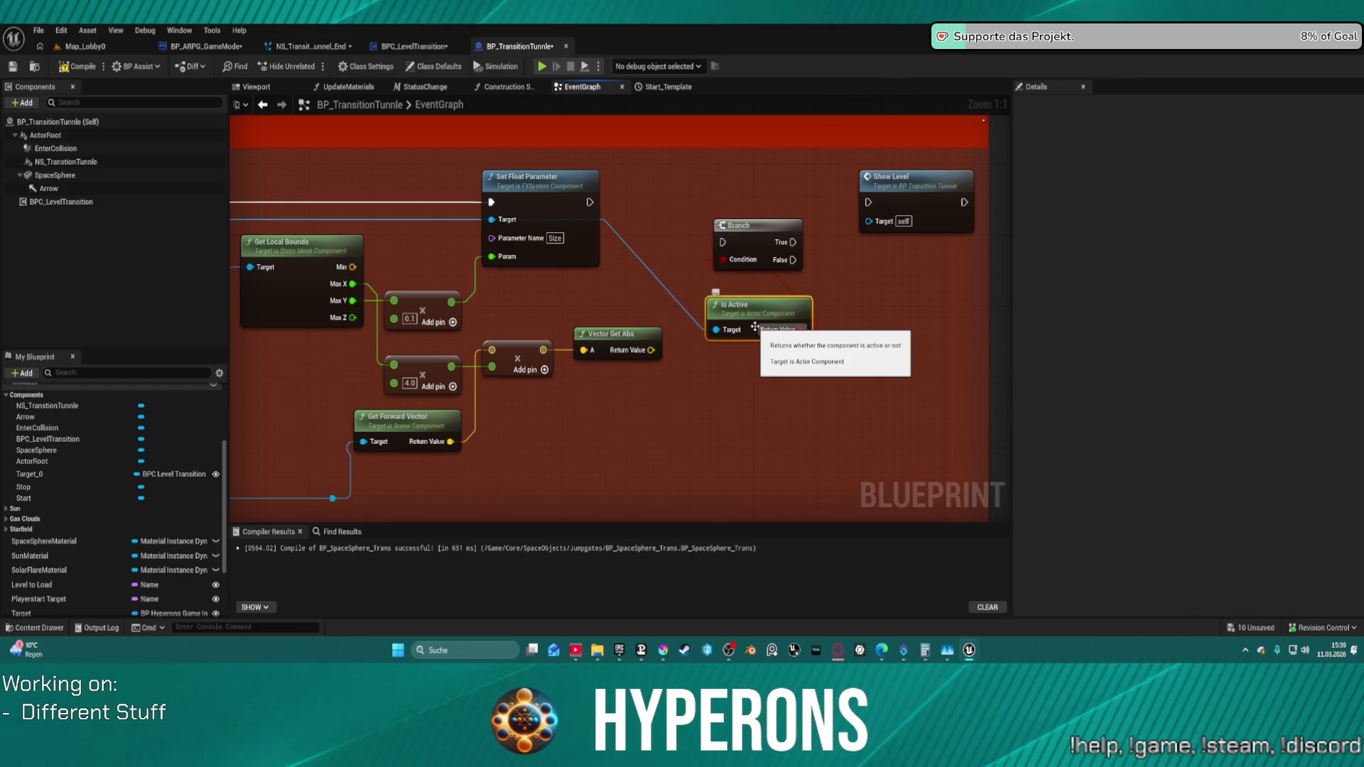
{"action": "key", "text": "Delete"}
{"action": "left_click_drag", "start_coordinate": [743, 260], "coordinate": [934, 206]}
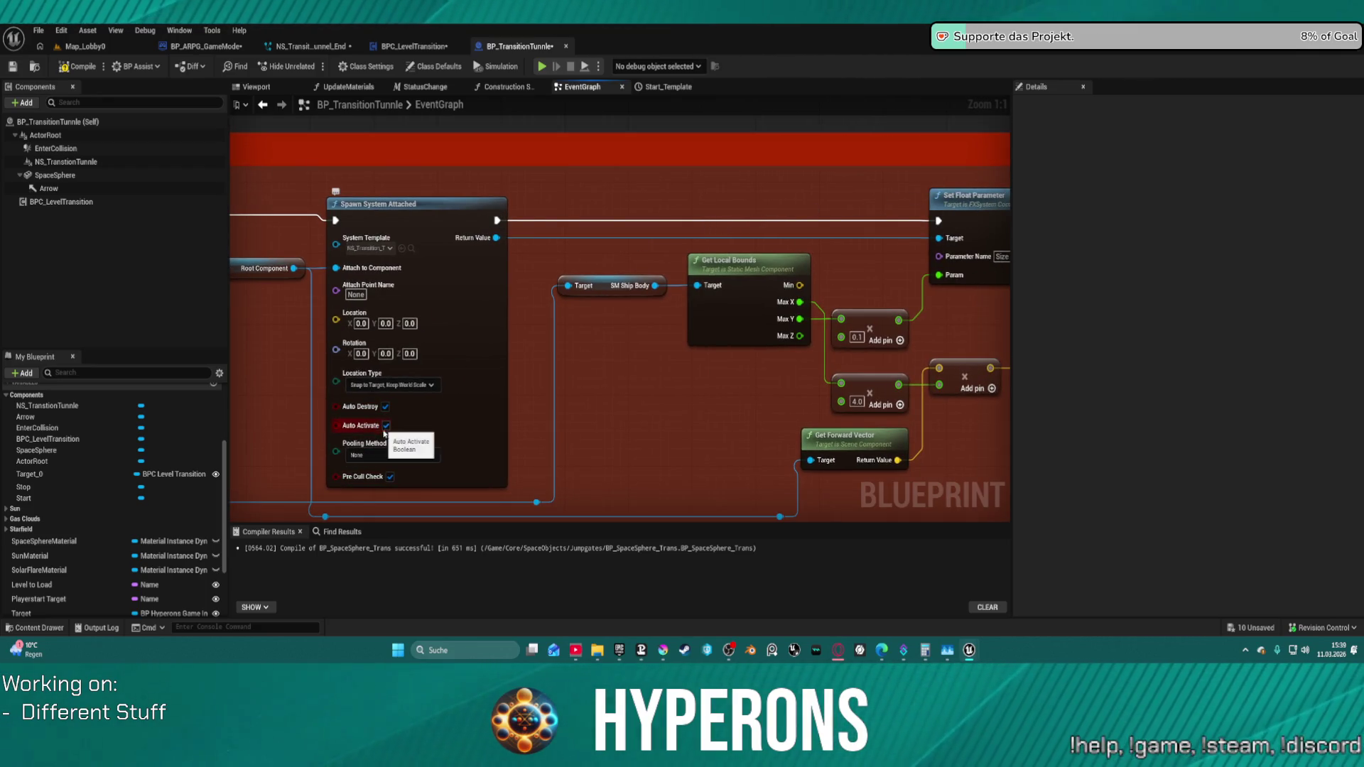
{"action": "left_click", "coordinate": [385, 455]}
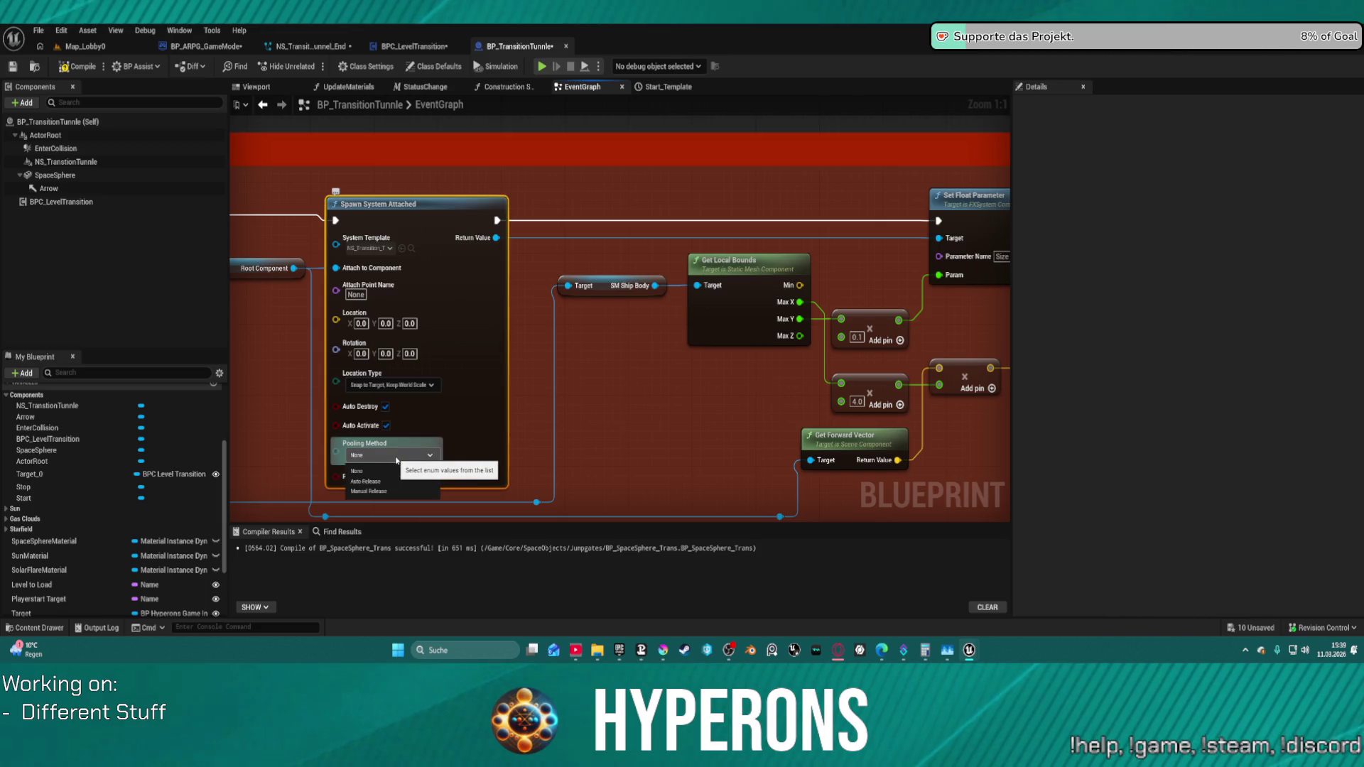
{"action": "left_click", "coordinate": [505, 401]}
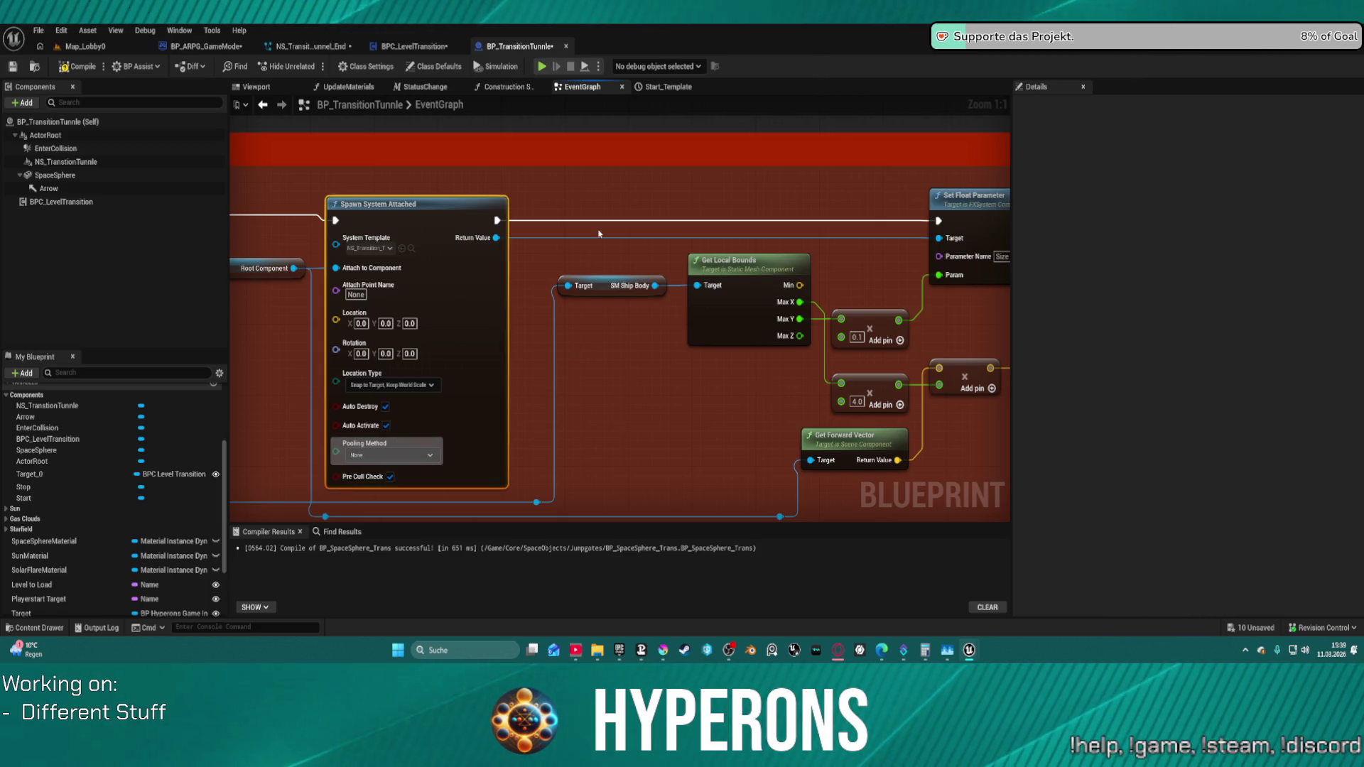
{"action": "left_click", "coordinate": [558, 238]}
{"action": "left_click_drag", "start_coordinate": [497, 238], "coordinate": [434, 368]}
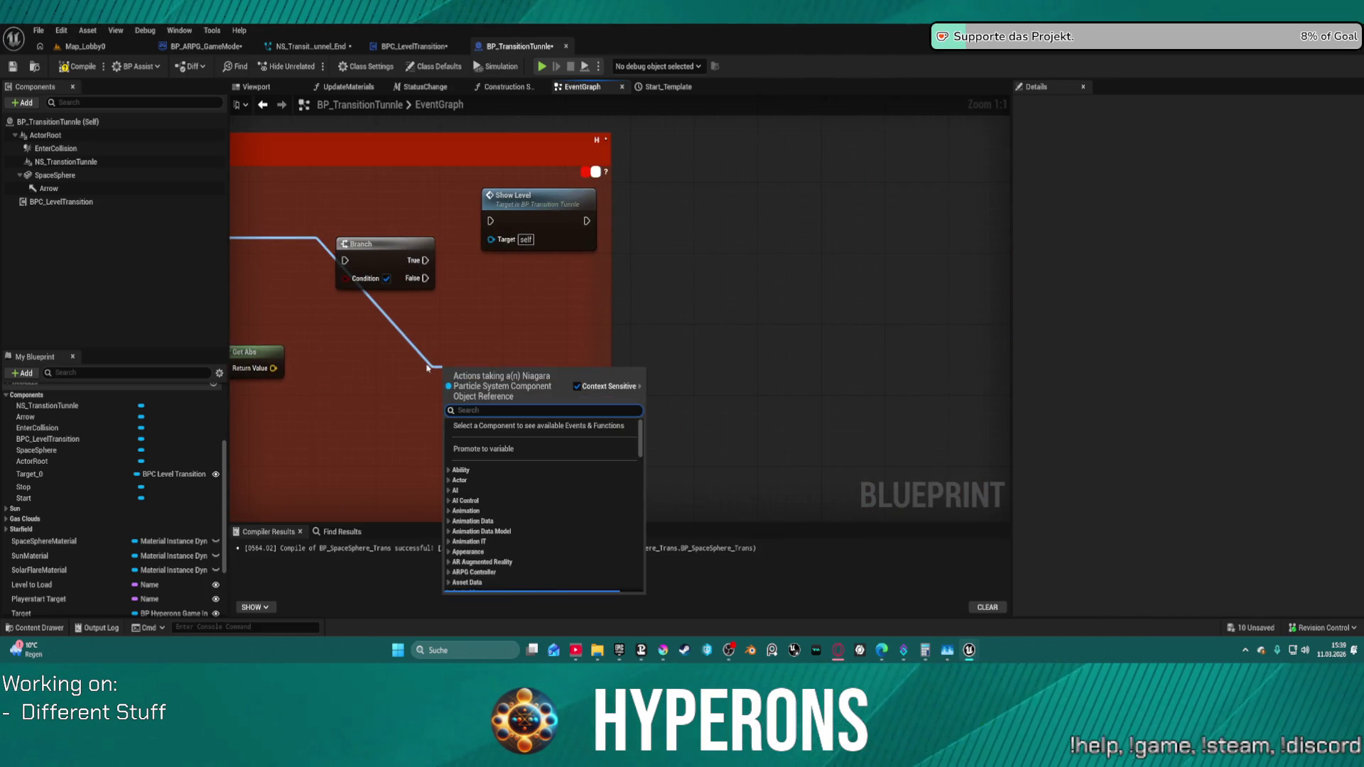
{"action": "type", "text": "is"}
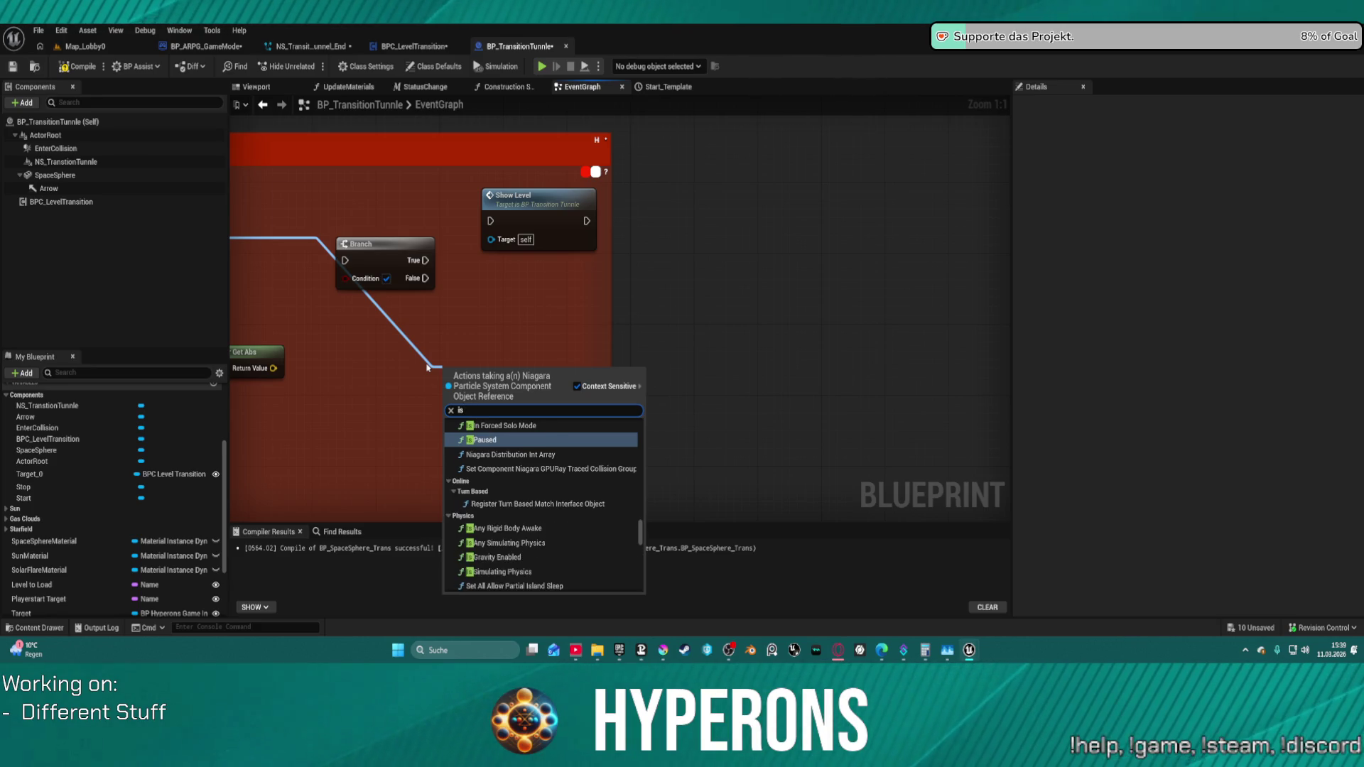
{"action": "type", "text": " vali"}
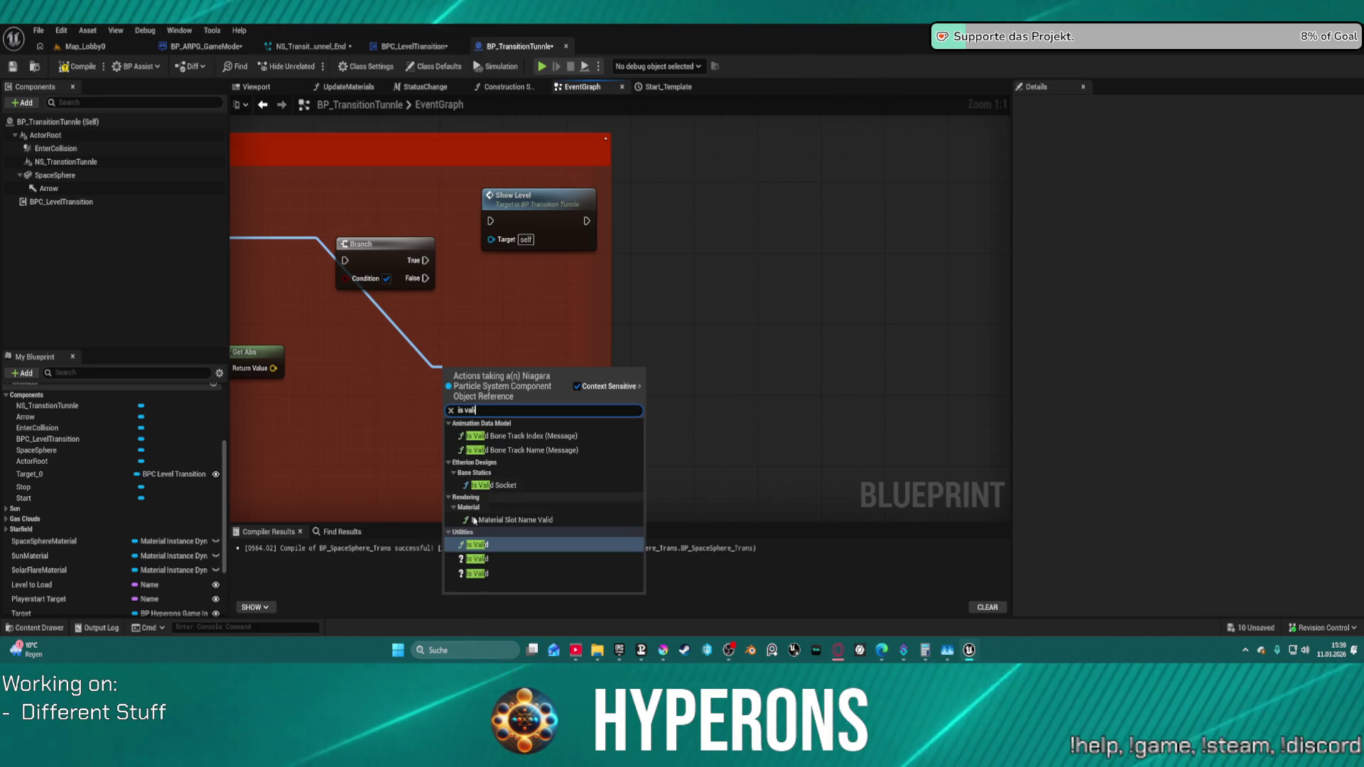
- Insert an Is Valid check wired to Show Level and remove the Branch node
{"action": "key", "text": "Return"}
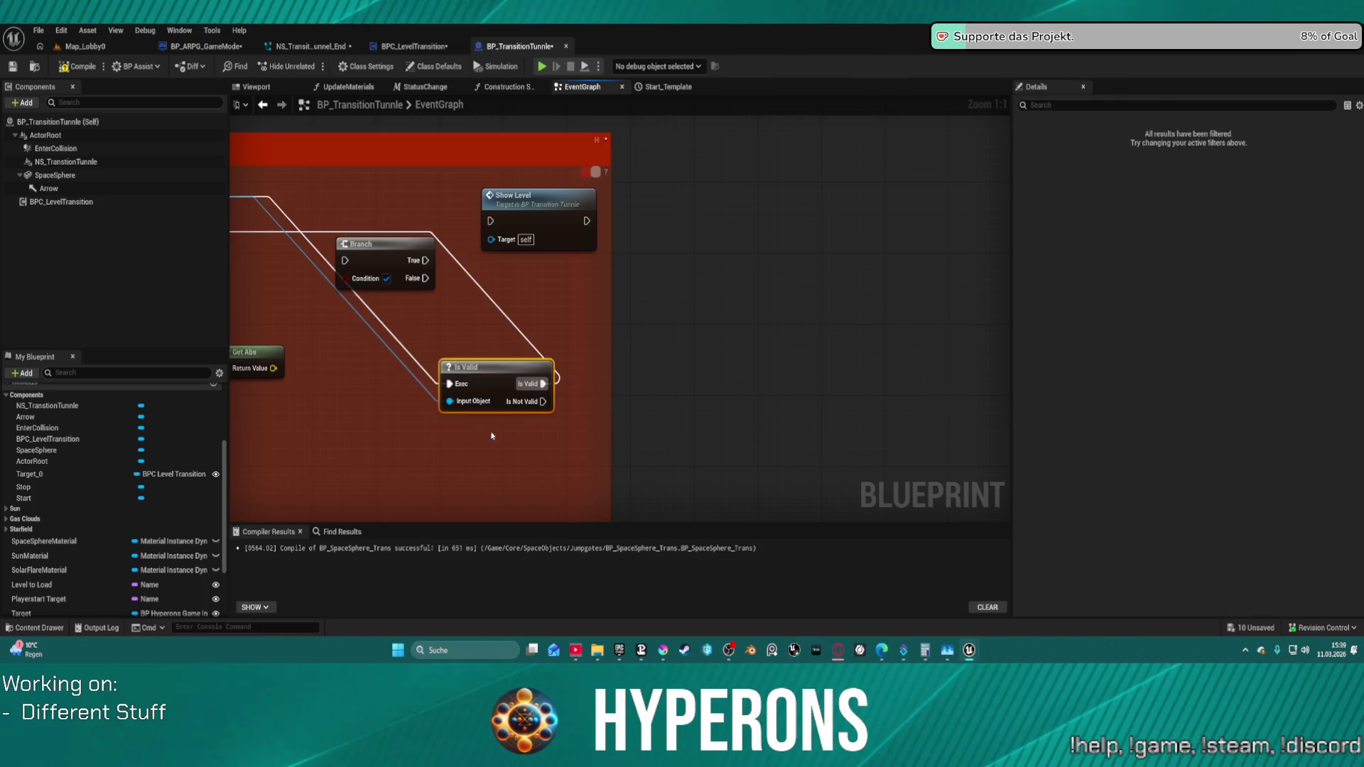
{"action": "left_click_drag", "start_coordinate": [544, 402], "coordinate": [493, 222]}
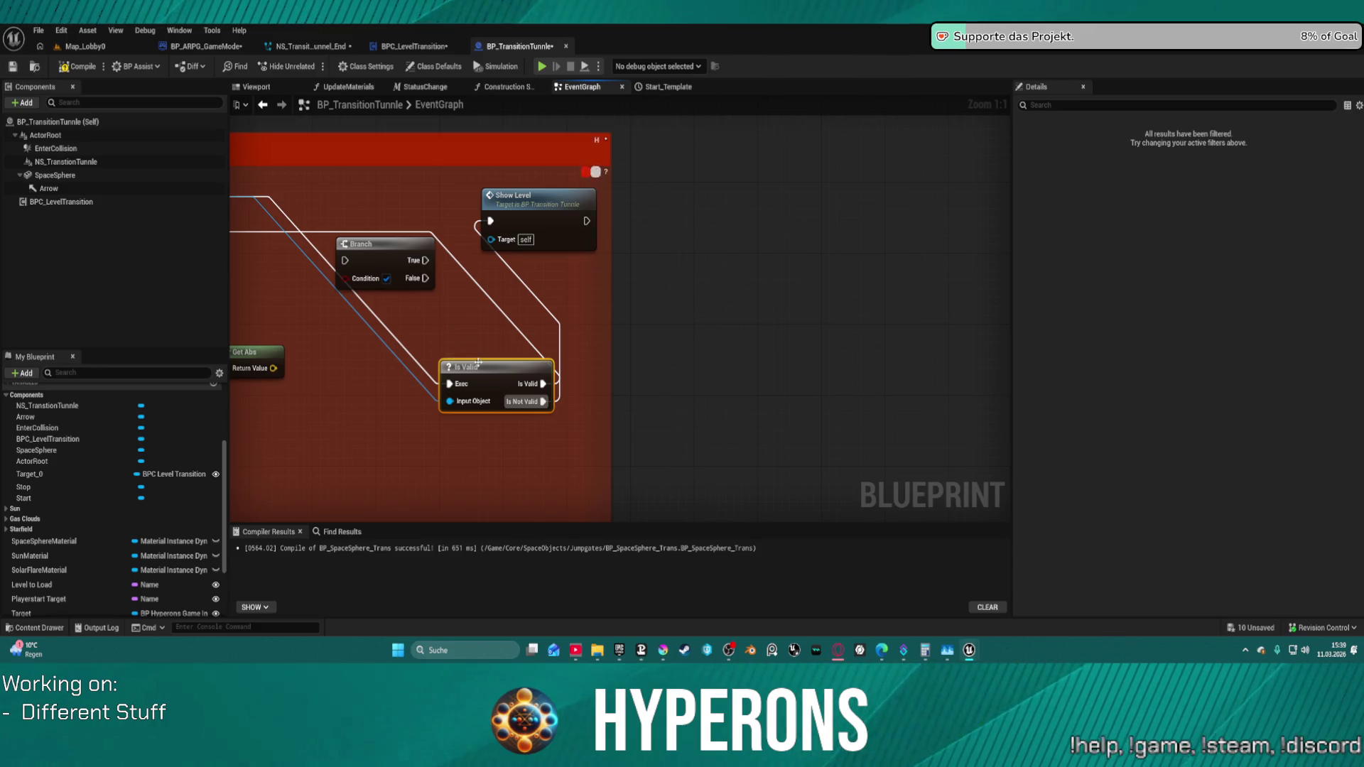
{"action": "left_click_drag", "start_coordinate": [478, 366], "coordinate": [345, 197]}
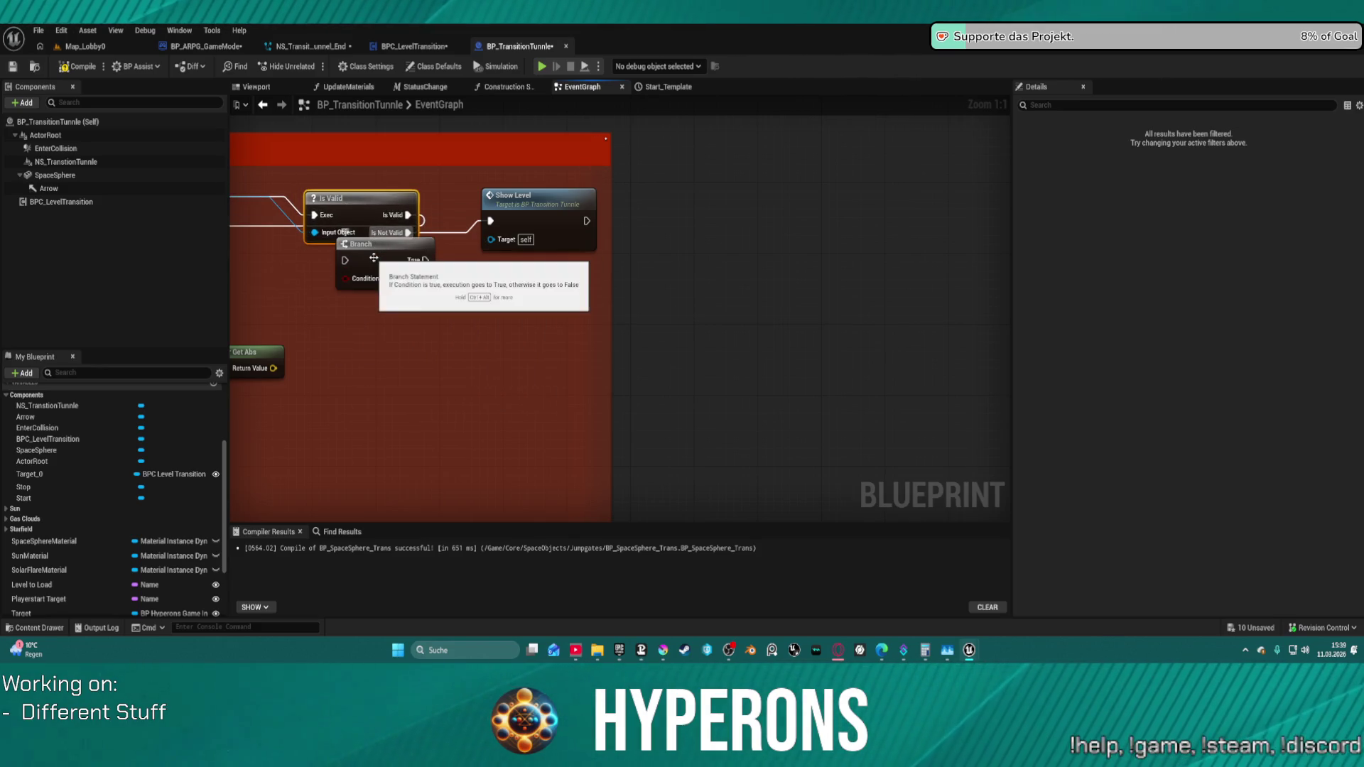
{"action": "left_click", "coordinate": [374, 259]}
{"action": "key", "text": "Delete"}
{"action": "left_click", "coordinate": [483, 258]}
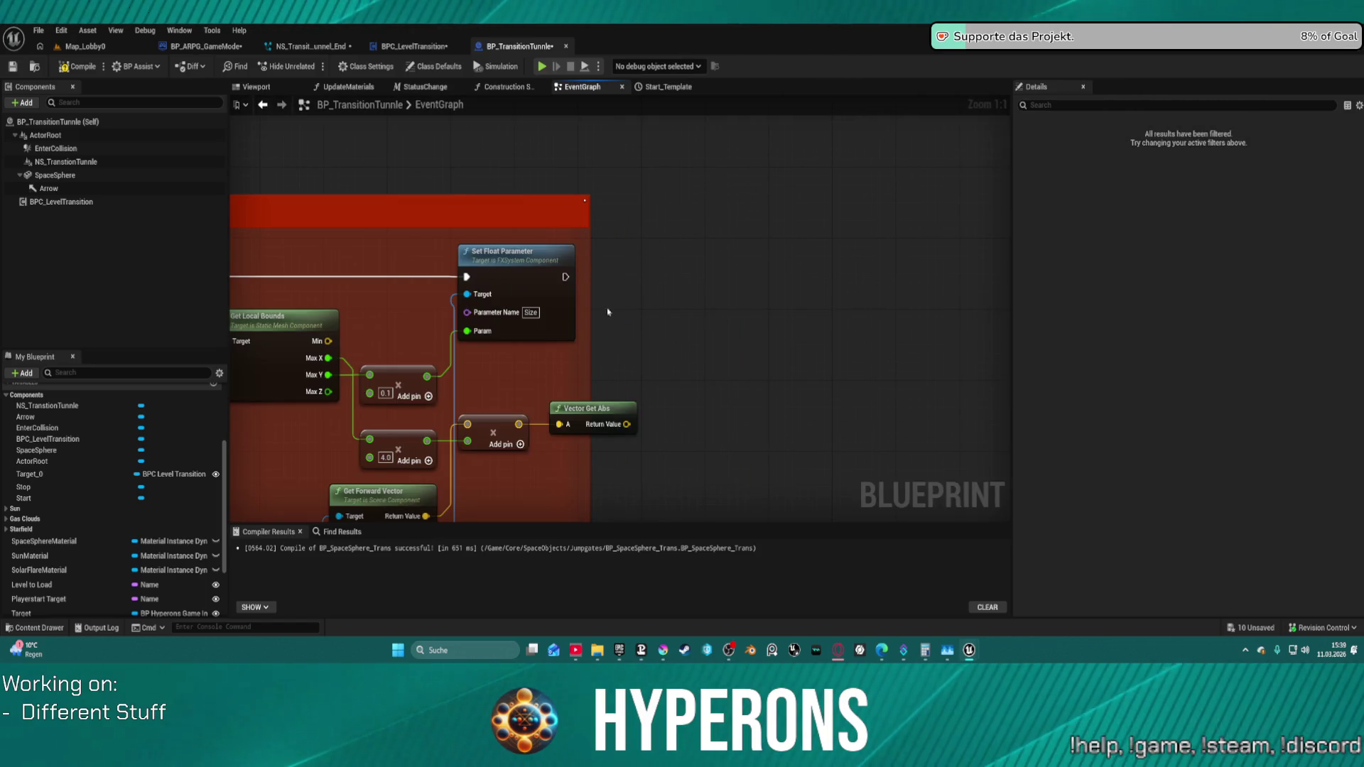
{"action": "scroll", "coordinate": [661, 353], "scroll_direction": "down", "scroll_amount": 4}
{"action": "scroll", "coordinate": [736, 414], "scroll_direction": "up", "scroll_amount": 1}
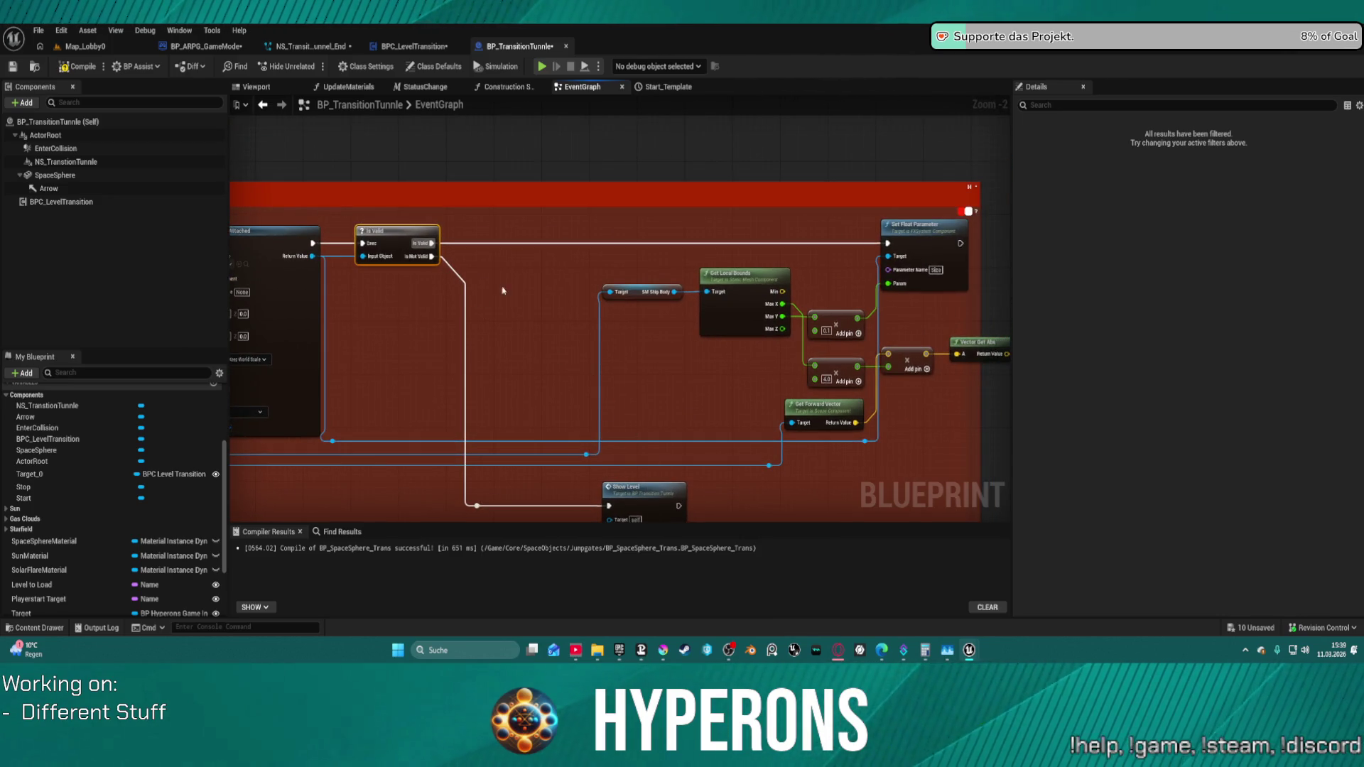
{"action": "mouse_move", "coordinate": [650, 498]}
{"action": "left_mouse_down"}
{"action": "mouse_move", "coordinate": [660, 376]}
{"action": "mouse_move", "coordinate": [681, 398]}
{"action": "left_mouse_up"}
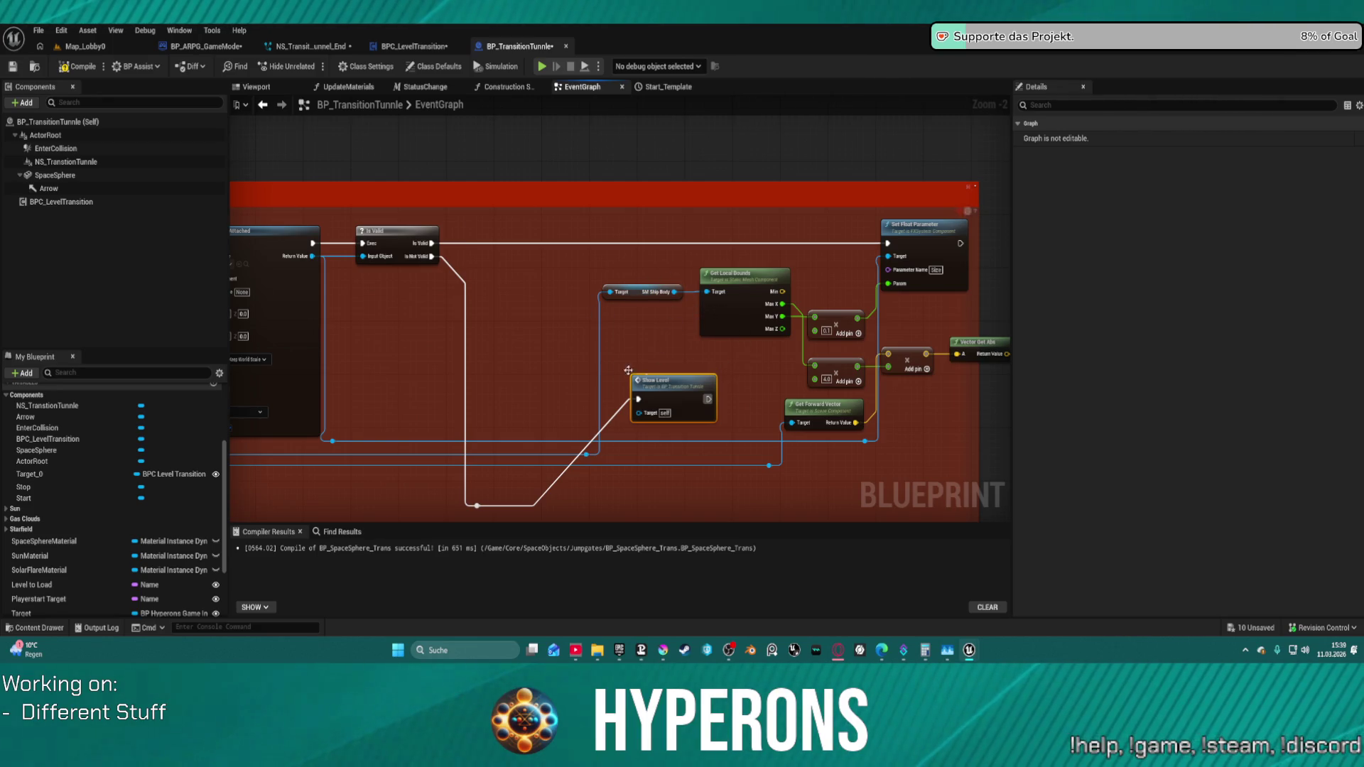
- Route execution from Set Float Parameter into Is Valid, placed between it and Show Level
{"action": "left_click_drag", "start_coordinate": [887, 243], "coordinate": [443, 251]}
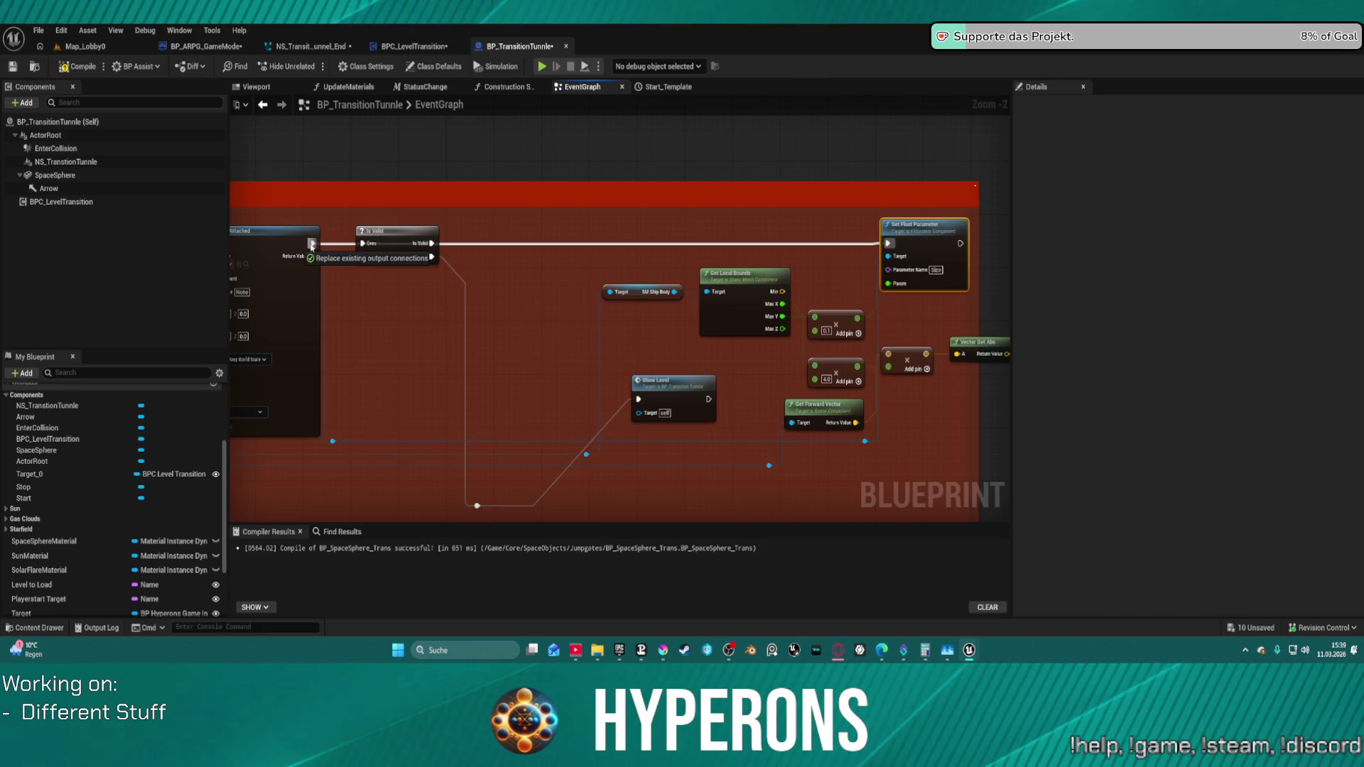
{"action": "mouse_move", "coordinate": [961, 243]}
{"action": "left_mouse_down"}
{"action": "mouse_move", "coordinate": [360, 250]}
{"action": "mouse_move", "coordinate": [905, 311]}
{"action": "mouse_move", "coordinate": [957, 274]}
{"action": "left_mouse_up"}
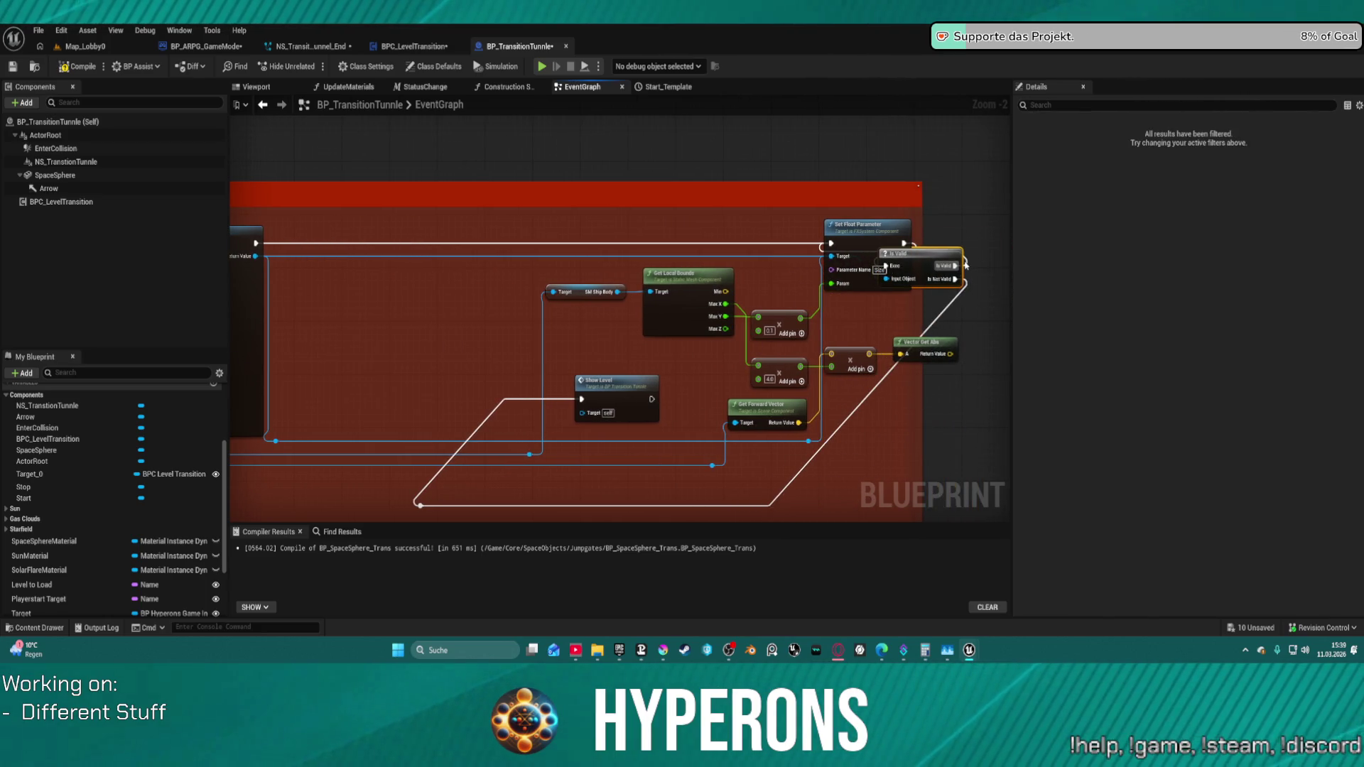
{"action": "left_click_drag", "start_coordinate": [926, 265], "coordinate": [902, 318]}
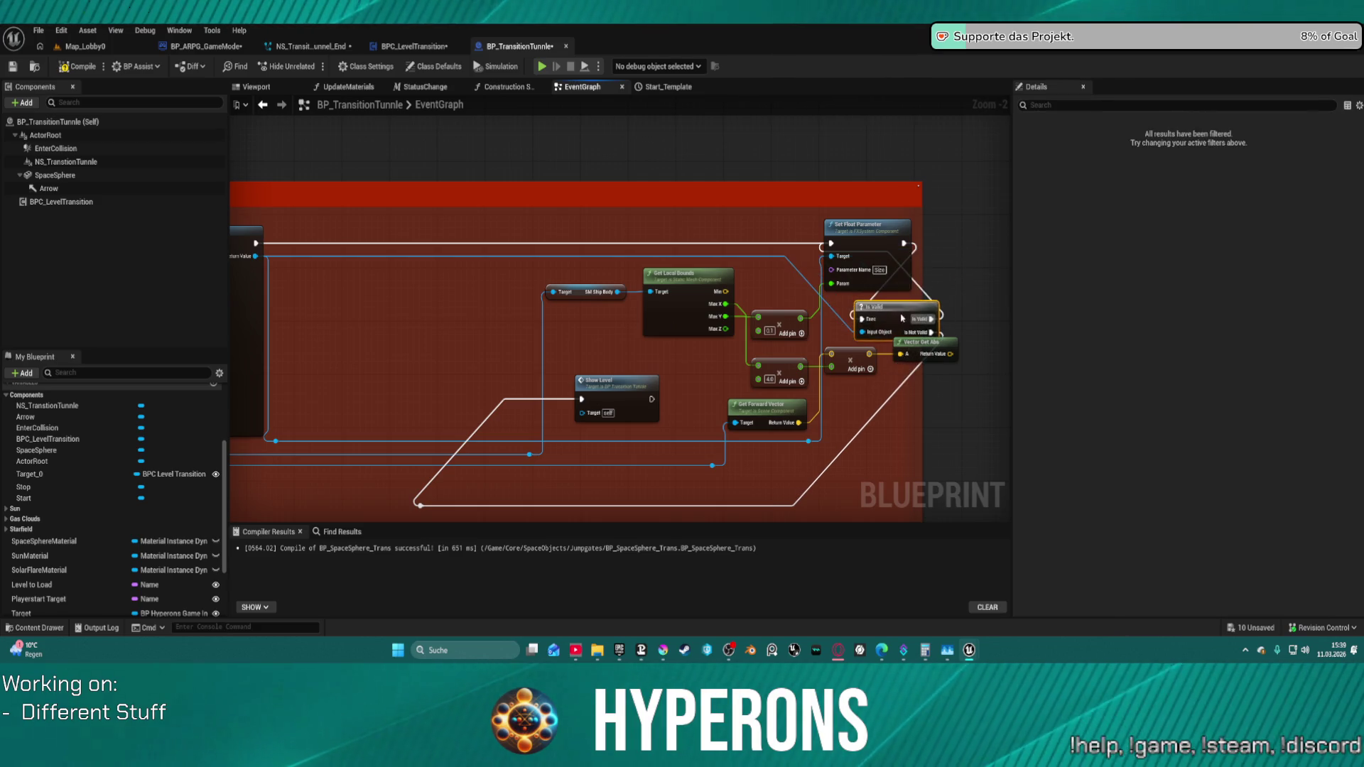
{"action": "left_click", "coordinate": [921, 306]}
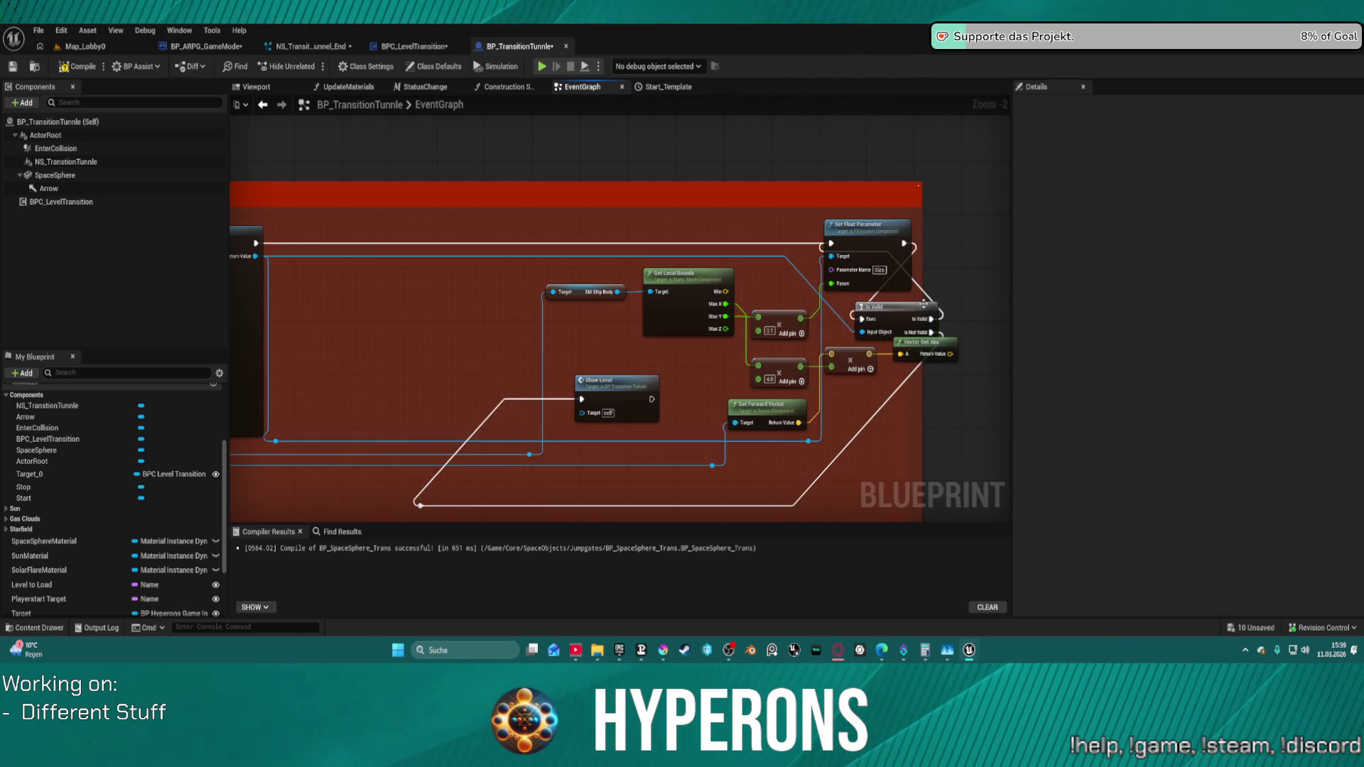
{"action": "left_click", "coordinate": [924, 295]}
{"action": "left_click_drag", "start_coordinate": [919, 308], "coordinate": [981, 230]}
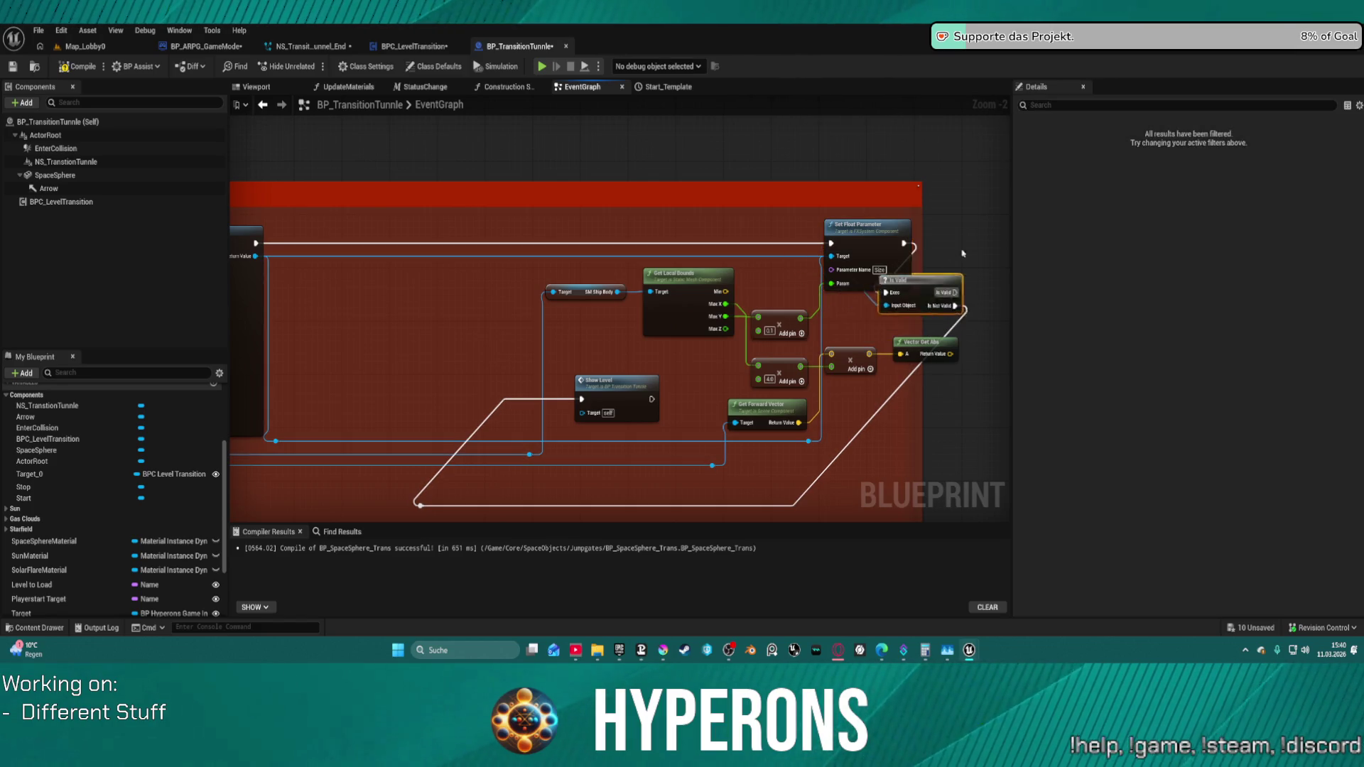
{"action": "scroll", "coordinate": [663, 292], "scroll_direction": "up", "scroll_amount": 2}
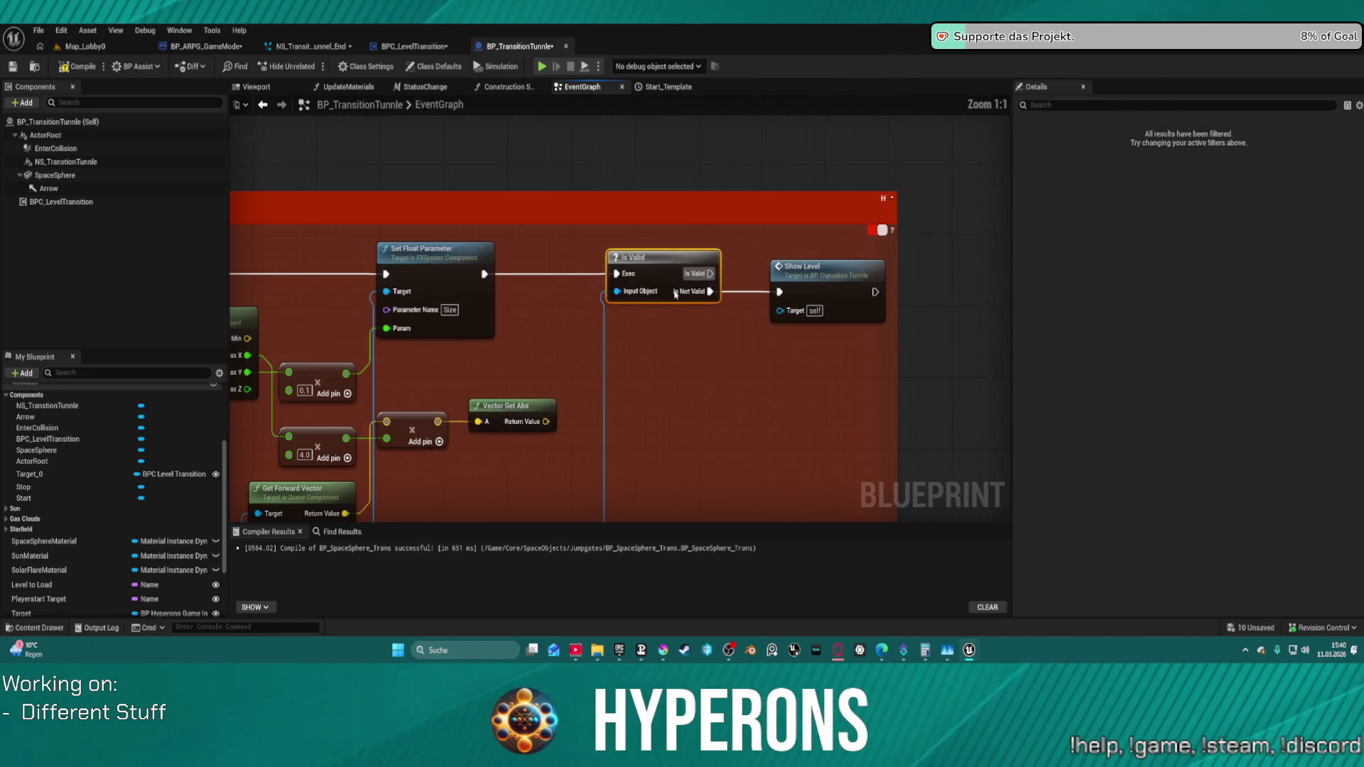
- Loop the Is Not Valid output through a 0.2-second Delay back into Is Valid
{"action": "left_click_drag", "start_coordinate": [706, 274], "coordinate": [725, 339]}
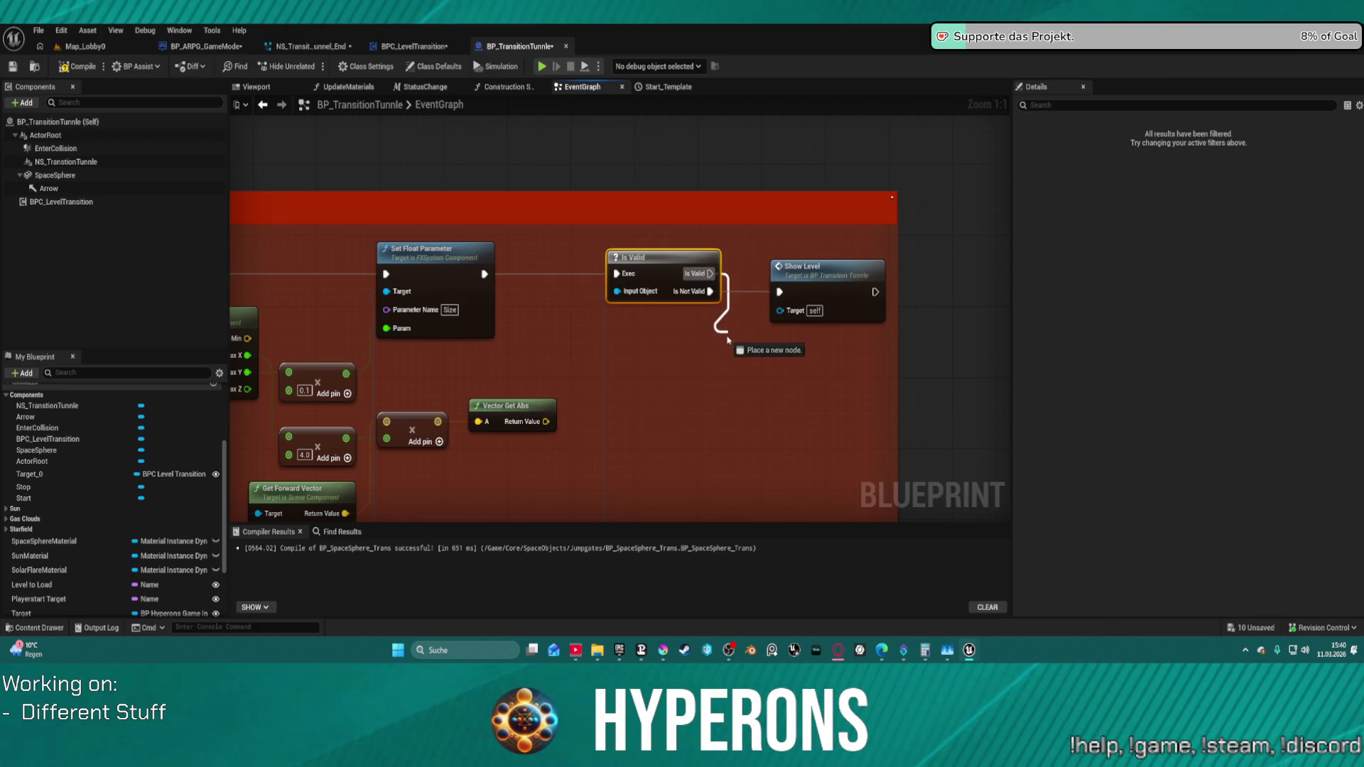
{"action": "type", "text": "print"}
{"action": "key", "text": "Escape"}
{"action": "left_click", "coordinate": [719, 349]}
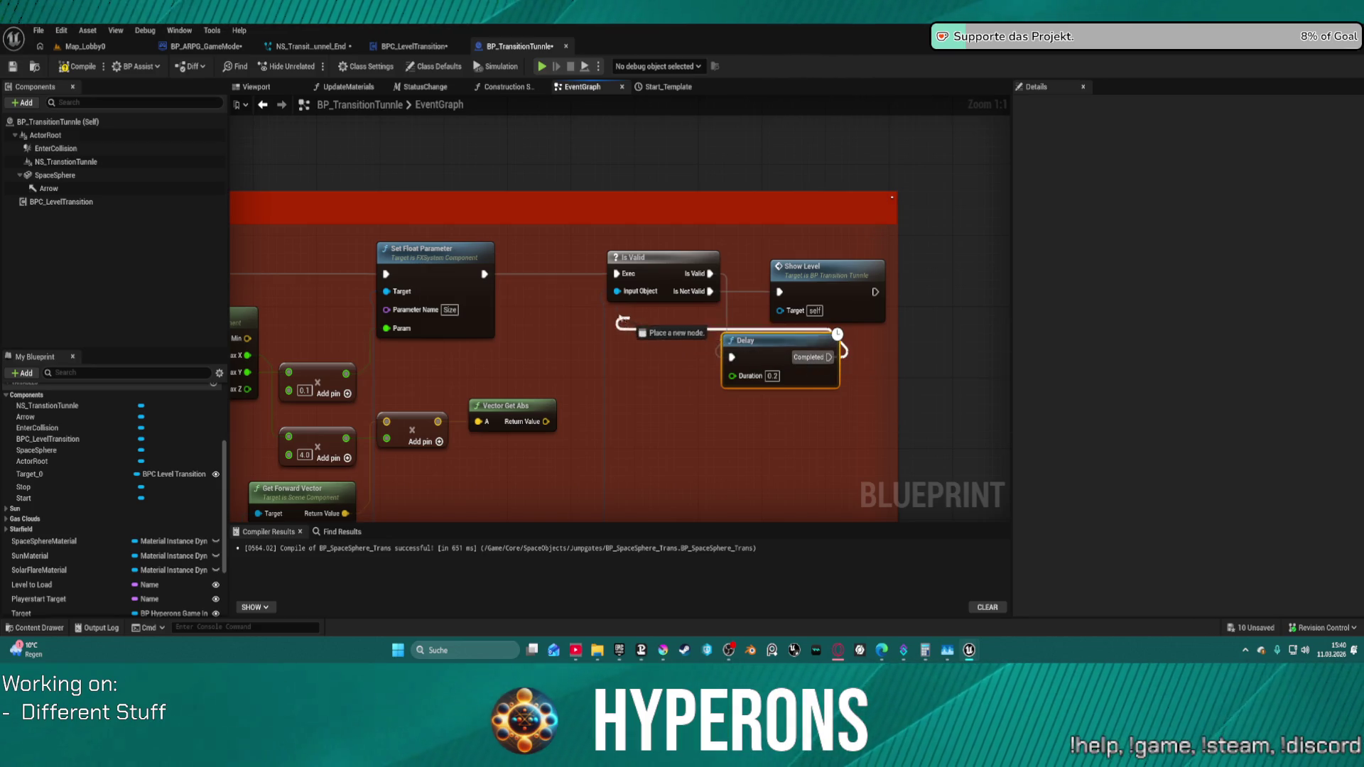
{"action": "left_click_drag", "start_coordinate": [833, 358], "coordinate": [616, 276]}
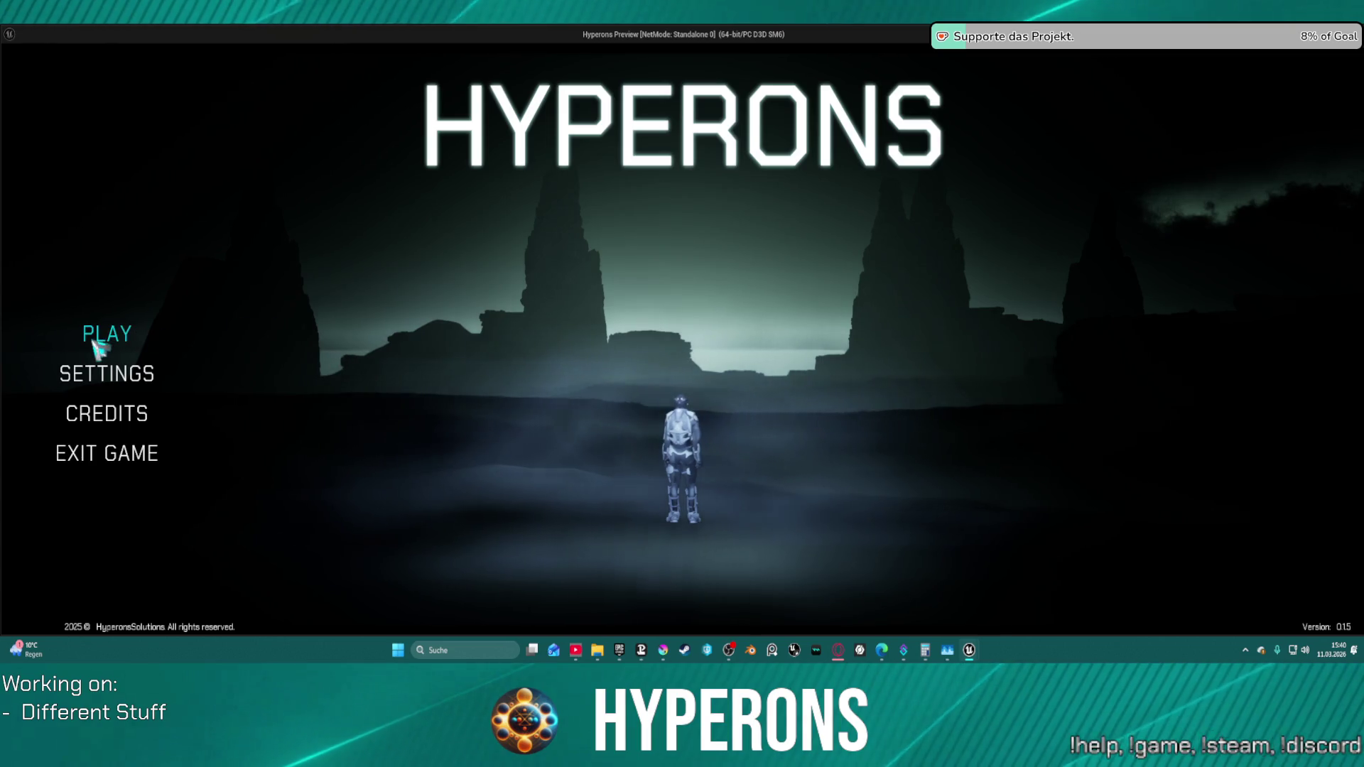
- Play Hyperons with the existing character, fly into the tunnel, then stop the session
{"action": "left_click", "coordinate": [106, 336]}
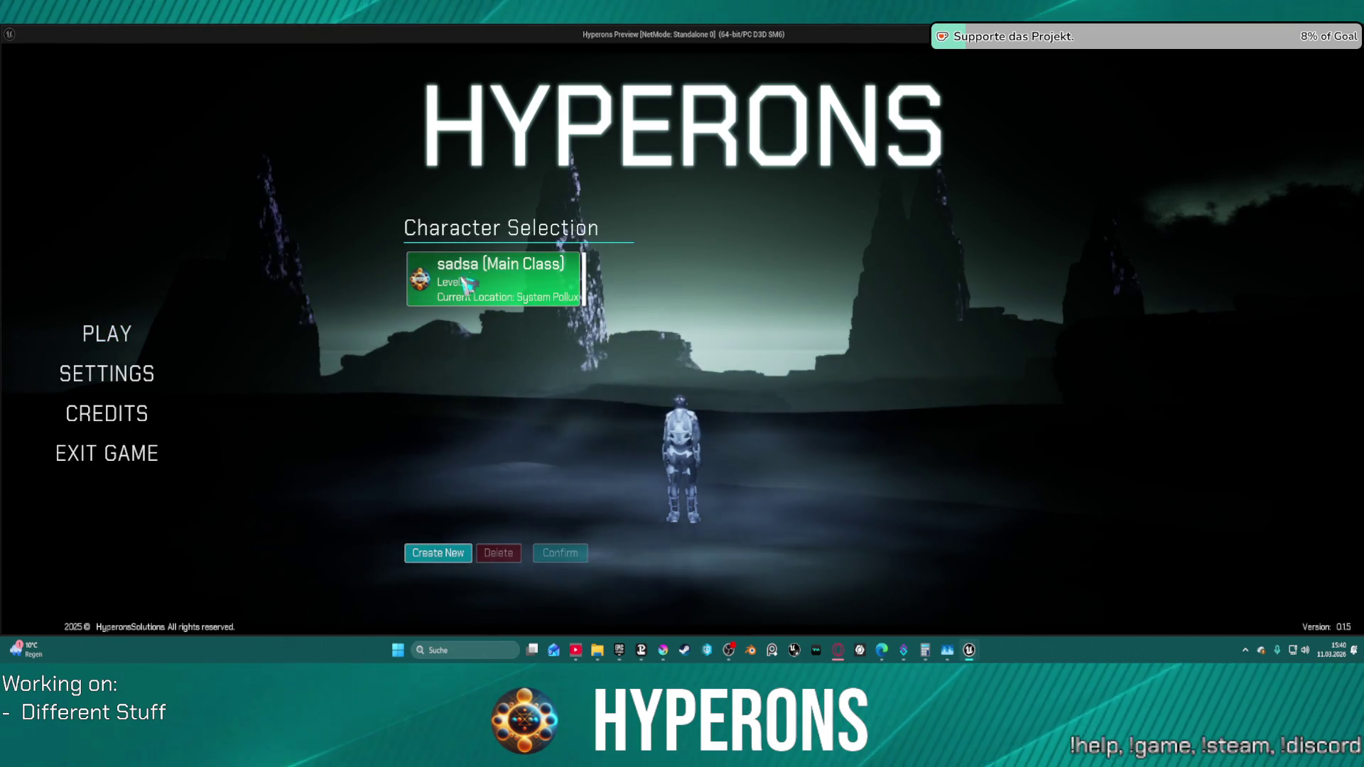
{"action": "left_click", "coordinate": [459, 282]}
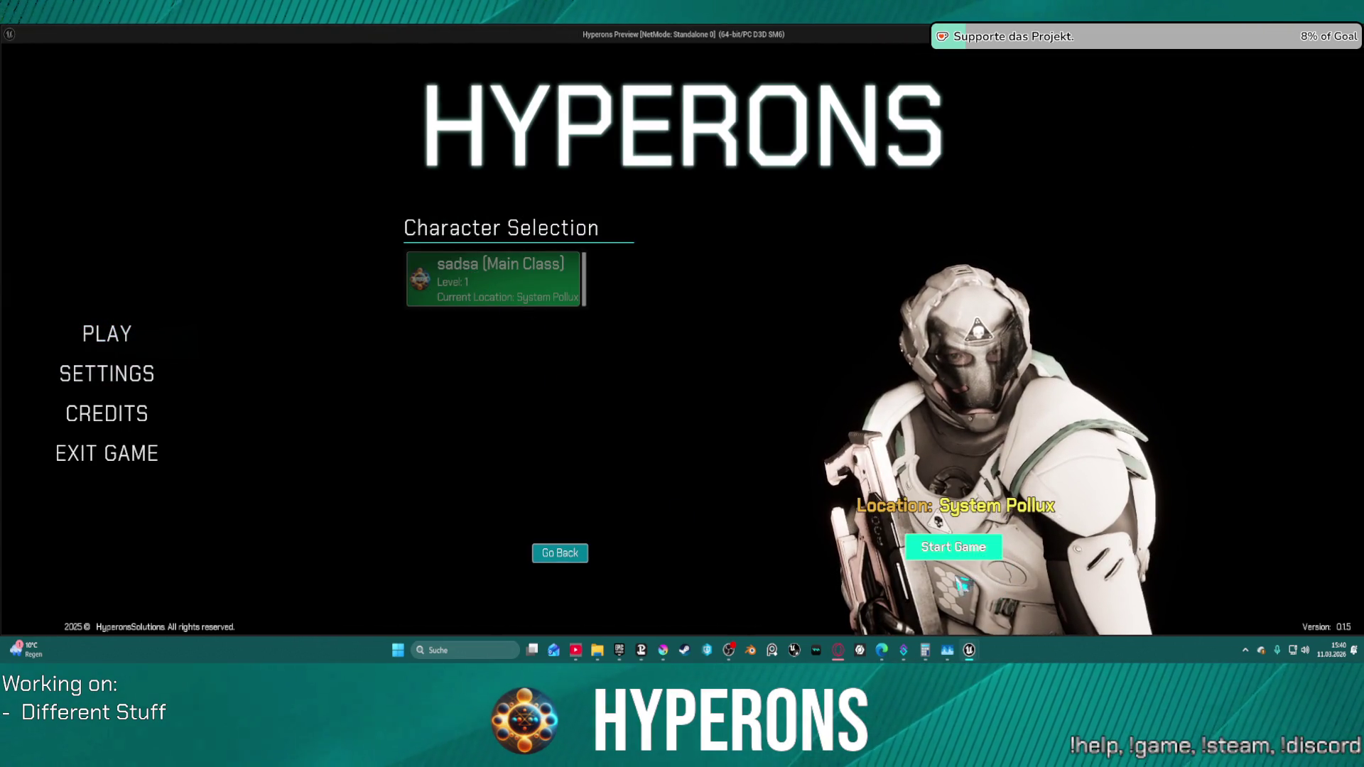
{"action": "left_click", "coordinate": [953, 546]}
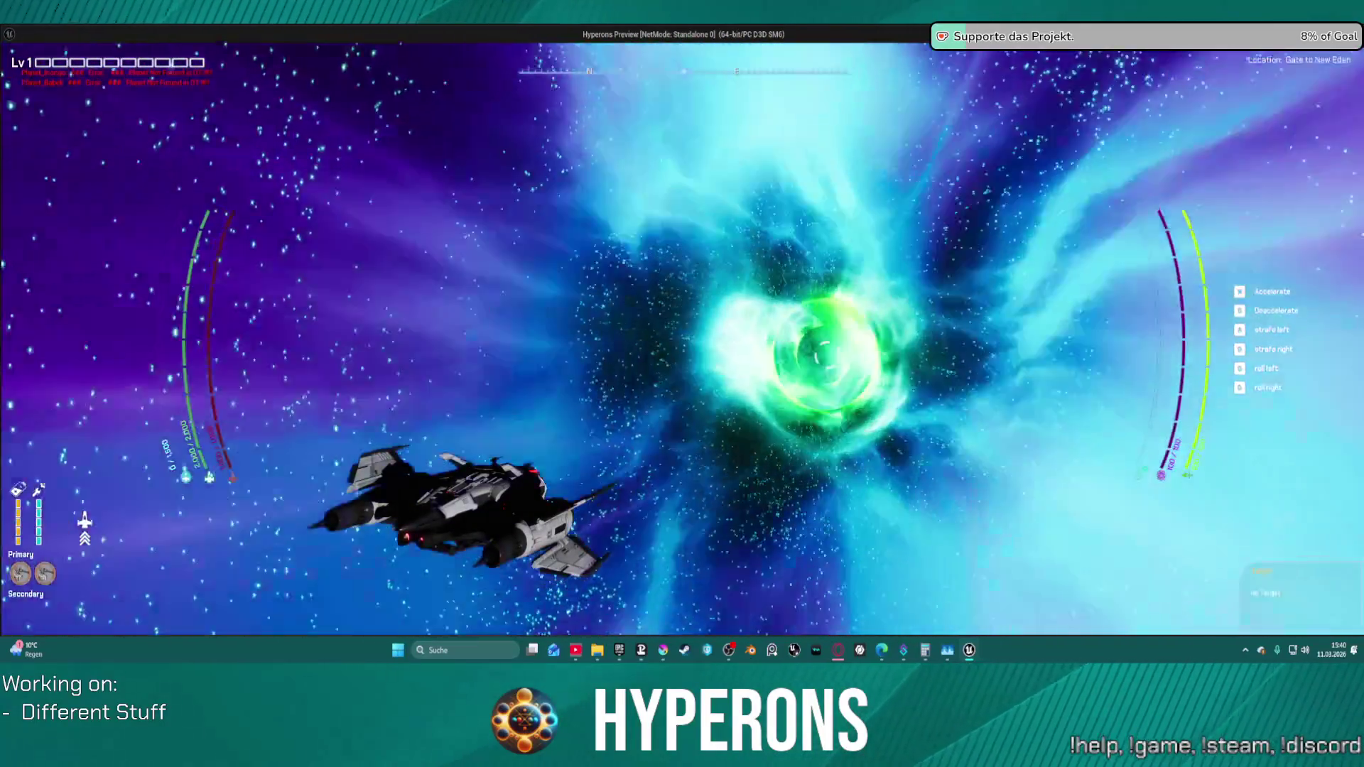
{"action": "key", "text": "Escape"}
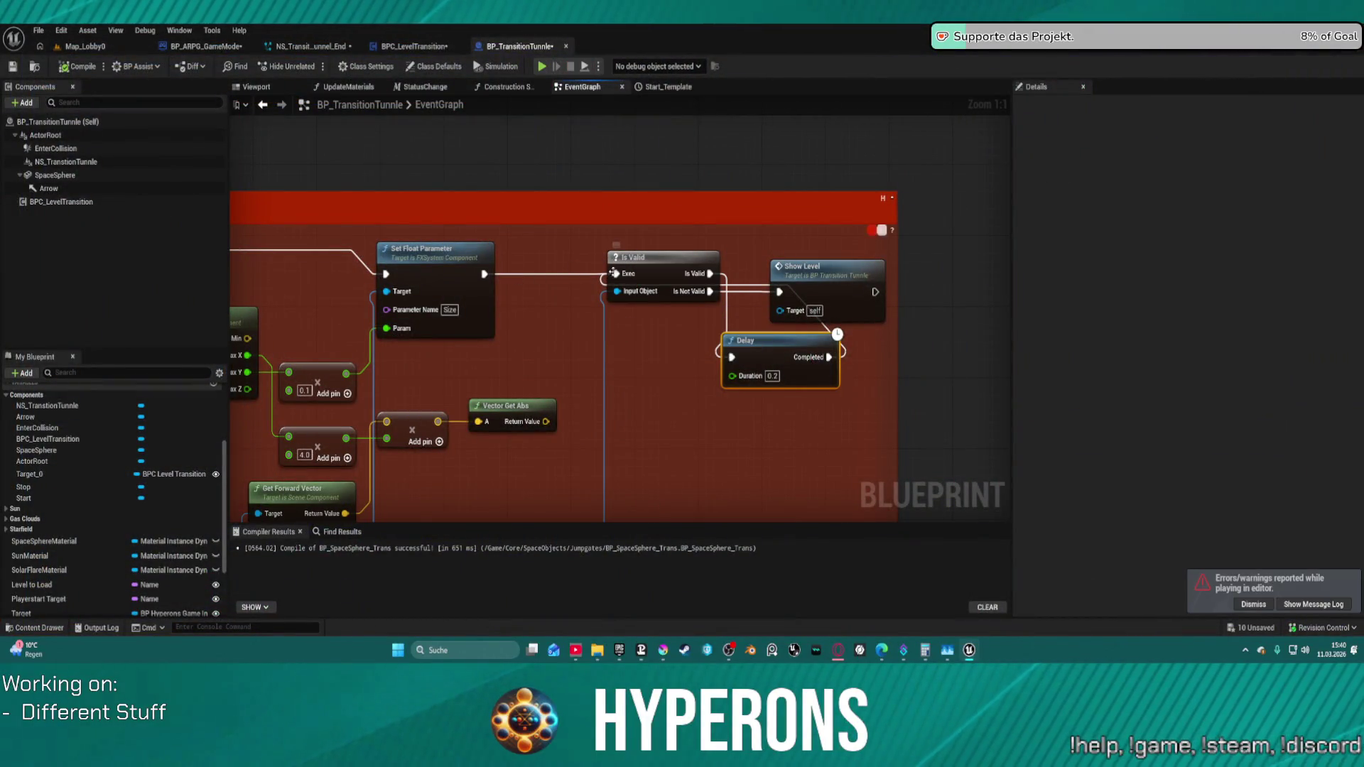
- Delete the Is Valid node and set the Delay Duration to 2.9 seconds
{"action": "left_click", "coordinate": [651, 260]}
{"action": "key", "text": "Delete"}
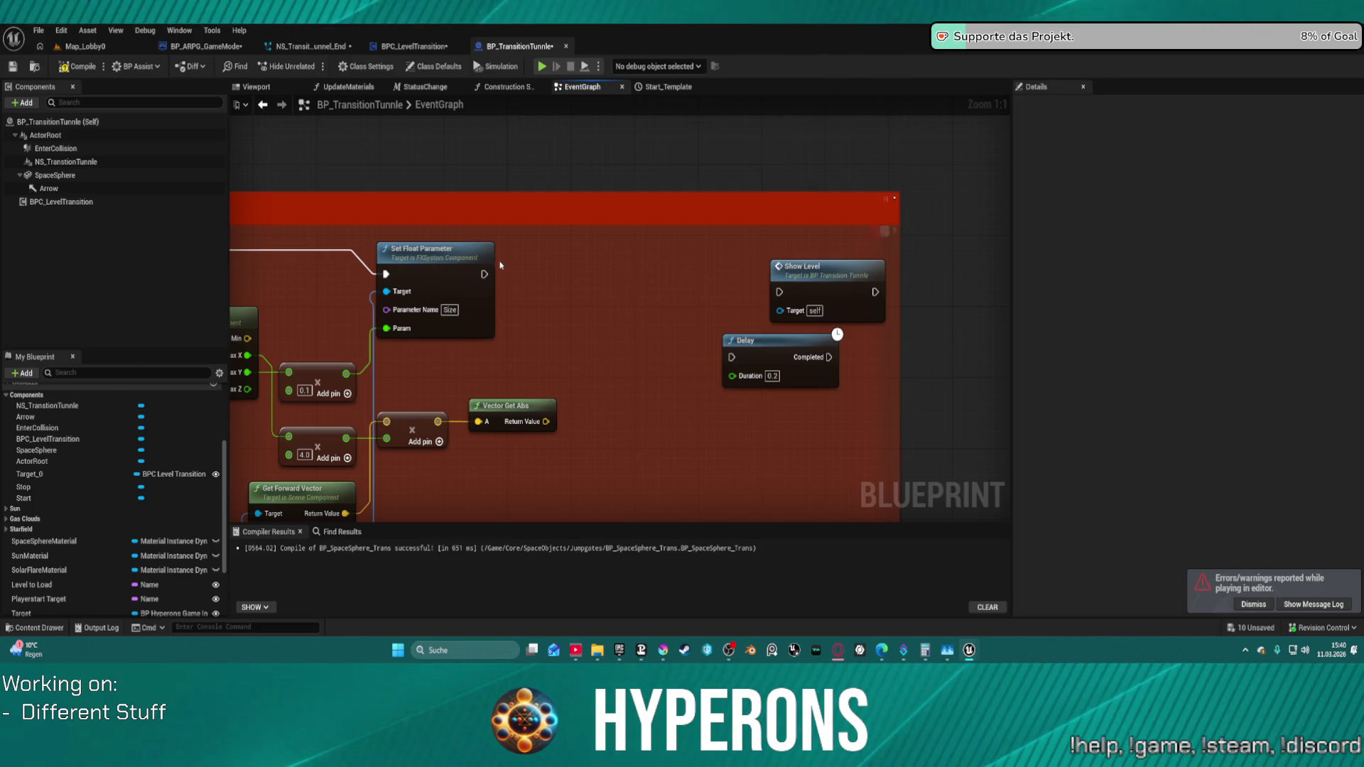
{"action": "left_click_drag", "start_coordinate": [449, 258], "coordinate": [445, 243]}
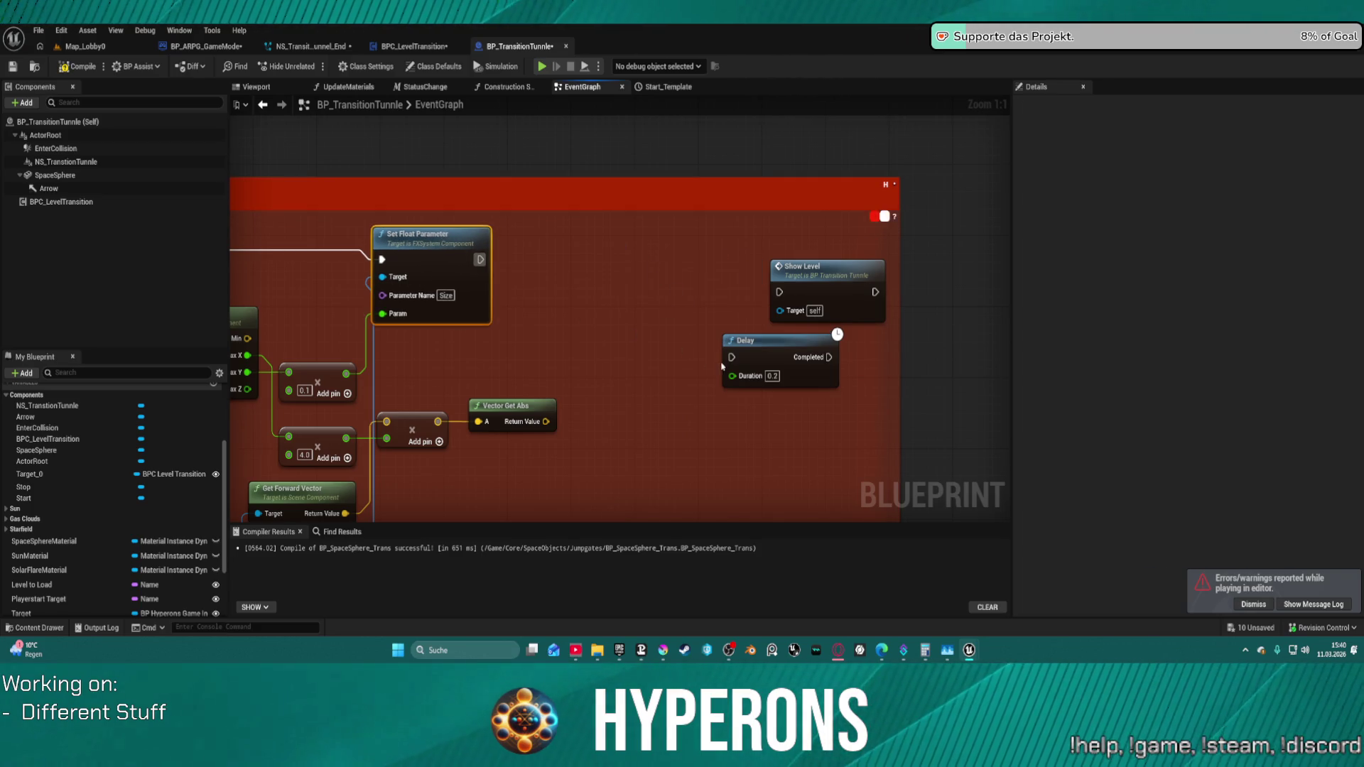
{"action": "left_click", "coordinate": [746, 373]}
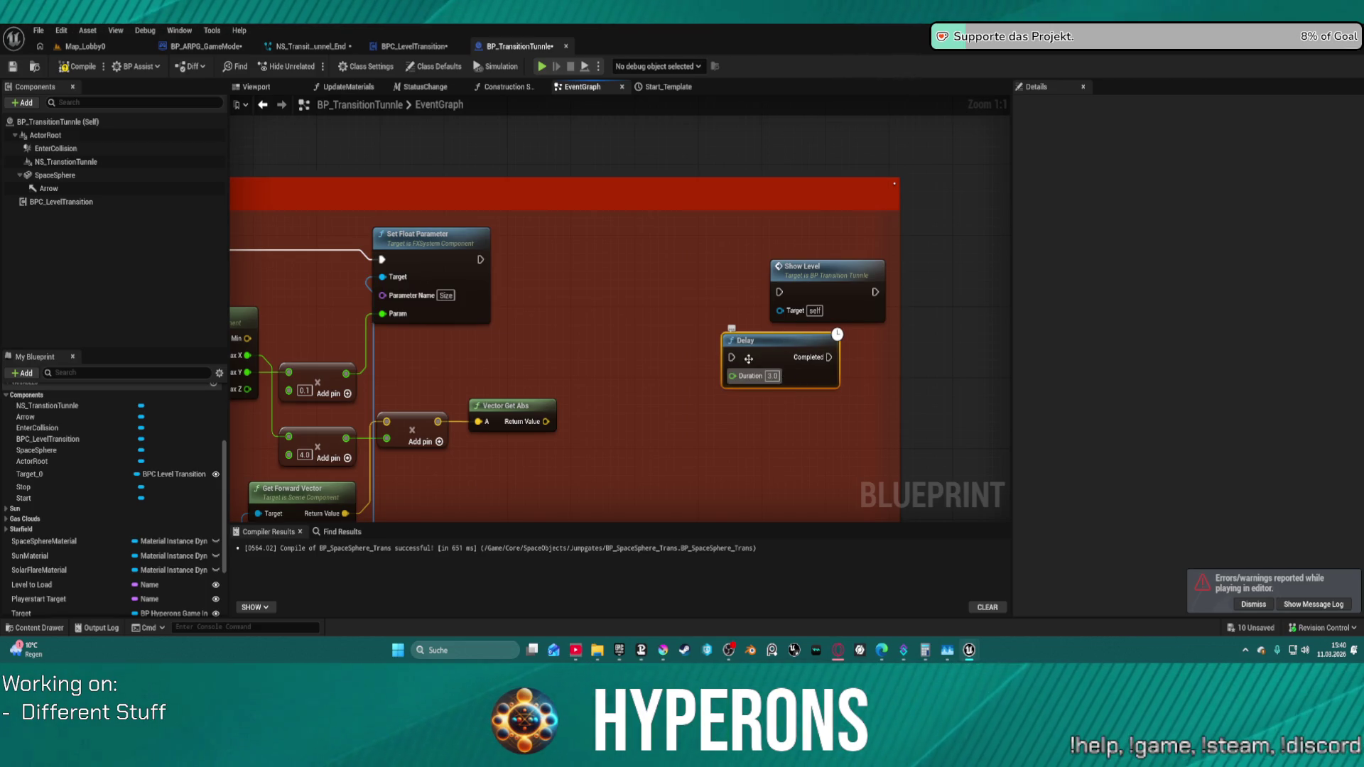
{"action": "key", "text": "ctrl+a"}
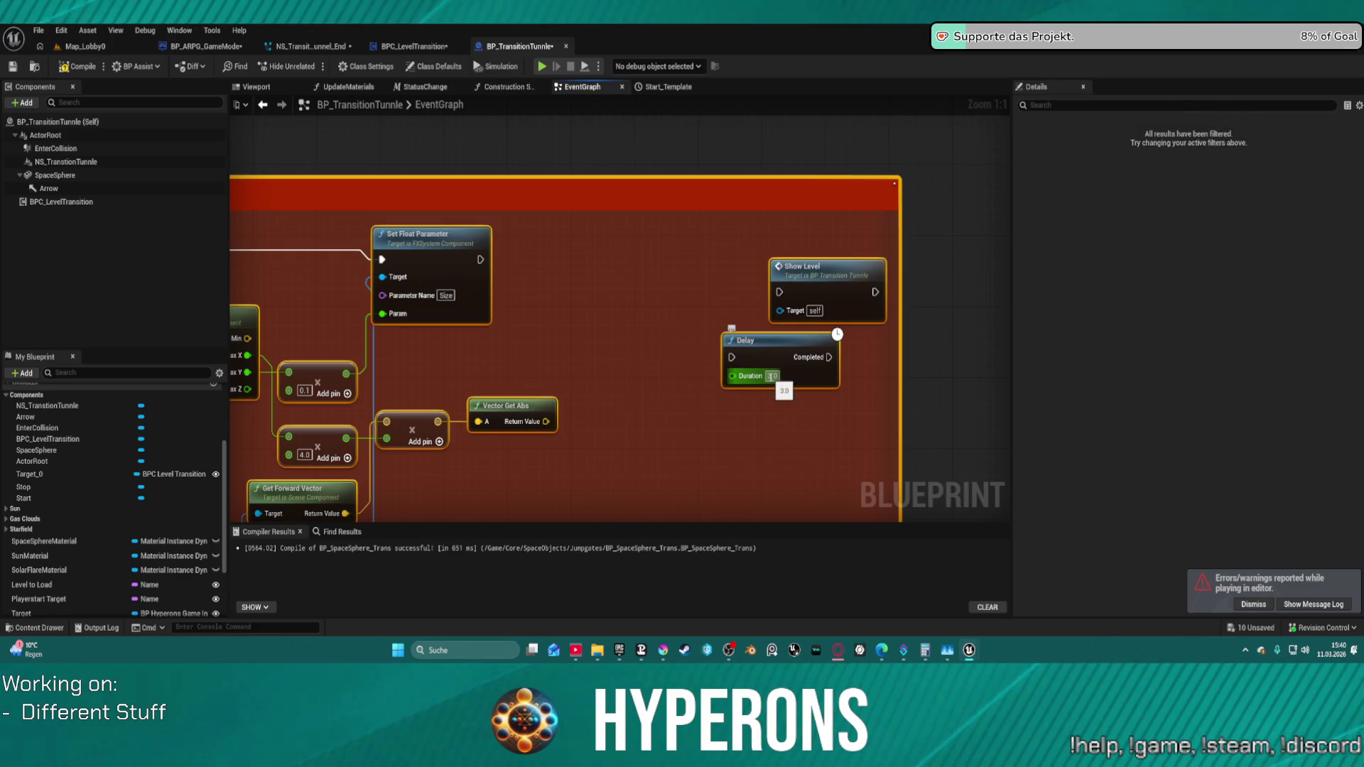
{"action": "left_click", "coordinate": [775, 375]}
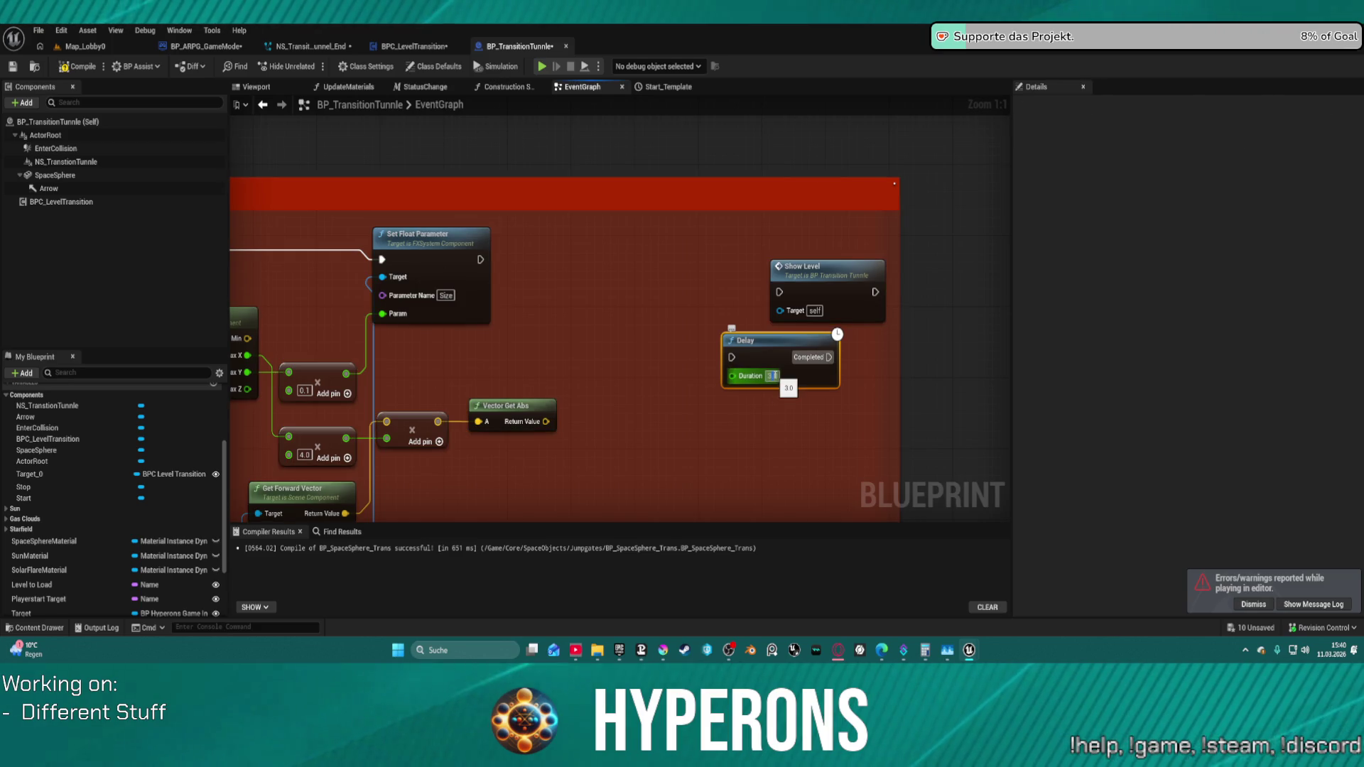
{"action": "left_click", "coordinate": [773, 375]}
{"action": "type", "text": "2.9"}
{"action": "key", "text": "Return"}
- Wire Set Float Parameter through the Delay into Show Level and straighten the nodes
{"action": "left_click_drag", "start_coordinate": [732, 358], "coordinate": [481, 259]}
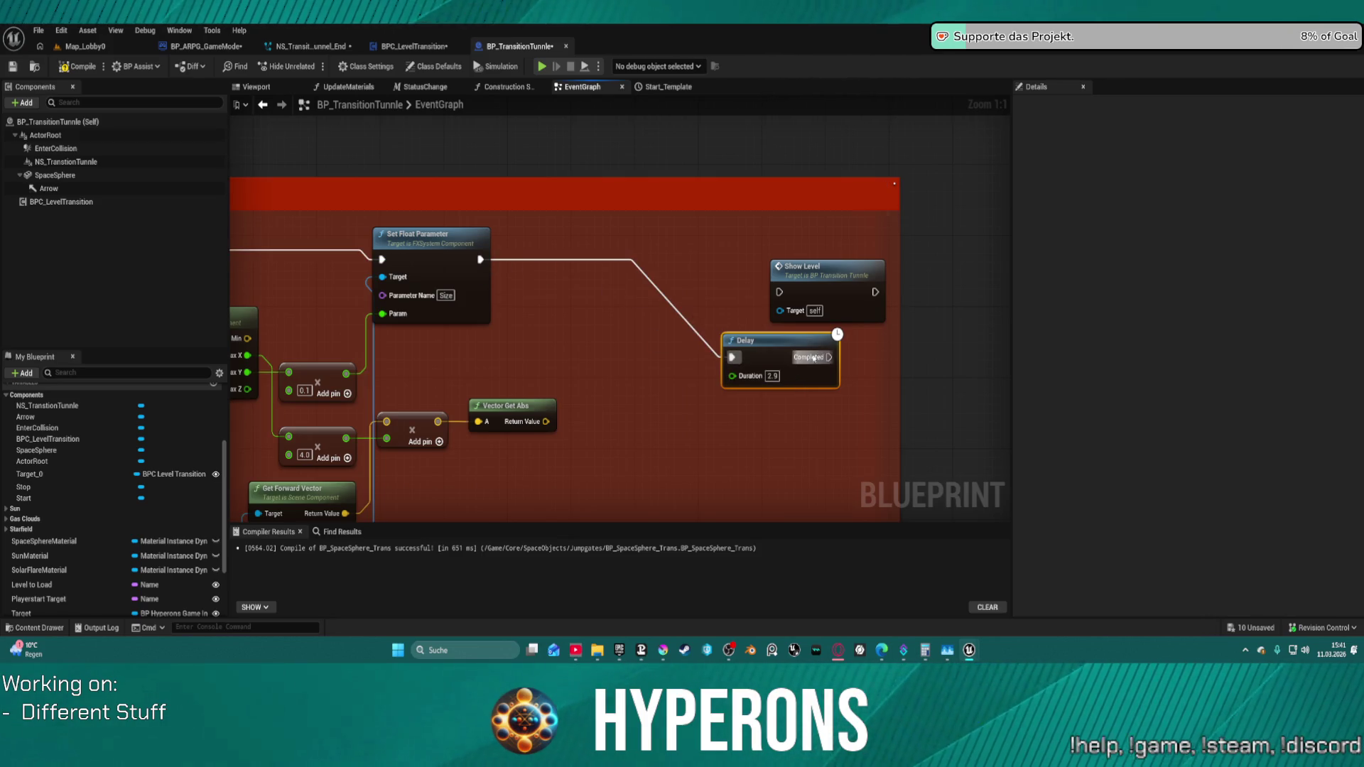
{"action": "left_click_drag", "start_coordinate": [831, 356], "coordinate": [779, 292]}
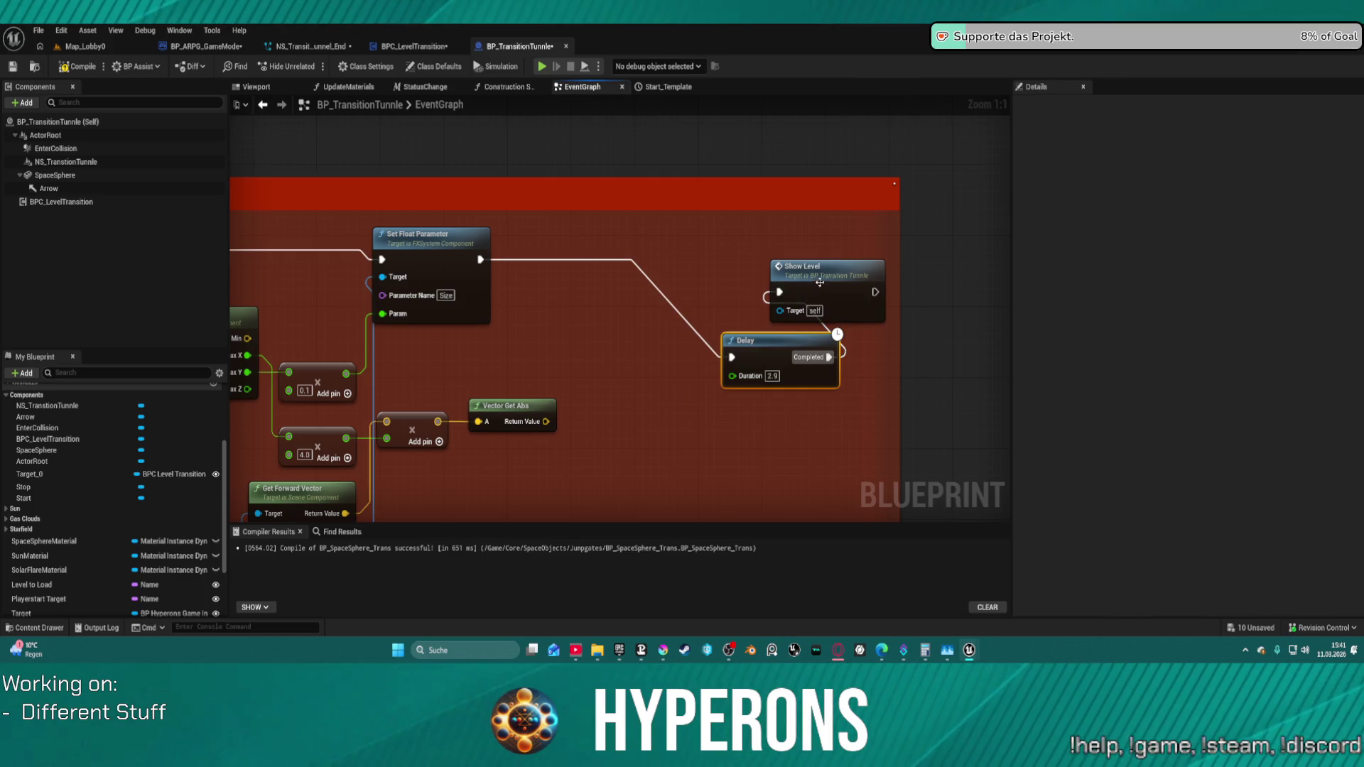
{"action": "key", "text": "f"}
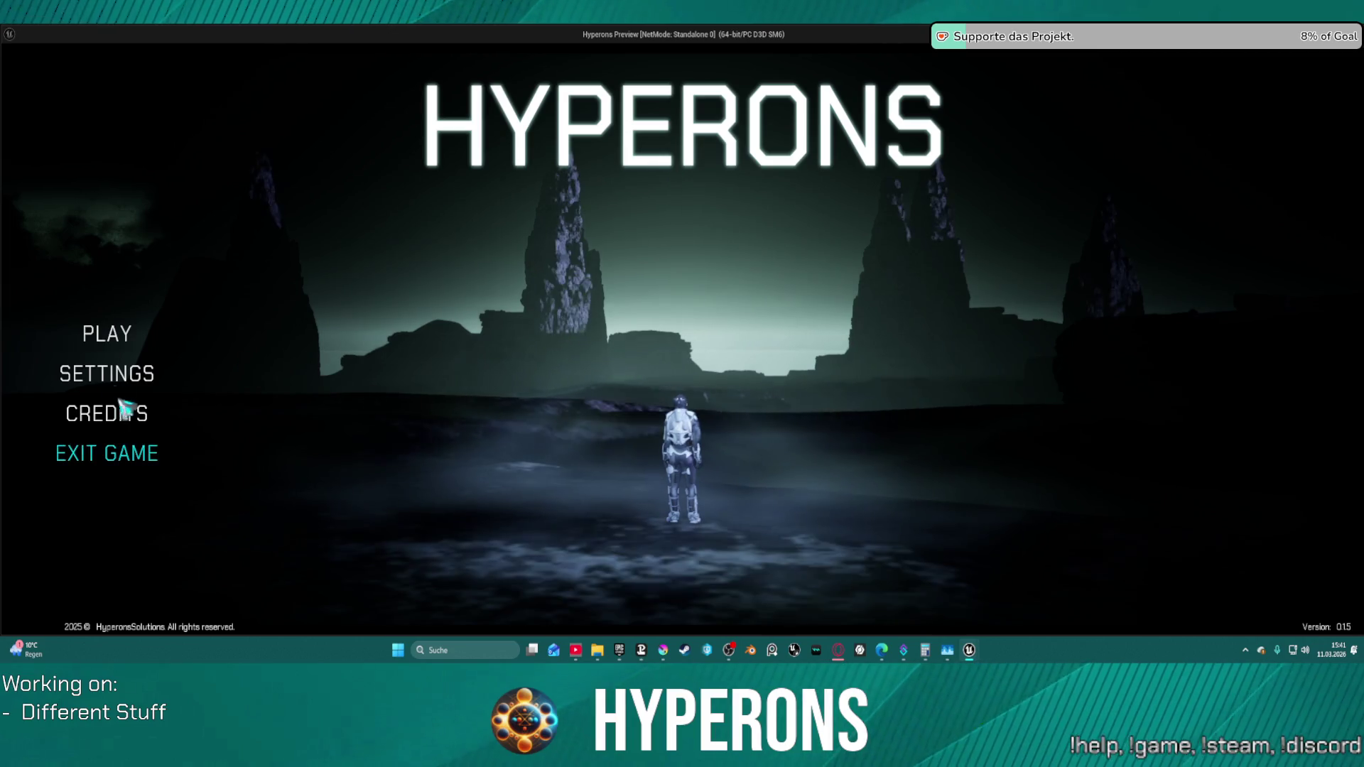
- Start a Hyperons play session with the existing character at System New Eden
{"action": "left_click", "coordinate": [107, 333]}
{"action": "left_click", "coordinate": [503, 275]}
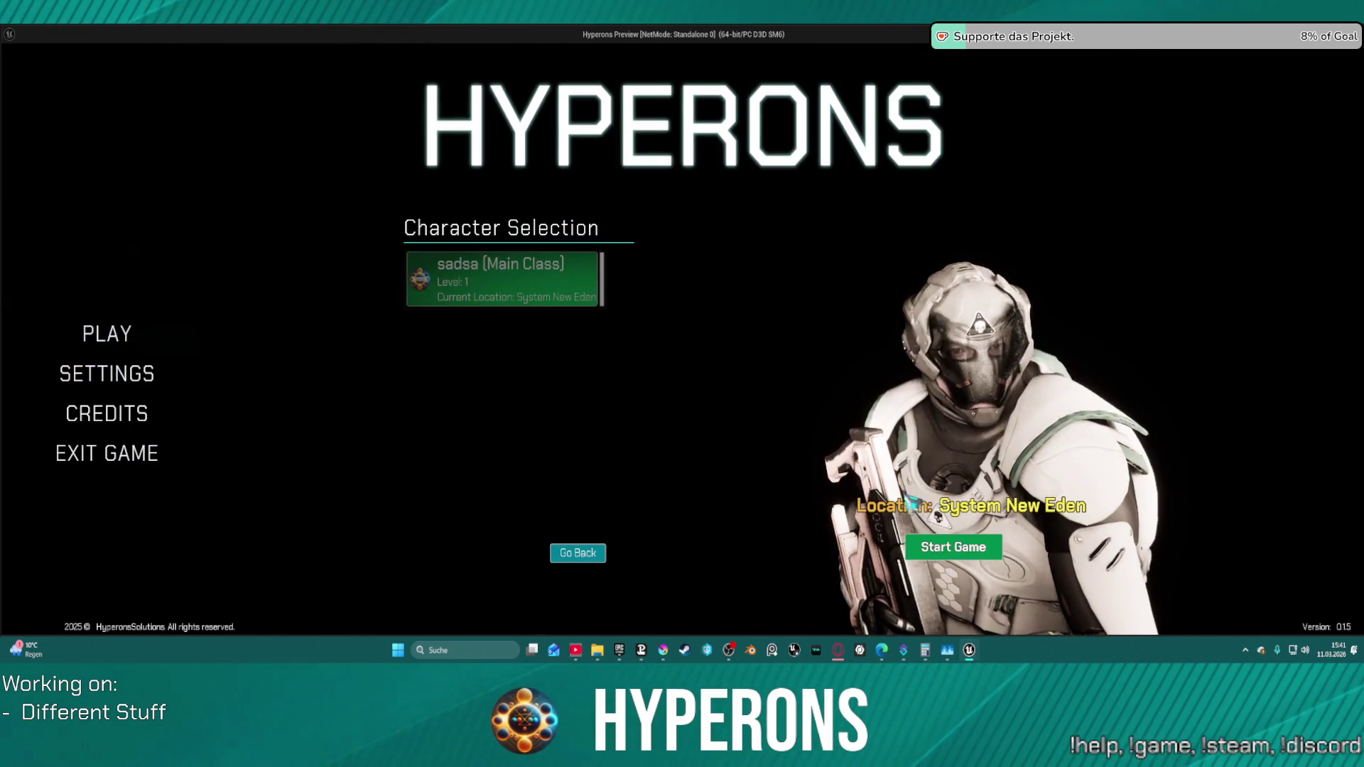
{"action": "left_click", "coordinate": [998, 533]}
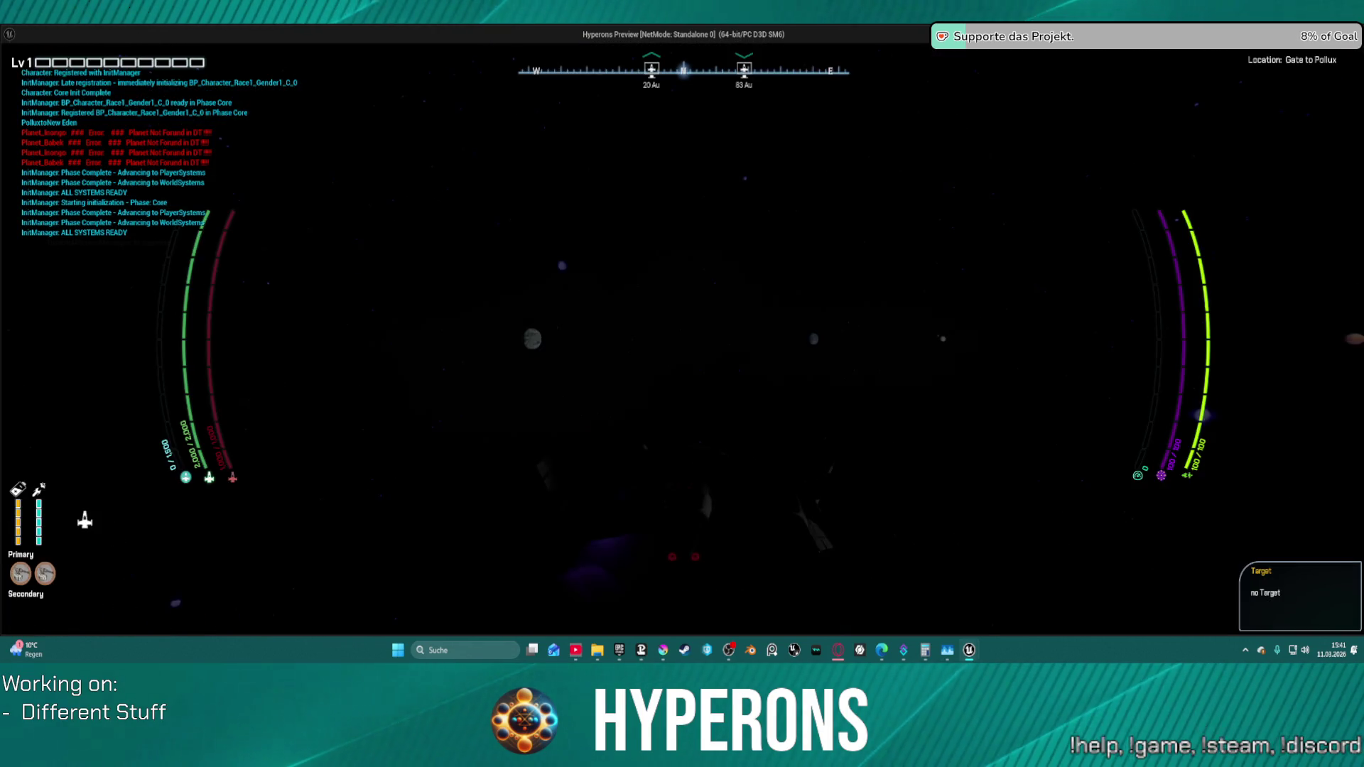